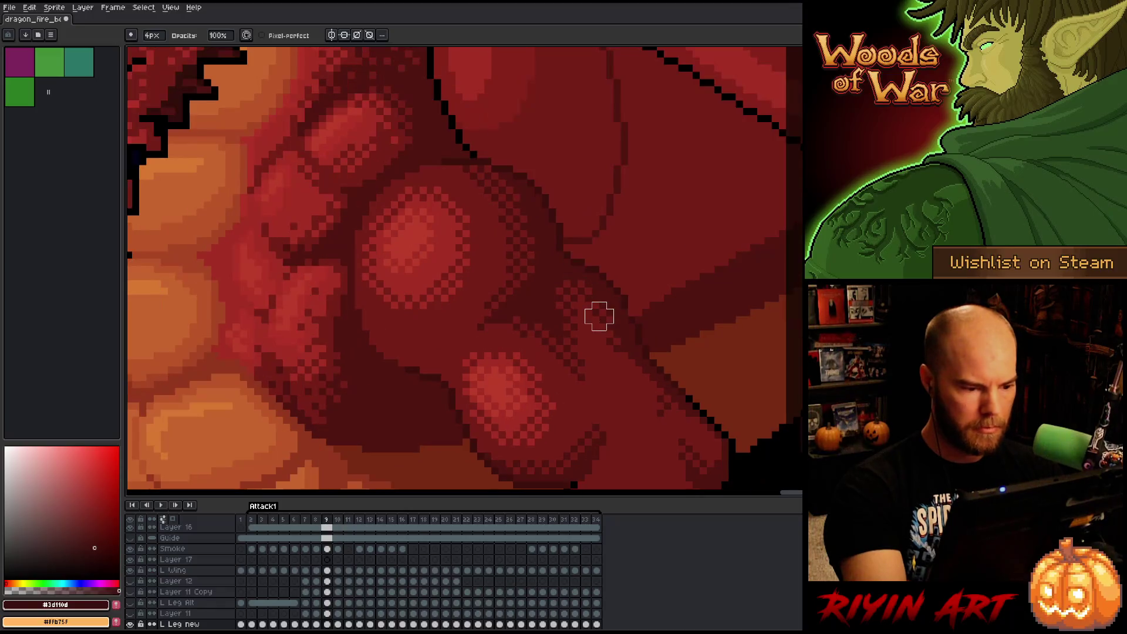
Flip frame 9 against its neighbours, then advance through frame 10 to frame 11.
key(period)
key(comma)
key(period)
key(comma)
key(period)
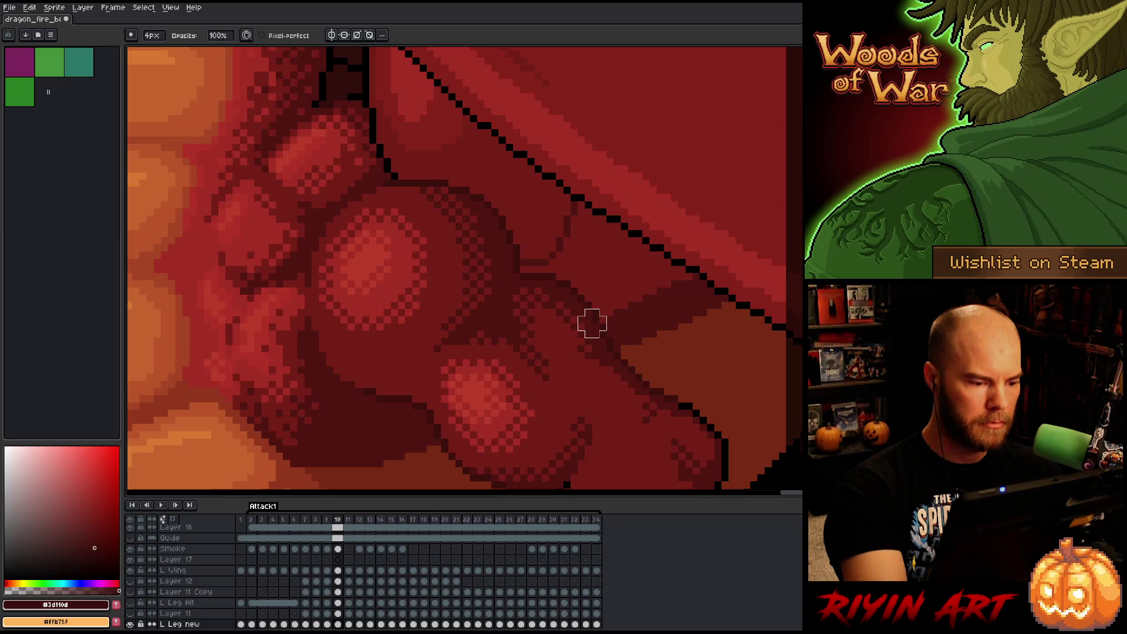
key(period)
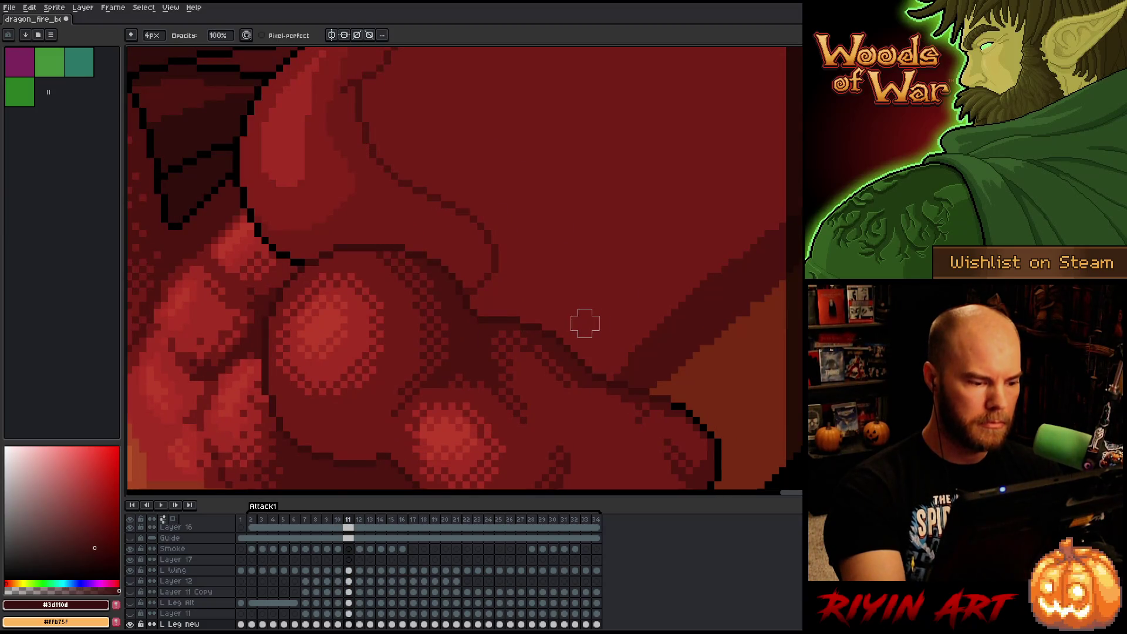
Bring the lower-left flames into view and select all #3d110d pixels on frame 11.
drag(486, 393, 574, 284)
key(shift+c)
click(701, 201)
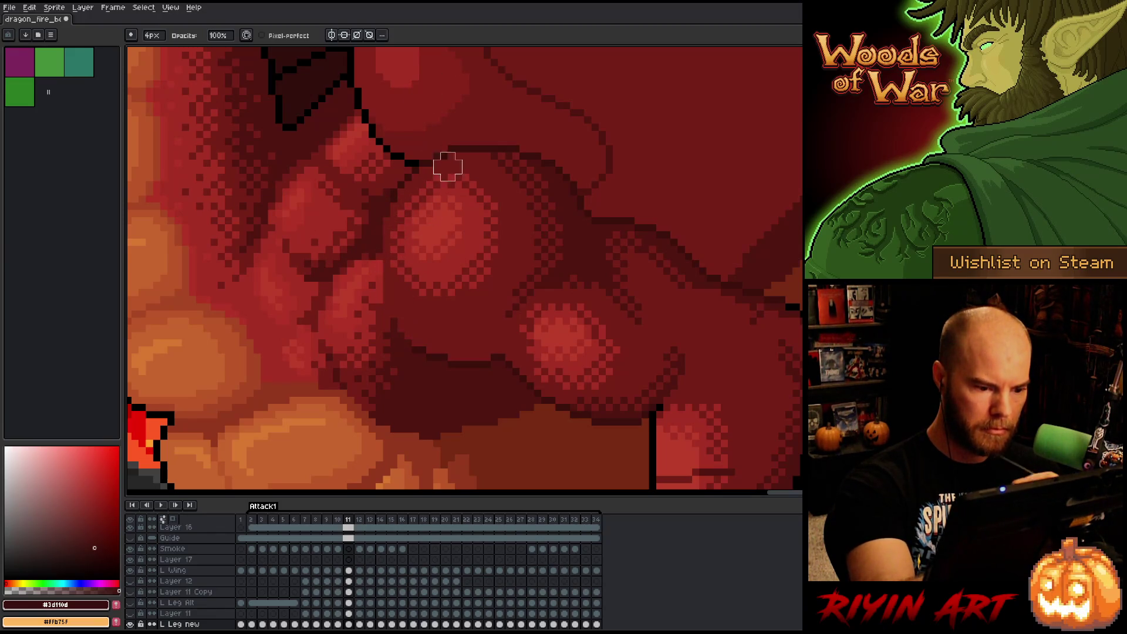
Compare frame 11's leg shading with its neighbours, then move to frame 12 and open Color Range.
key(Left)
key(Right)
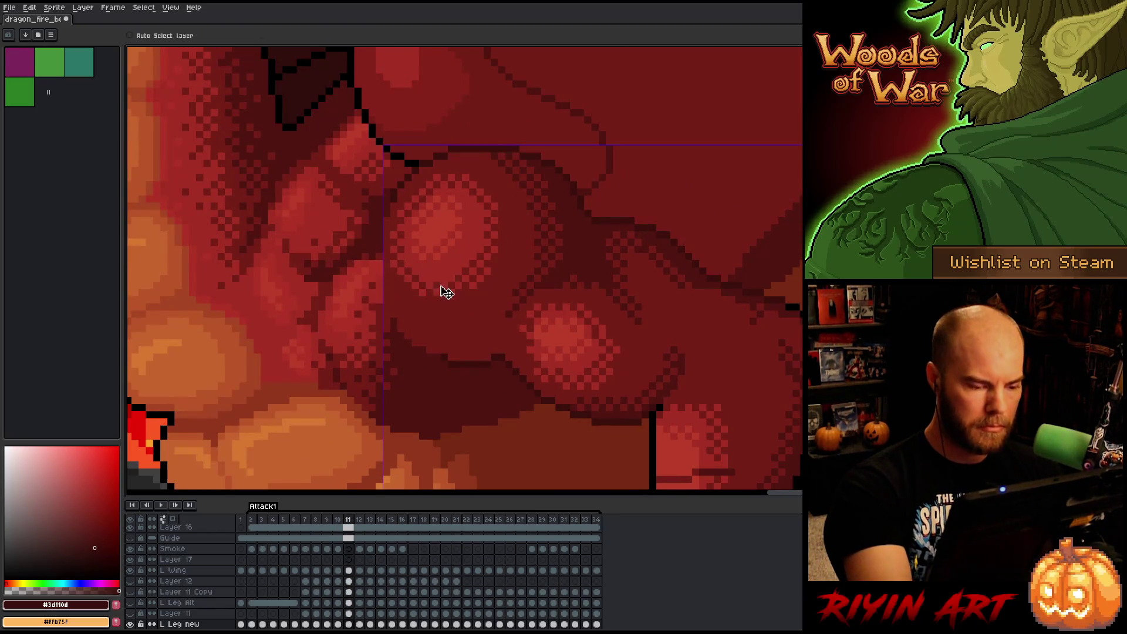
key(Right)
key(Right)
key(Left)
key(Left)
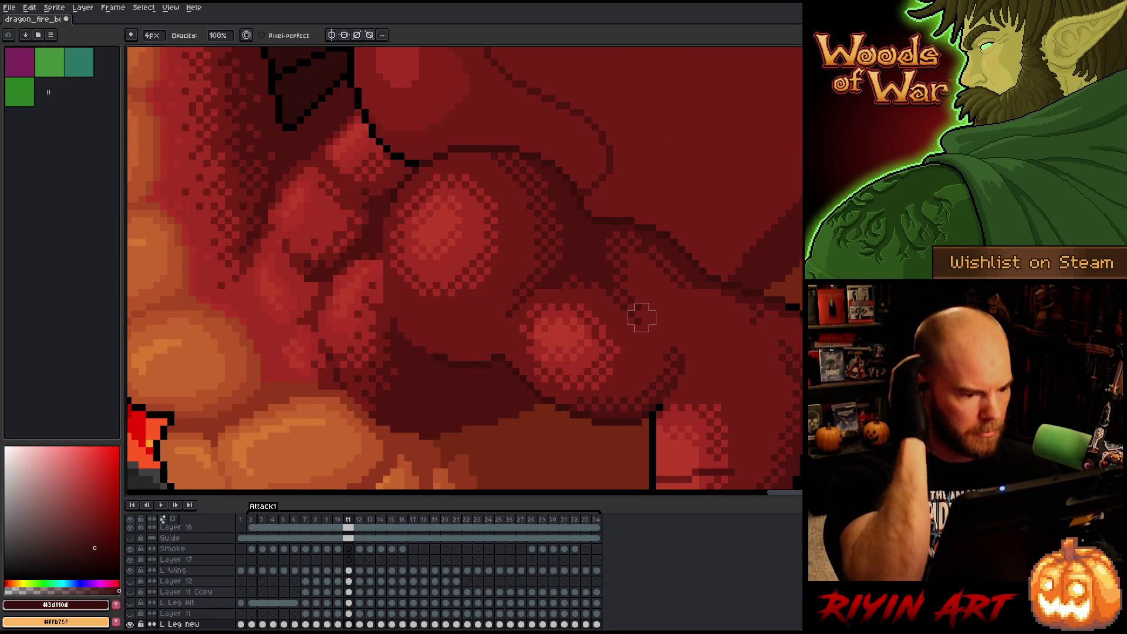
key(Right)
key(Left)
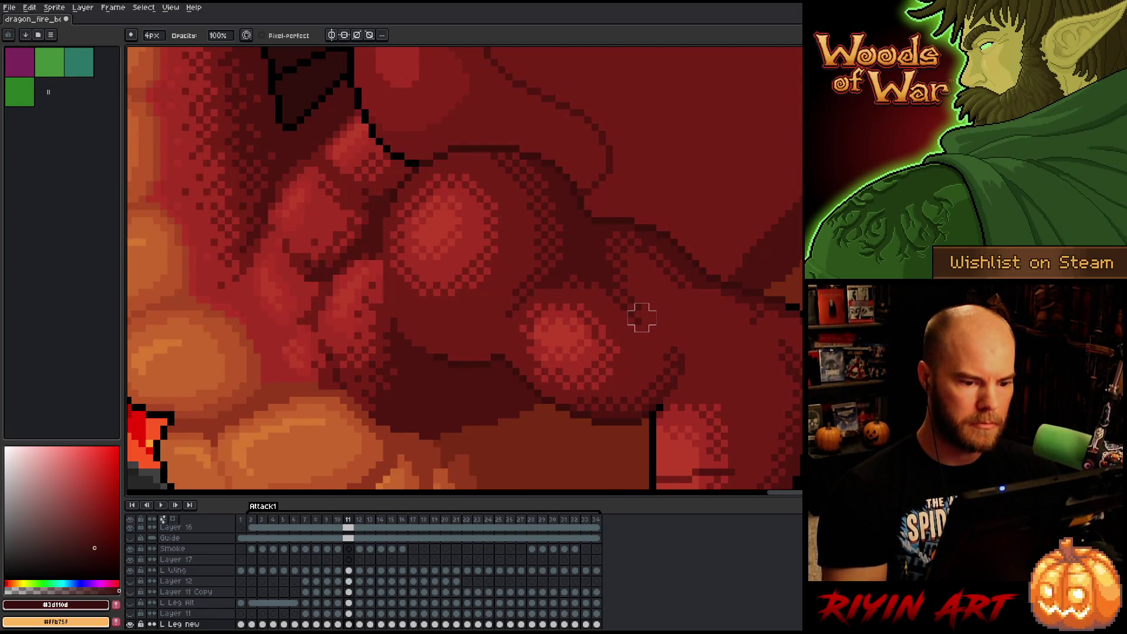
key(Right)
key(ctrl+shift+c)
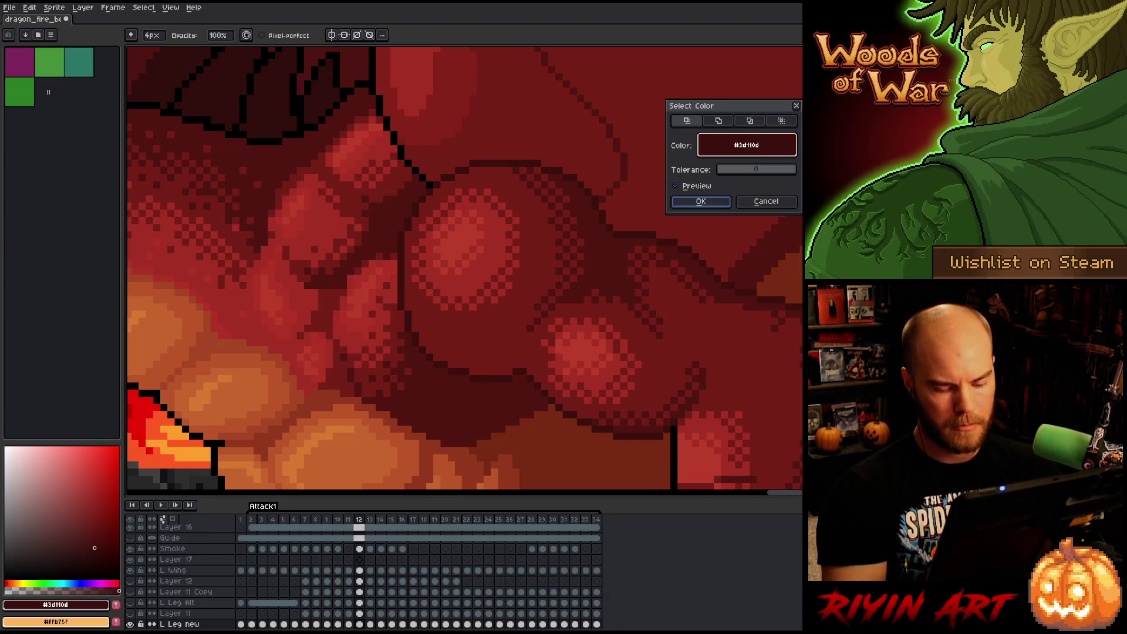
Confirm the dark-shade selection and flip frame 12 against frame 11 before advancing to frame 13.
key(Escape)
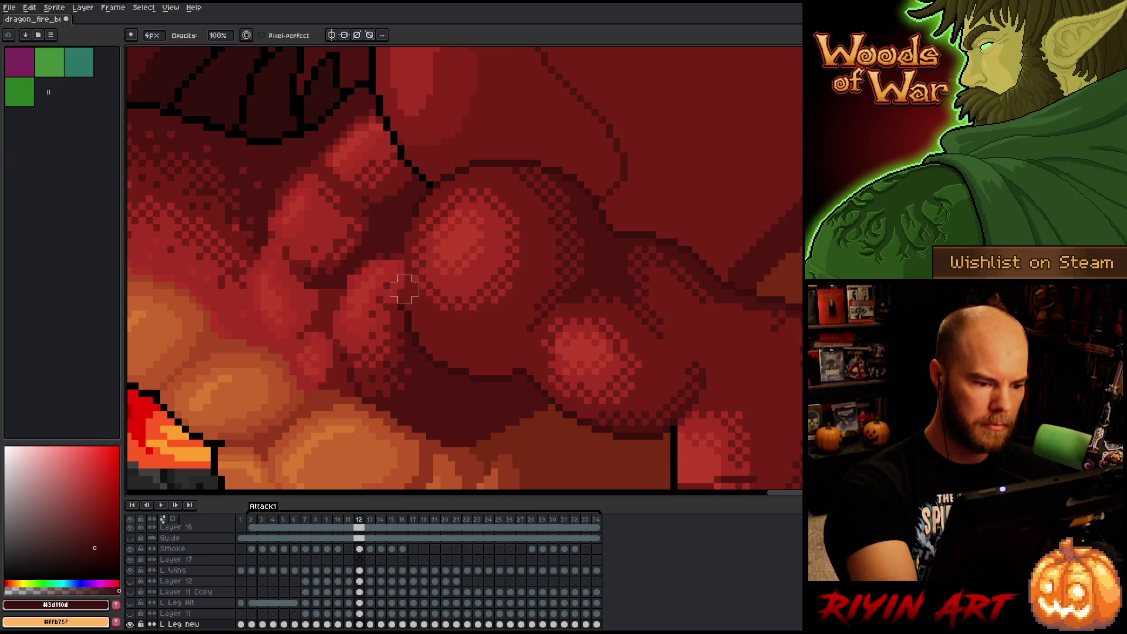
key(Left)
key(Right)
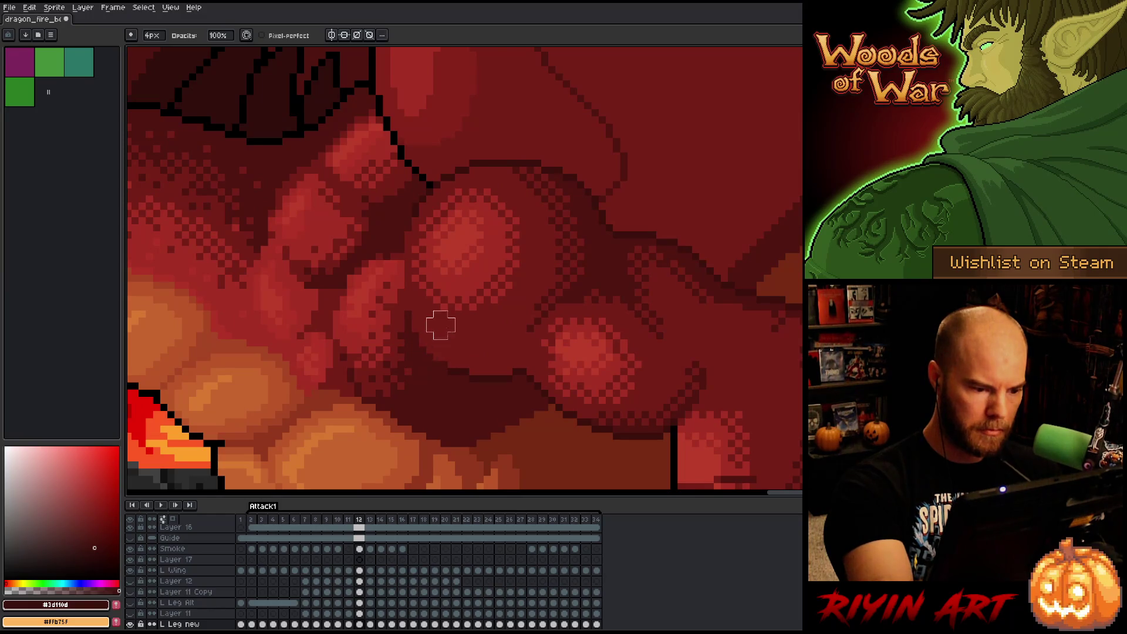
key(Left)
key(Right)
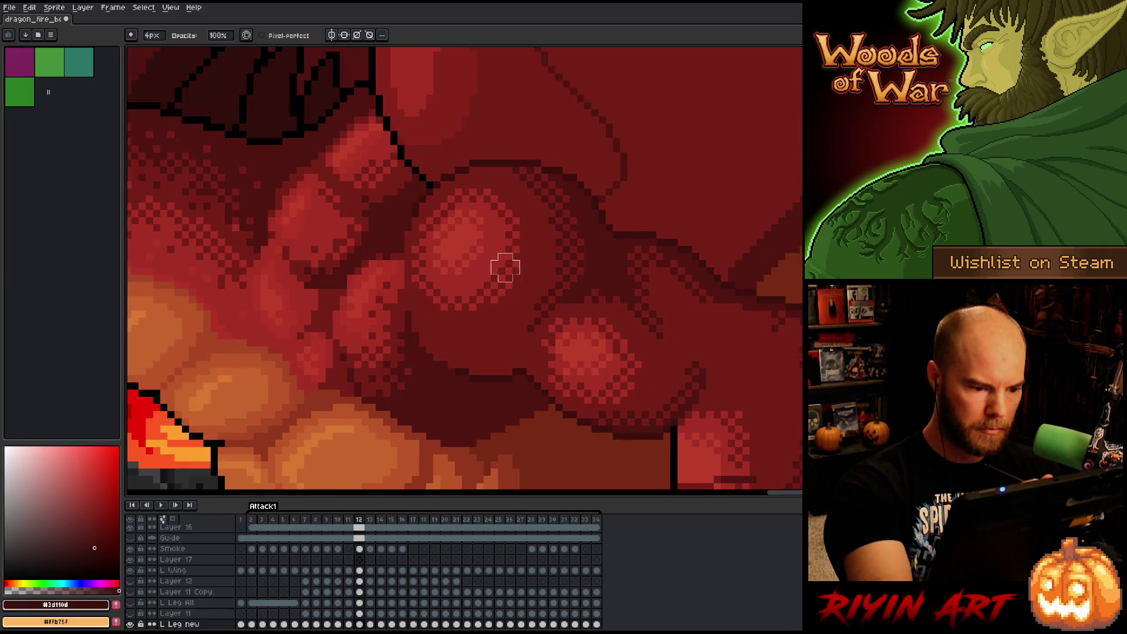
key(Left)
key(Right)
key(Left)
key(Right)
key(Left)
key(Right)
key(Right)
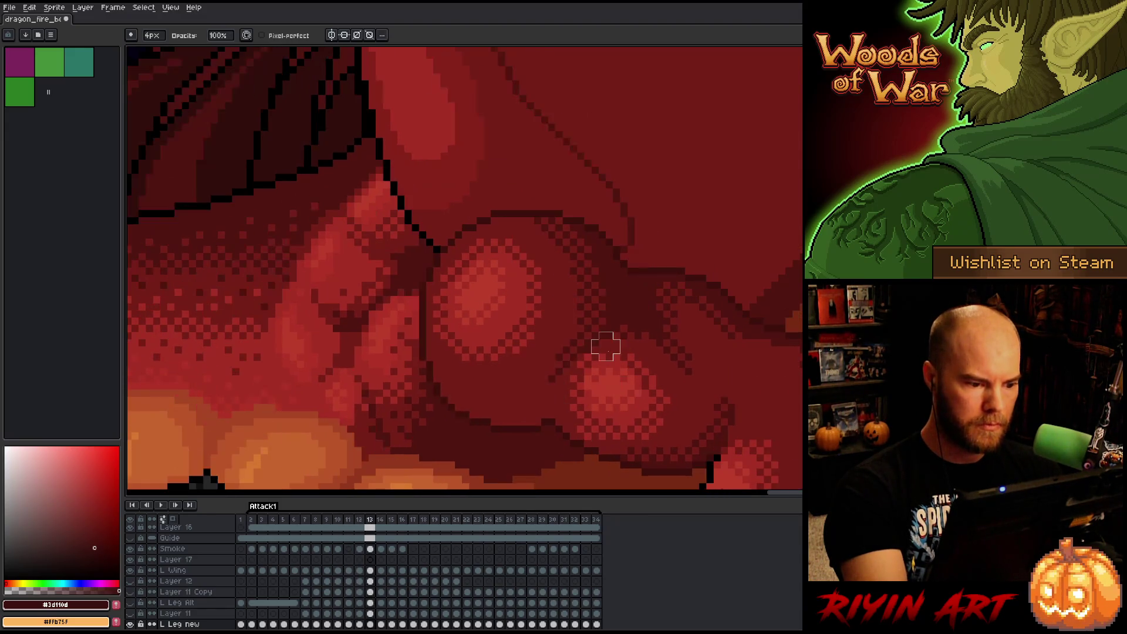
Select the #3d110d pixels on frame 13 and compare its shading with the neighbouring frames.
key(ctrl+shift+c)
key(Escape)
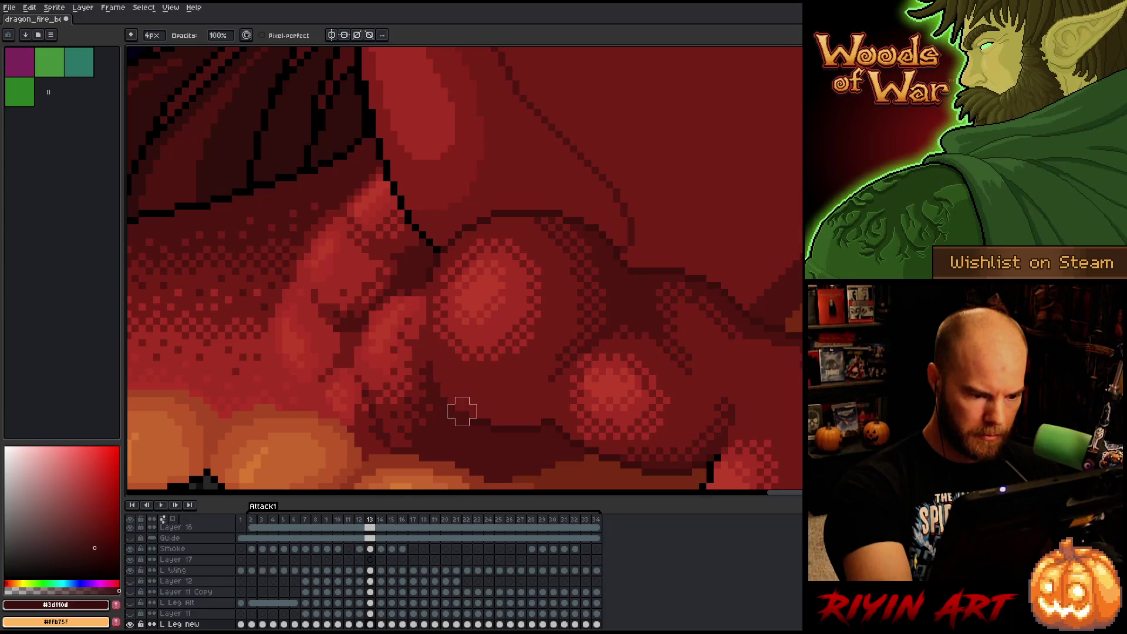
key(Left)
key(Right)
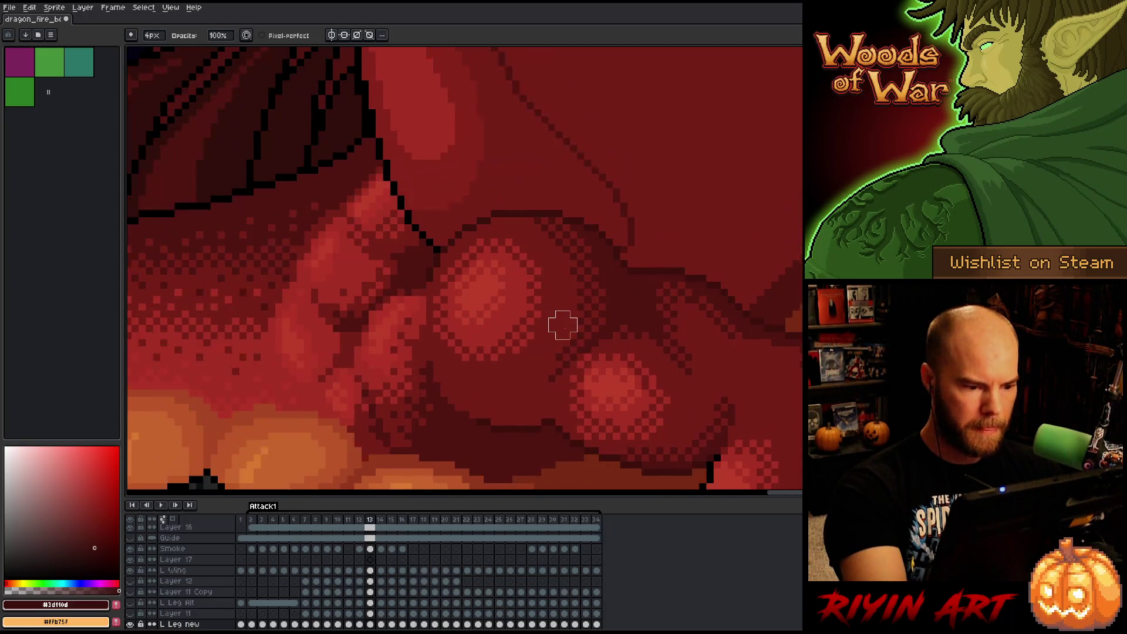
key(Left)
key(Right)
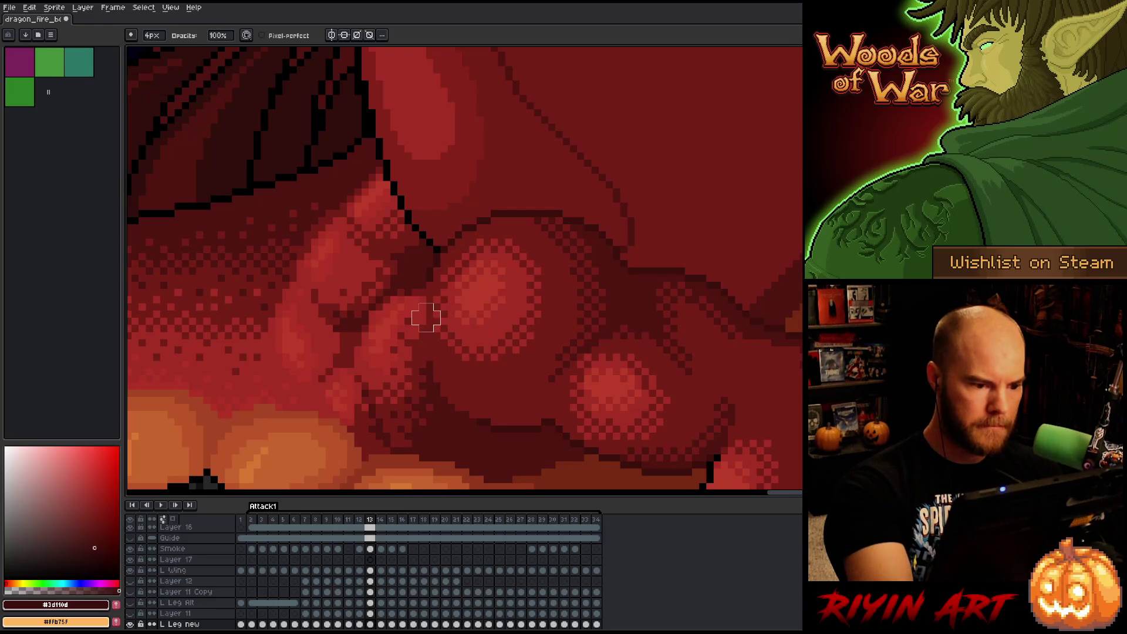
key(Left)
key(Right)
key(Left)
key(Right)
key(Left)
key(Left)
key(Right)
key(Right)
key(Right)
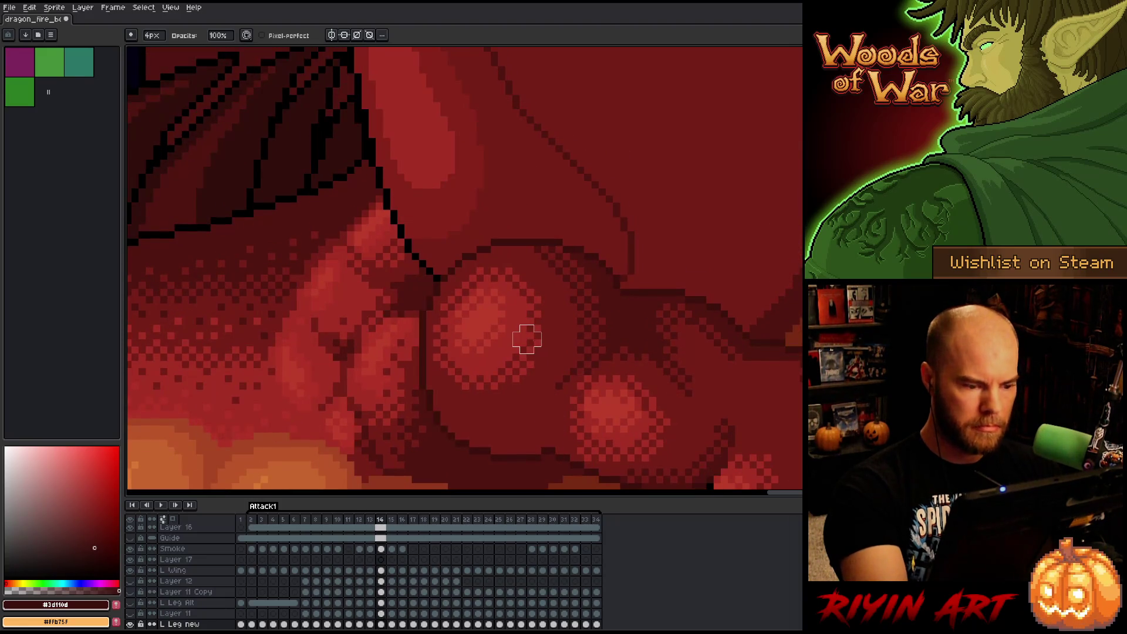
Select the #3d110d shade once more, then move to frame 15 and open Color Range.
key(shift+c)
key(Return)
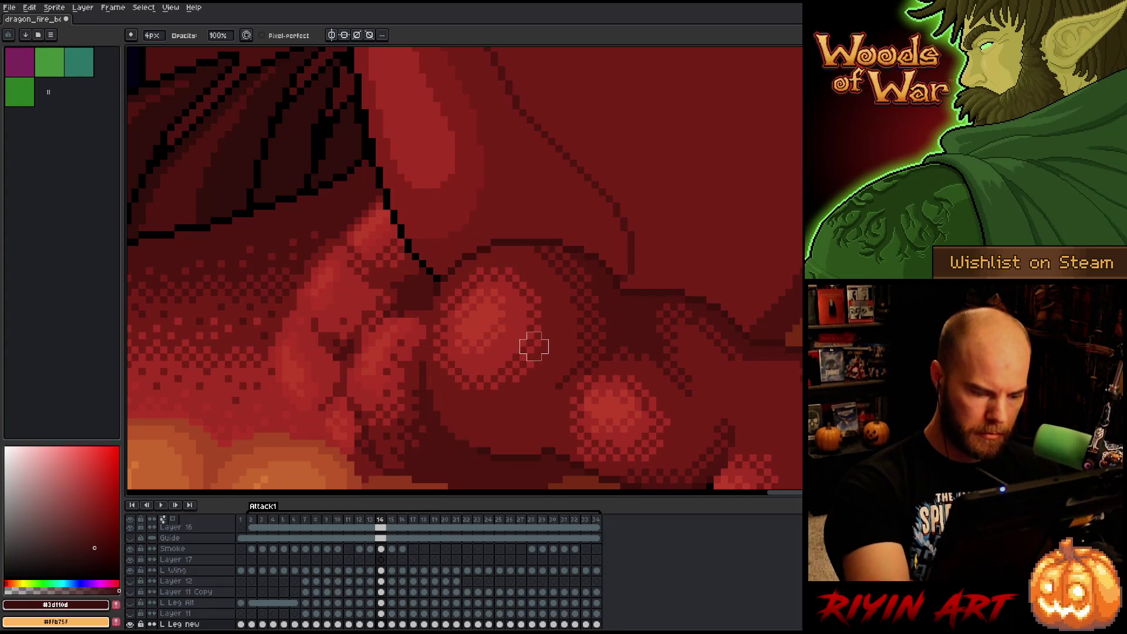
key(Left)
key(Right)
key(Right)
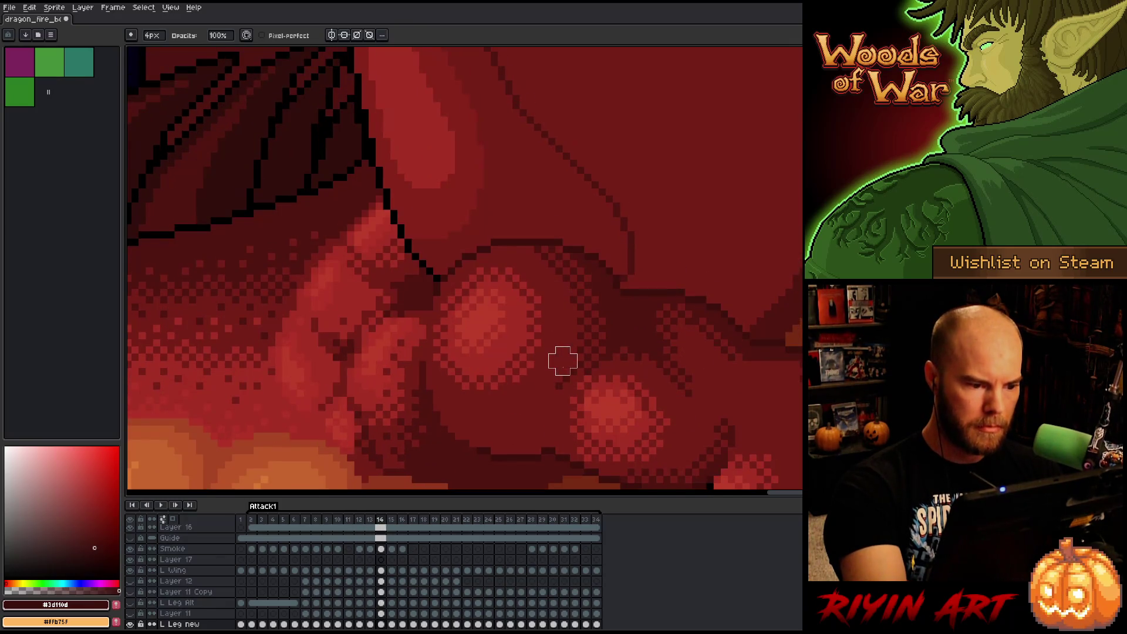
key(shift+c)
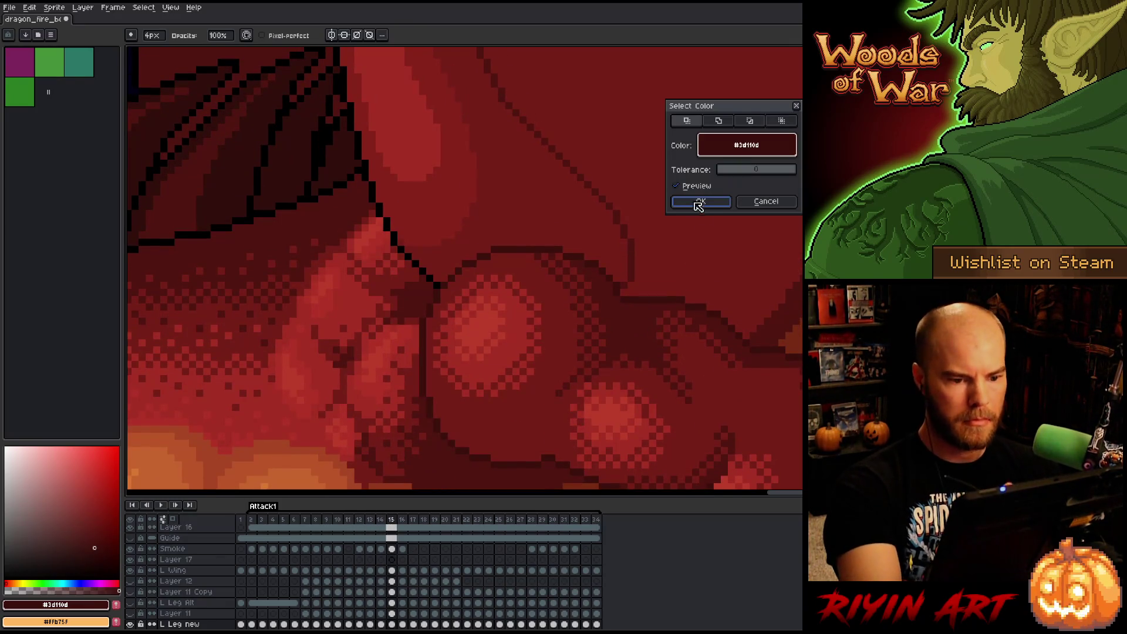
Confirm the #3d110d selection on frame 15, then compare frame 16 against frame 15.
click(699, 203)
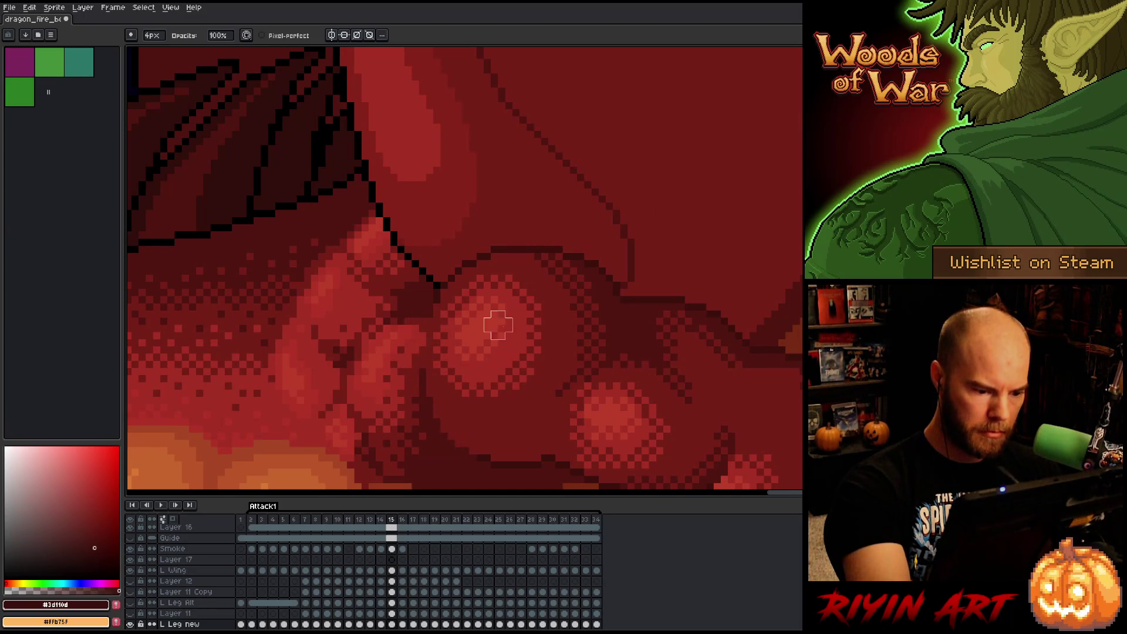
key(Right)
key(Left)
key(Right)
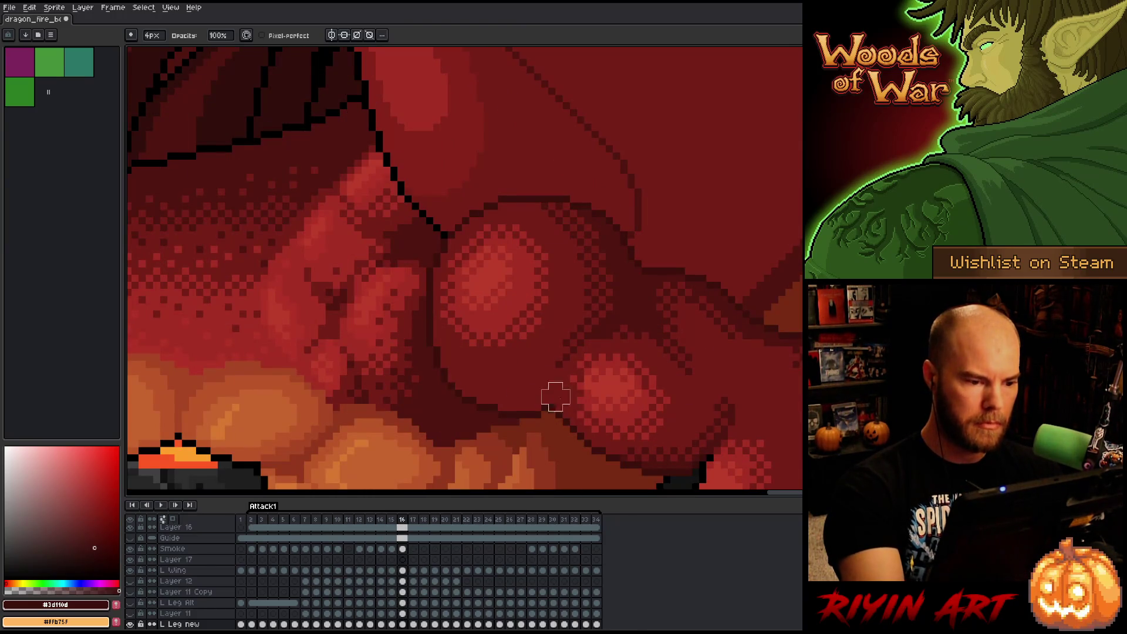
Select the #3d110d pixels on frames 16 and 17, using a canvas quick option in between.
key(shift+o)
click(704, 203)
right_click(519, 289)
click(576, 324)
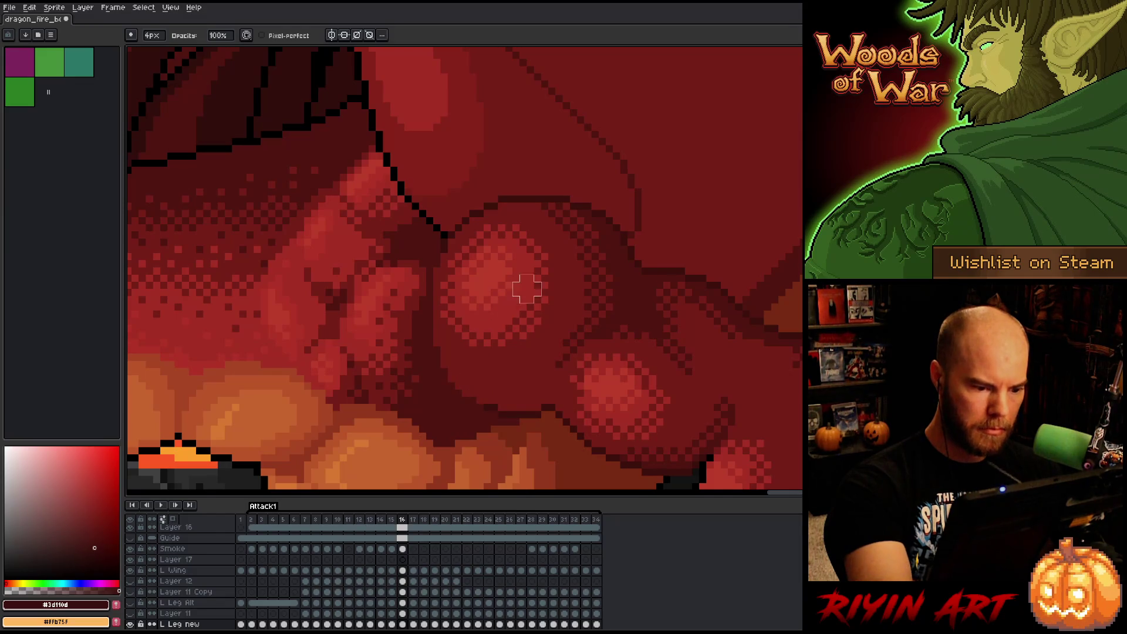
key(period)
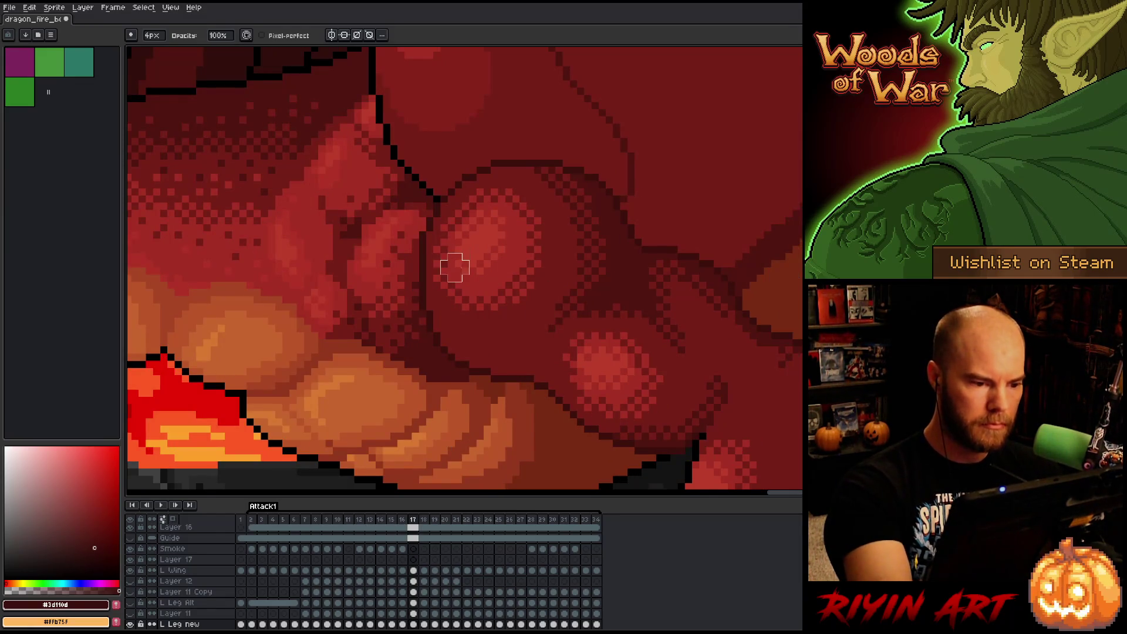
key(shift+o)
click(762, 202)
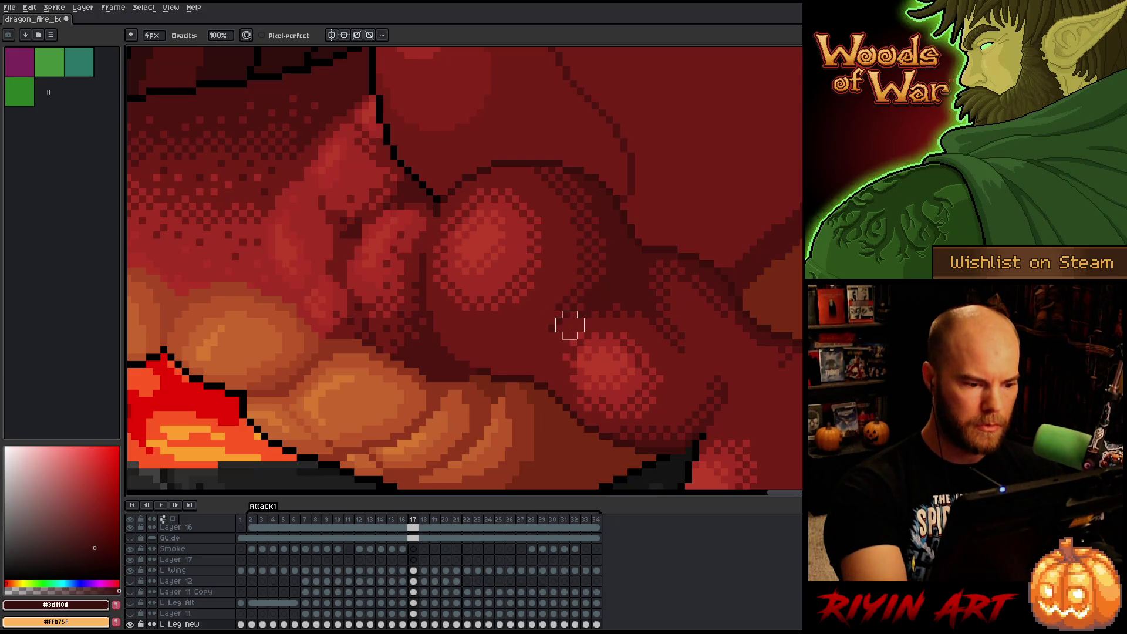
Select the #3d110d shade on frame 18 and check it against frame 17.
key(Left)
key(Right)
key(Right)
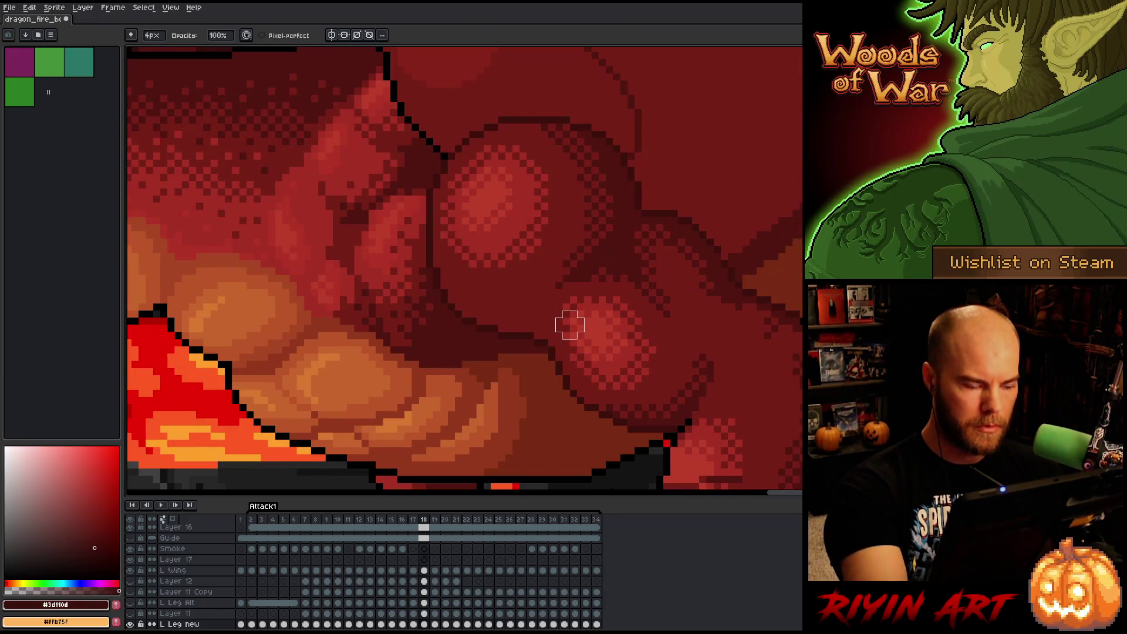
key(shift+c)
click(700, 203)
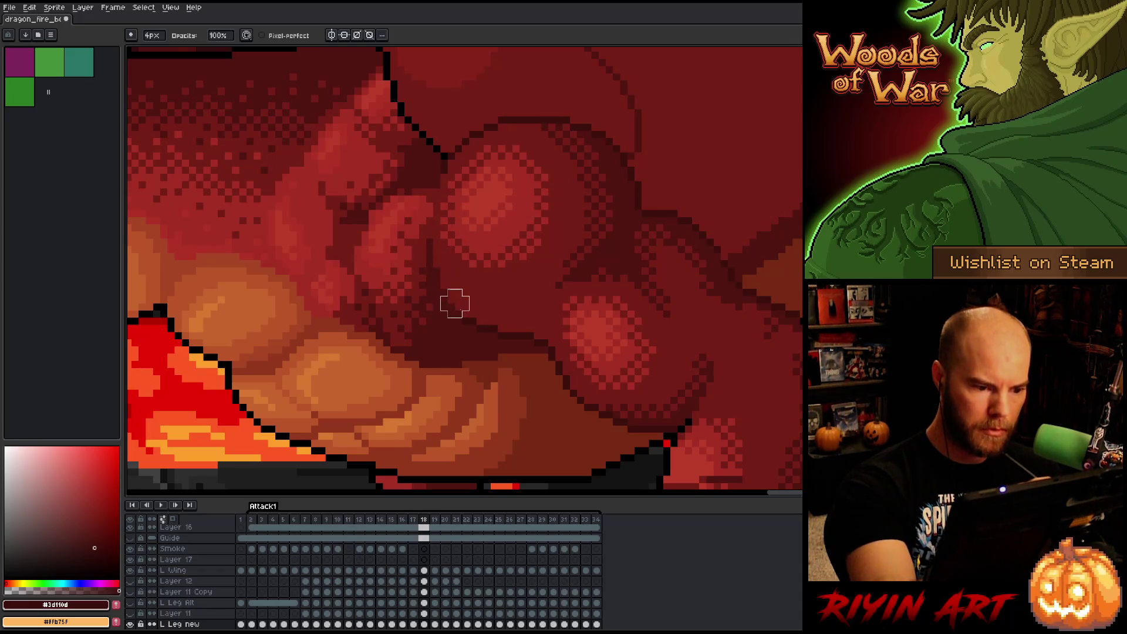
key(comma)
key(period)
key(period)
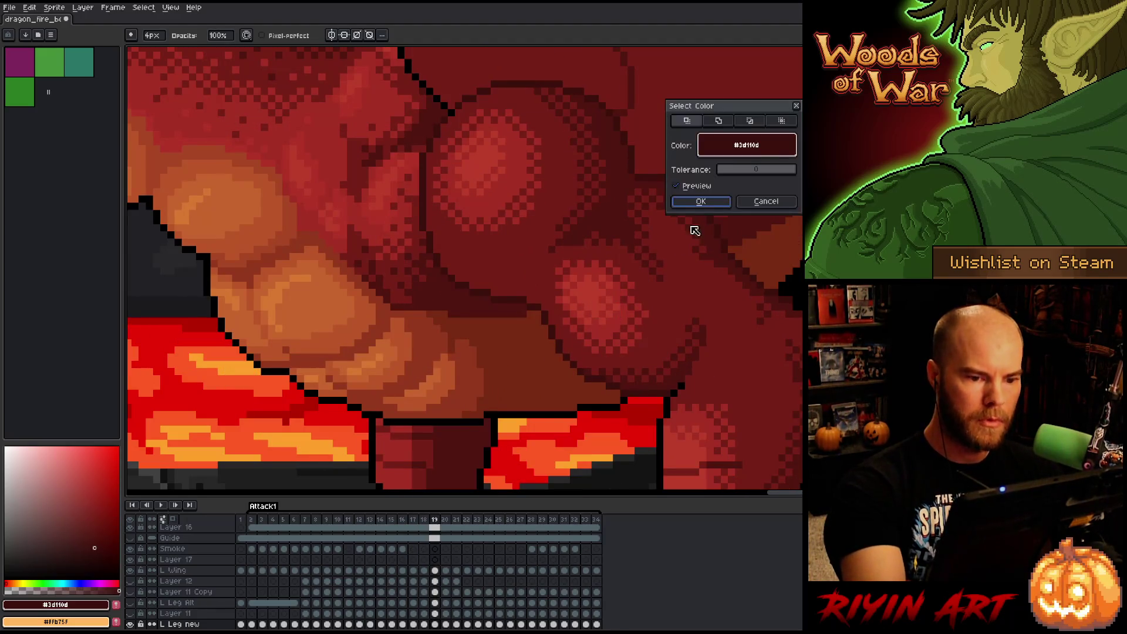
Paint over the stray dark line on the body, briefly activating L Wing before returning to L Leg new.
key(Escape)
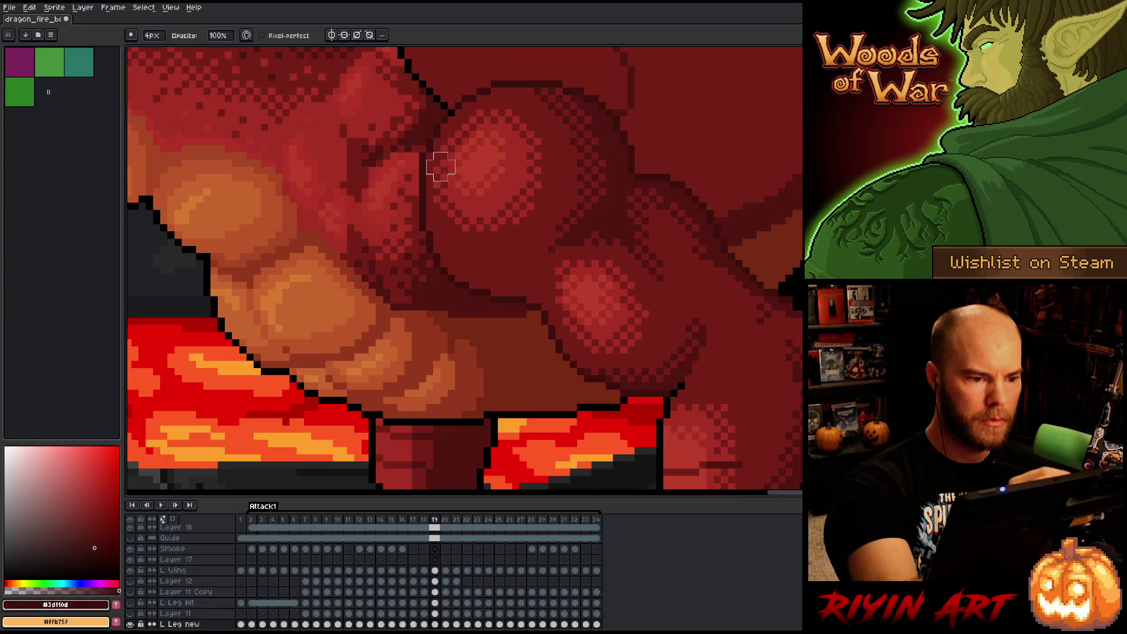
drag(428, 151, 426, 246)
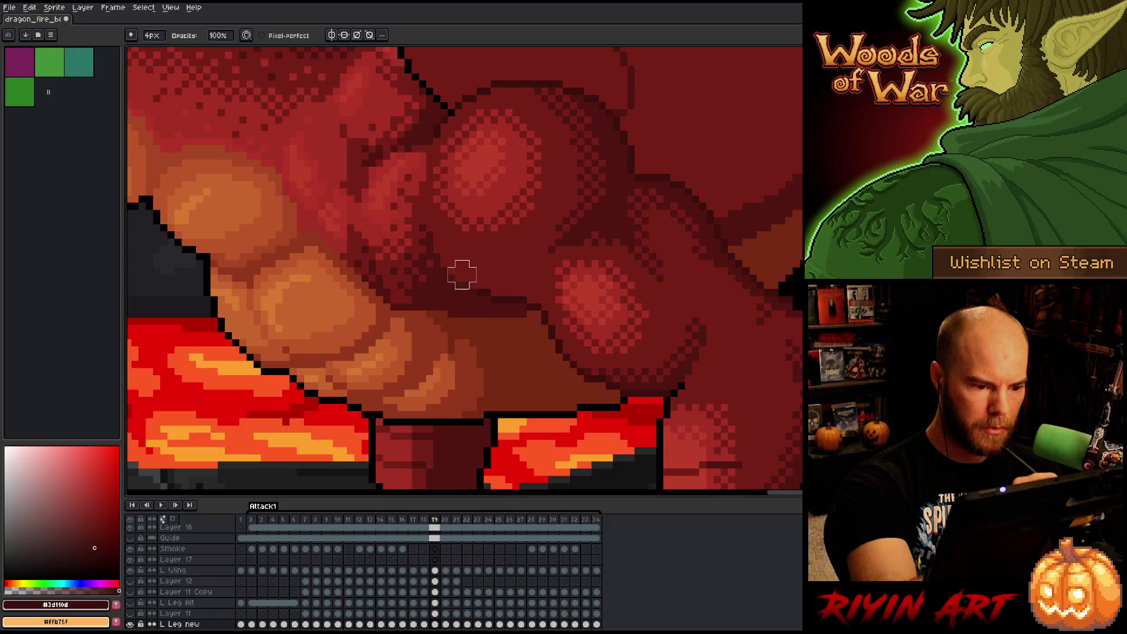
ctrl+click(458, 117)
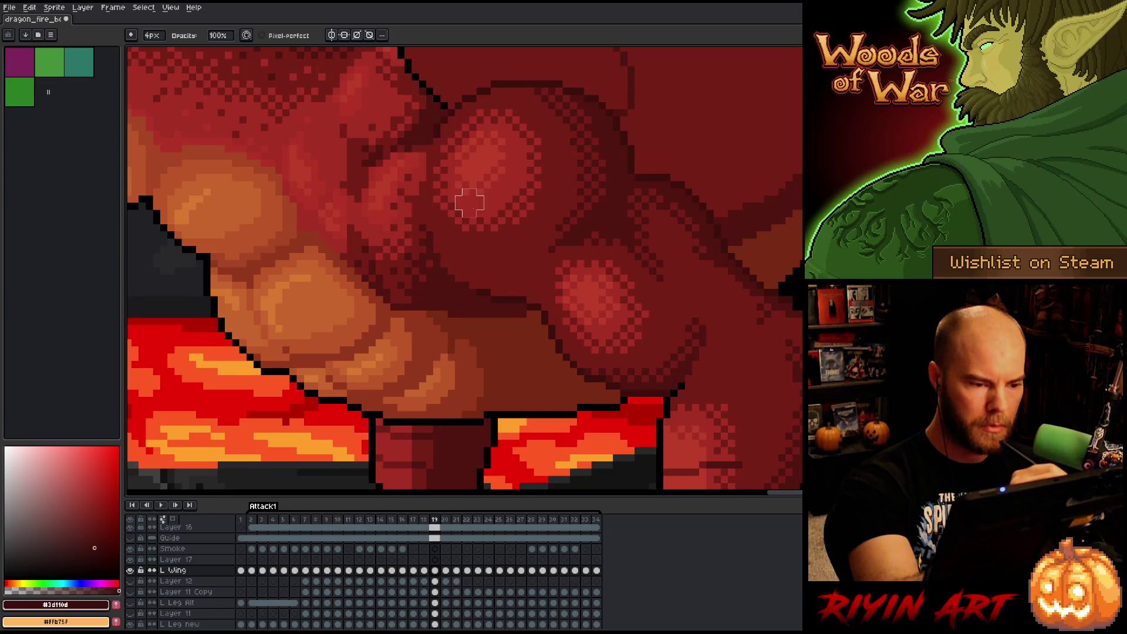
key(ctrl)
ctrl+click(482, 217)
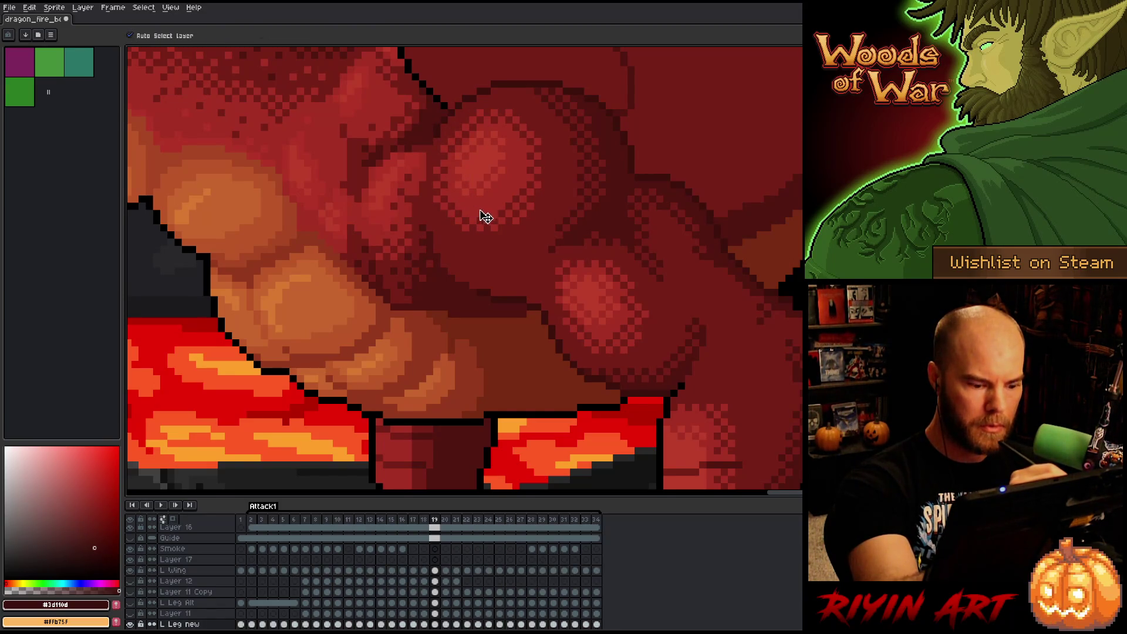
On frame 20, select all #3d110d pixels and switch to the 4px brush.
key(period)
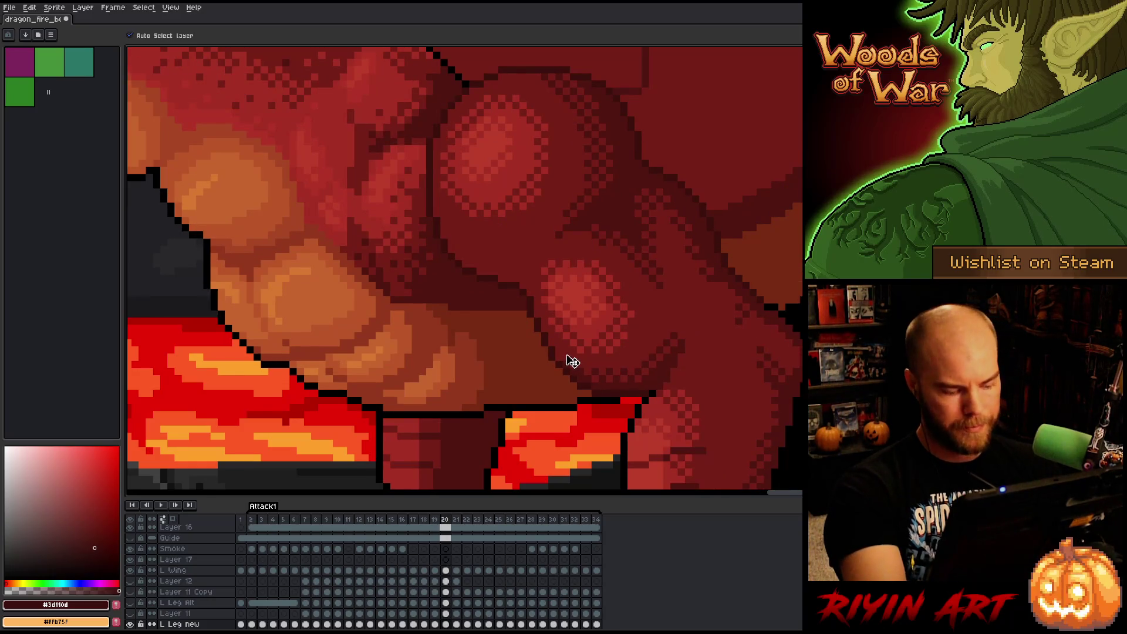
key(shift+c)
click(698, 201)
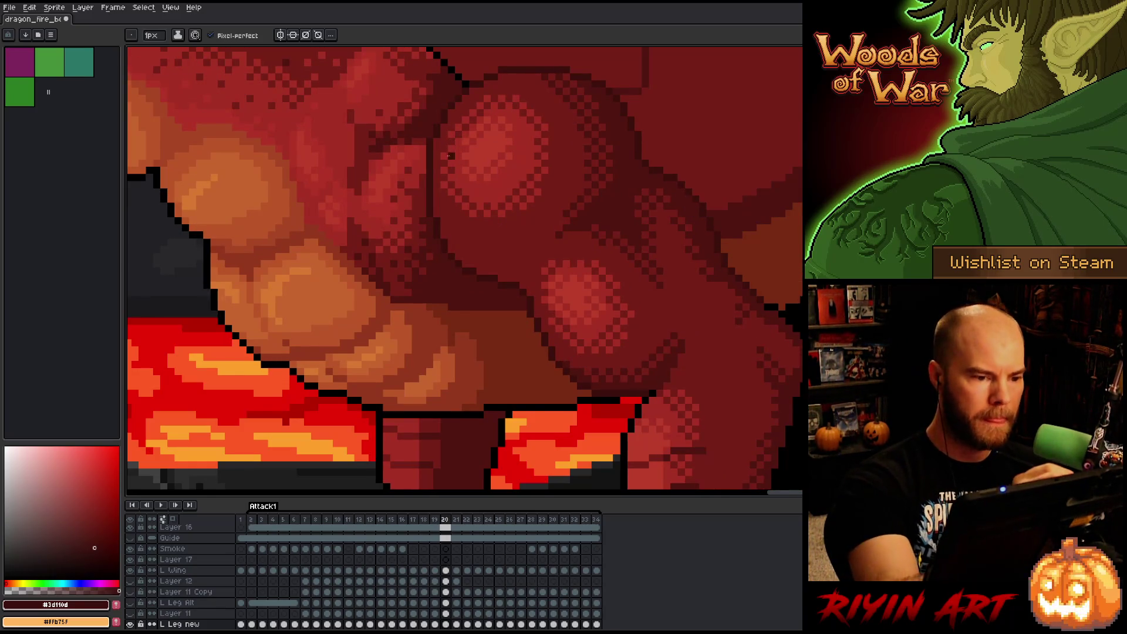
key(e)
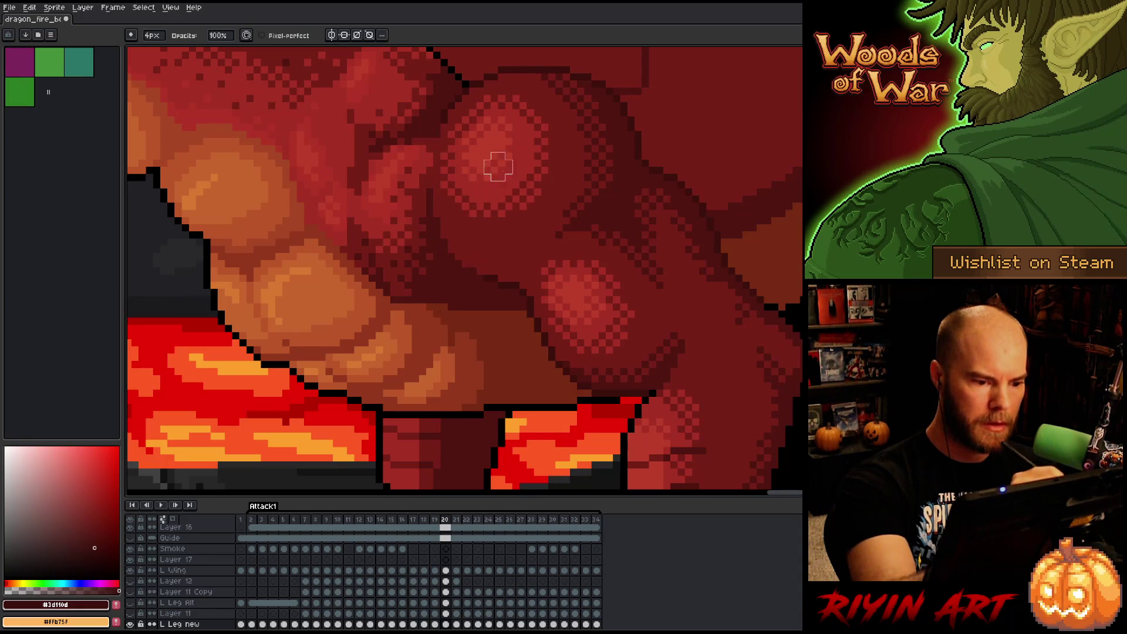
Flip between frames 19 and 20 to compare the leg shading, then head for frame 21.
key(comma)
key(period)
key(comma)
key(period)
key(comma)
key(period)
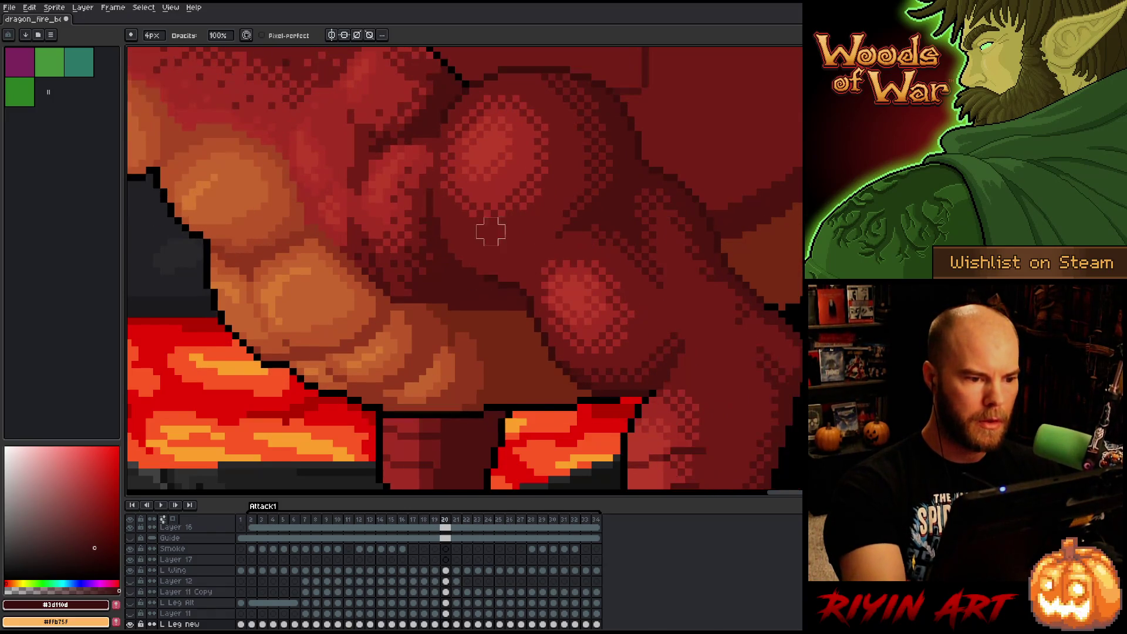
key(comma)
key(period)
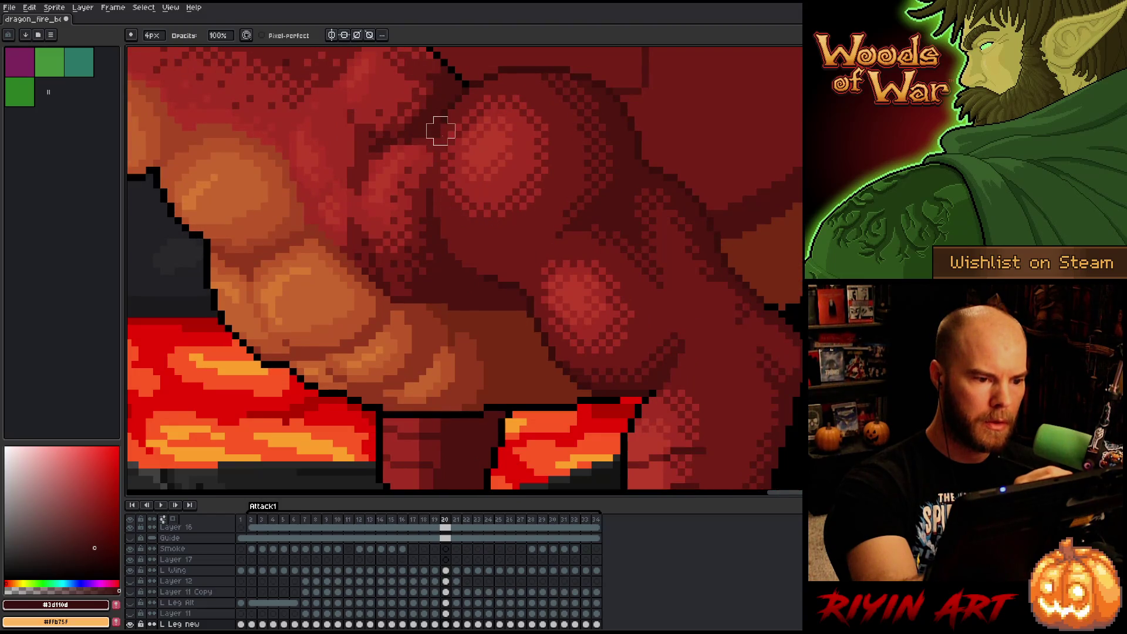
key(comma)
key(period)
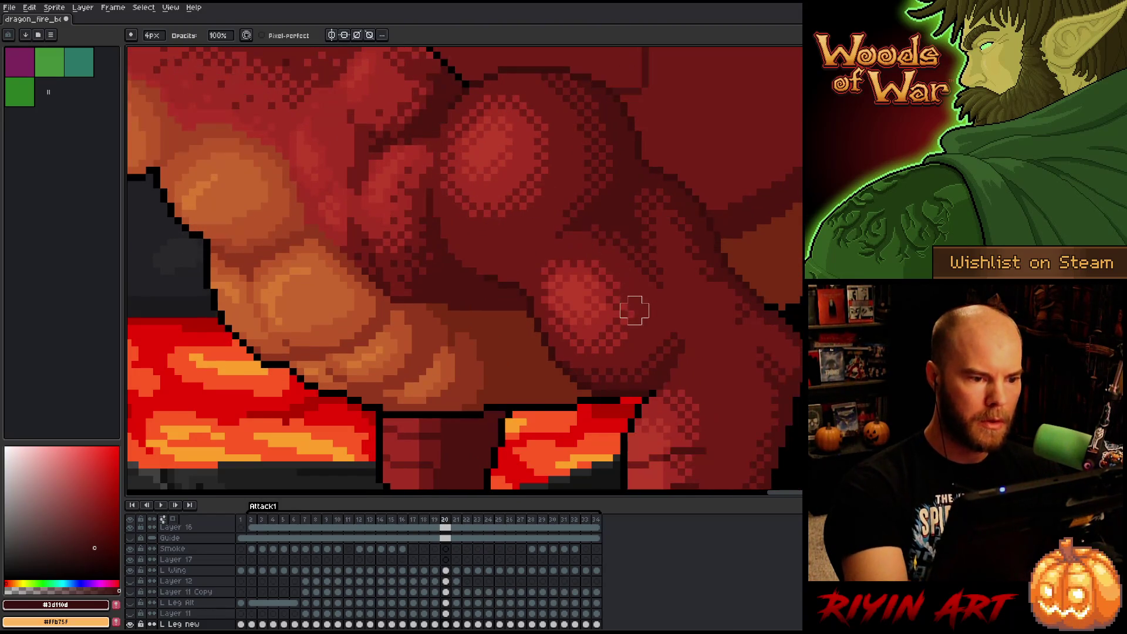
key(period)
key(period)
key(comma)
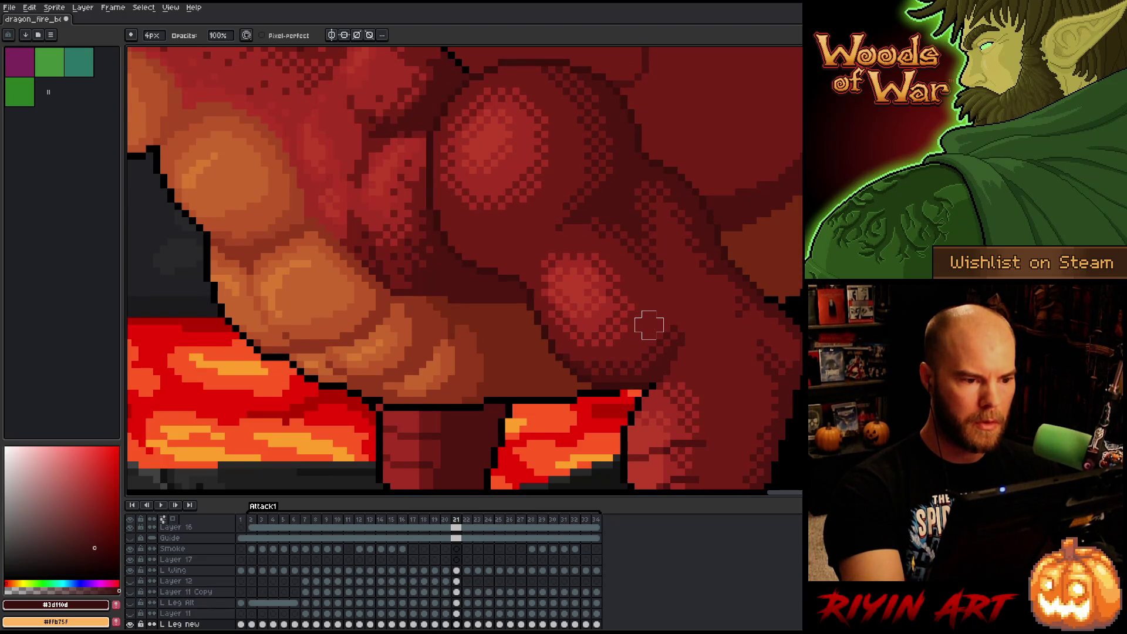
Select the #3d110d shade on frame 21, compare with frame 20, and advance to frame 22.
key(shift+o)
click(719, 203)
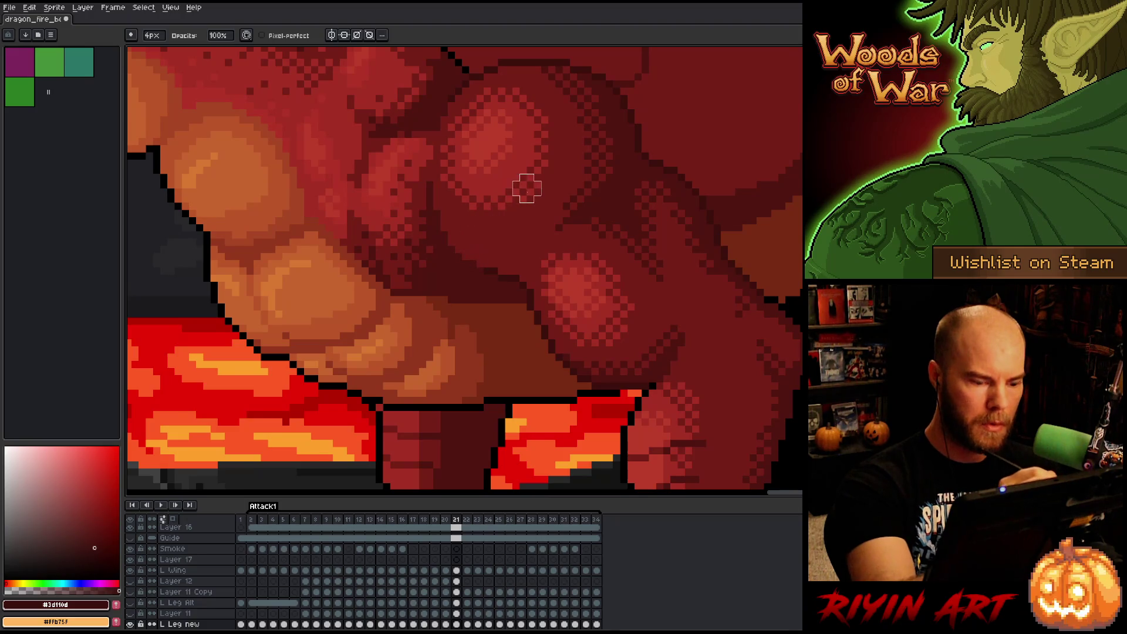
key(comma)
key(period)
key(comma)
key(comma)
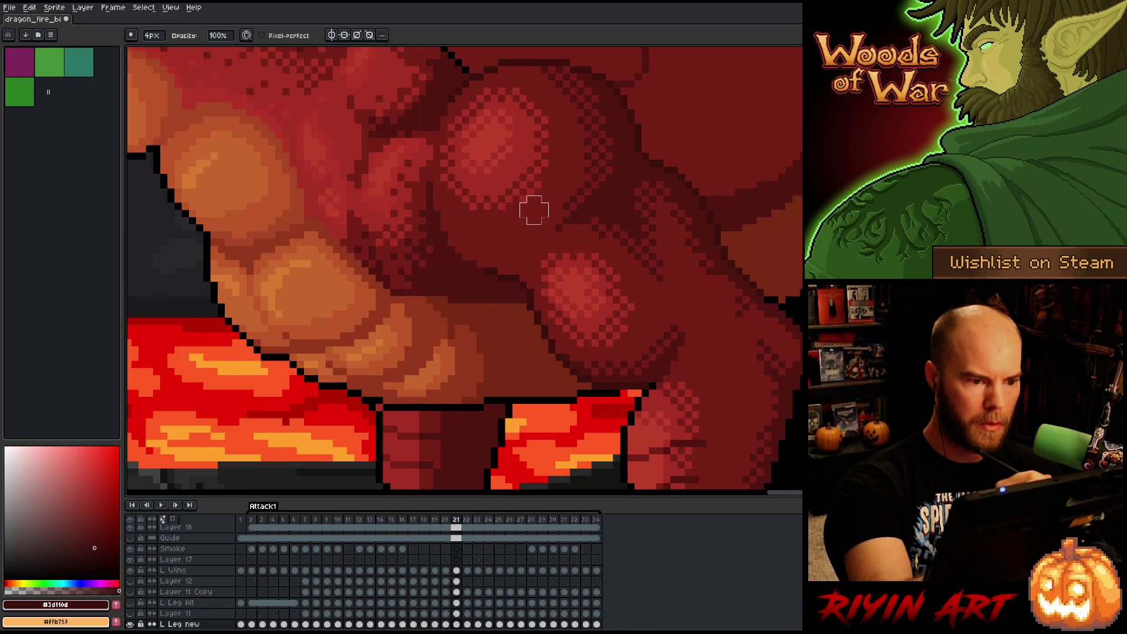
key(period)
key(period)
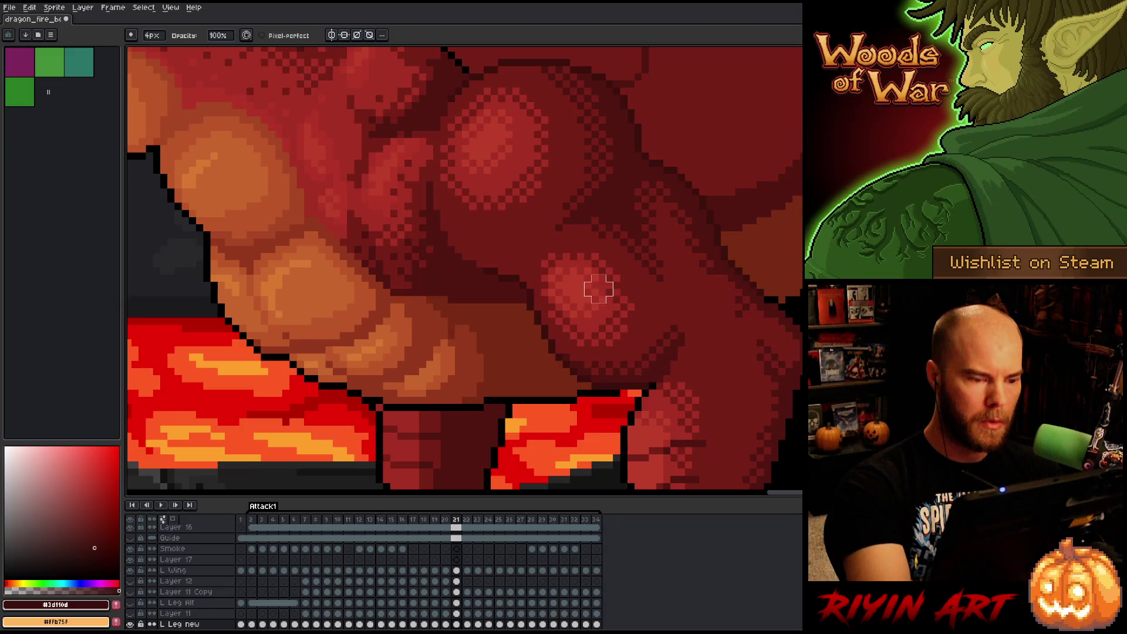
key(period)
Select the #3d110d pixels on frame 22 and flip against frame 21 to compare.
key(shift+o)
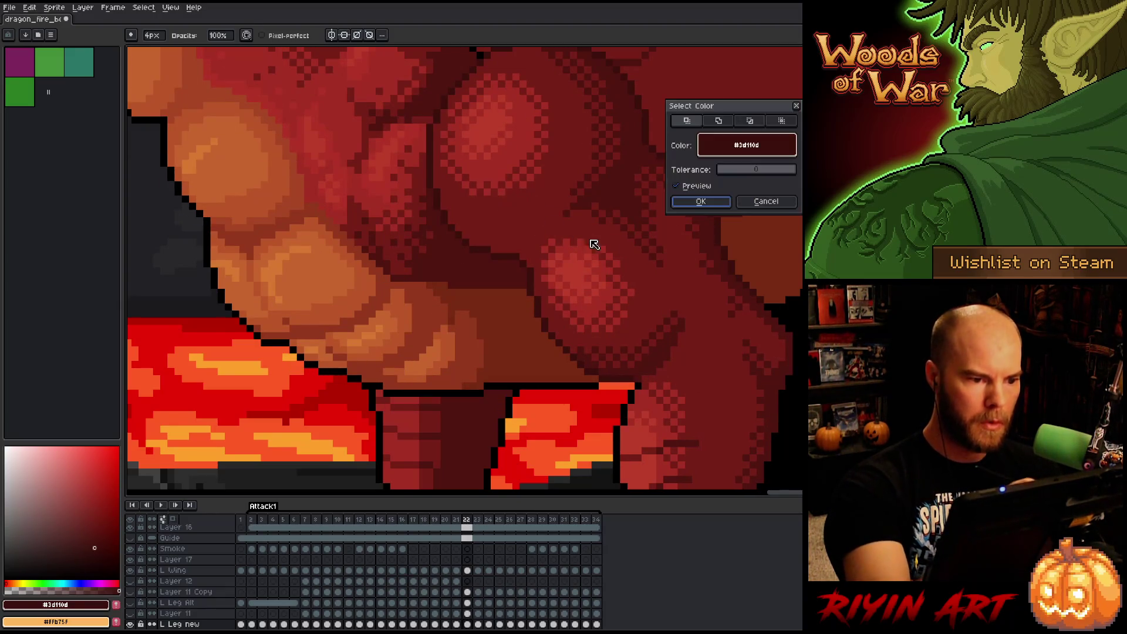
click(701, 203)
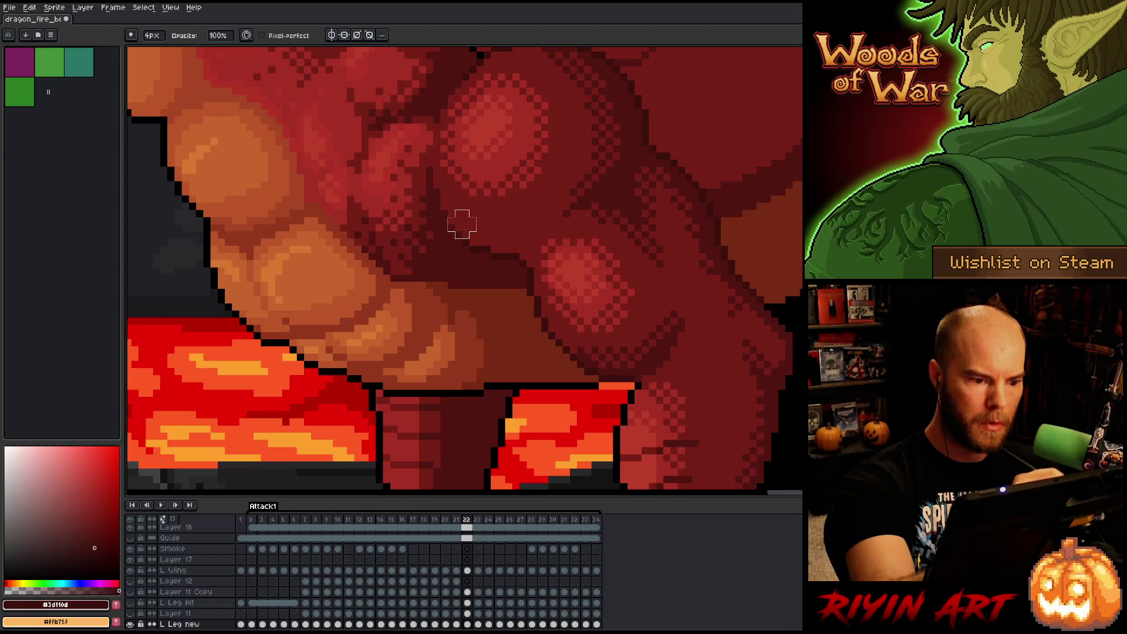
key(comma)
key(period)
key(comma)
key(period)
key(comma)
key(period)
key(comma)
key(period)
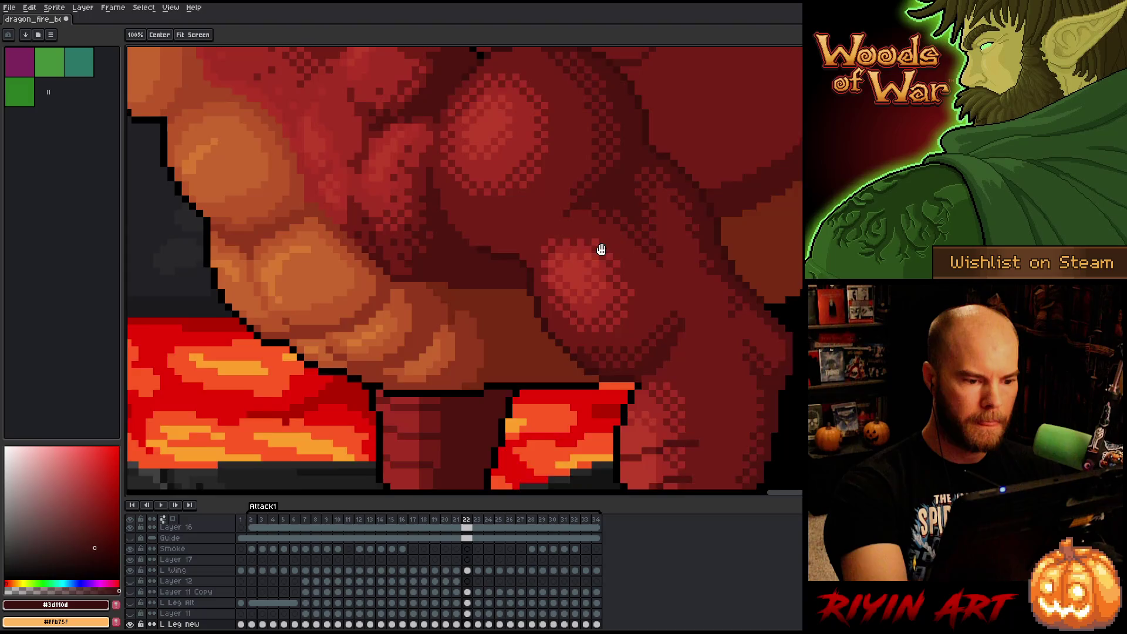
Zoom in, recheck frames 21 and 22, and move on to frame 23.
scroll(598, 247, up, 3)
key(comma)
key(period)
key(comma)
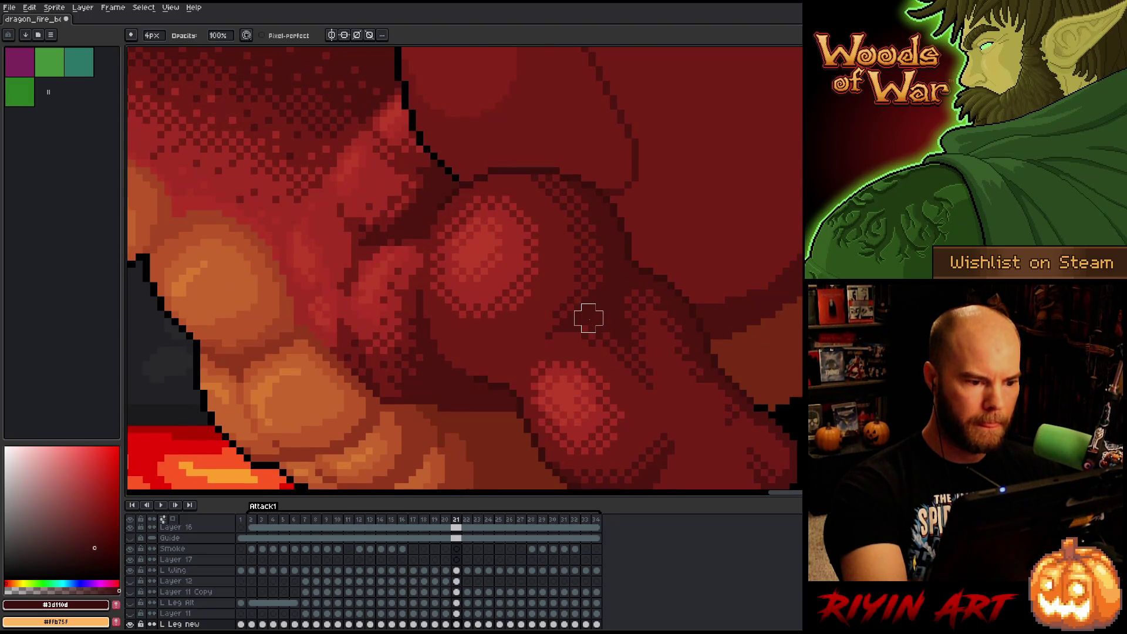
key(period)
key(period)
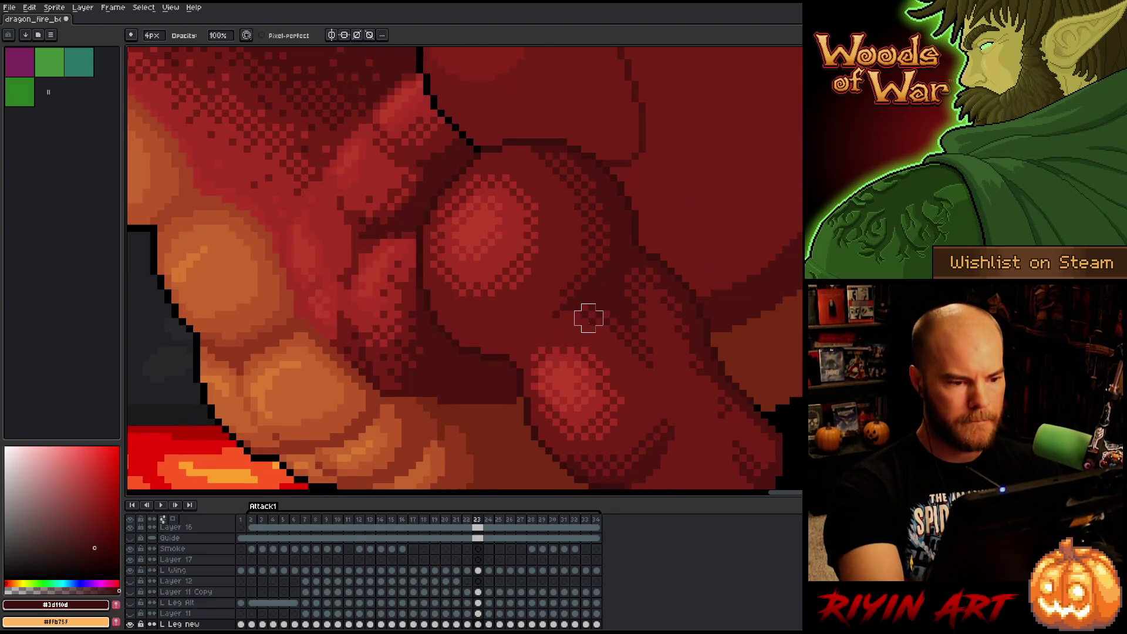
Select the #3d110d shade on frame 23, then repaint the dark shading down the limb on frame 24.
key(shift+c)
click(699, 203)
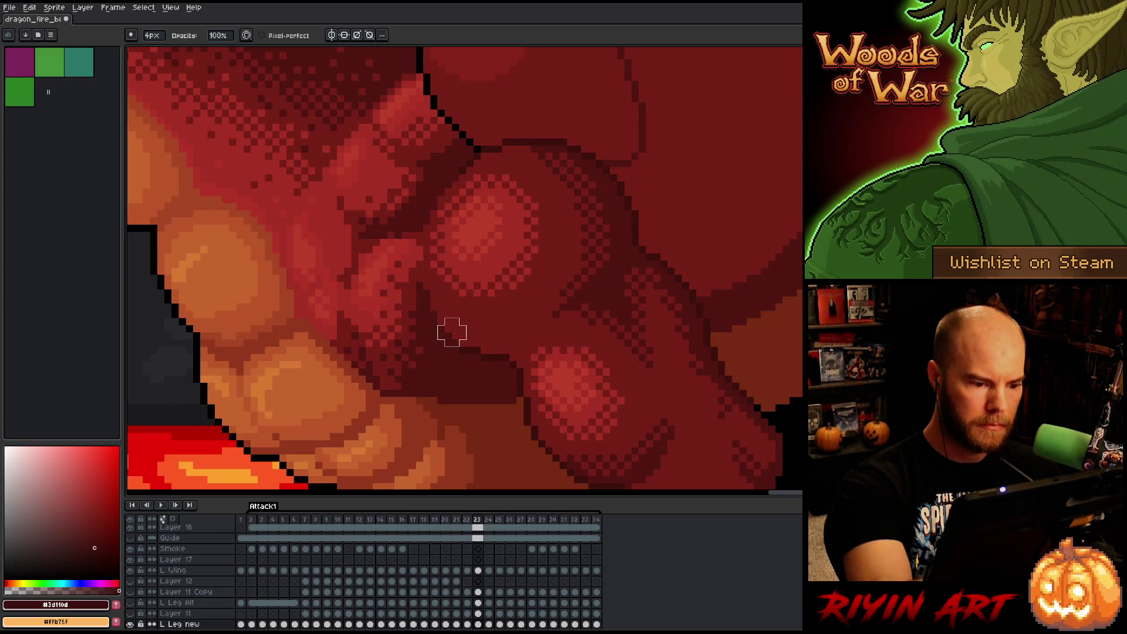
key(Left)
key(Right)
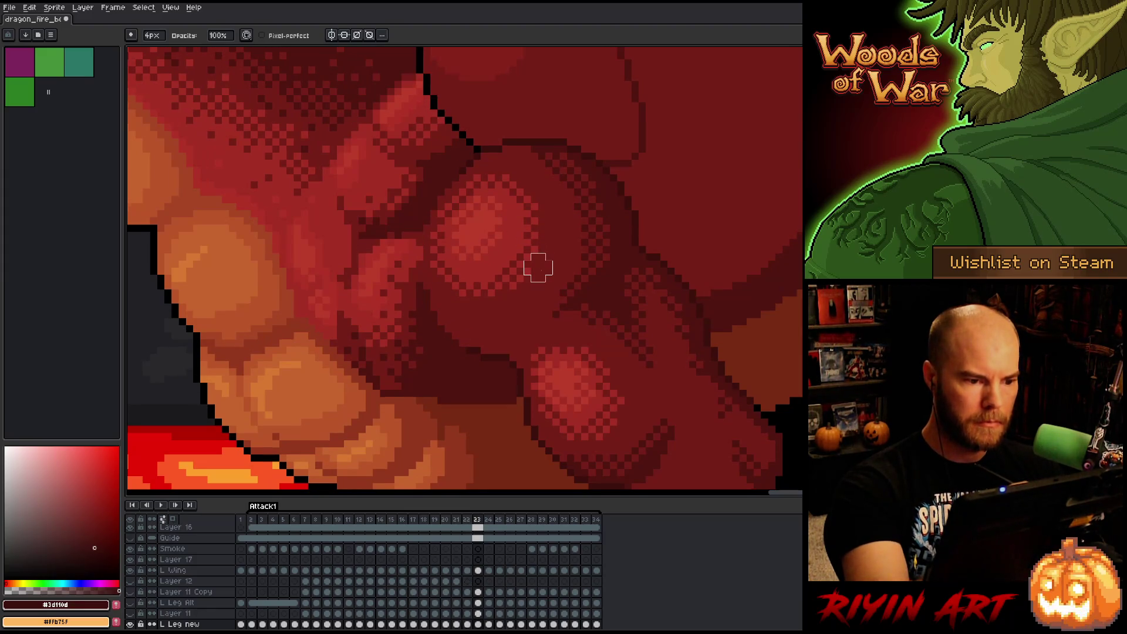
key(Left)
key(Right)
key(Right)
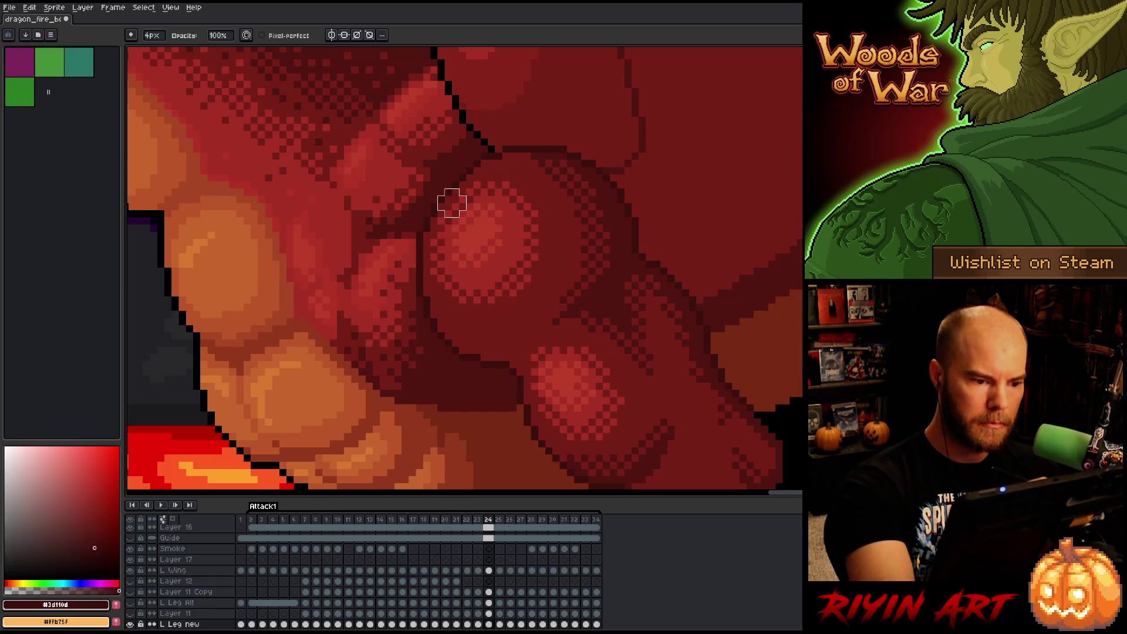
mouse_move(444, 196)
mouse_down()
mouse_move(424, 287)
mouse_move(445, 332)
mouse_up()
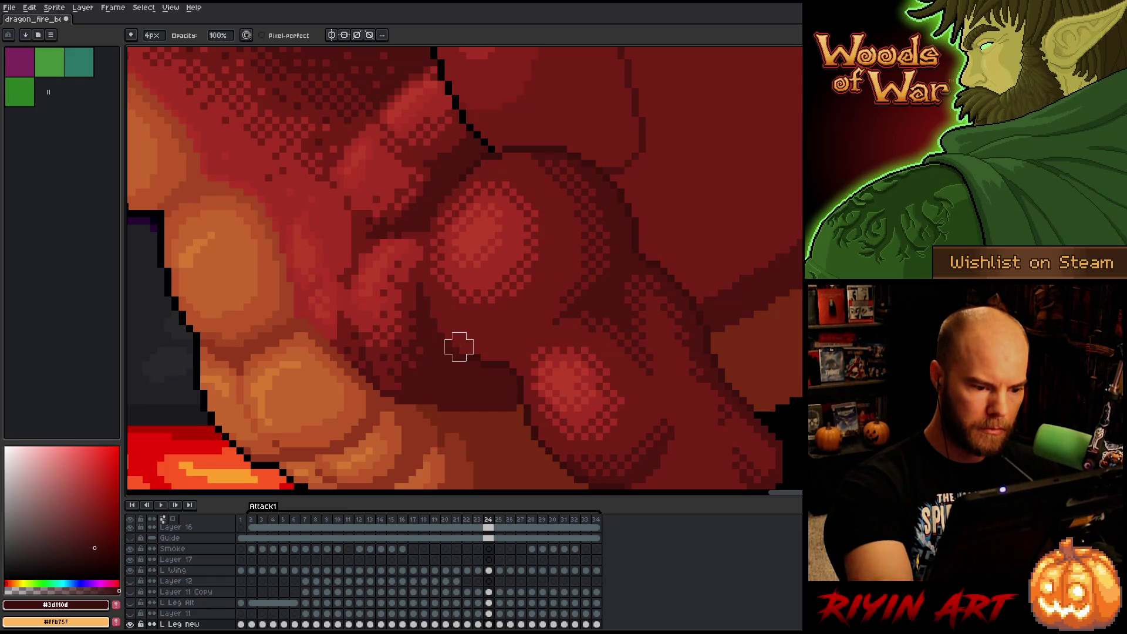
Compare frames 23 and 24, then select all #3d110d pixels on frame 25.
key(Left)
key(Right)
key(Left)
key(Right)
key(Left)
key(Right)
key(Right)
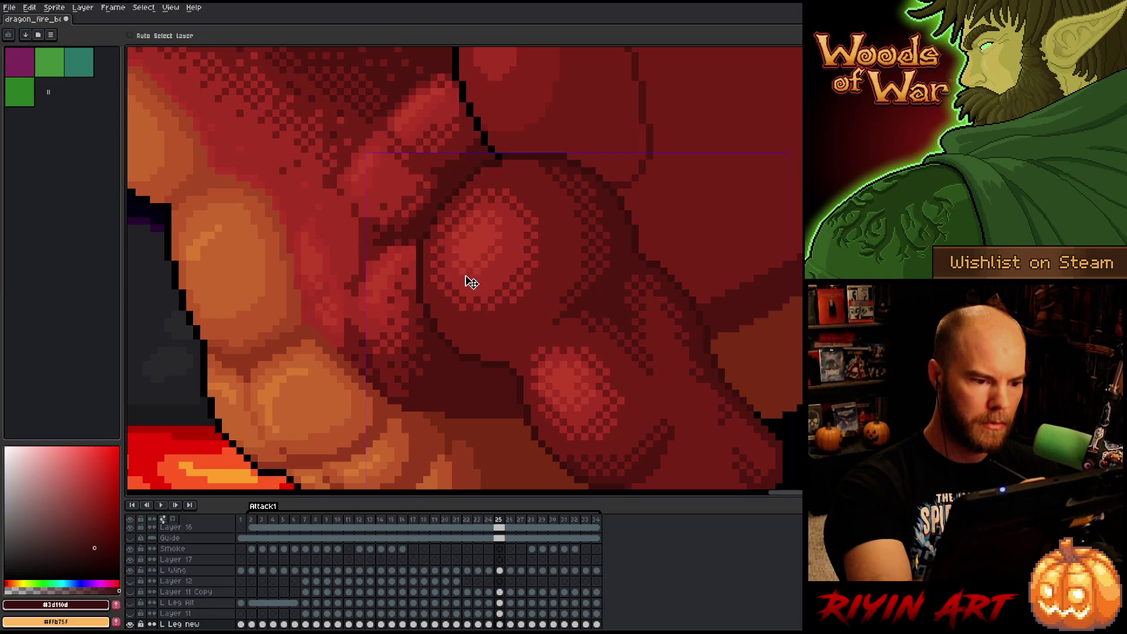
key(shift+c)
click(701, 201)
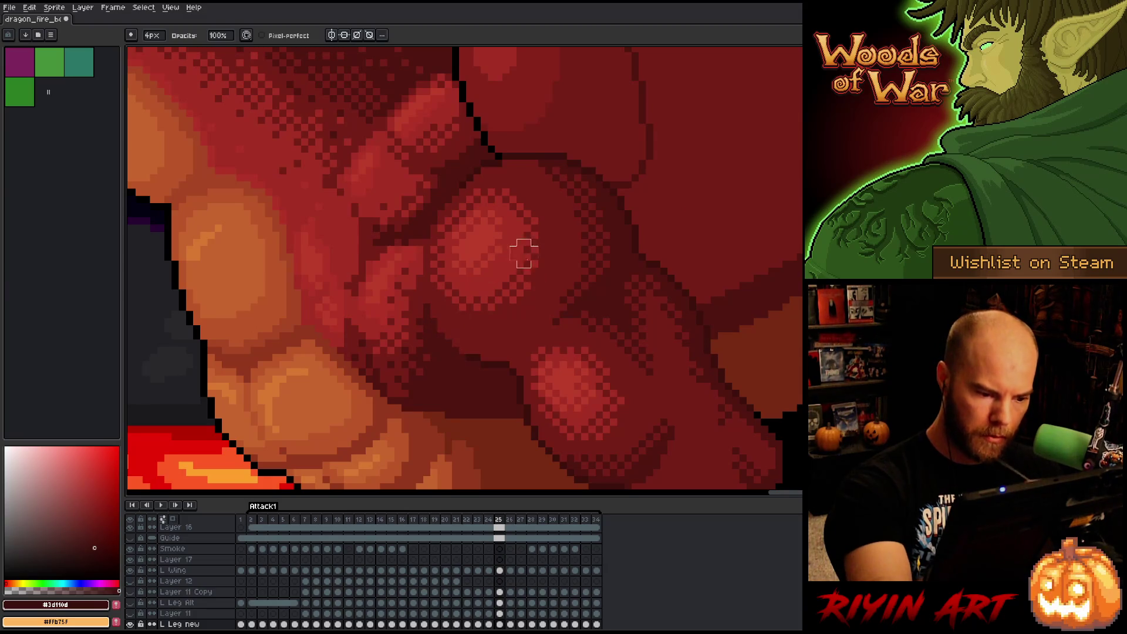
Compare frames 24 and 25, then select the #3d110d shade on frame 26.
key(Left)
key(Right)
key(Left)
key(Right)
key(Right)
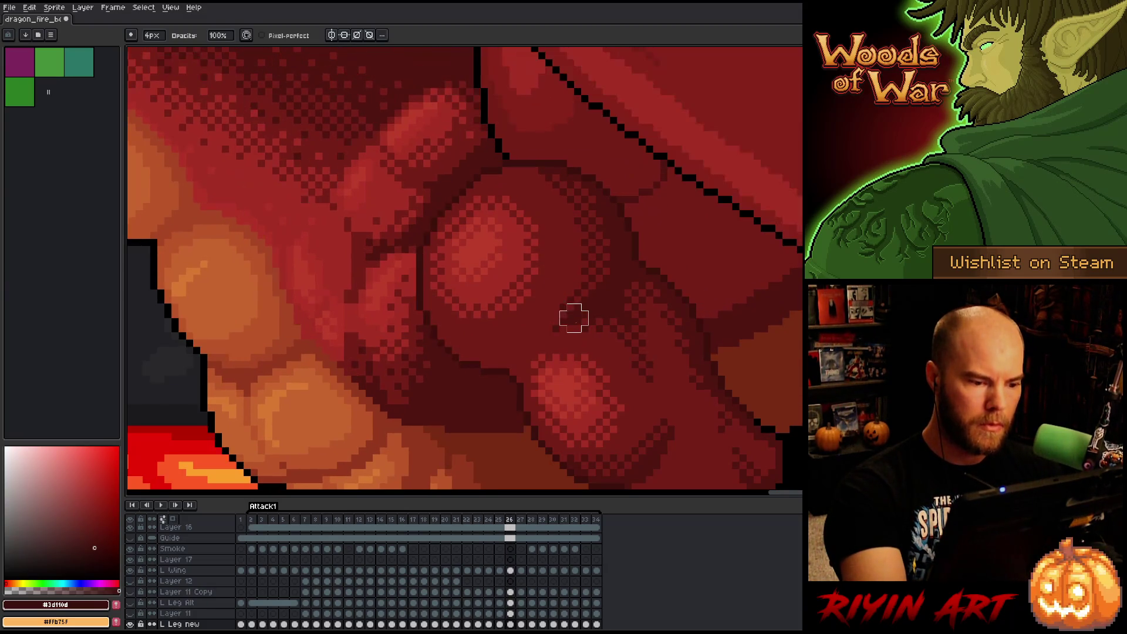
key(shift+c)
click(687, 201)
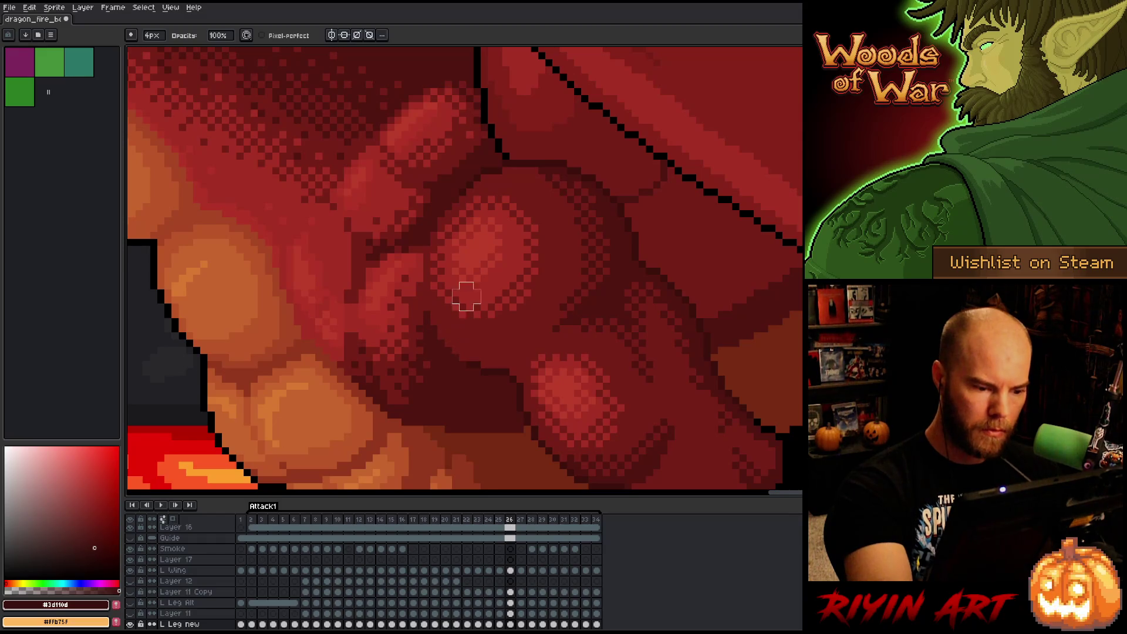
Check frame 27's #3d110d shading against frames 25 and 26, then advance to frame 28.
key(Left)
key(Right)
key(Right)
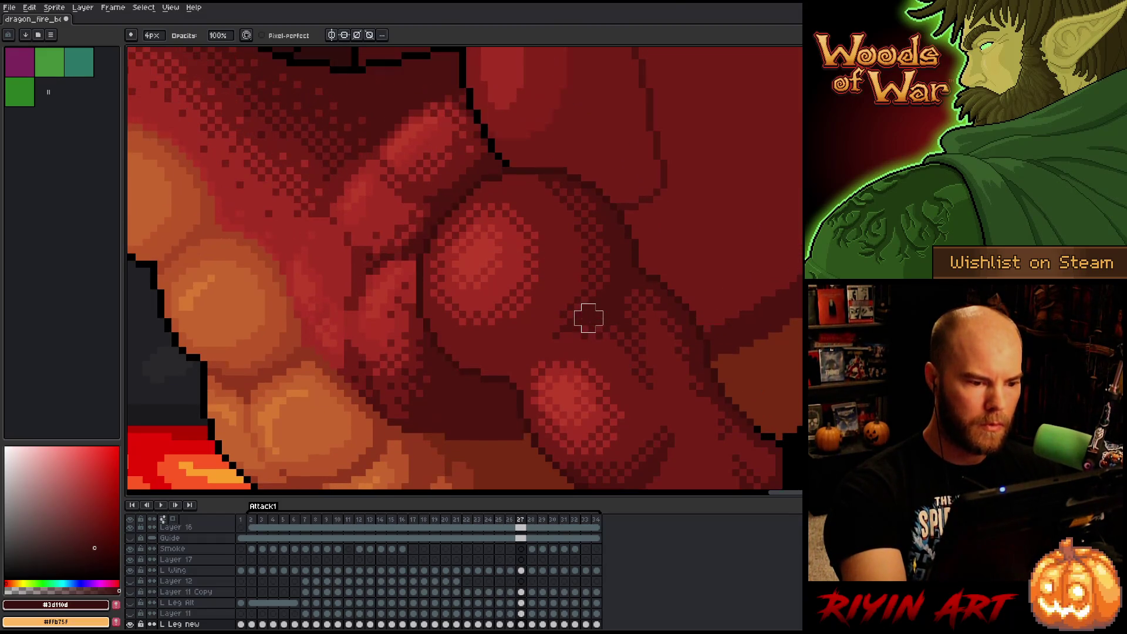
key(shift+c)
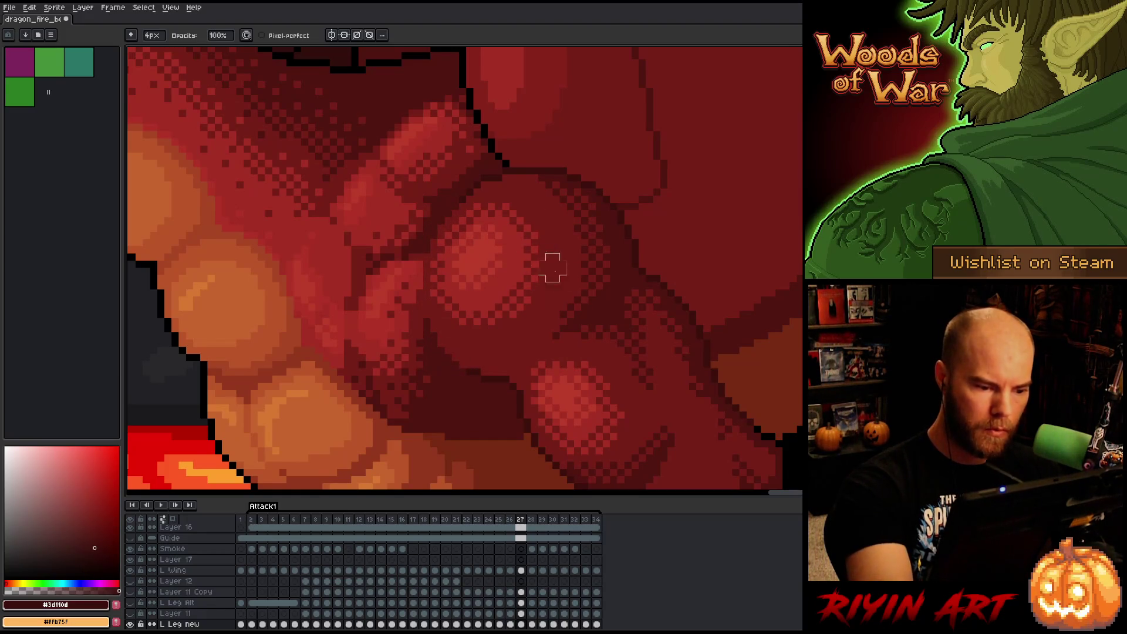
key(comma)
key(period)
key(period)
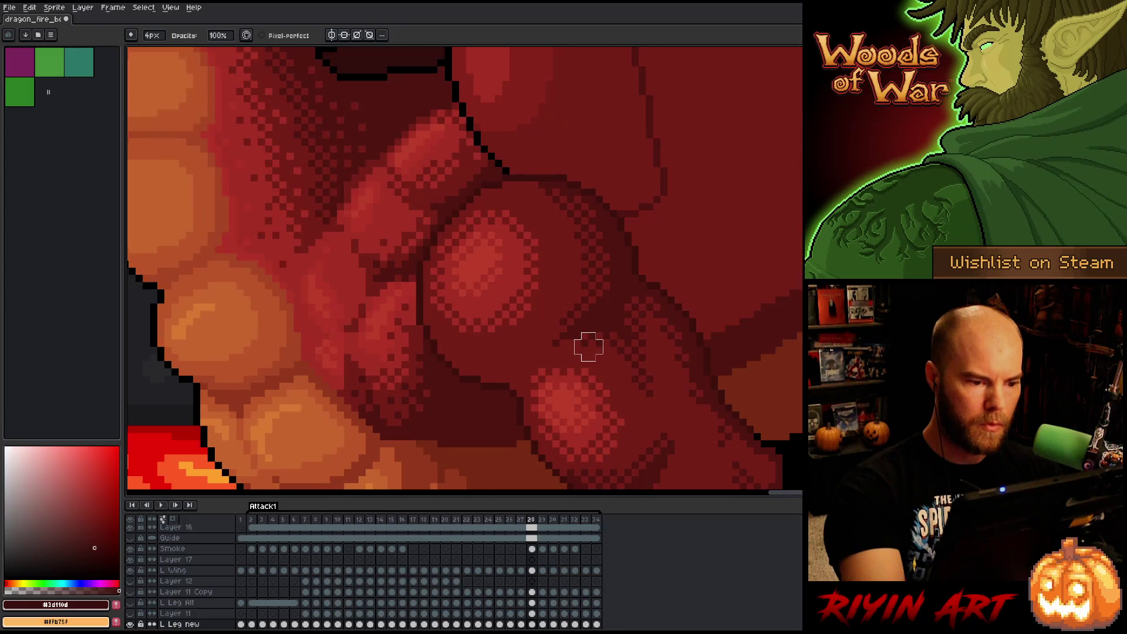
Select the wing's shading colour, then compare frames 28 and 29 and settle on 29.
key(shift+c)
click(692, 210)
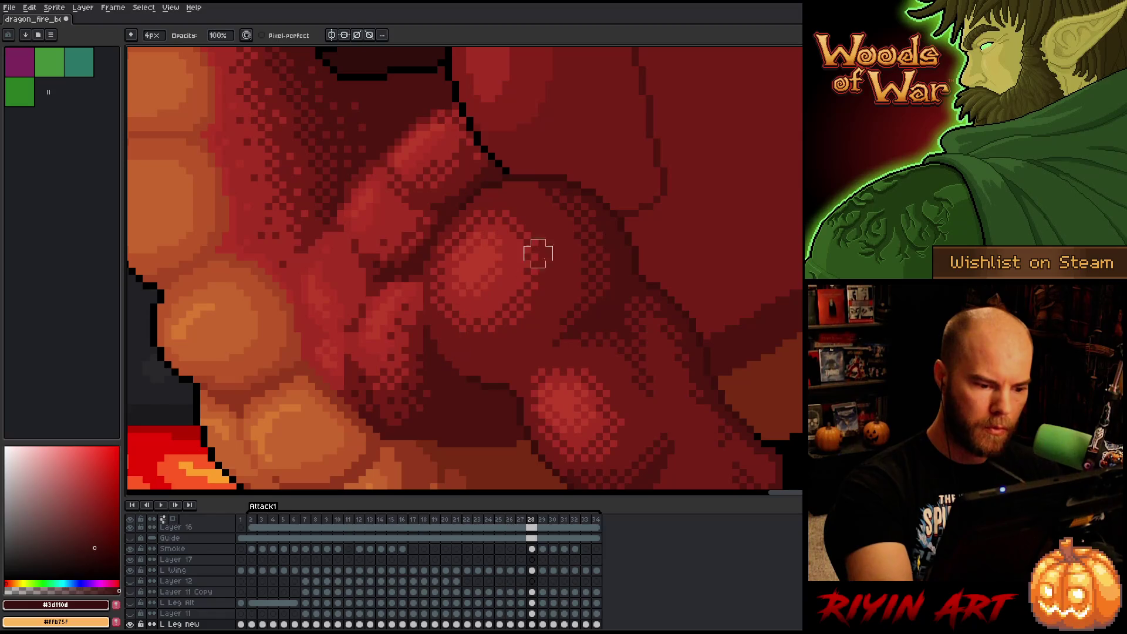
key(period)
key(comma)
key(period)
key(comma)
key(period)
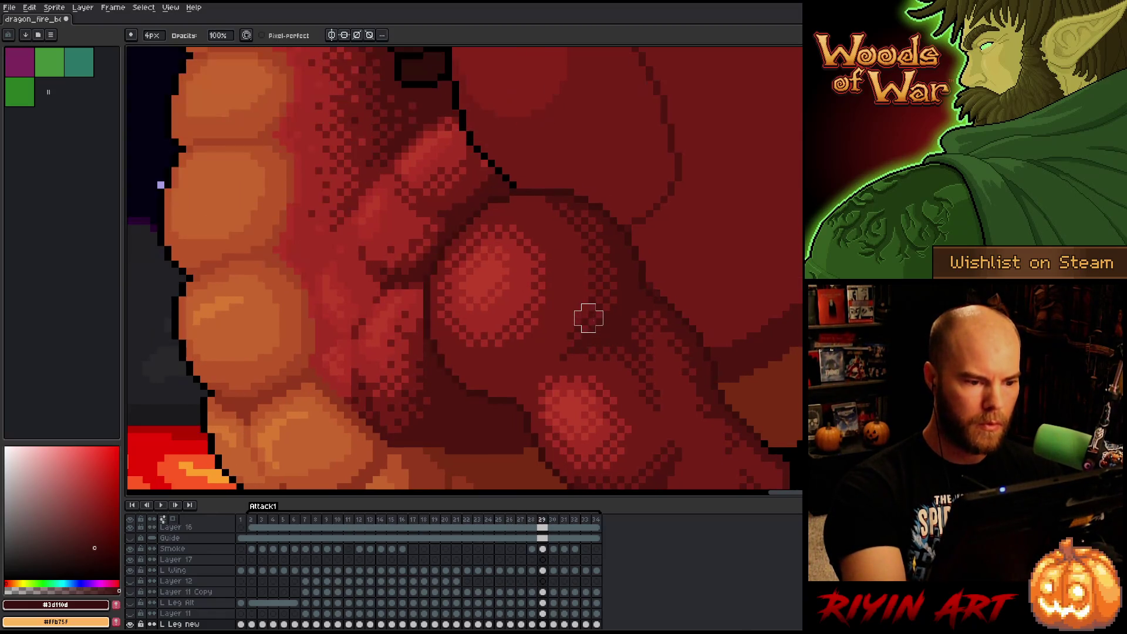
Try colour selections on frames 29 and 30, cancelling each without applying.
key(p)
key(Escape)
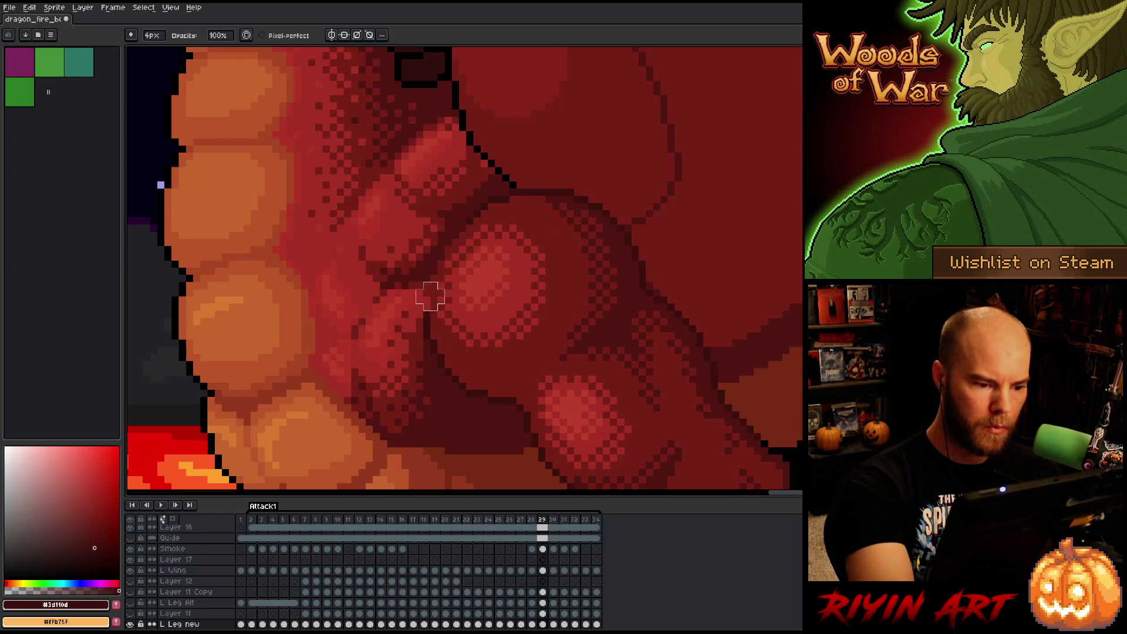
key(comma)
key(period)
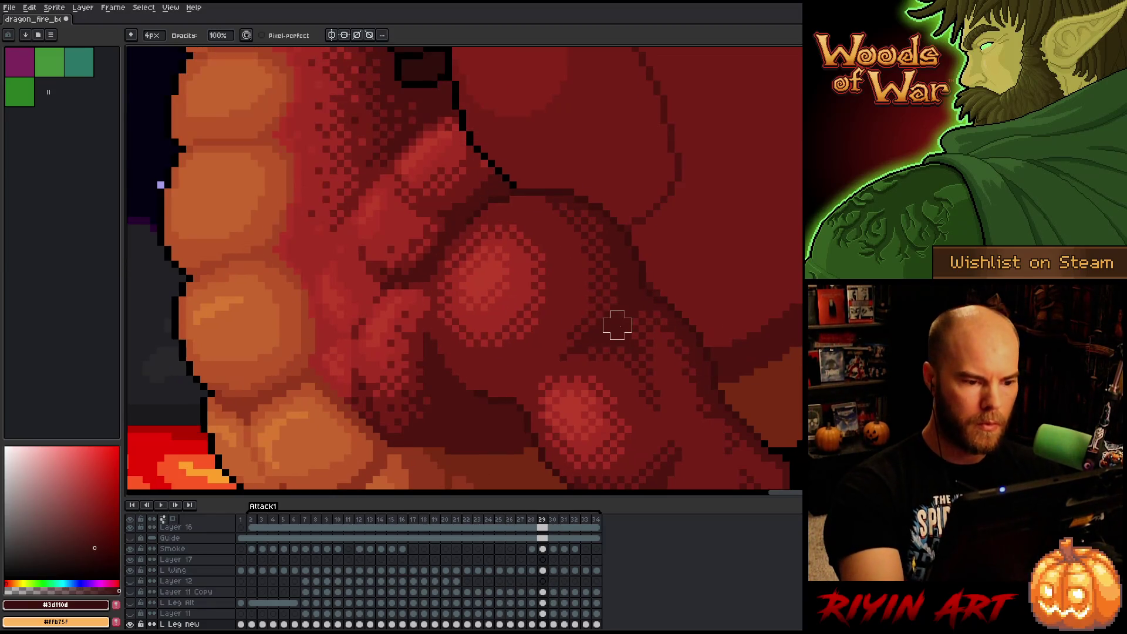
key(period)
key(p)
key(Escape)
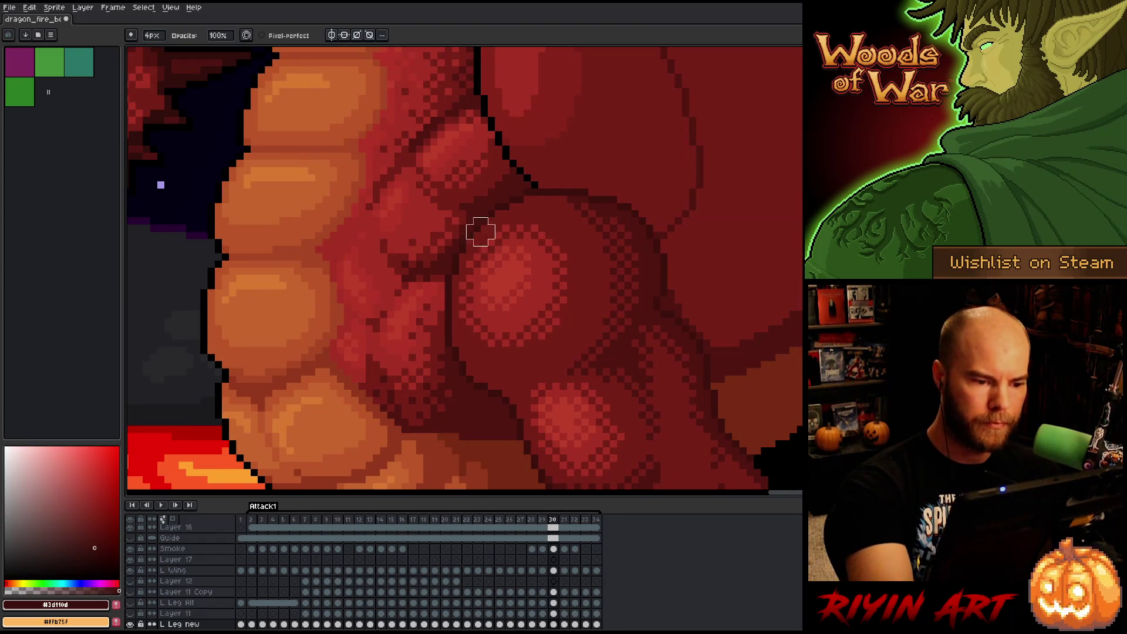
Compare the wing on frames 29 and 30 back and forth, ending on frame 30.
key(comma)
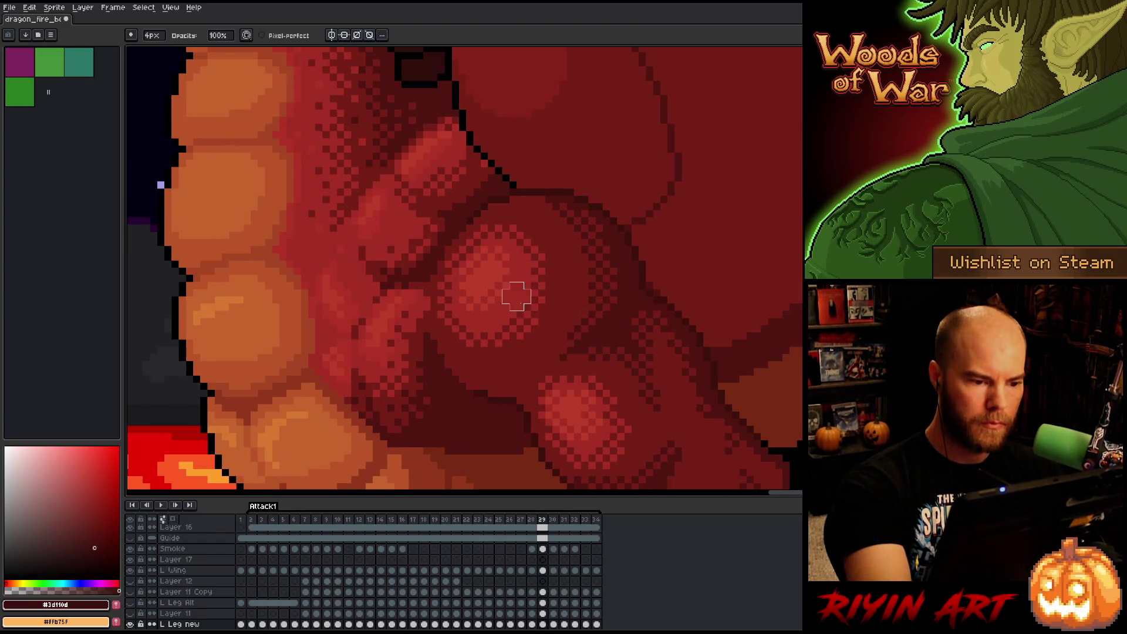
key(period)
key(comma)
key(comma)
key(period)
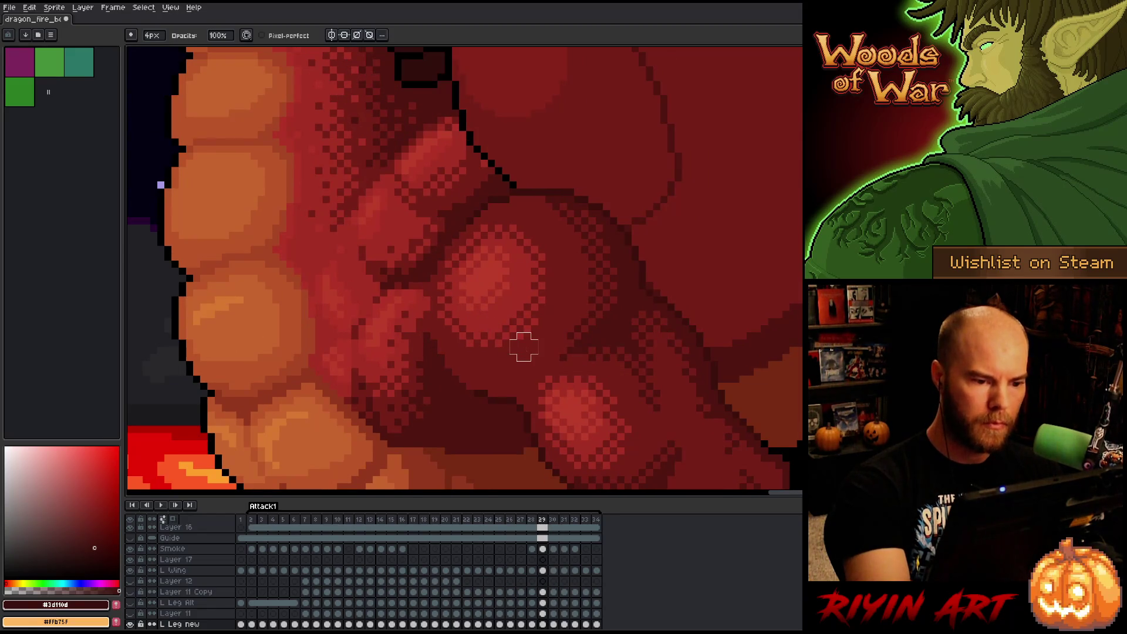
key(period)
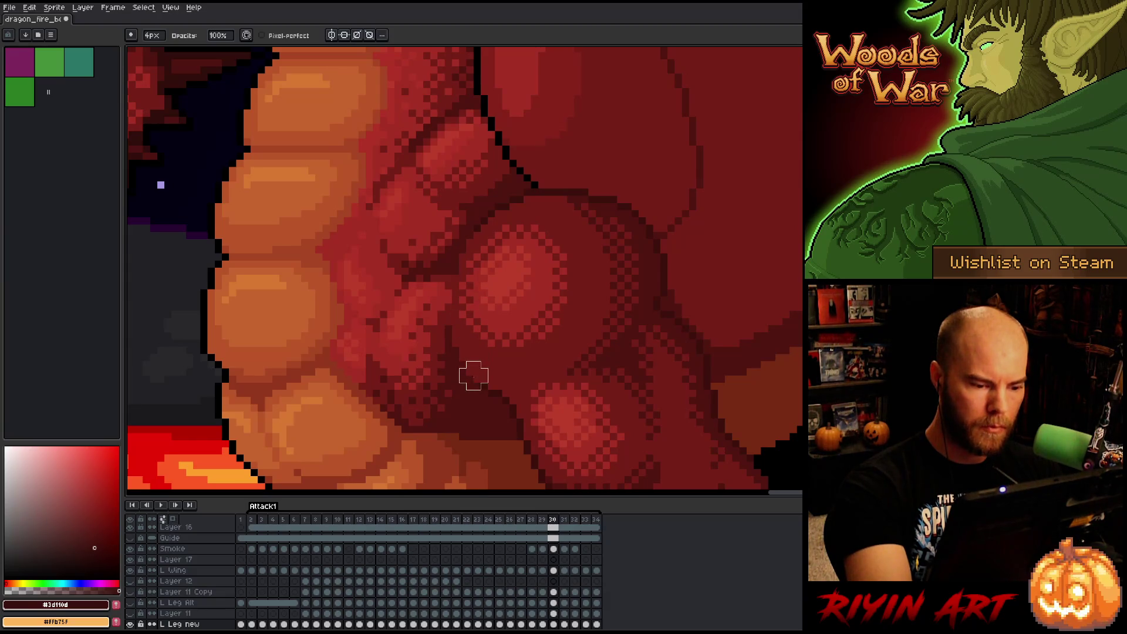
key(comma)
key(period)
Recheck frame 29 against frame 30 several more times, returning to frame 30.
key(comma)
key(period)
key(comma)
key(period)
key(comma)
key(period)
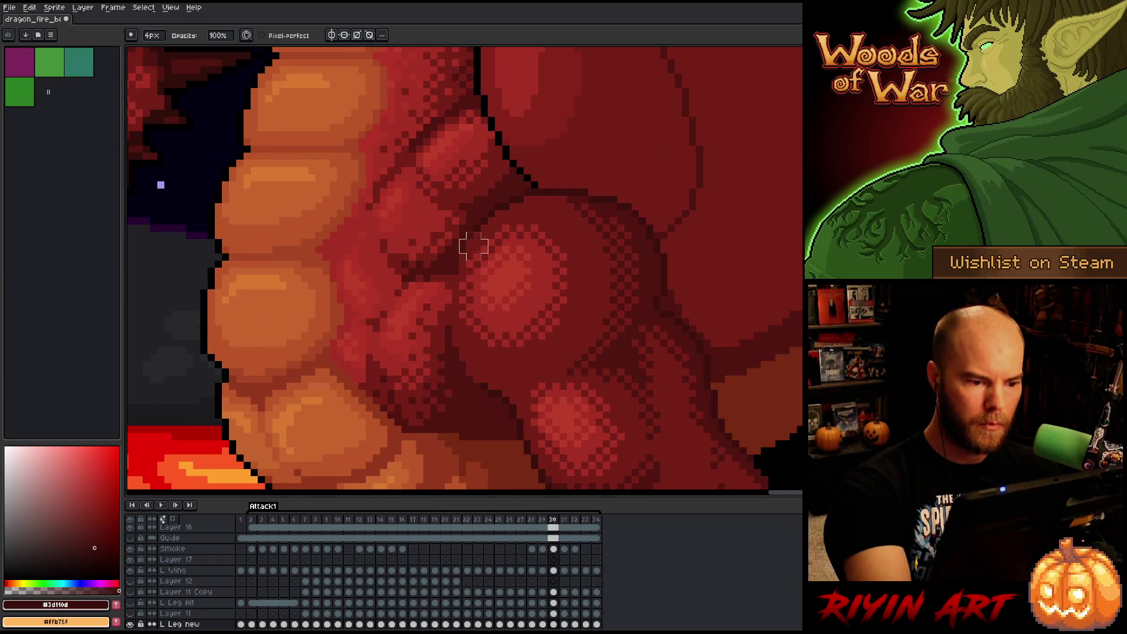
Make a final comparison of frames 29 and 30, then advance to frame 31.
key(comma)
key(period)
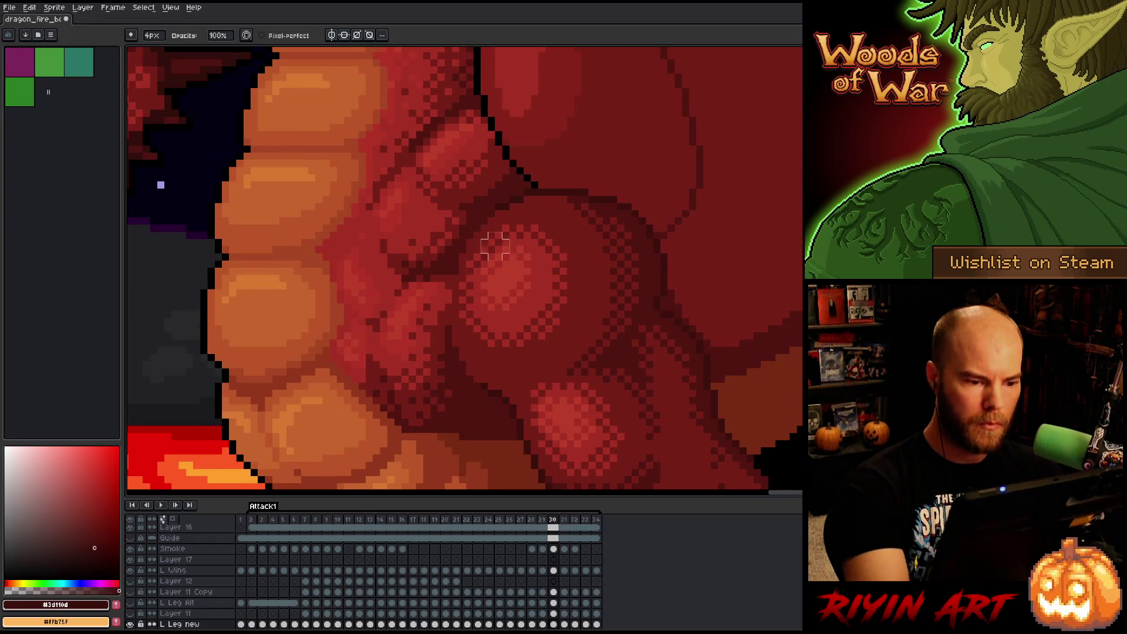
key(comma)
key(period)
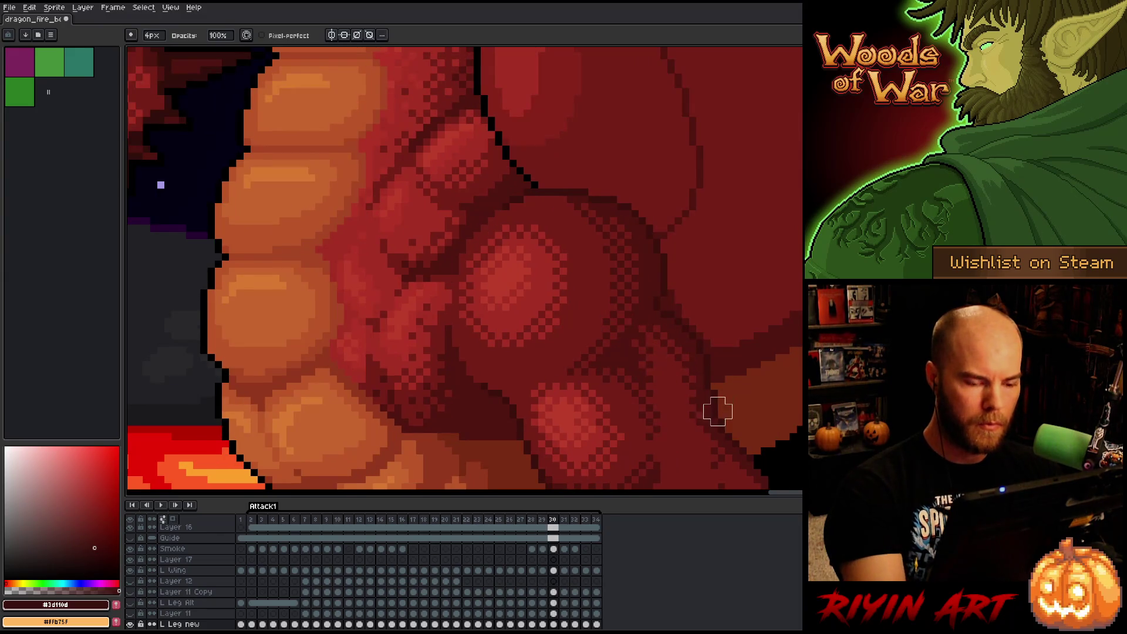
key(comma)
key(period)
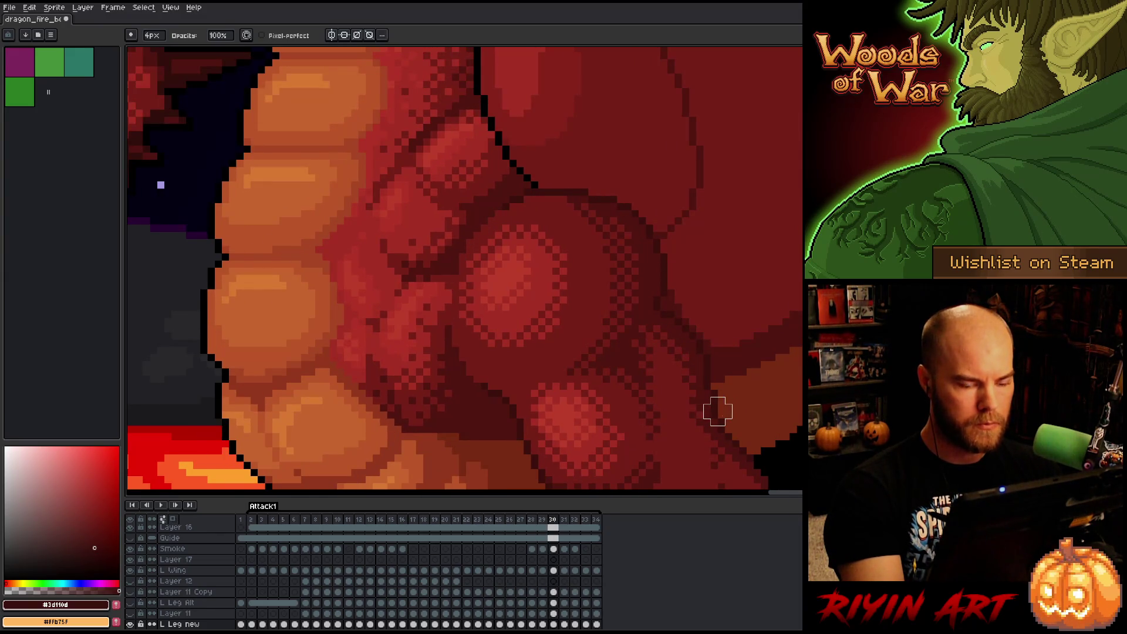
key(period)
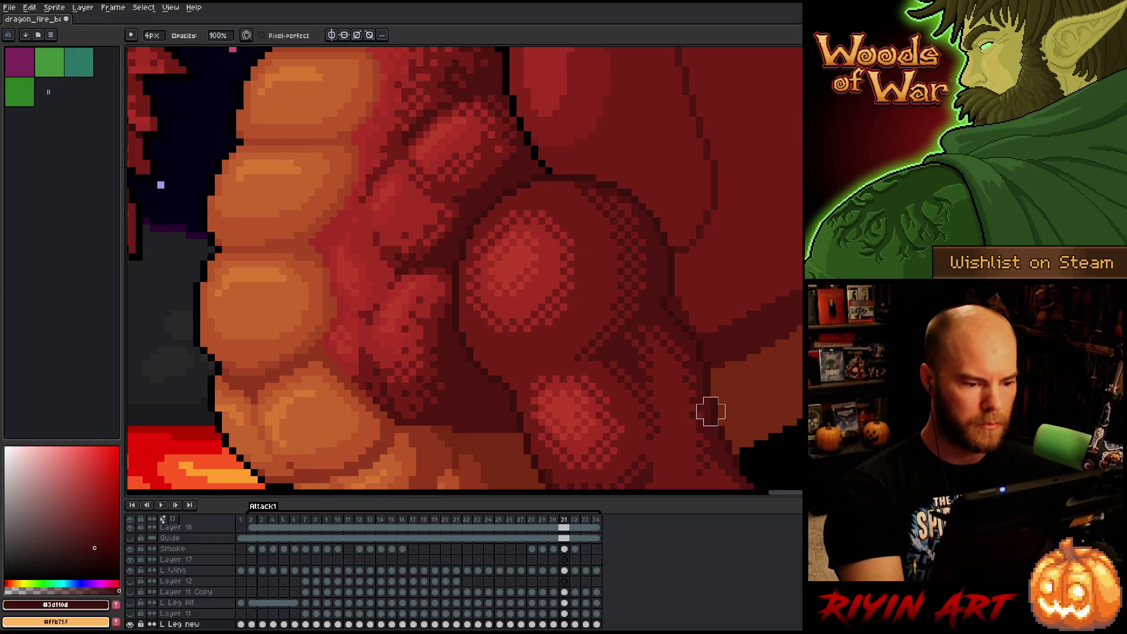
Cancel a colour selection on frame 31 and compare it with its neighbouring frame.
key(shift+o)
key(Escape)
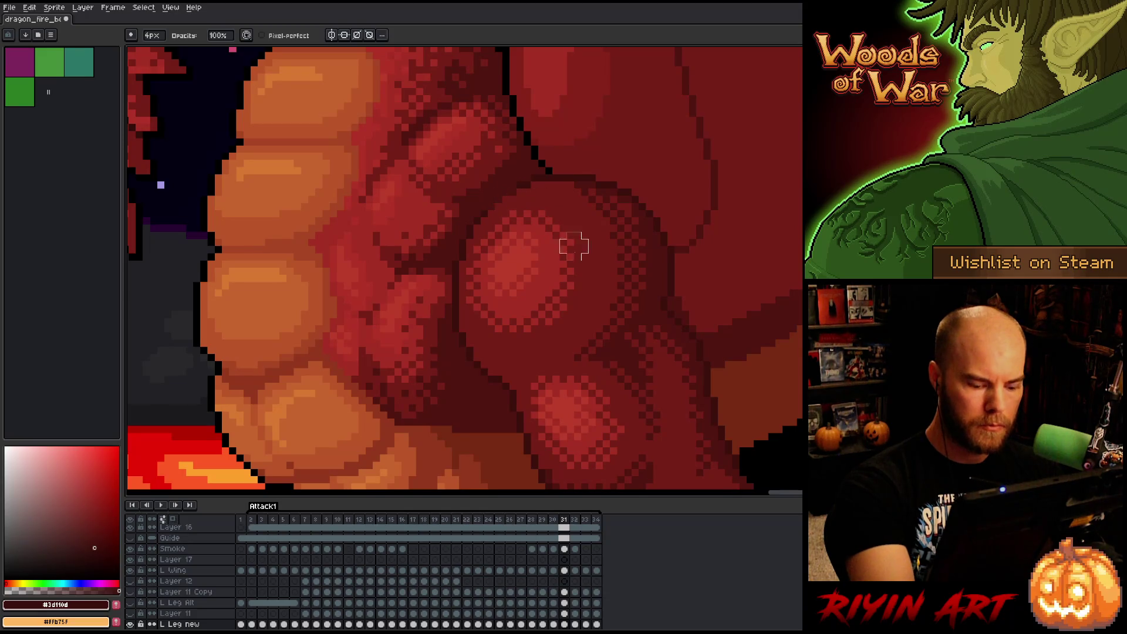
key(comma)
key(period)
key(comma)
key(period)
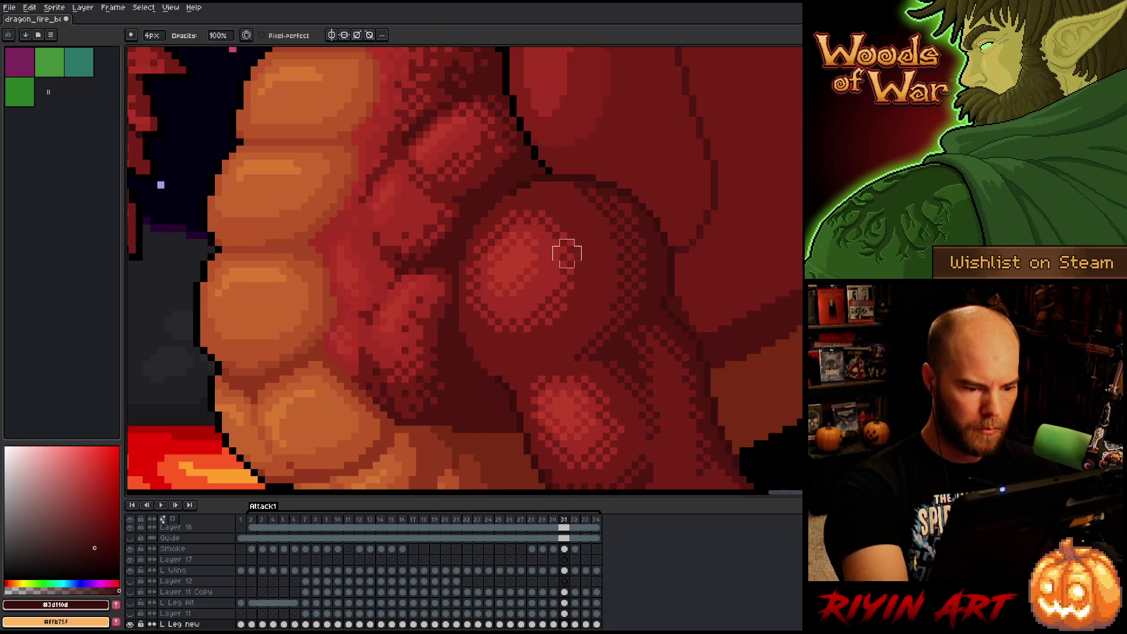
Flip between frames 30 and 31 to compare the wing, ending on frame 31.
key(comma)
key(period)
key(comma)
key(period)
key(comma)
key(period)
key(comma)
key(period)
key(period)
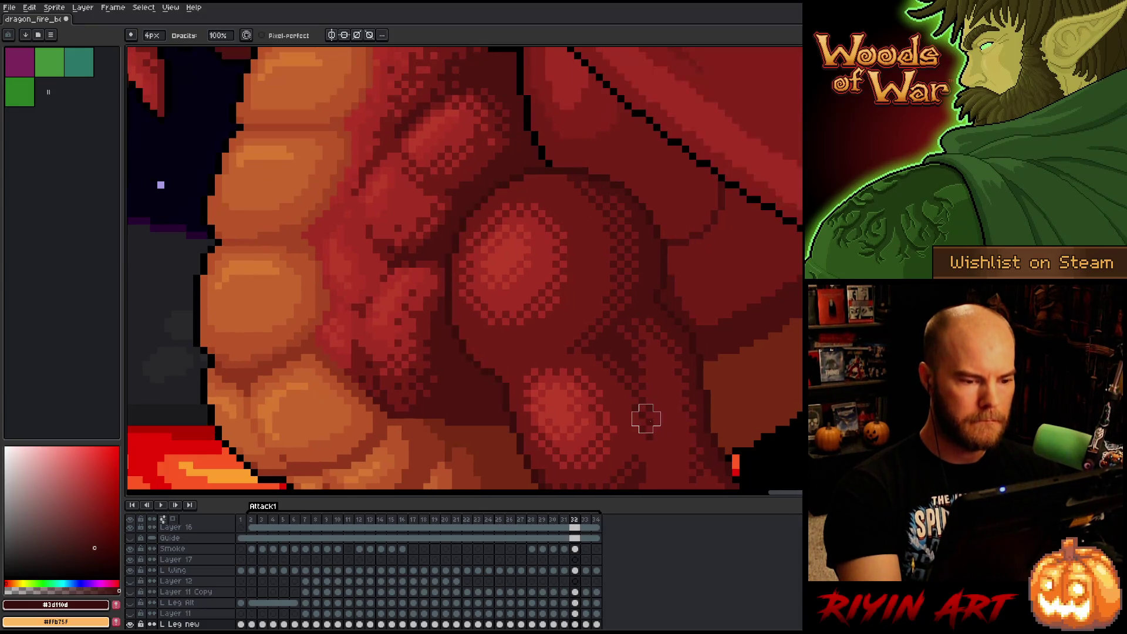
Select all #3d110d pixels with Color Range, then check frame 32 against its neighbours.
key(shift+c)
click(702, 202)
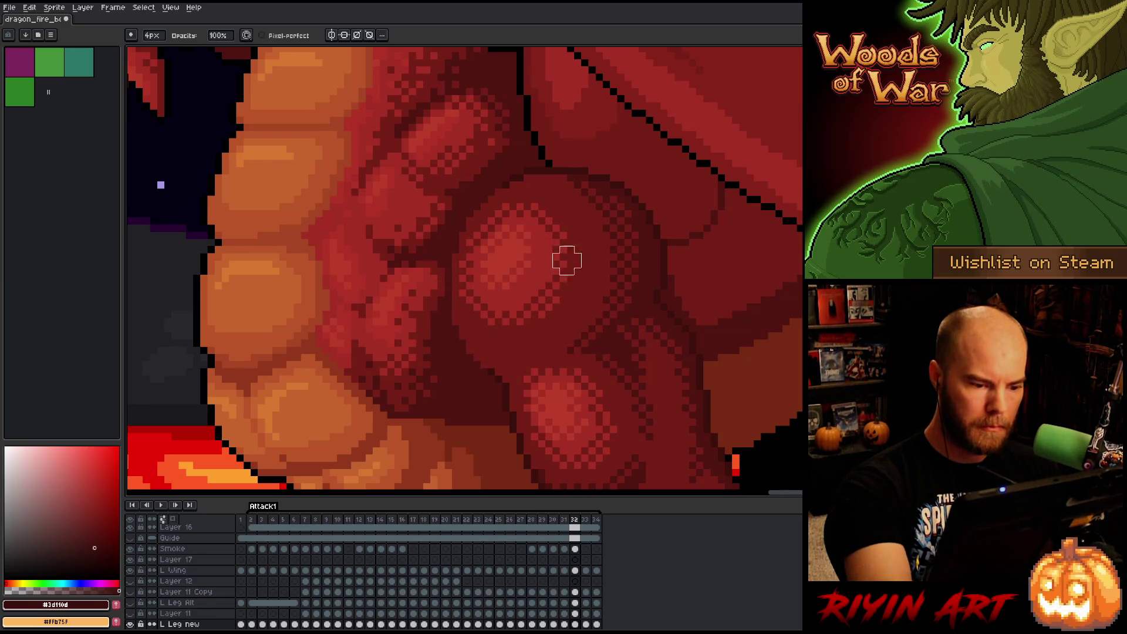
key(Left)
key(Left)
key(Right)
key(Right)
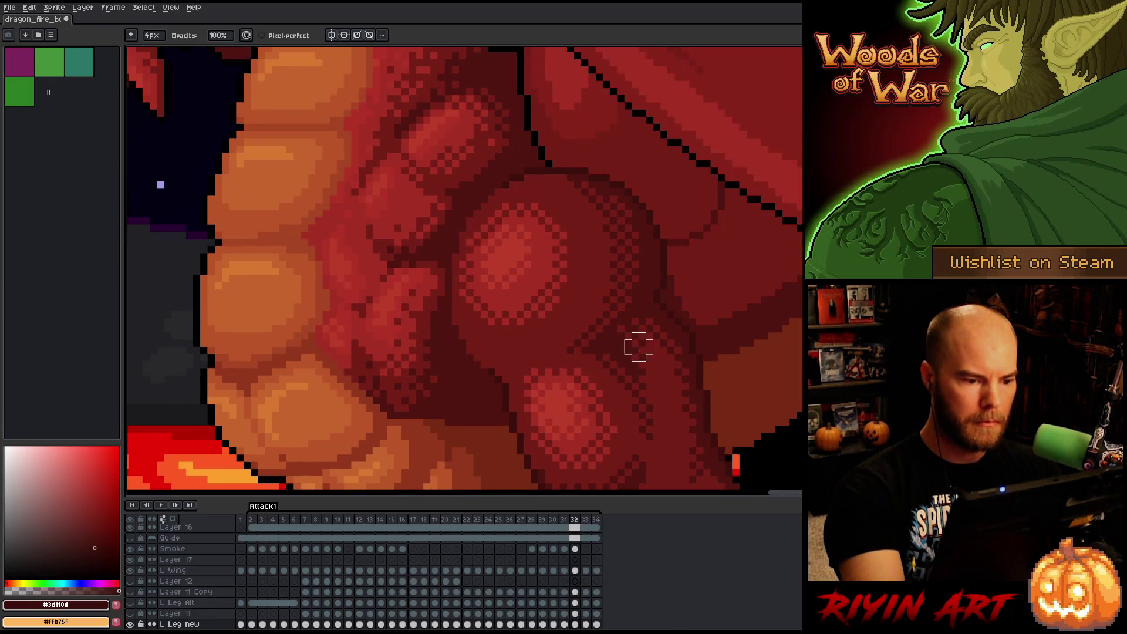
key(Right)
Select every #3d110d pixel on frame 33, then move to frame 34 and start Color Range.
key(shift+c)
click(699, 198)
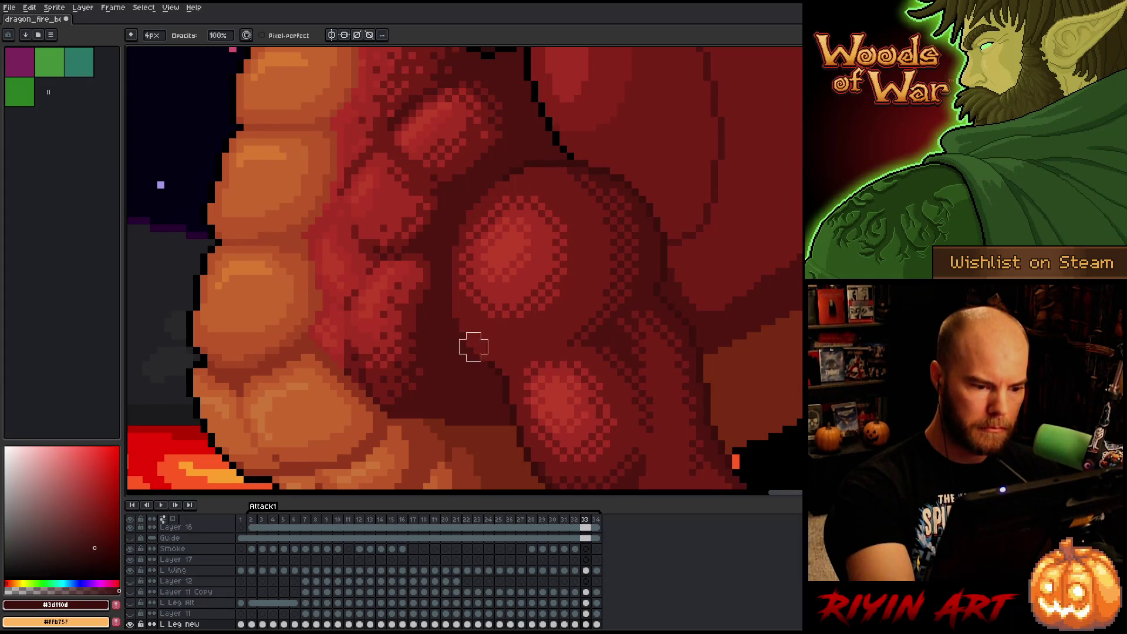
key(Left)
key(Right)
key(Left)
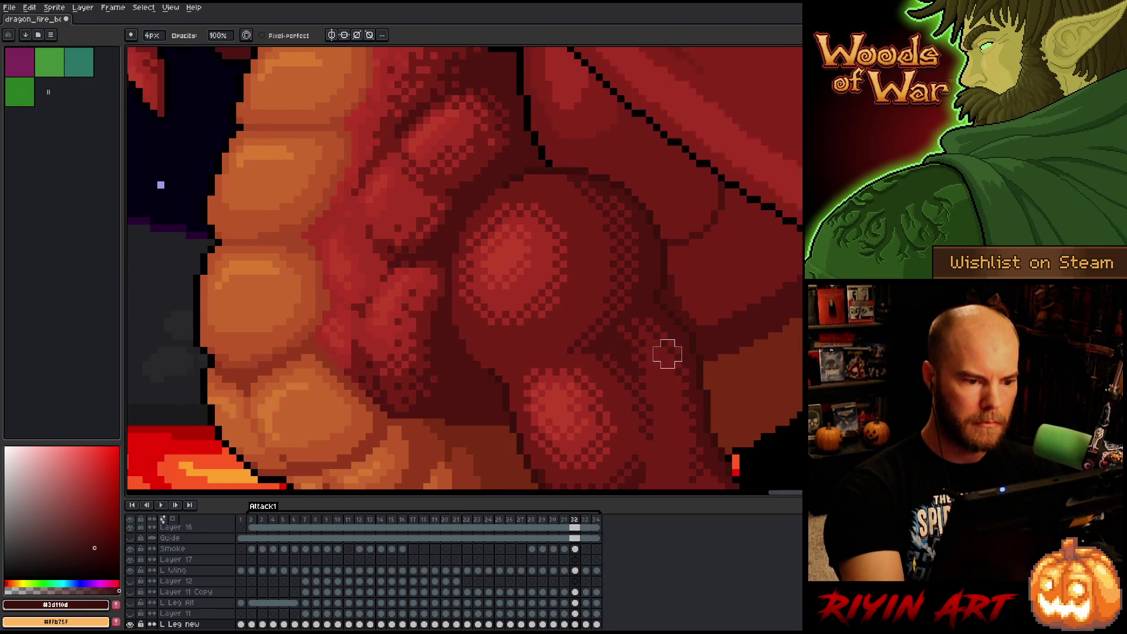
key(Right)
key(Right)
key(shift+c)
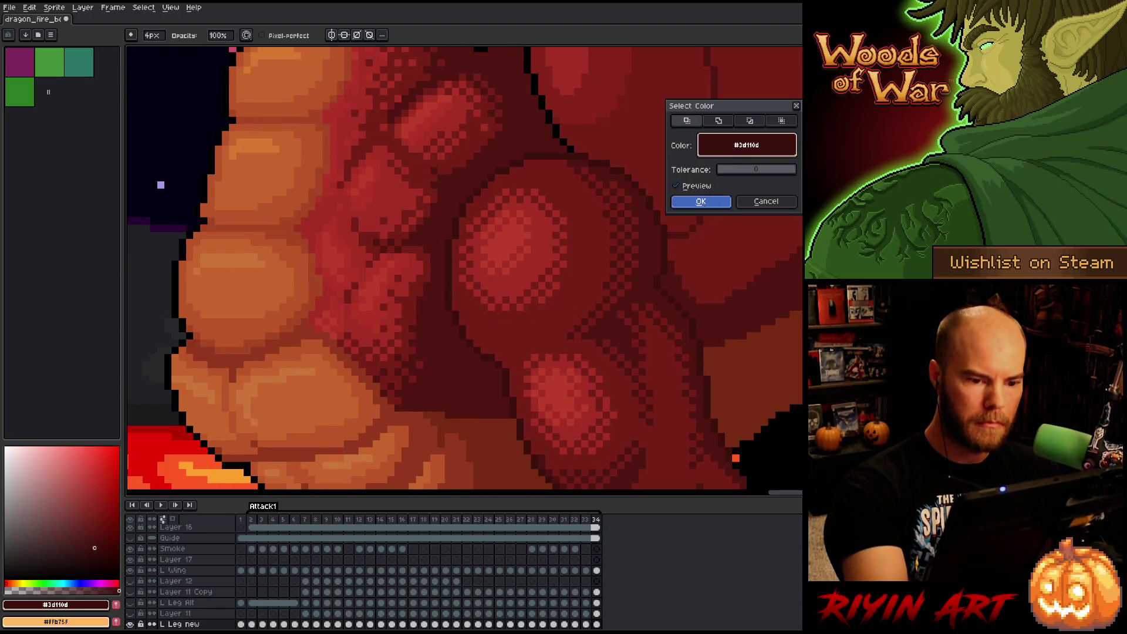
Confirm the #3d110d selection on frame 34, then wrap around to frame 2.
click(700, 198)
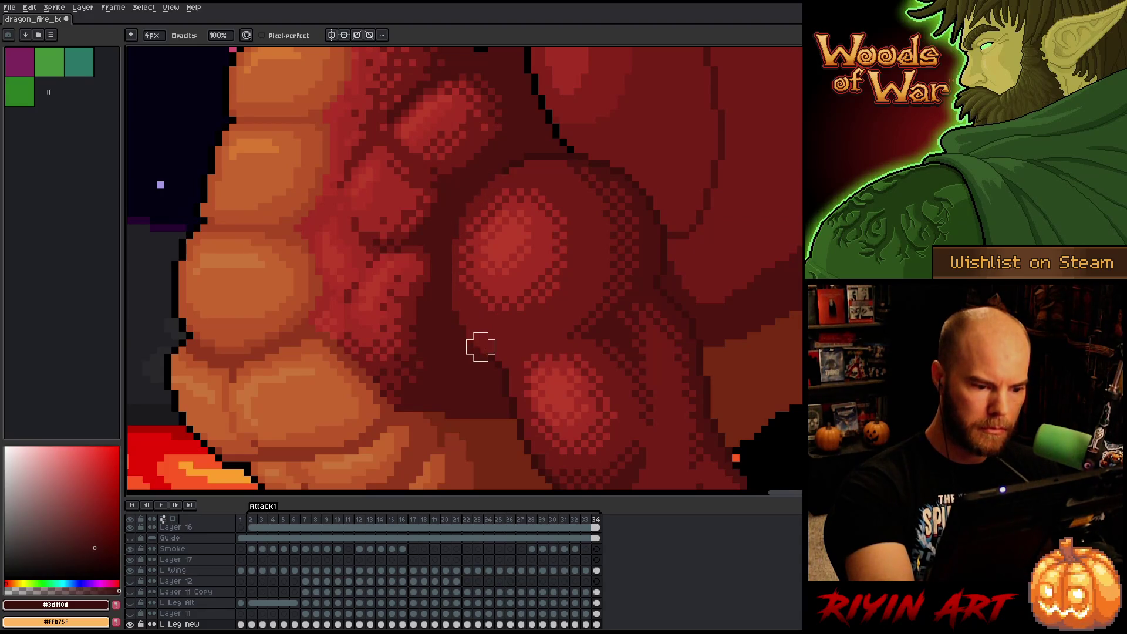
key(Right)
key(Left)
key(Right)
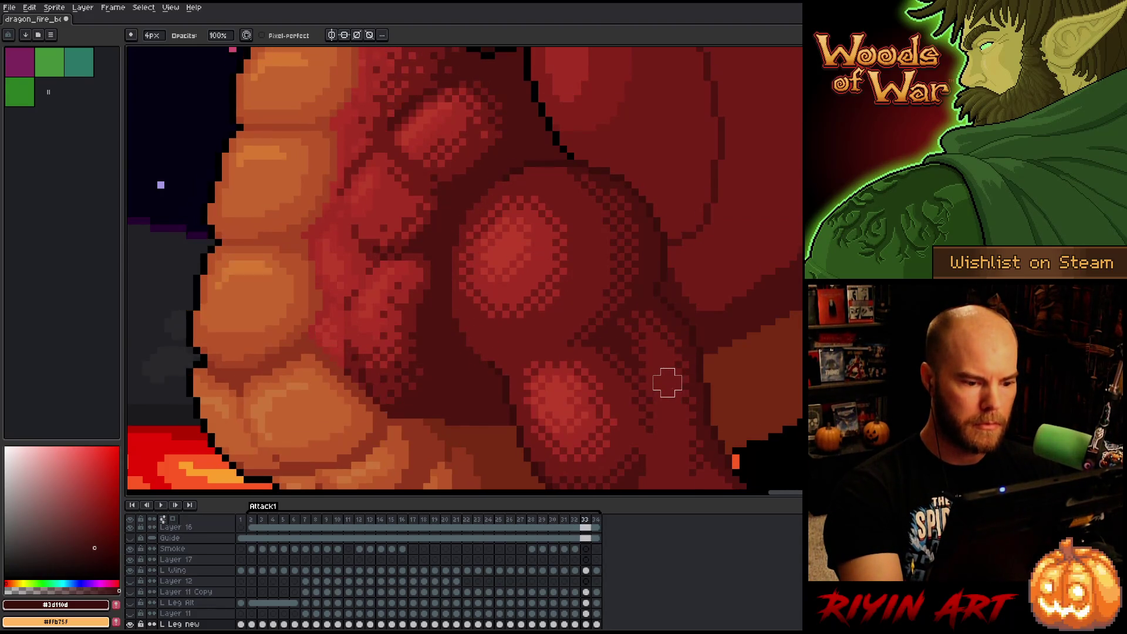
key(Left)
key(Right)
key(Right)
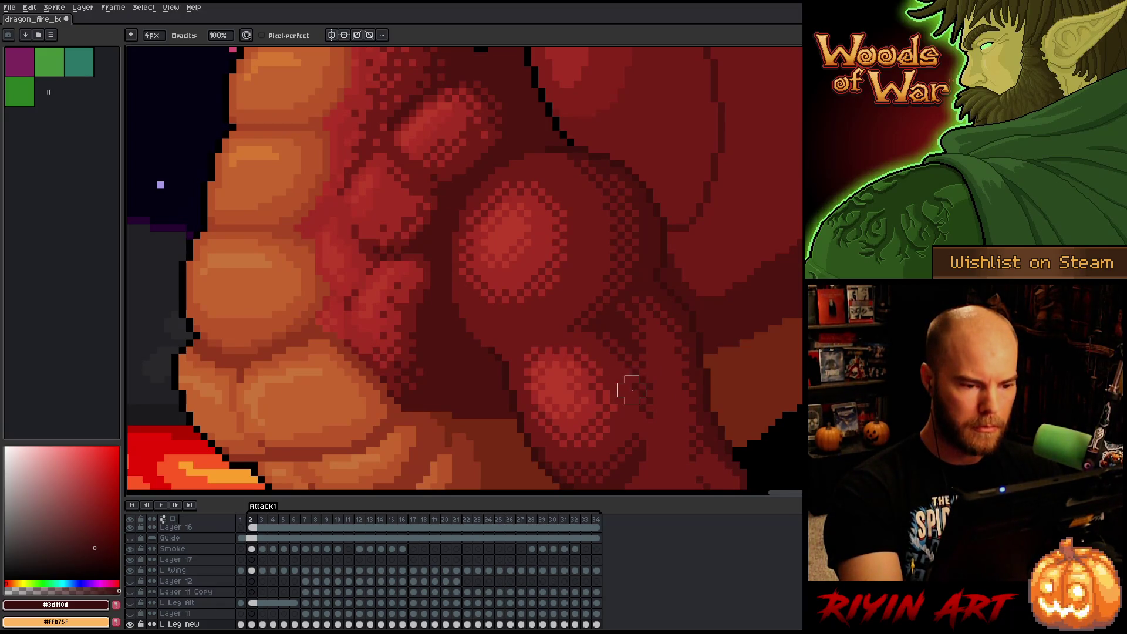
Compare frame 34 against frame 2 repeatedly, ending on frame 34.
key(Left)
key(Left)
key(Right)
key(Right)
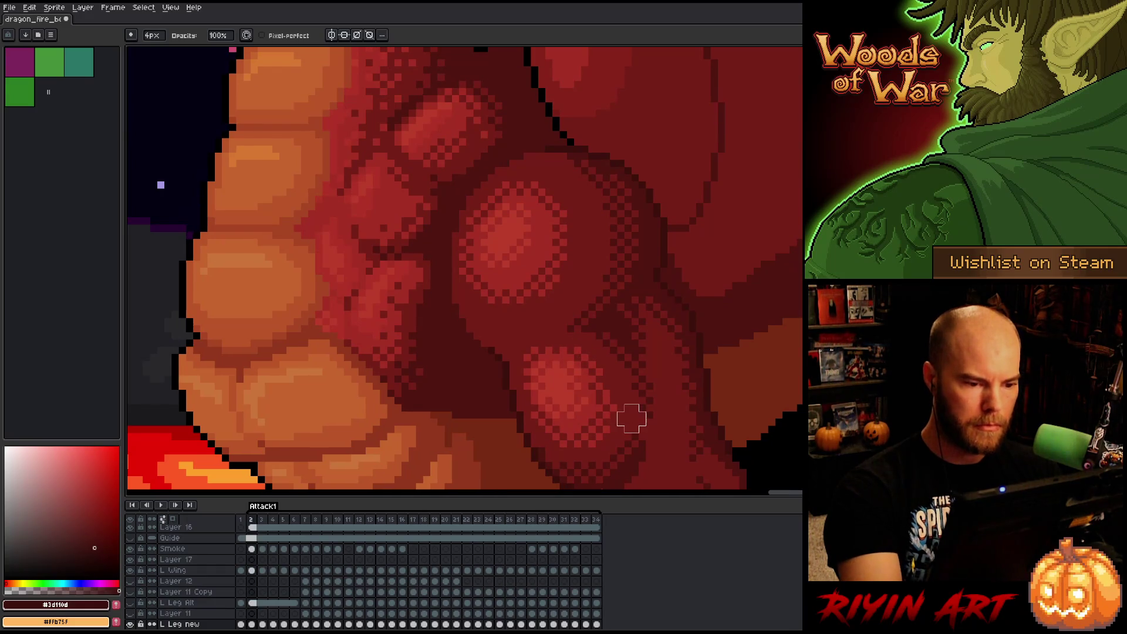
key(Left)
key(Left)
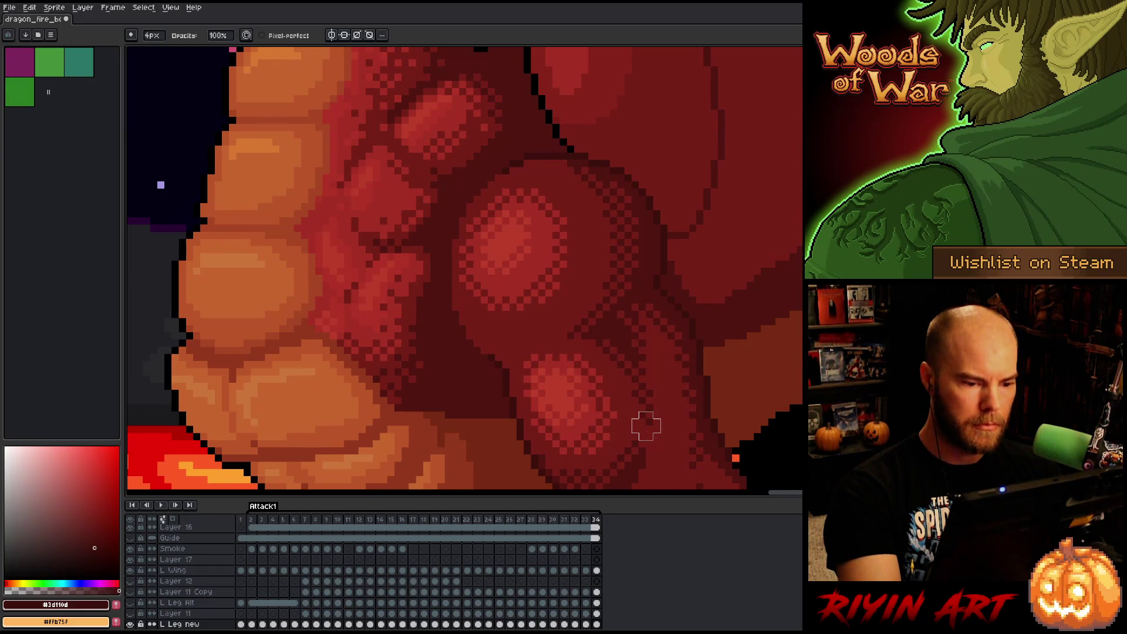
key(Right)
key(Right)
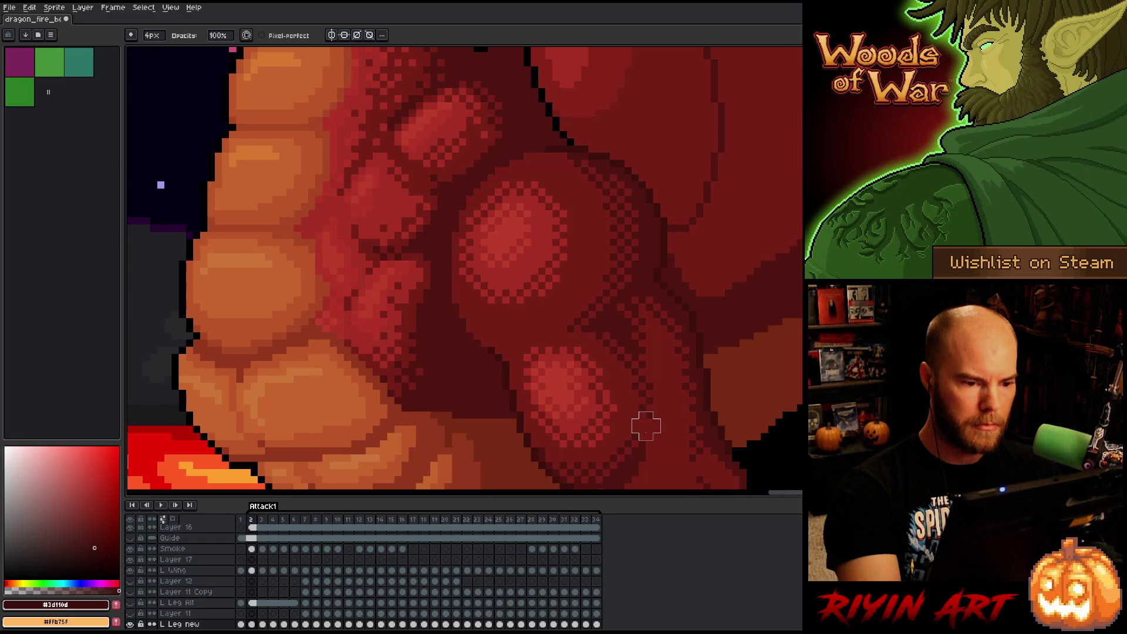
key(Left)
key(Left)
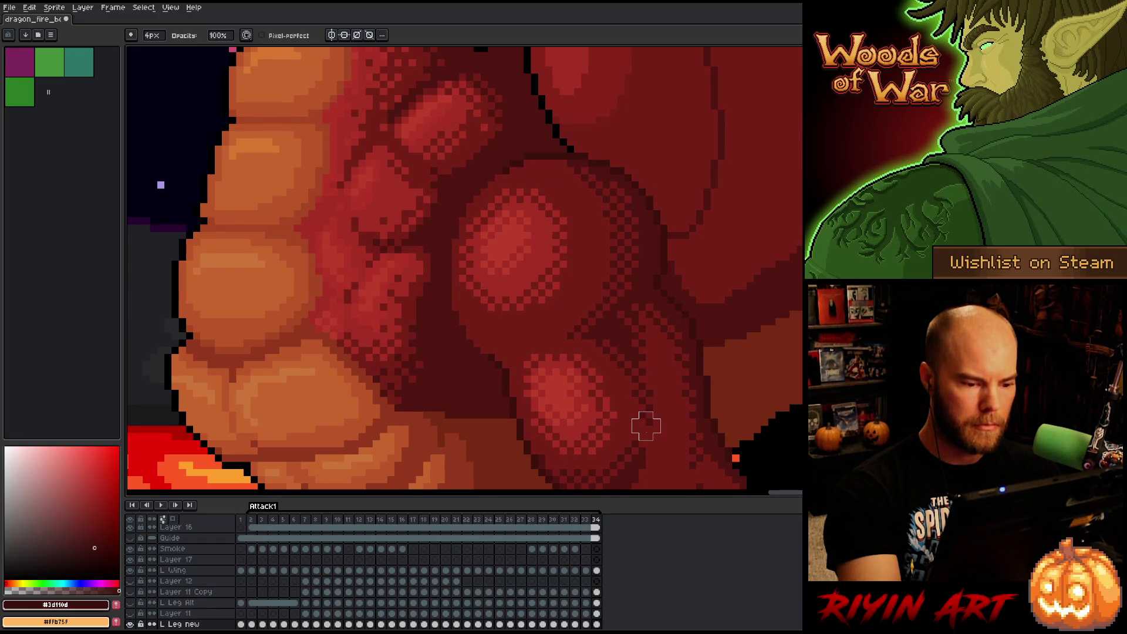
key(Right)
key(Right)
key(Left)
key(Left)
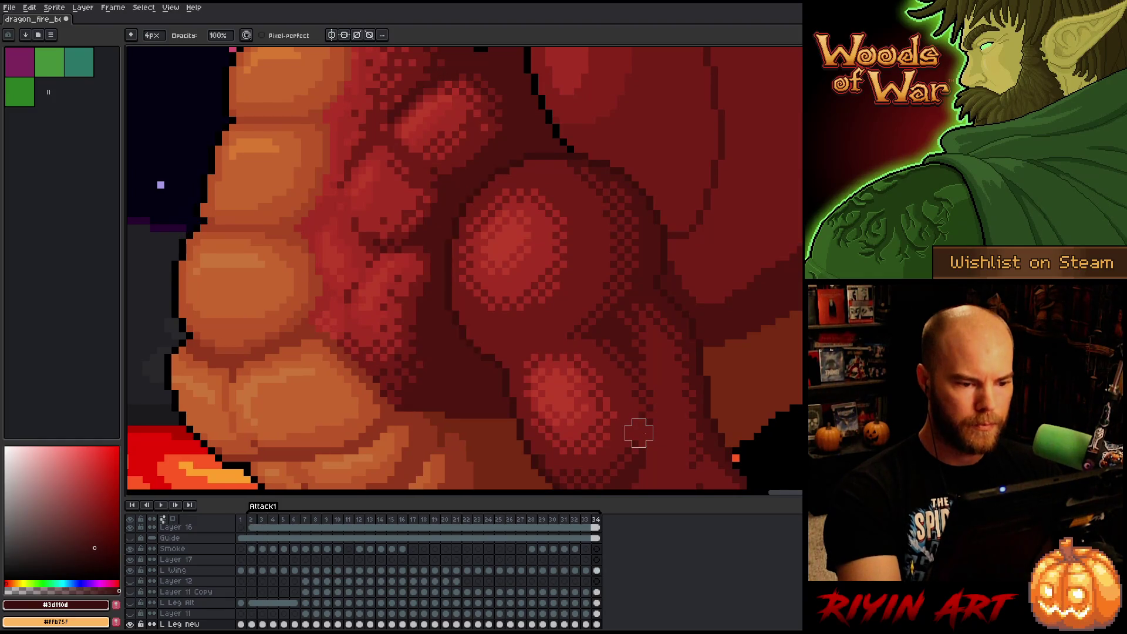
Switch to the Move tool and back to Pencil while checking frames 33, 34 and 2.
key(v)
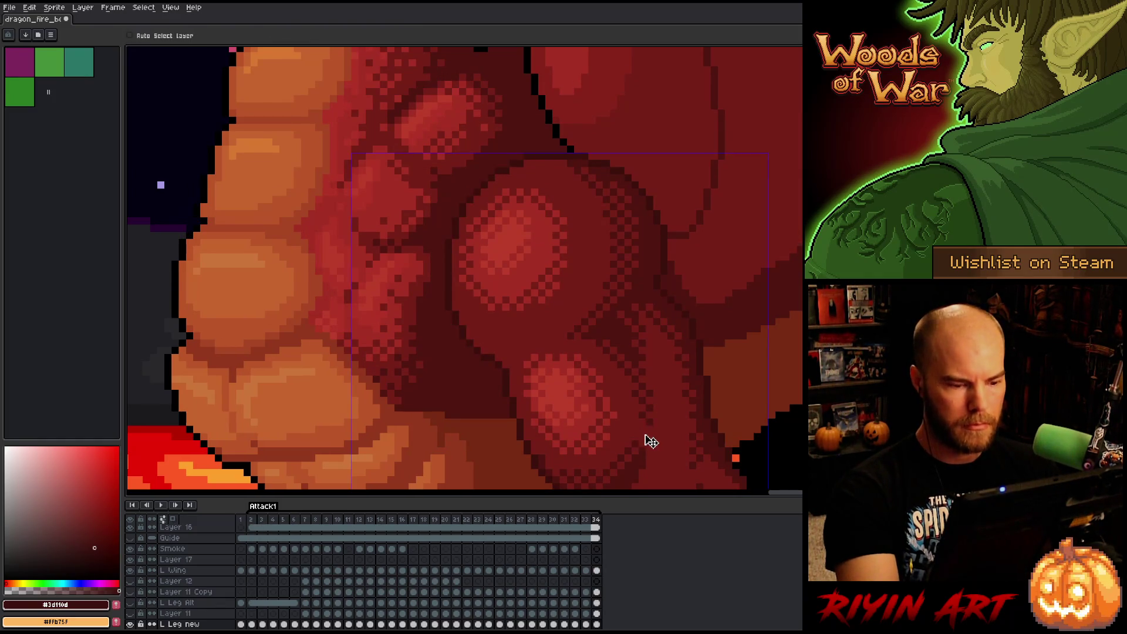
key(Left)
key(b)
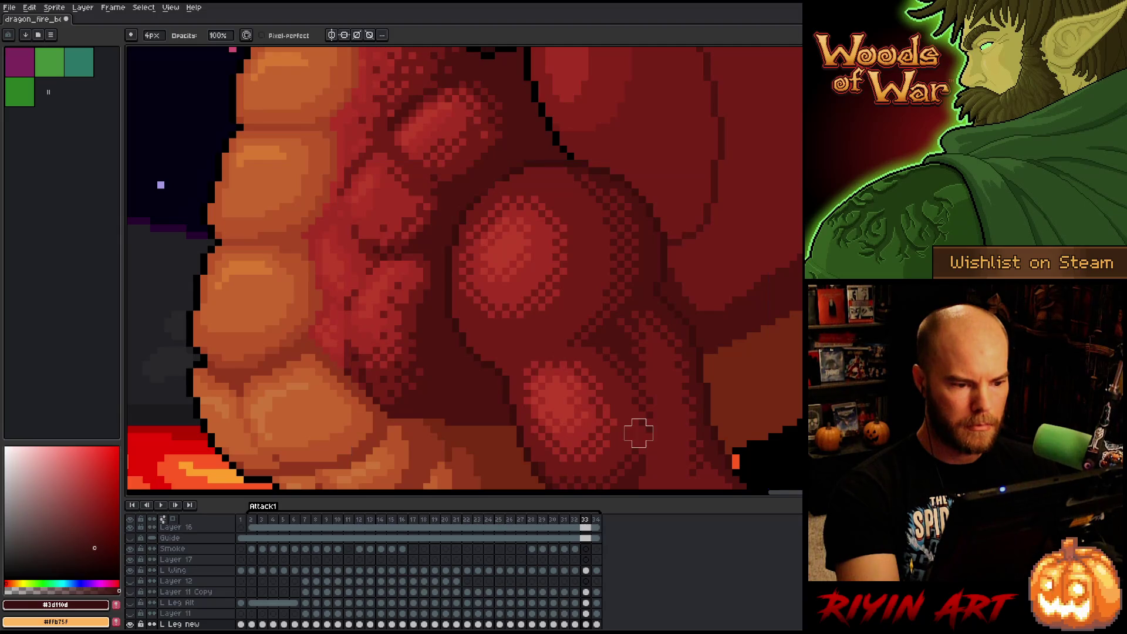
key(Right)
key(Left)
key(Right)
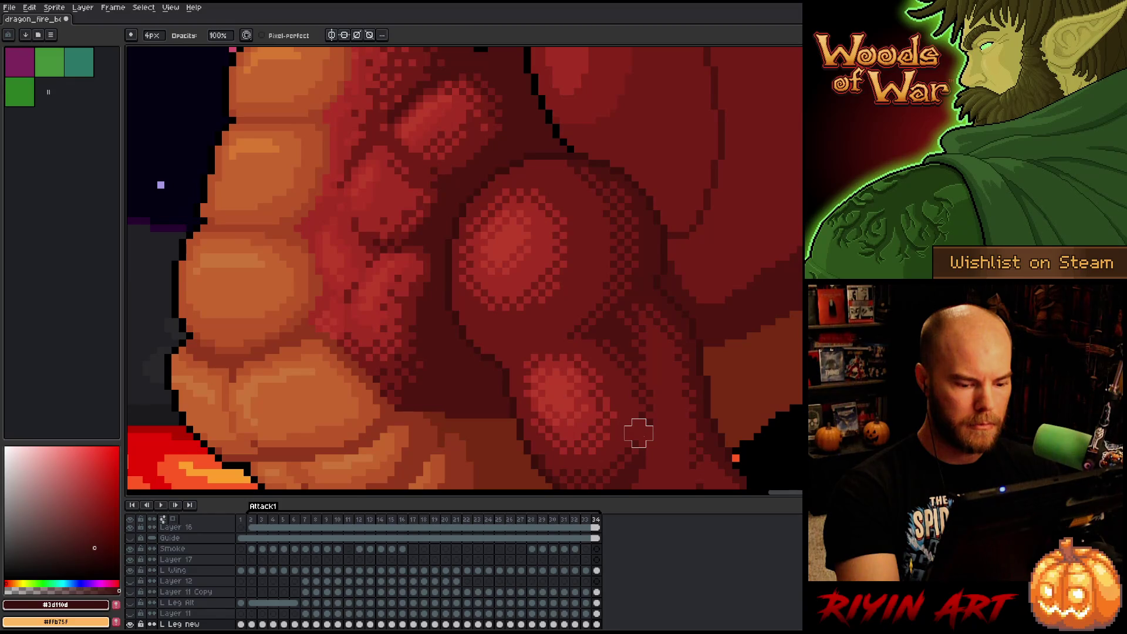
key(Right)
key(Right)
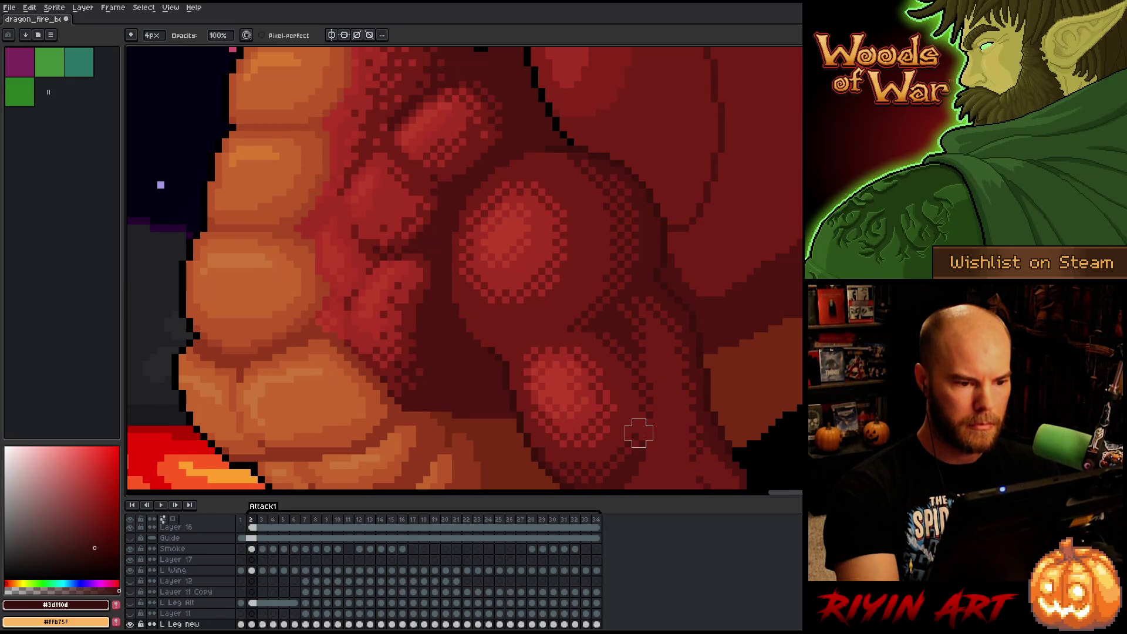
key(Left)
key(Left)
Cancel the colour selection on frame 34, then select all #3d110d pixels on frame 33.
key(shift+c)
key(Return)
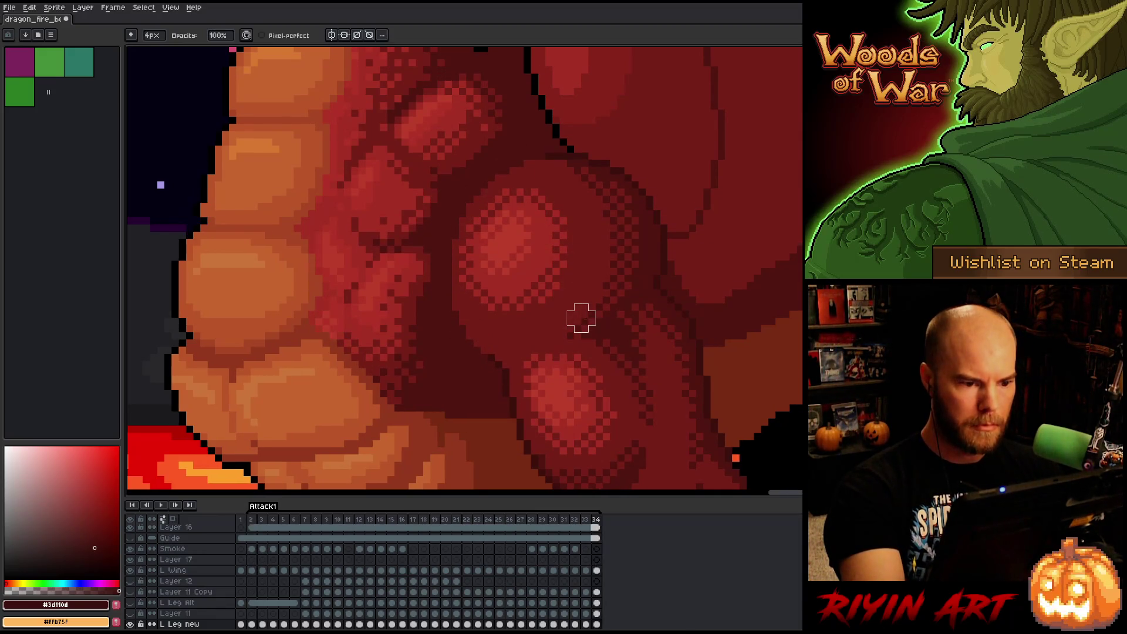
key(Left)
key(shift+c)
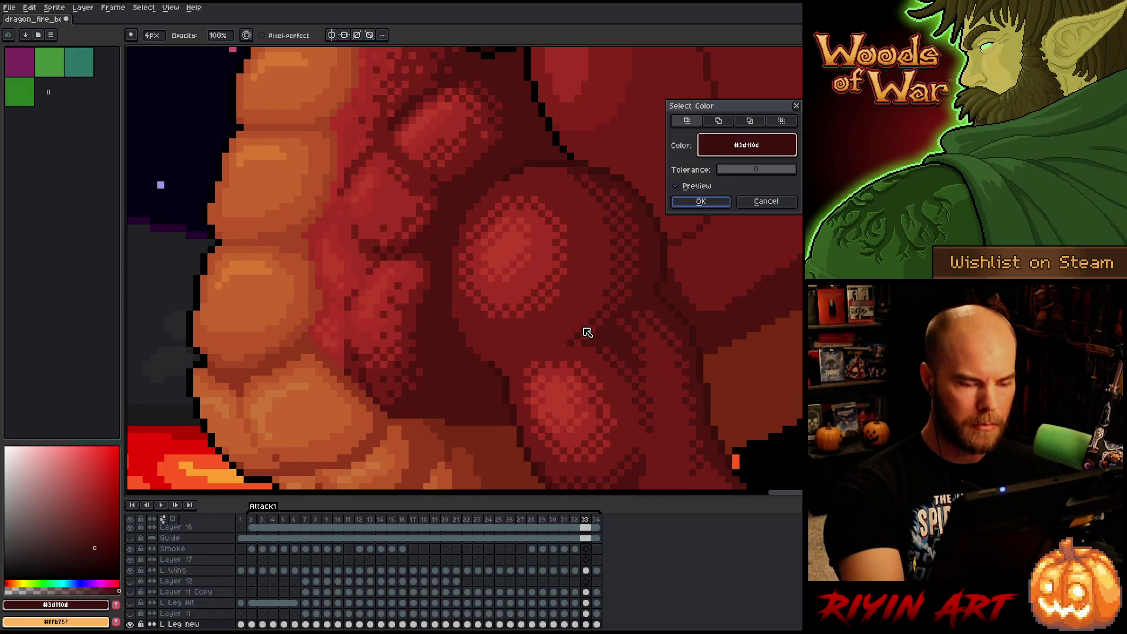
click(702, 203)
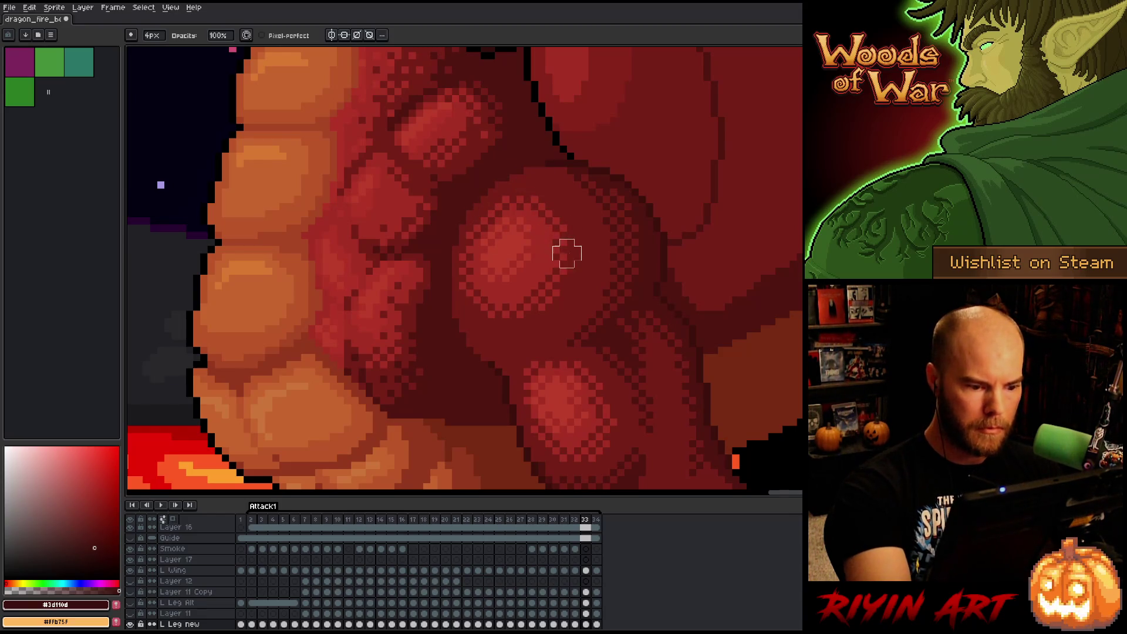
Flip between frames 32 and 33, then select every #3d110d pixel on frame 32.
key(comma)
key(period)
key(comma)
key(period)
key(period)
key(comma)
key(period)
key(comma)
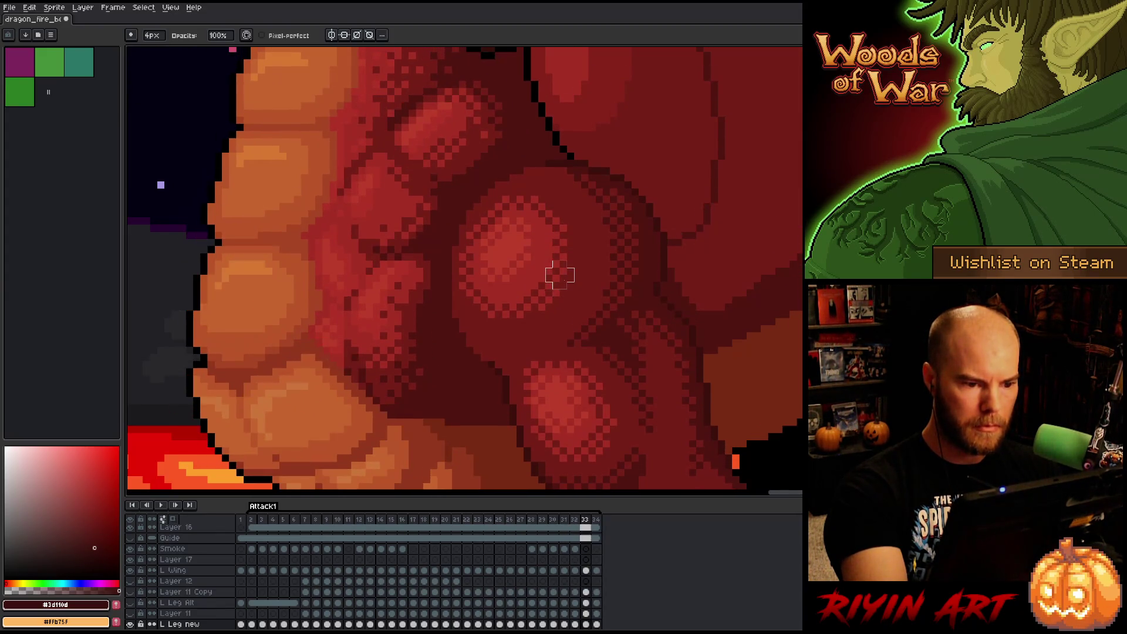
key(comma)
key(shift+c)
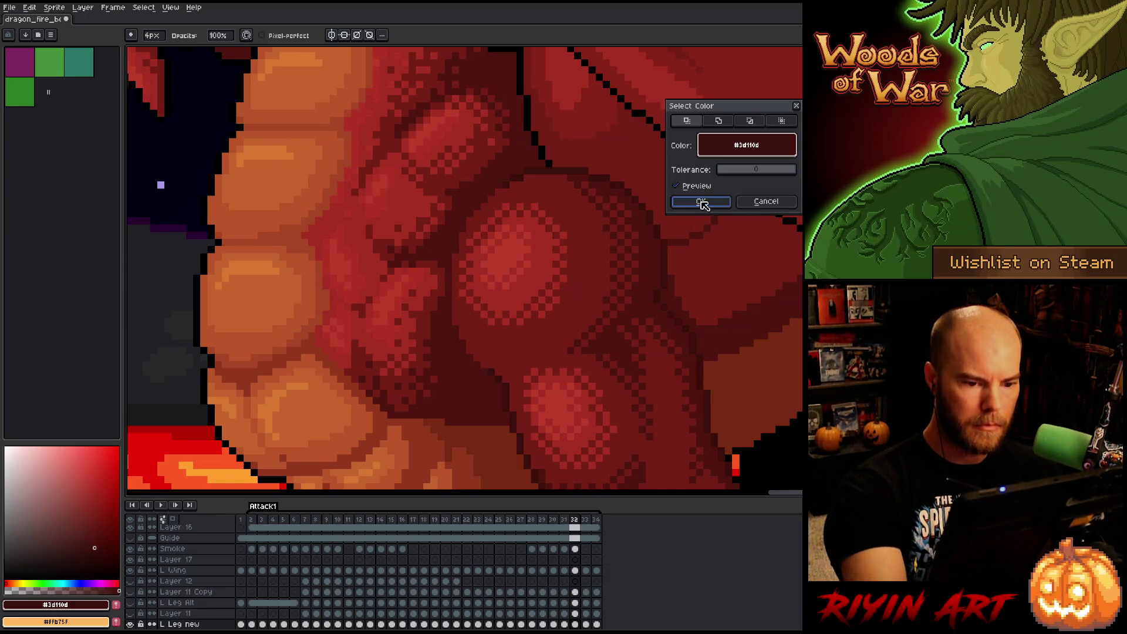
click(702, 202)
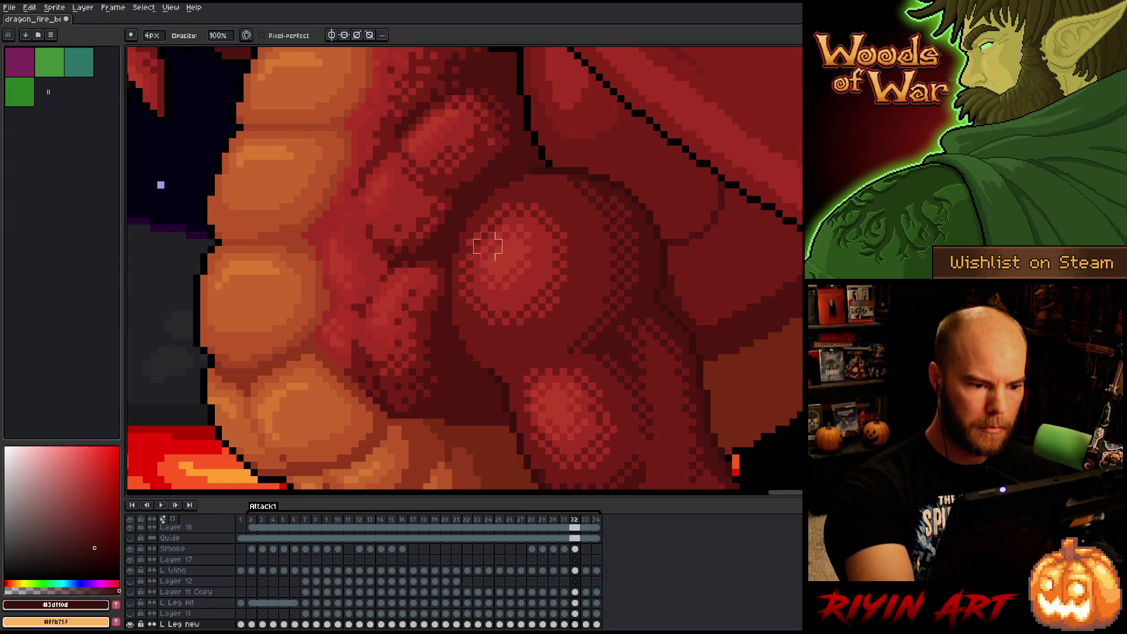
Compare frame 33 with frame 32 several times, ending on frame 33.
key(Right)
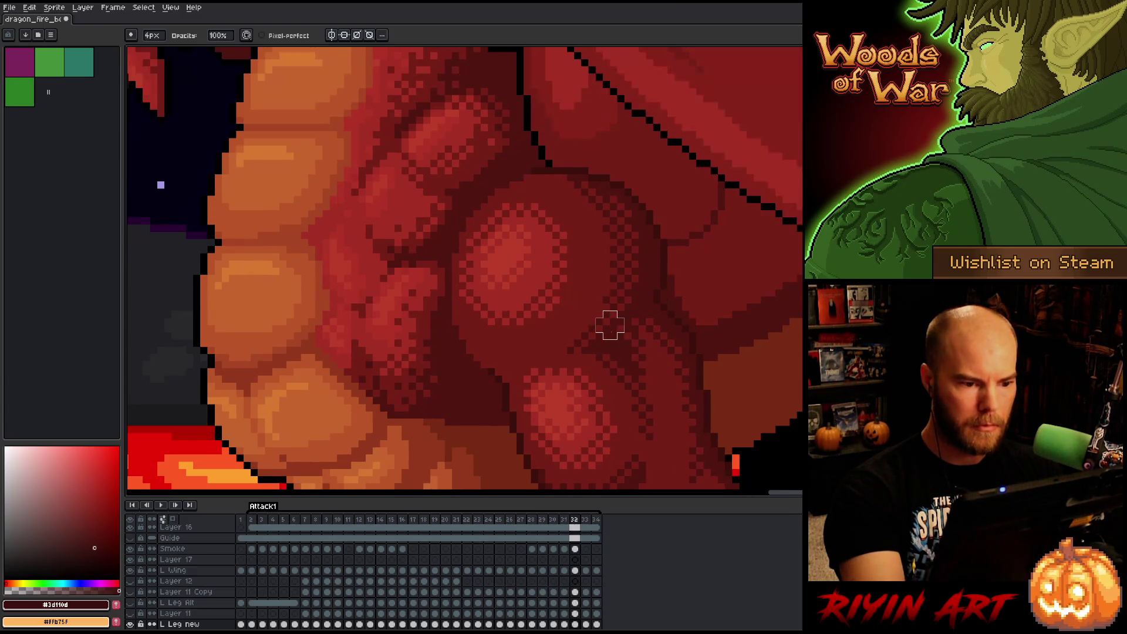
key(Left)
key(Right)
key(Left)
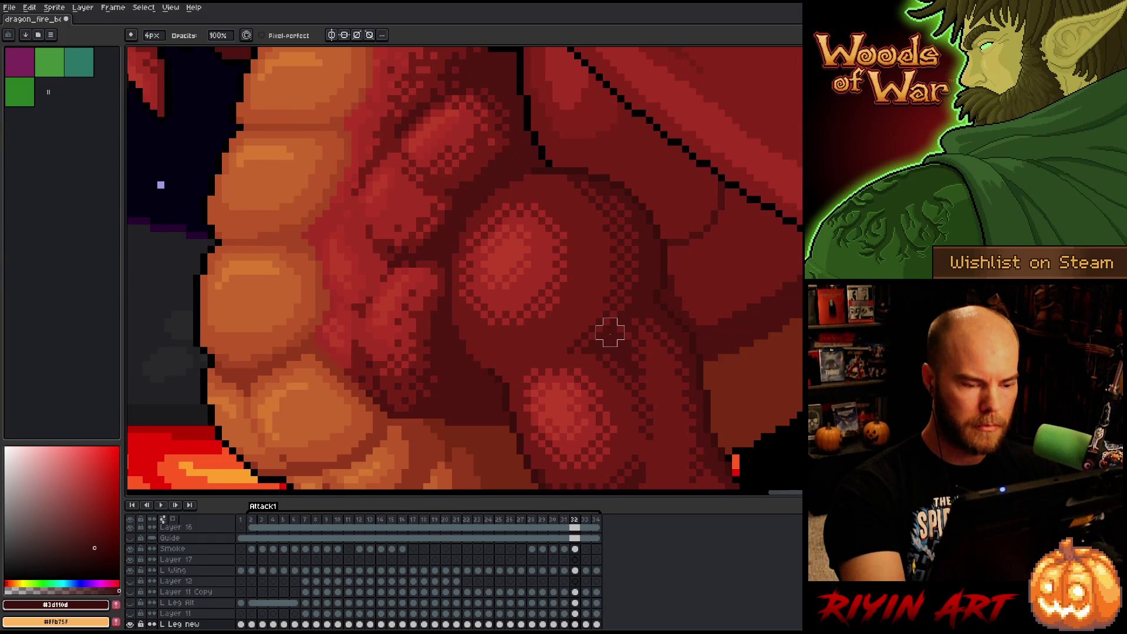
key(Right)
key(Left)
key(Right)
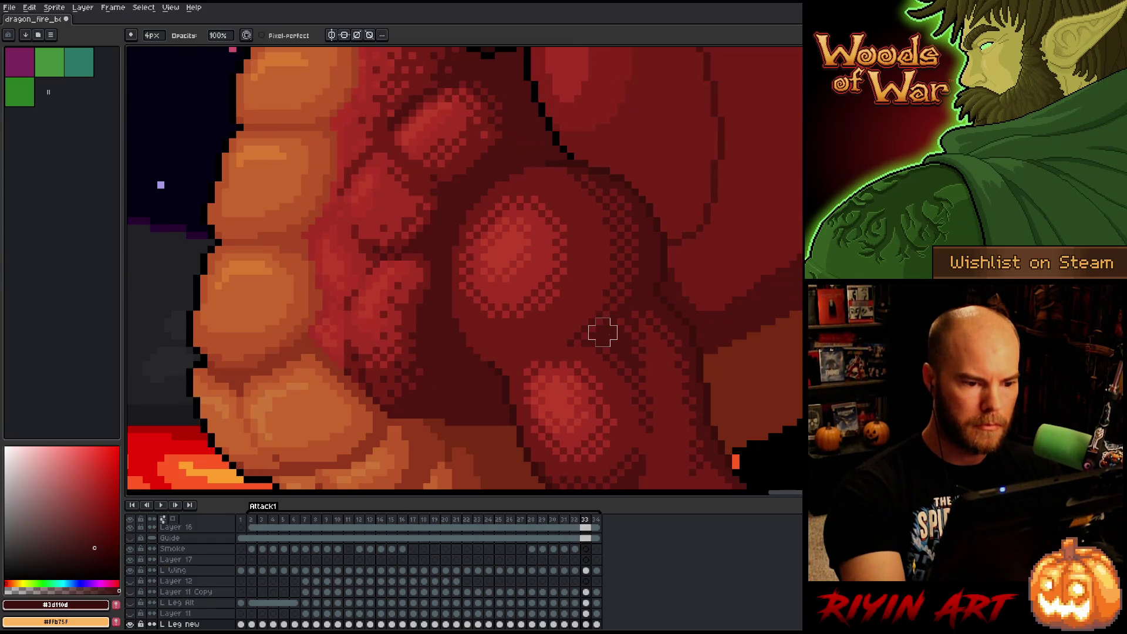
Select all dark red #3d110d pixels on frame 33 via Color Range.
key(v)
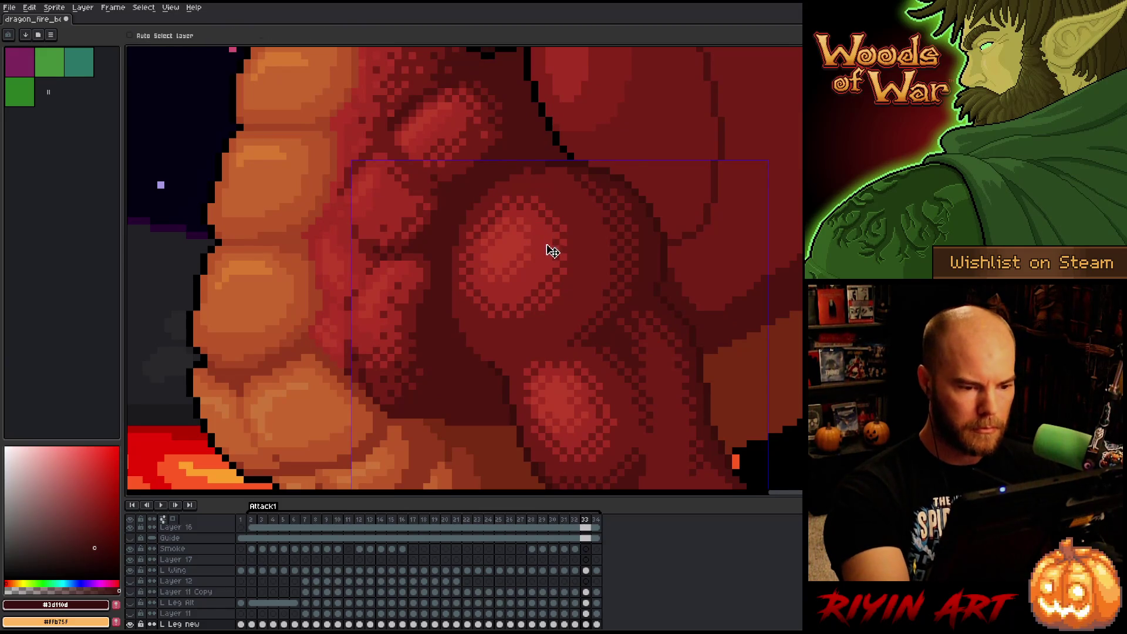
key(b)
key(shift+c)
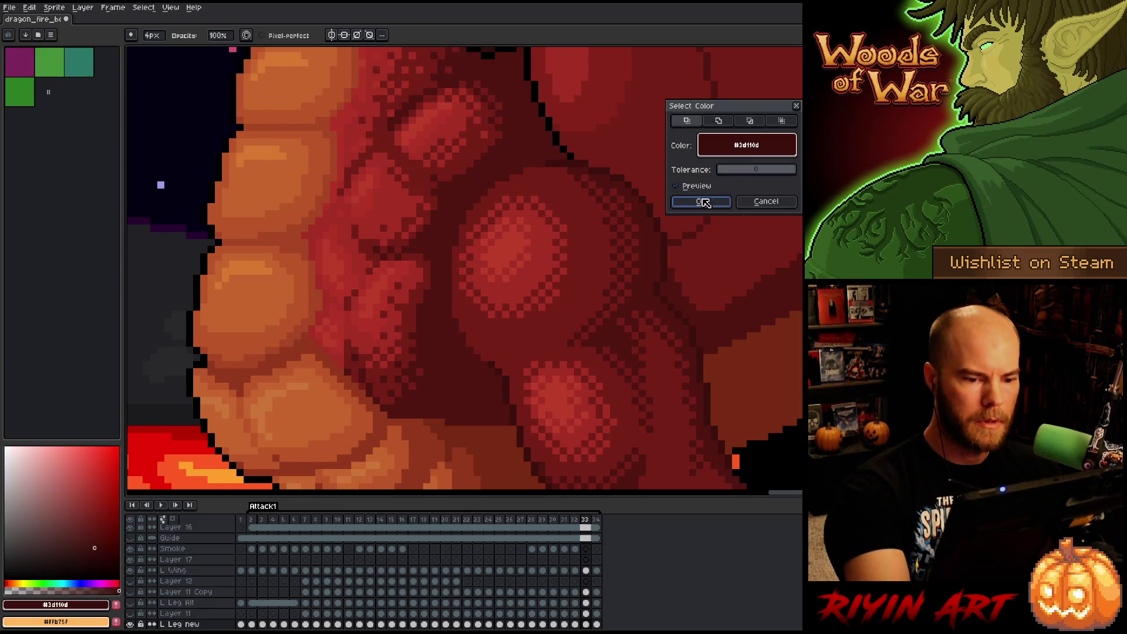
click(703, 201)
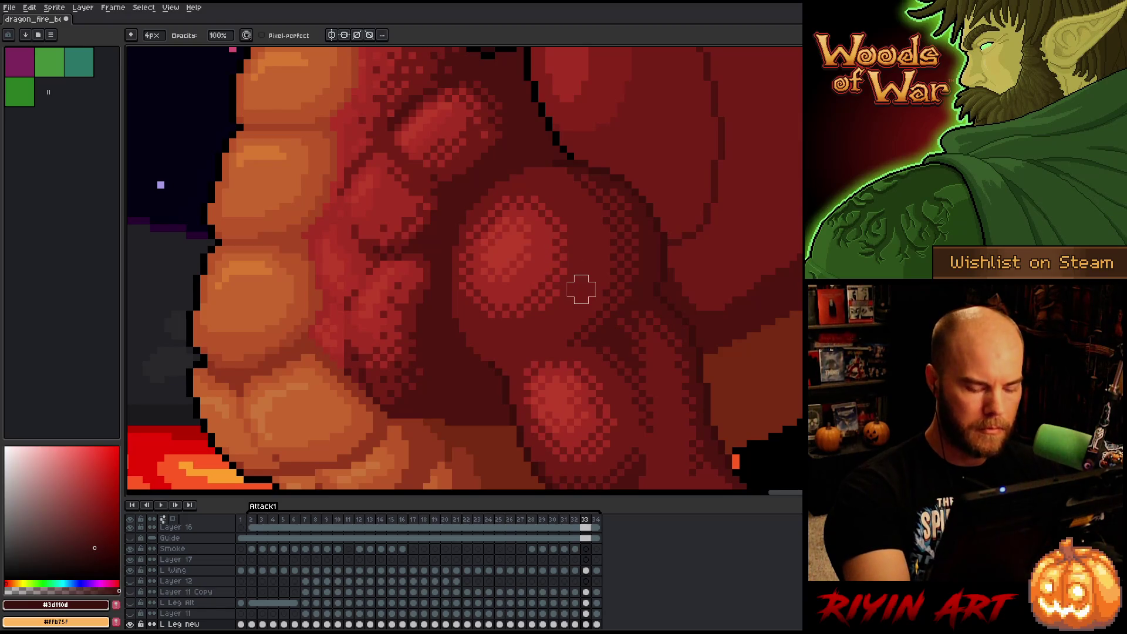
Compare the wing across frames 31 to 33 by flipping back and forth, settling on frame 31.
key(Left)
key(Right)
key(Left)
key(Right)
key(Left)
key(Right)
key(Left)
key(Right)
key(Left)
key(Right)
key(Left)
key(Right)
key(Left)
key(Right)
key(Left)
key(Left)
key(Right)
key(Left)
key(Right)
key(Left)
key(Right)
key(Left)
Select all #3d110d dark red pixels on frame 31 and compare it with its neighbours.
key(shift+c)
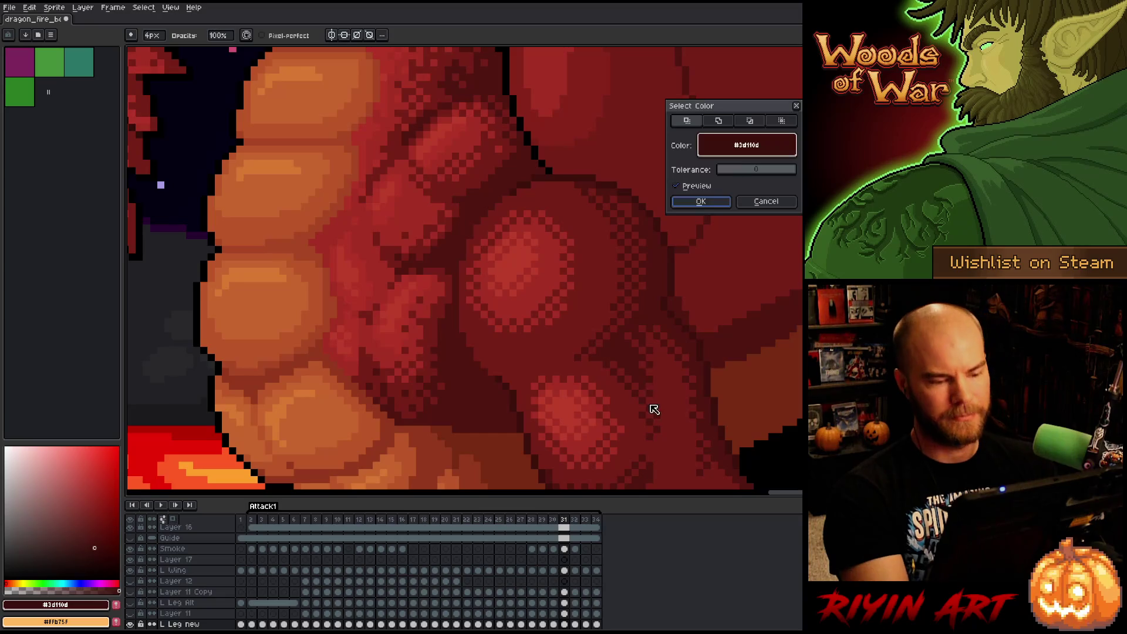
click(697, 202)
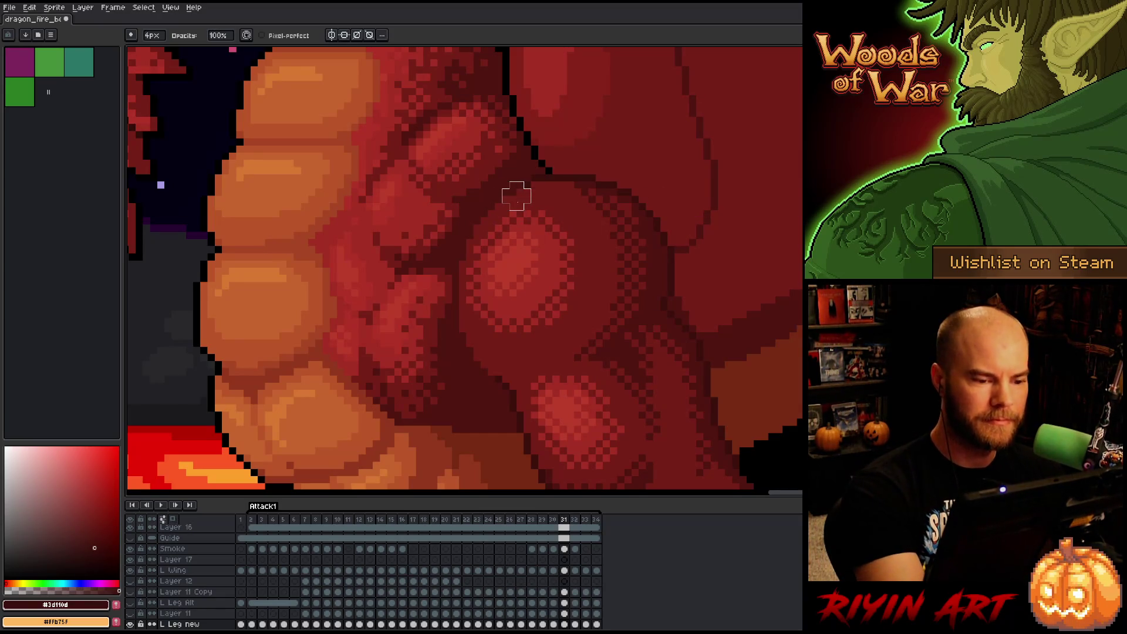
key(Right)
key(Left)
key(Right)
key(Left)
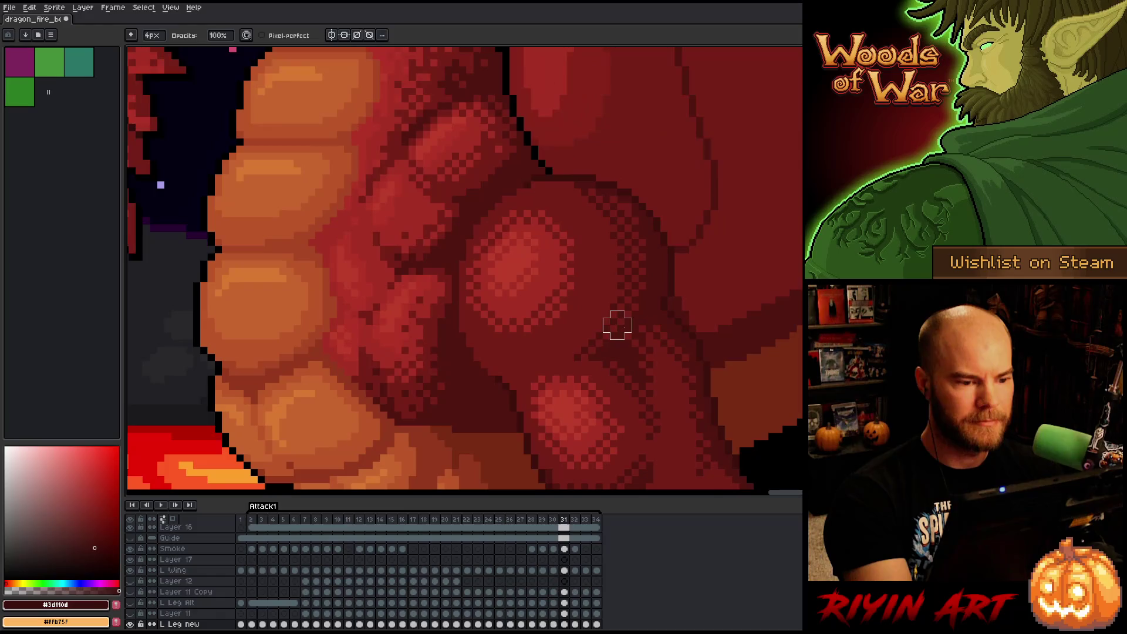
Compare frames 28 to 31, then select every #3d110d dark red pixel.
key(Left)
key(Right)
key(Left)
key(Right)
key(Left)
key(Left)
key(Right)
key(Left)
key(Left)
key(Right)
key(Right)
key(Left)
key(shift+c)
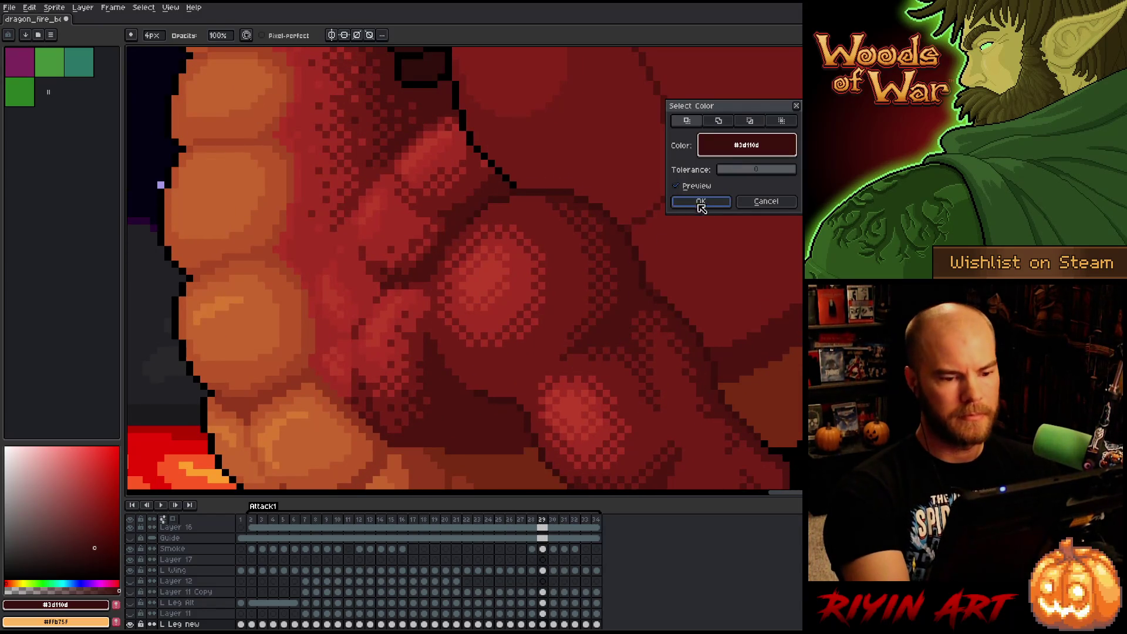
click(701, 203)
Step through frames 28 to 34 checking the wing, ending on frame 33.
key(Left)
key(Right)
key(Right)
key(Left)
key(Left)
key(Right)
key(Right)
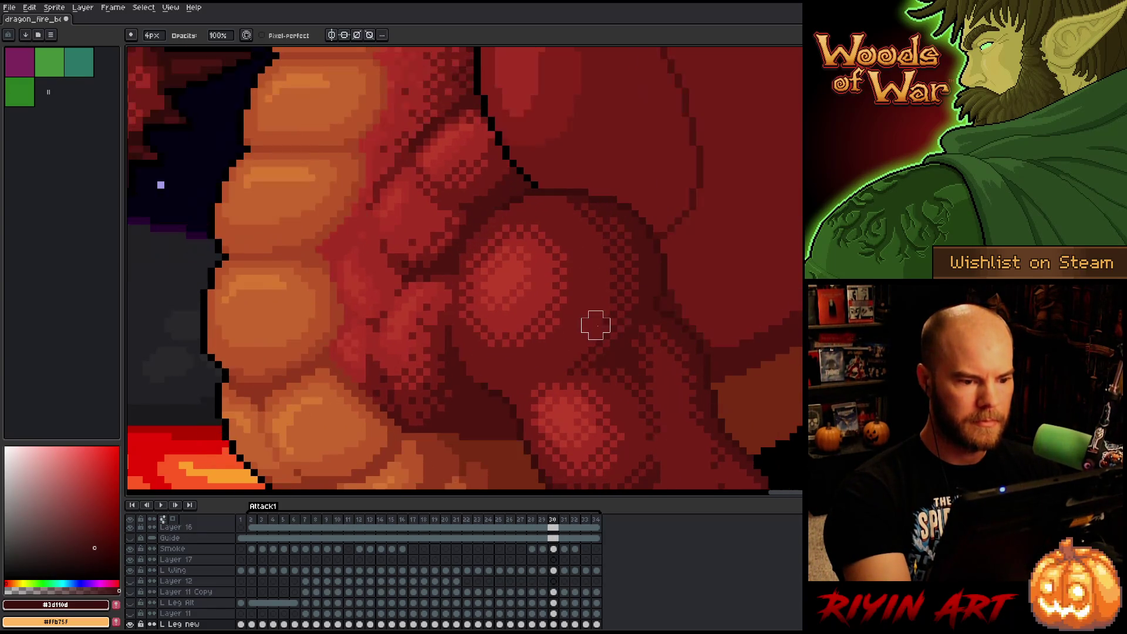
key(Right)
key(Right)
key(Right)
key(Left)
key(Left)
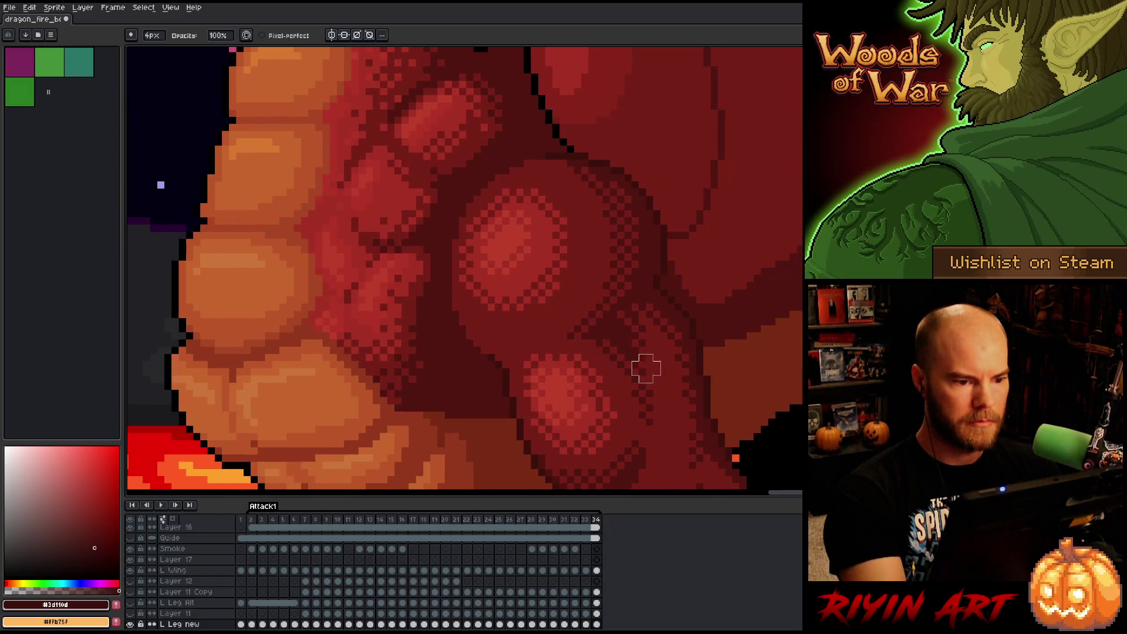
key(Left)
key(Left)
key(Right)
key(Left)
key(Right)
key(Right)
key(Left)
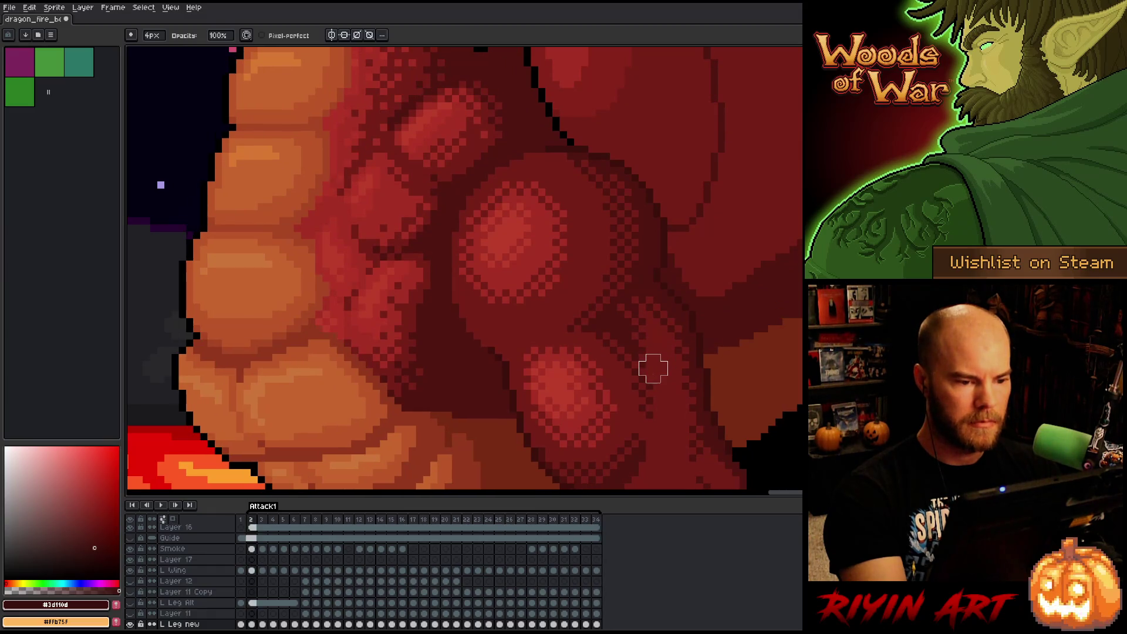
key(Right)
key(Left)
Set up a 1px eraser and the pixel-perfect pencil.
key(v)
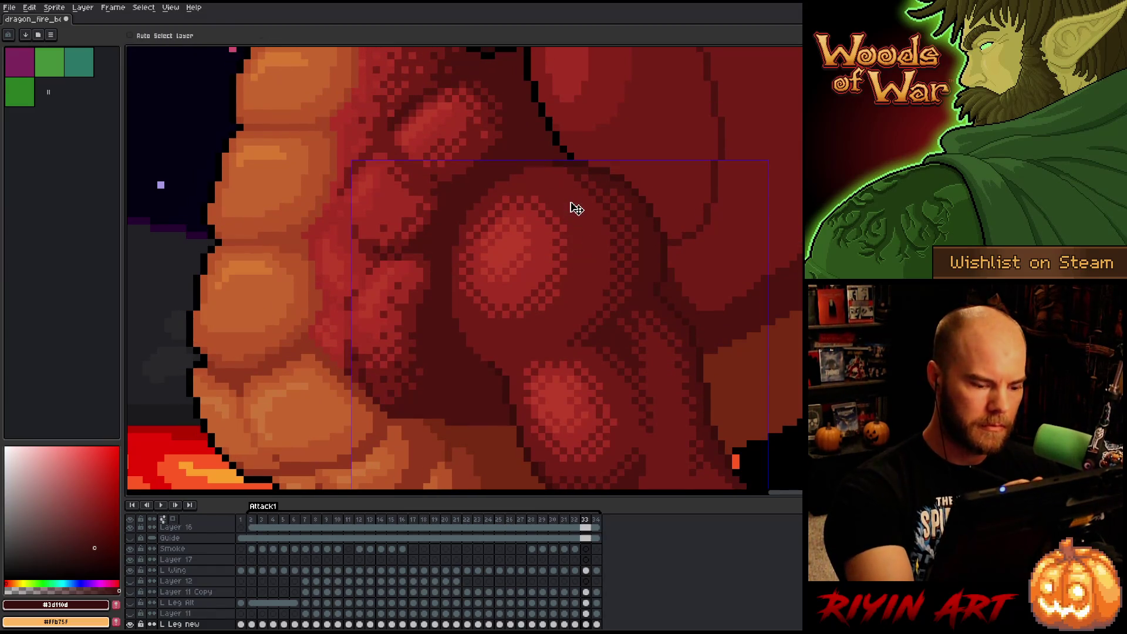
key(b)
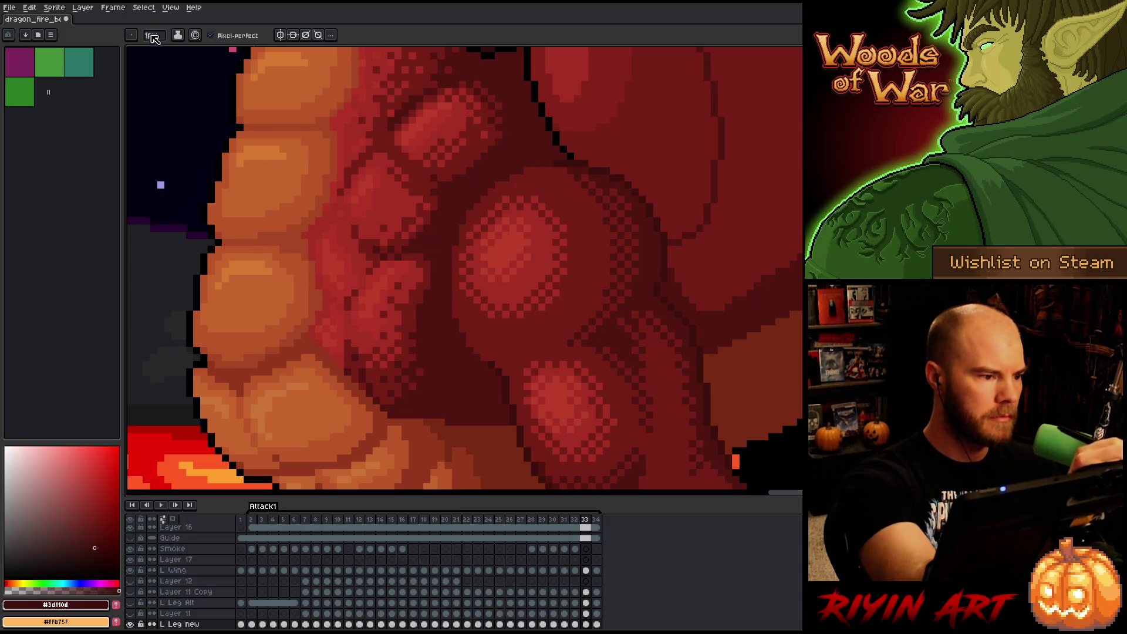
key(e)
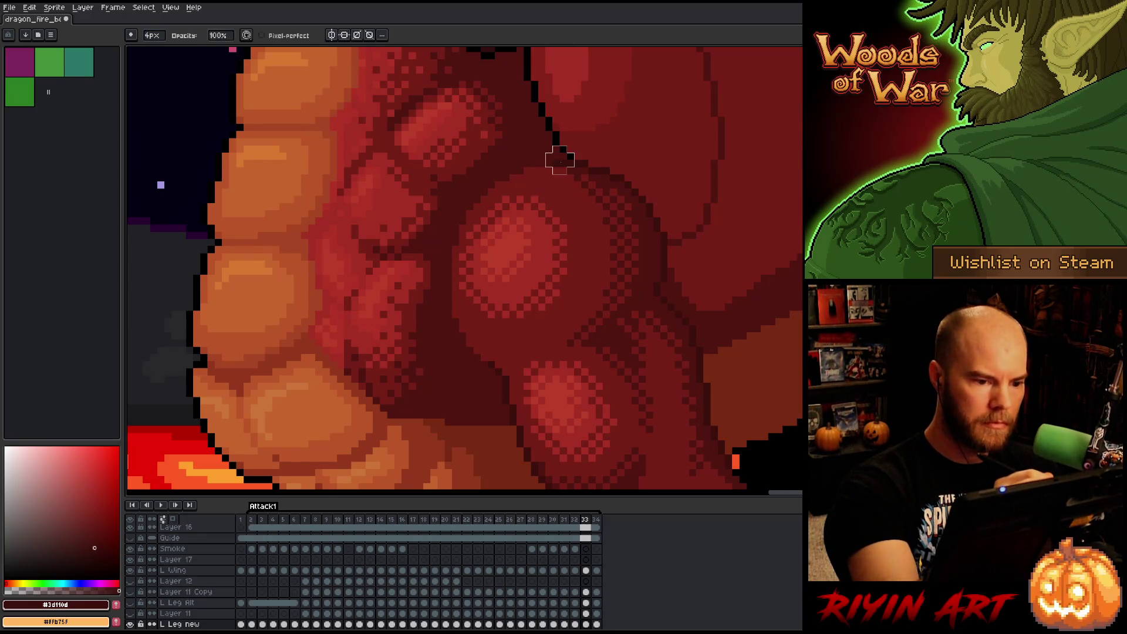
key(minus)
key(minus)
key(minus)
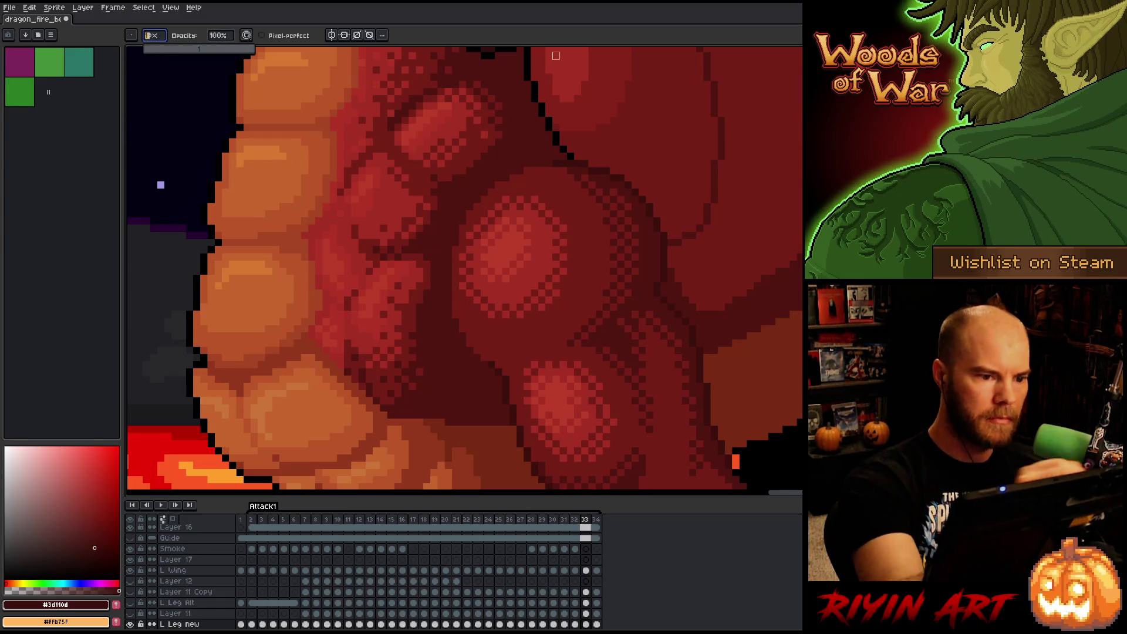
key(b)
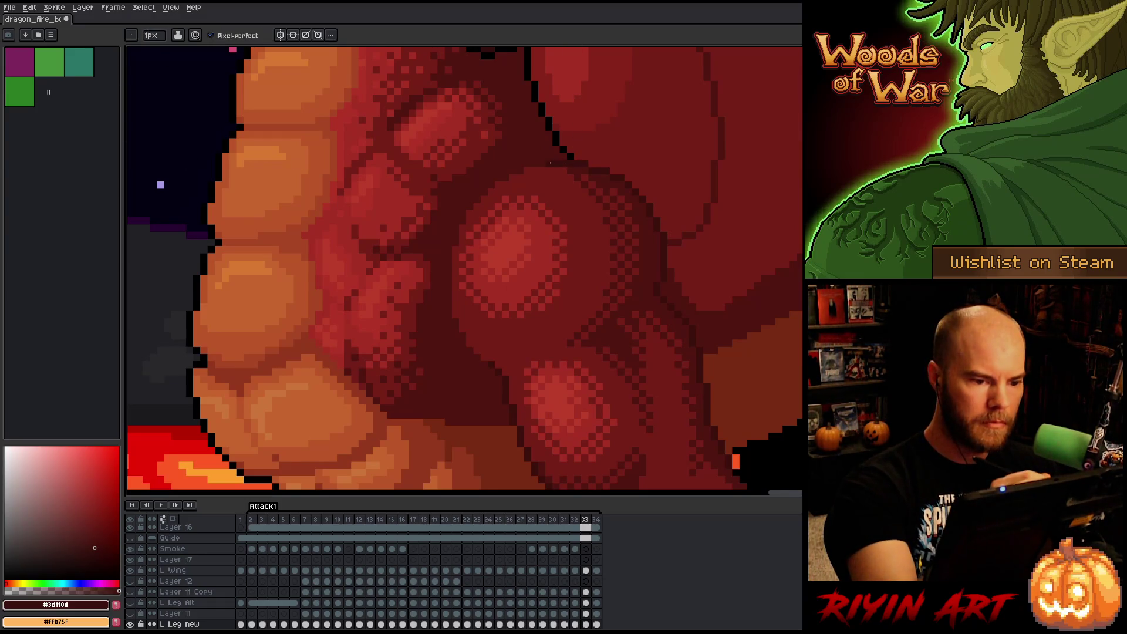
Compare frame 32 with its neighbouring frames using the 1px eraser.
key(comma)
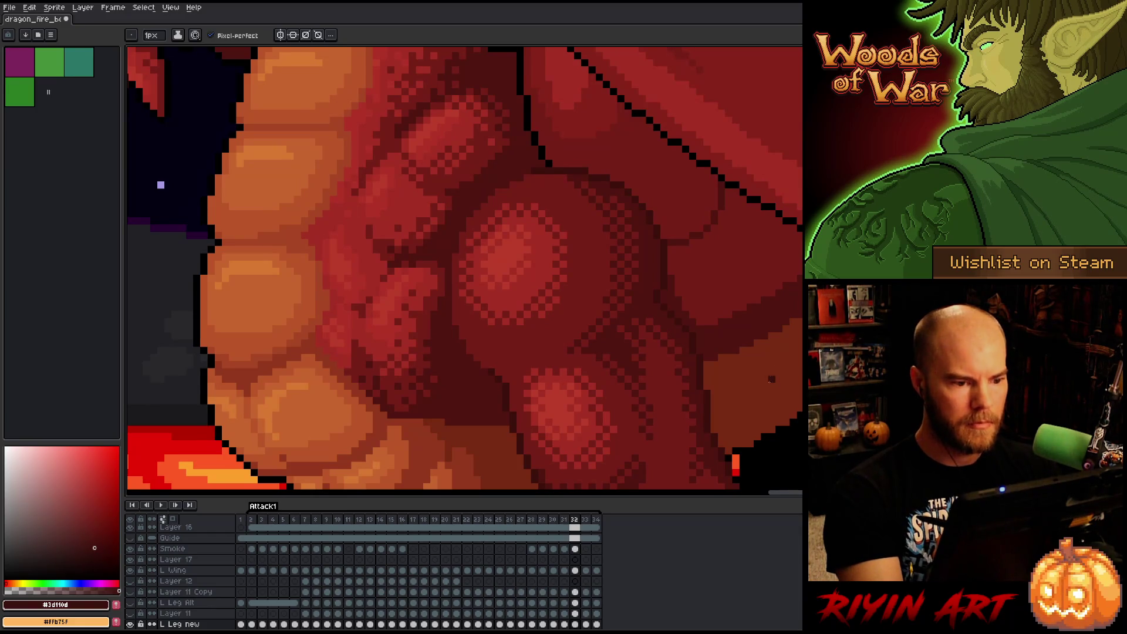
key(comma)
key(comma)
key(period)
key(period)
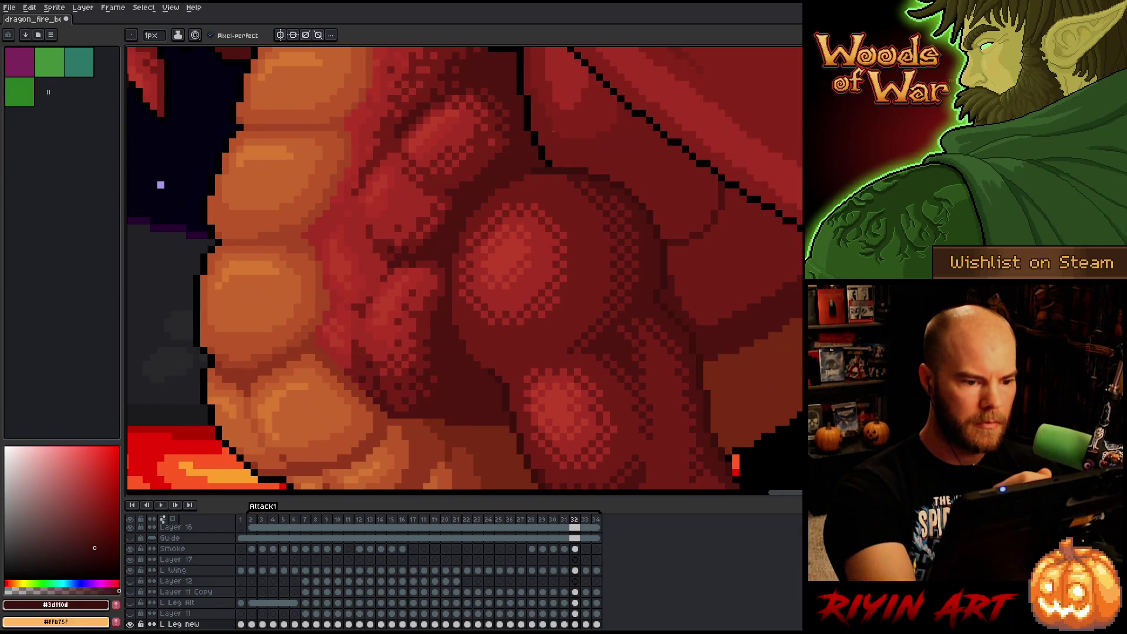
key(e)
key(comma)
key(period)
key(period)
key(comma)
key(period)
key(period)
scroll(693, 314, down, 2)
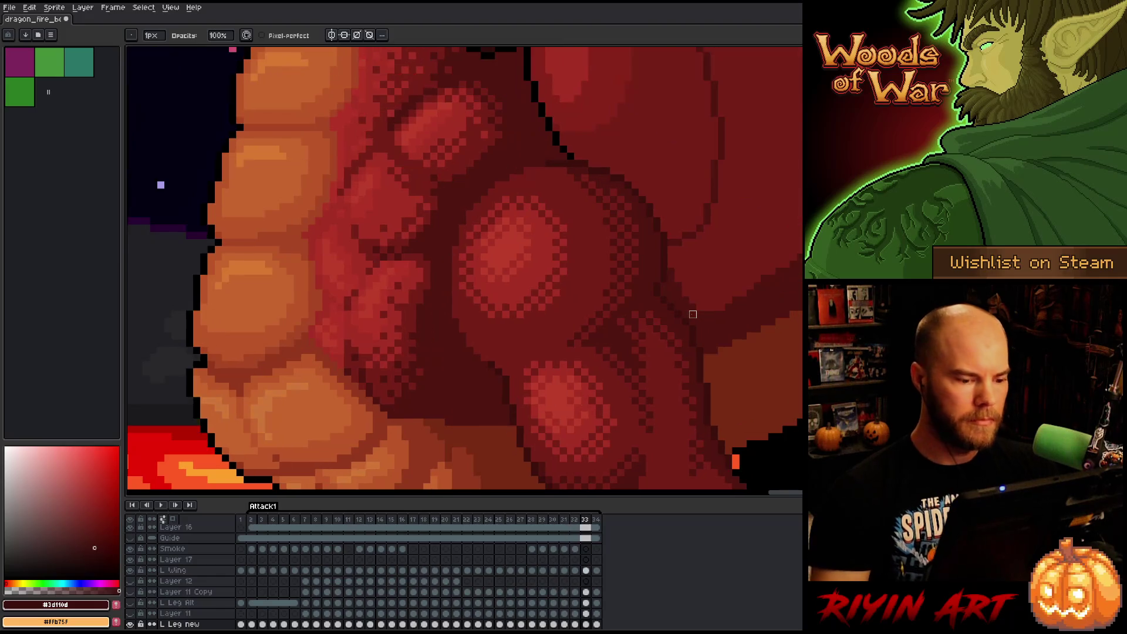
Play back the Attack1 animation zoomed out, then make the L Wing layer active.
key(Return)
scroll(622, 341, down, 3)
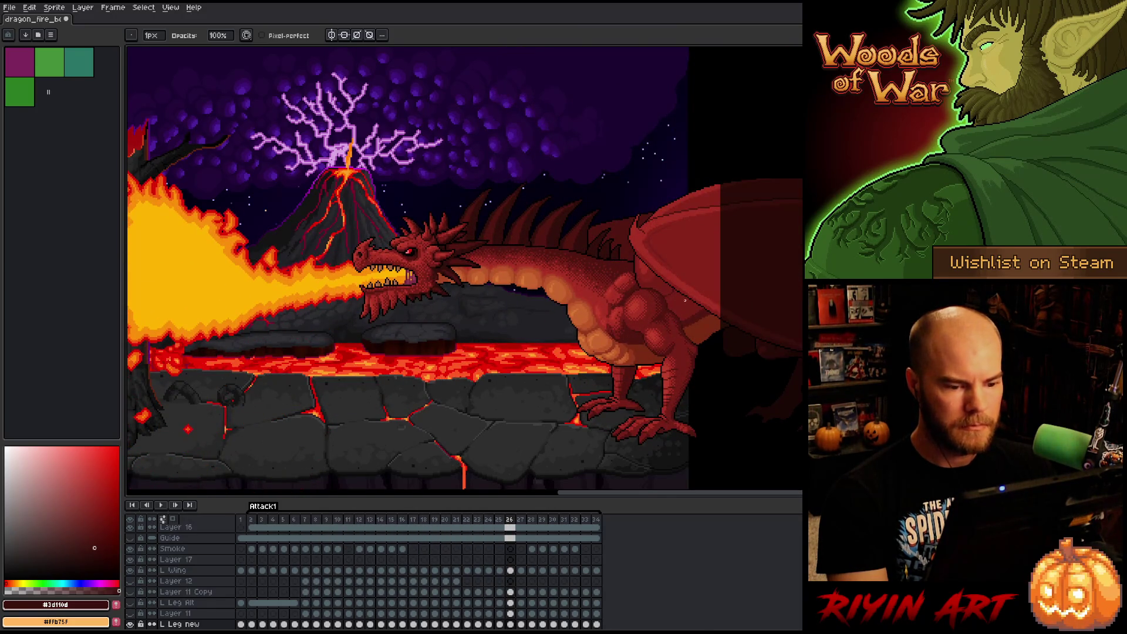
ctrl+click(652, 283)
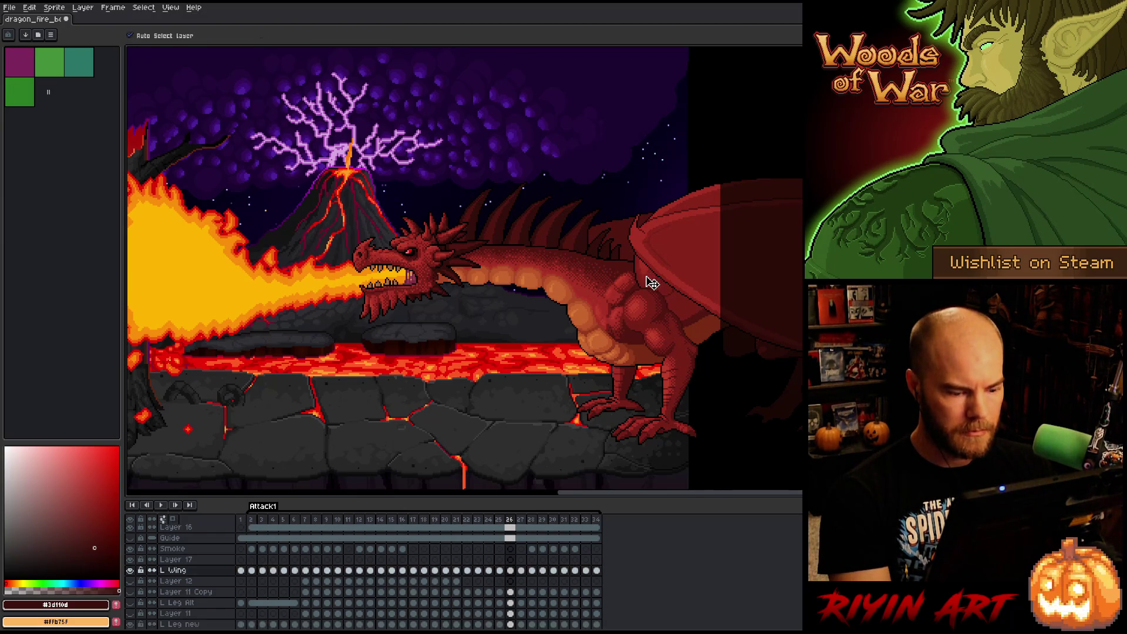
Go to frame 2 of the L Wing layer, zoom in, and confirm a colour selection.
click(252, 571)
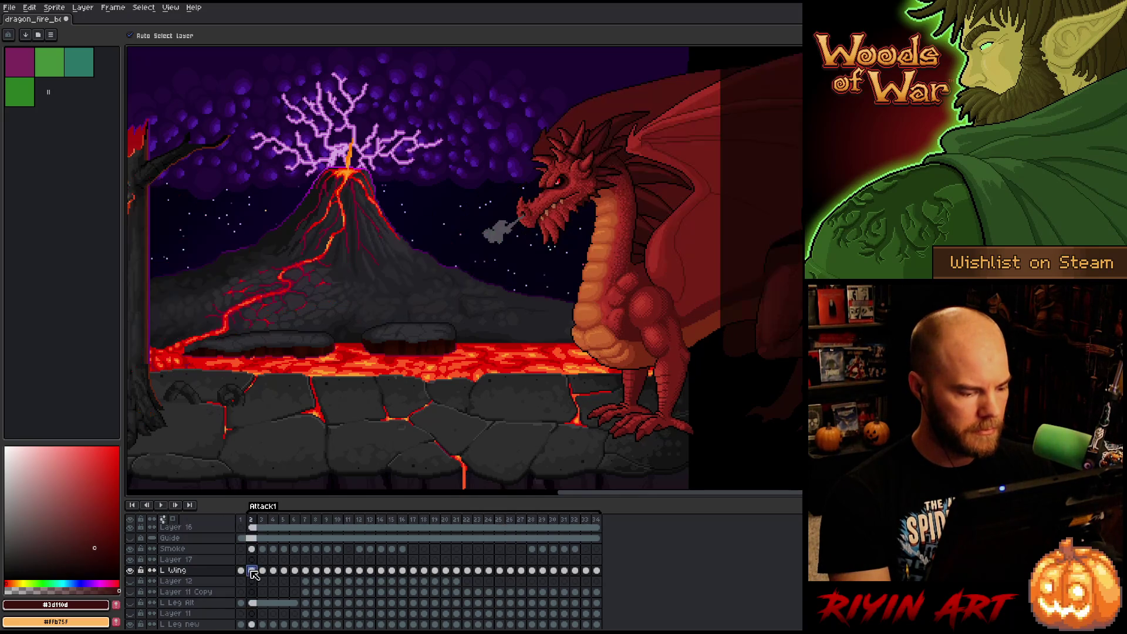
scroll(648, 292, up, 3)
scroll(456, 226, up, 2)
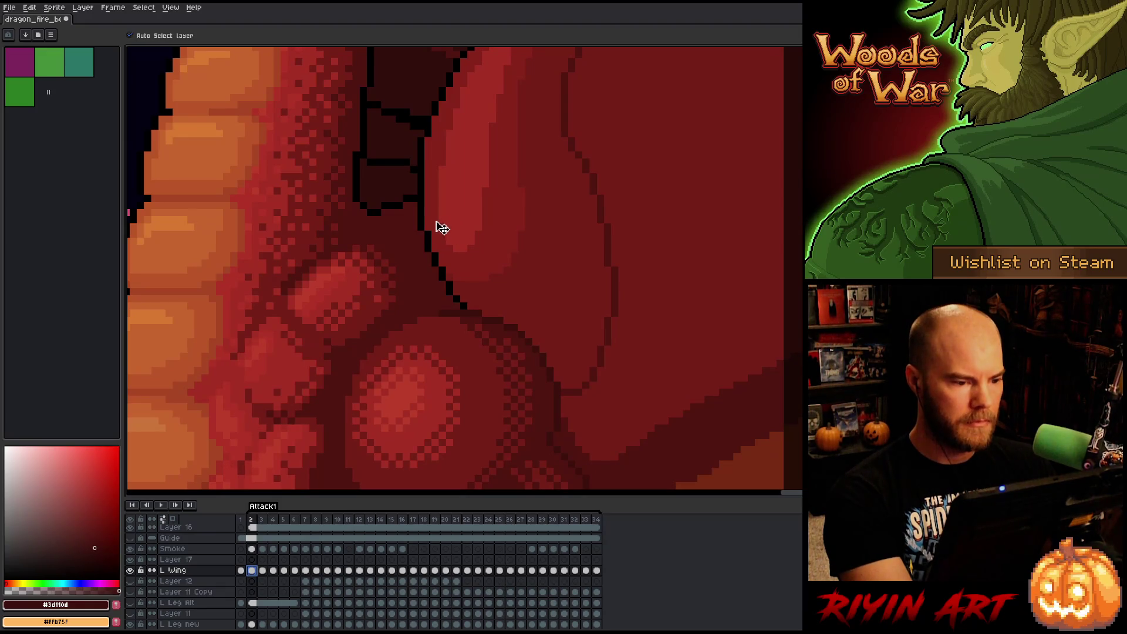
key(shift+r)
click(752, 201)
Pick black from the wing outline and select every black outline pixel.
key(i)
click(423, 217)
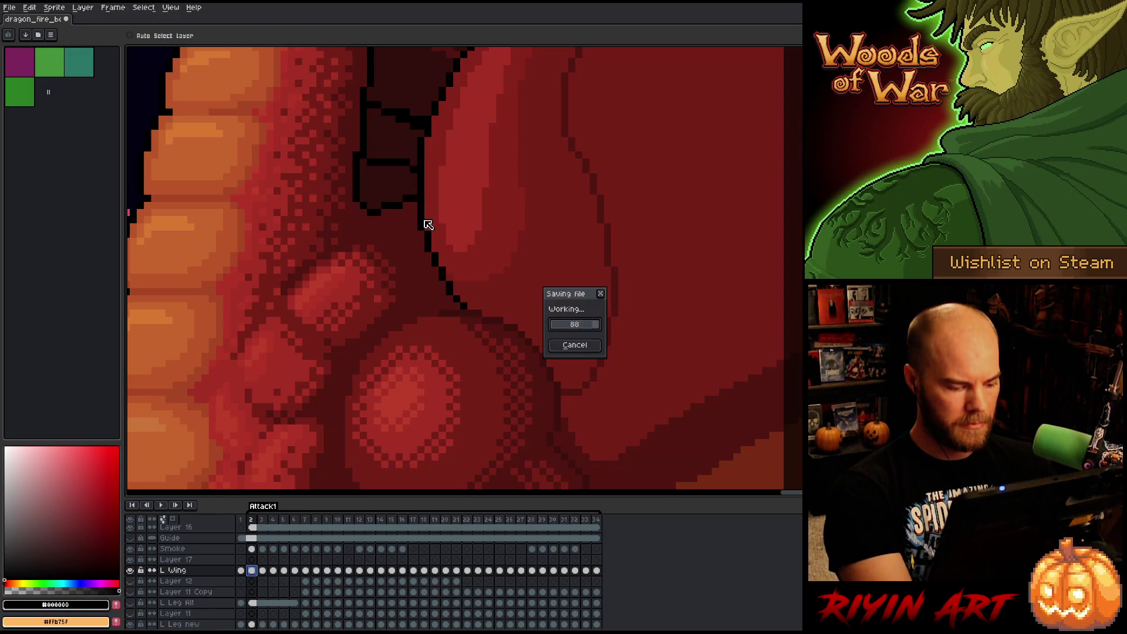
key(shift+c)
key(Return)
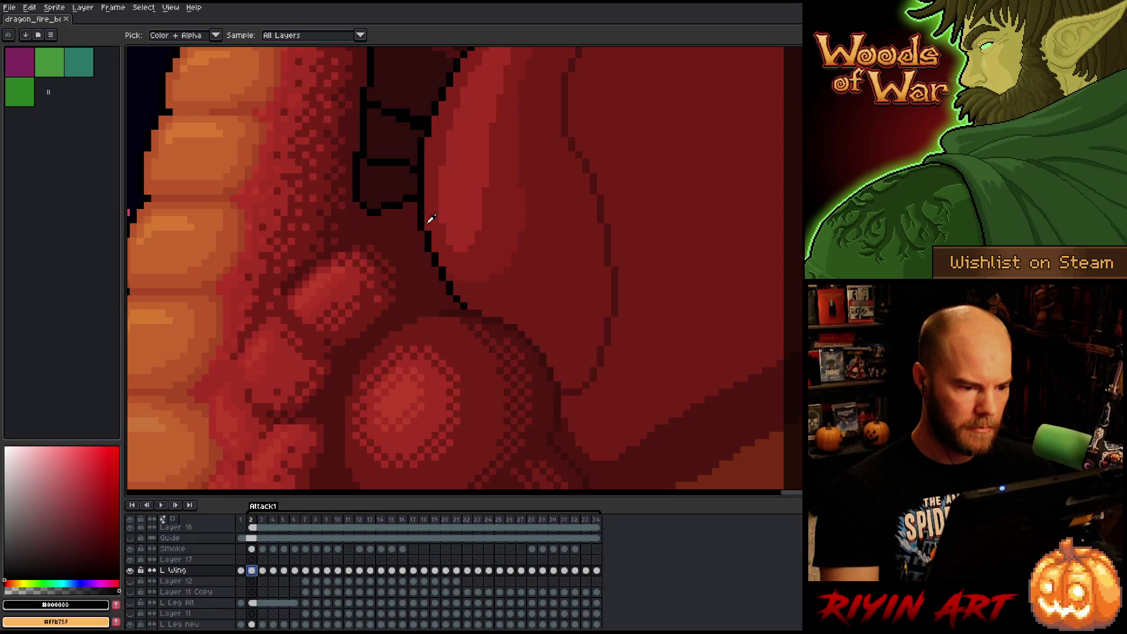
key(b)
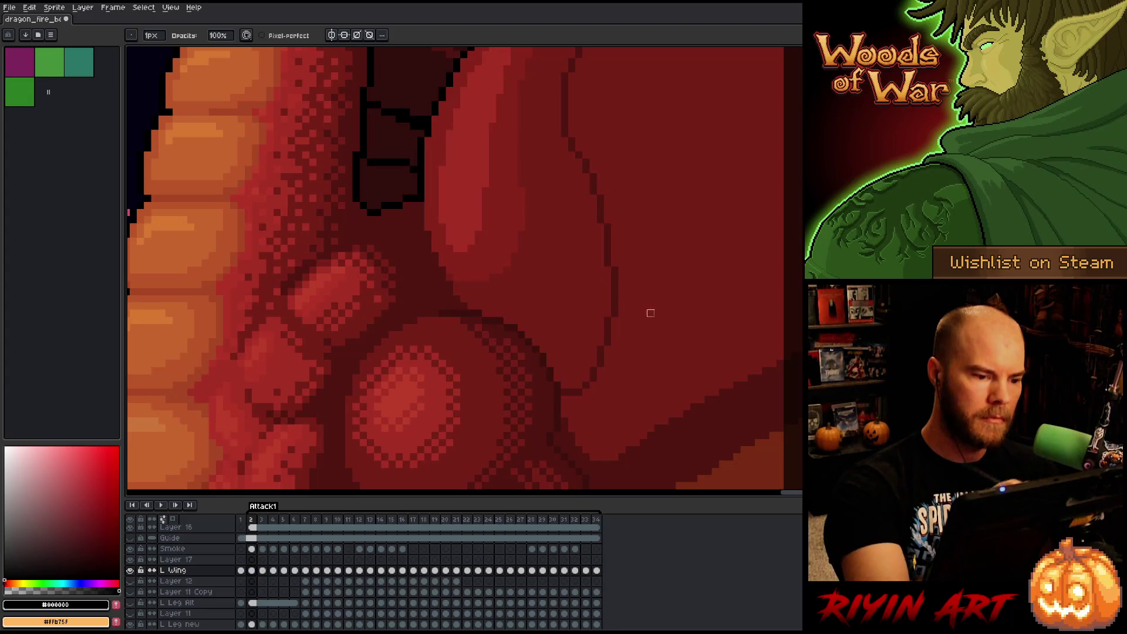
Undo to restore the black wing outline segment and pick #3d110d as the drawing colour.
scroll(687, 400, down, 3)
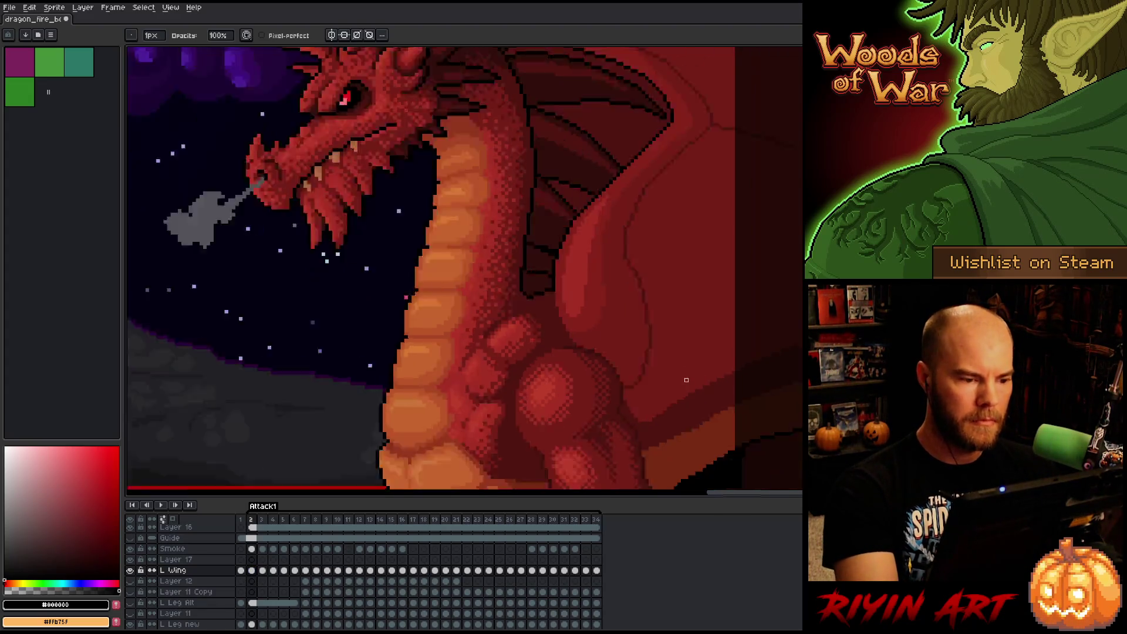
scroll(731, 260, up, 3)
scroll(719, 269, down, 3)
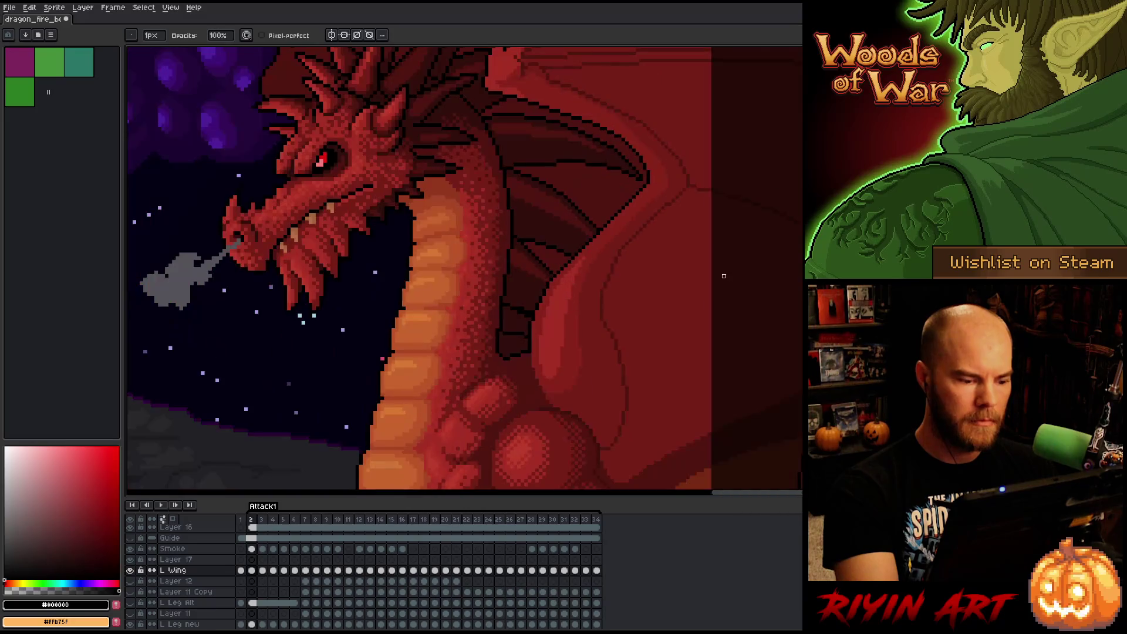
scroll(595, 386, up, 4)
key(ctrl+z)
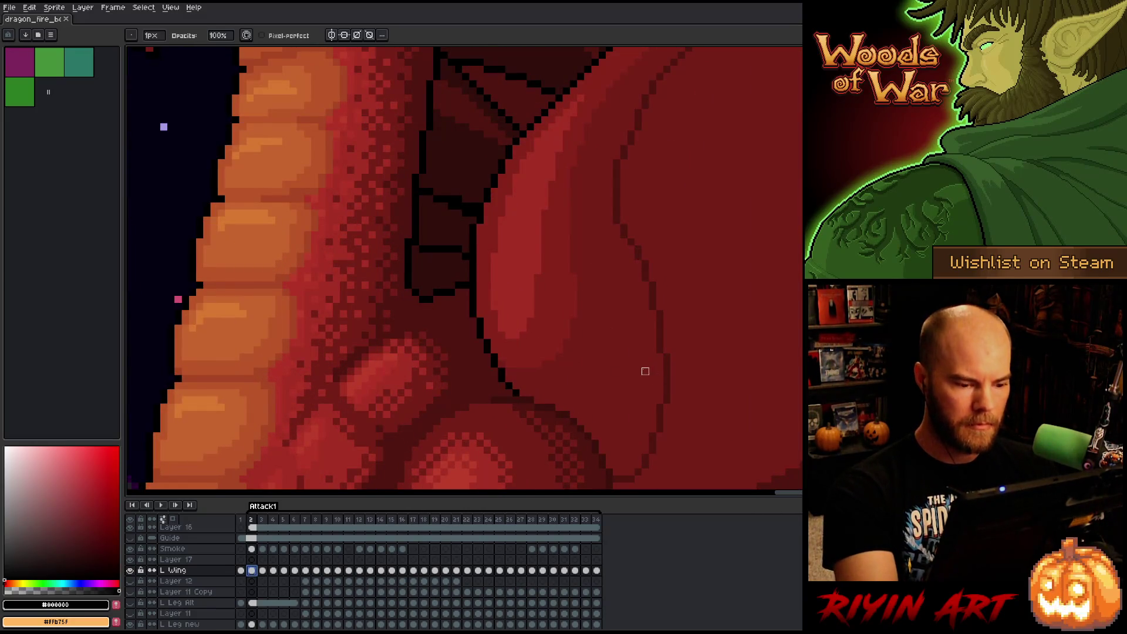
alt+click(523, 393)
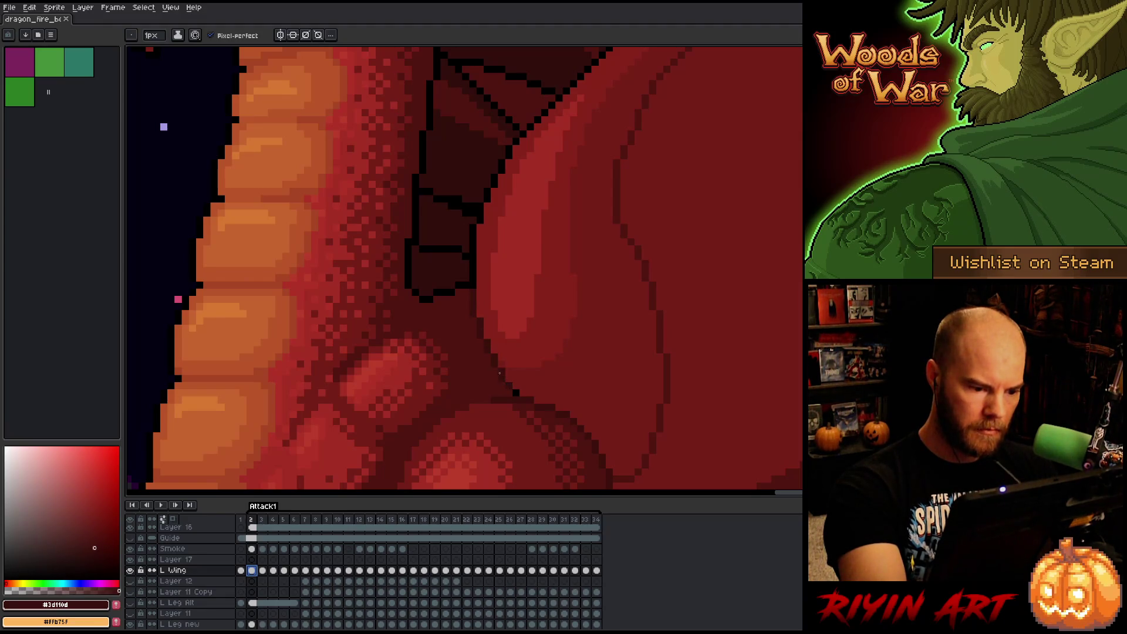
scroll(658, 351, down, 3)
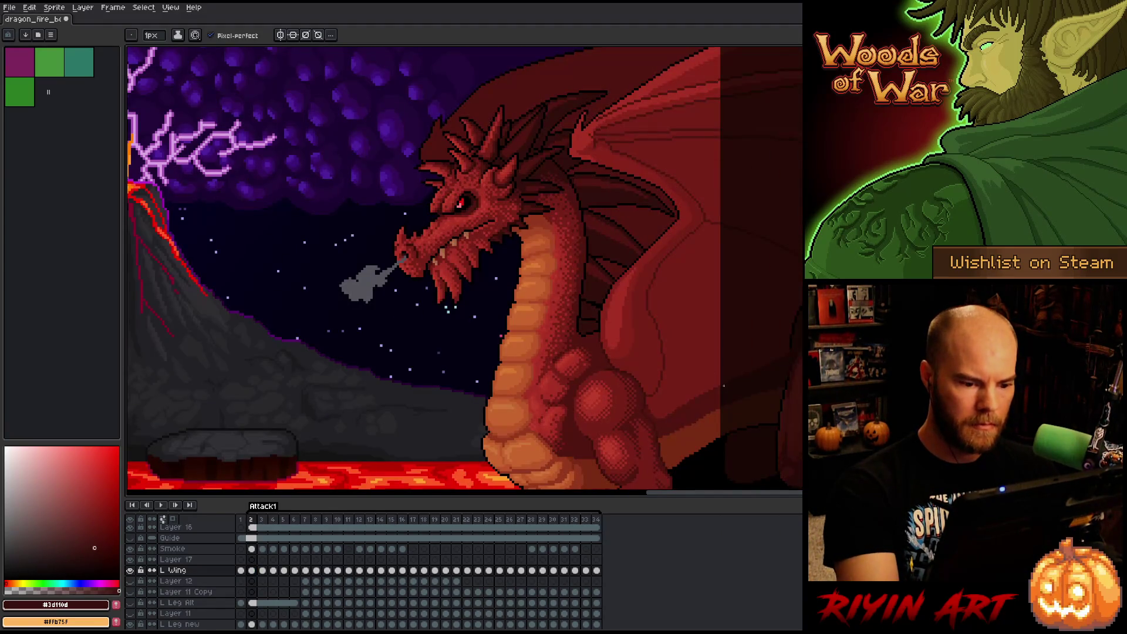
scroll(720, 390, up, 3)
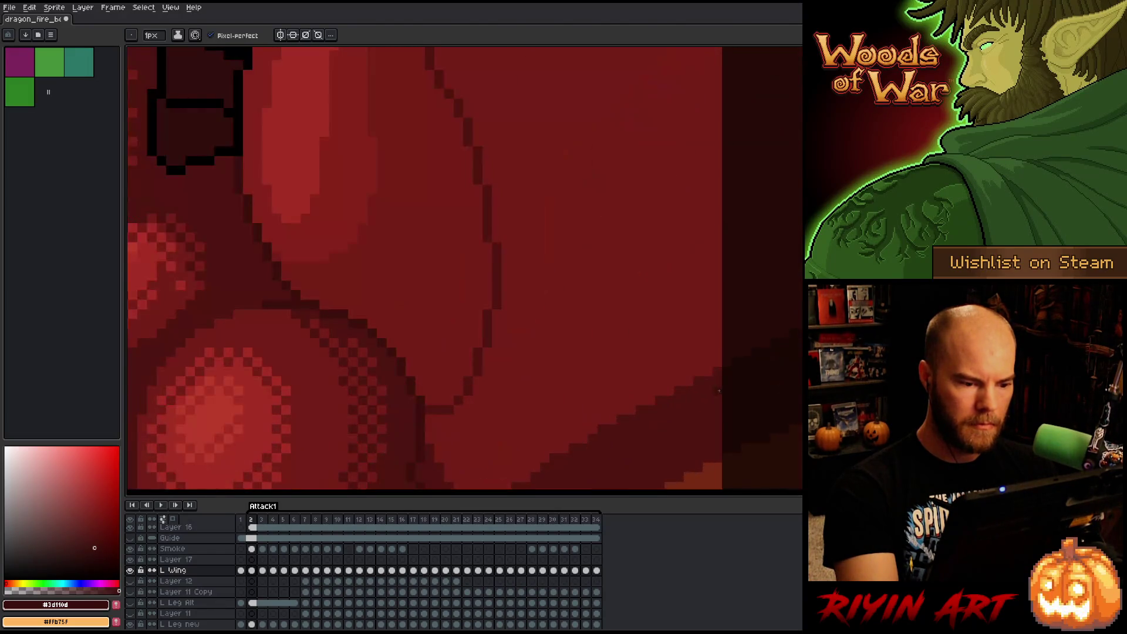
Bring the lower wing edge into view on frame 3 and abandon a first colour selection.
drag(423, 247, 579, 327)
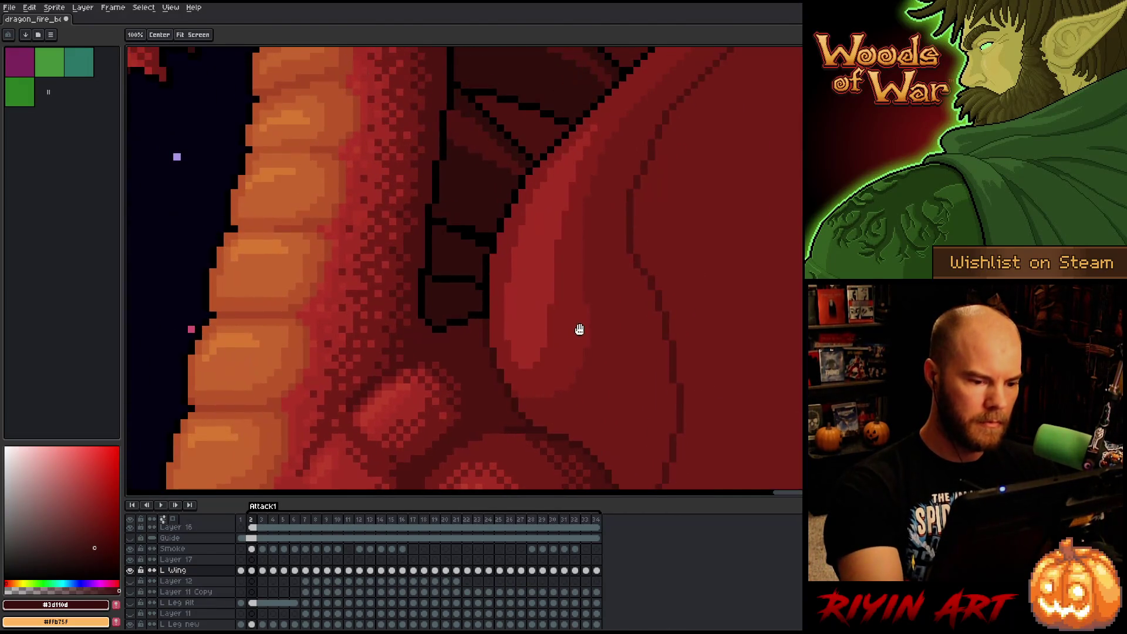
key(period)
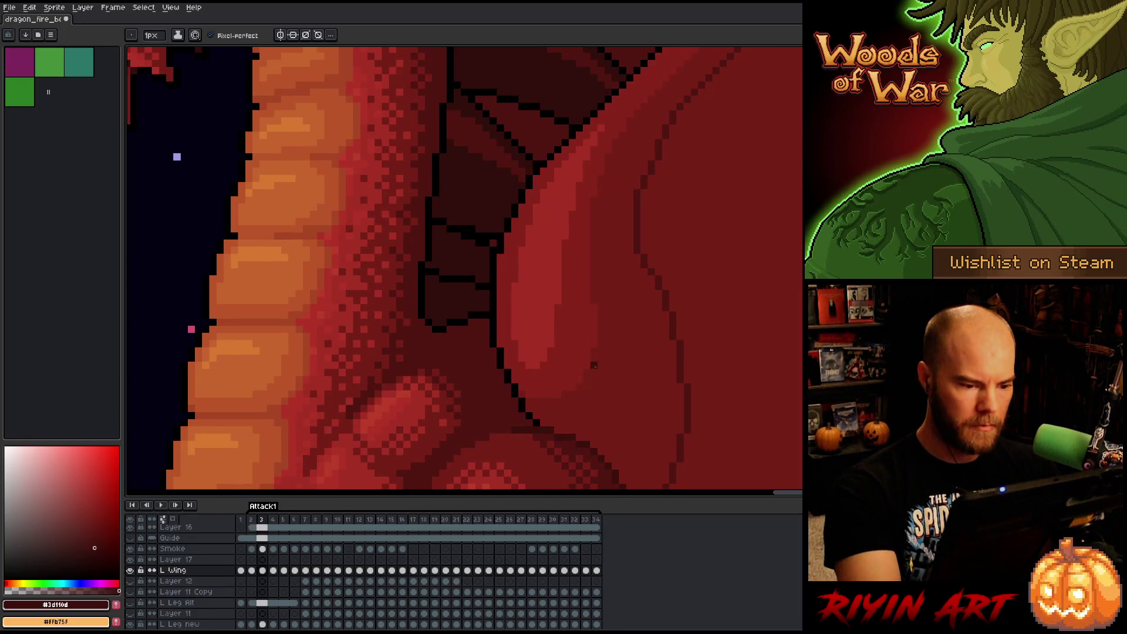
key(shift+c)
drag(744, 146, 499, 329)
click(766, 202)
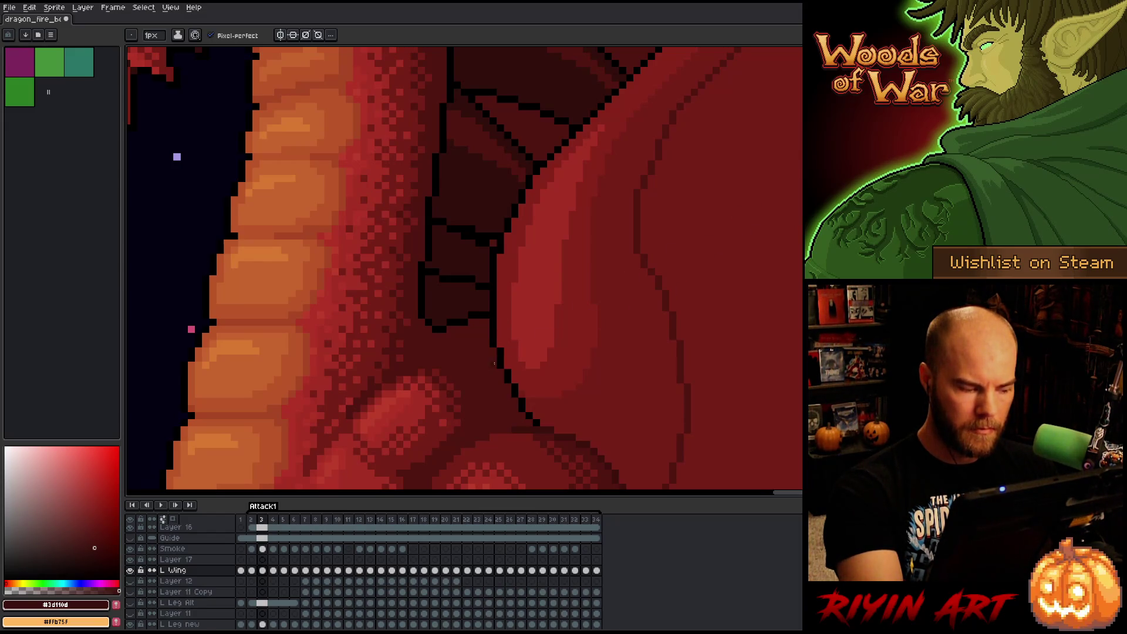
Select all black outline pixels on frame 3 with dark red as the drawing colour.
key(x)
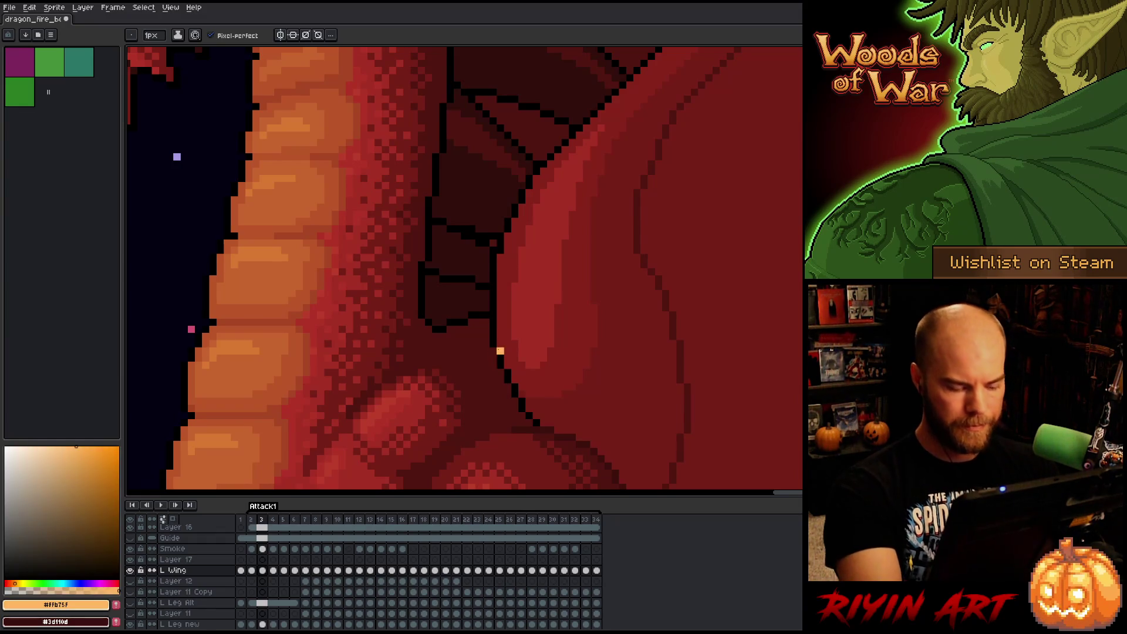
key(alt)
alt+click(498, 334)
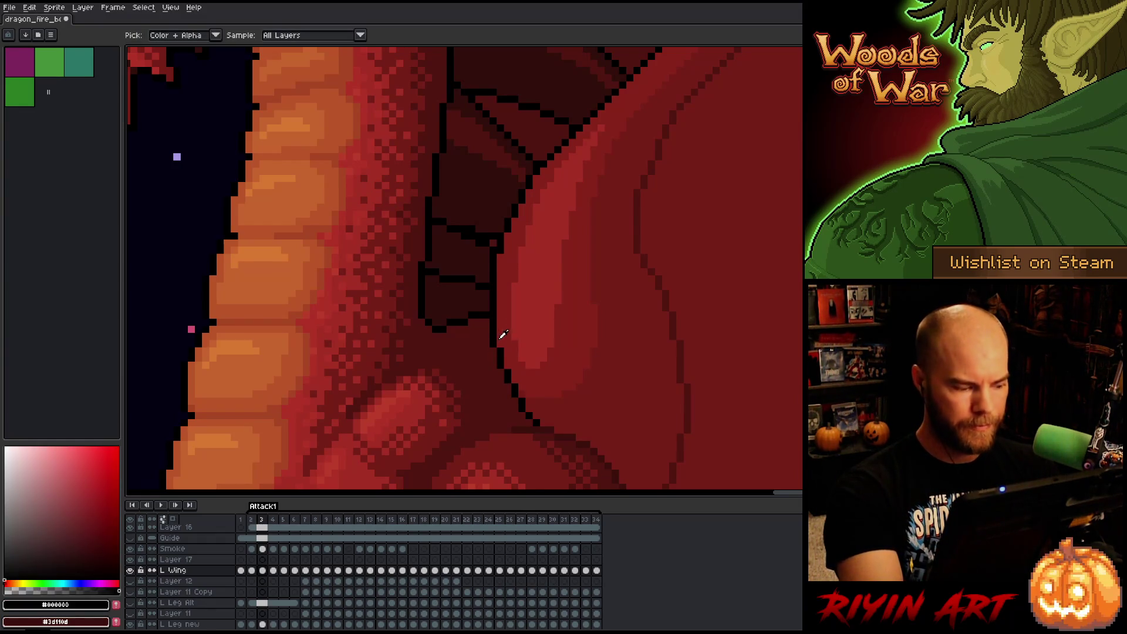
key(shift+c)
click(716, 202)
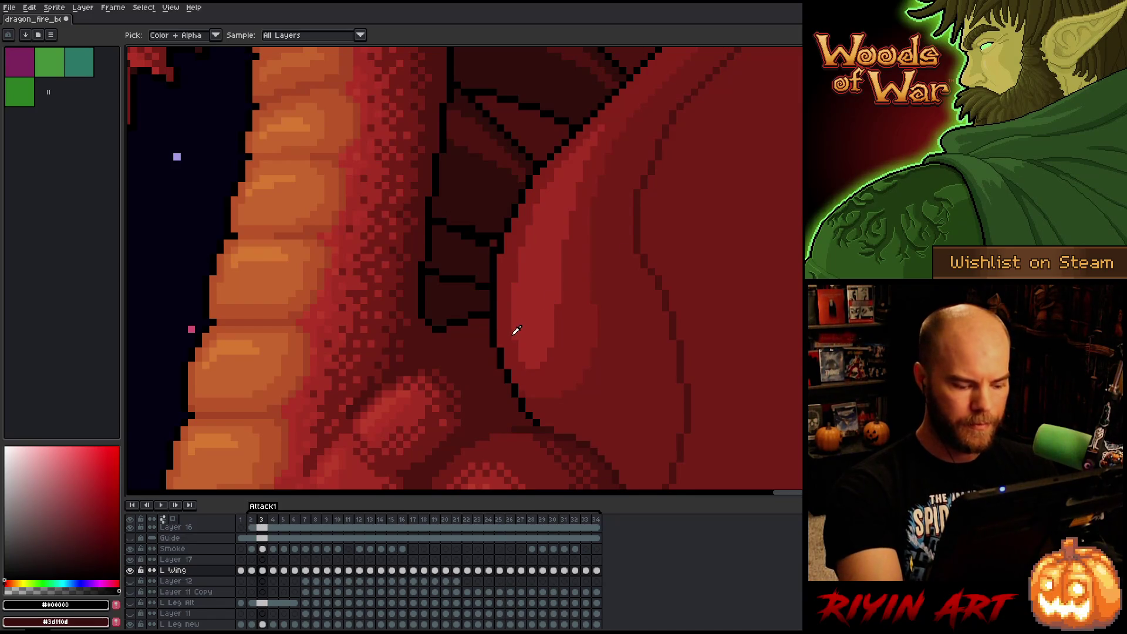
key(x)
key(b)
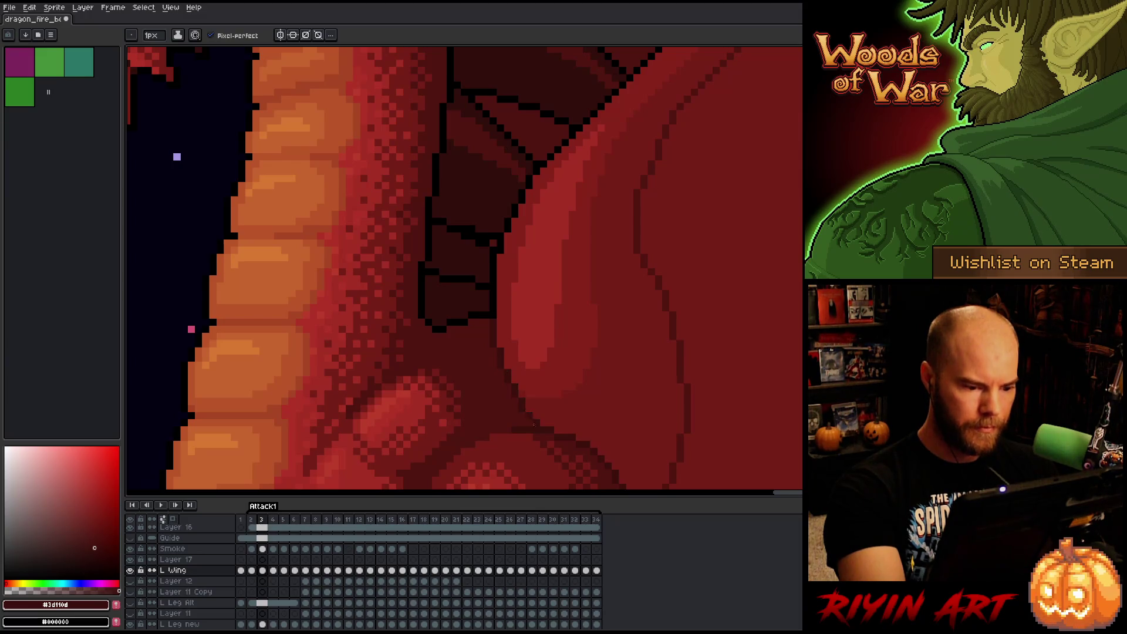
Set the pencil to a 6px square brush.
click(154, 36)
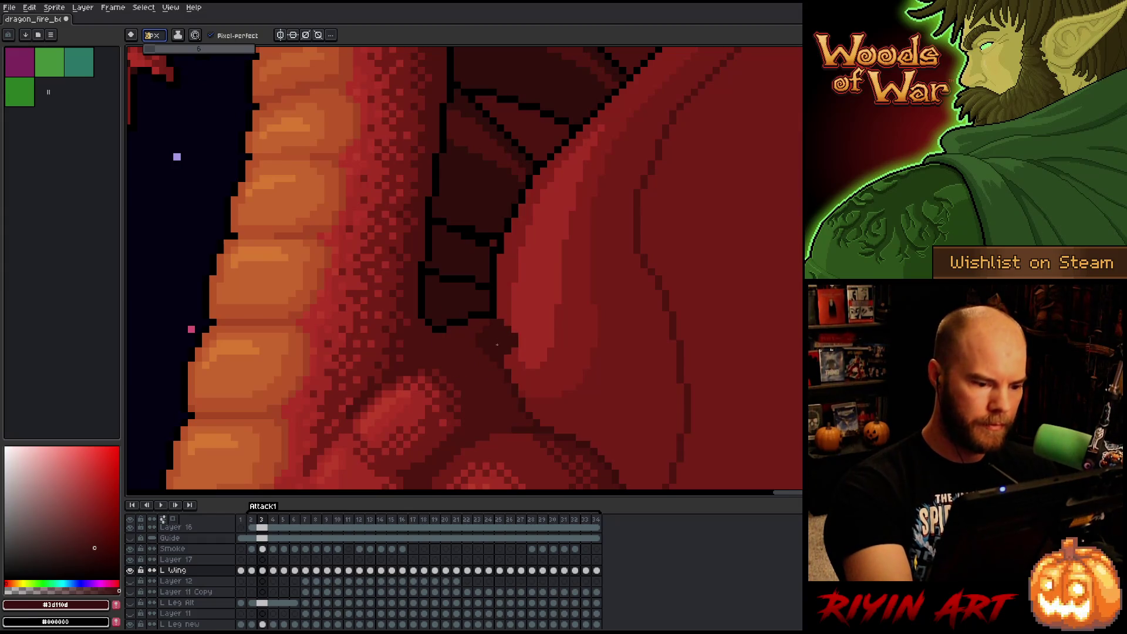
text(6)
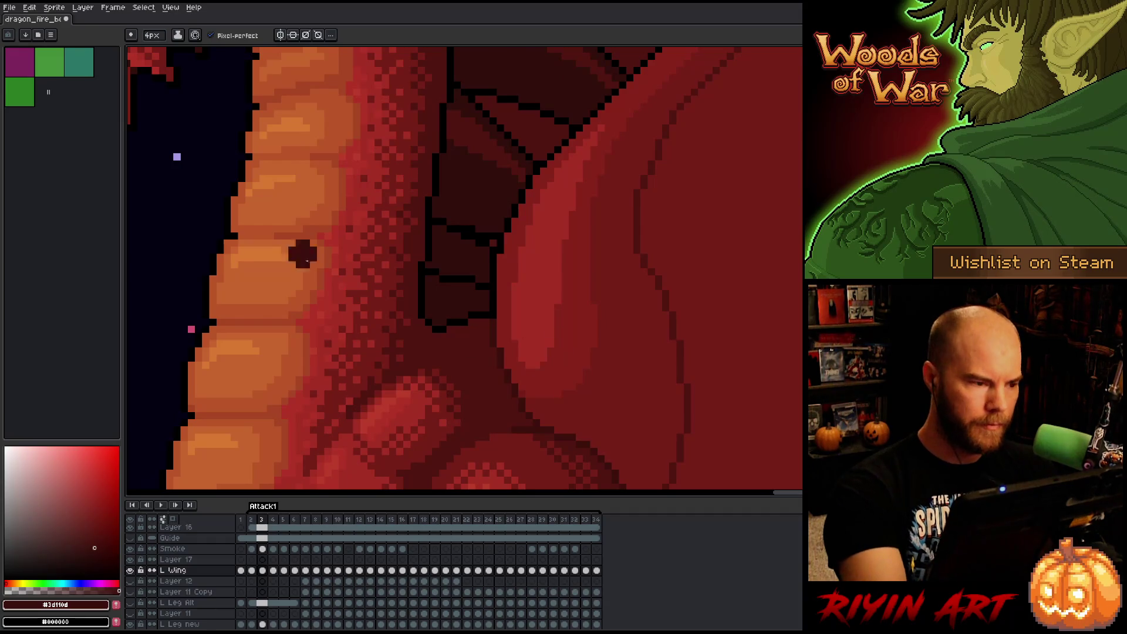
click(133, 35)
click(151, 52)
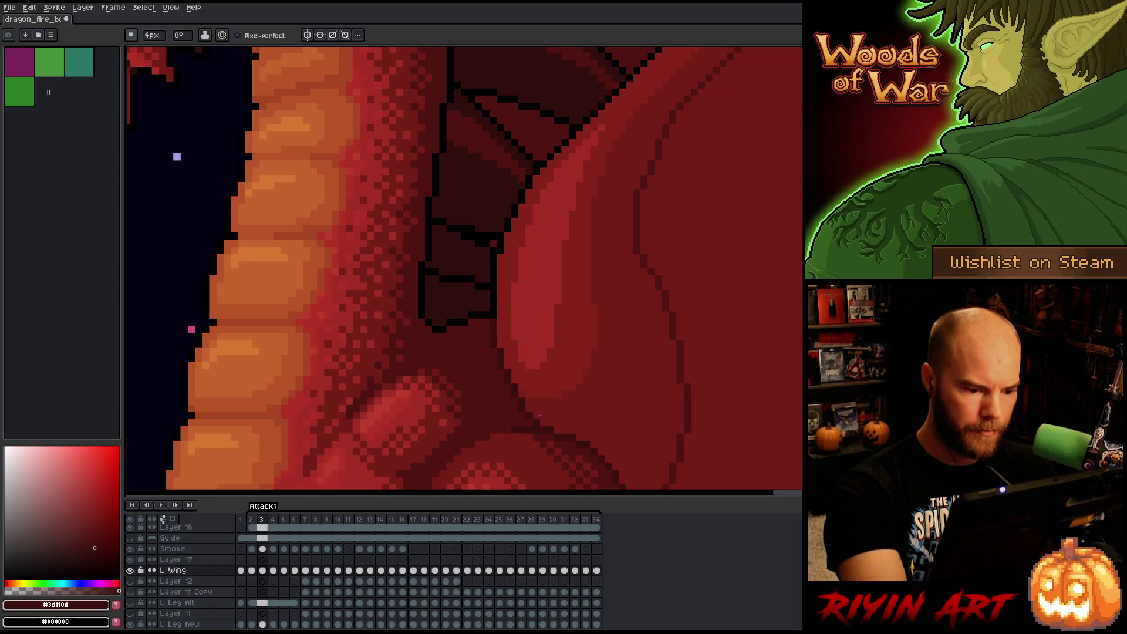
Select the black outline pixels on frame 4, then move to frame 5.
key(Right)
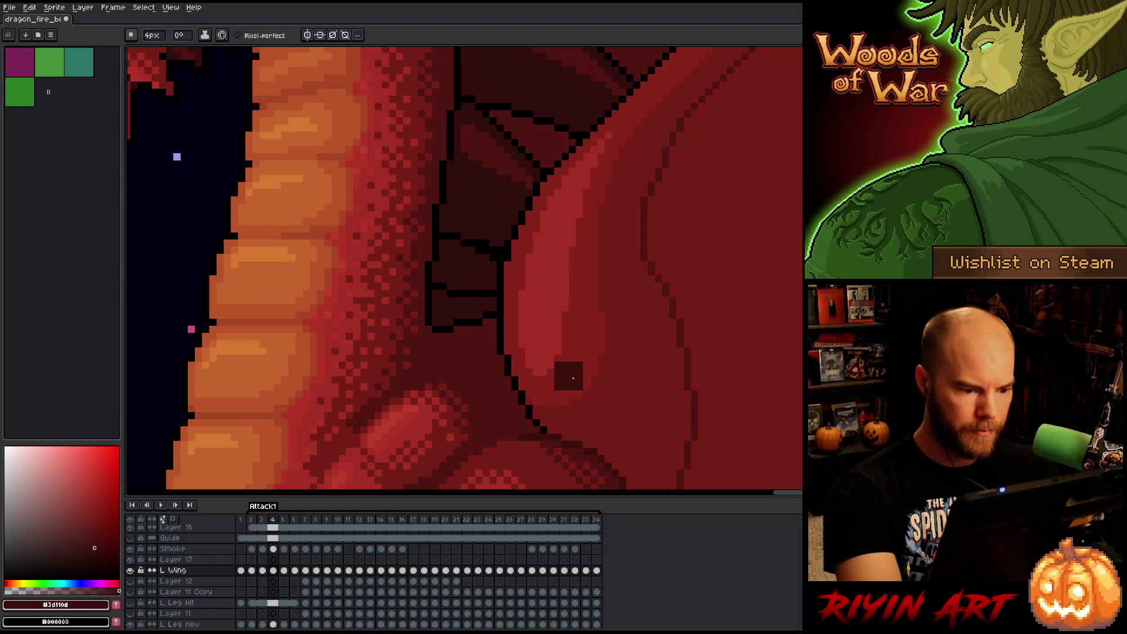
key(shift+c)
click(503, 340)
key(Return)
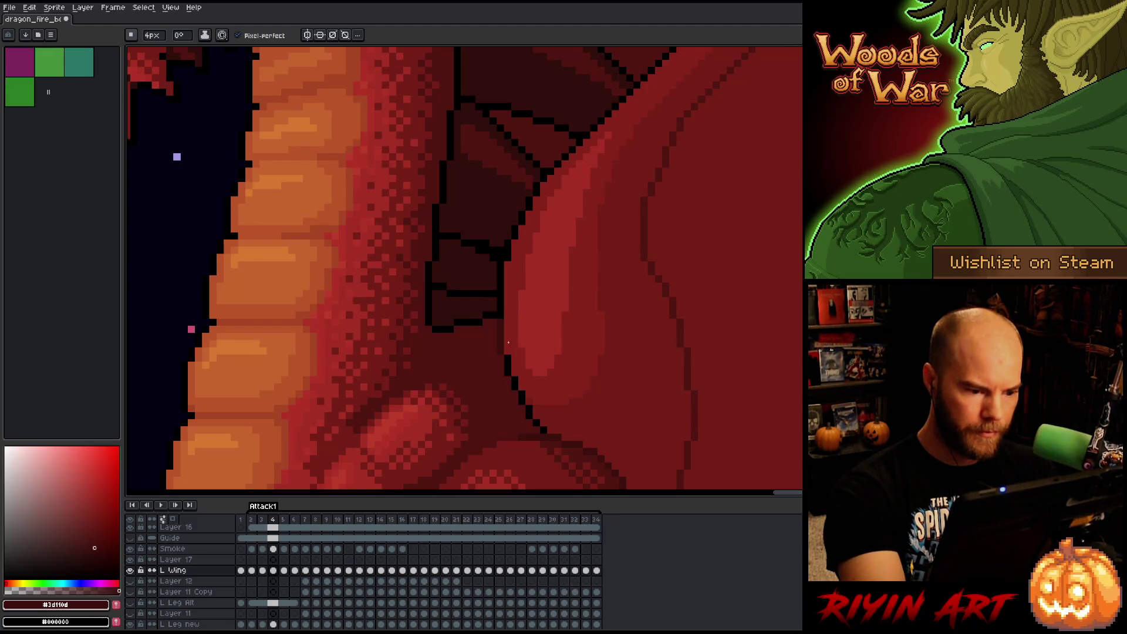
key(Right)
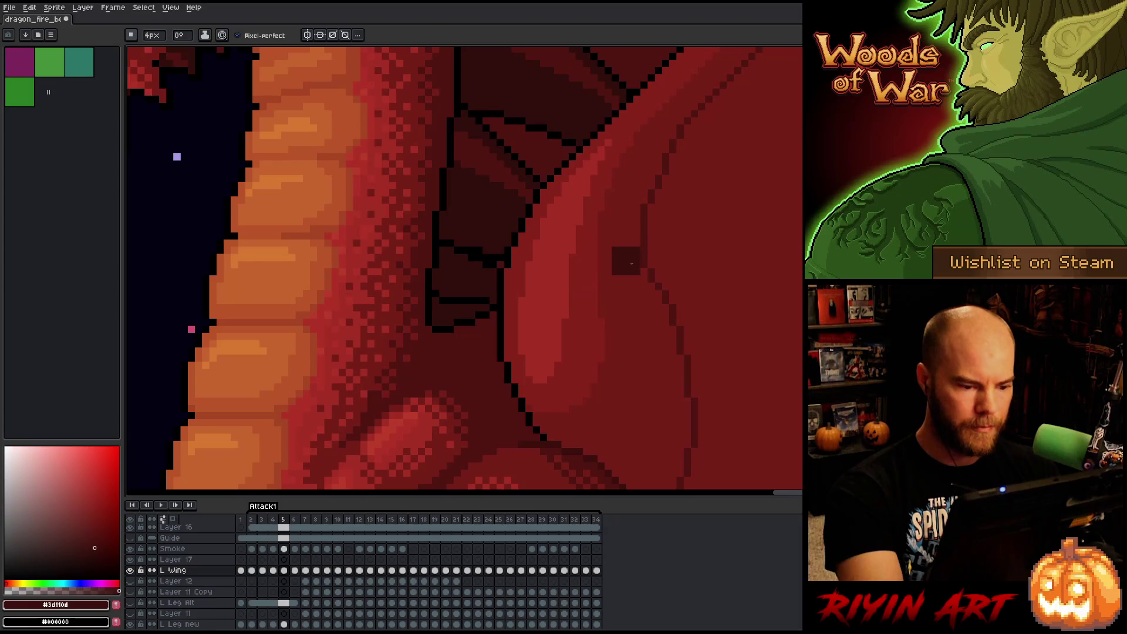
Select the black outline pixels on frames 5 and 6, keeping dark red as drawing colour.
key(shift+c)
click(503, 327)
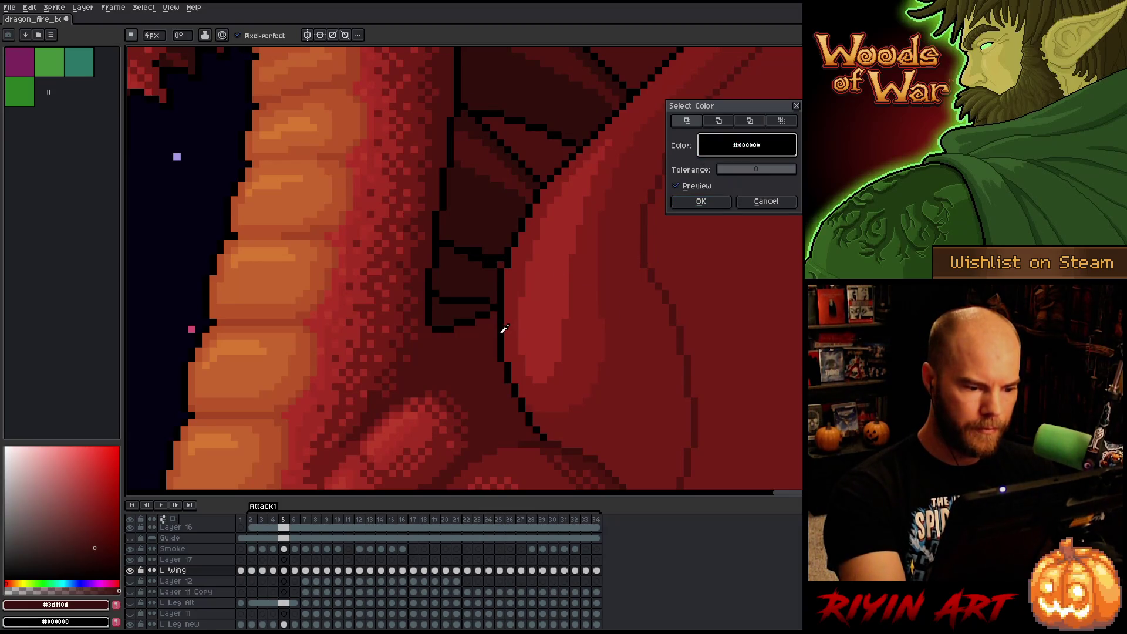
click(709, 205)
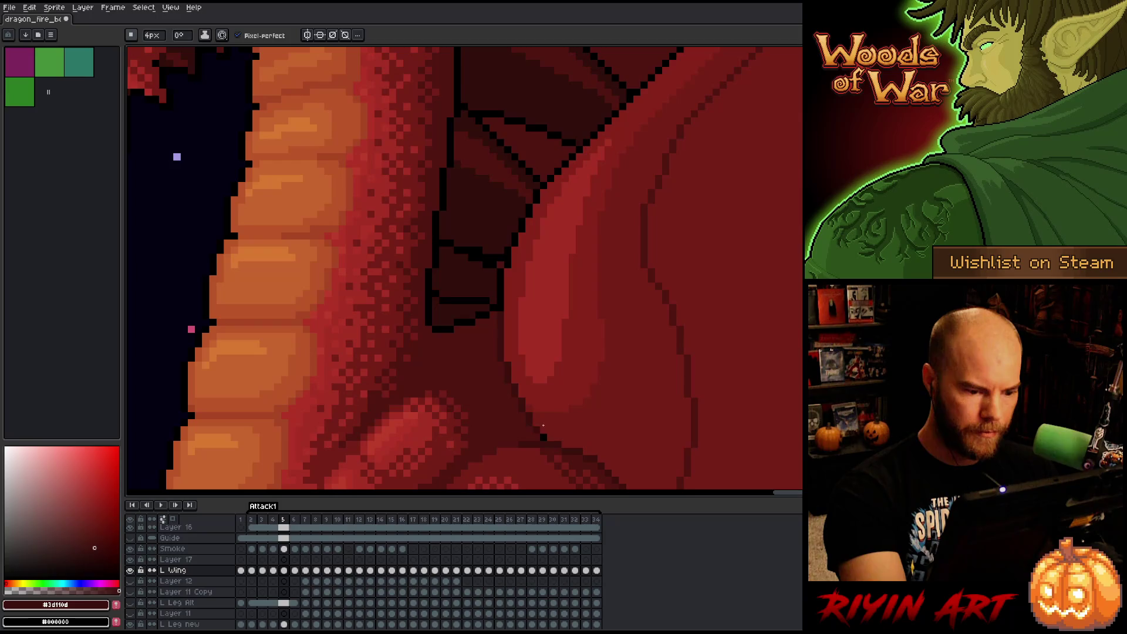
key(Right)
key(x)
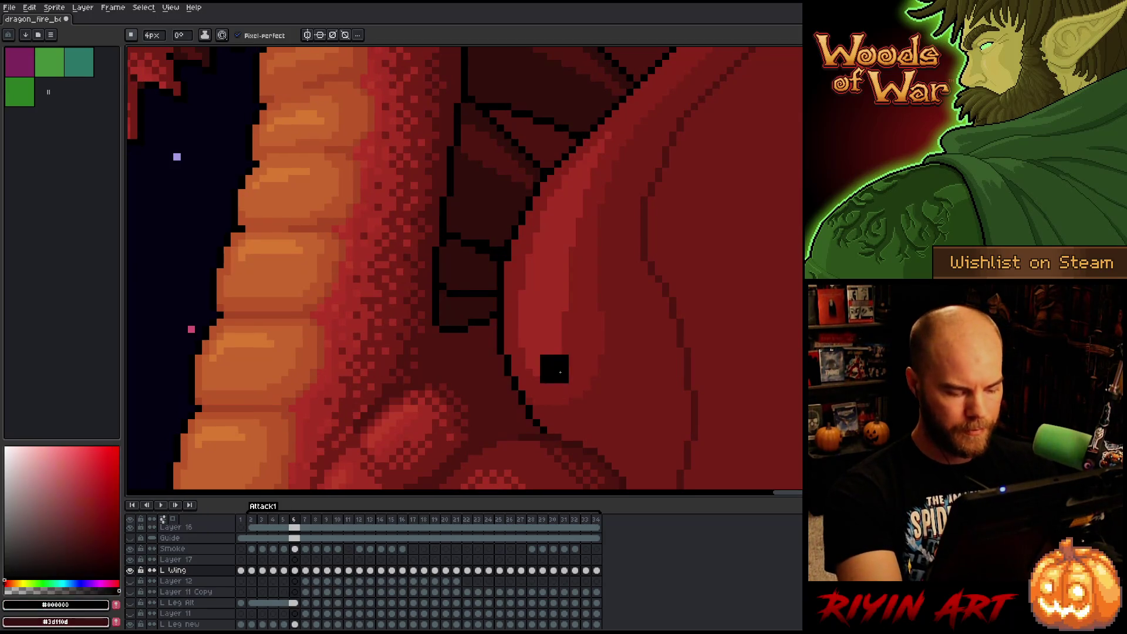
click(711, 202)
key(x)
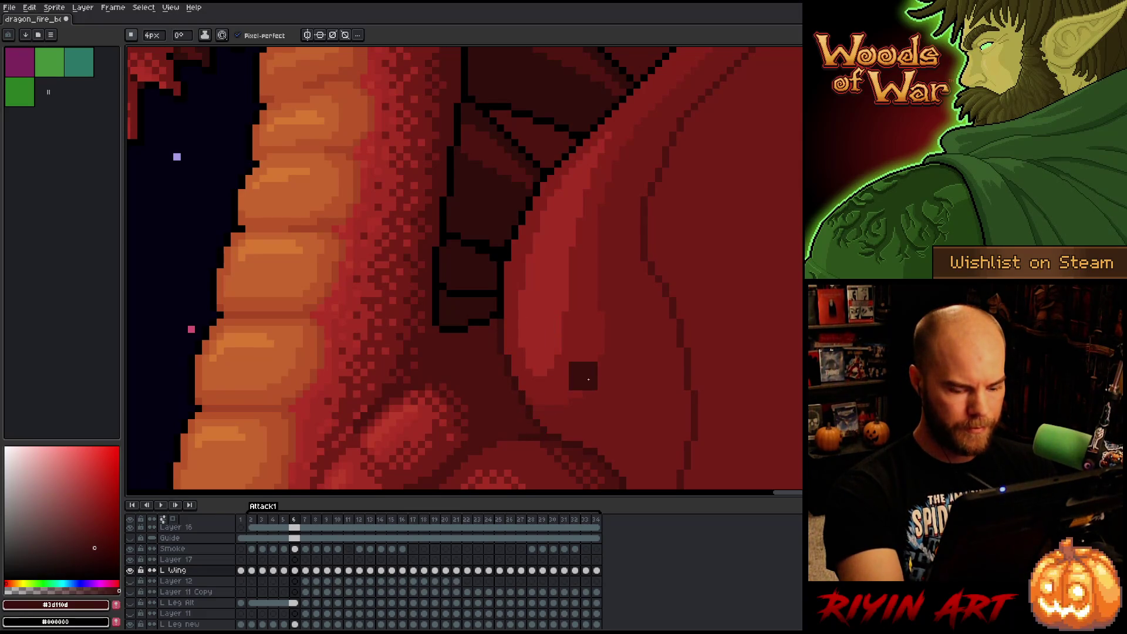
On frame 7, select the black outline and paint the wing edge dark red.
key(Right)
key(x)
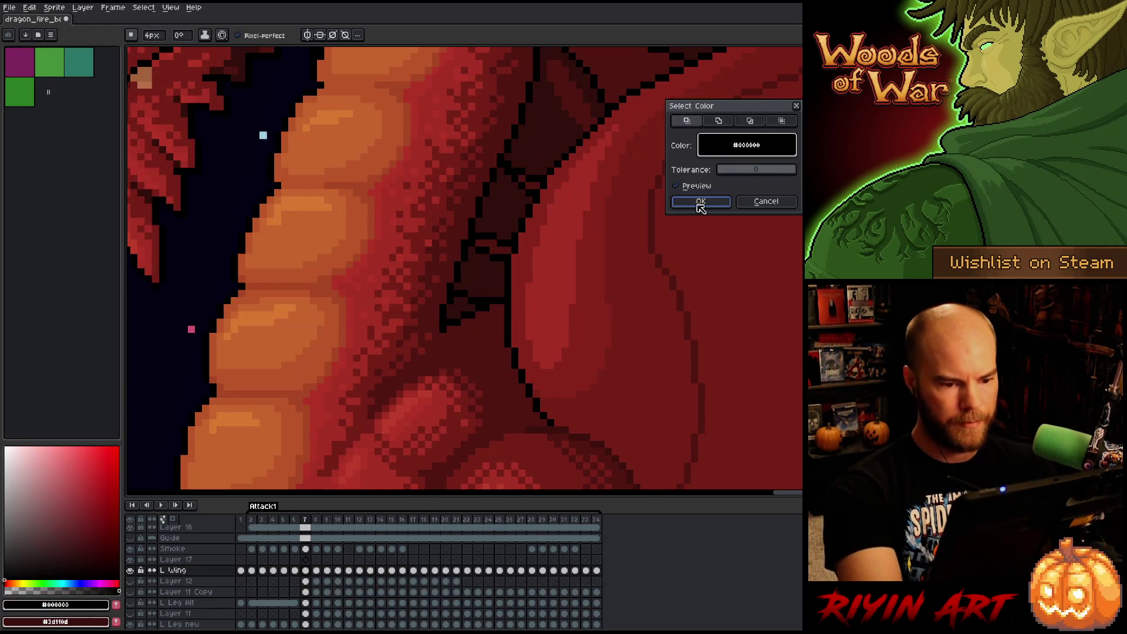
click(699, 210)
key(x)
mouse_move(532, 336)
mouse_down()
mouse_move(519, 308)
mouse_move(535, 383)
mouse_up()
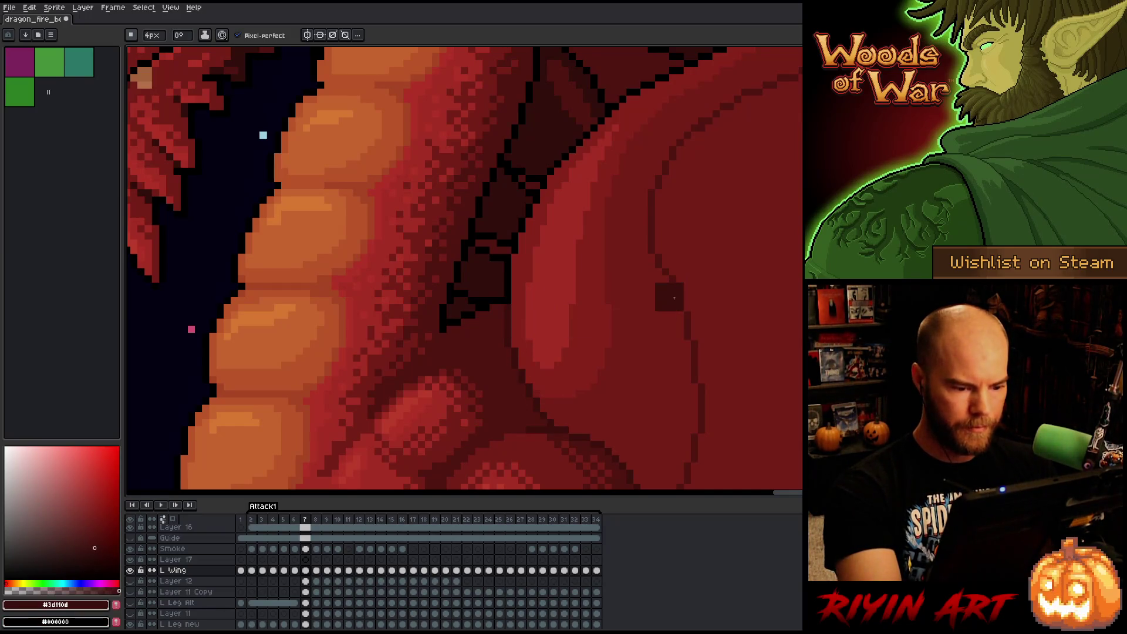
On frame 8, select the black pixels and paint the wing edge outline dark red.
key(period)
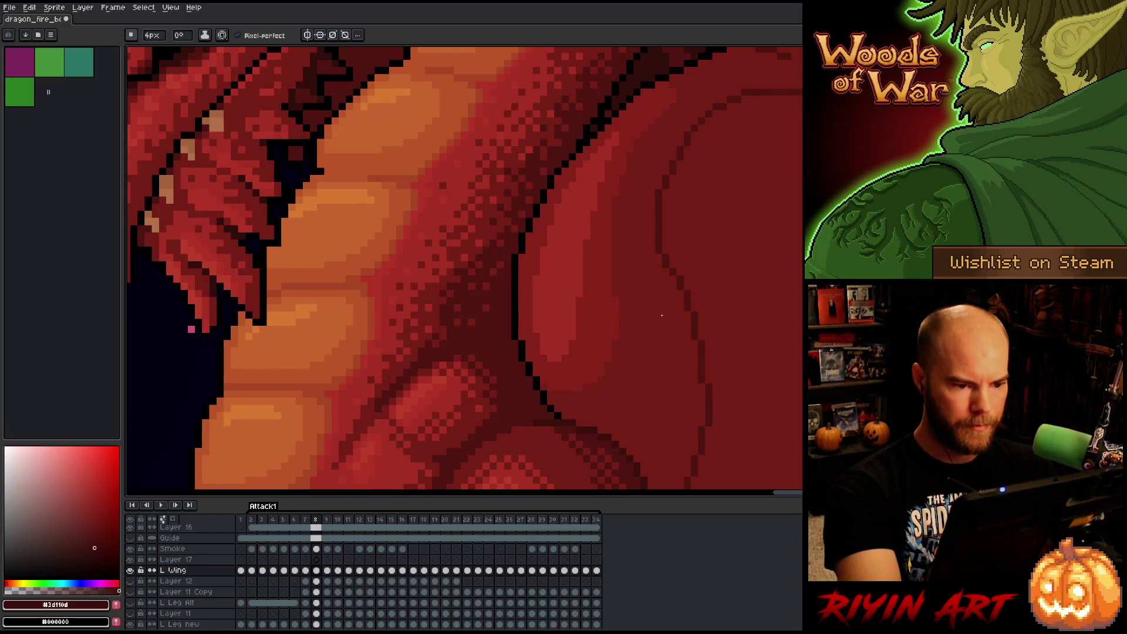
key(shift+c)
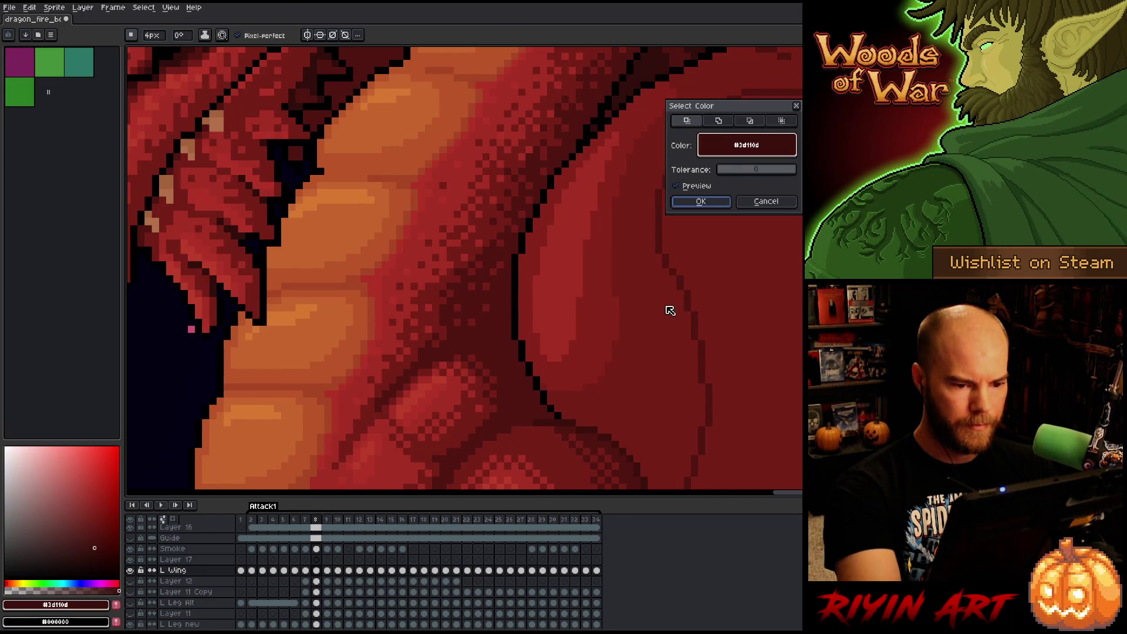
click(517, 289)
click(701, 201)
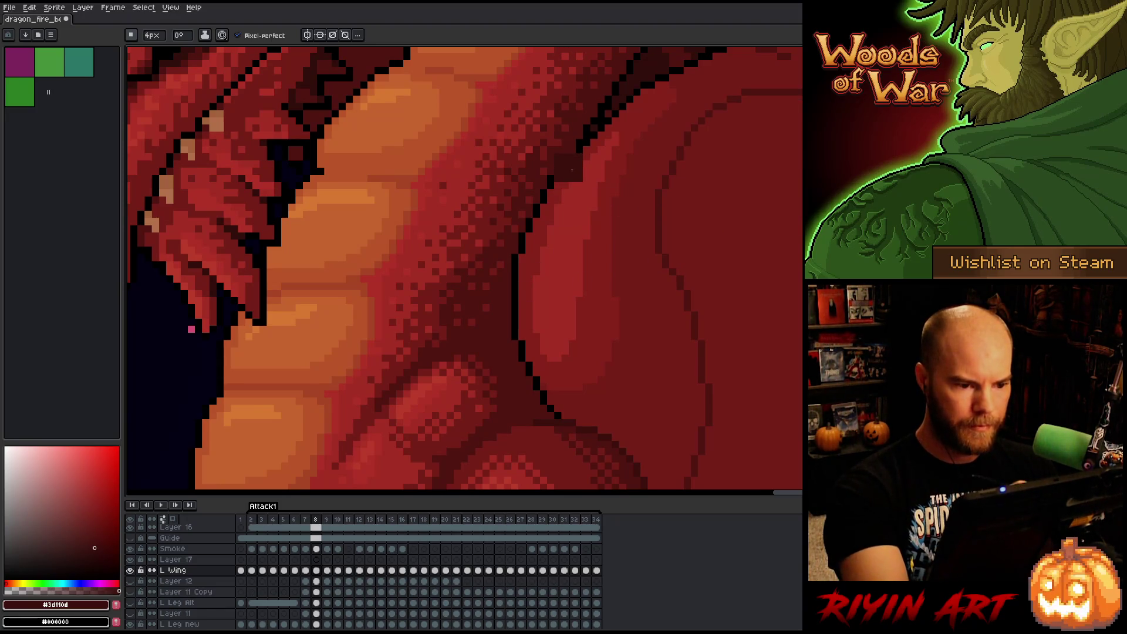
drag(535, 223, 545, 387)
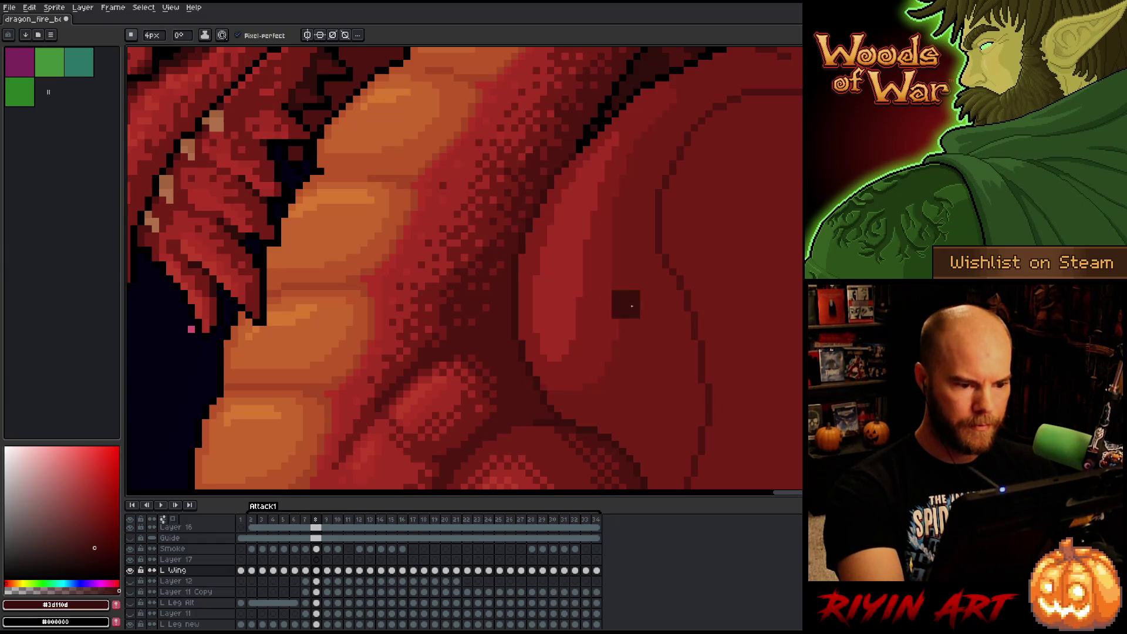
scroll(705, 350, down, 5)
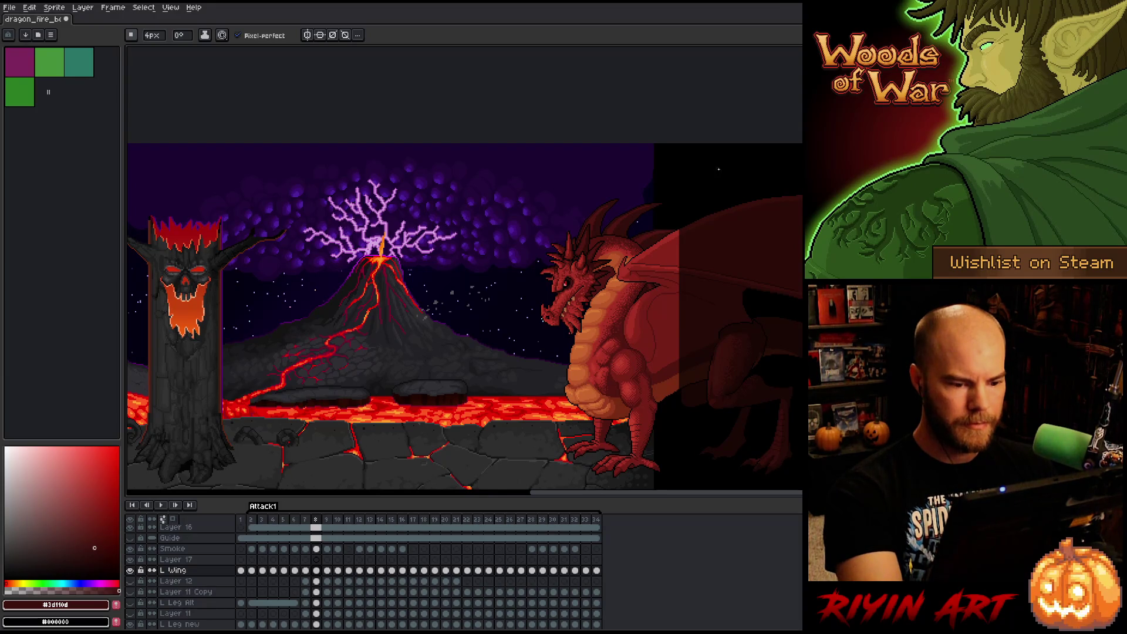
On frame 9, select the black wing-outline pixels by colour range.
scroll(628, 352, up, 4)
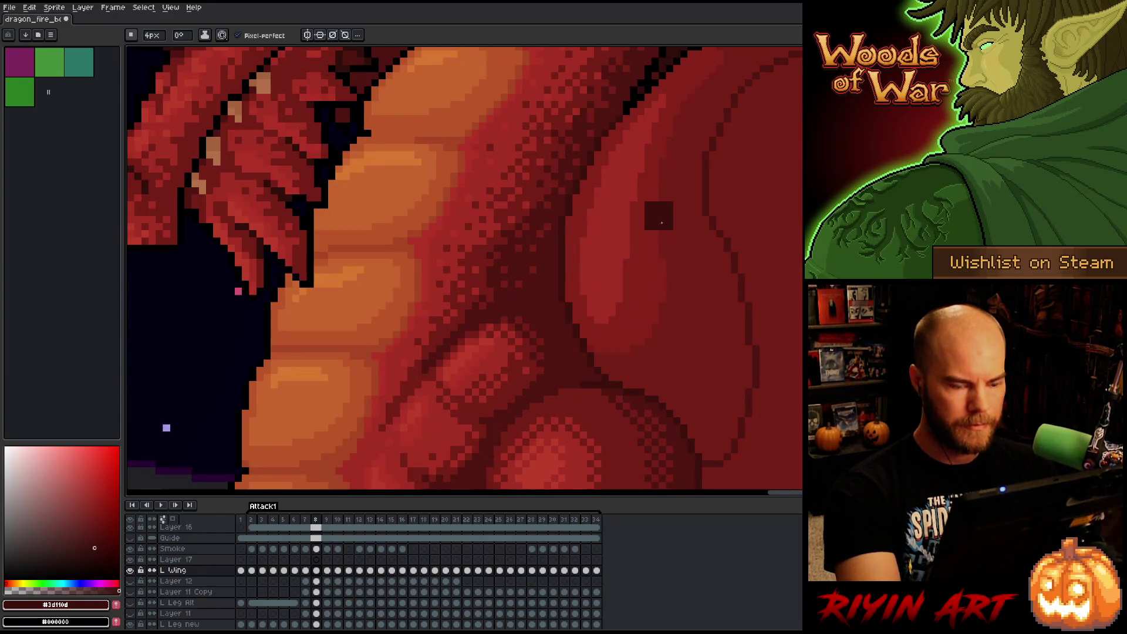
key(period)
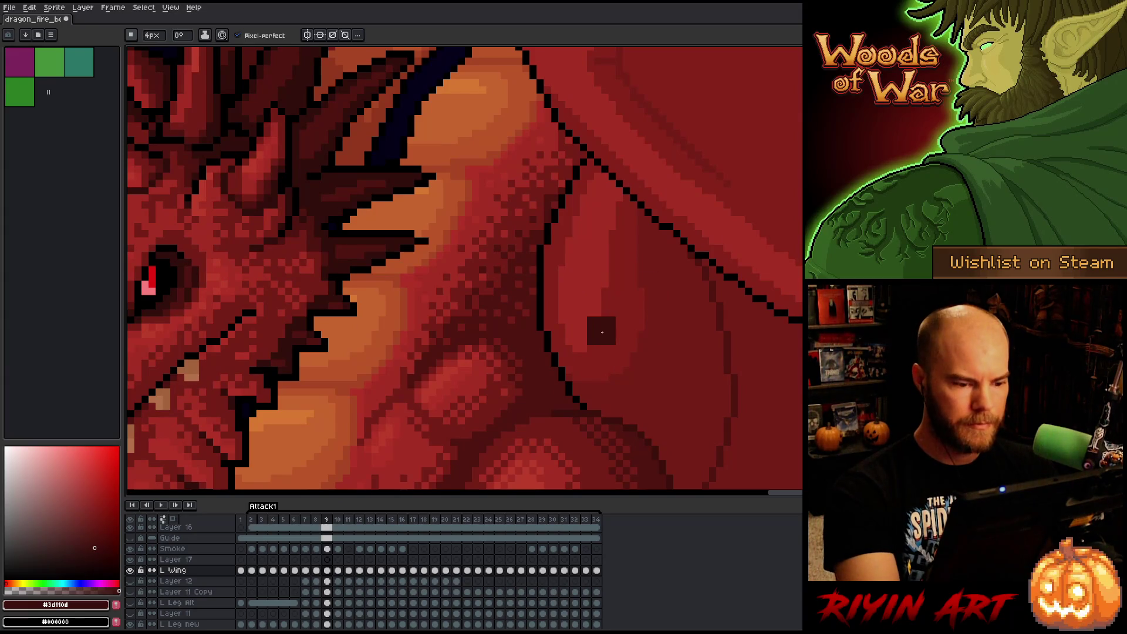
key(shift+c)
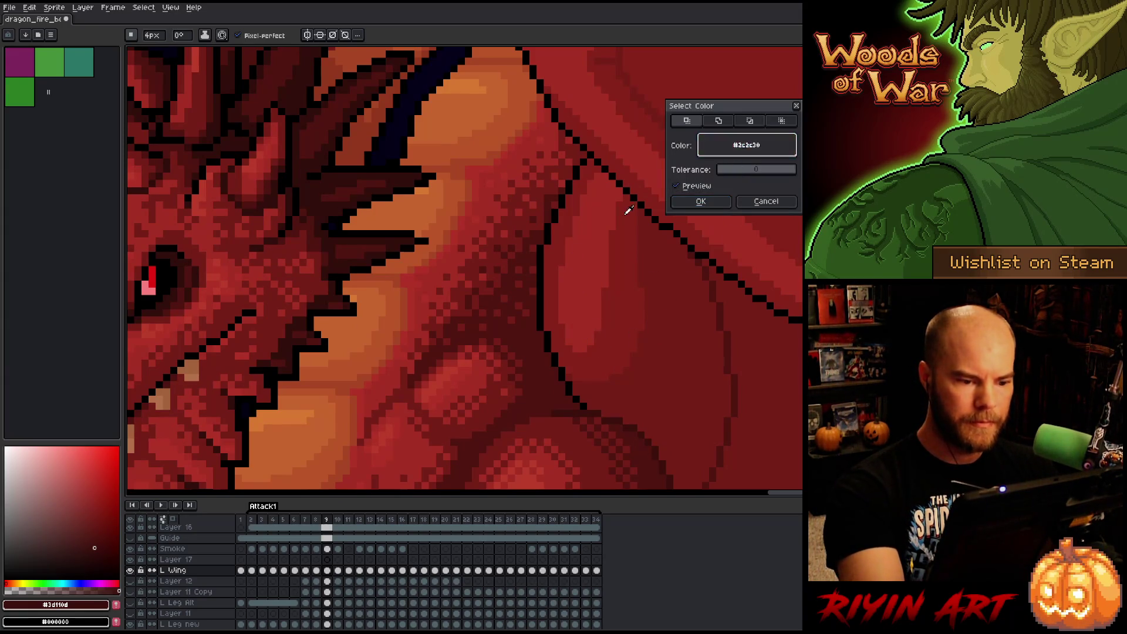
click(544, 294)
key(Return)
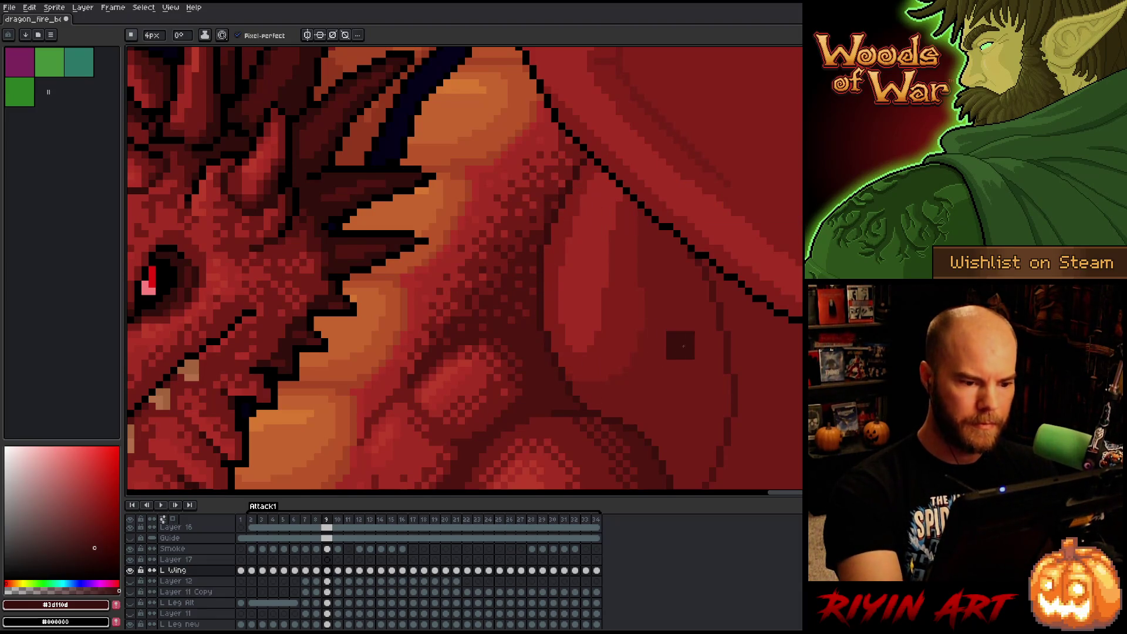
On frame 10, select the black outline and paint the wing's right edge dark red.
scroll(751, 312, down, 3)
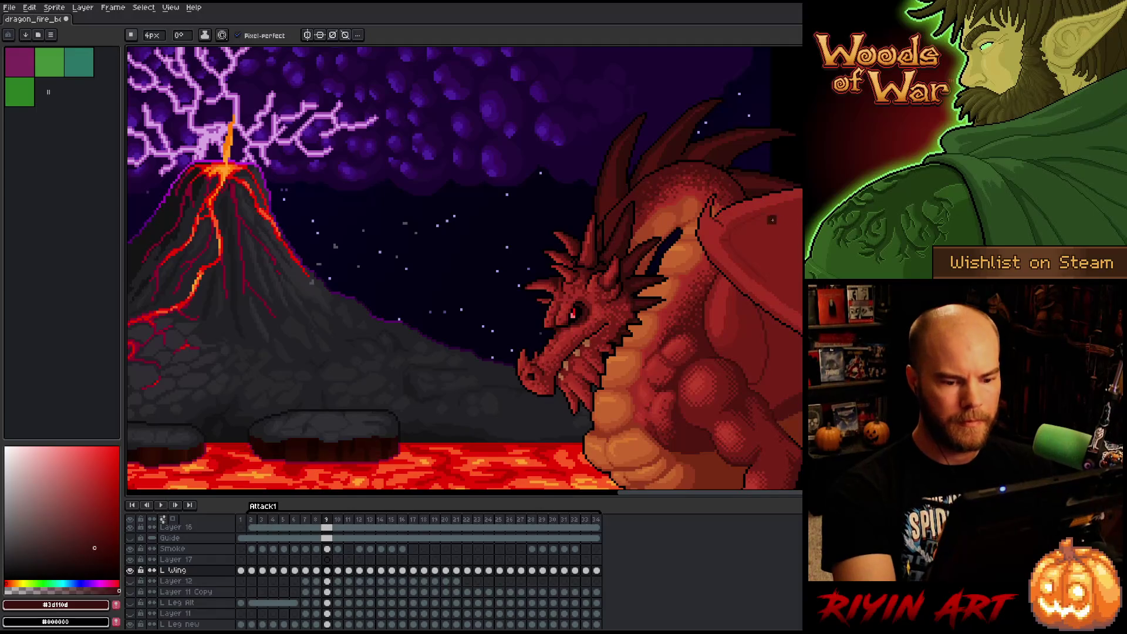
scroll(774, 220, up, 3)
scroll(685, 269, up, 1)
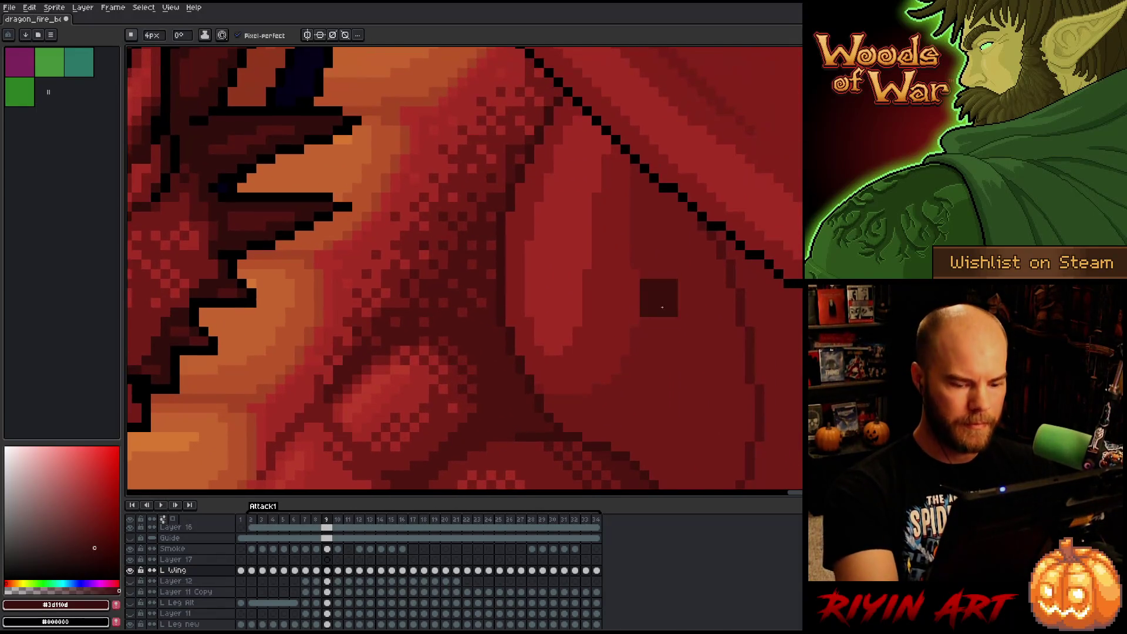
key(period)
key(ctrl+shift+c)
click(428, 345)
click(417, 342)
key(Return)
mouse_move(431, 381)
mouse_down()
mouse_move(423, 276)
mouse_move(425, 388)
mouse_up()
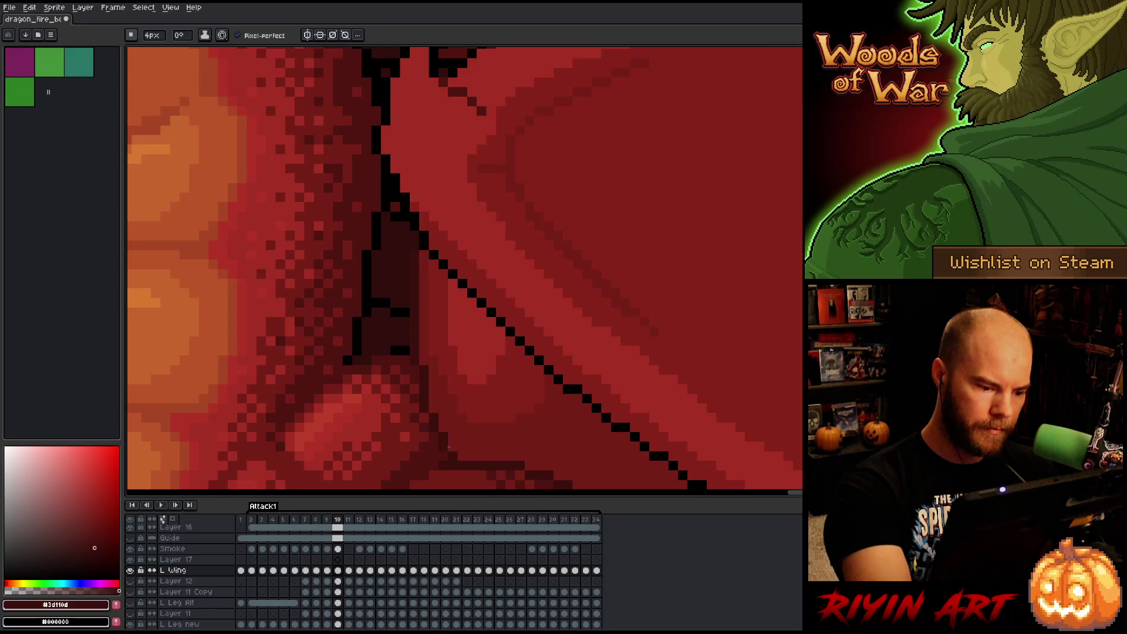
On frame 11, undo a dark red stroke at the wing joint, then move to frame 12.
drag(575, 361, 716, 275)
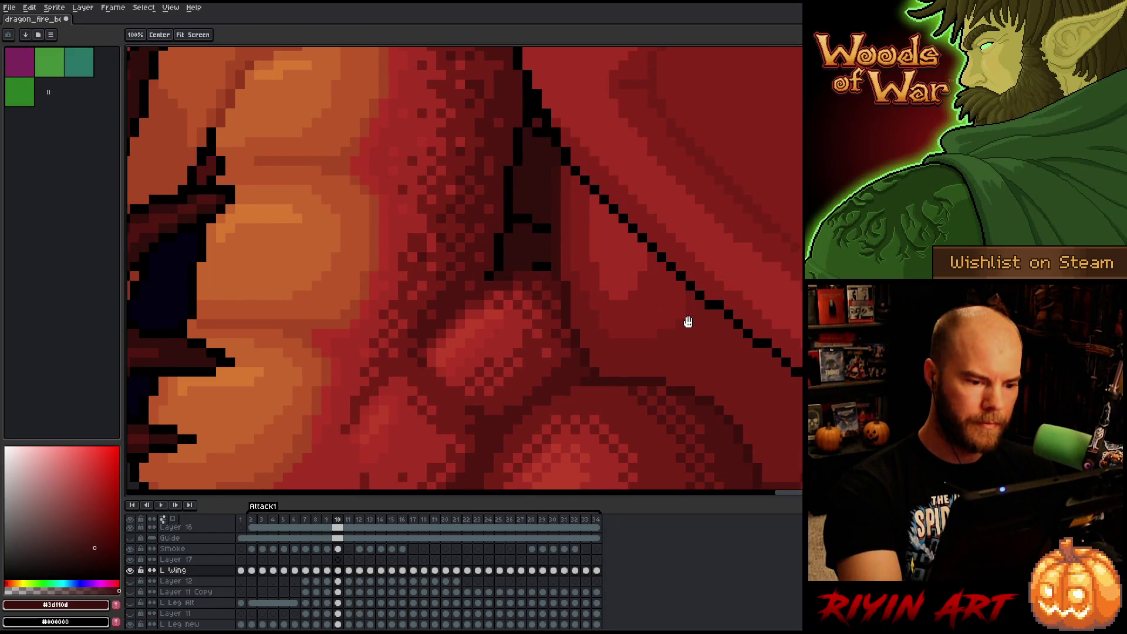
drag(685, 332, 652, 355)
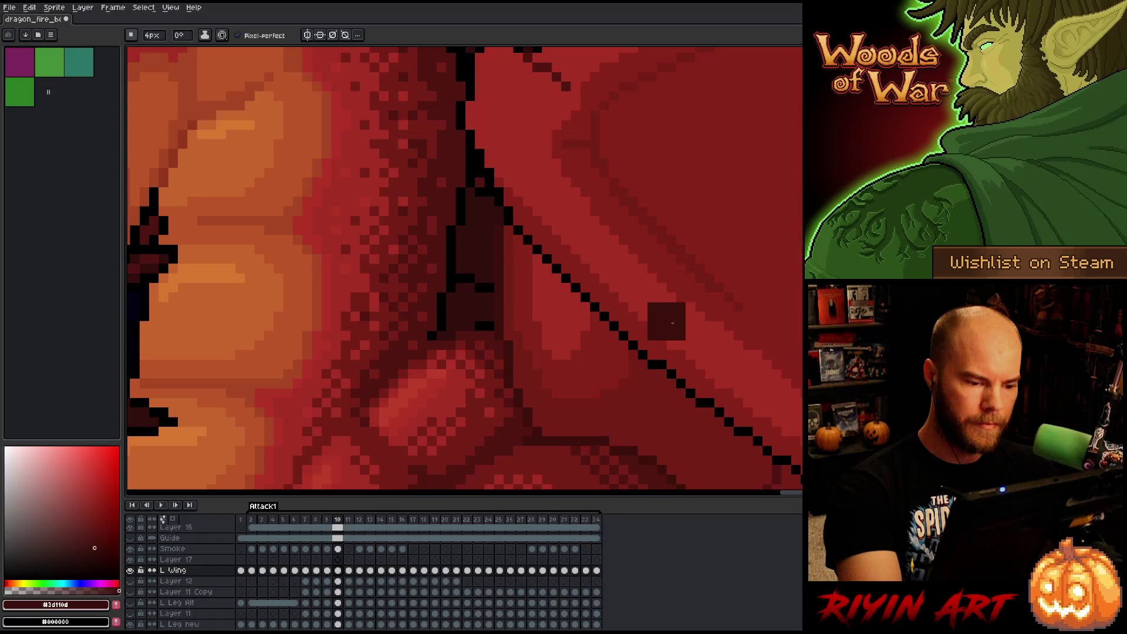
key(Right)
drag(665, 297, 746, 154)
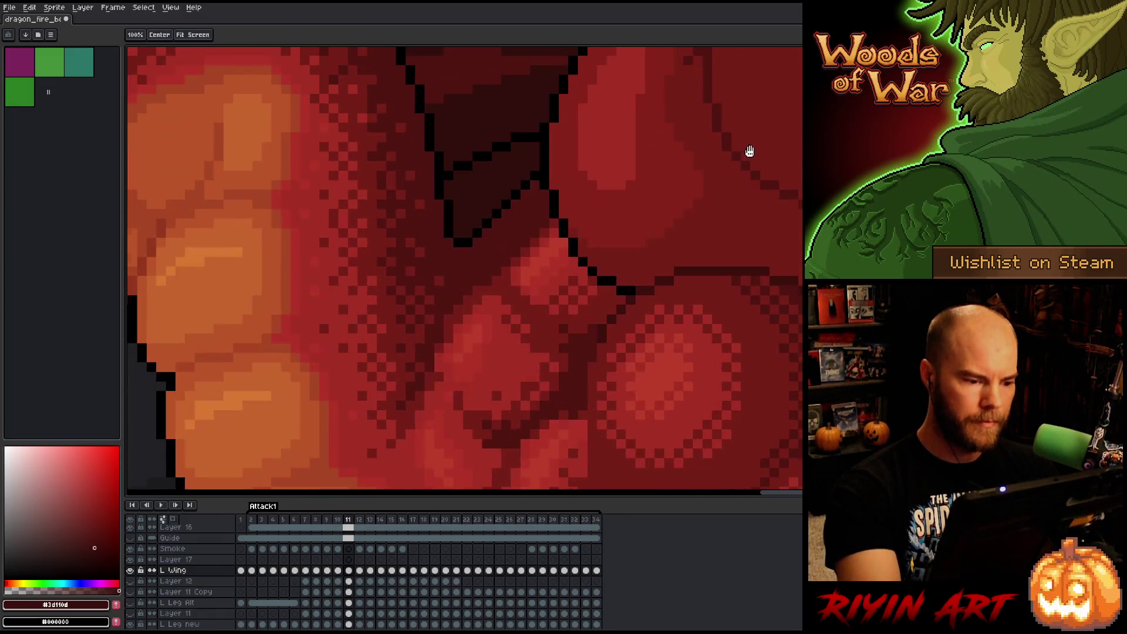
key(shift+c)
click(701, 201)
mouse_move(587, 220)
mouse_down()
mouse_move(594, 214)
mouse_move(566, 200)
mouse_up()
key(ctrl+z)
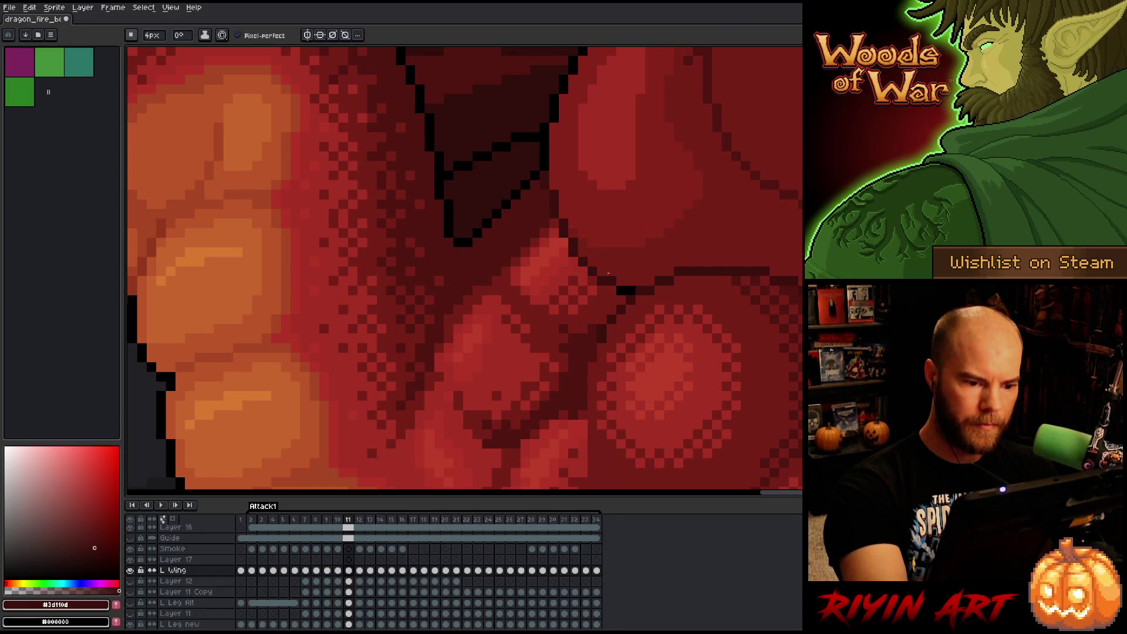
key(Right)
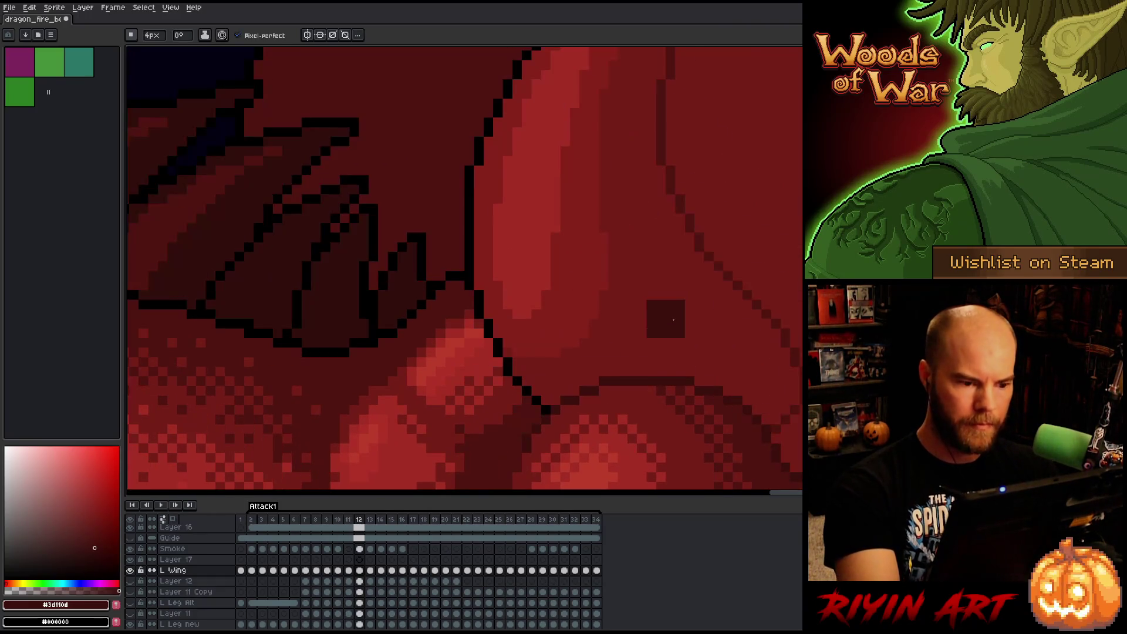
Repaint the black wing-edge outline dark red on frames 12 and 13.
key(shift+c)
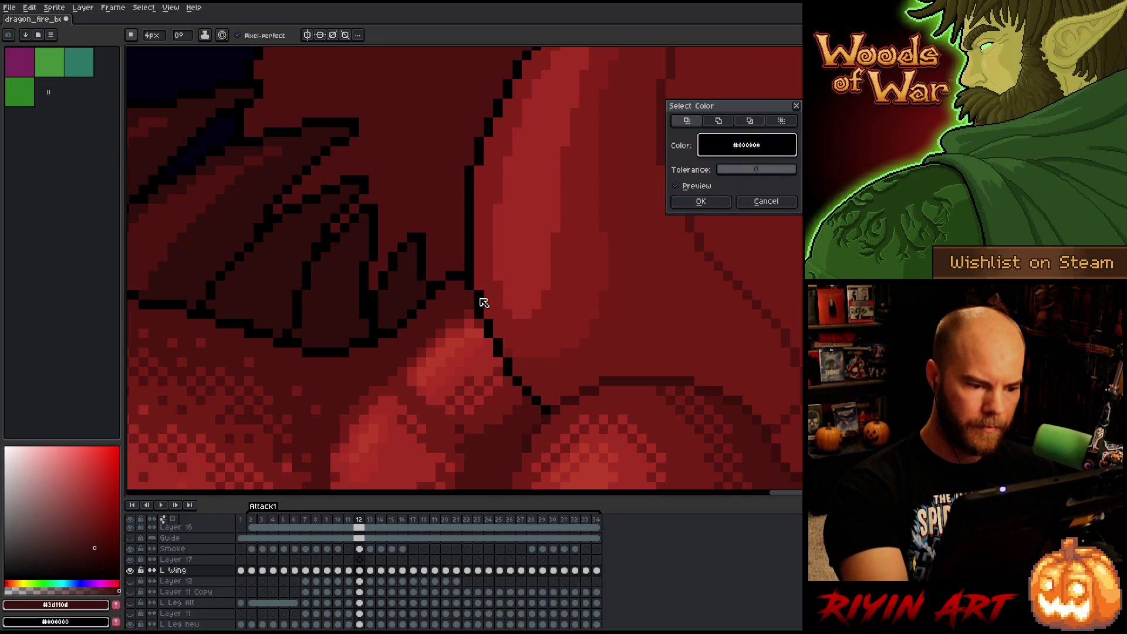
click(702, 201)
drag(478, 280, 497, 330)
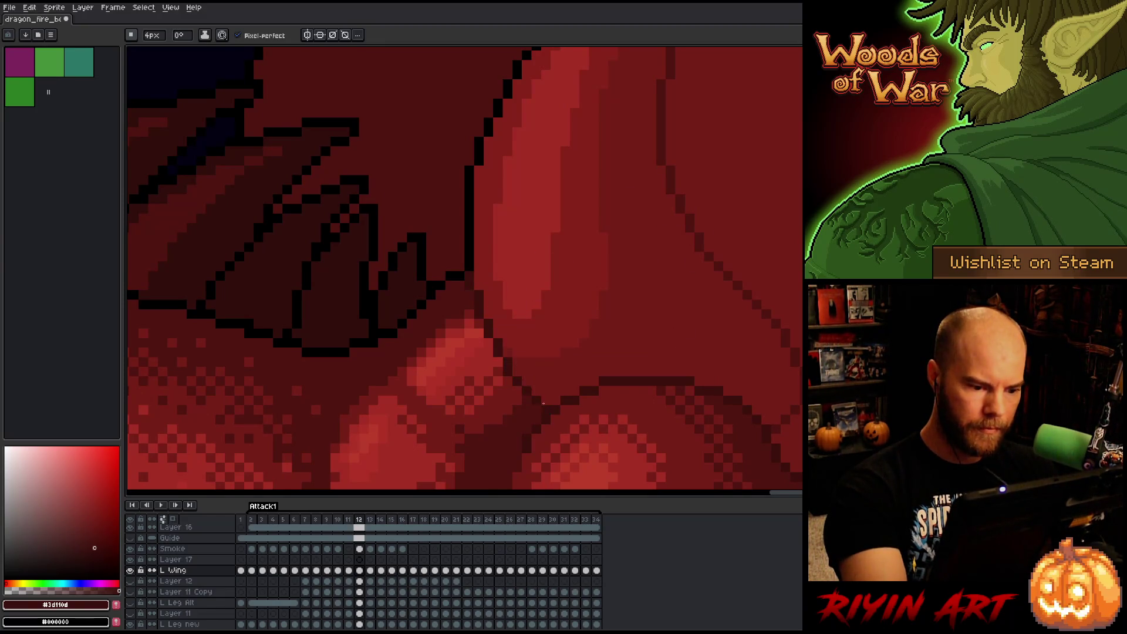
key(Right)
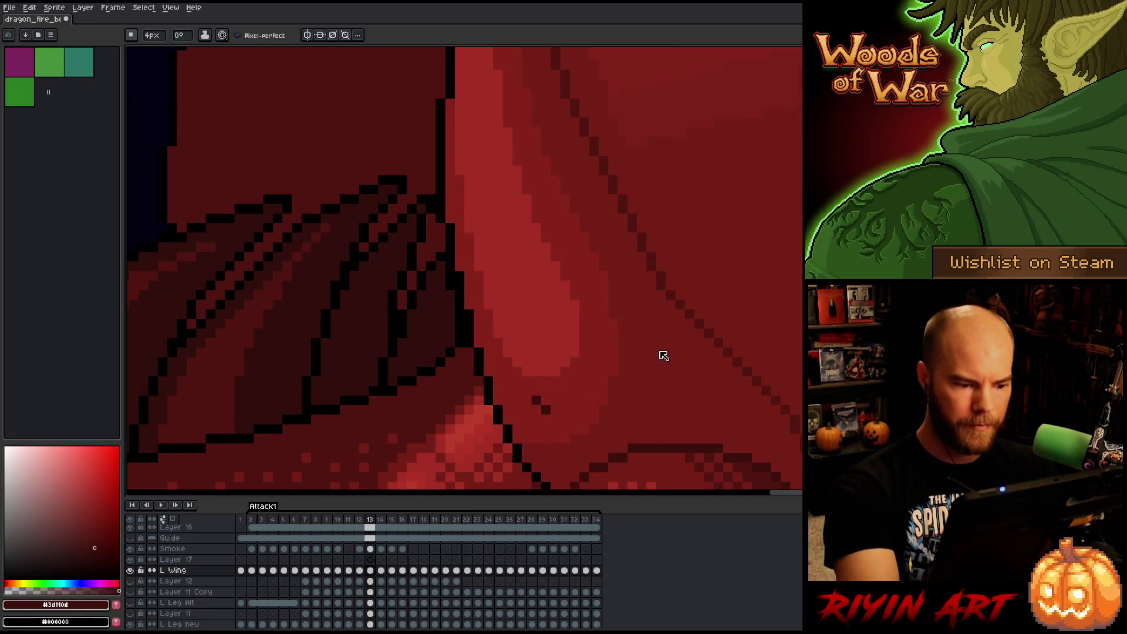
key(shift+c)
click(486, 358)
key(Escape)
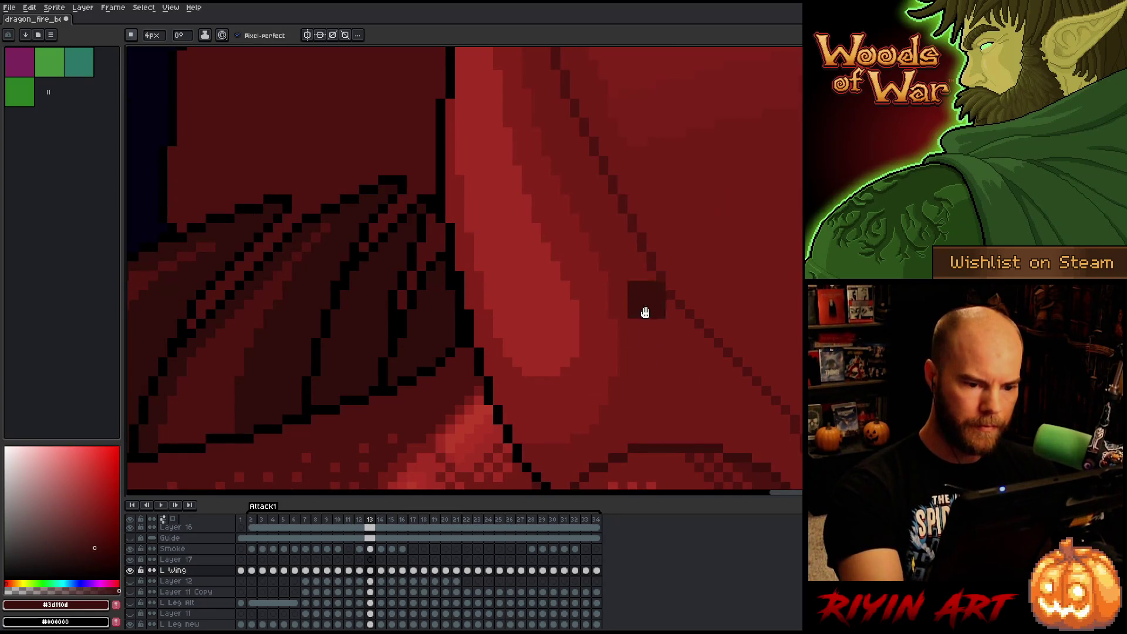
scroll(653, 300, down, 3)
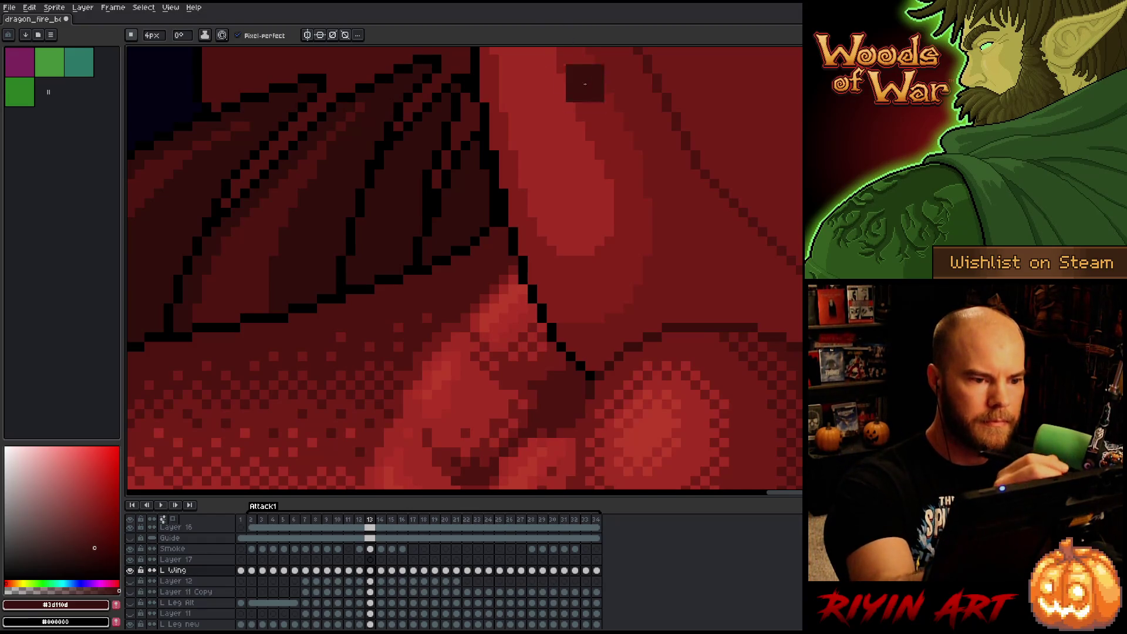
key(ctrl+shift+c)
click(524, 266)
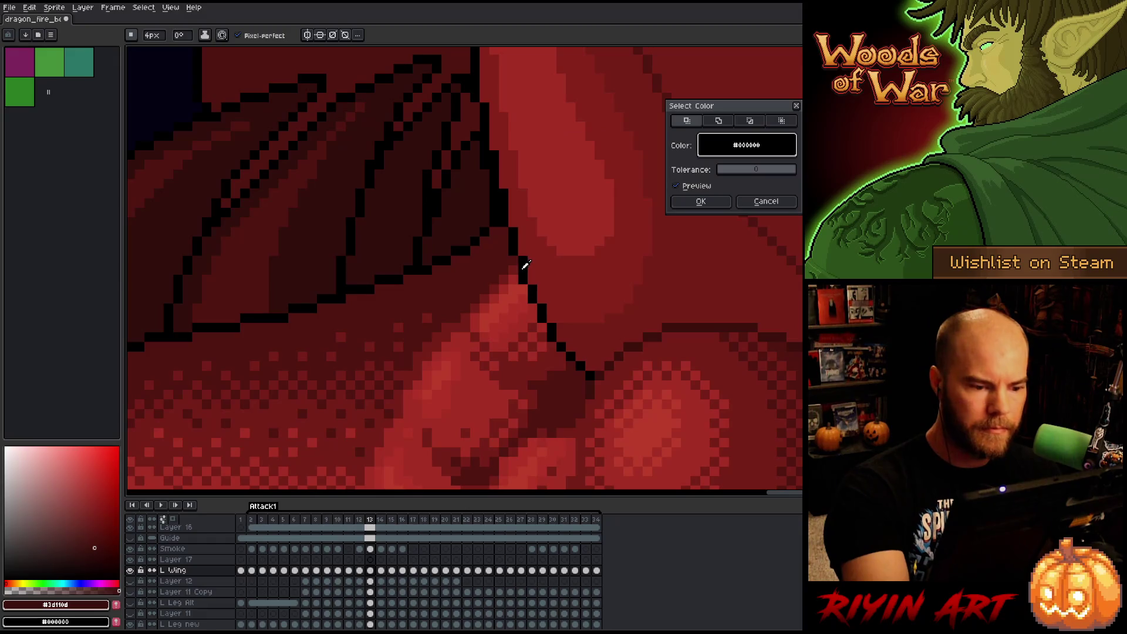
click(701, 201)
mouse_move(521, 247)
mouse_down()
mouse_move(536, 288)
mouse_move(533, 250)
mouse_up()
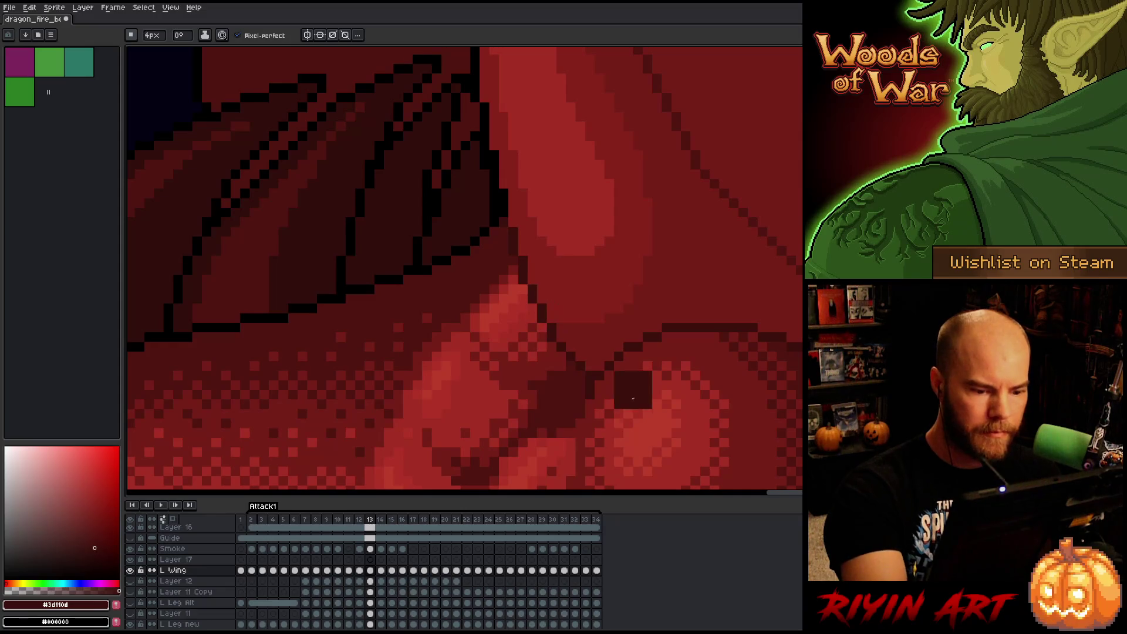
Select the black outline by colour and paint it dark red on frames 14 and 15.
key(Right)
key(shift+c)
click(515, 283)
click(702, 202)
mouse_move(524, 252)
mouse_down()
mouse_move(537, 347)
mouse_move(590, 414)
mouse_up()
key(Right)
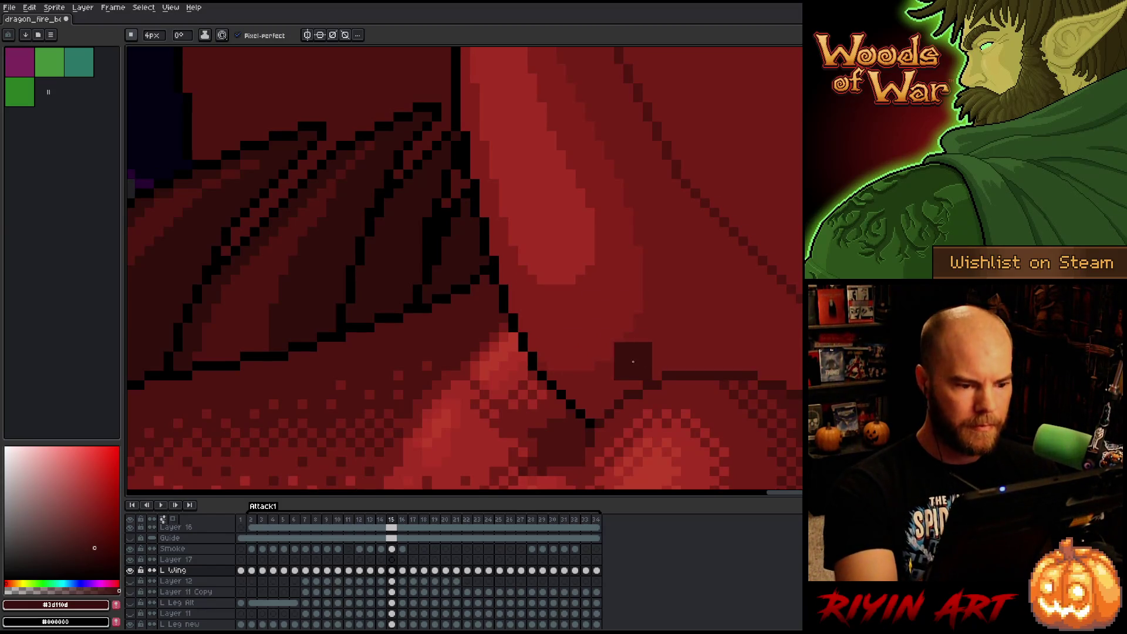
key(shift+c)
click(512, 274)
click(511, 274)
click(701, 202)
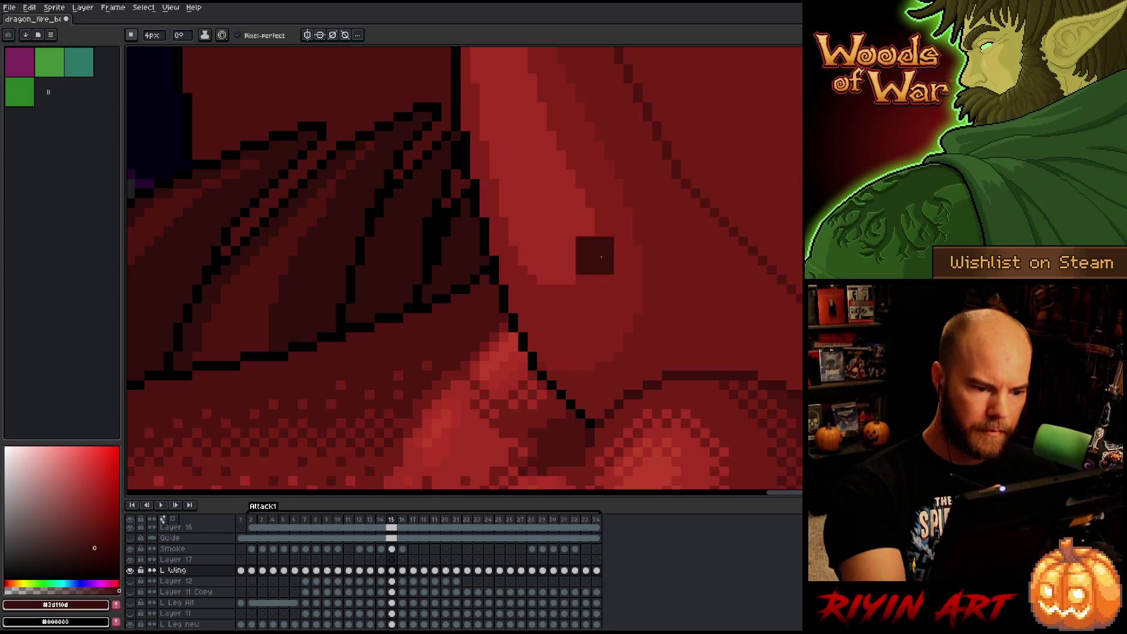
drag(504, 267, 537, 355)
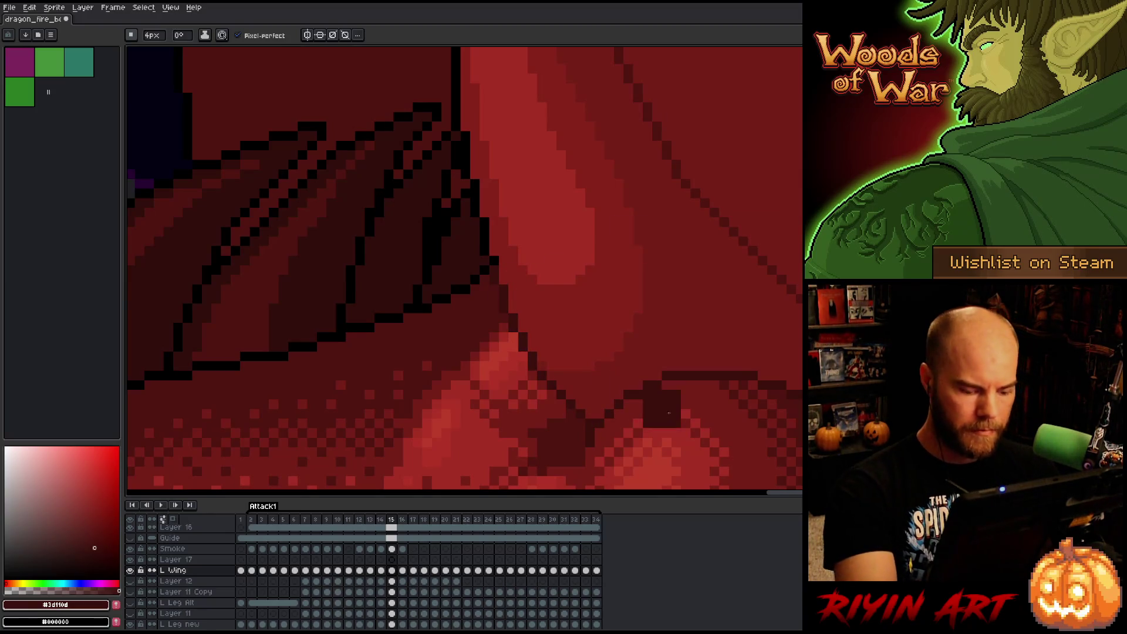
Replace the black outline with dark red on frames 16 and 17.
key(Right)
key(shift+c)
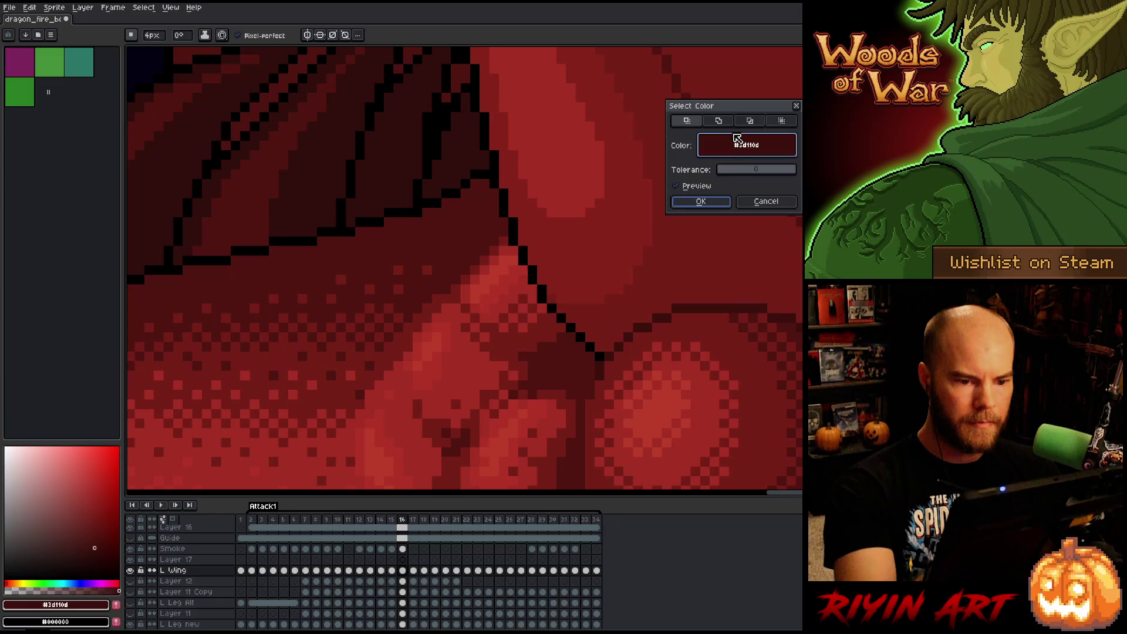
mouse_move(724, 116)
mouse_down()
mouse_move(449, 205)
mouse_move(446, 192)
mouse_move(372, 176)
mouse_up()
click(517, 199)
click(506, 206)
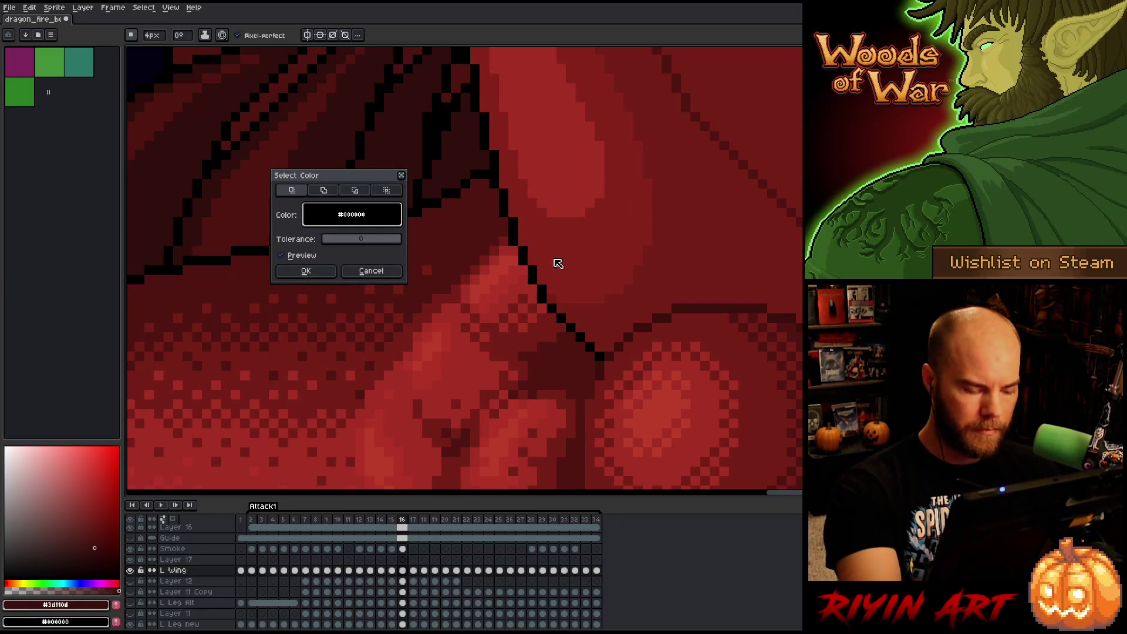
click(305, 271)
drag(496, 171, 539, 255)
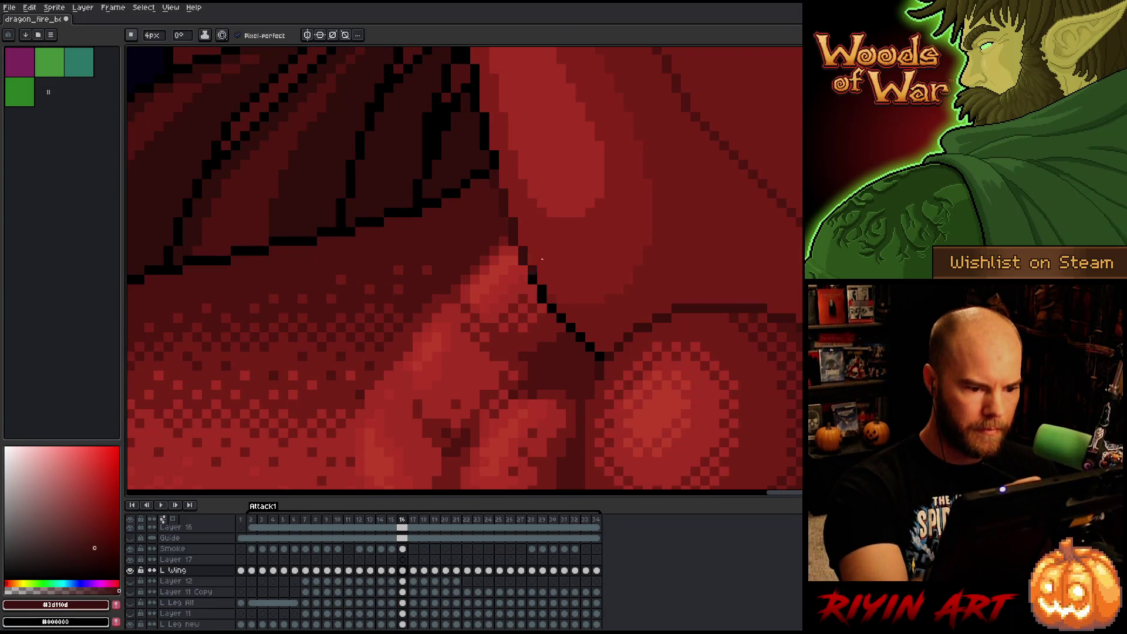
key(period)
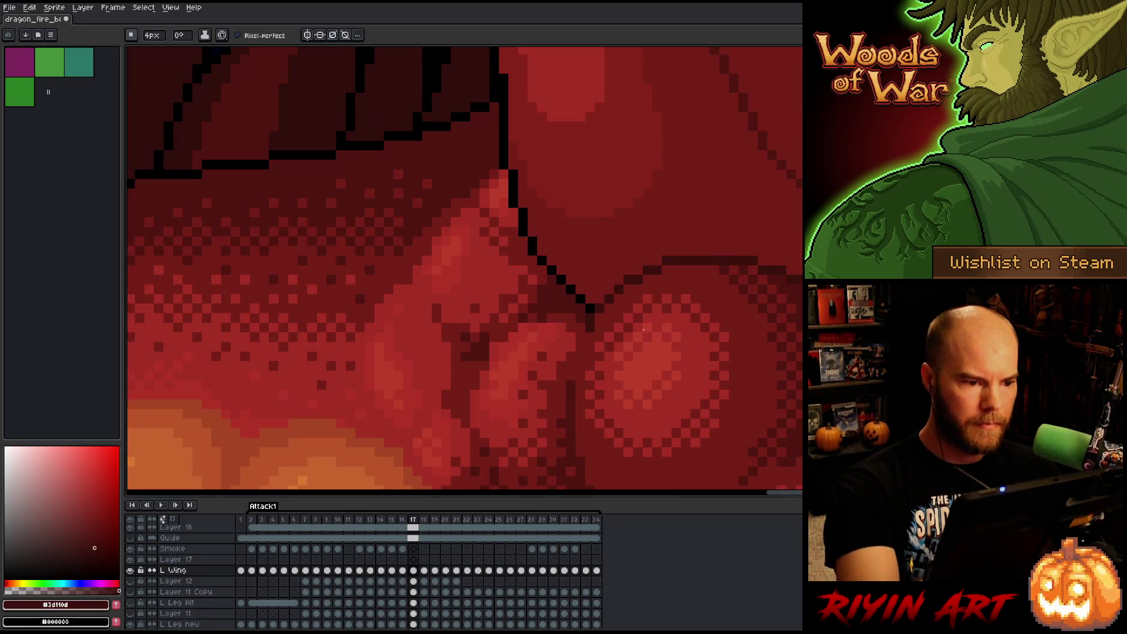
key(shift+c)
click(507, 138)
click(306, 271)
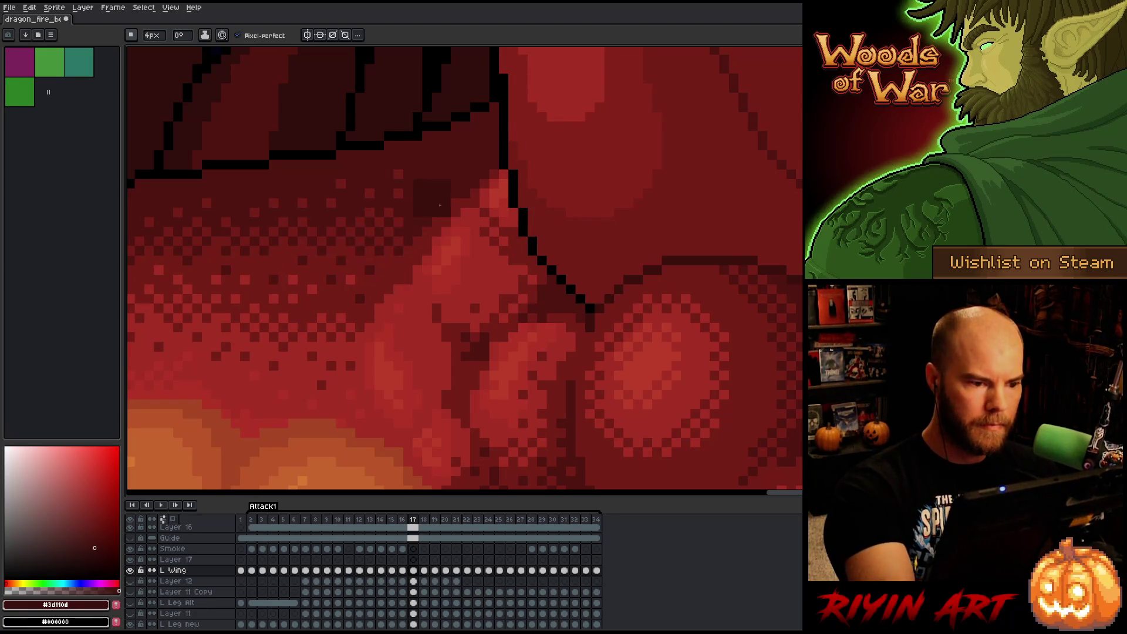
mouse_move(508, 94)
mouse_down()
mouse_move(509, 132)
mouse_move(574, 277)
mouse_up()
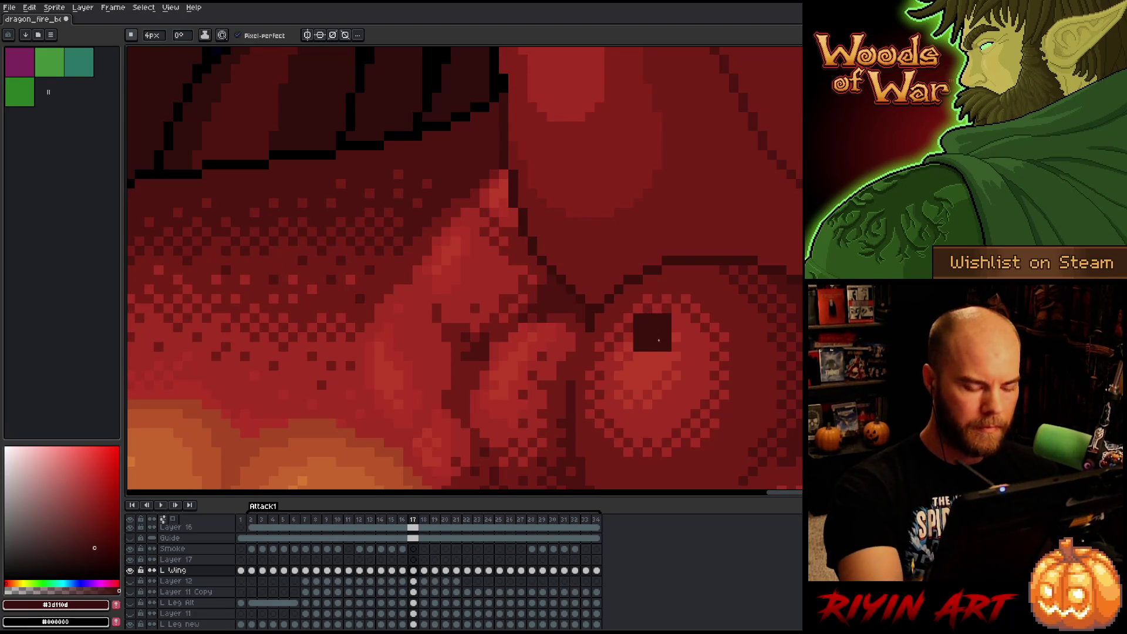
On frame 18, paint dark red over the black outline from the wing joint down.
key(period)
key(shift+c)
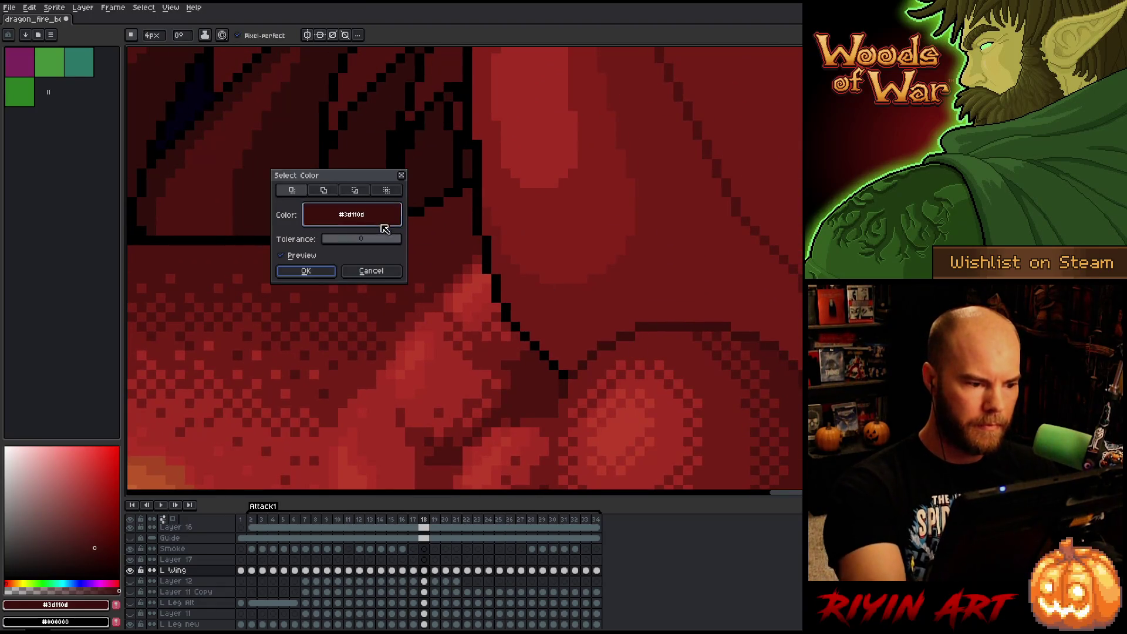
click(486, 188)
key(Return)
click(502, 200)
mouse_move(503, 201)
mouse_down()
mouse_move(490, 226)
mouse_move(587, 364)
mouse_move(605, 337)
mouse_up()
On frame 19, repaint the diagonal black outline, comparing against frame 18.
key(period)
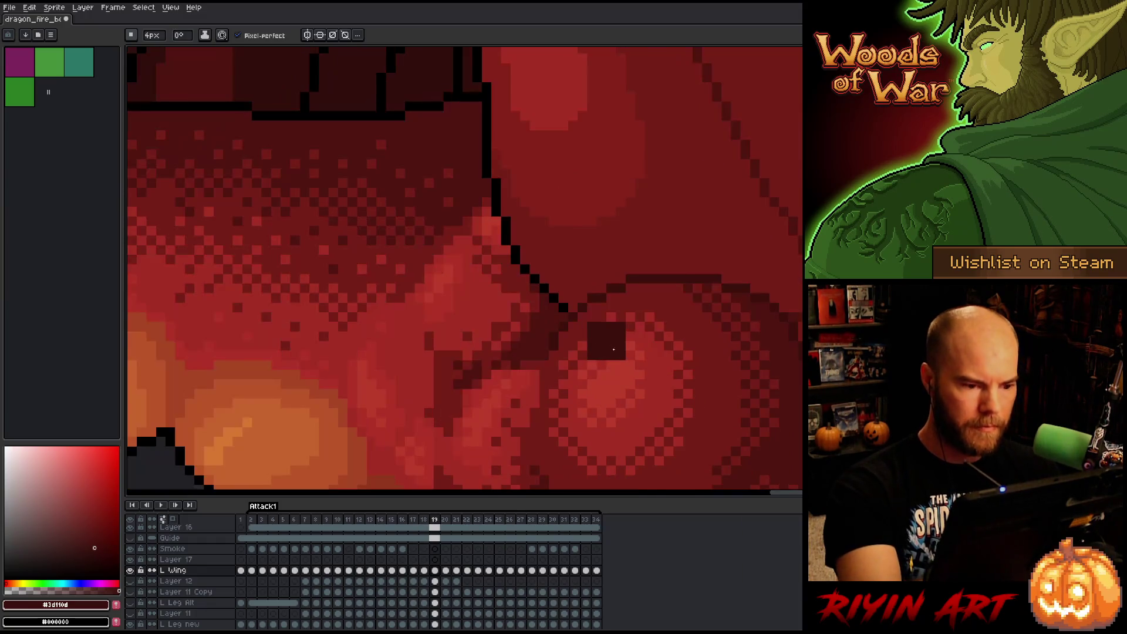
key(shift+c)
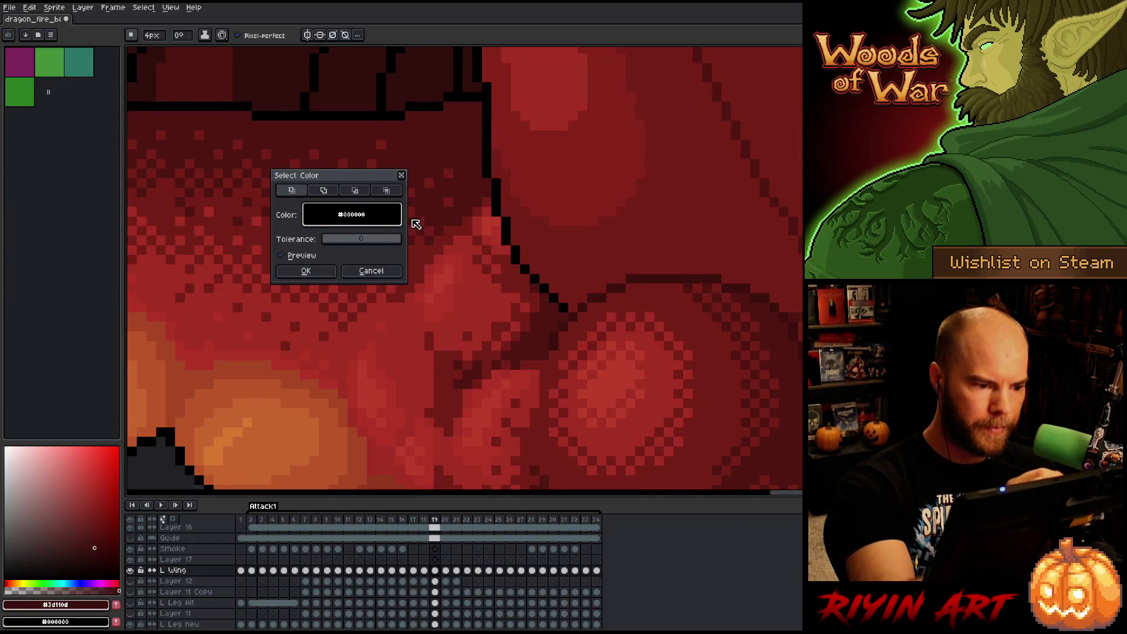
key(Escape)
drag(516, 222, 566, 311)
key(ctrl+z)
mouse_move(499, 106)
mouse_down()
mouse_move(537, 281)
mouse_move(623, 300)
mouse_up()
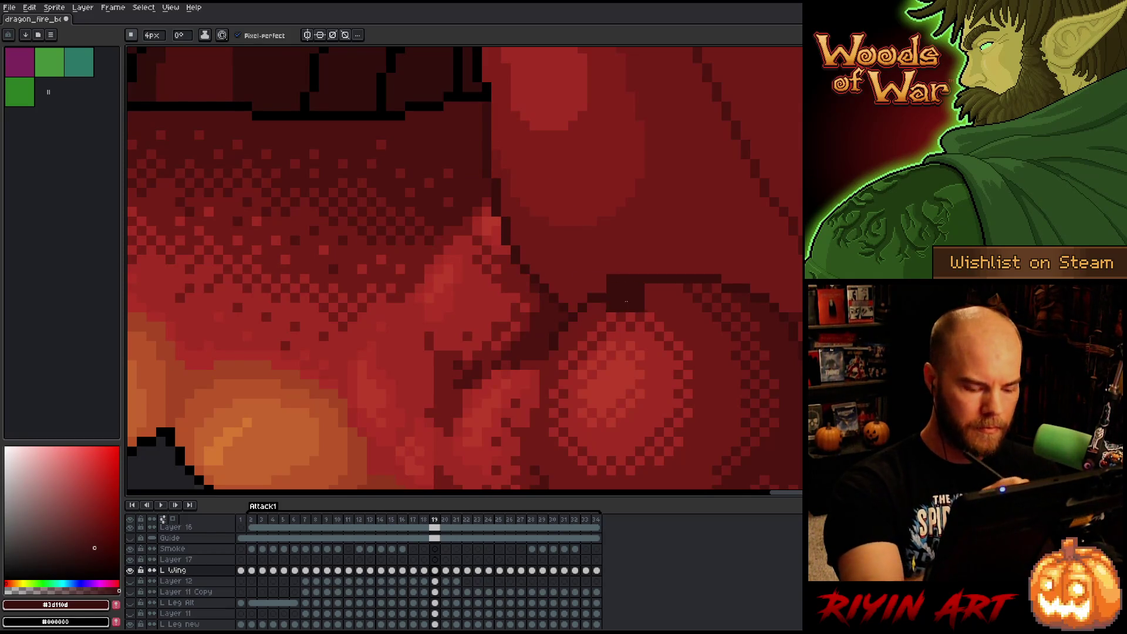
key(comma)
key(period)
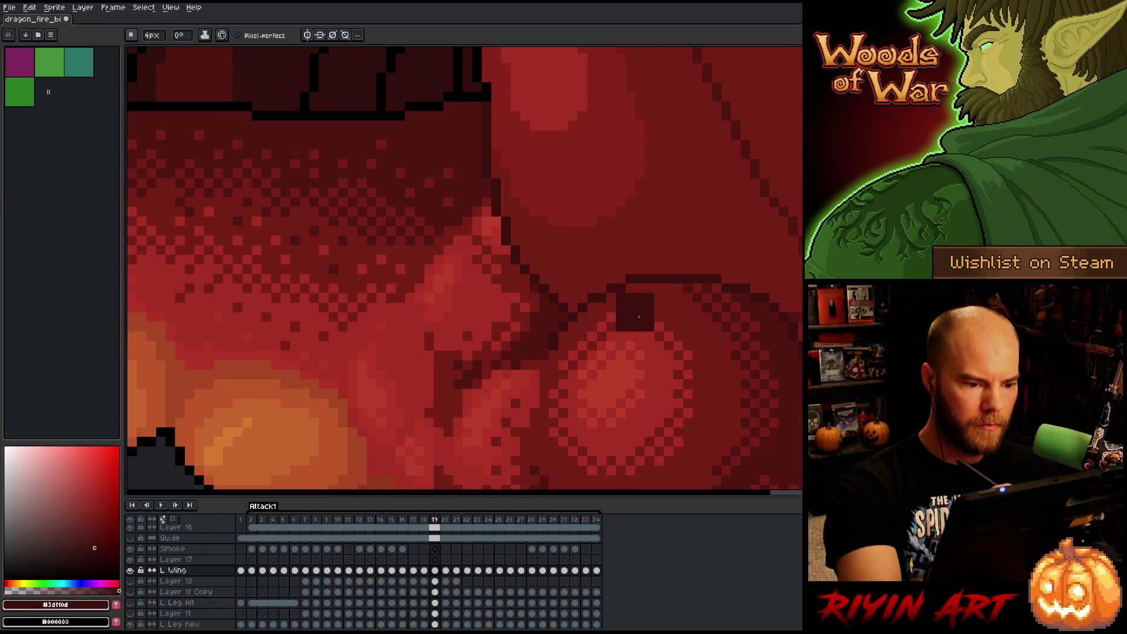
On frame 20, paint the black outline red and pan down the wing.
key(period)
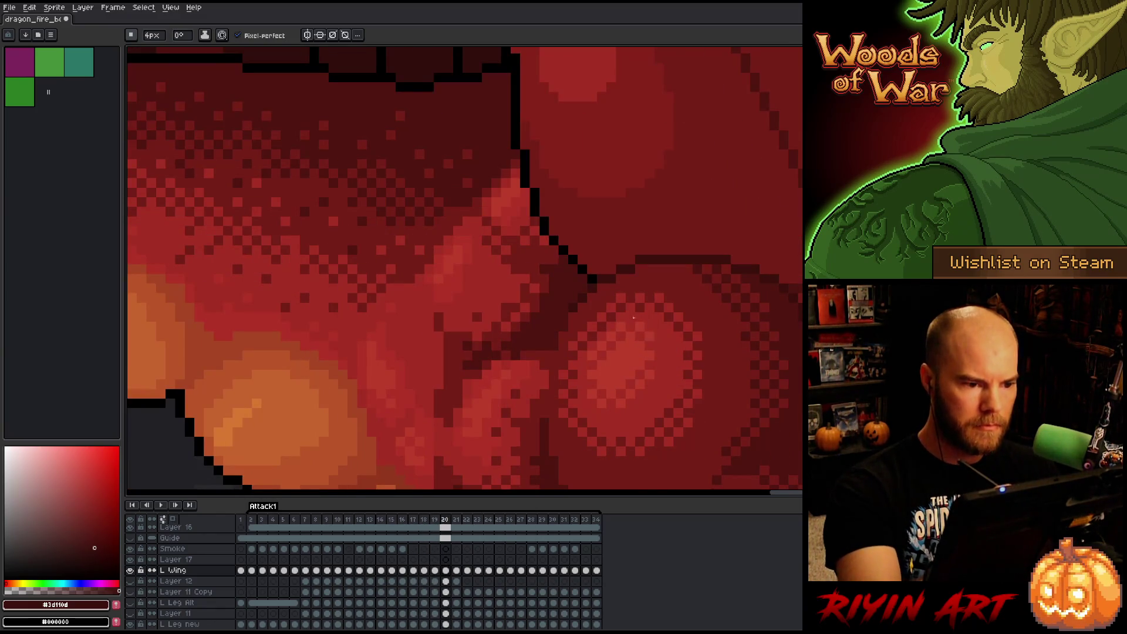
key(shift+c)
key(Return)
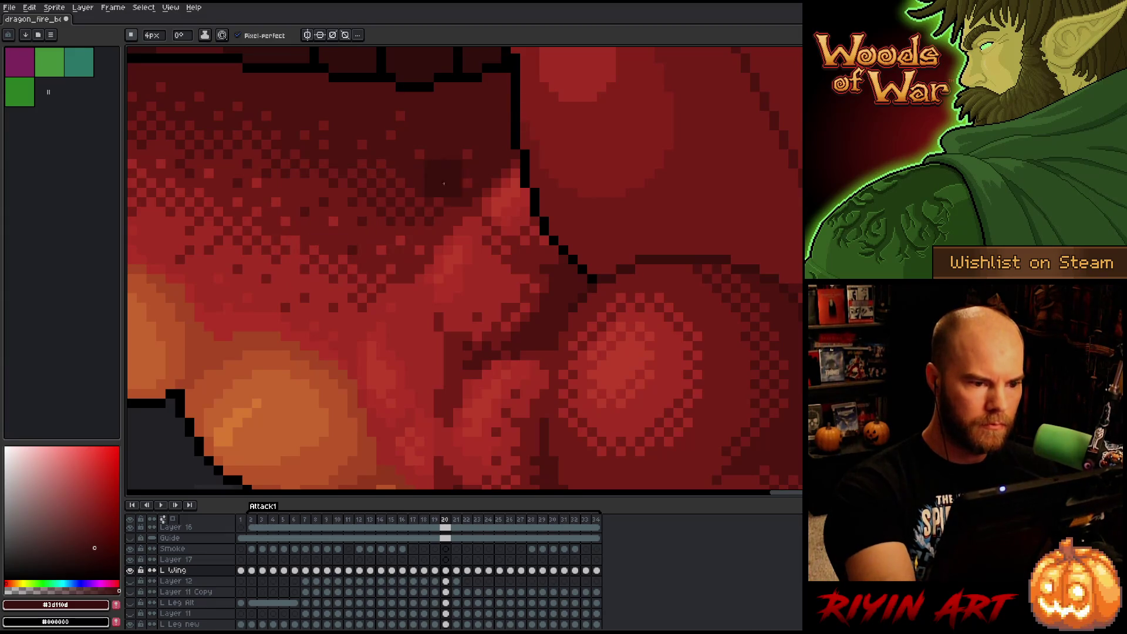
mouse_move(530, 88)
mouse_down()
mouse_move(522, 147)
mouse_move(588, 261)
mouse_up()
drag(614, 170, 626, 273)
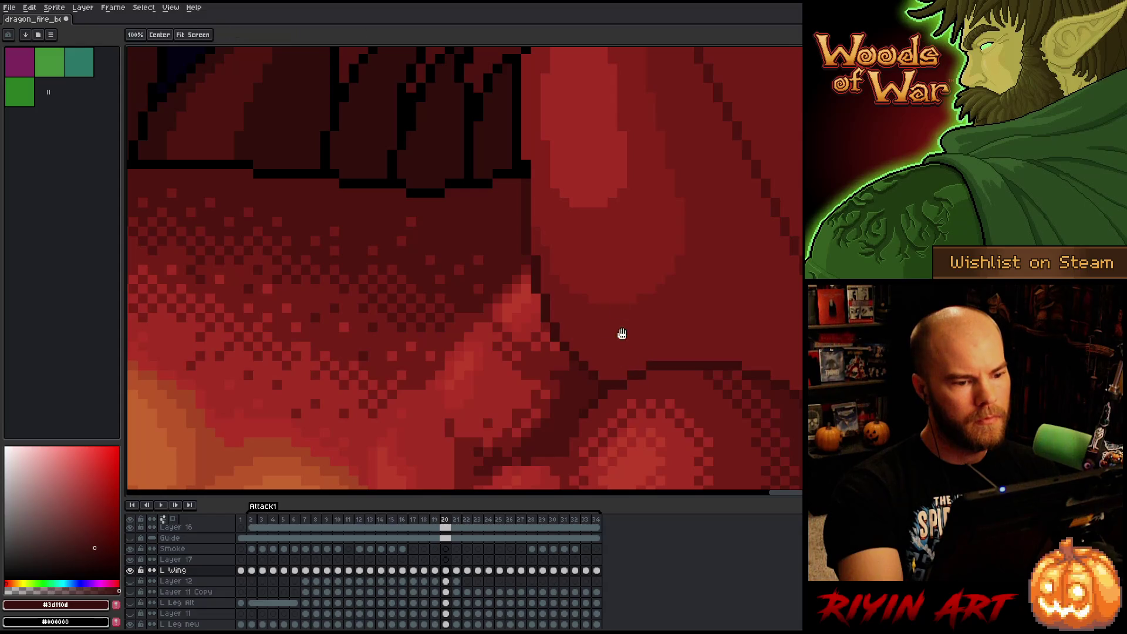
Adjust the brush size and eyedrop the wing's mid red as the drawing colour.
drag(626, 226, 602, 357)
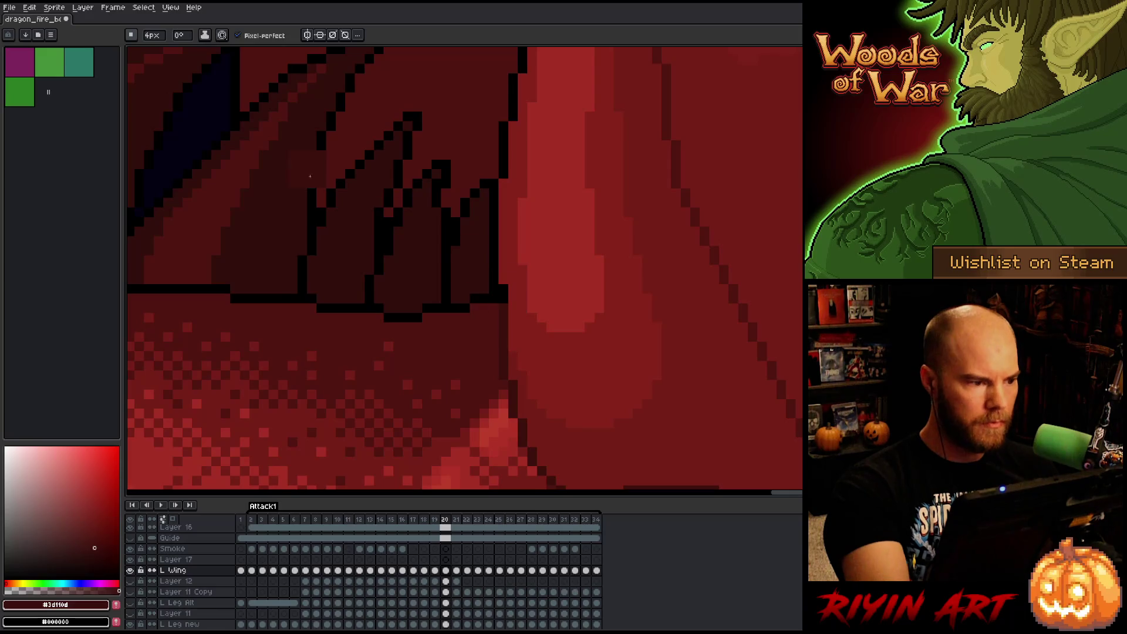
click(154, 38)
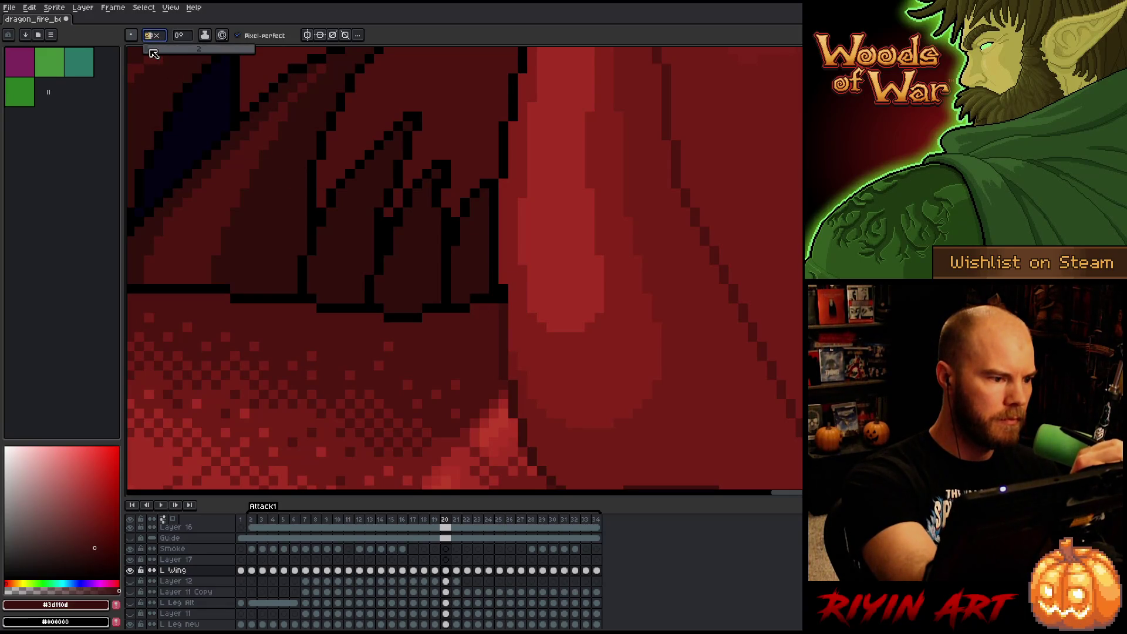
key(i)
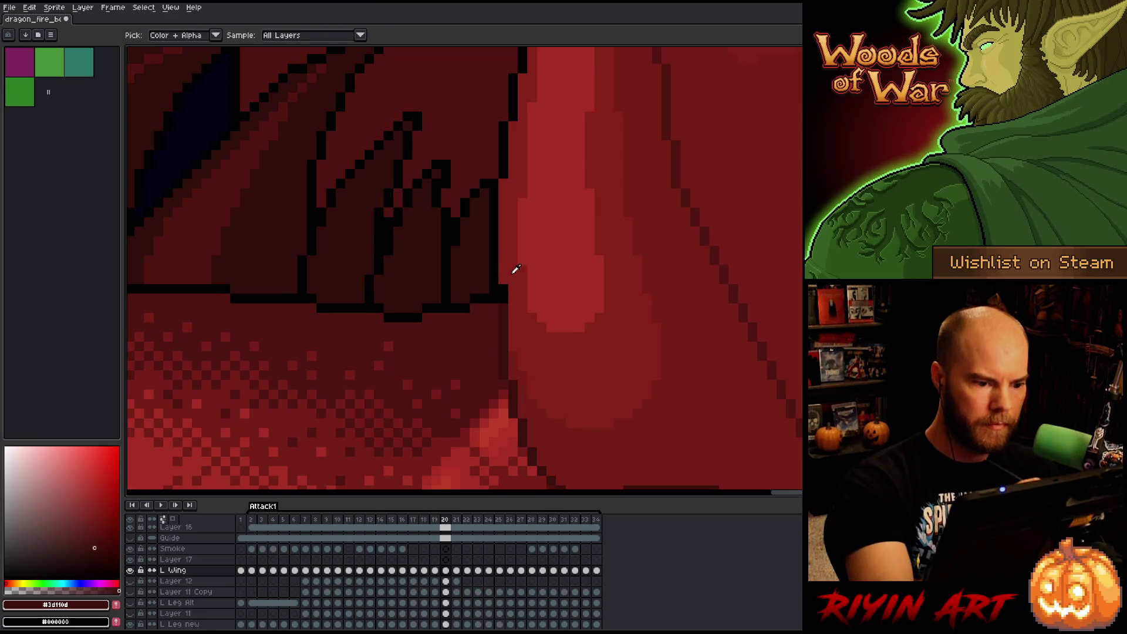
alt+click(516, 268)
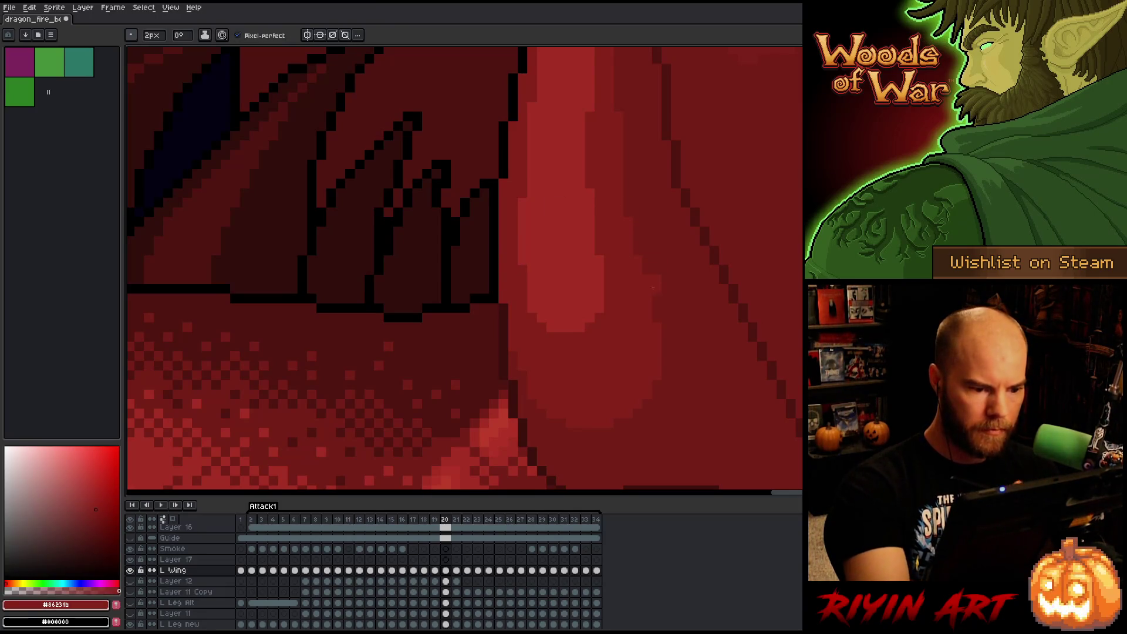
Compare frames 19–21, then paint over stray black edge pixels on frame 19.
scroll(653, 280, down, 3)
key(comma)
key(period)
key(comma)
key(period)
key(period)
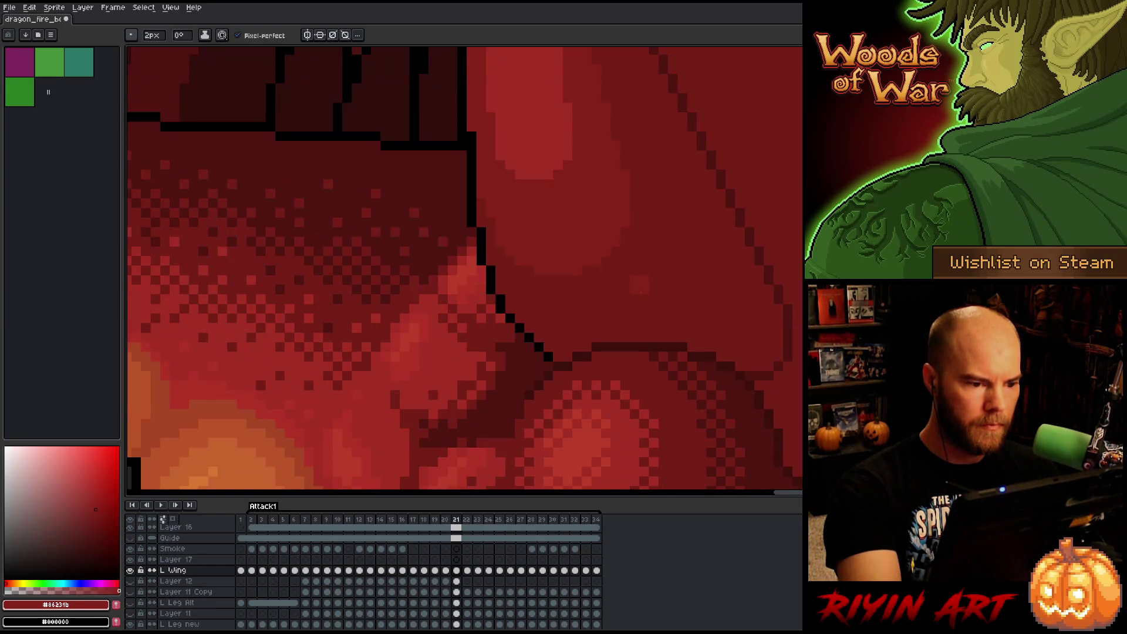
key(comma)
key(period)
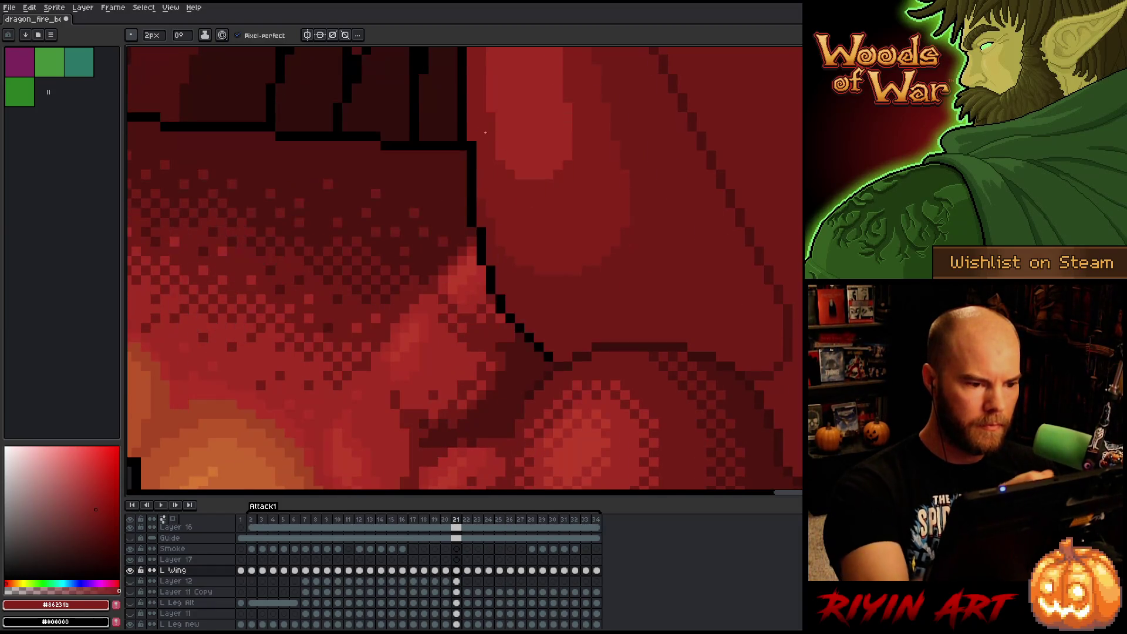
key(comma)
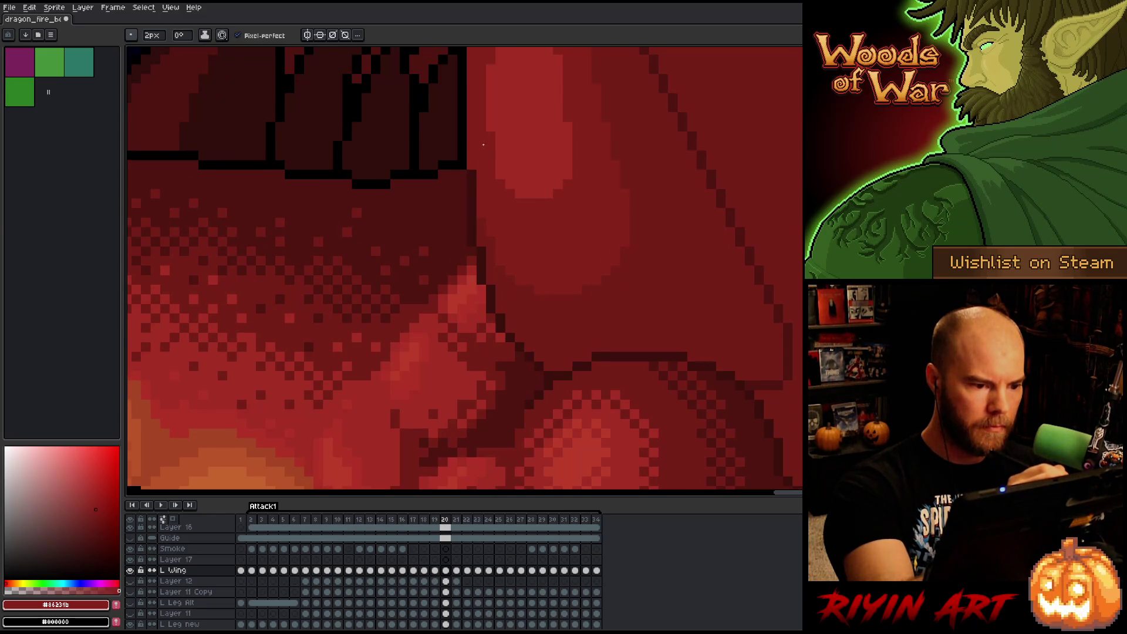
key(comma)
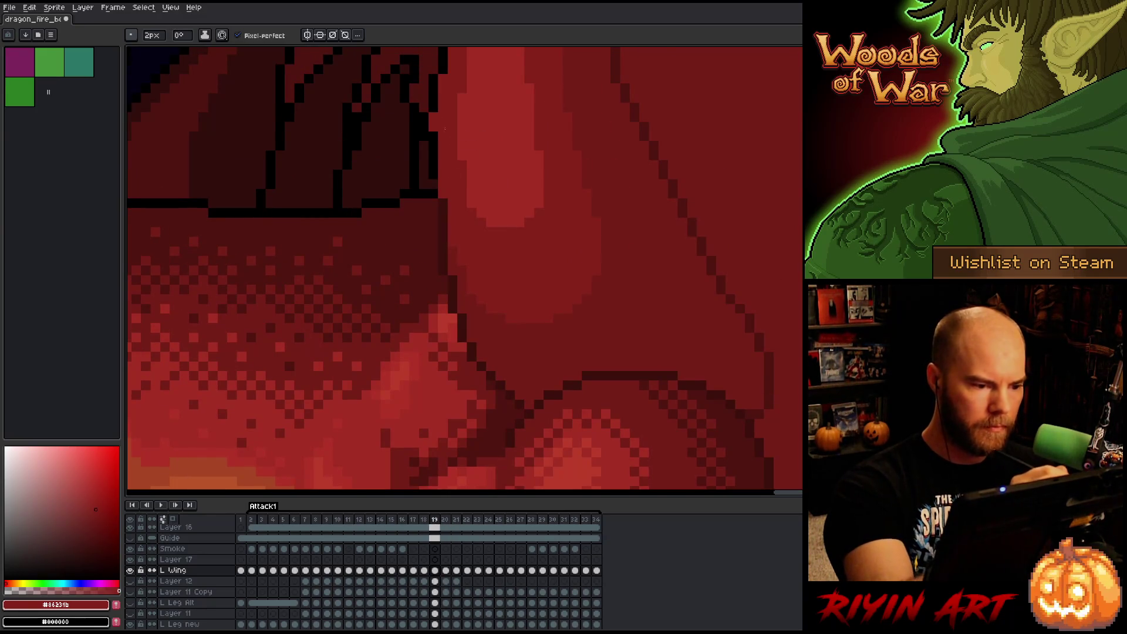
drag(433, 153, 438, 168)
Step back to frame 17 and undo the last change to its wing edge.
key(comma)
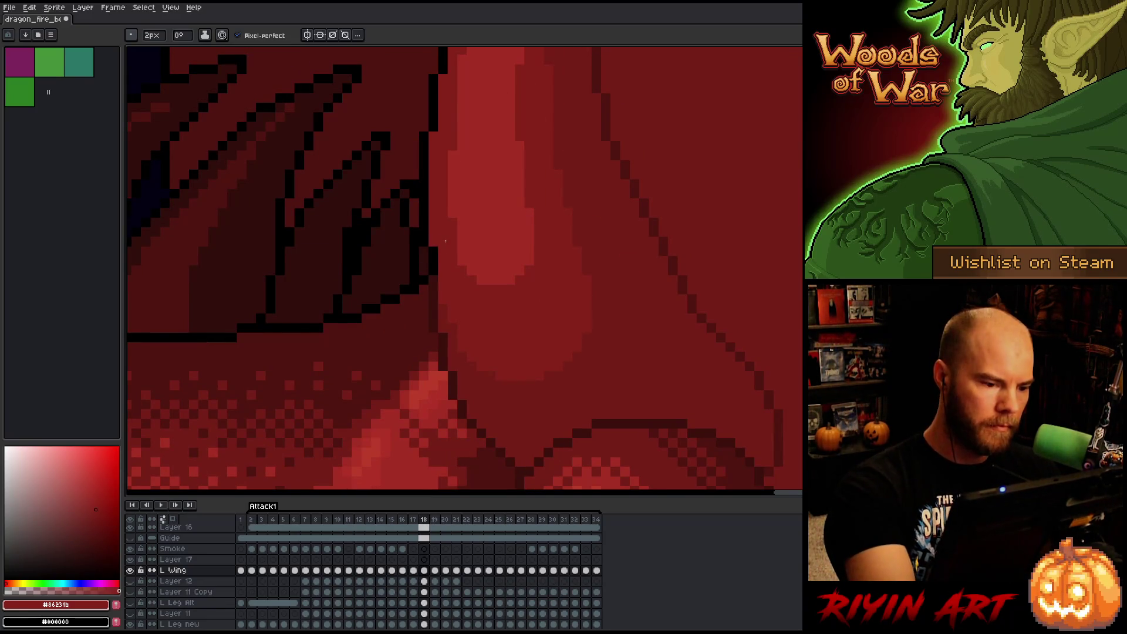
key(comma)
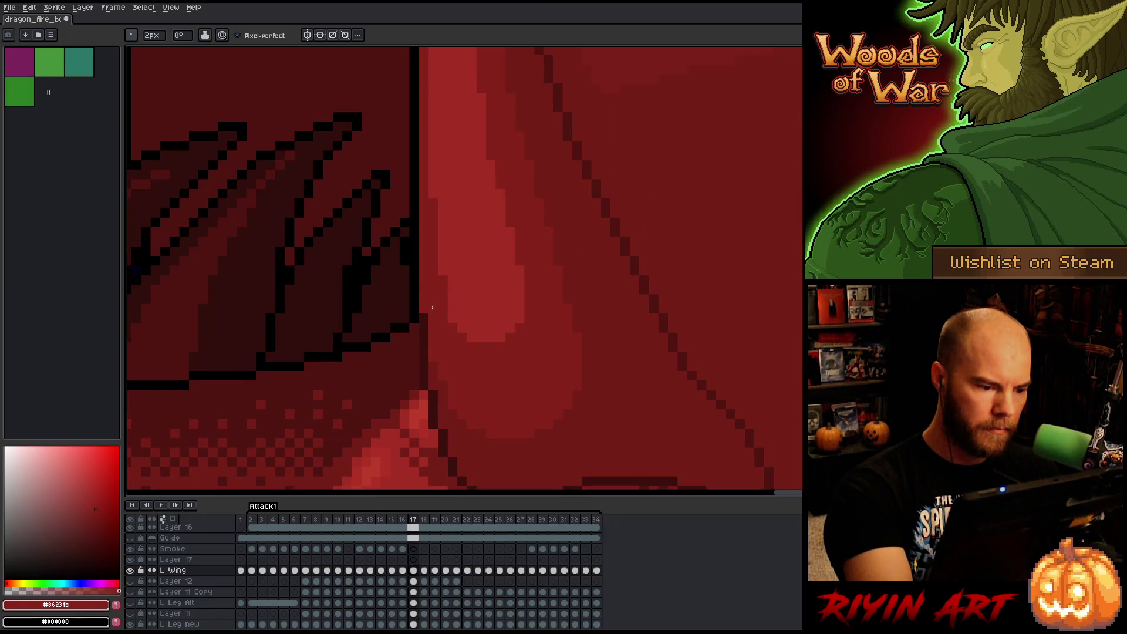
key(period)
key(comma)
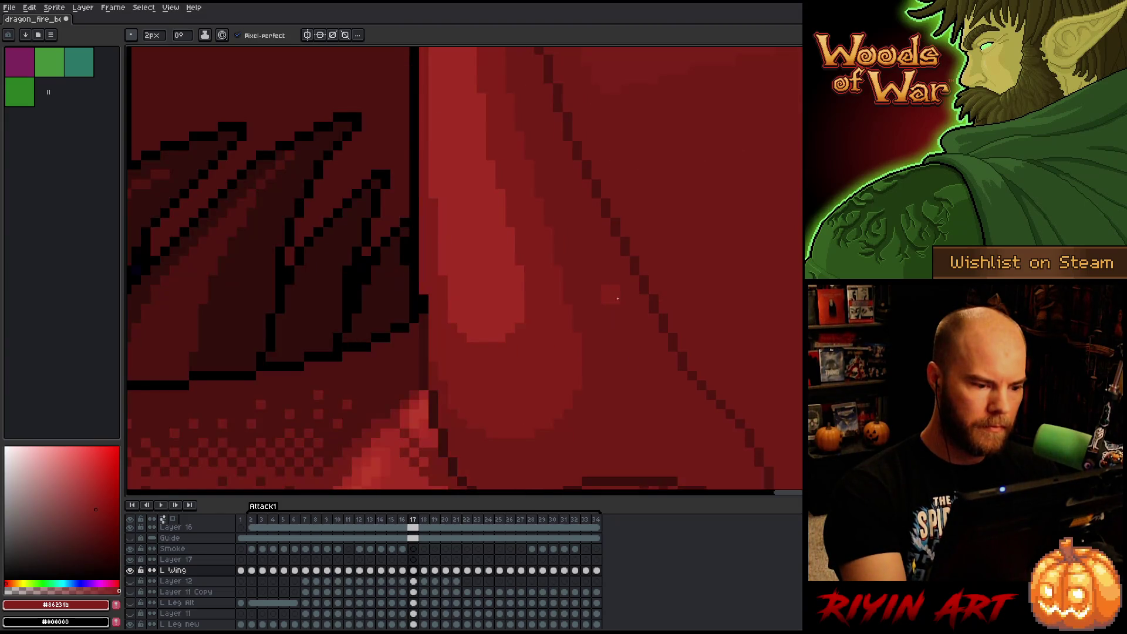
key(ctrl+z)
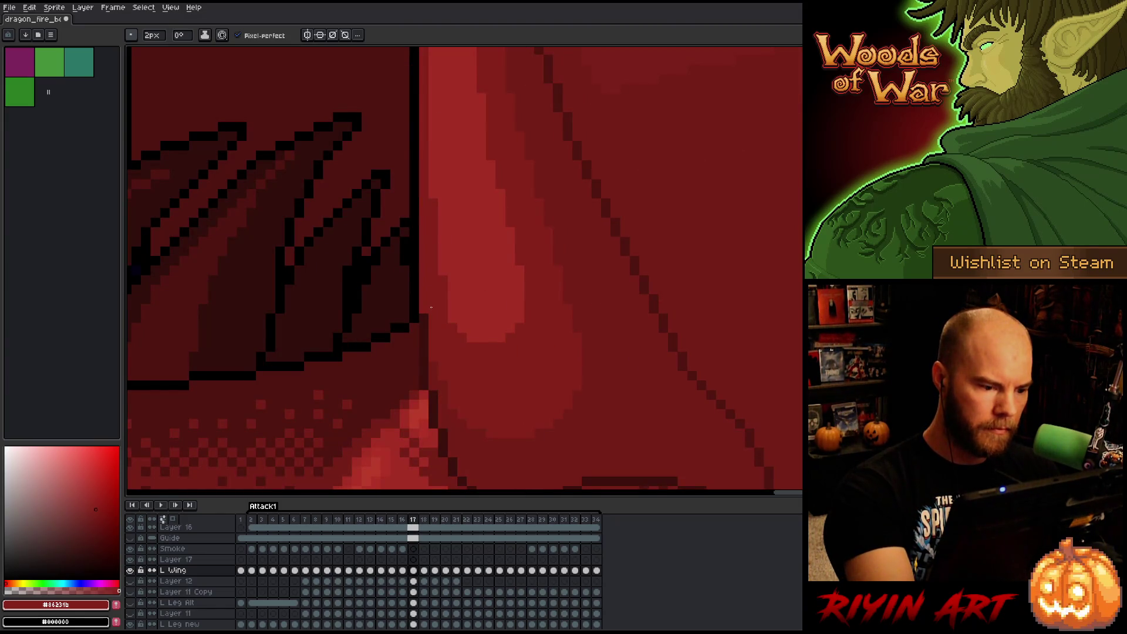
Flip between frames 16–19 to compare the wing edge around frame 18.
key(comma)
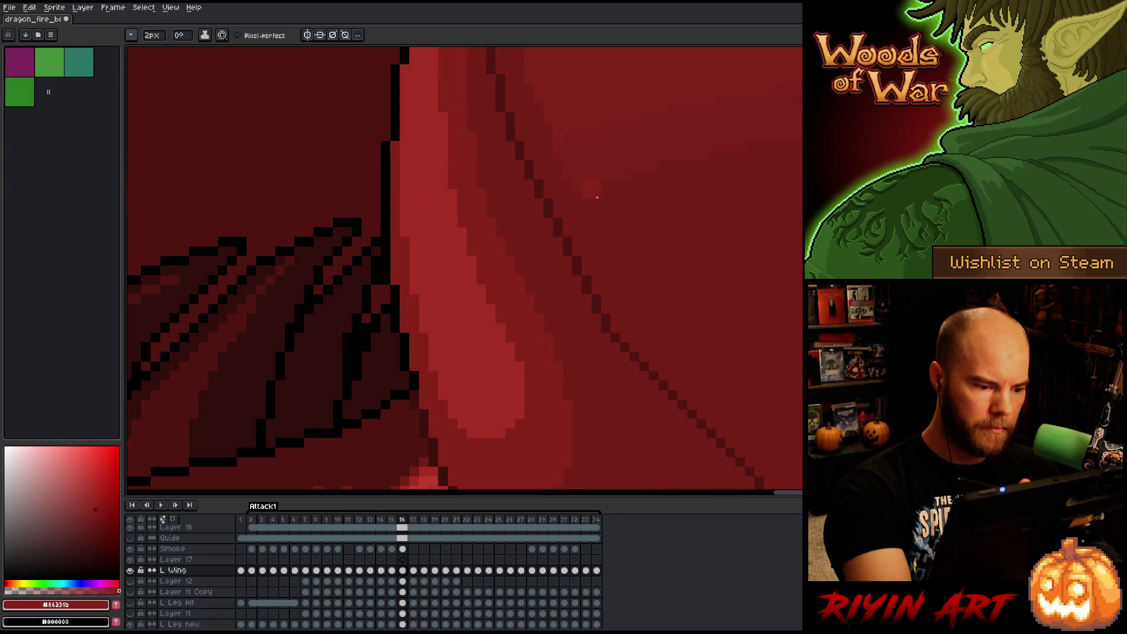
key(period)
key(period)
key(comma)
key(period)
key(period)
key(comma)
key(period)
key(comma)
key(period)
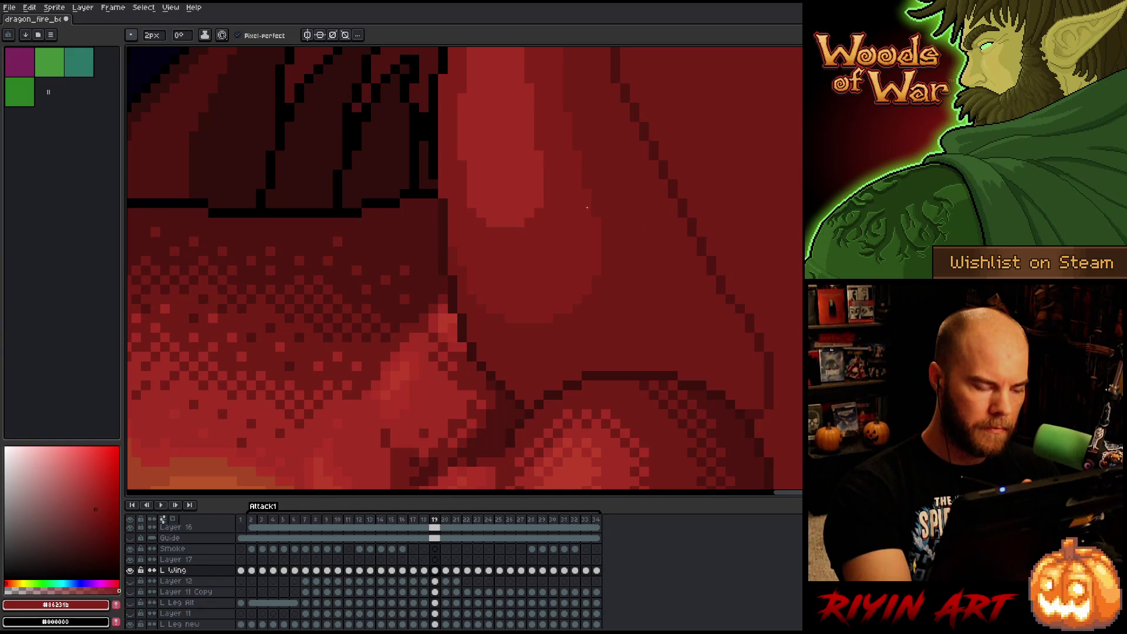
Try darker red #3d110d, revert to mid red, then on frame 19 use a 1-pixel brush with black.
alt+click(447, 197)
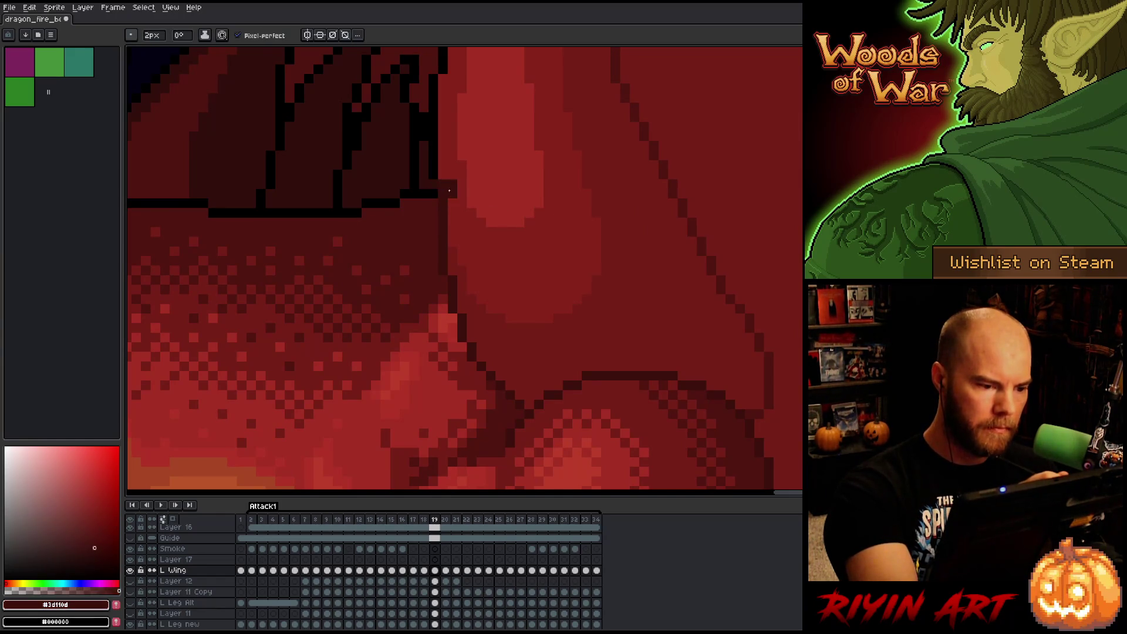
alt+click(458, 184)
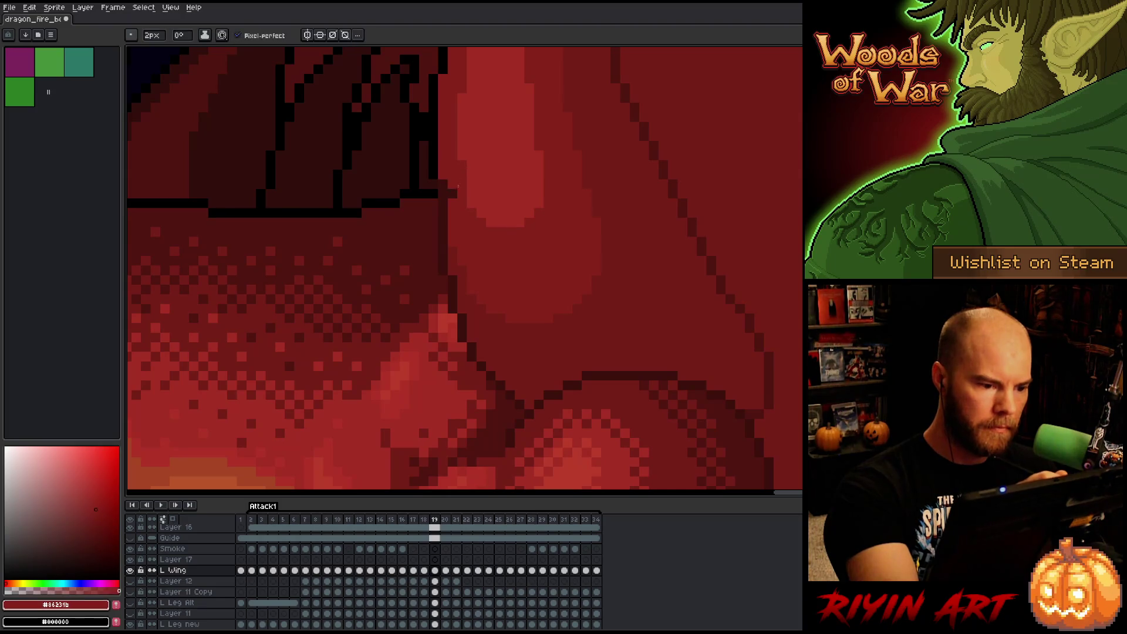
key(comma)
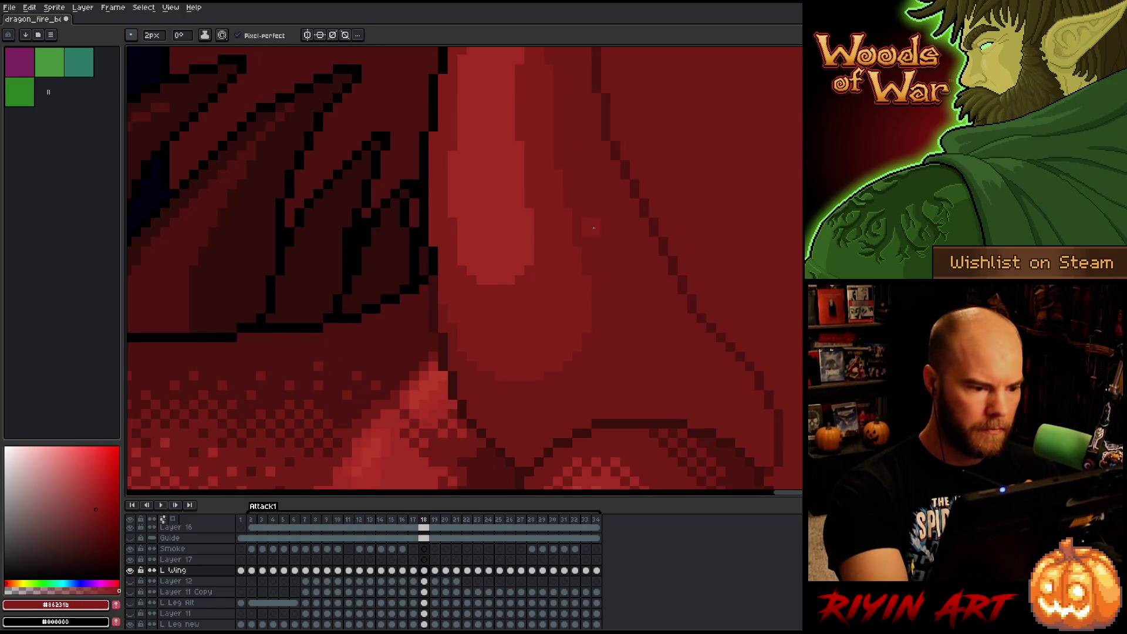
key(period)
key(comma)
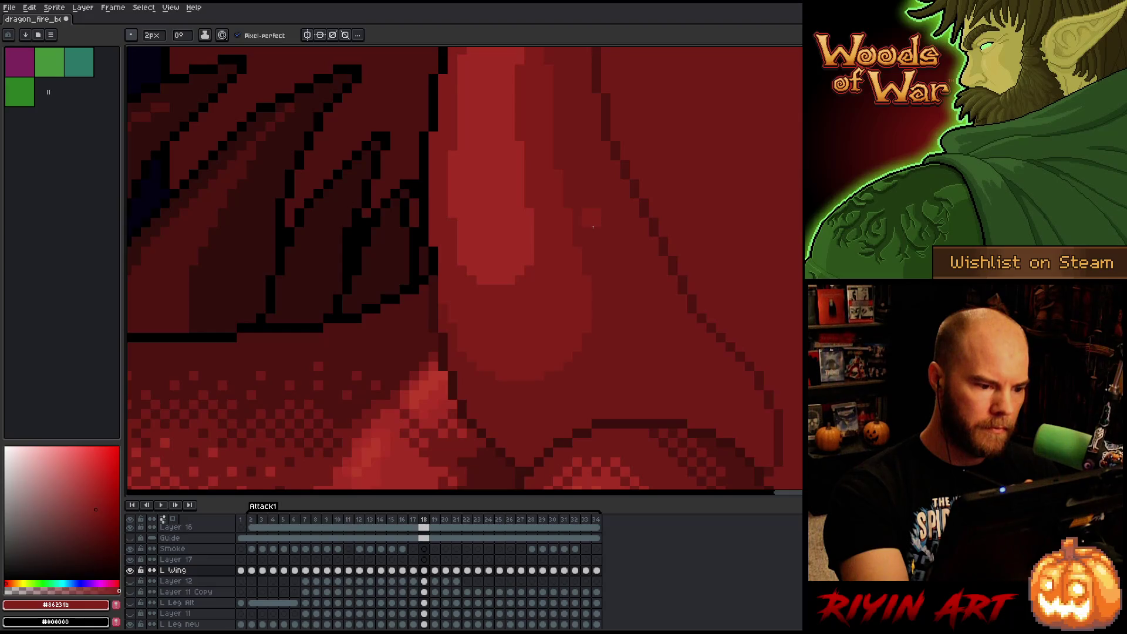
key(period)
key(minus)
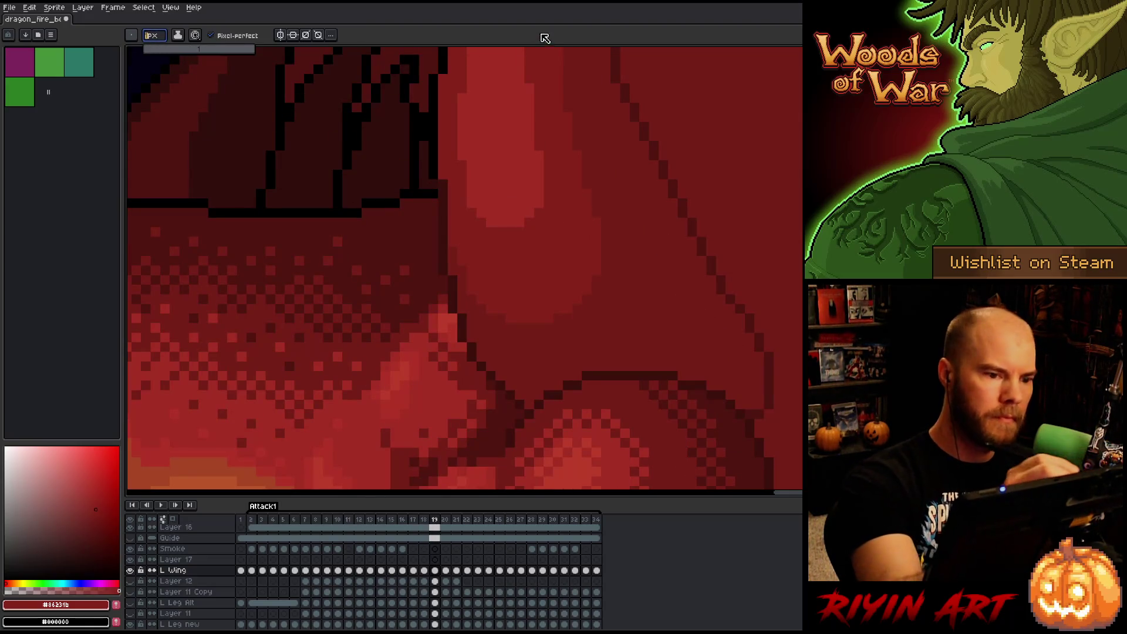
alt+click(436, 175)
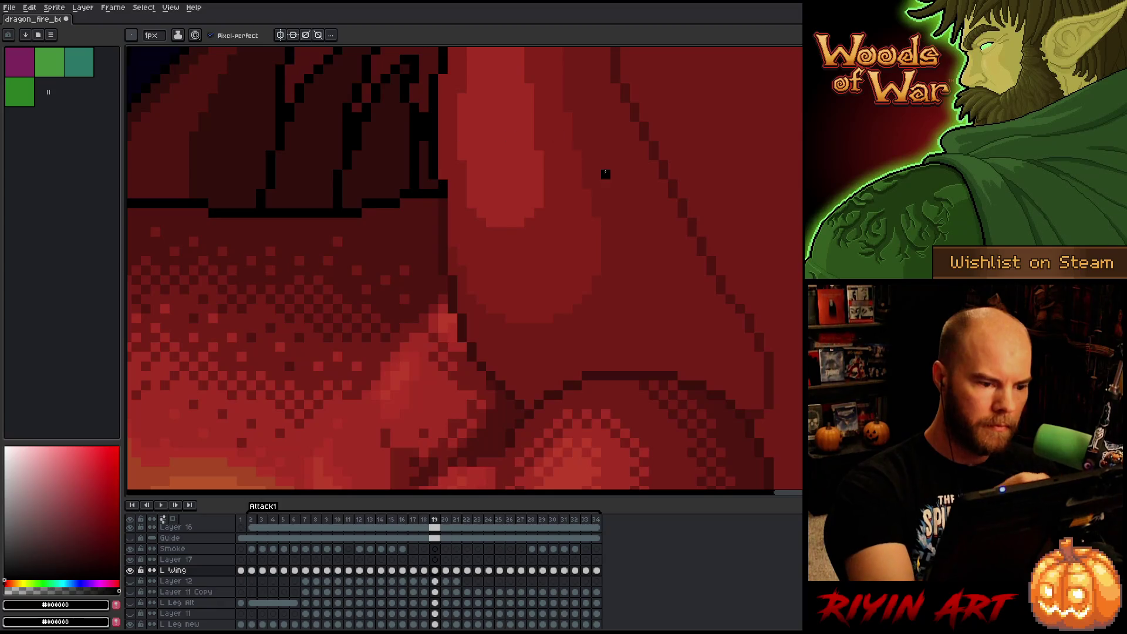
Flip between frames 18 and 21 to compare the L Wing outline.
key(comma)
key(period)
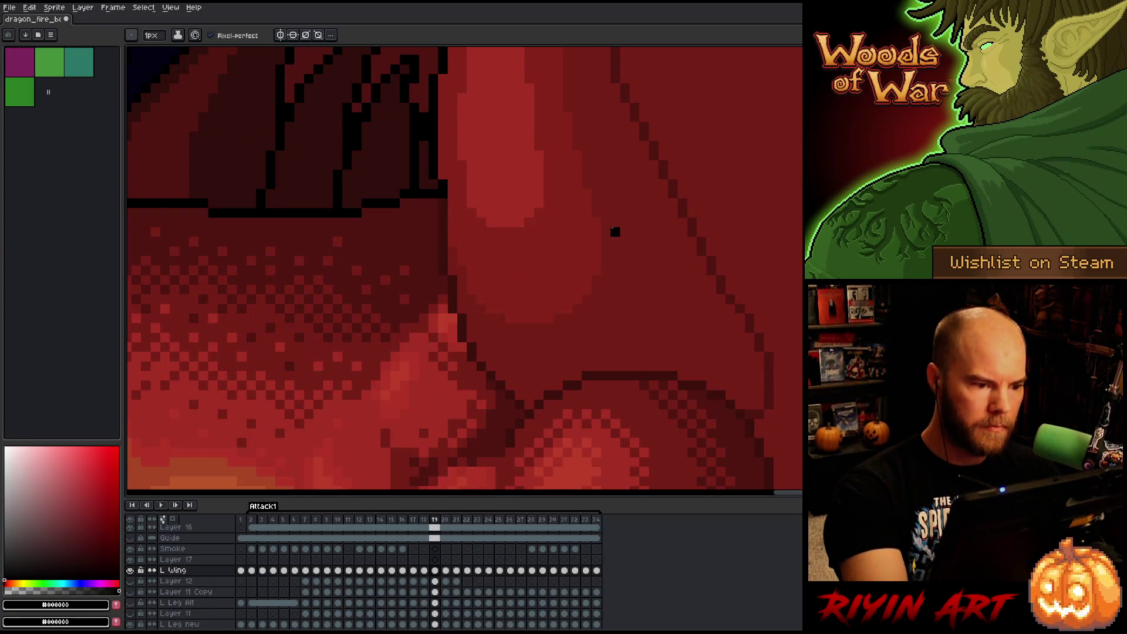
key(period)
key(comma)
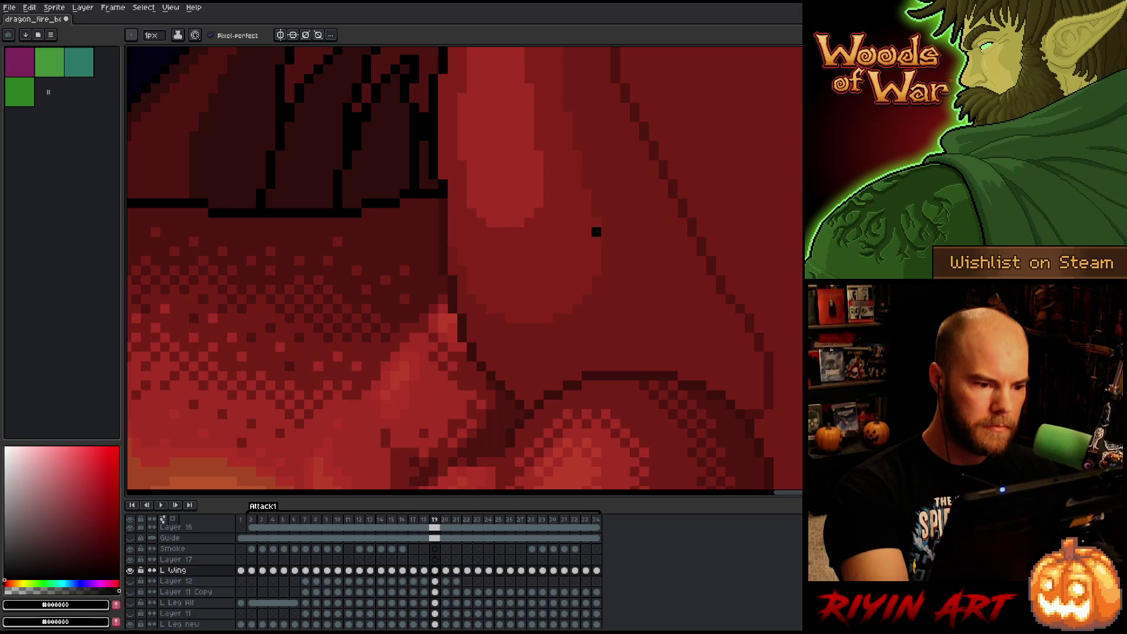
key(period)
key(period)
key(comma)
key(period)
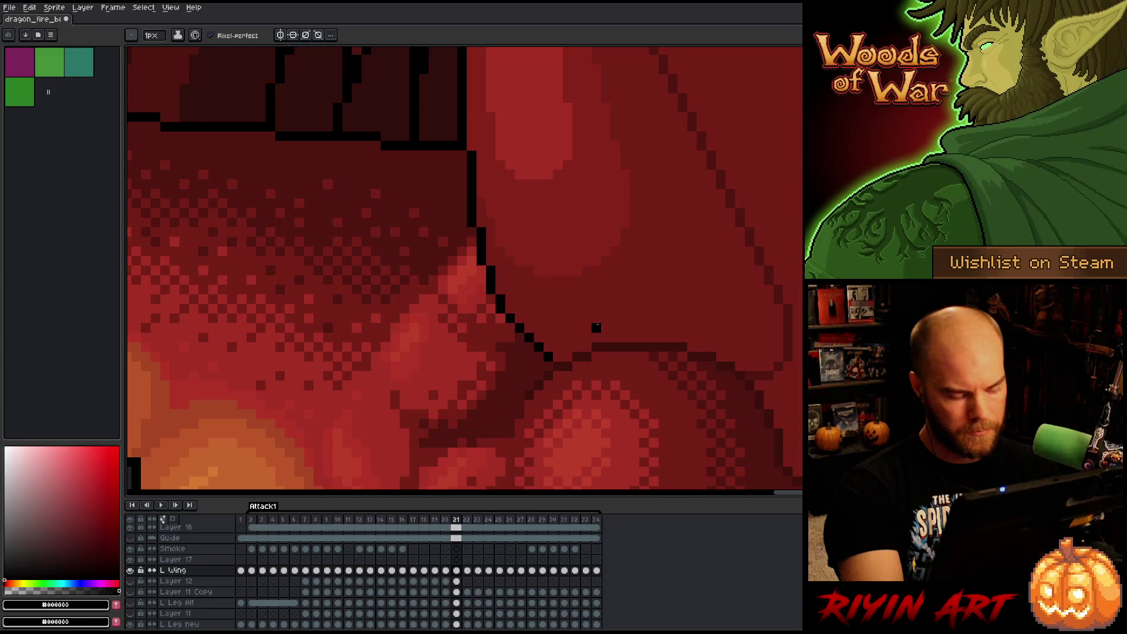
On frame 21, select the black outline and repaint it #3d110d with a size-5 pencil.
key(shift+c)
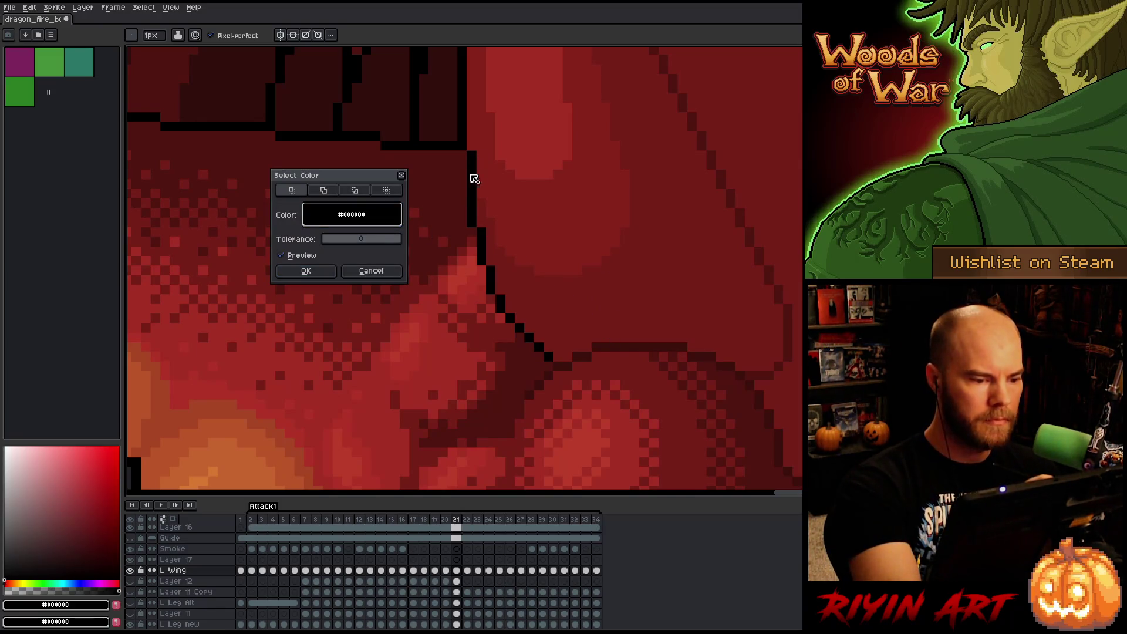
click(311, 271)
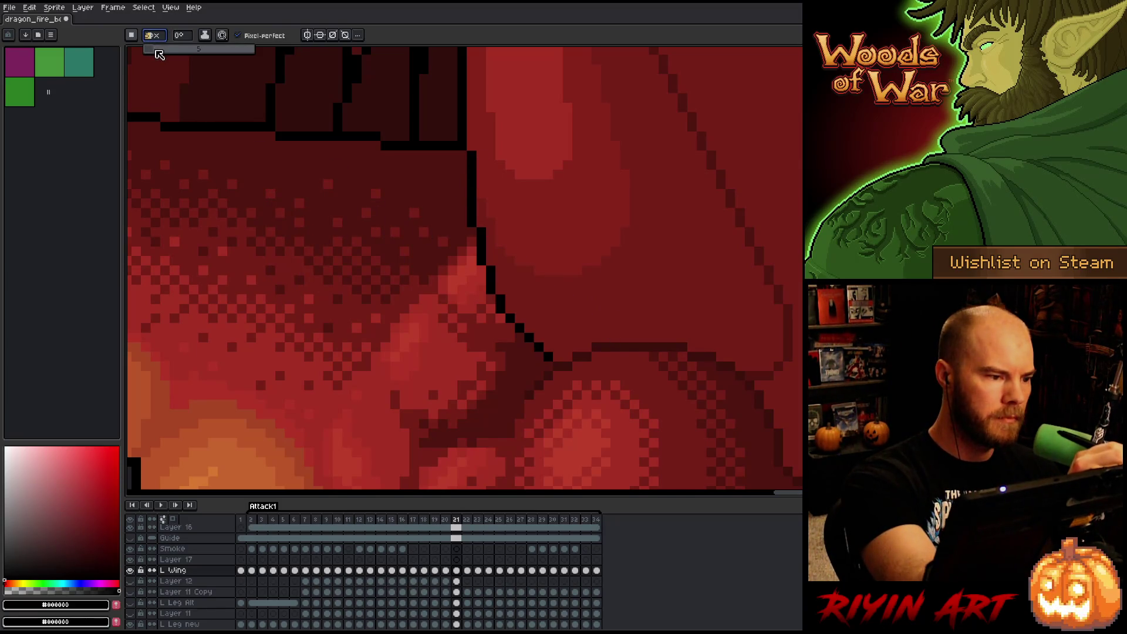
drag(157, 54, 157, 54)
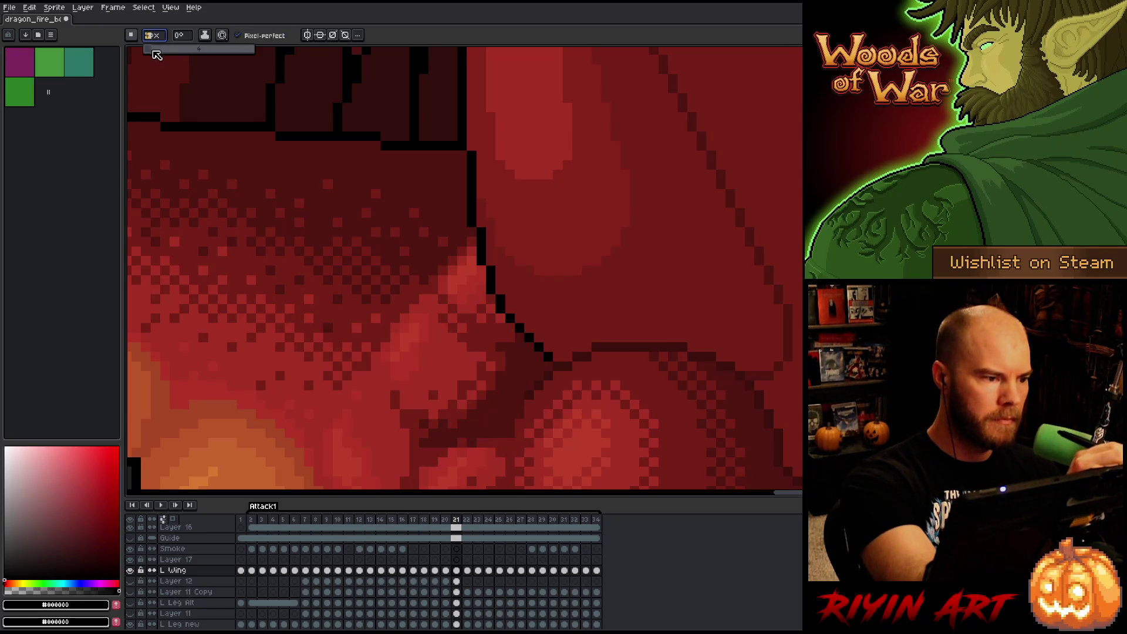
key(i)
click(624, 341)
key(b)
drag(486, 169, 544, 342)
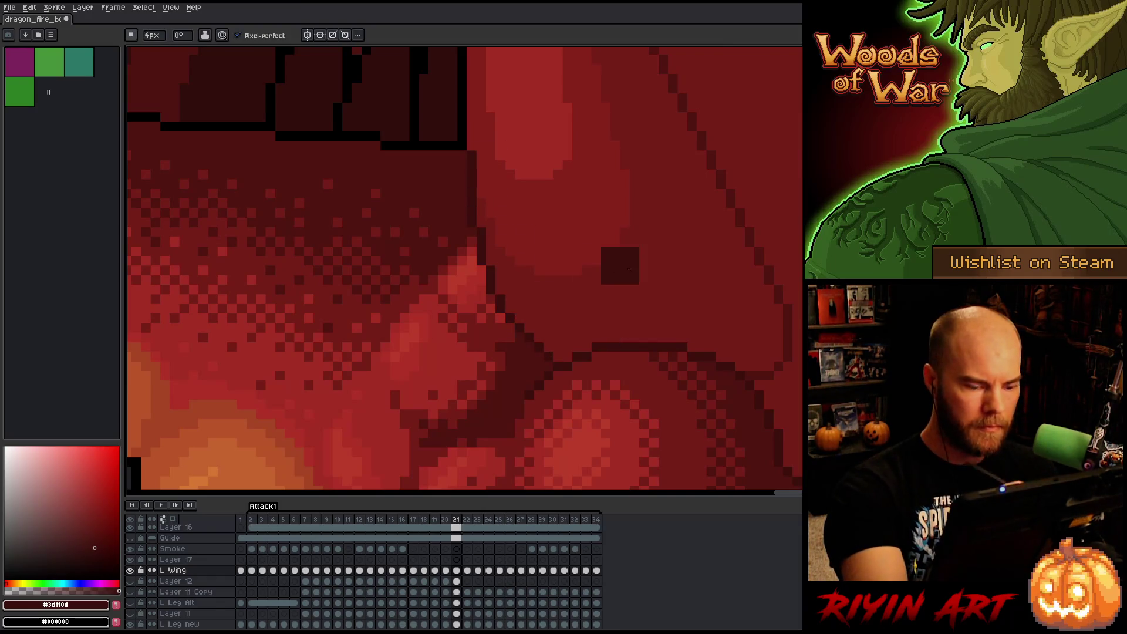
Select the black wing outline by colour and recolour it dark red on frames 22 and 23.
key(Right)
key(shift+c)
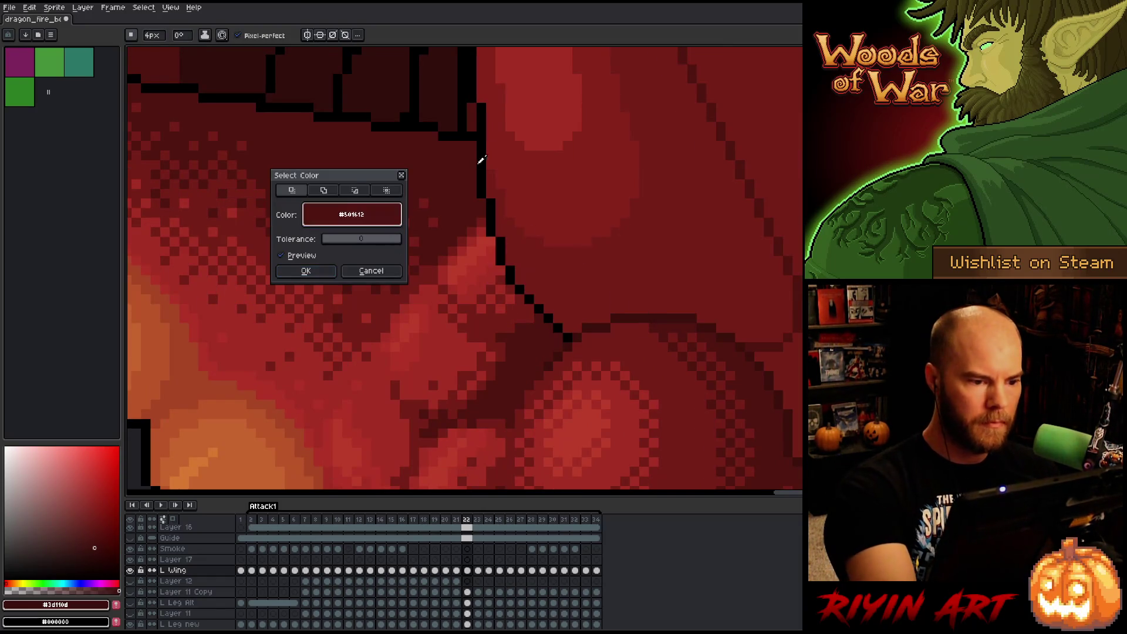
click(480, 161)
key(Return)
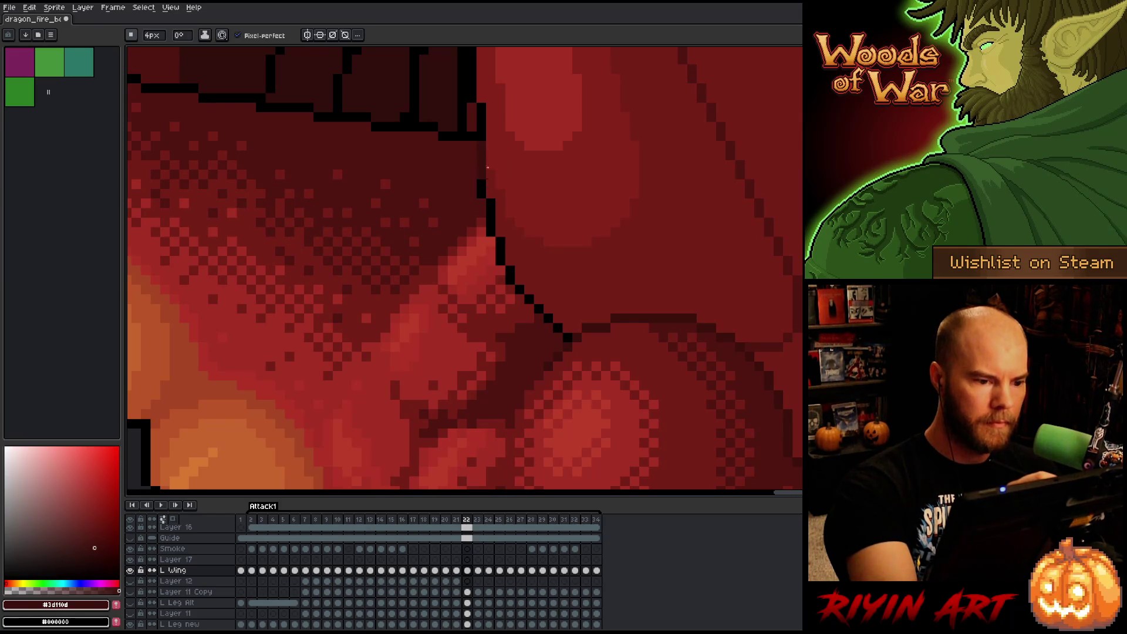
key(Right)
key(shift+c)
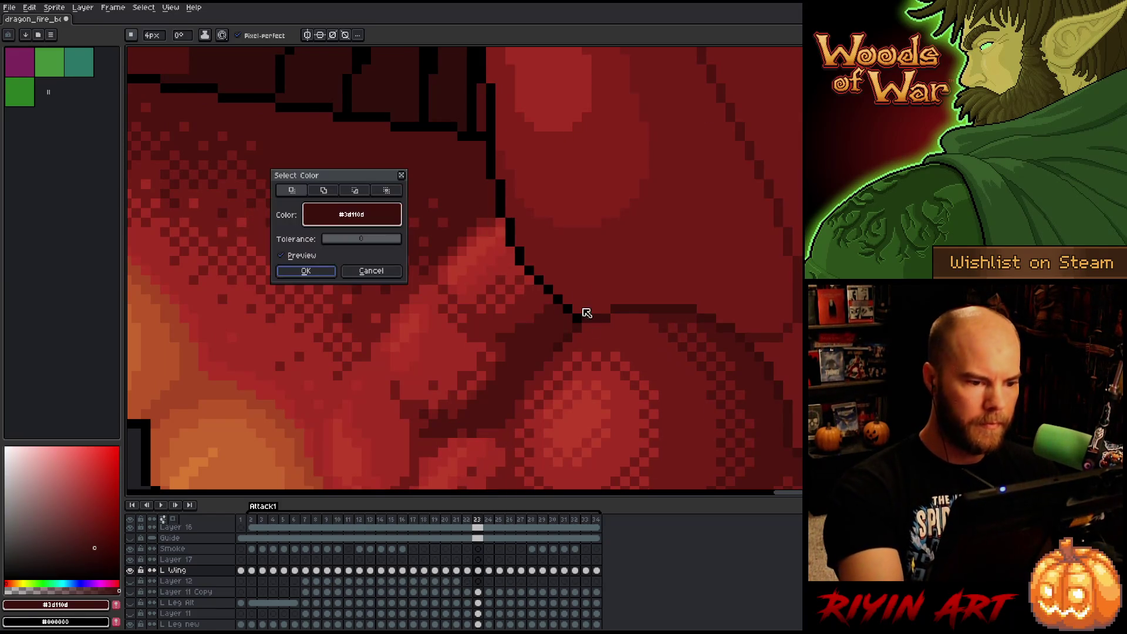
click(472, 191)
click(496, 159)
key(Return)
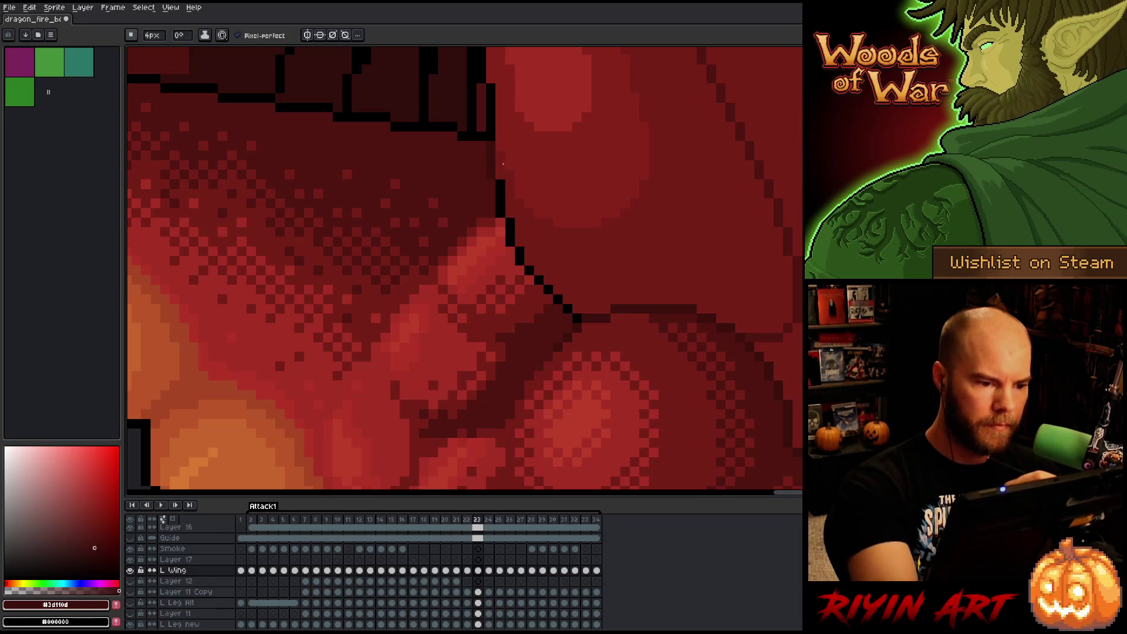
Recolour the outline dark red on frame 24 and select the black outline on frame 25.
key(Right)
key(shift+c)
click(515, 159)
click(515, 166)
key(Return)
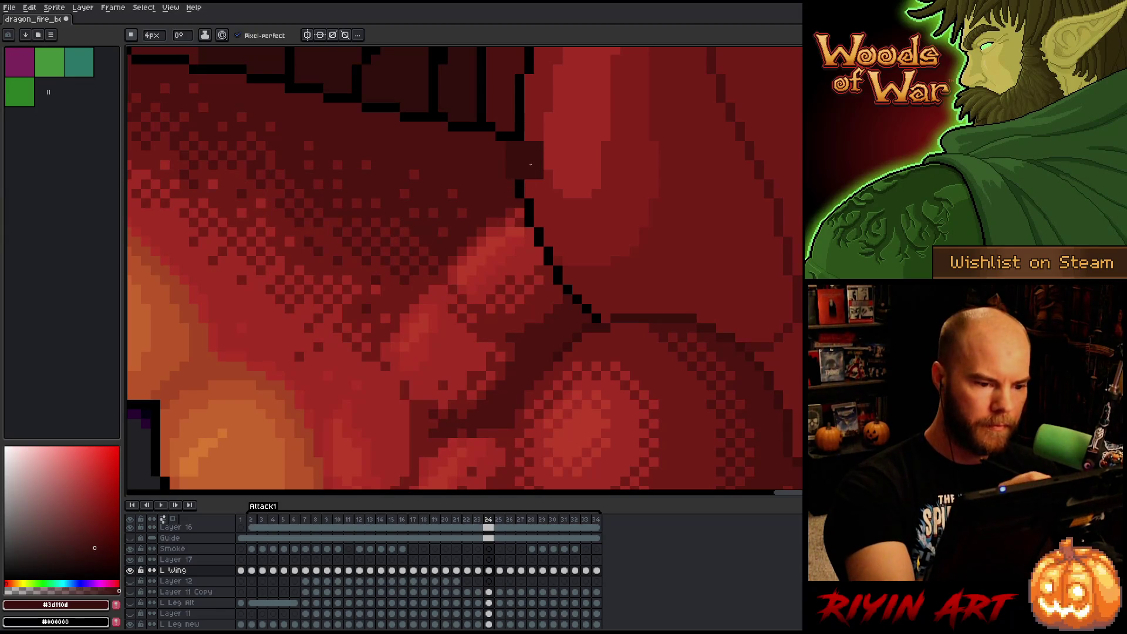
key(Right)
key(shift+c)
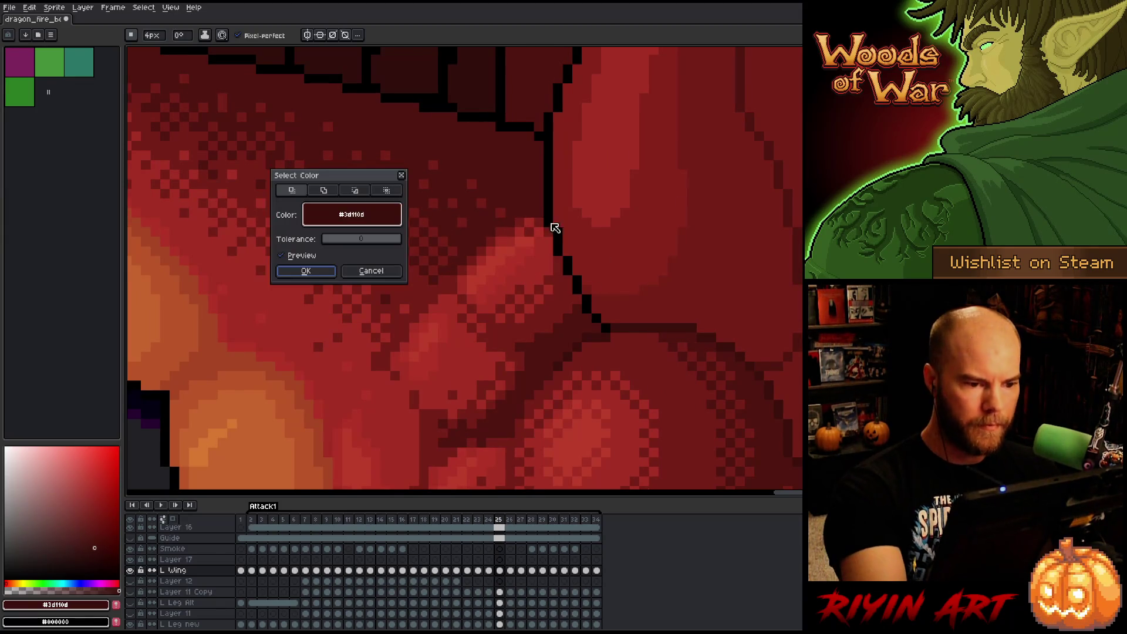
click(551, 175)
click(319, 273)
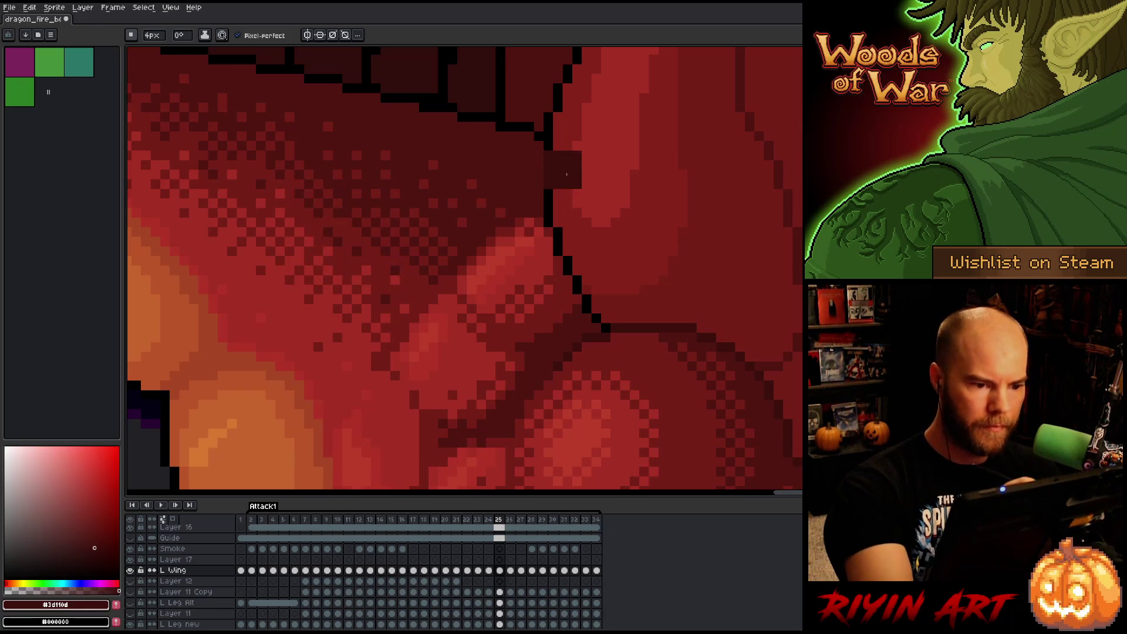
Select the black wing-base outline on frames 26 and 27, painting frame 27's dark red.
key(Right)
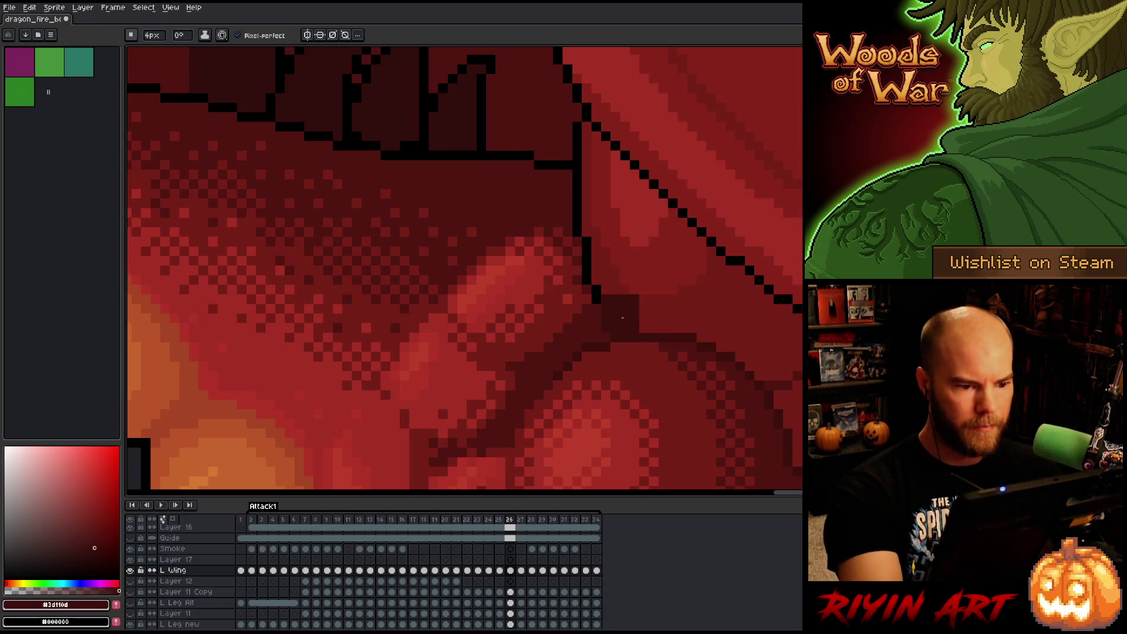
key(shift+c)
click(577, 174)
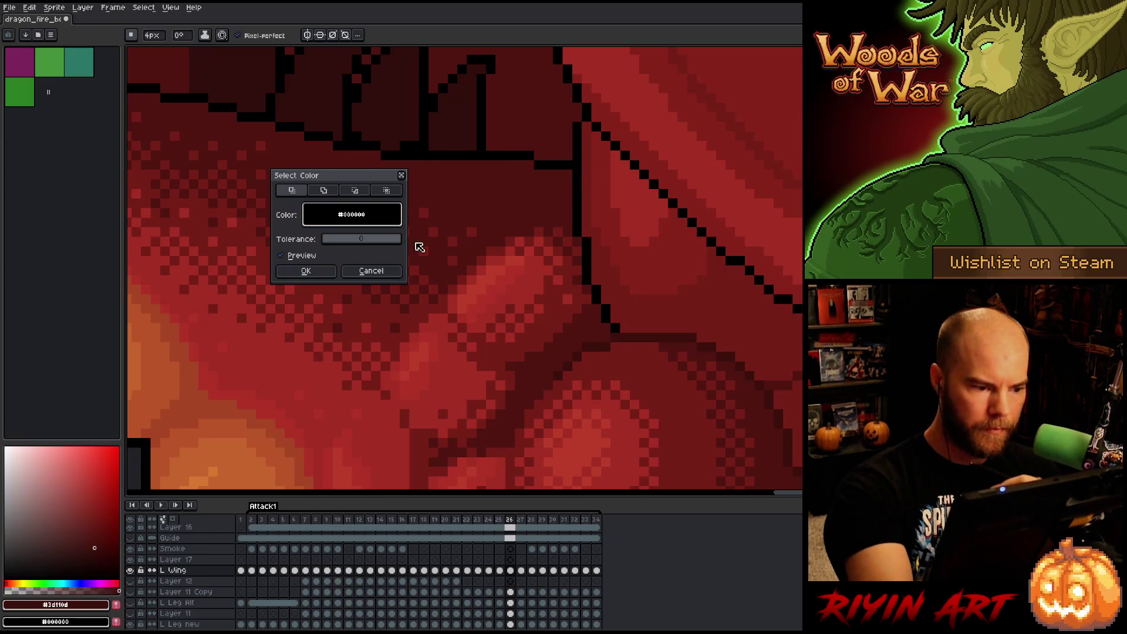
click(306, 271)
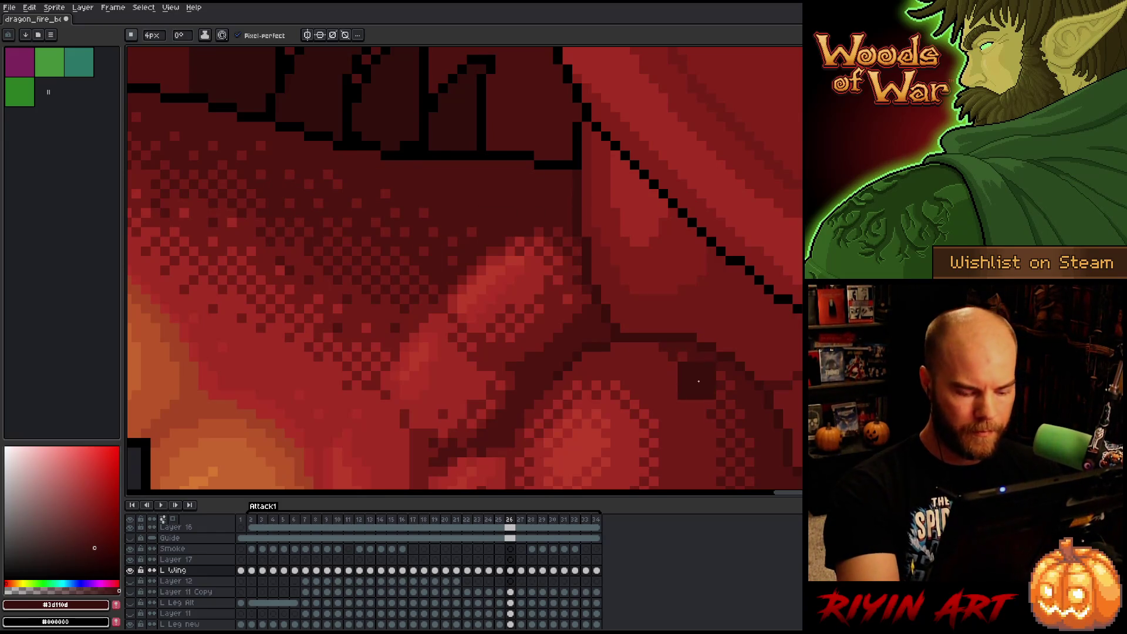
key(Right)
key(shift+c)
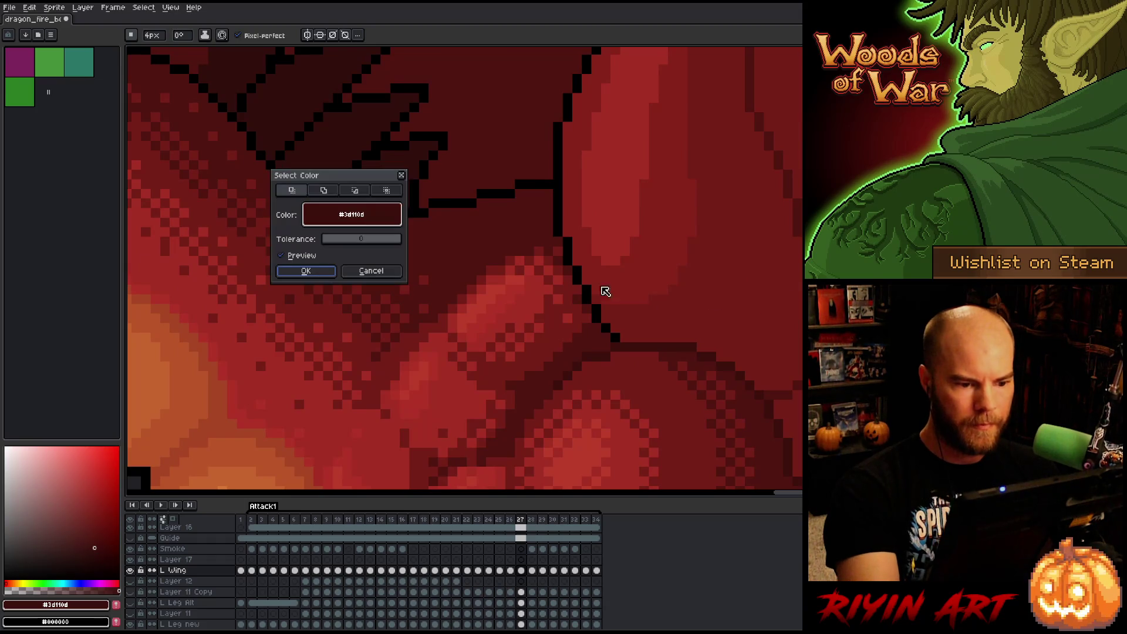
click(554, 201)
click(306, 271)
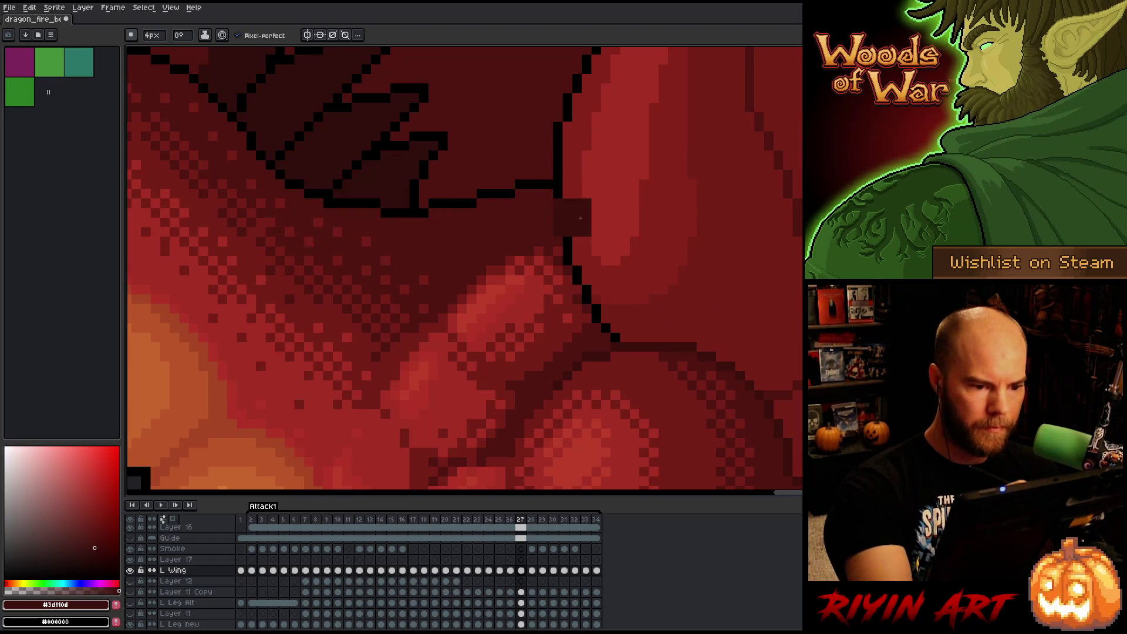
drag(577, 211, 611, 335)
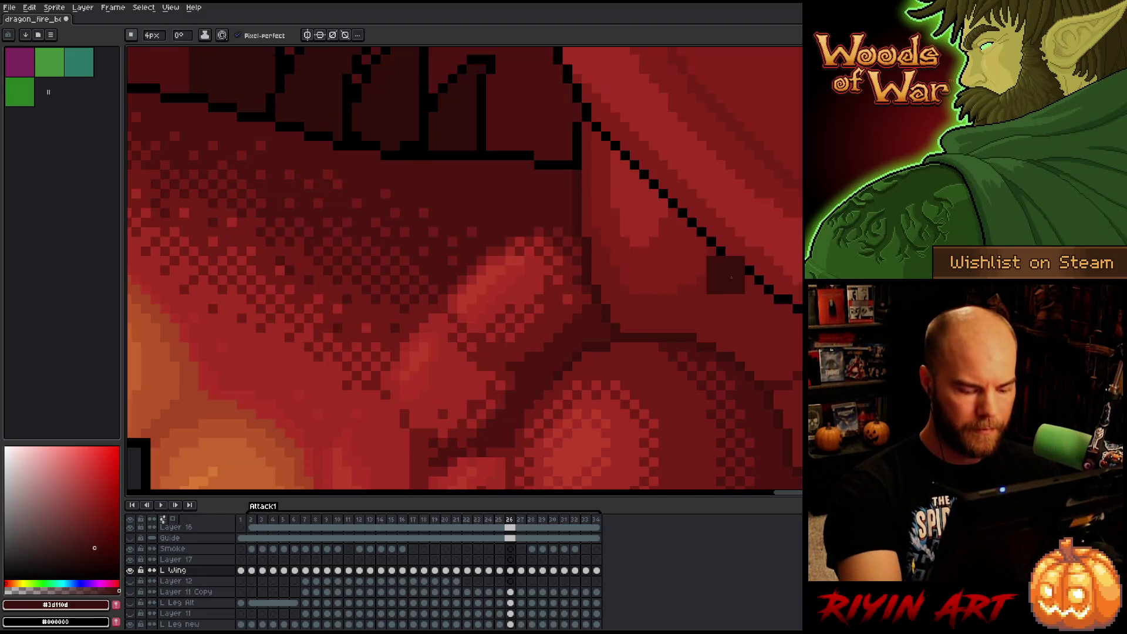
Paint frame 28's black wing outline dark red and select the black outline on frame 29.
key(Right)
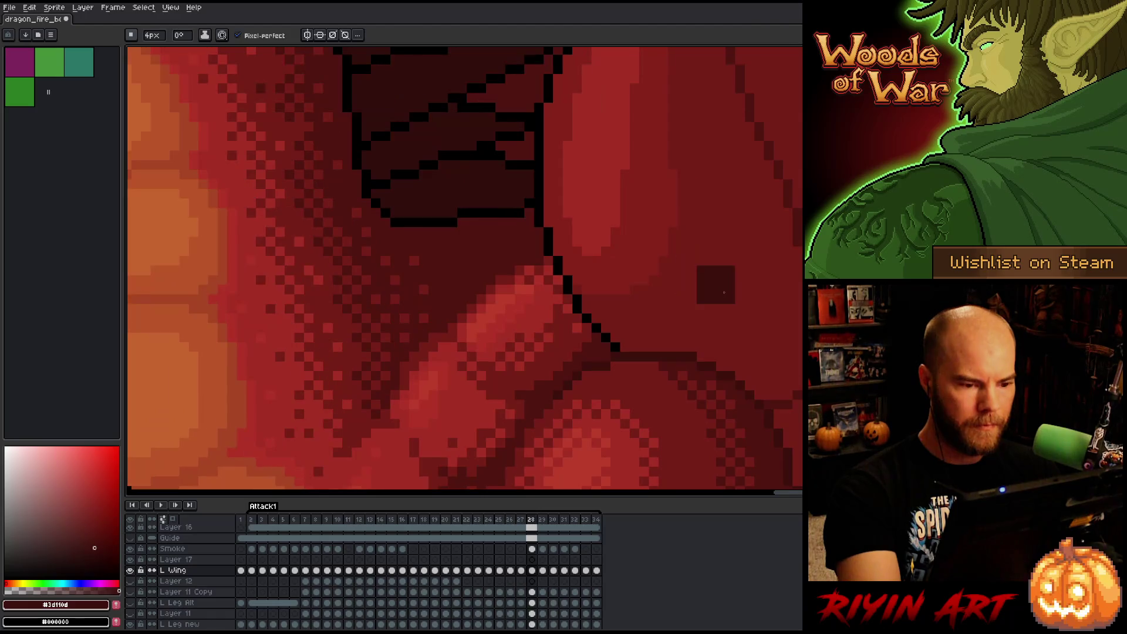
key(shift+c)
click(548, 200)
click(544, 205)
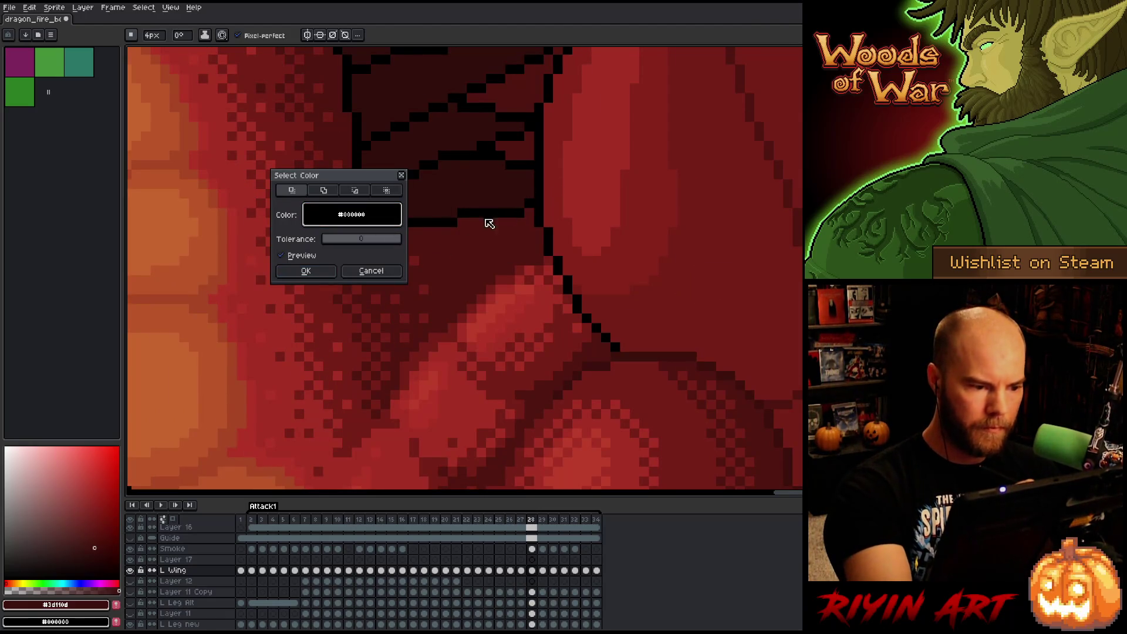
key(Return)
drag(549, 211, 620, 351)
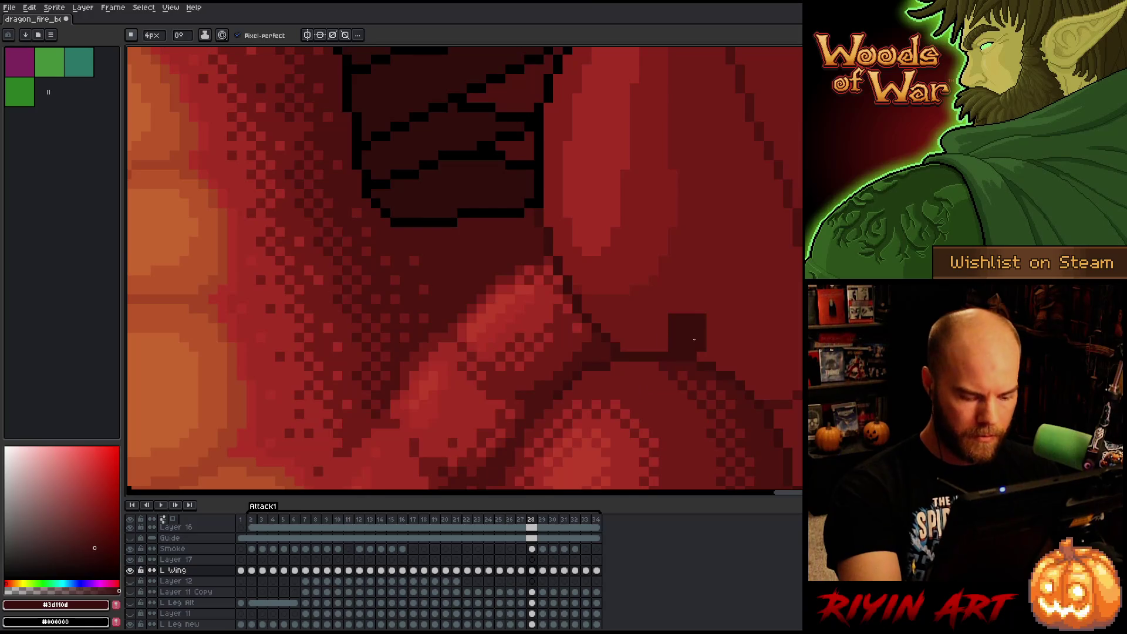
key(Right)
key(shift+c)
click(555, 250)
key(Return)
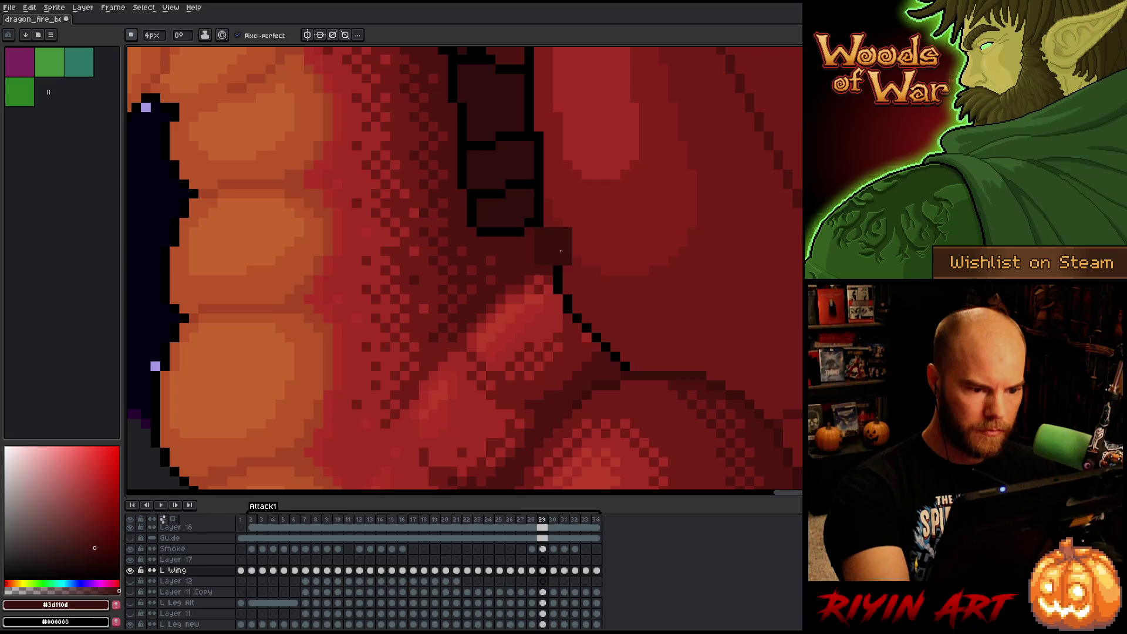
Paint frame 29's outline dark red, save, then recolour the wing-base outline on frame 30.
drag(560, 250, 626, 368)
key(ctrl+s)
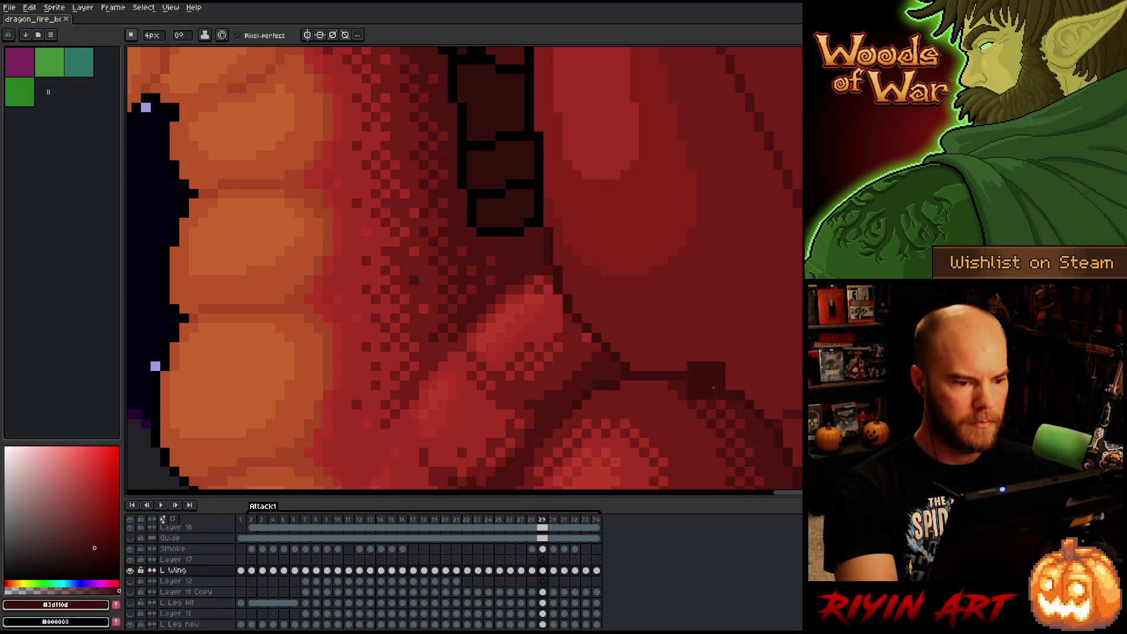
key(Right)
key(shift+c)
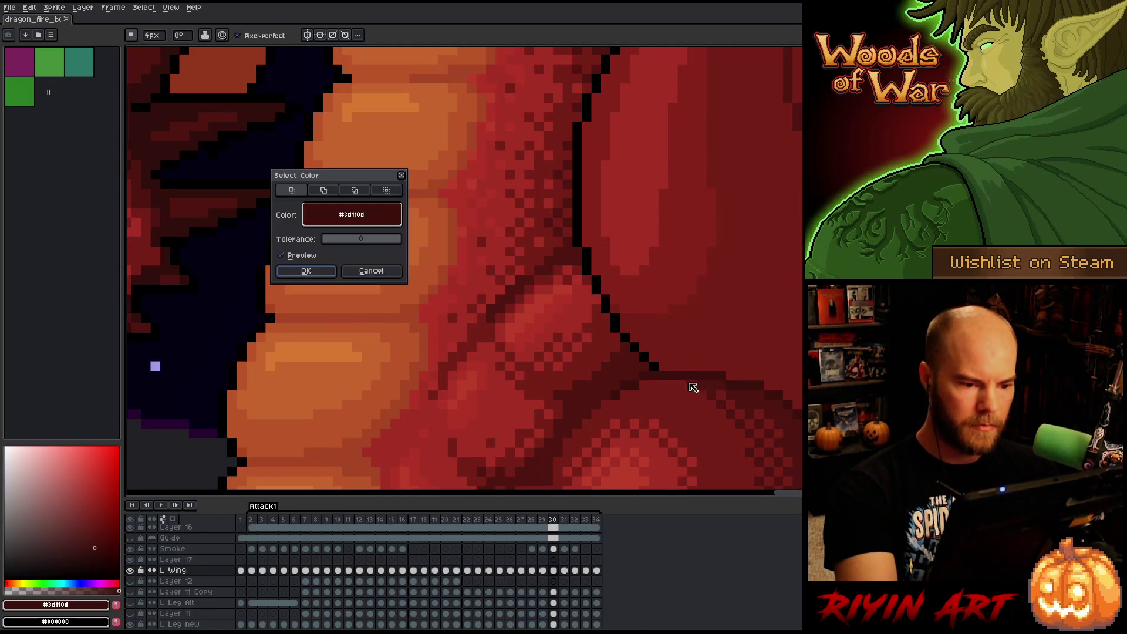
drag(365, 224, 576, 191)
click(306, 271)
mouse_move(684, 275)
mouse_down()
mouse_move(587, 347)
mouse_move(531, 302)
mouse_move(498, 251)
mouse_up()
click(498, 252)
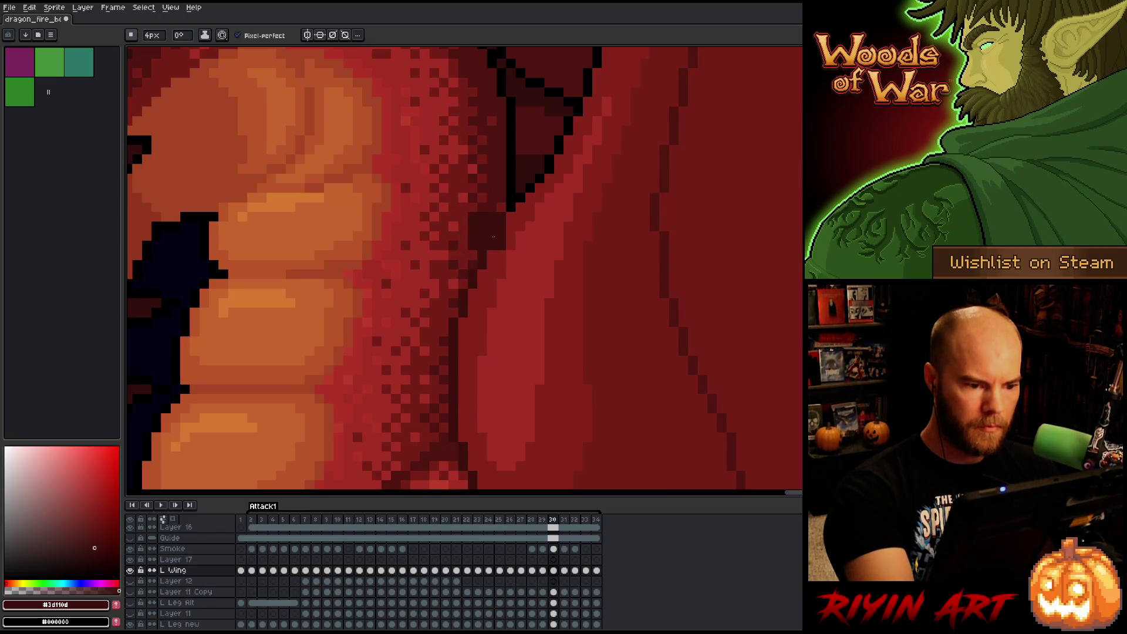
drag(572, 317, 658, 141)
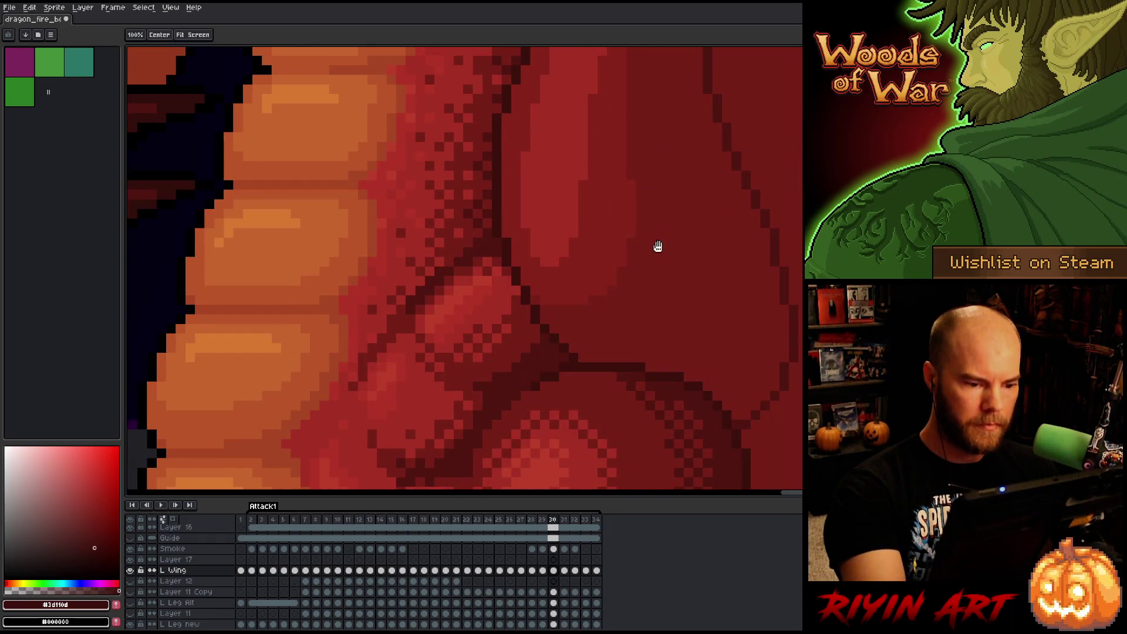
Paint the black wing edge dark red on frame 31 and select the black outline on frame 32.
key(.)
key(shift+c)
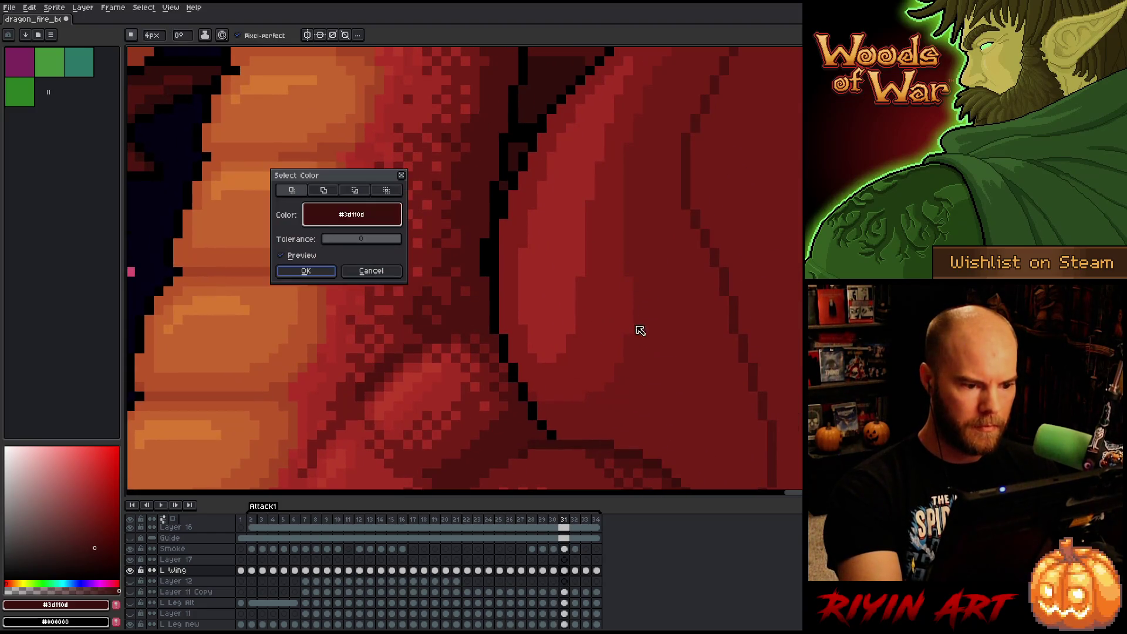
key(Return)
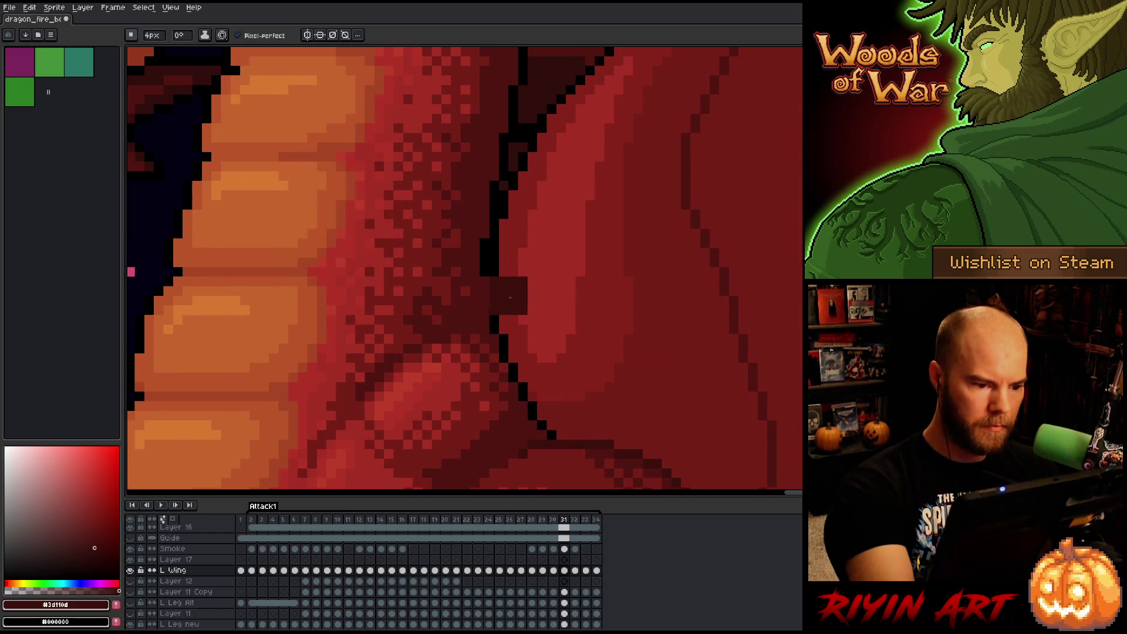
drag(504, 281, 546, 435)
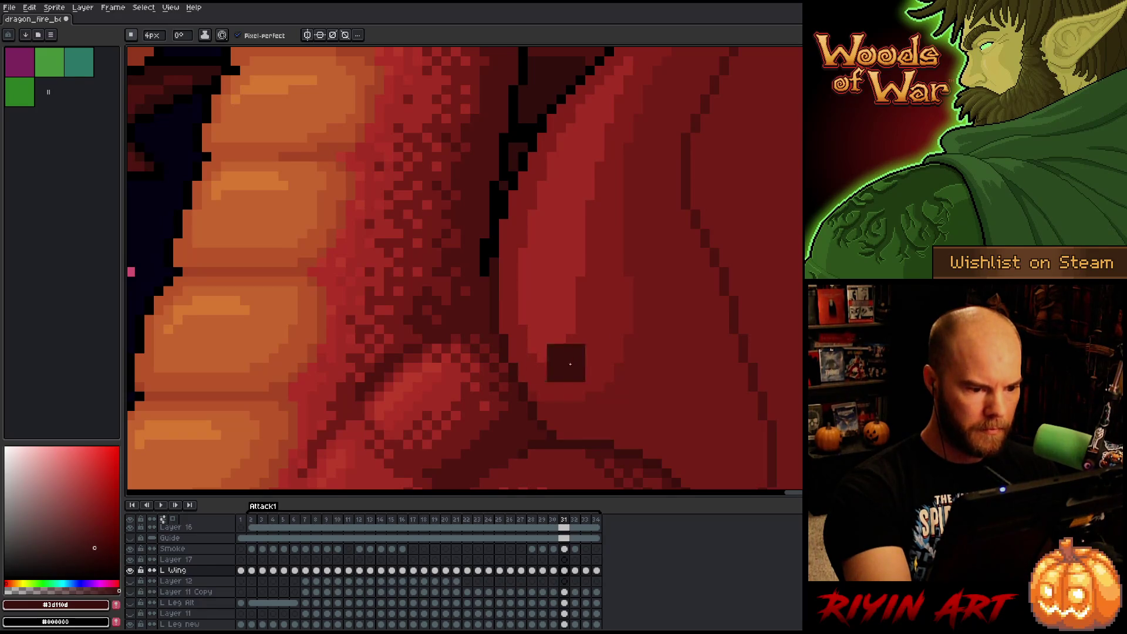
key(Right)
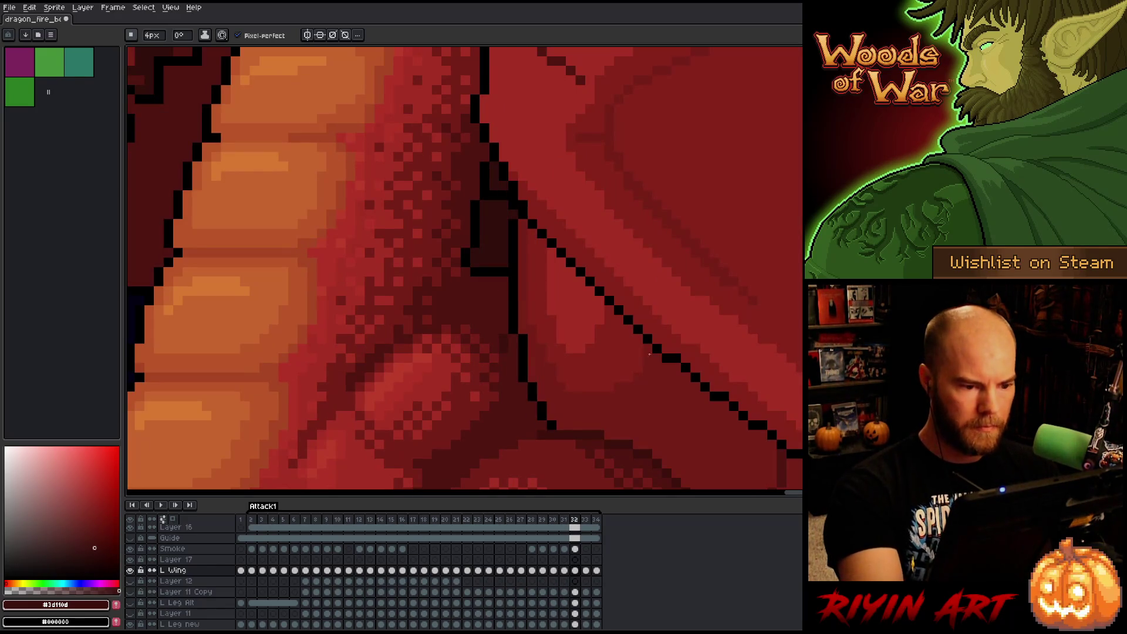
key(shift+c)
click(486, 233)
click(516, 291)
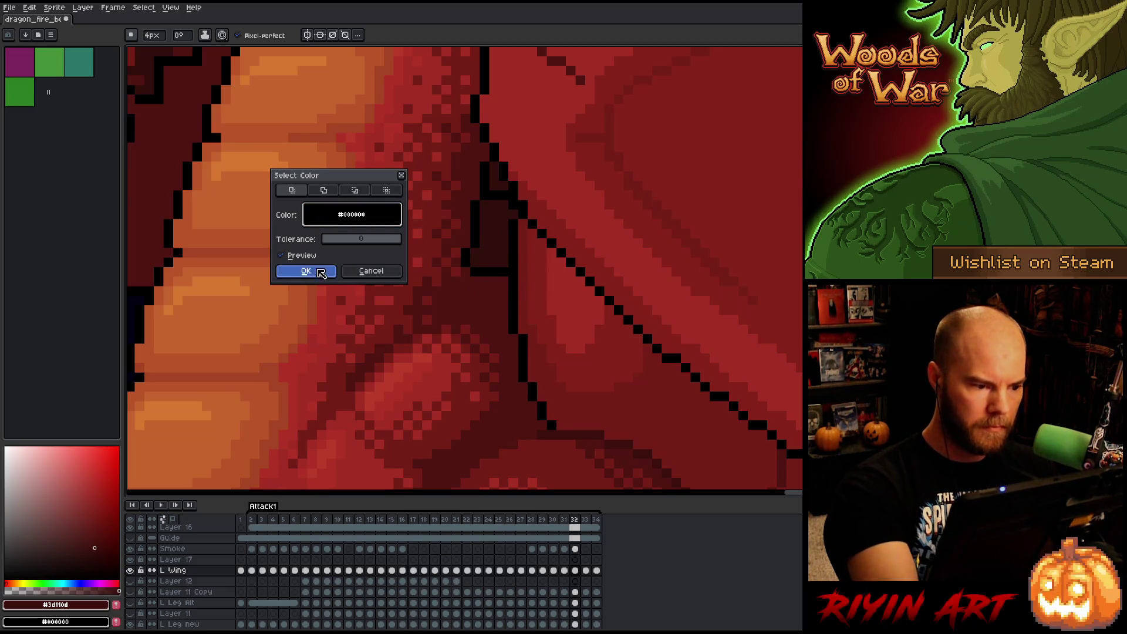
click(321, 272)
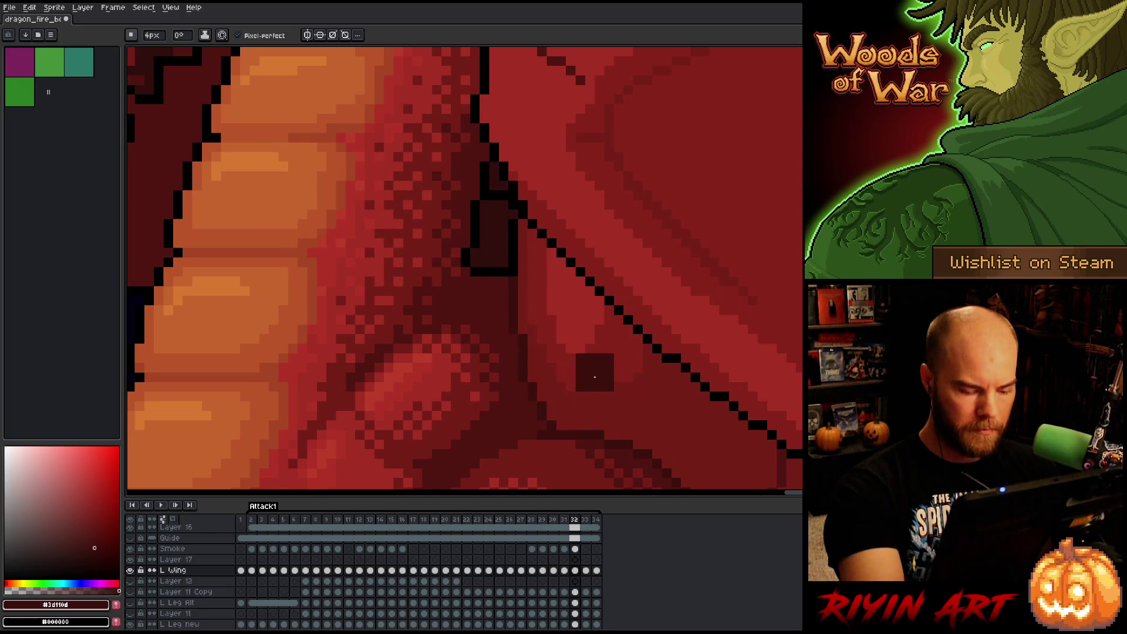
Revisit frame 31, cancel the colour selection and sample black from the outline.
key(Left)
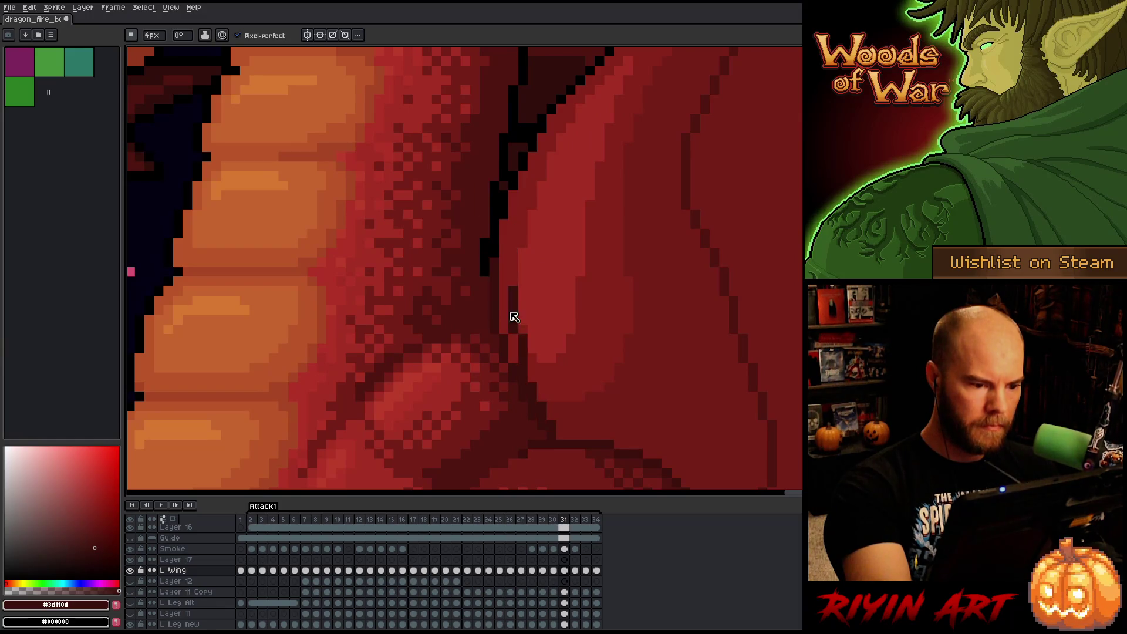
key(shift+c)
click(348, 274)
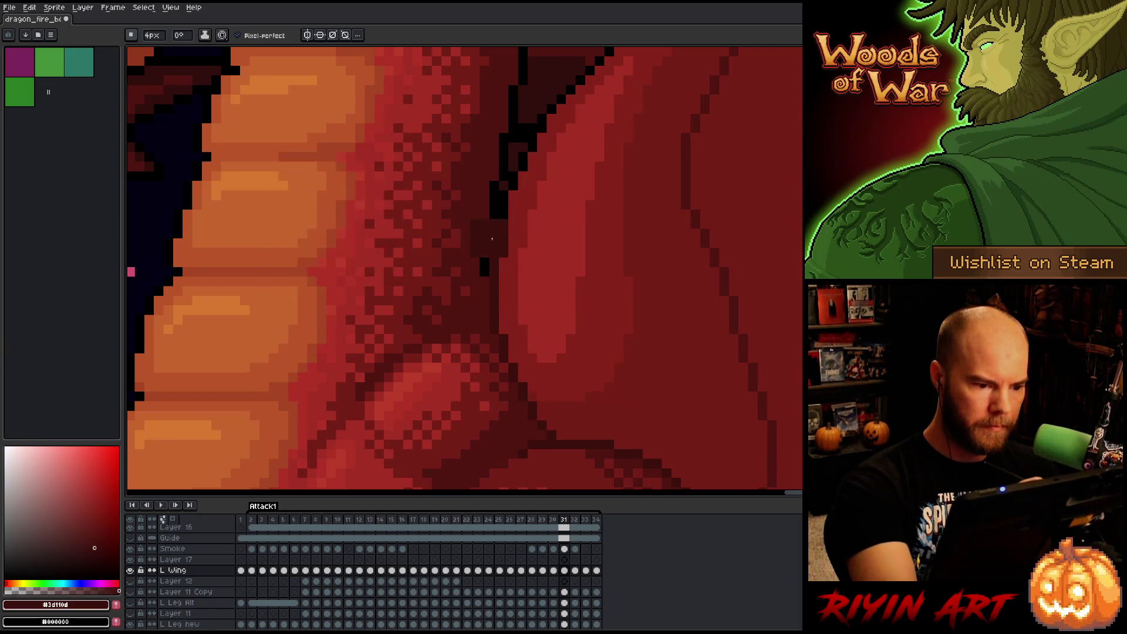
alt+click(494, 247)
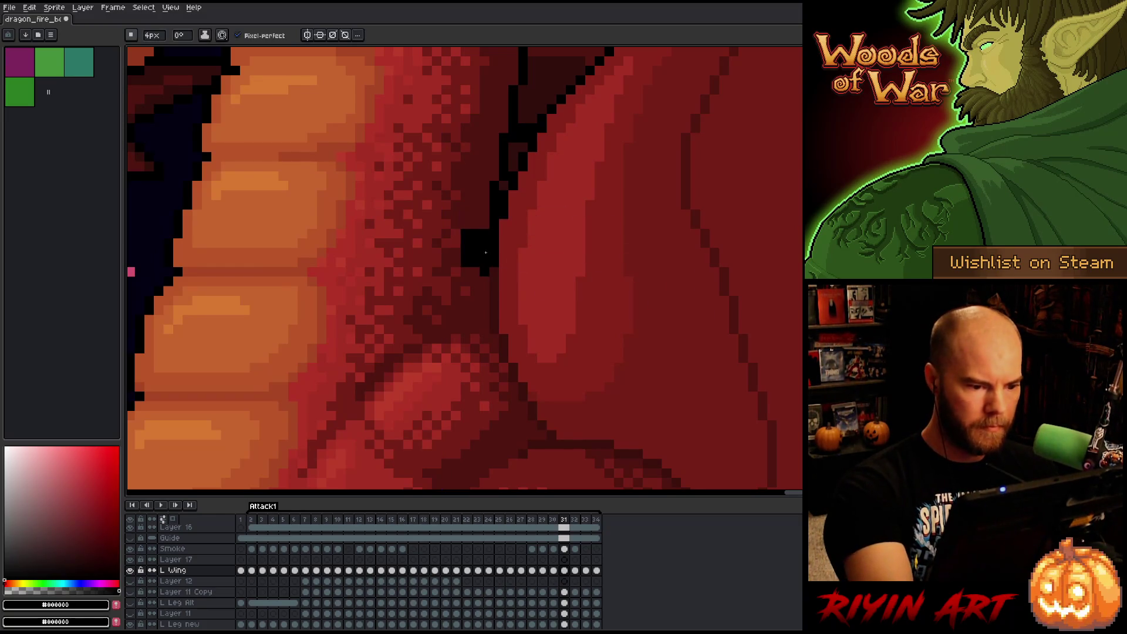
key(Left)
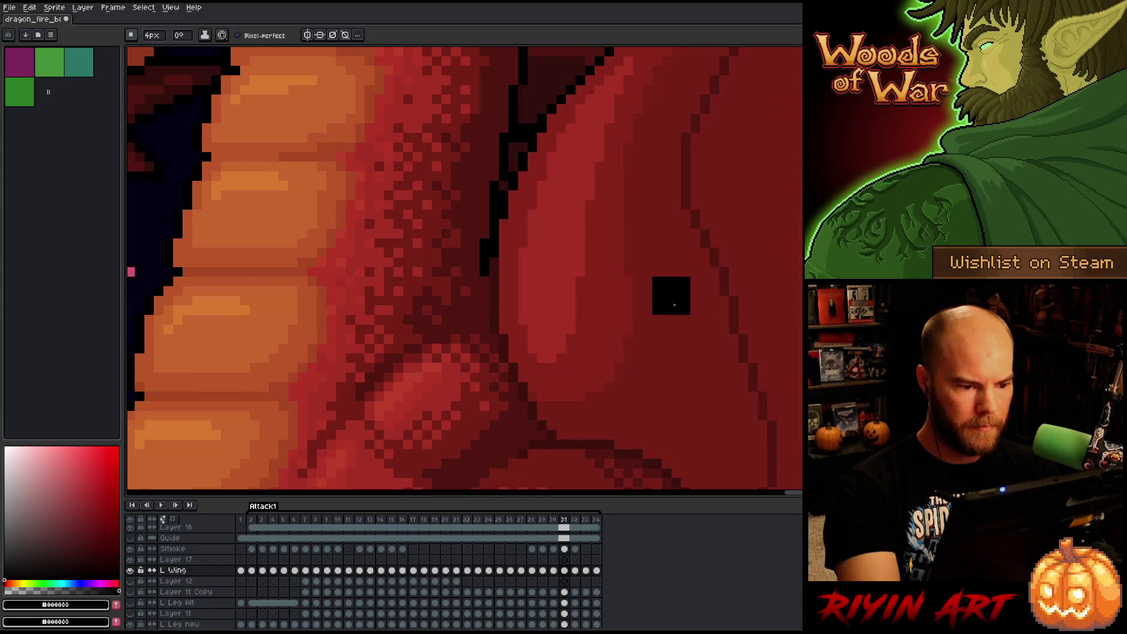
key(Right)
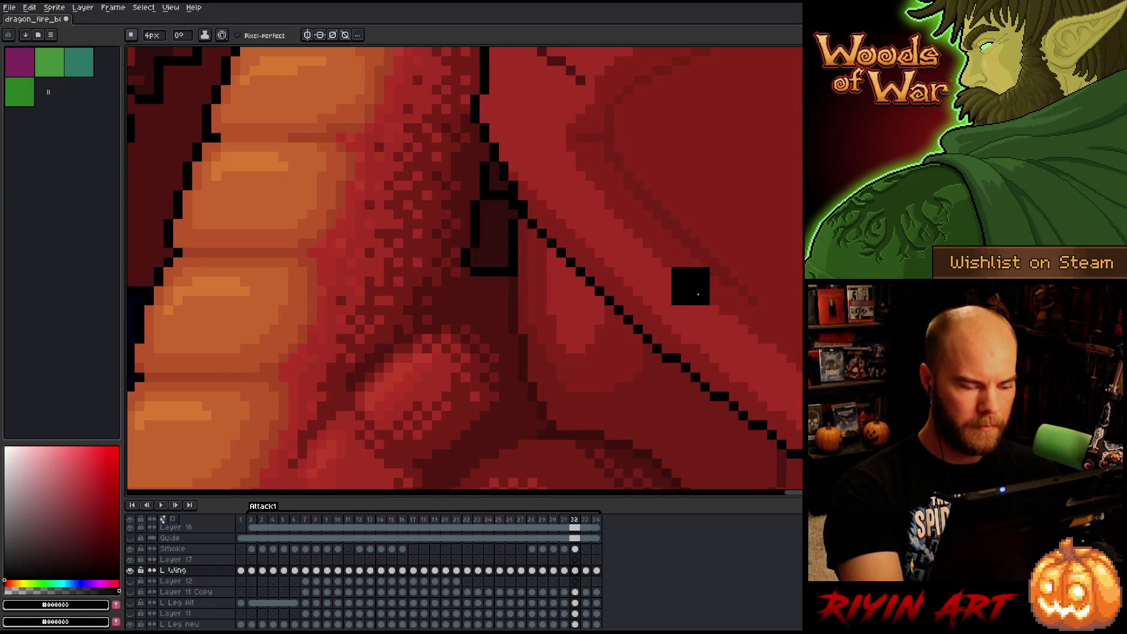
On frame 33, pick the dark red wing colour and paint over the black outline segment.
key(Right)
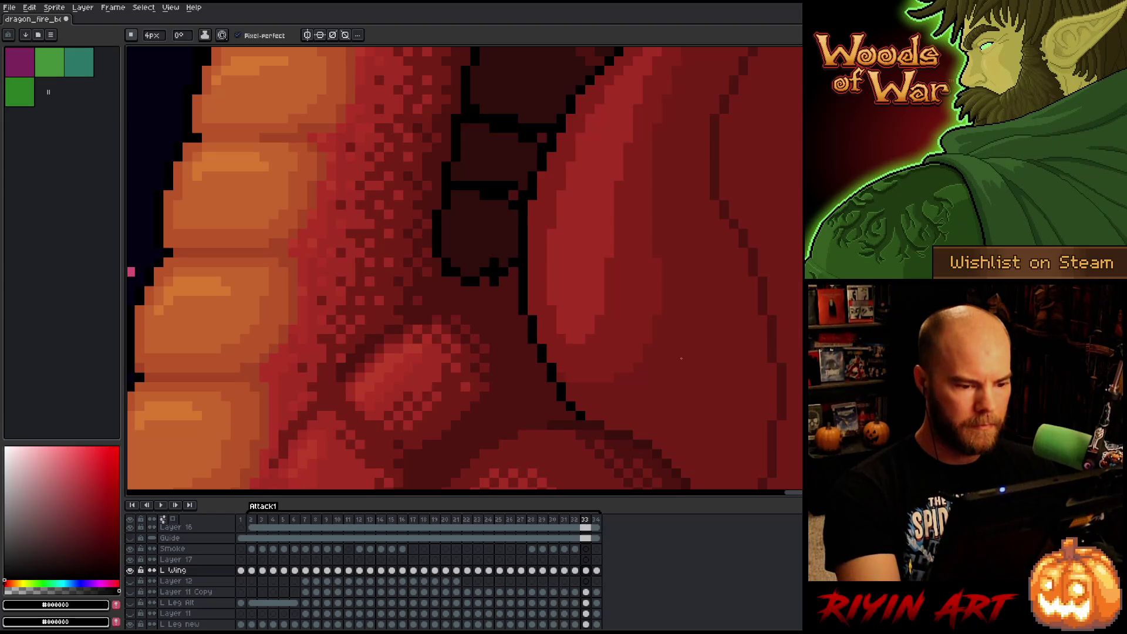
key(shift+c)
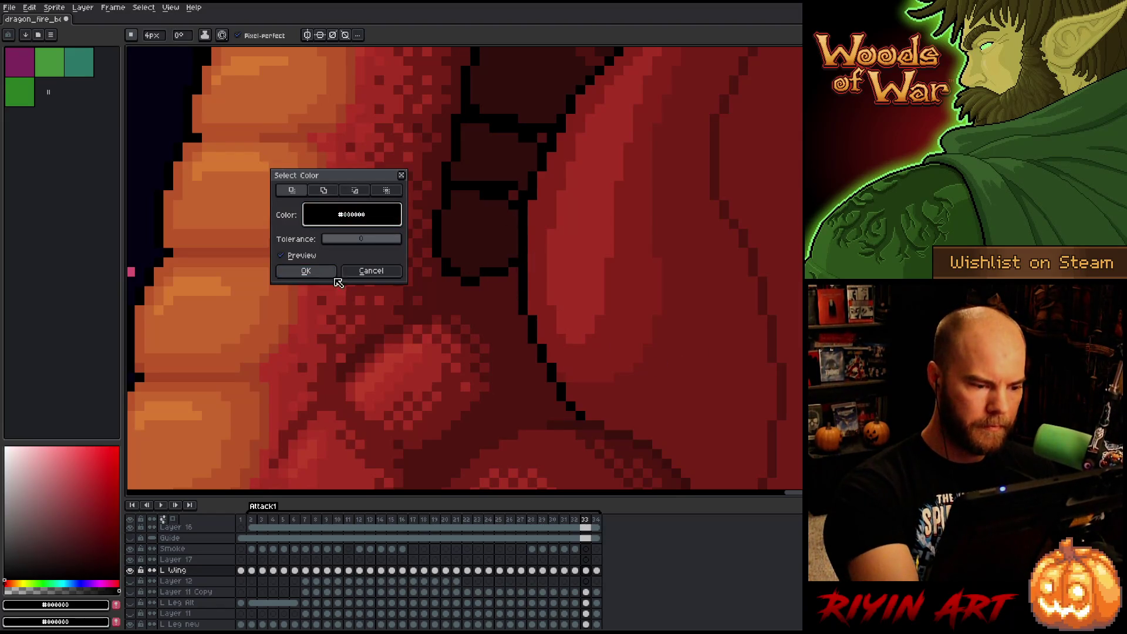
click(331, 272)
alt+click(598, 421)
drag(584, 414, 536, 273)
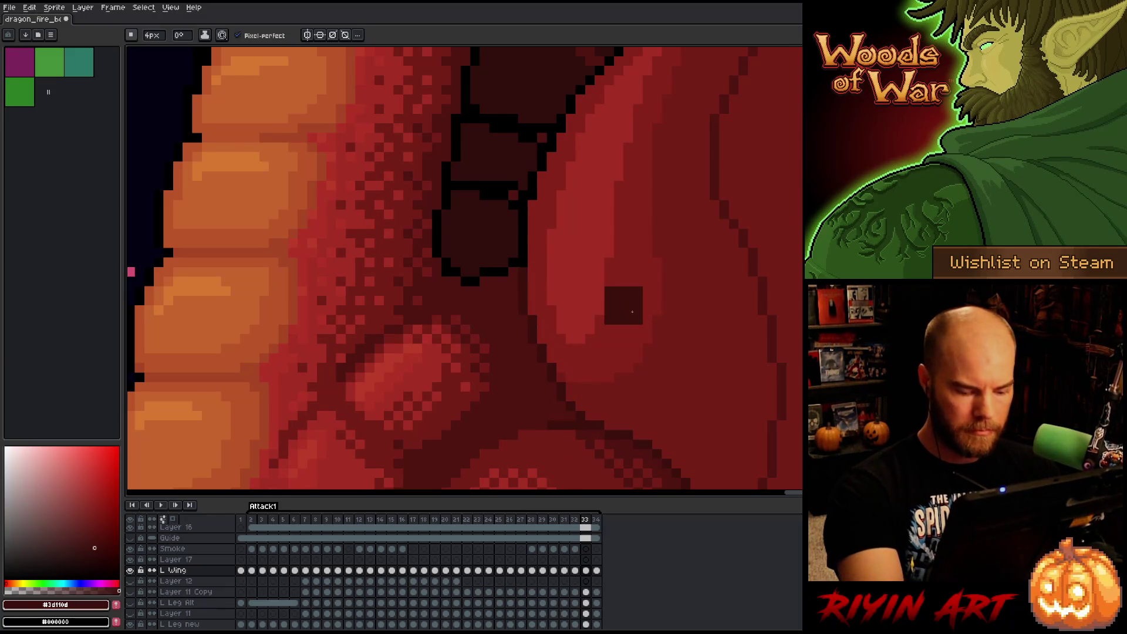
Check frame 34, wrap to the first frames, zoom out and play the Attack1 animation.
key(Right)
key(shift+c)
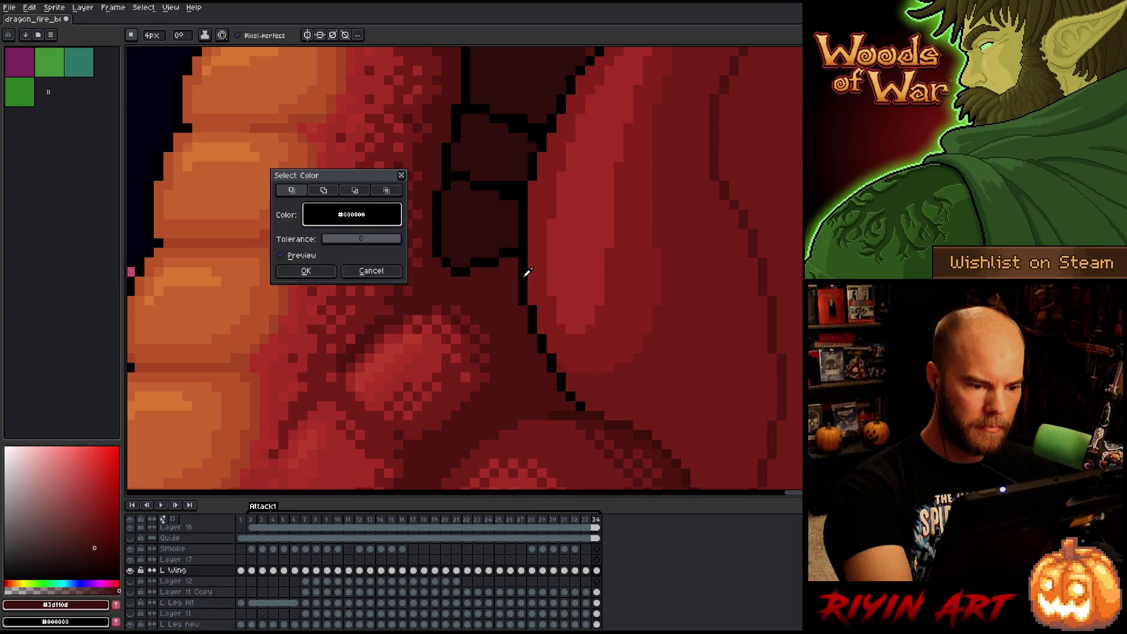
click(308, 271)
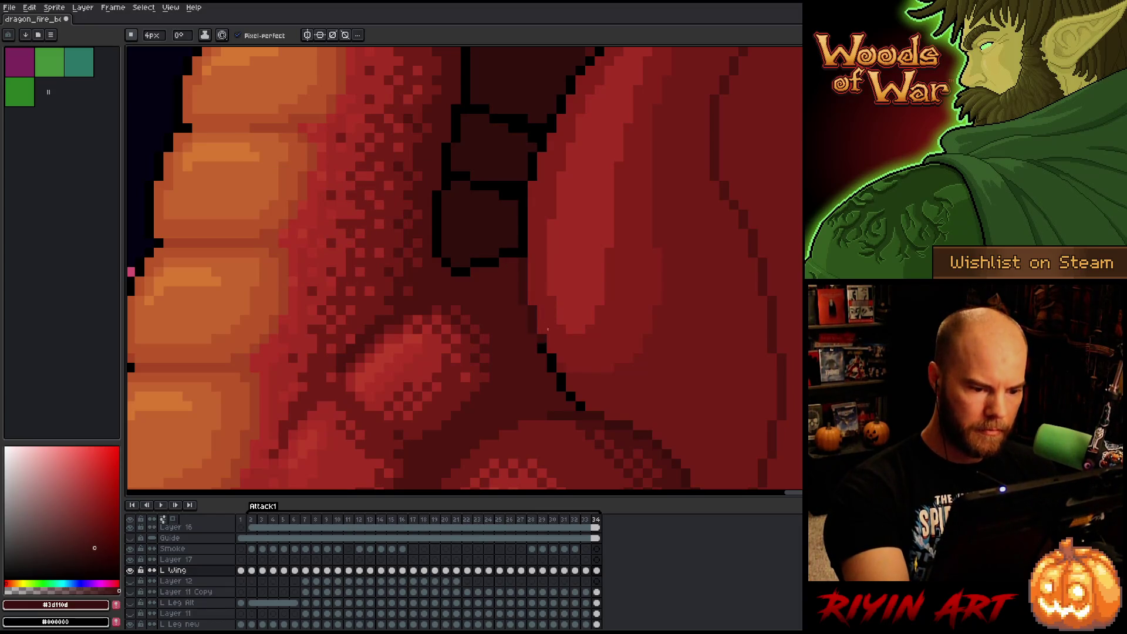
key(Right)
key(Right)
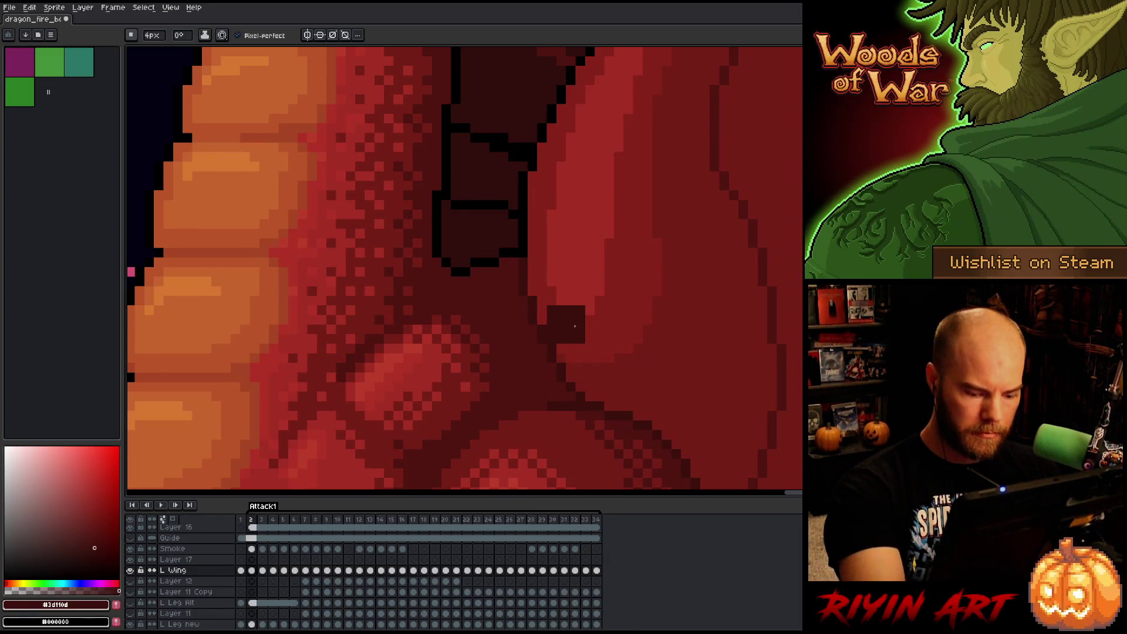
key(Right)
key(Right)
scroll(691, 373, down, 5)
key(Return)
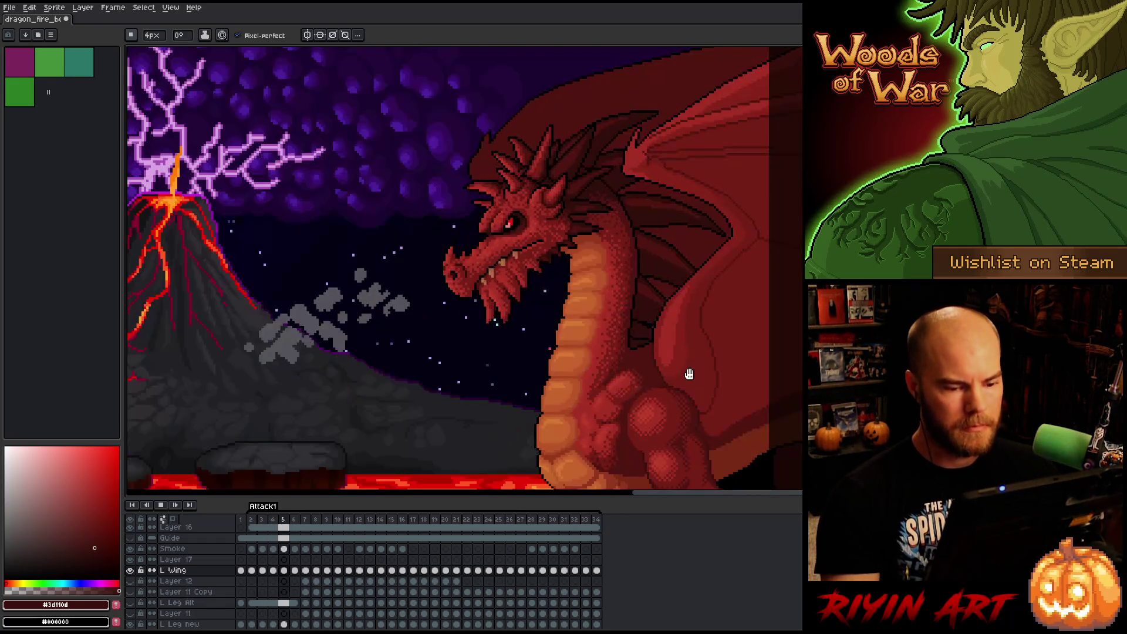
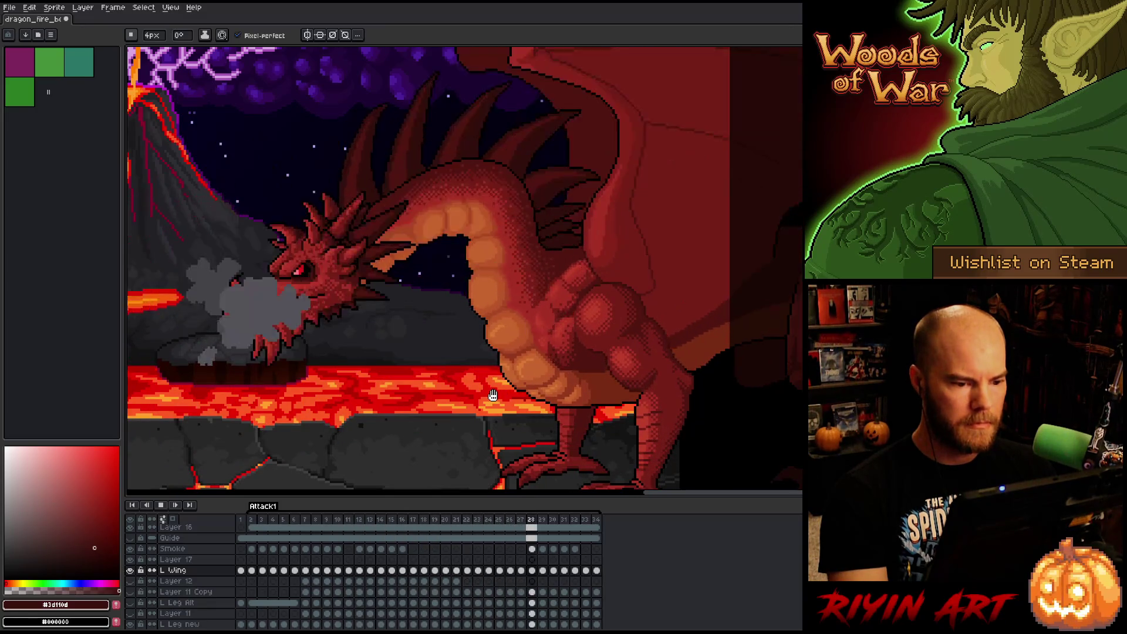
Stop playback on frame 10, close the wing-joint outline gap with one black pixel, and save.
key(Return)
scroll(541, 176, up, 5)
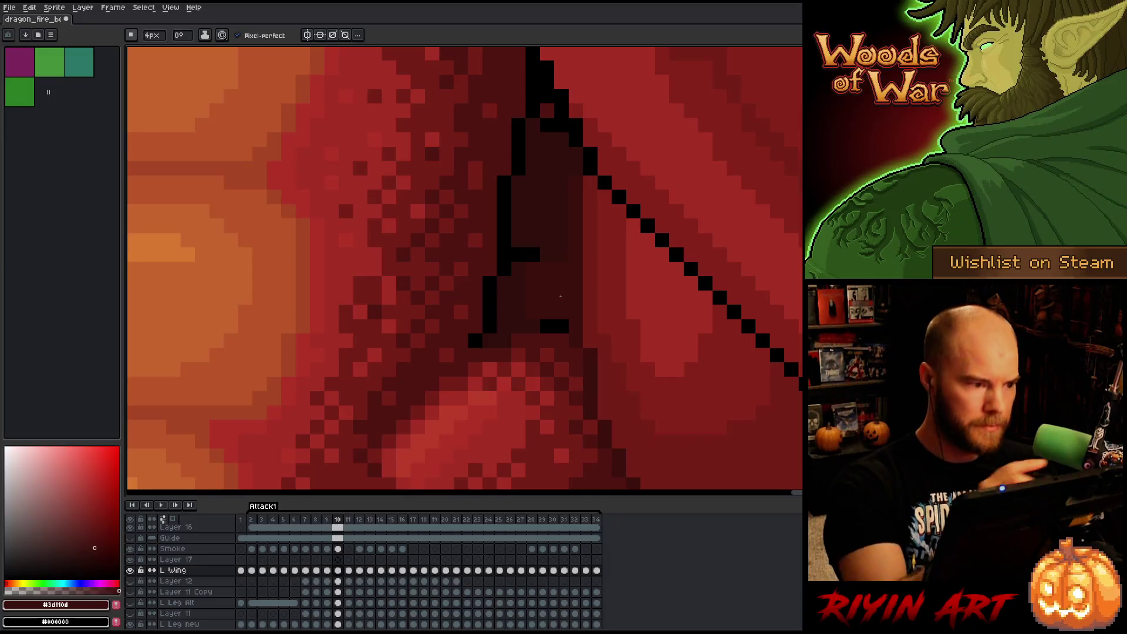
alt+click(511, 254)
click(503, 311)
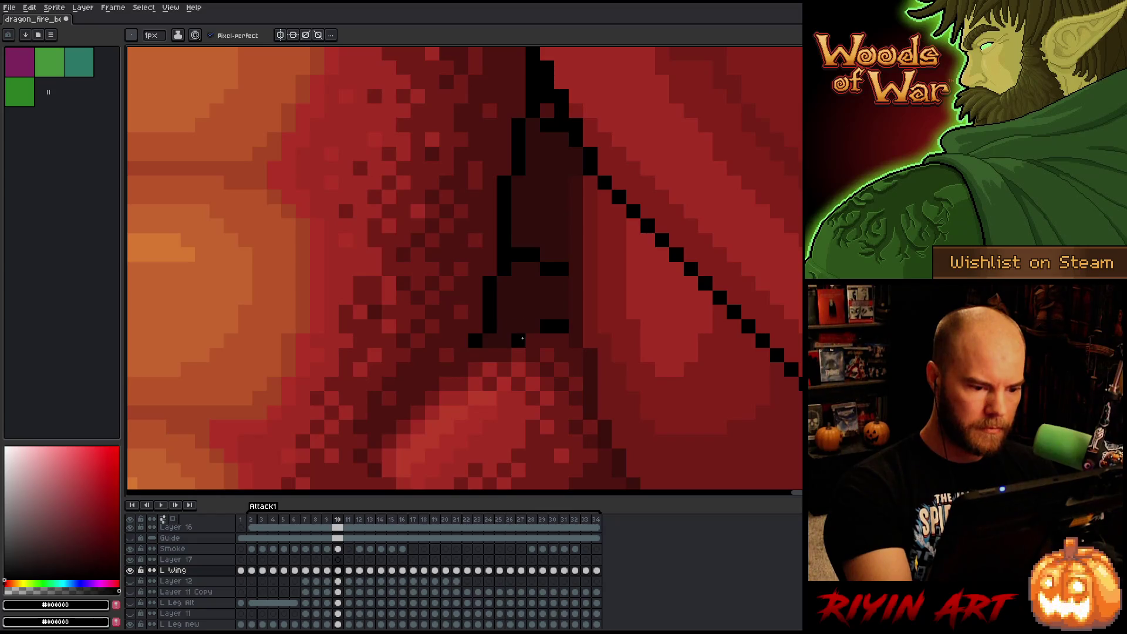
key(ctrl+s)
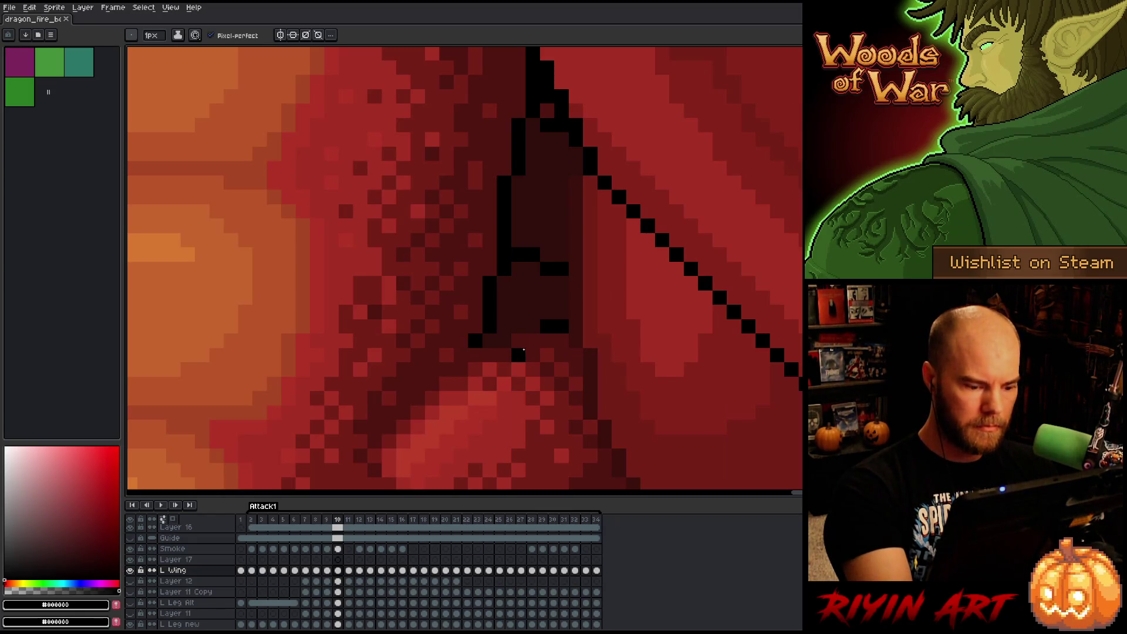
Make the top layer active and flip through neighbouring frames to reach frame 14.
ctrl+click(532, 347)
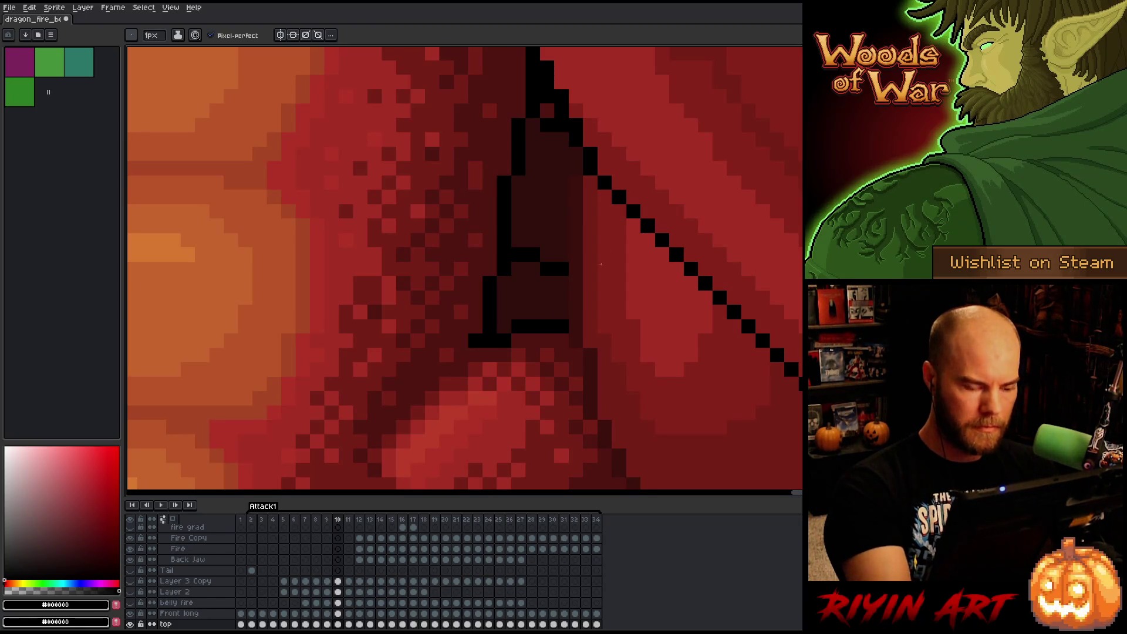
key(Left)
key(Right)
key(Left)
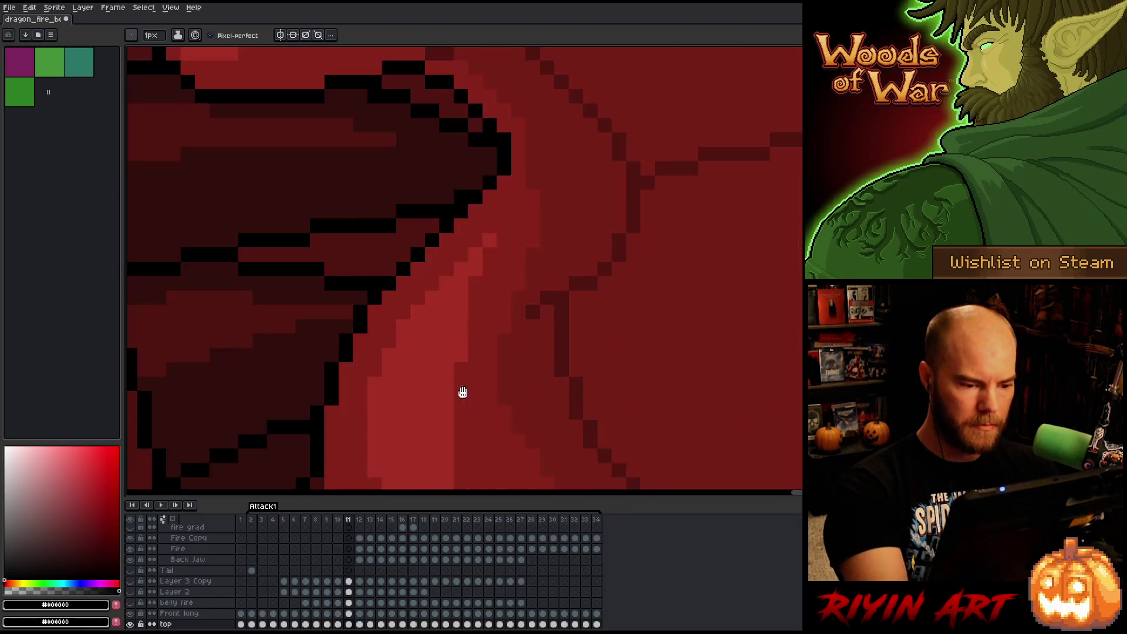
key(Right)
key(Right)
key(Right)
key(Right)
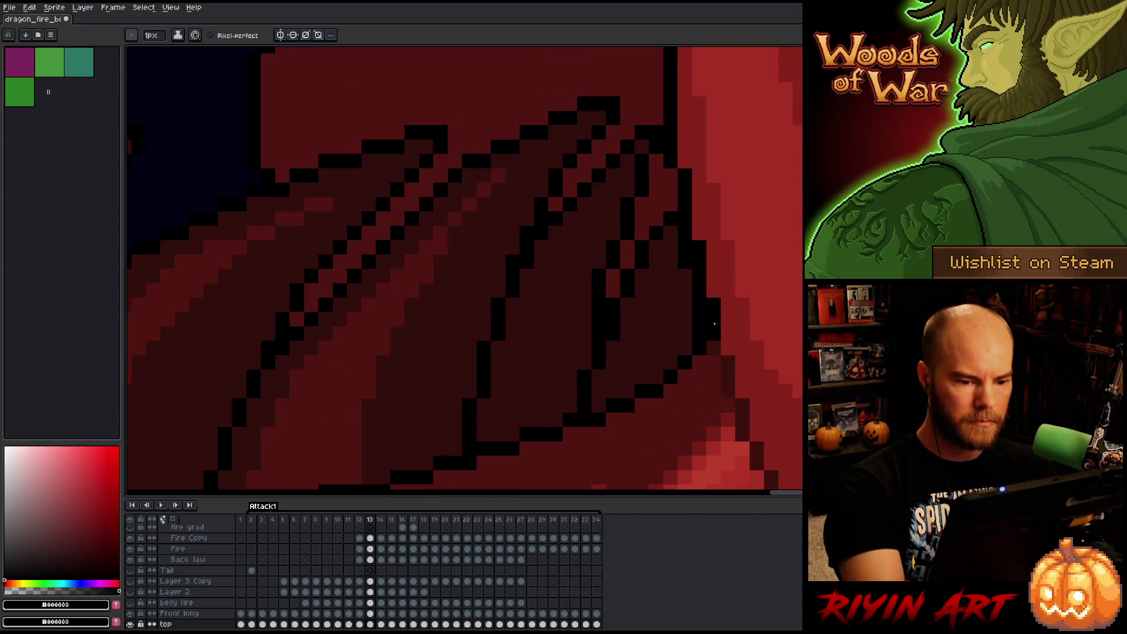
key(Right)
key(Right)
key(Right)
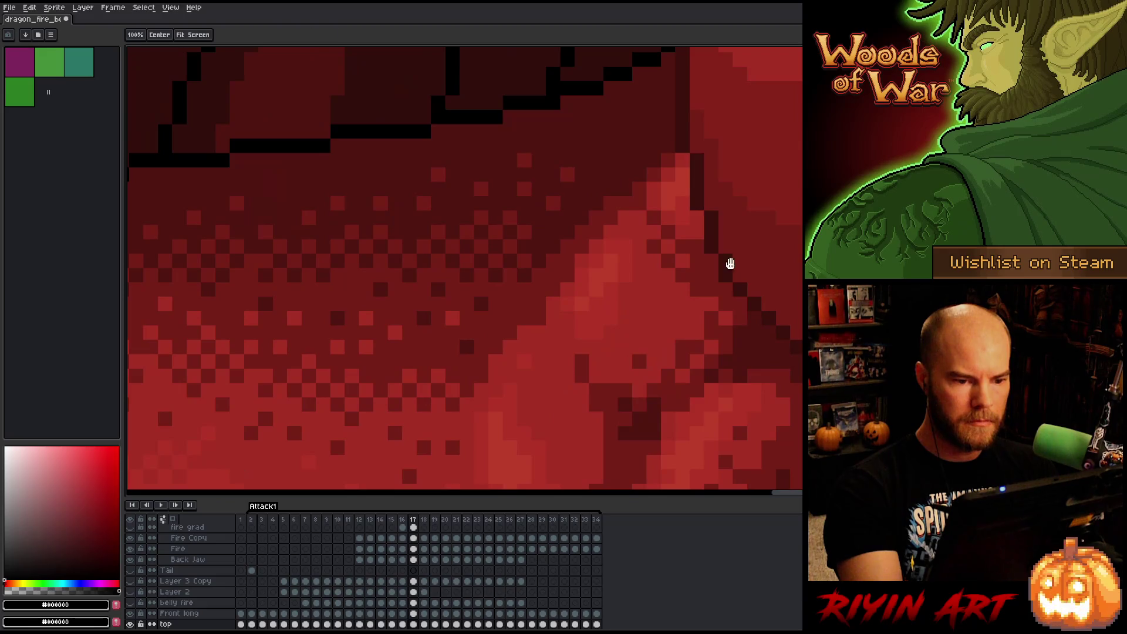
key(Left)
On frame 16, add a black wing-edge pixel with a dark red pixel above it.
click(588, 400)
alt+click(591, 372)
click(588, 387)
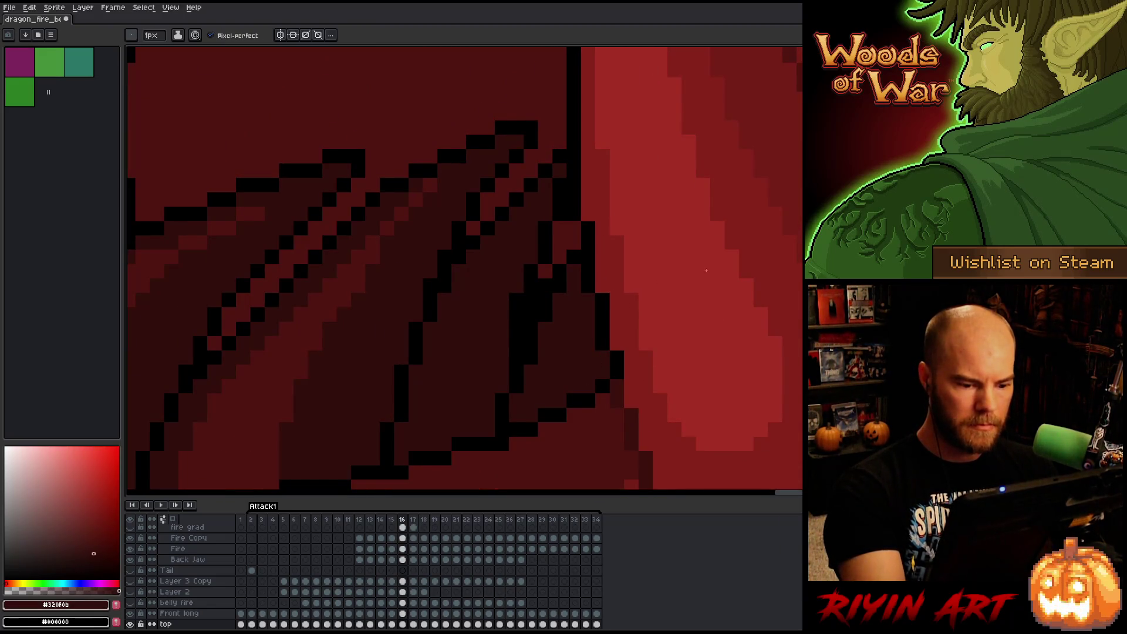
Step through frames 18 to 22 with black picked from the outline.
key(Right)
key(Right)
key(Right)
scroll(693, 289, down, 6)
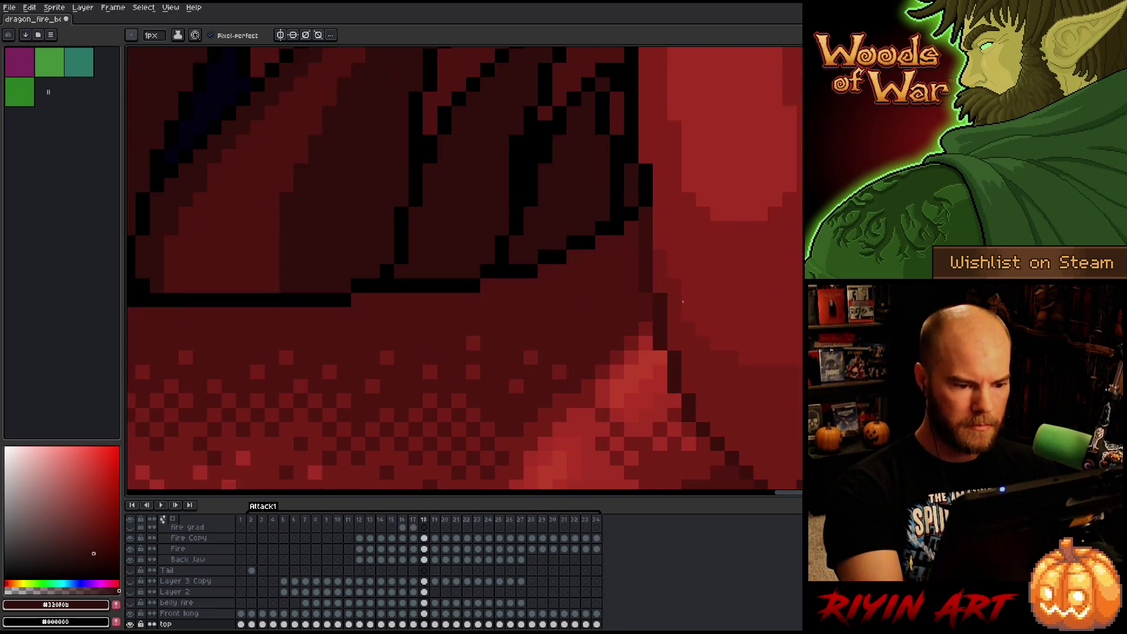
key(Left)
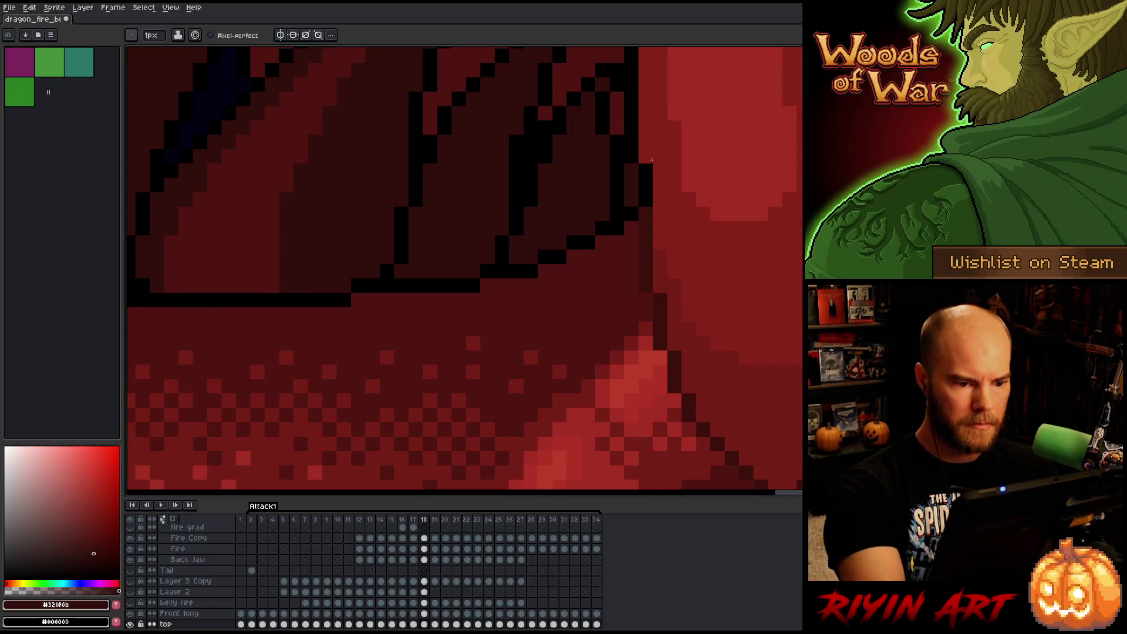
alt+click(616, 221)
key(Right)
mouse_move(661, 130)
mouse_down()
mouse_move(661, 306)
mouse_move(663, 129)
mouse_up()
key(Right)
key(Right)
key(Right)
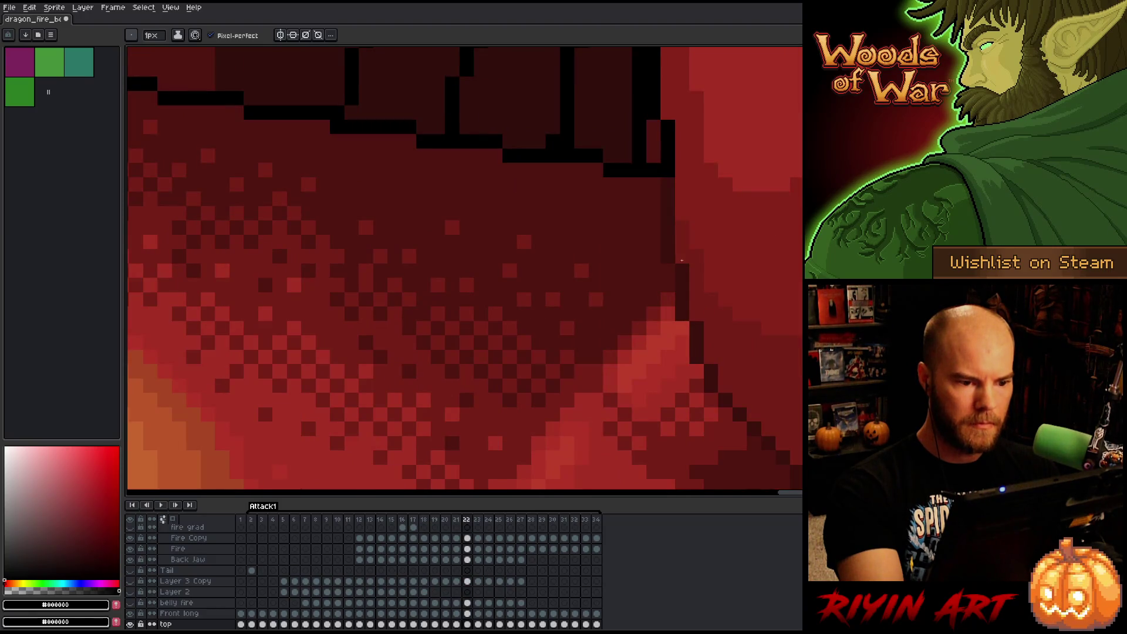
alt+click(698, 170)
alt+click(590, 148)
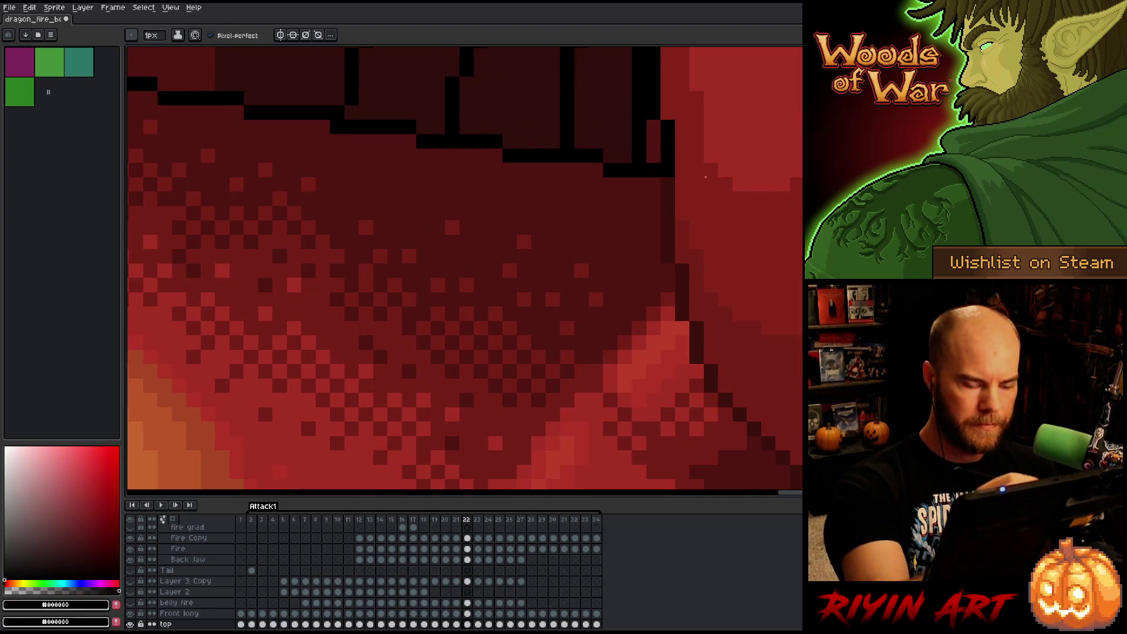
On frame 22, paint a dark red column over the black outline, then undo it after comparing.
drag(704, 259, 621, 377)
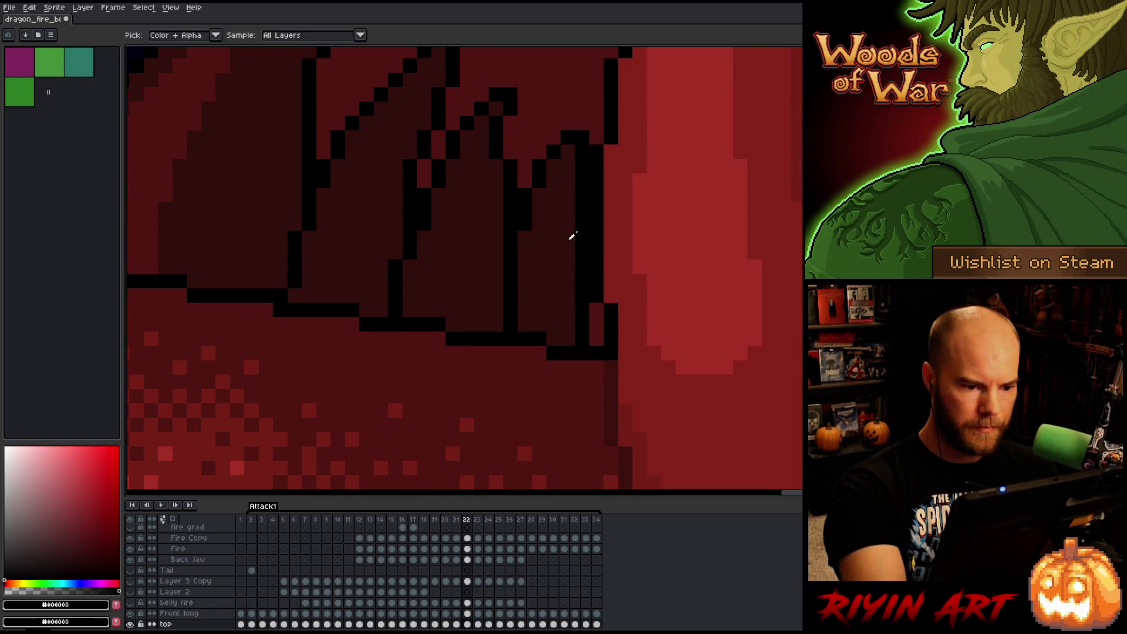
alt+click(580, 191)
drag(580, 191, 580, 272)
key(Left)
key(Right)
key(Right)
key(Left)
key(Left)
key(Right)
key(ctrl+z)
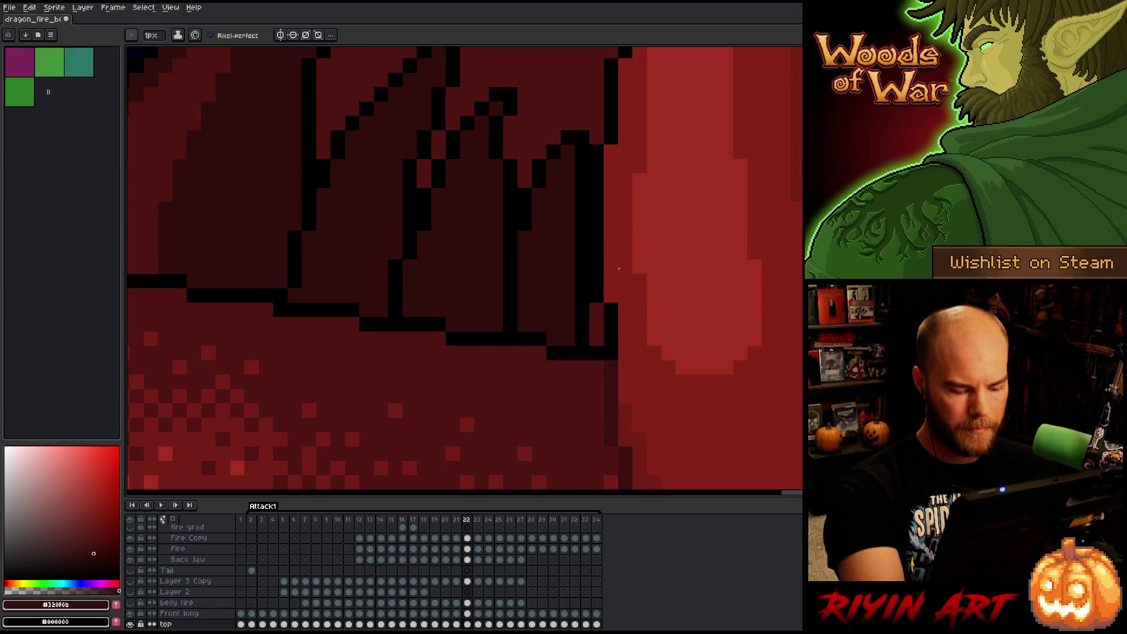
Review frames 18–23 and darken the lighter red column beside the wing edge on frame 23.
key(Left)
key(Left)
key(Left)
mouse_move(595, 315)
mouse_down()
mouse_move(632, 188)
mouse_move(634, 216)
mouse_up()
key(Right)
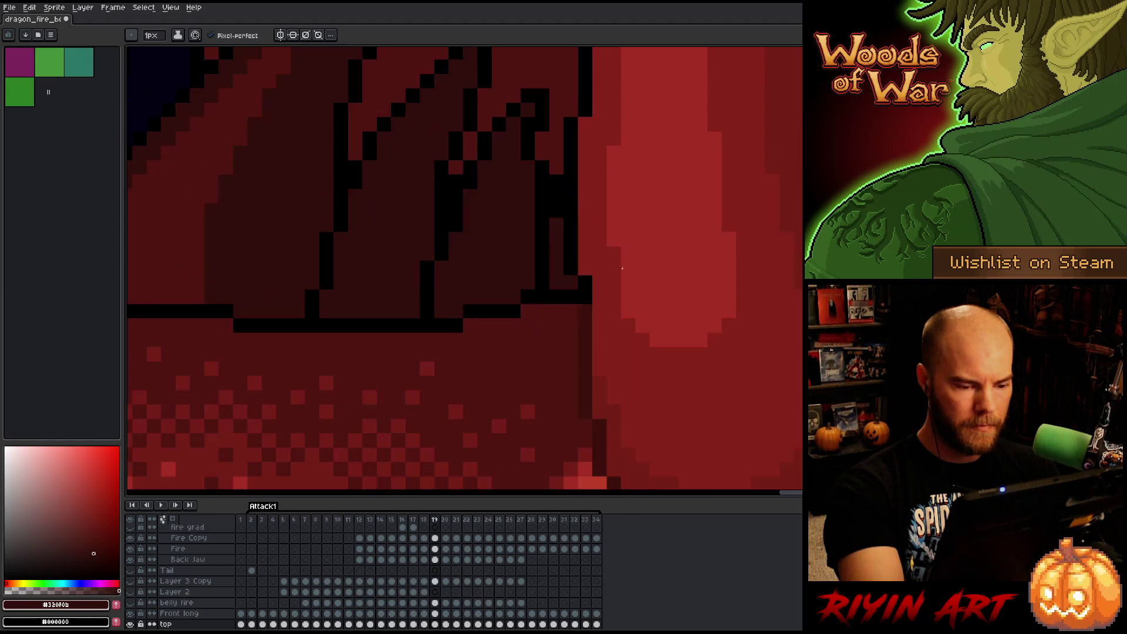
key(Right)
key(Right)
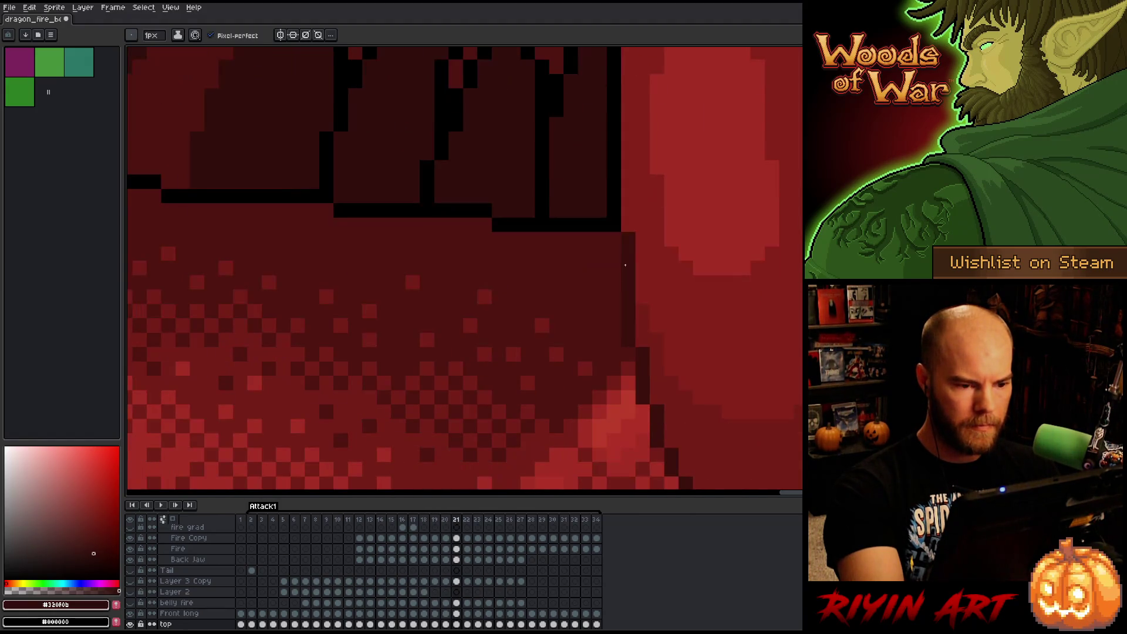
key(Right)
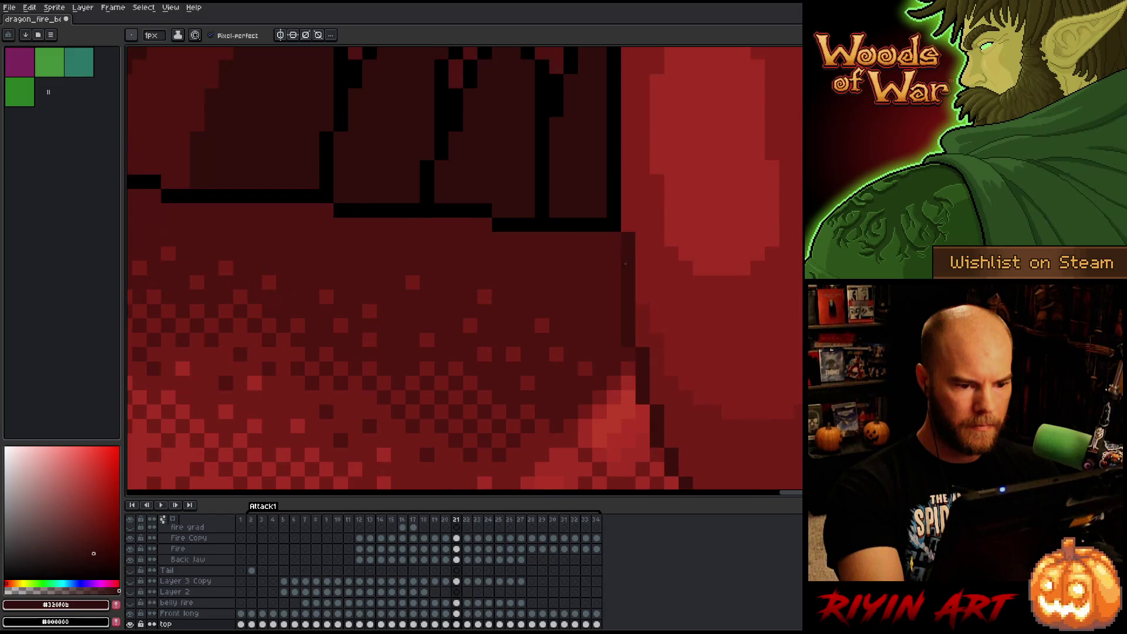
mouse_move(632, 254)
mouse_down()
mouse_move(636, 335)
mouse_move(610, 382)
mouse_up()
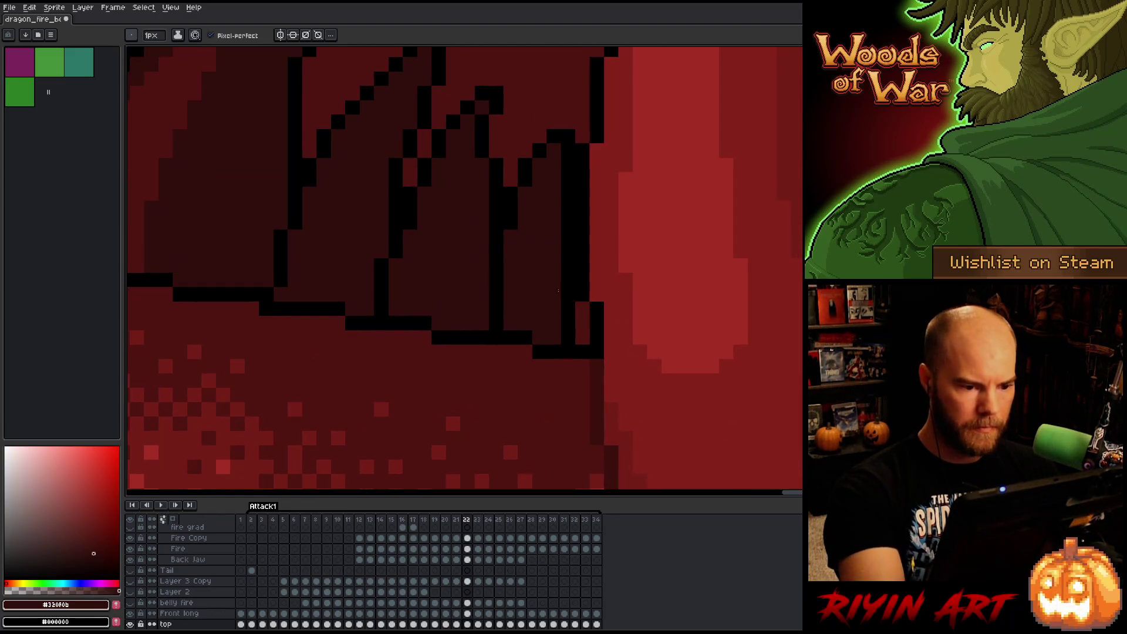
key(Right)
key(Left)
key(Right)
drag(601, 285, 598, 335)
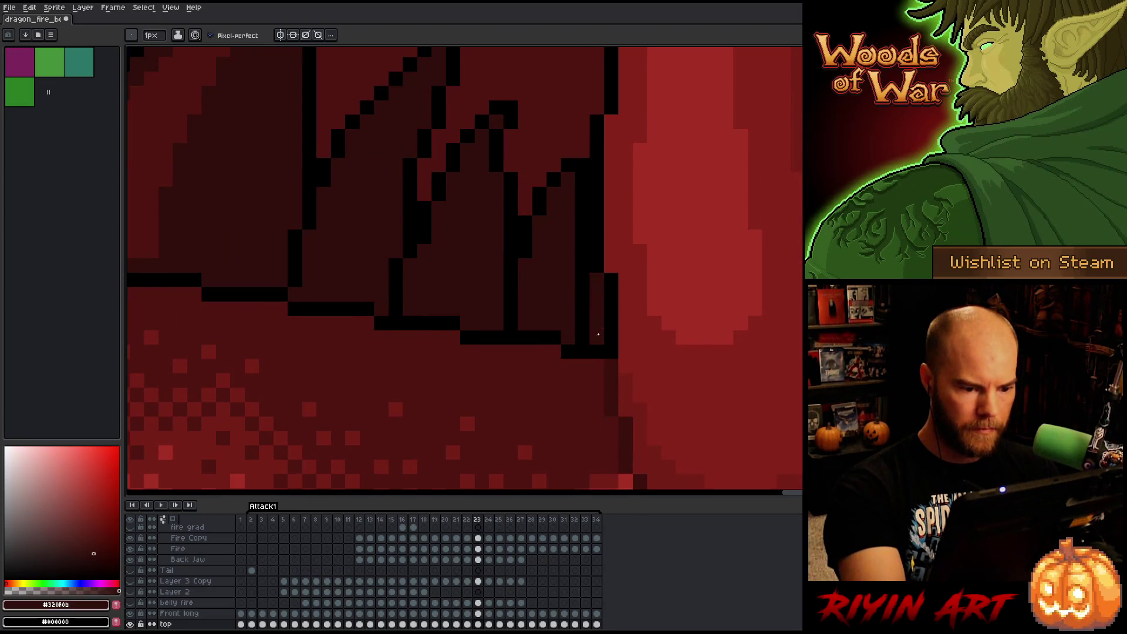
On frame 24, redraw the wing spike's black outline flatter and fill its columns dark red.
key(Right)
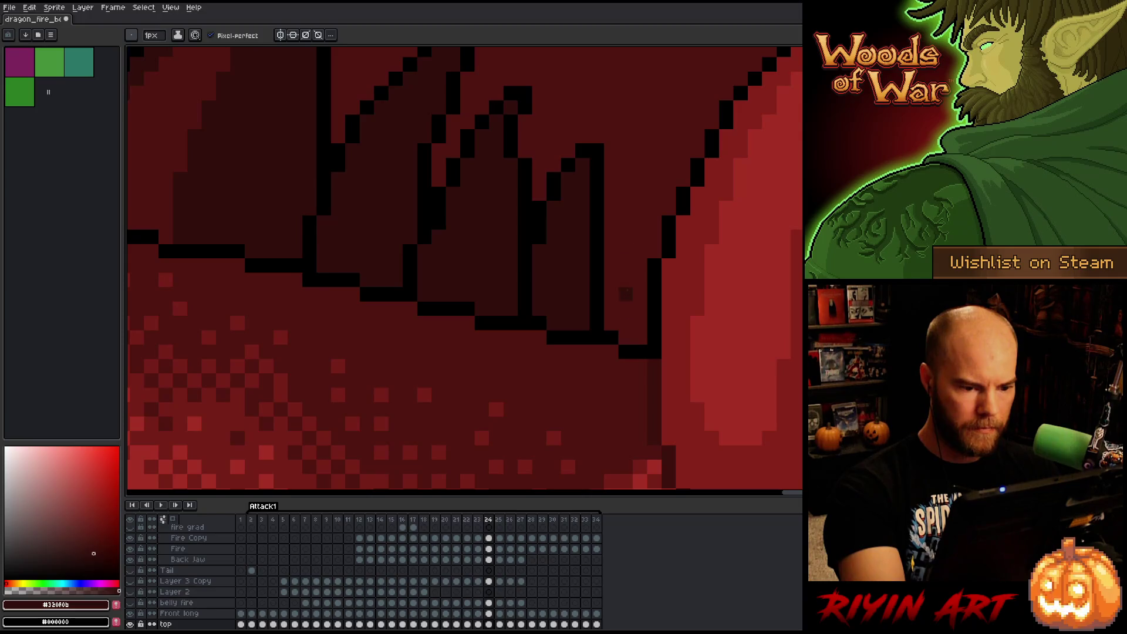
alt+click(604, 235)
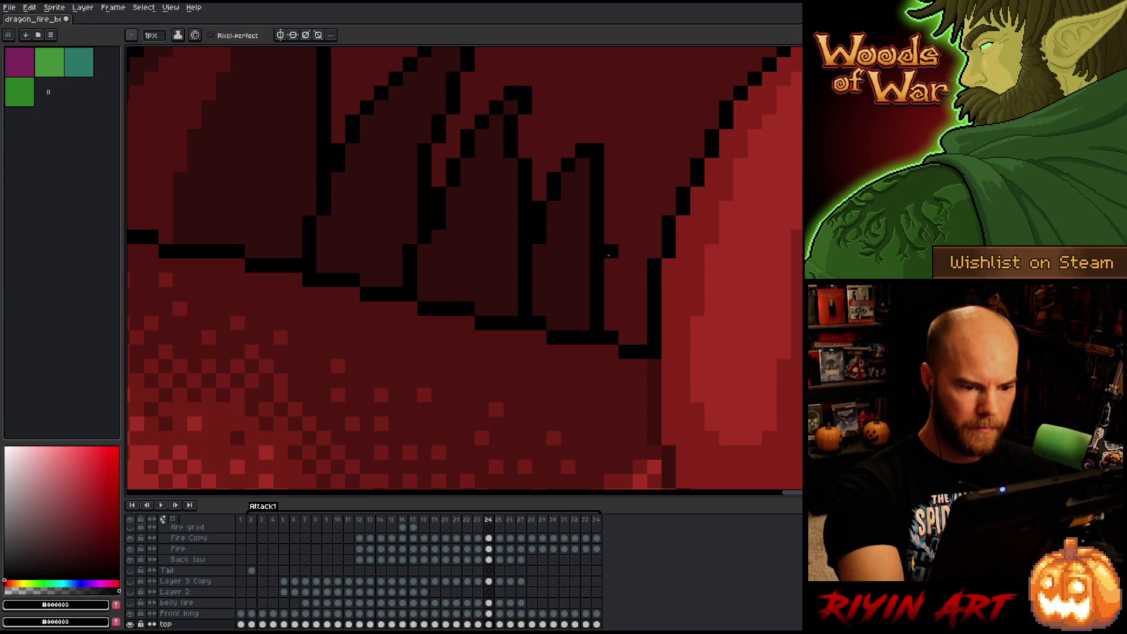
mouse_move(606, 244)
mouse_down()
mouse_move(762, 357)
mouse_move(678, 148)
mouse_move(709, 287)
mouse_move(624, 288)
mouse_move(671, 270)
mouse_up()
key(ctrl+z)
drag(625, 300, 662, 255)
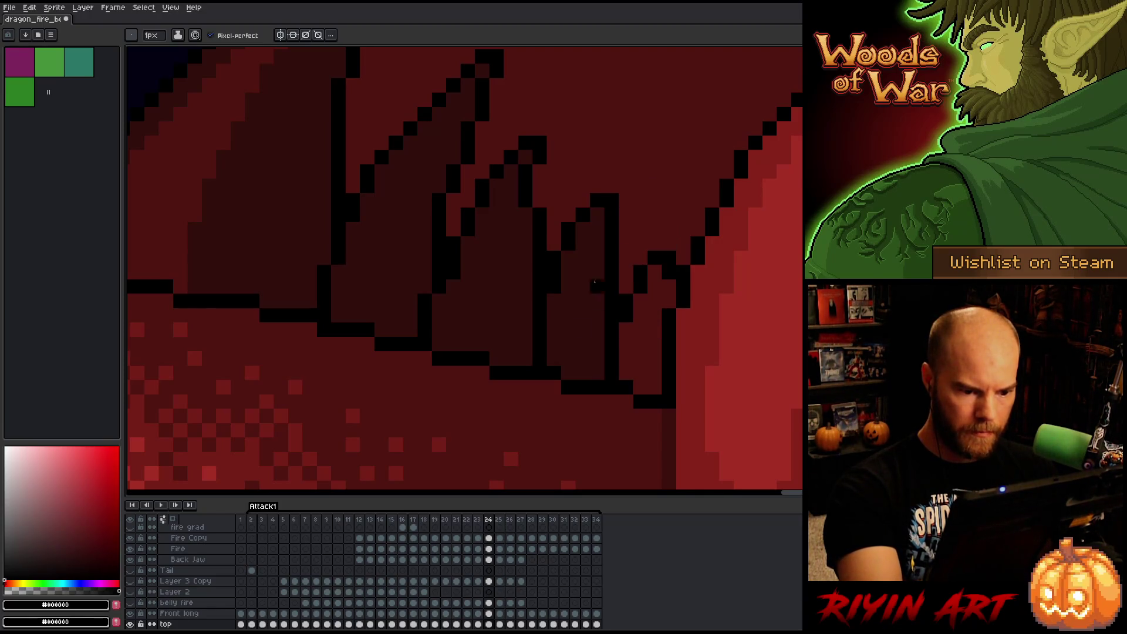
alt+click(597, 258)
drag(626, 344, 625, 376)
drag(640, 301, 642, 366)
drag(657, 281, 666, 305)
alt+click(674, 258)
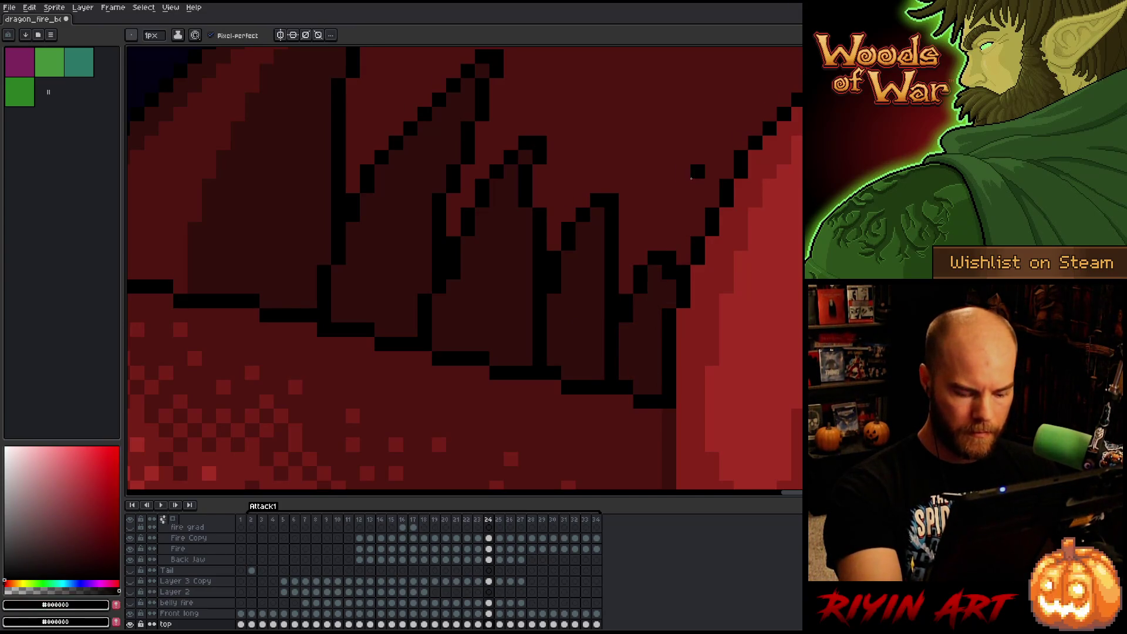
click(656, 289)
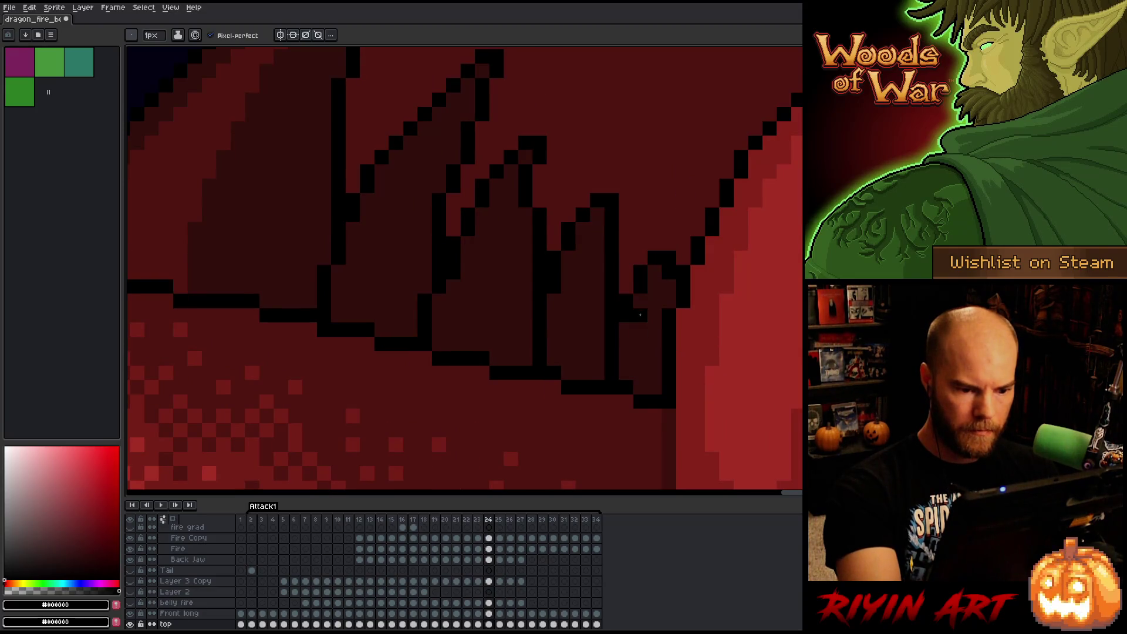
On frame 25, start a matching black spike outline, comparing against frame 24.
key(period)
click(670, 286)
key(comma)
key(period)
mouse_move(684, 286)
mouse_down()
mouse_move(669, 272)
mouse_move(683, 258)
mouse_up()
key(comma)
key(period)
click(687, 269)
key(ctrl+z)
click(707, 289)
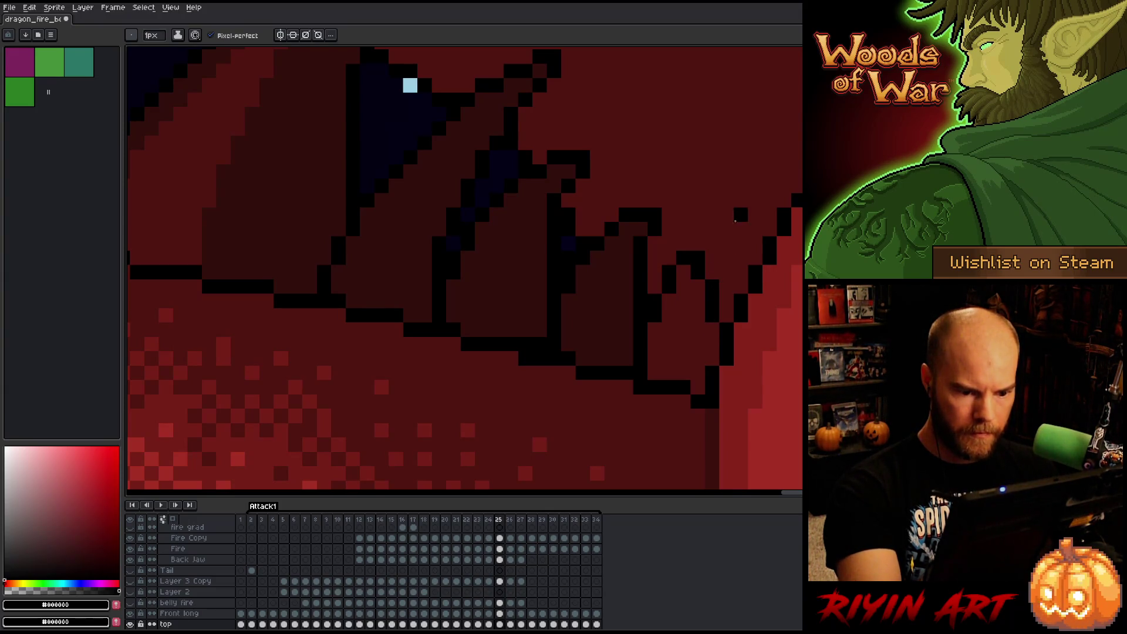
Fill the frame 25 wing spike columns with dark red #320f0b.
alt+click(629, 323)
mouse_move(701, 381)
mouse_down()
mouse_move(690, 286)
mouse_move(683, 376)
mouse_up()
drag(669, 296, 673, 370)
drag(655, 324, 655, 379)
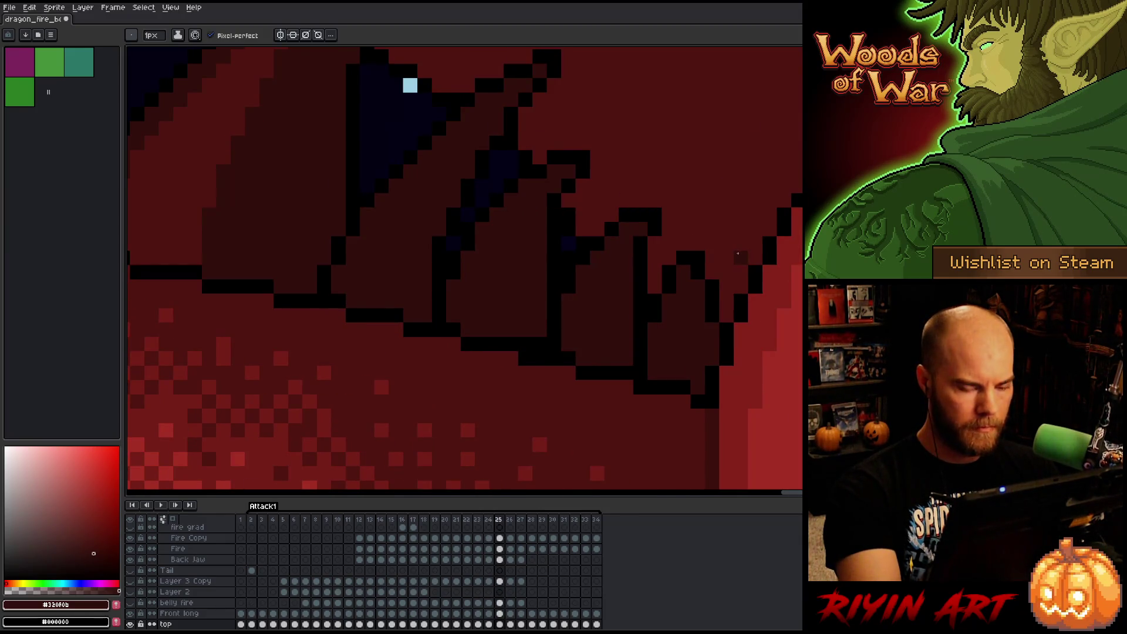
On frame 26, extend the black outline diagonally down-right and fill the new wing shape dark red.
key(Right)
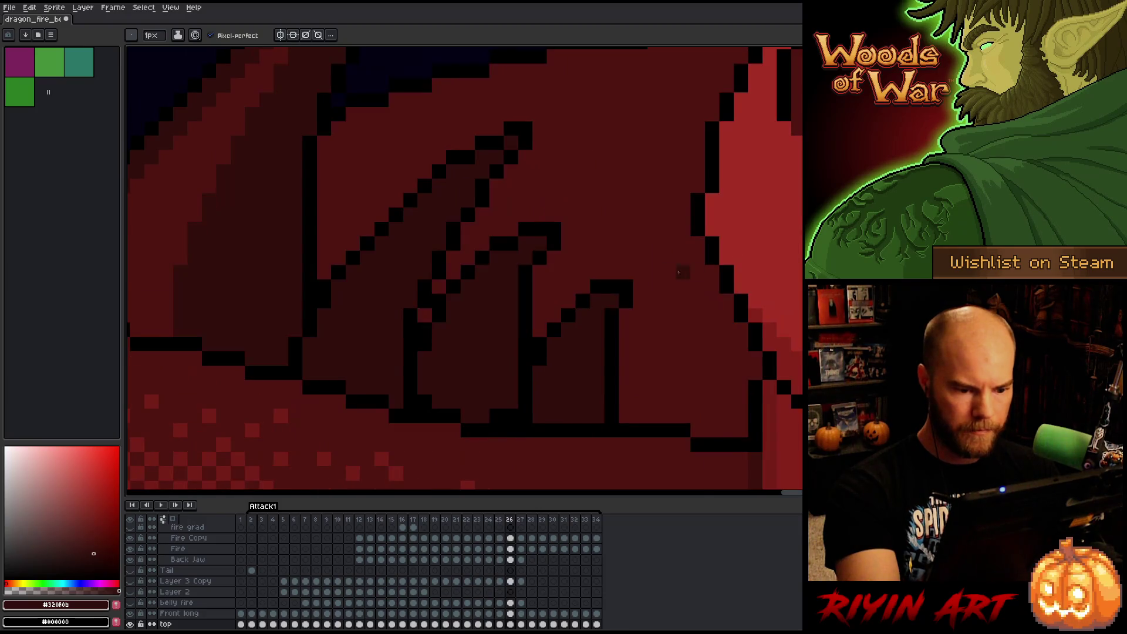
alt+click(614, 365)
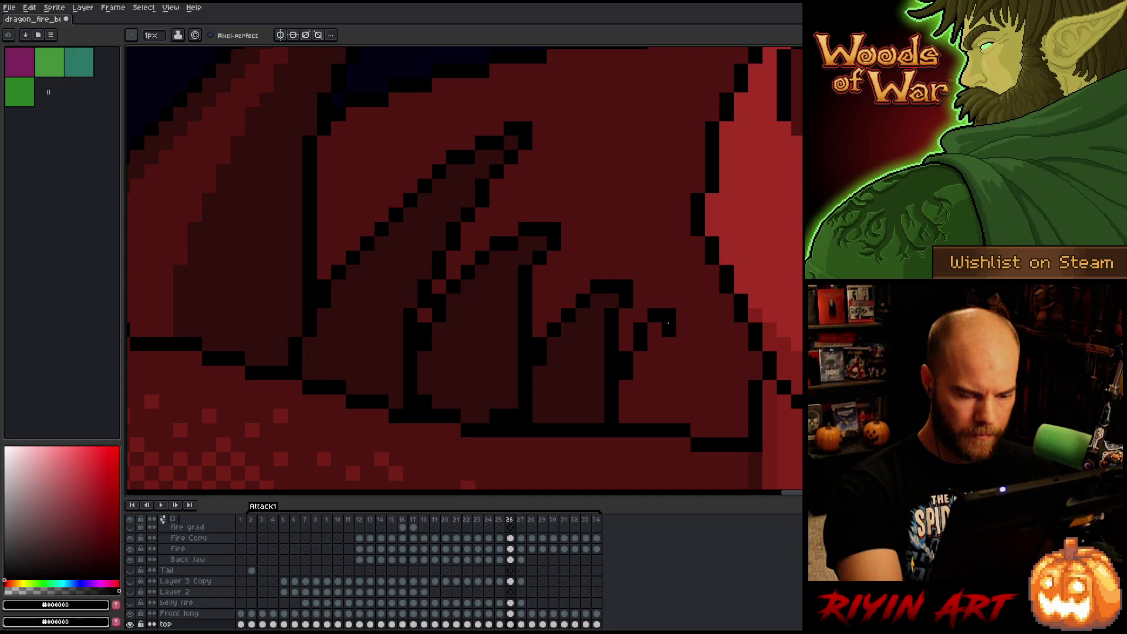
drag(673, 347, 709, 414)
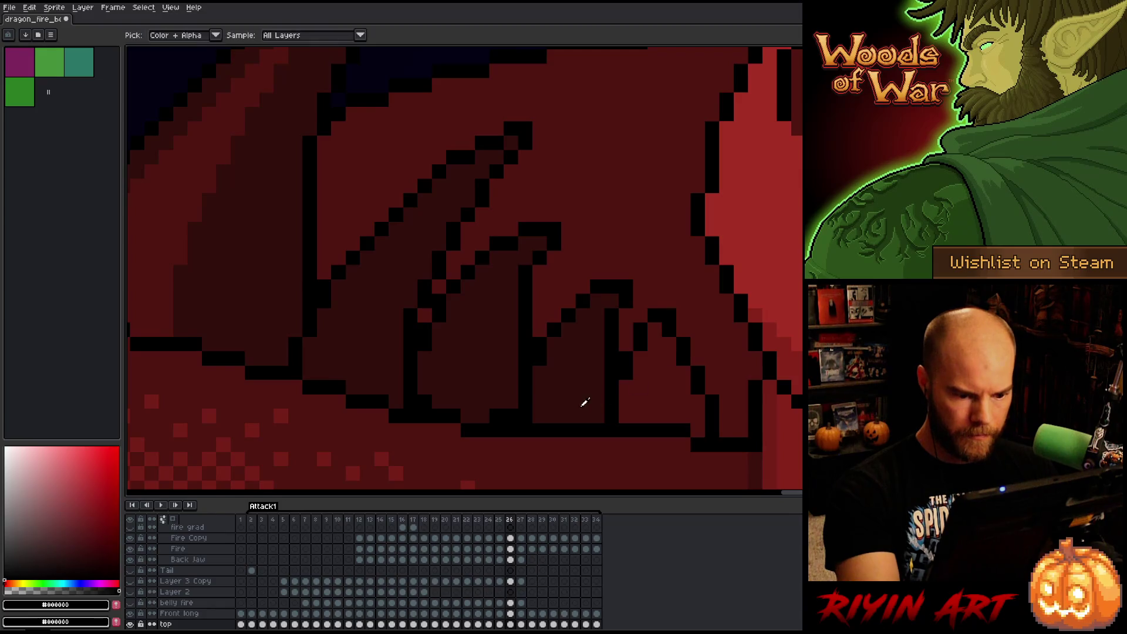
alt+click(587, 403)
mouse_move(626, 418)
mouse_down()
mouse_move(640, 388)
mouse_move(641, 418)
mouse_up()
mouse_move(657, 333)
mouse_down()
mouse_move(669, 417)
mouse_move(683, 414)
mouse_move(700, 434)
mouse_up()
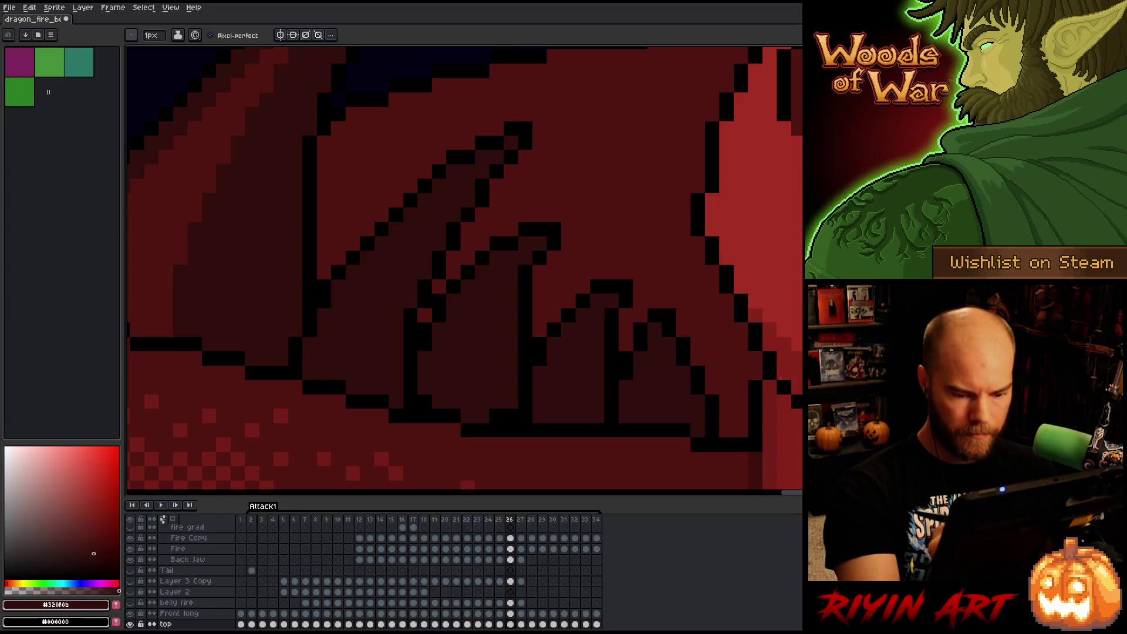
alt+click(716, 390)
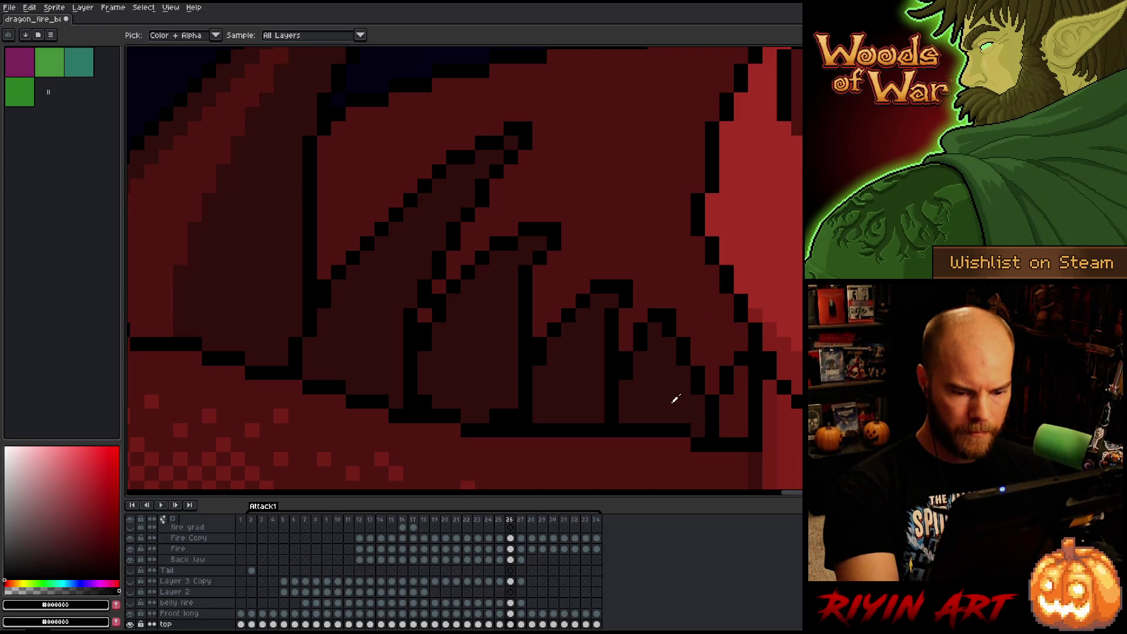
alt+click(674, 395)
key(period)
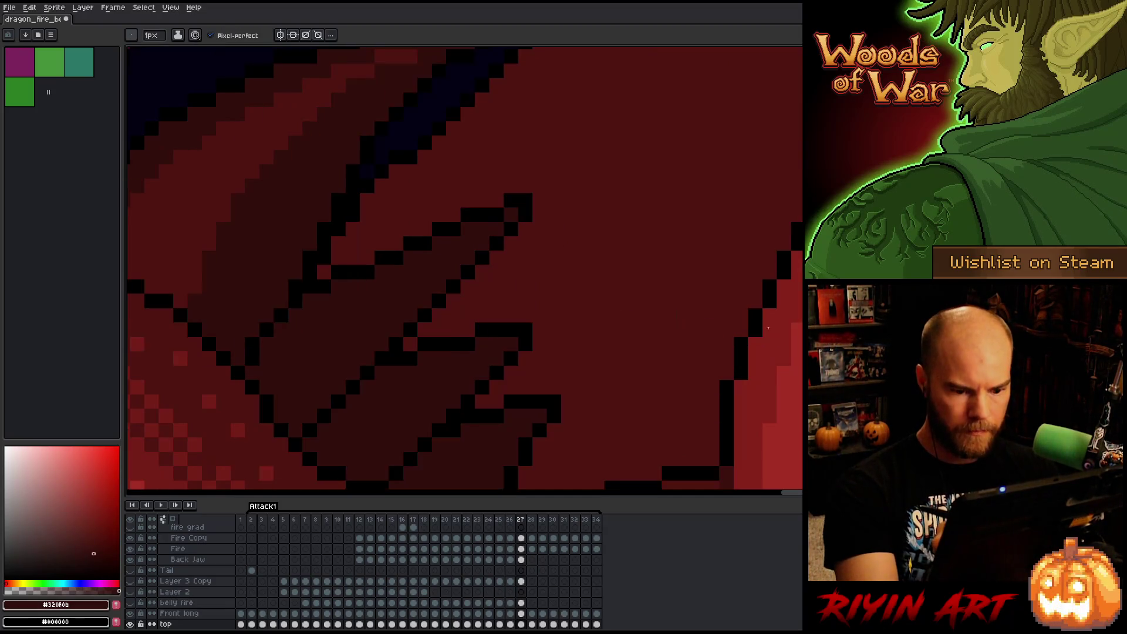
On frame 27, extend the black outline at the wing tip and recolour stray pixels dark red.
drag(696, 383, 746, 222)
alt+click(618, 253)
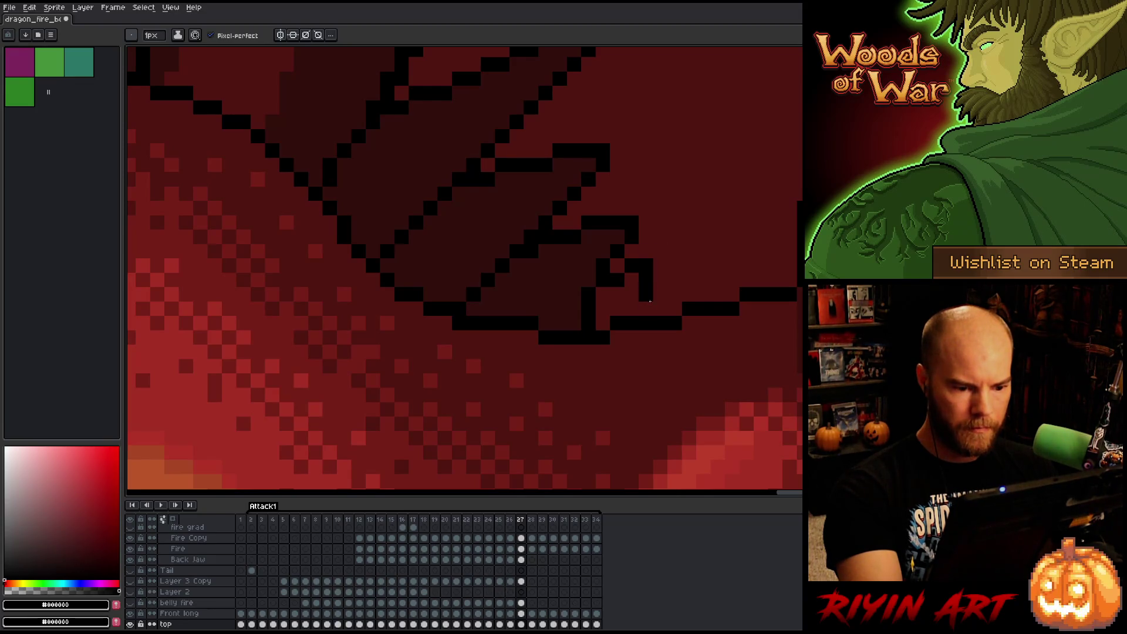
mouse_move(659, 309)
mouse_down()
mouse_move(656, 299)
mouse_move(717, 295)
mouse_move(732, 265)
mouse_move(775, 280)
mouse_move(791, 273)
mouse_up()
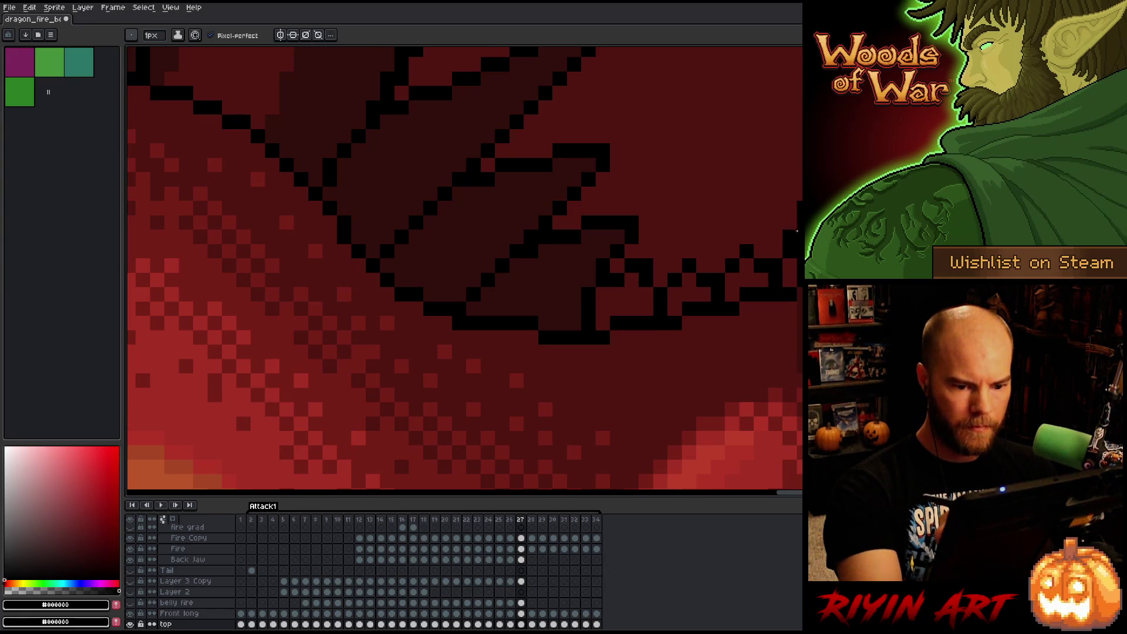
alt+click(576, 259)
mouse_move(603, 293)
mouse_down()
mouse_move(603, 323)
mouse_move(618, 293)
mouse_move(646, 308)
mouse_move(674, 280)
mouse_move(696, 293)
mouse_move(758, 278)
mouse_up()
alt+click(631, 223)
click(643, 237)
alt+click(611, 297)
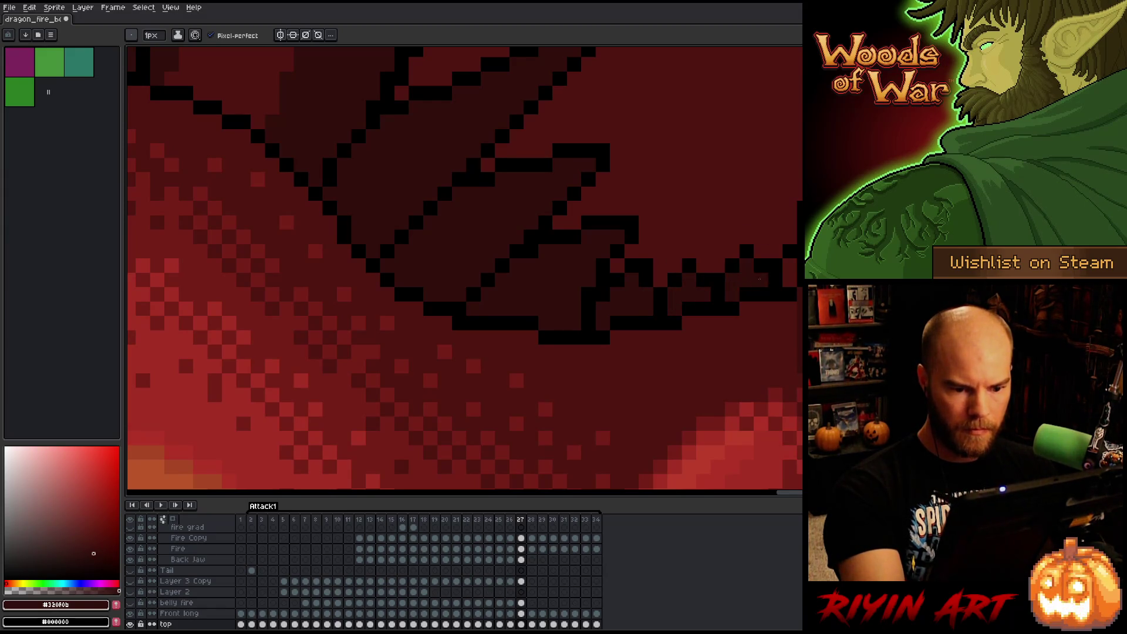
Flip between frames 26 and 27 to compare the wing poses.
key(Left)
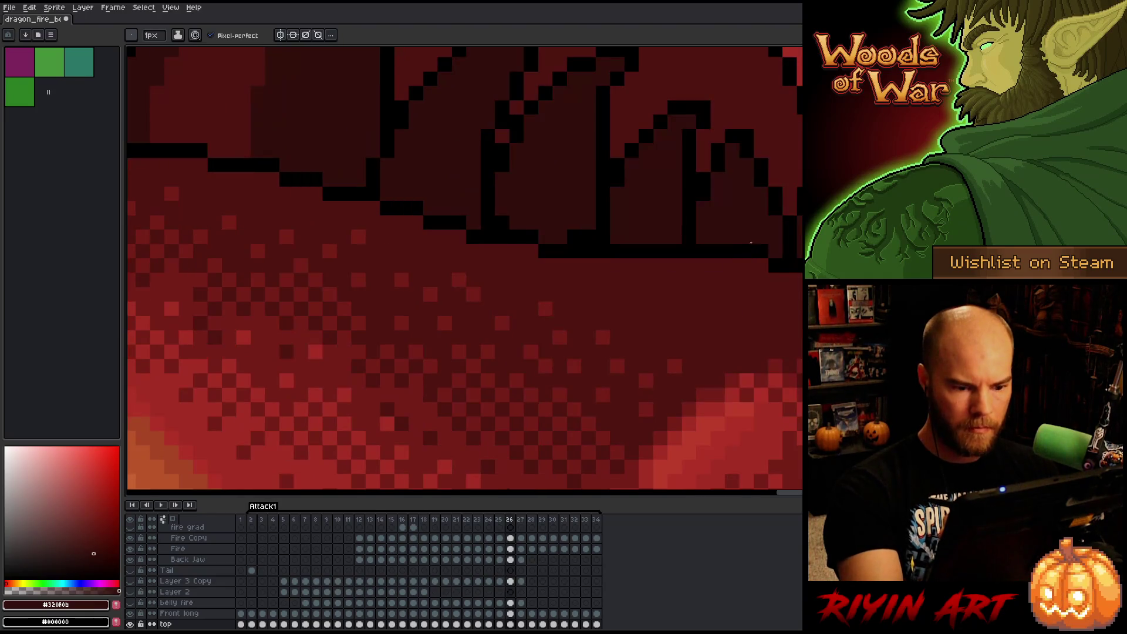
key(Right)
key(Left)
key(Right)
key(Left)
key(Right)
key(Left)
key(Right)
key(Left)
key(Right)
key(Left)
key(Right)
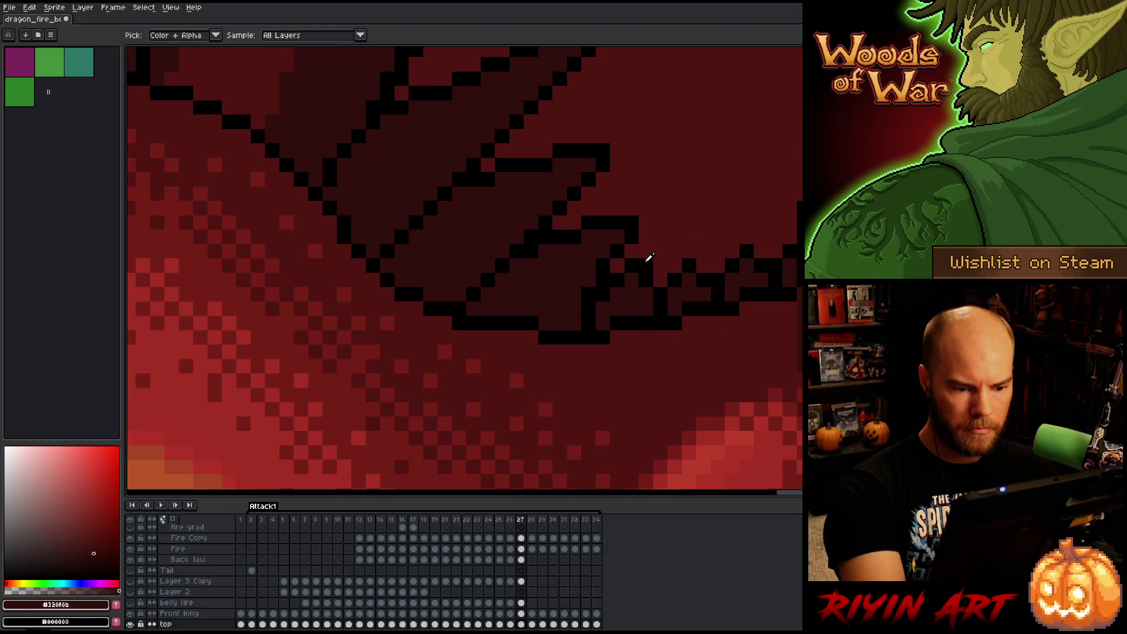
Add black outline pixels along the diagonal wing edge, undoing a misplaced stroke.
alt+click(638, 264)
click(648, 252)
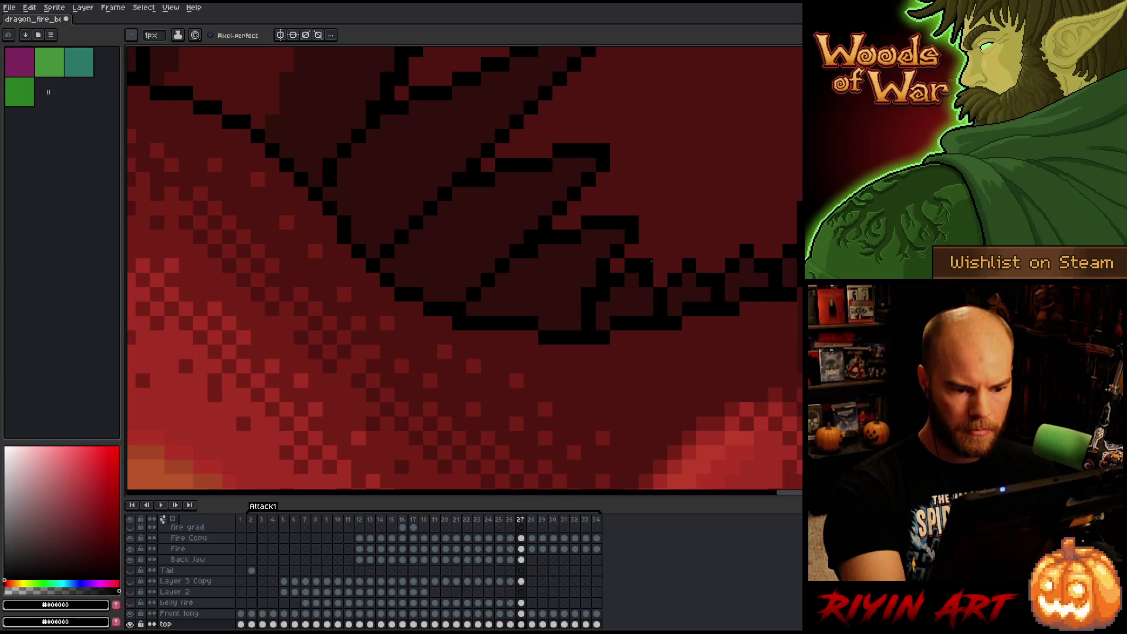
drag(675, 245, 683, 249)
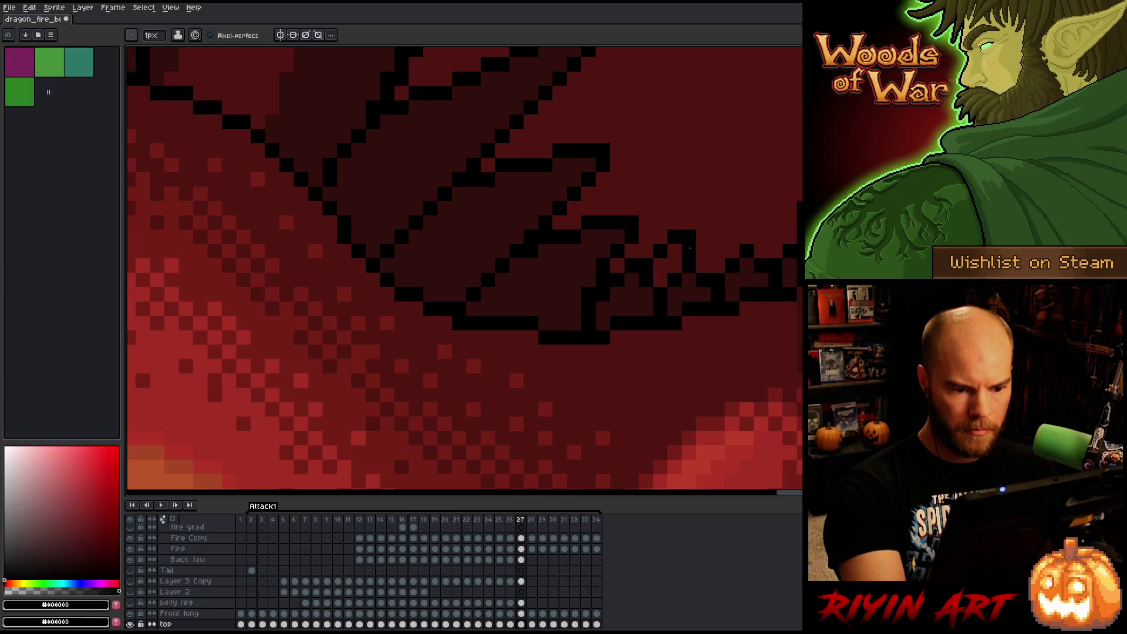
key(ctrl+z)
alt+click(655, 282)
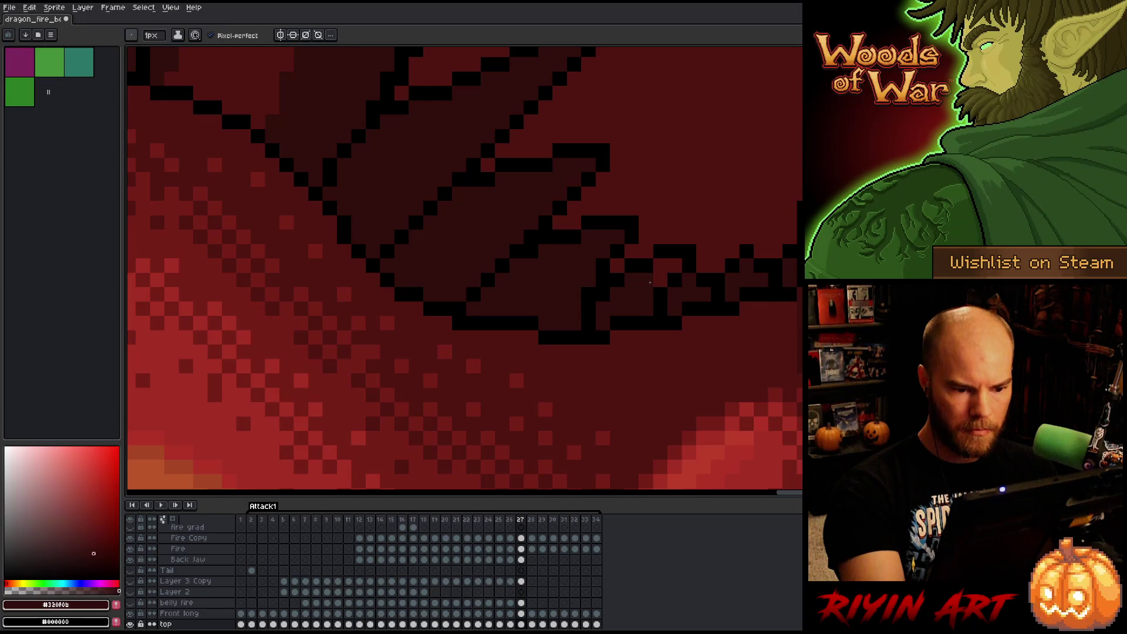
Draw the next scallops of the lower wing outline, tidying stray pixels with dark red.
alt+click(699, 259)
drag(713, 252, 734, 248)
alt+click(714, 272)
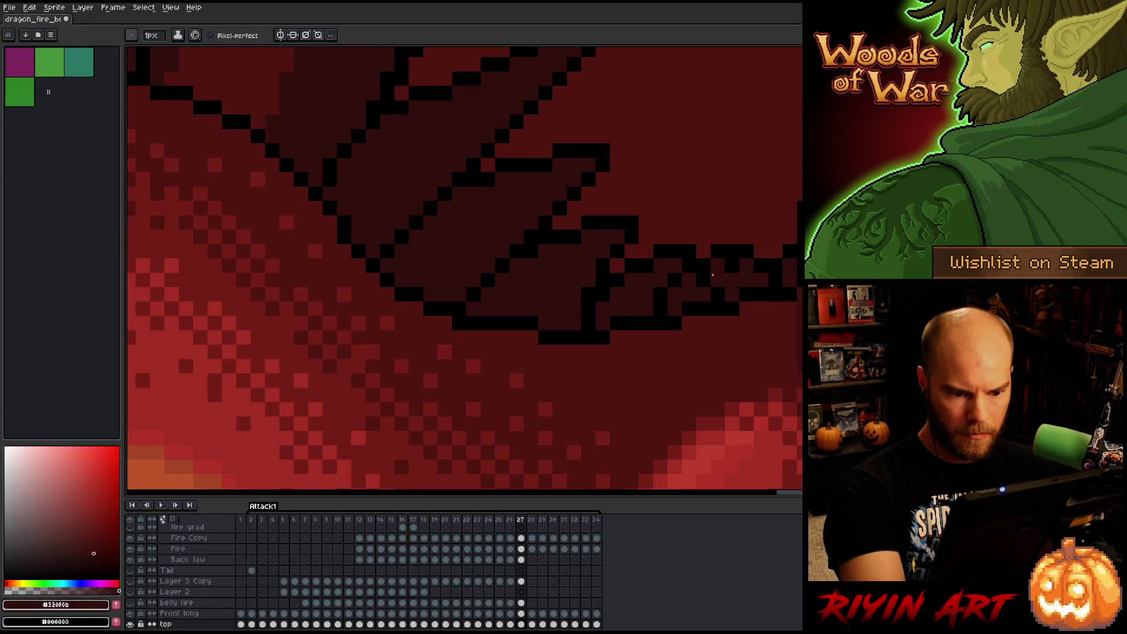
click(745, 251)
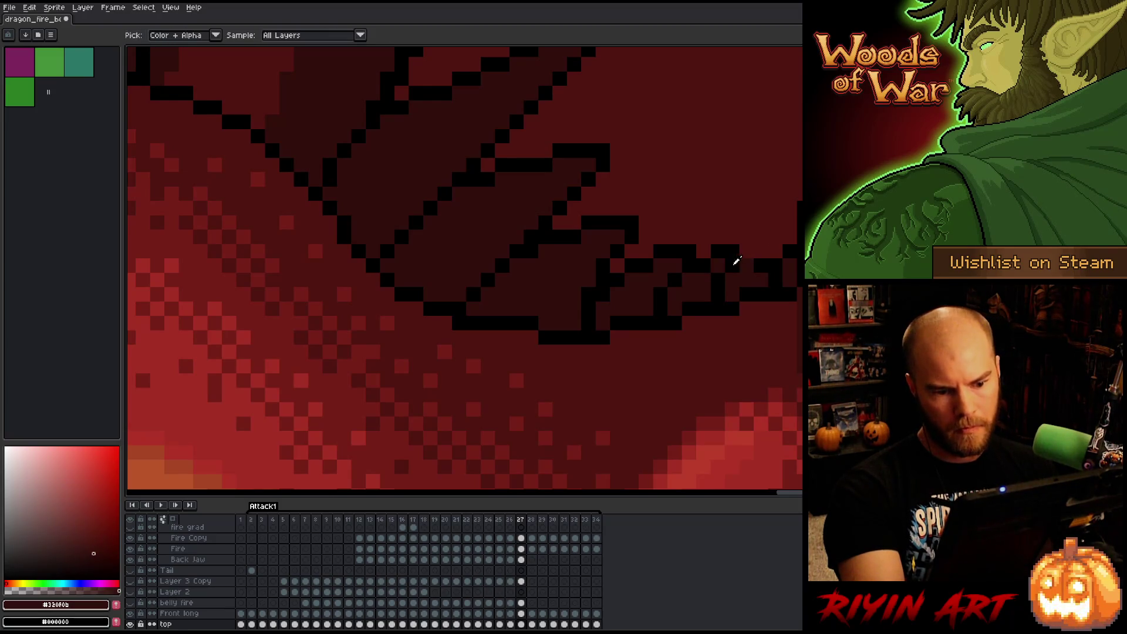
alt+click(755, 249)
drag(754, 249, 752, 264)
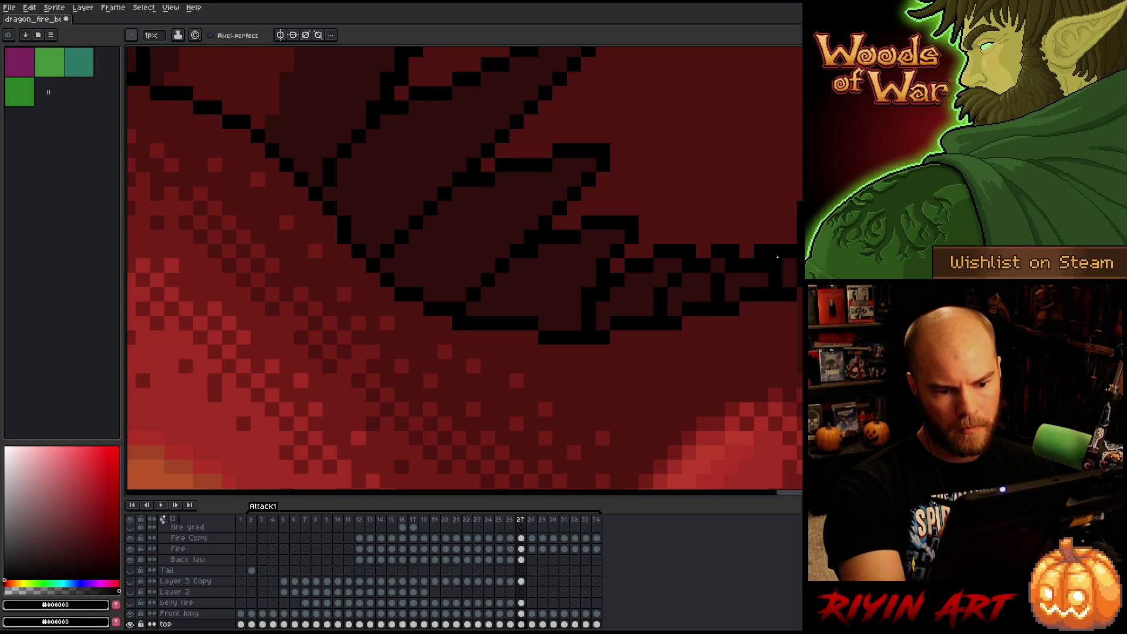
alt+click(759, 268)
alt+click(791, 267)
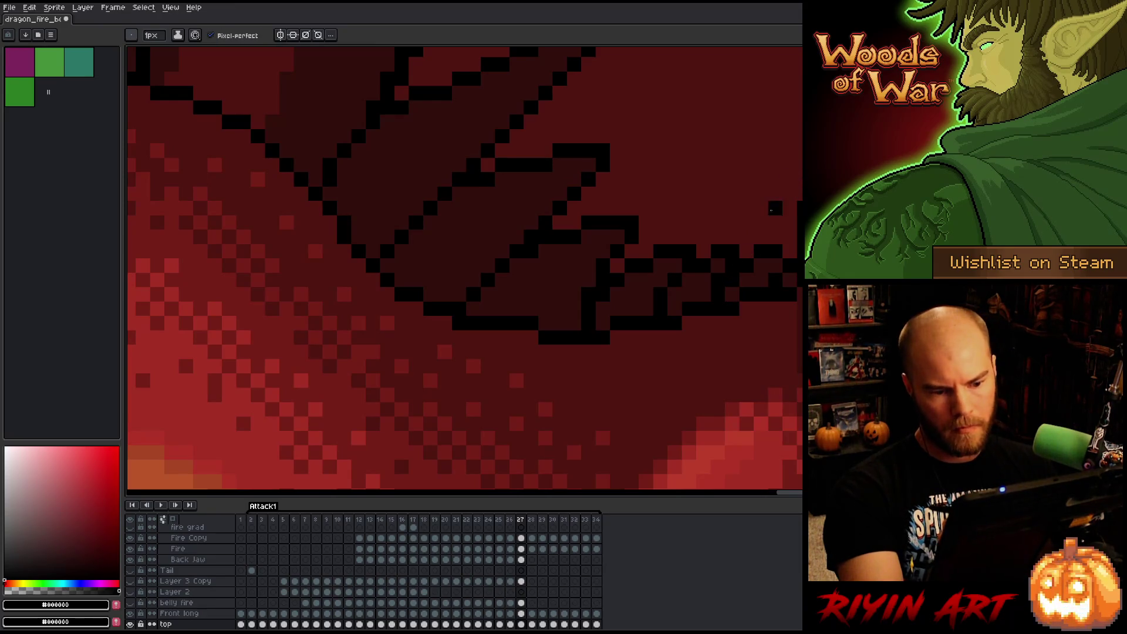
alt+click(775, 208)
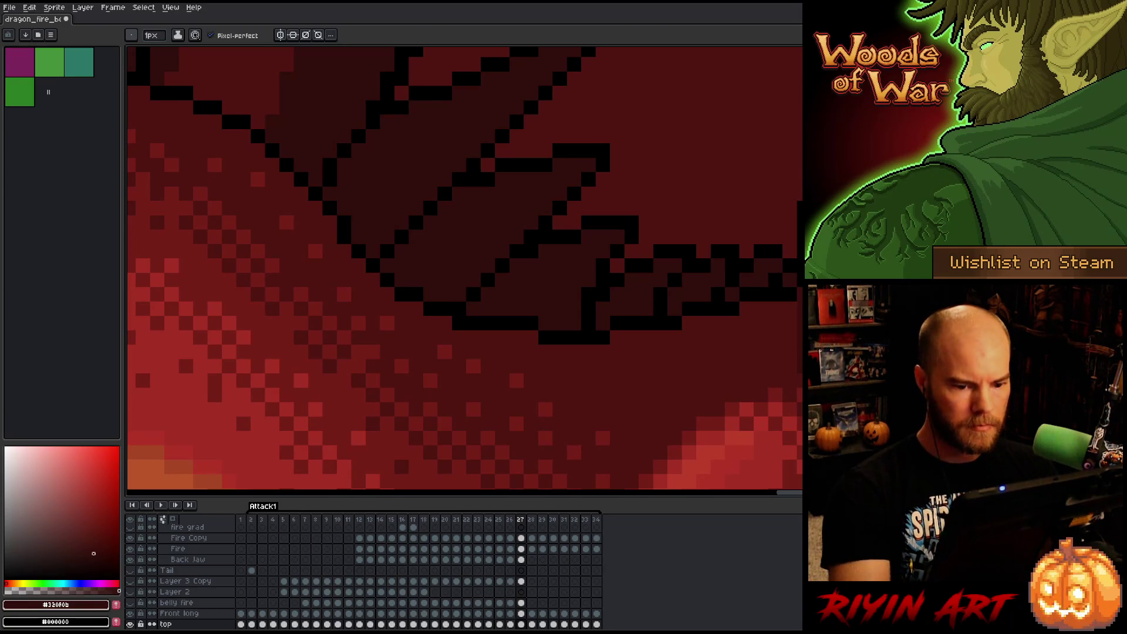
scroll(464, 270, down, 3)
Flip between frames 25, 26 and 27, briefly play the motion, then step to frame 28.
key(Left)
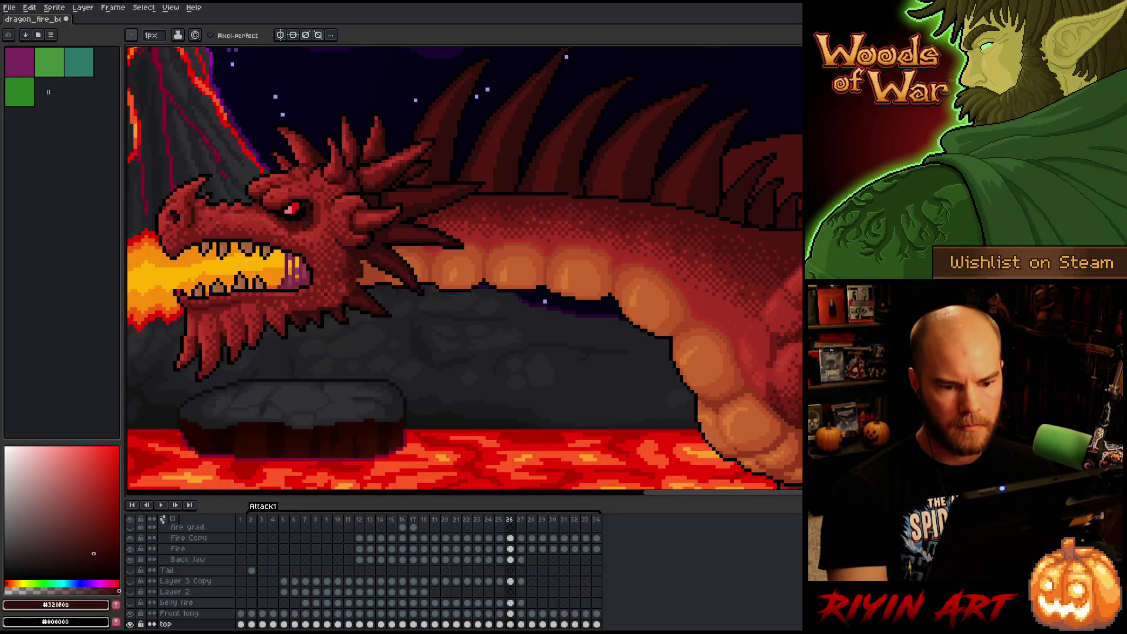
key(Right)
key(Left)
key(Right)
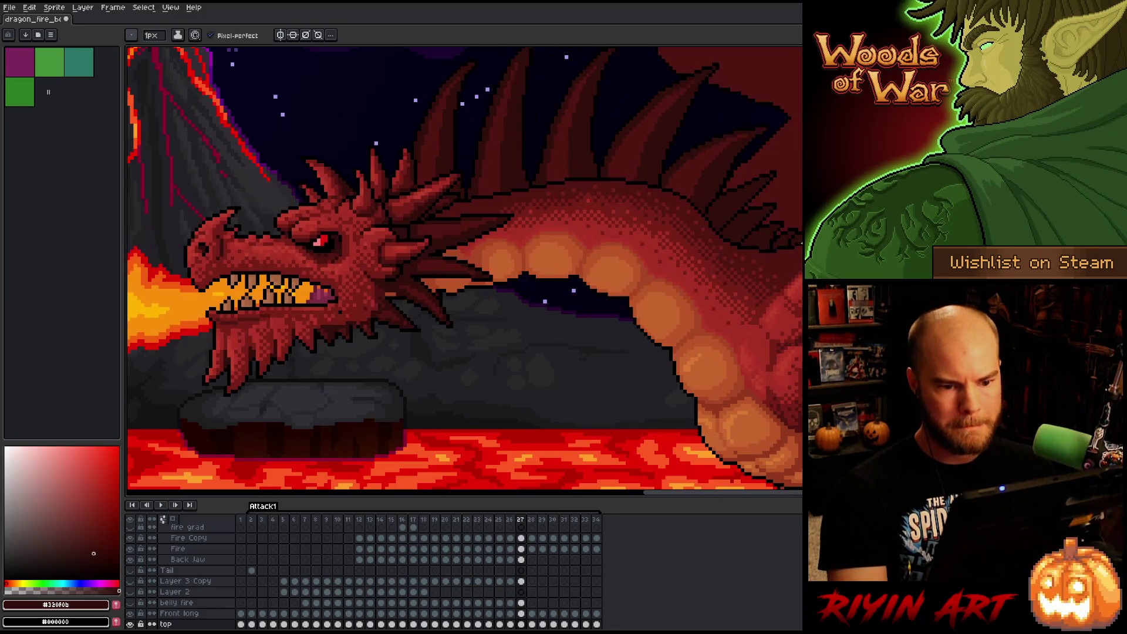
key(Left)
key(Left)
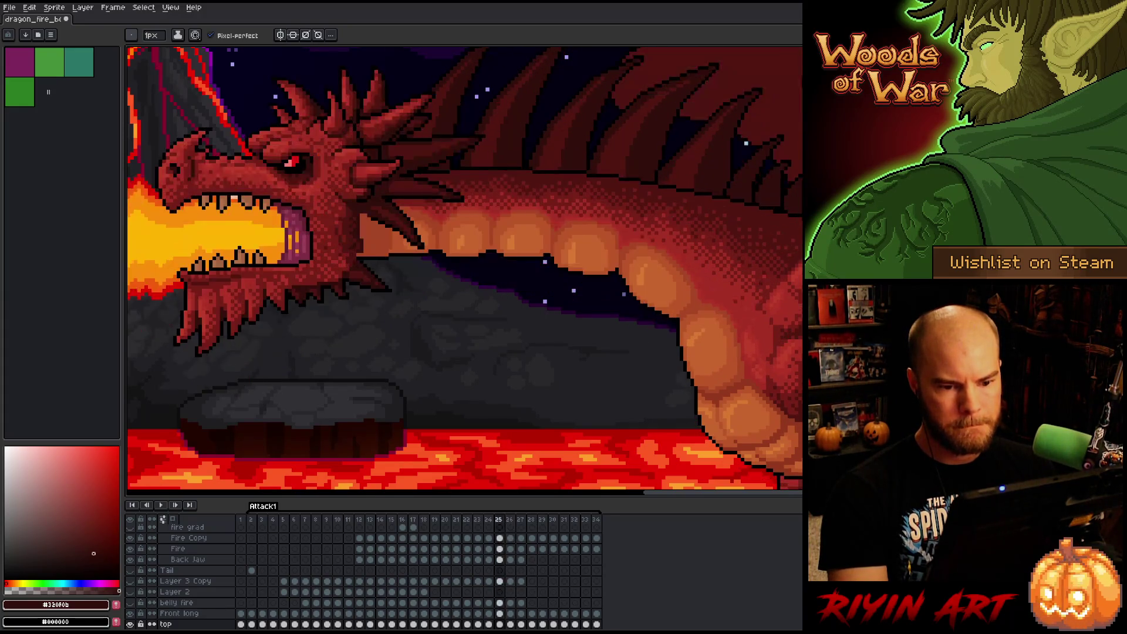
key(Right)
key(Right)
key(Left)
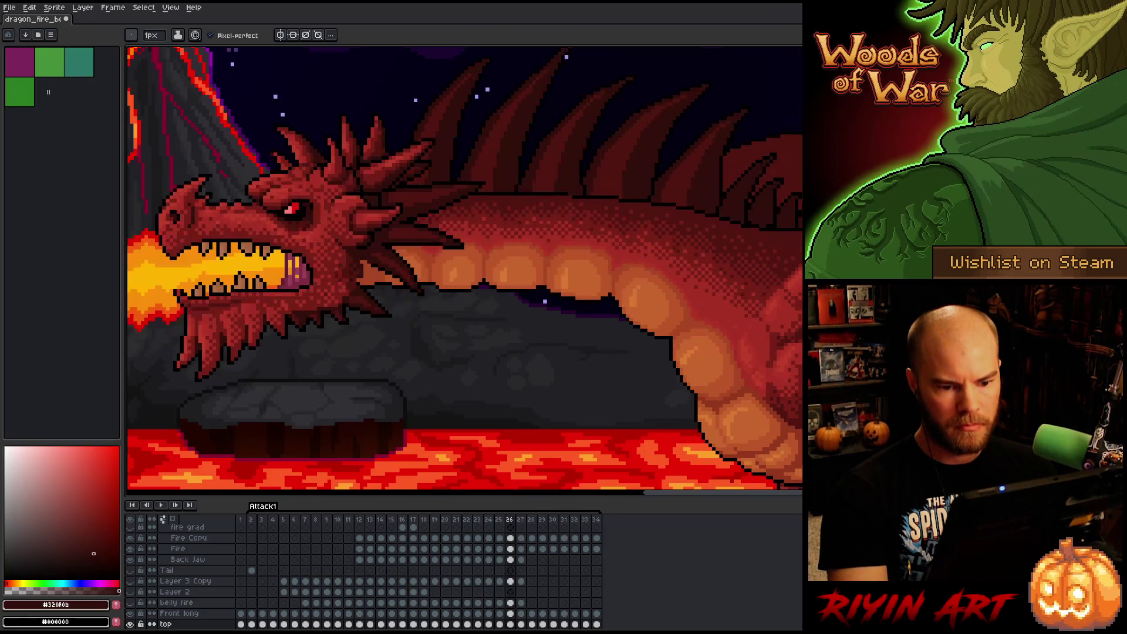
key(Right)
key(Return)
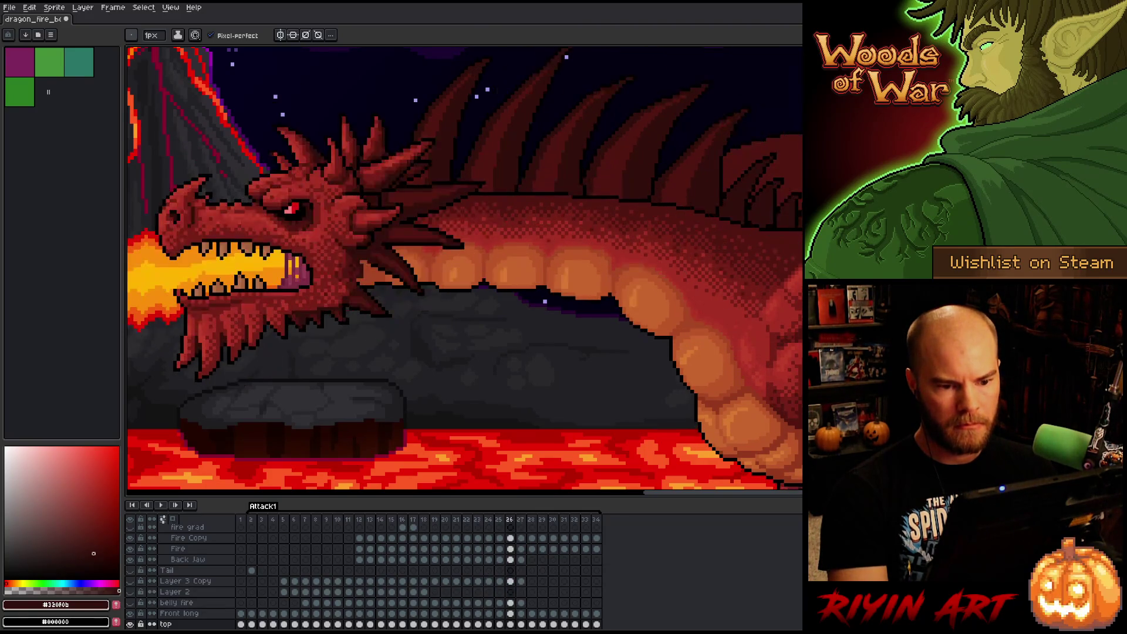
key(Return)
key(Right)
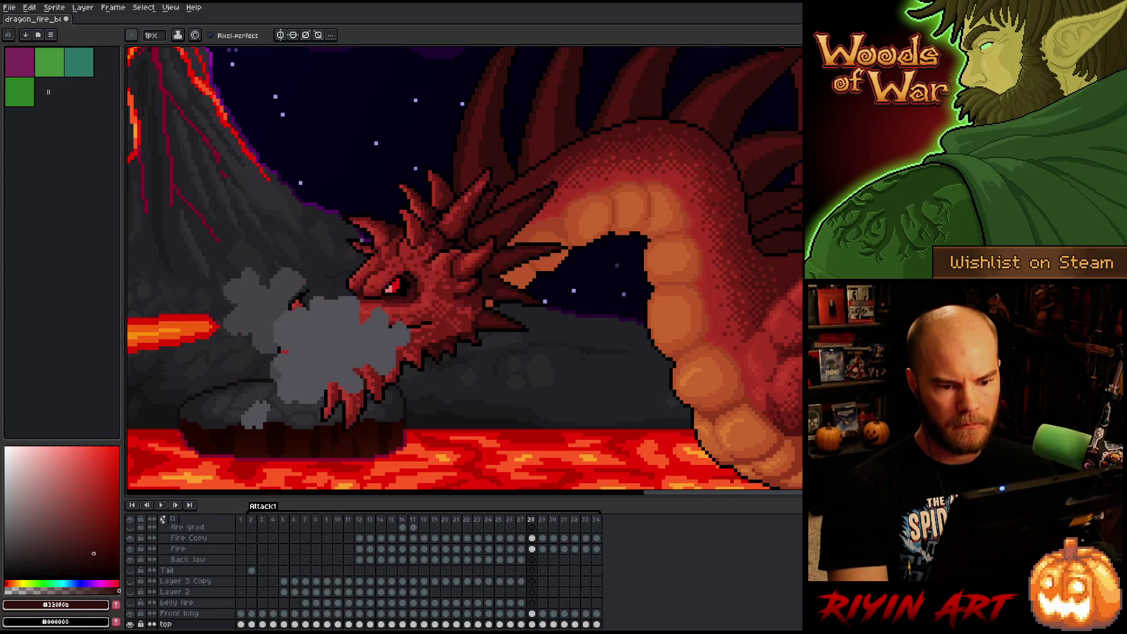
scroll(557, 275, up, 3)
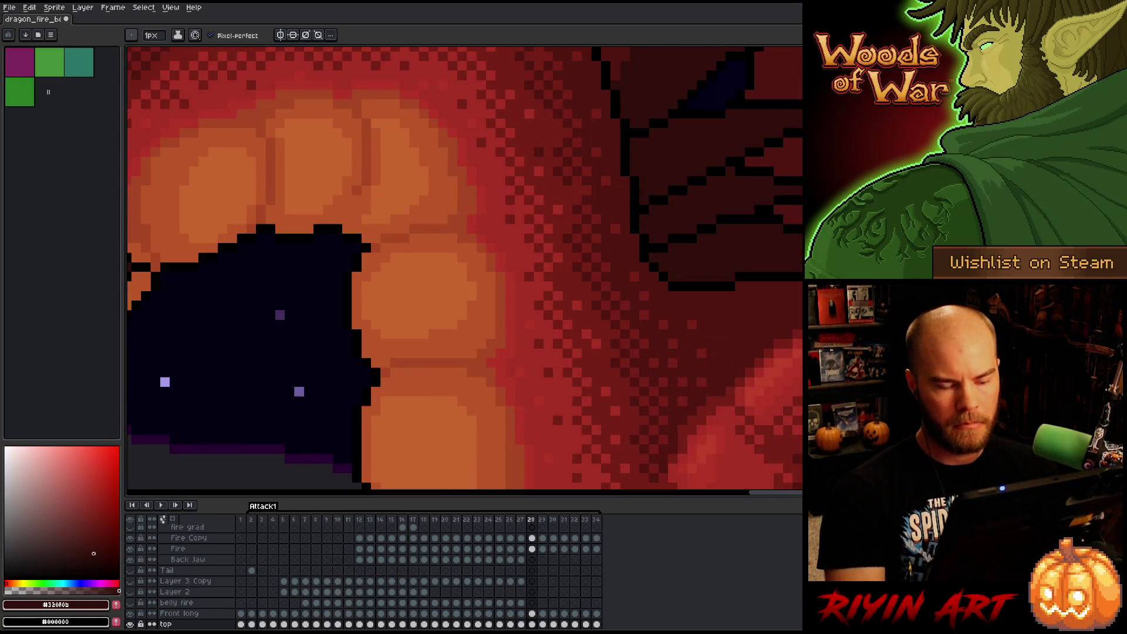
Draw a black outline along the dragon's belly edge and select the Neck Spikes layer.
alt+click(771, 229)
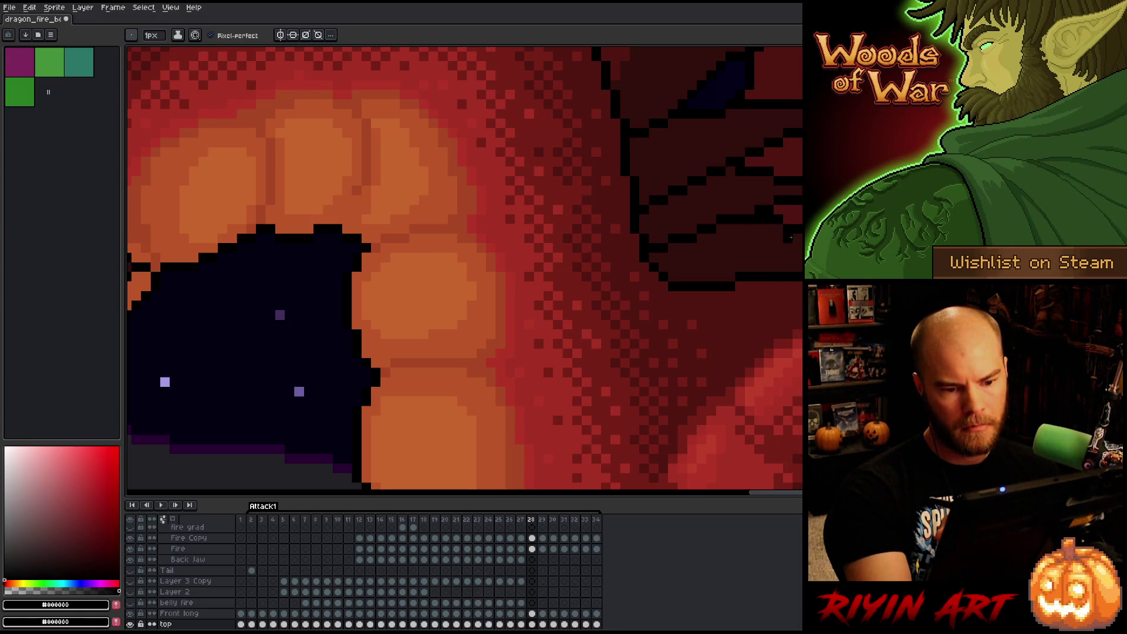
drag(797, 248, 778, 265)
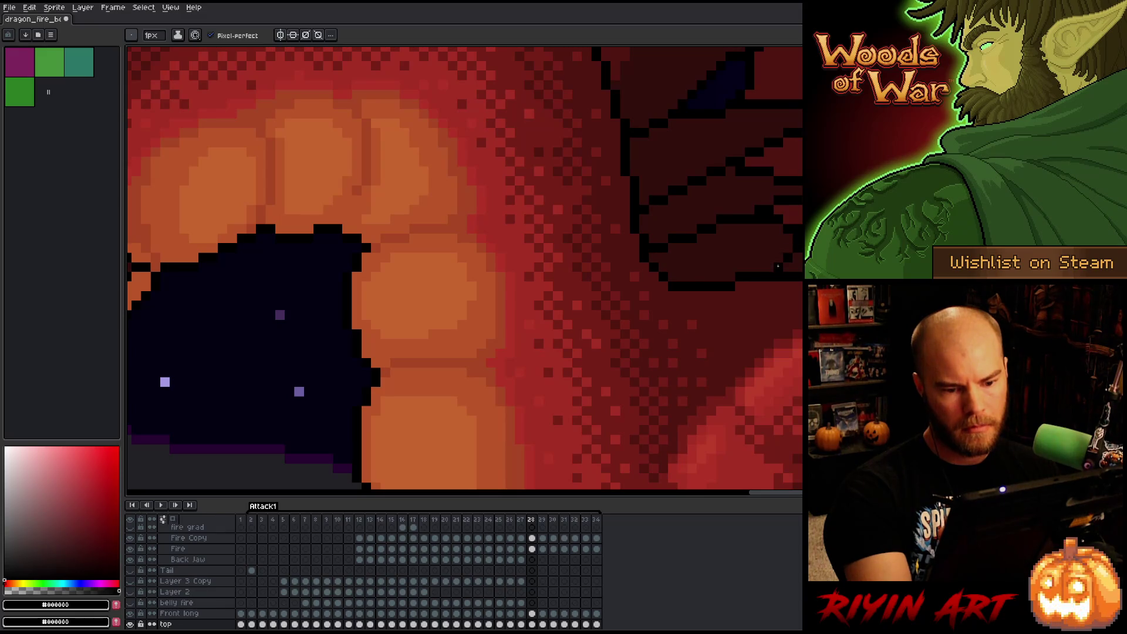
key(e)
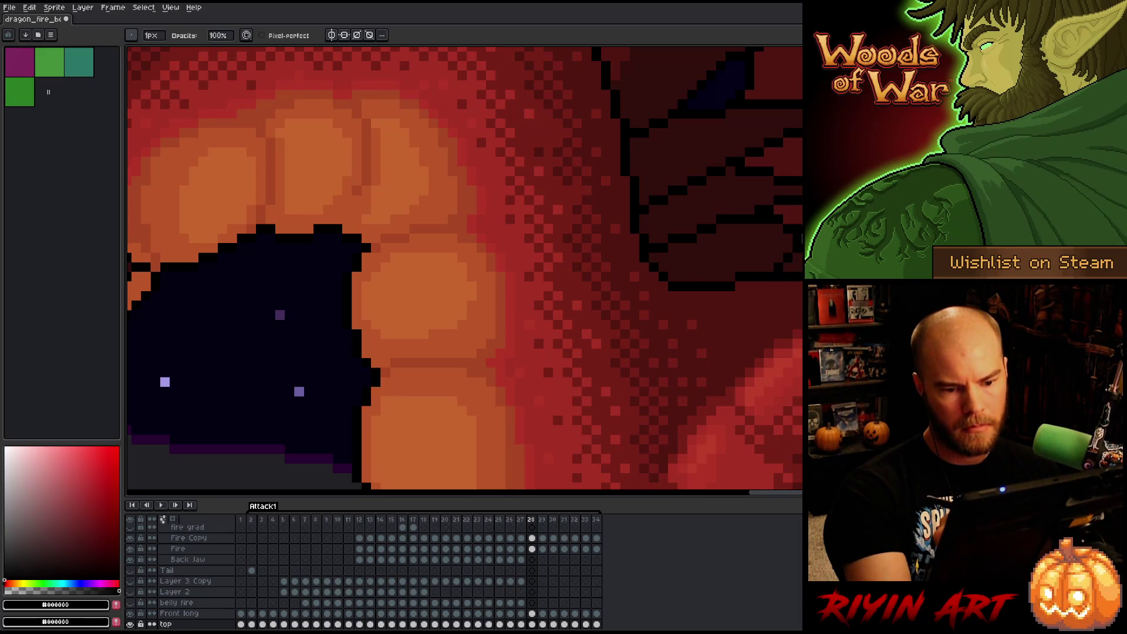
key(v)
click(794, 244)
key(b)
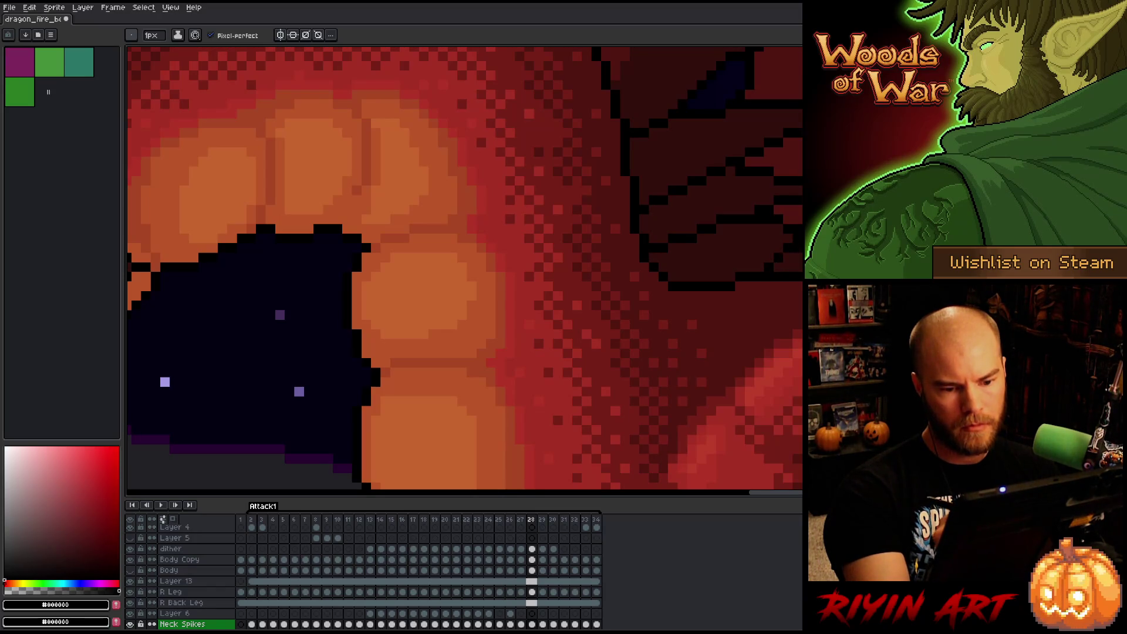
key(e)
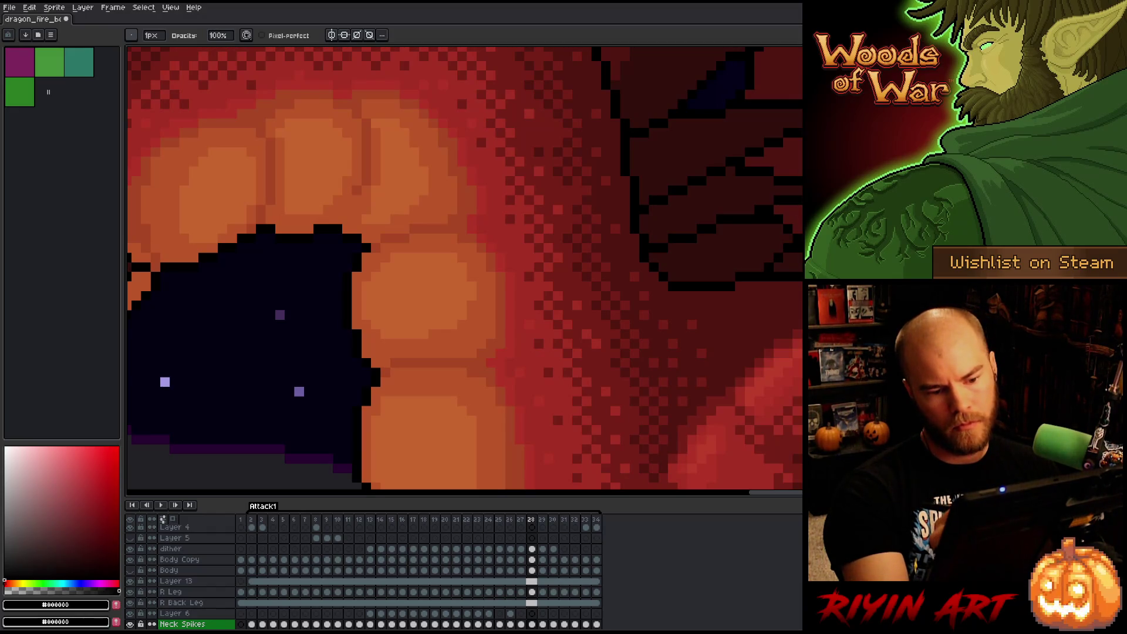
key(b)
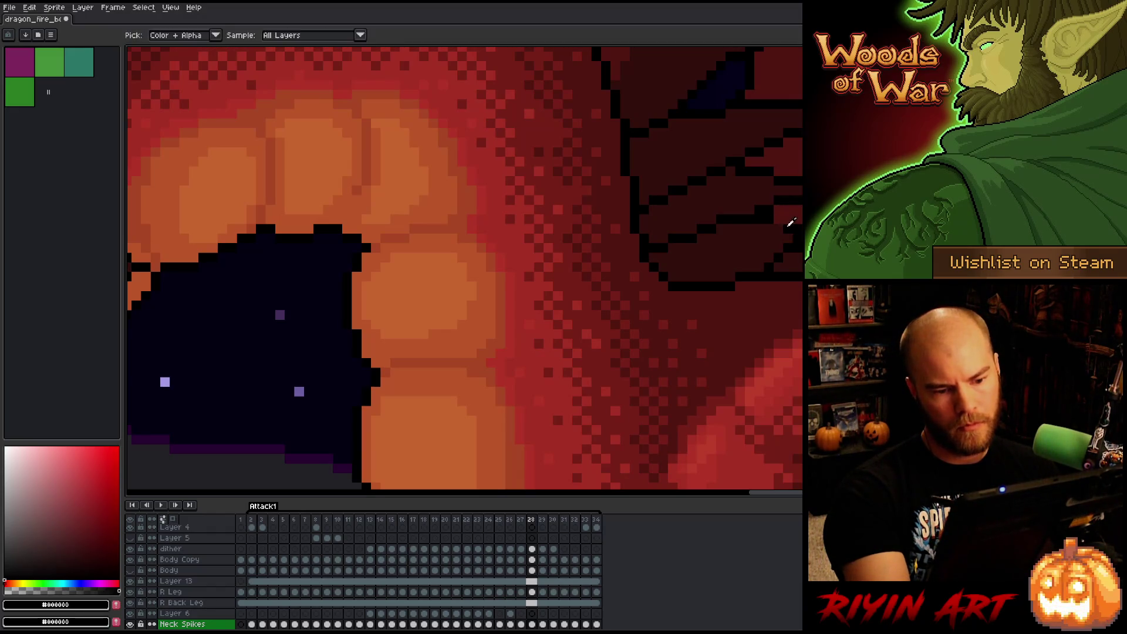
Flip between frames 27 and 28 to compare the outline.
key(Left)
key(Right)
key(Left)
key(Right)
key(Left)
key(Right)
key(Left)
key(Right)
key(Right)
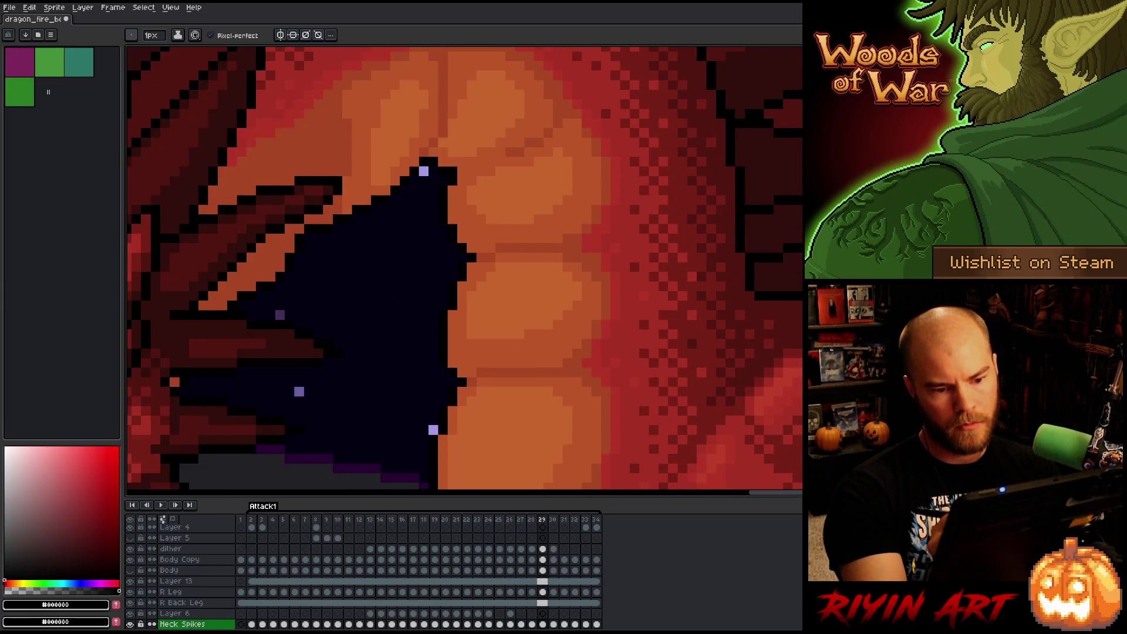
key(Left)
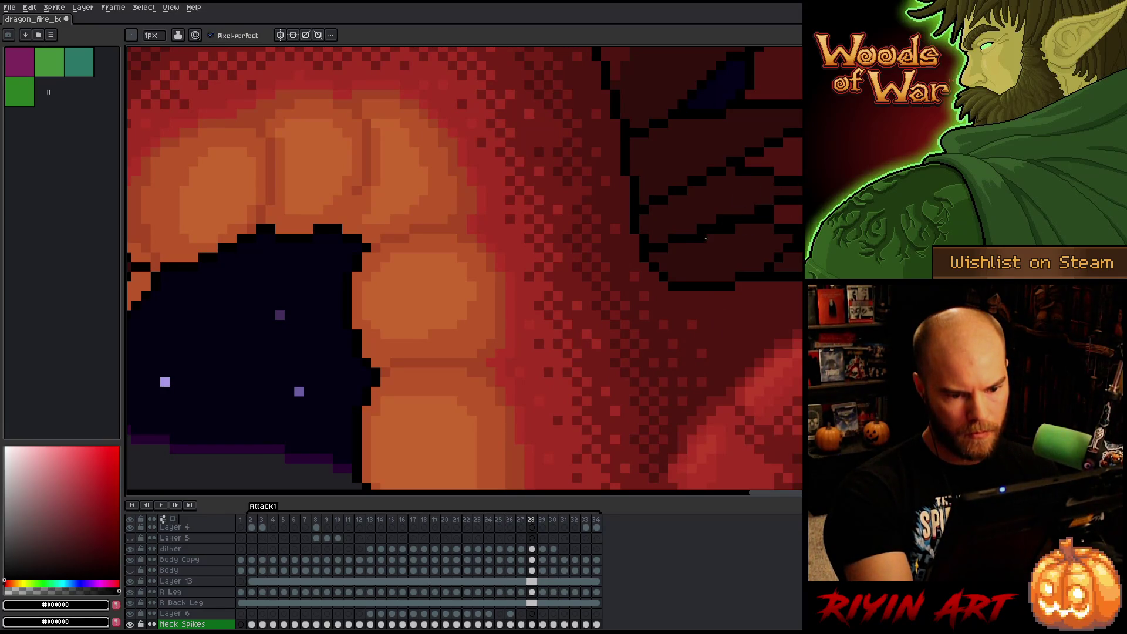
Sample the dark red, compare adjacent frames, then step through frames 25 and 29 to frame 33.
alt+click(729, 221)
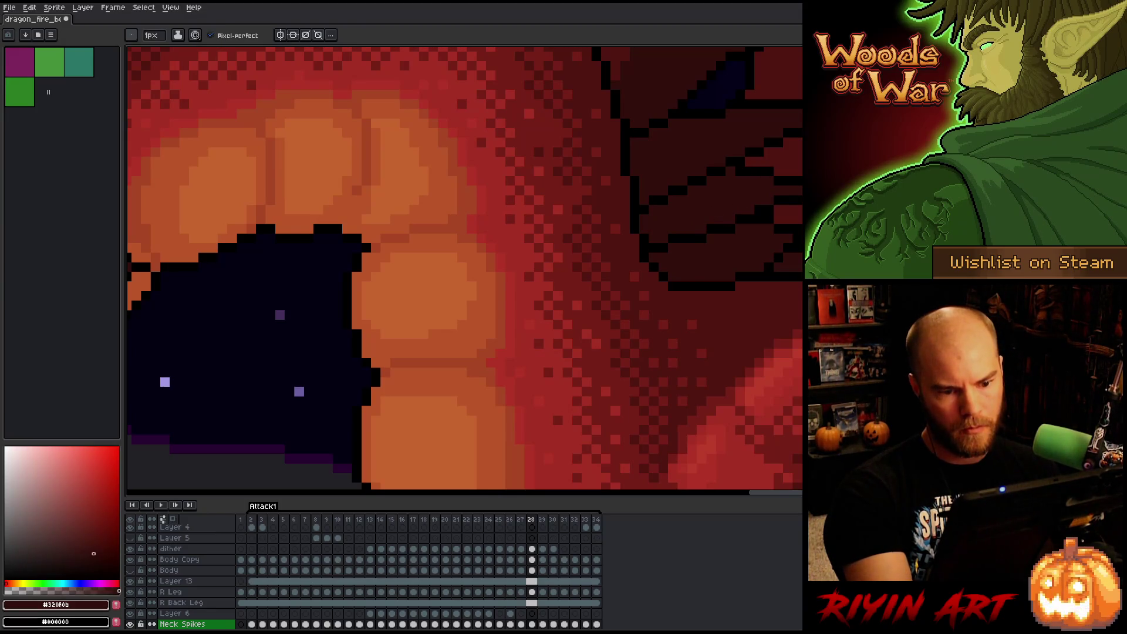
key(Left)
key(Right)
key(Left)
key(Right)
key(Left)
key(Right)
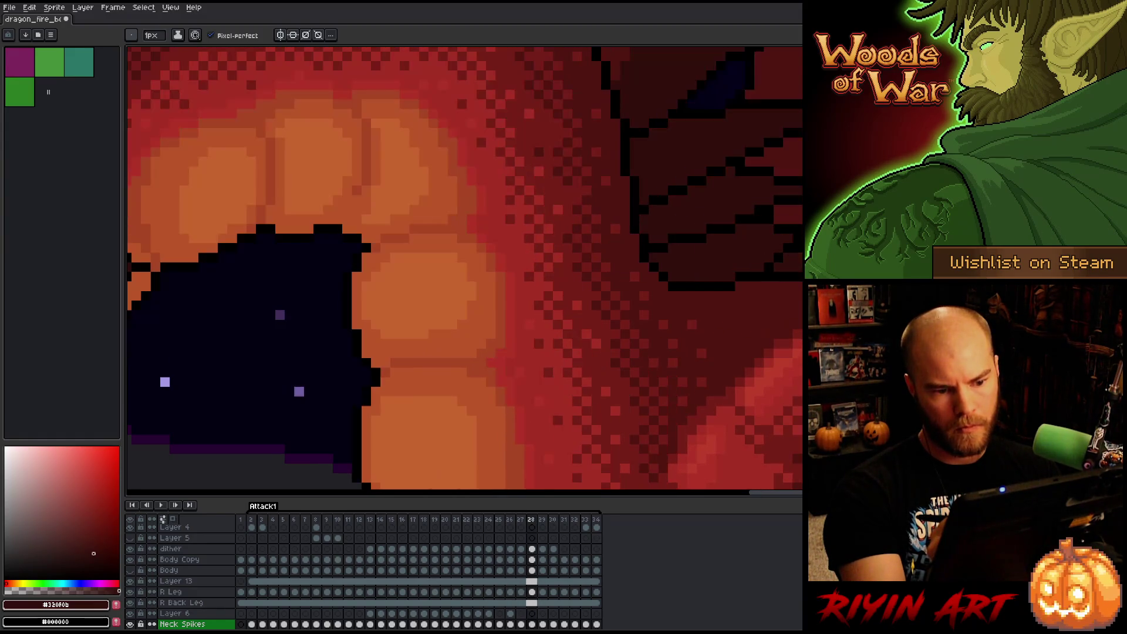
key(Right)
key(Left)
key(Left)
key(Left)
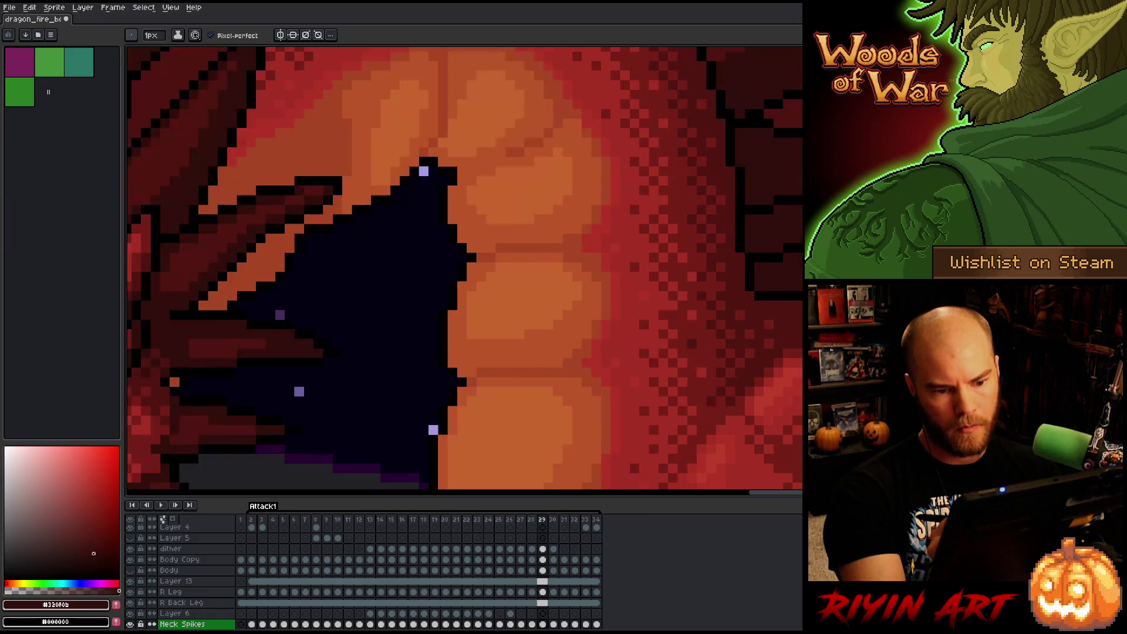
key(Right)
key(Right)
key(Right)
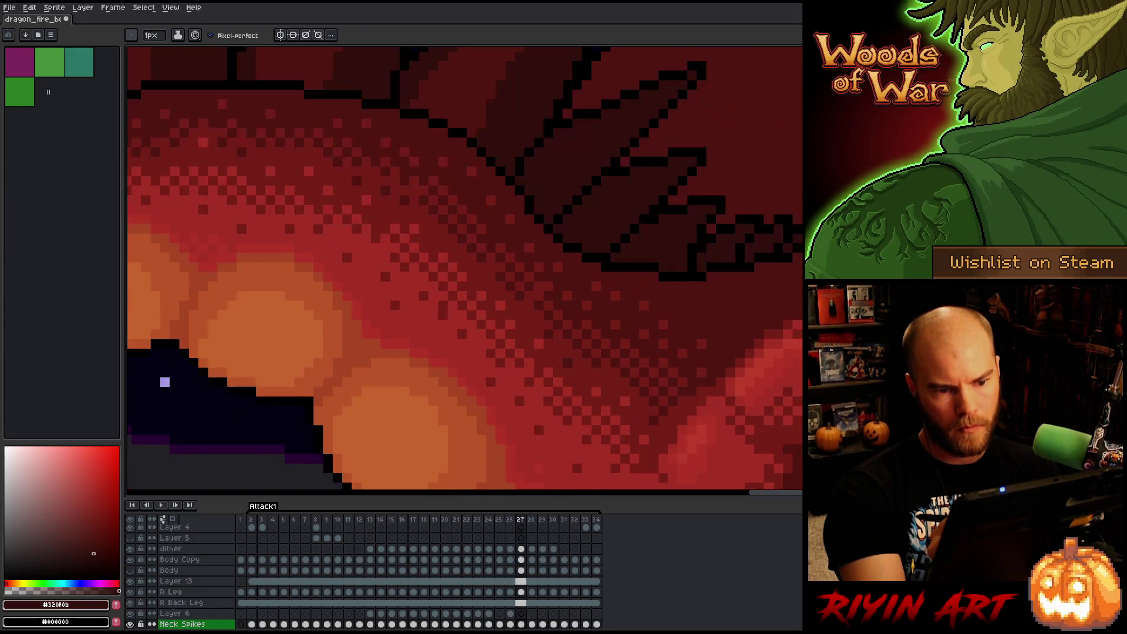
key(Right)
key(Right)
key(Right)
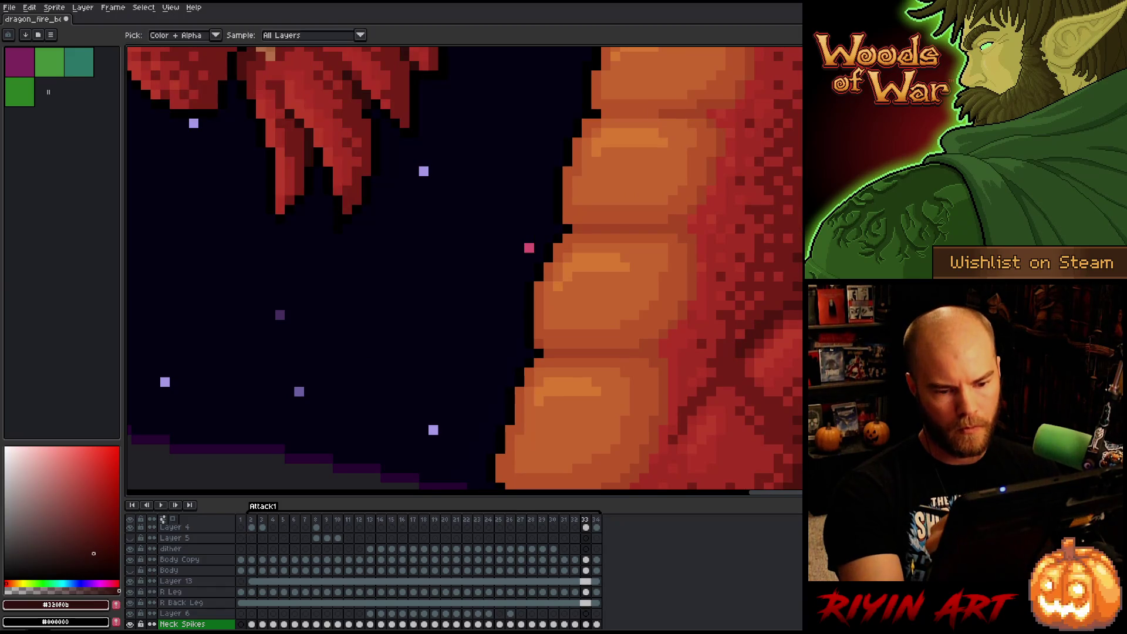
Sample the darker body red #501612, make Body Copy the active layer, and compare frames 32–33.
key(v)
click(180, 560)
key(b)
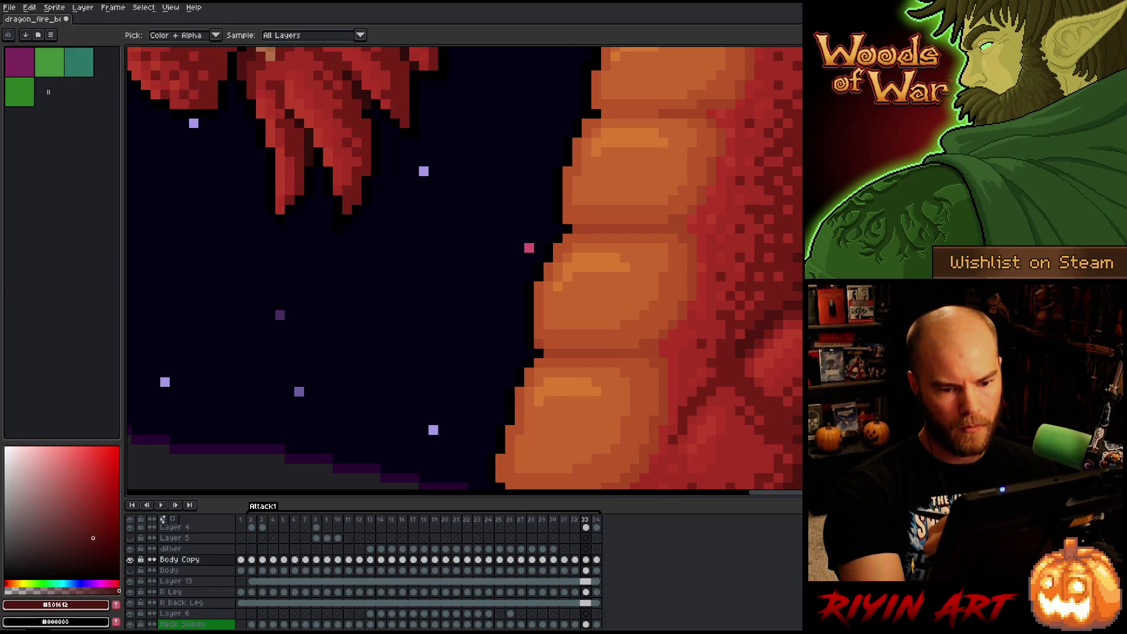
key(Left)
key(Right)
key(Right)
key(Left)
key(Left)
key(Right)
key(Right)
key(Left)
key(Right)
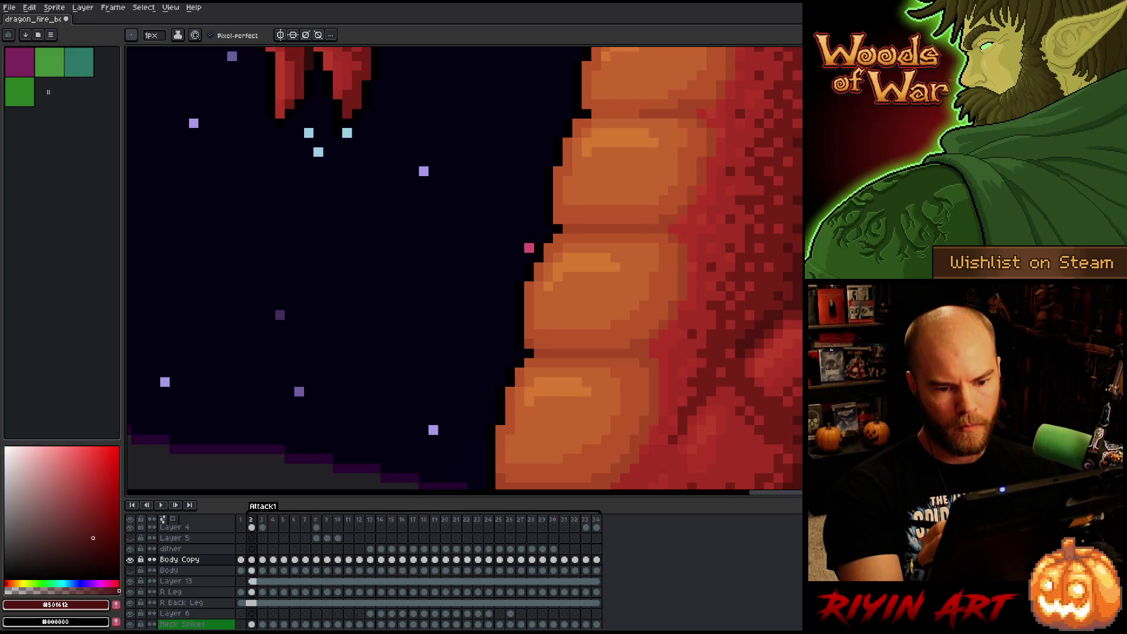
key(Left)
Pan across the dragon's neck and zoom out to the whole volcano scene on frame 34.
key(Left)
key(h)
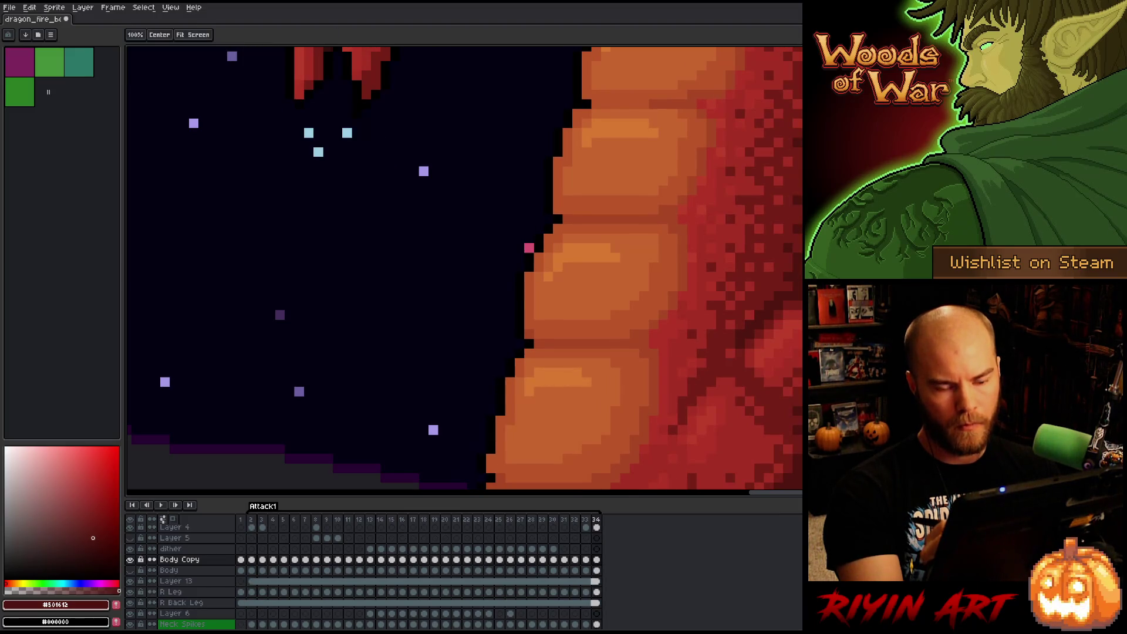
drag(944, 208, 709, 367)
key(b)
key(Left)
scroll(729, 351, down, 5)
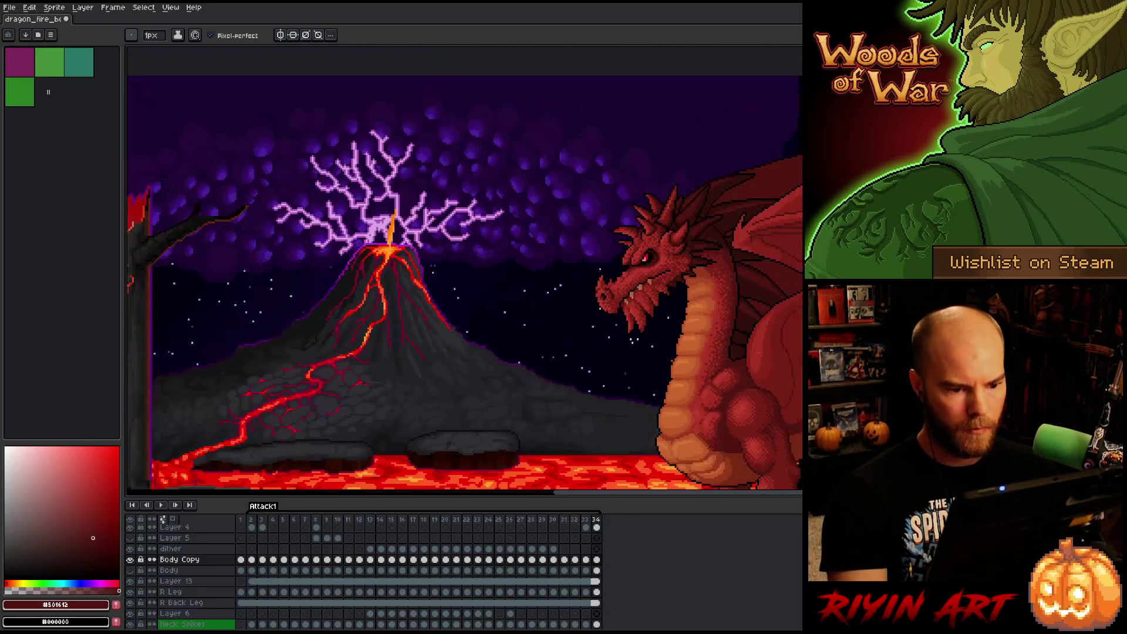
Flip between frames 33, 34 and 2 to check the smoke puff, then zoom into the neck and chest.
key(Right)
key(Left)
key(Right)
key(Left)
key(Right)
key(Left)
key(Right)
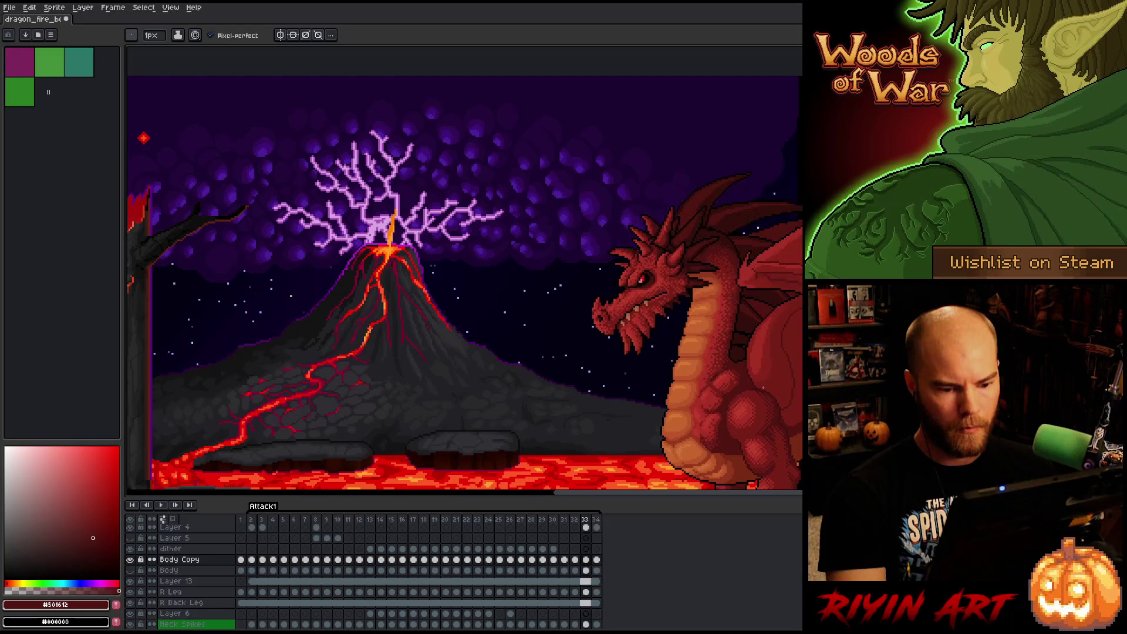
key(Left)
key(Right)
key(Left)
key(Right)
key(Left)
key(Right)
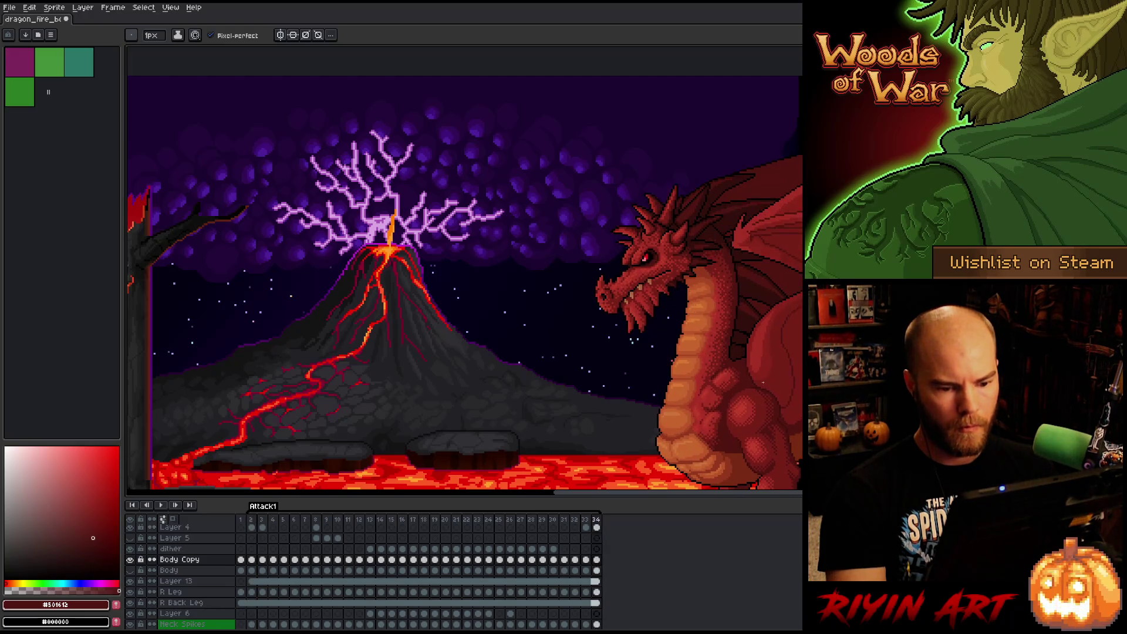
key(Right)
key(Left)
key(Right)
key(Left)
key(Right)
key(Right)
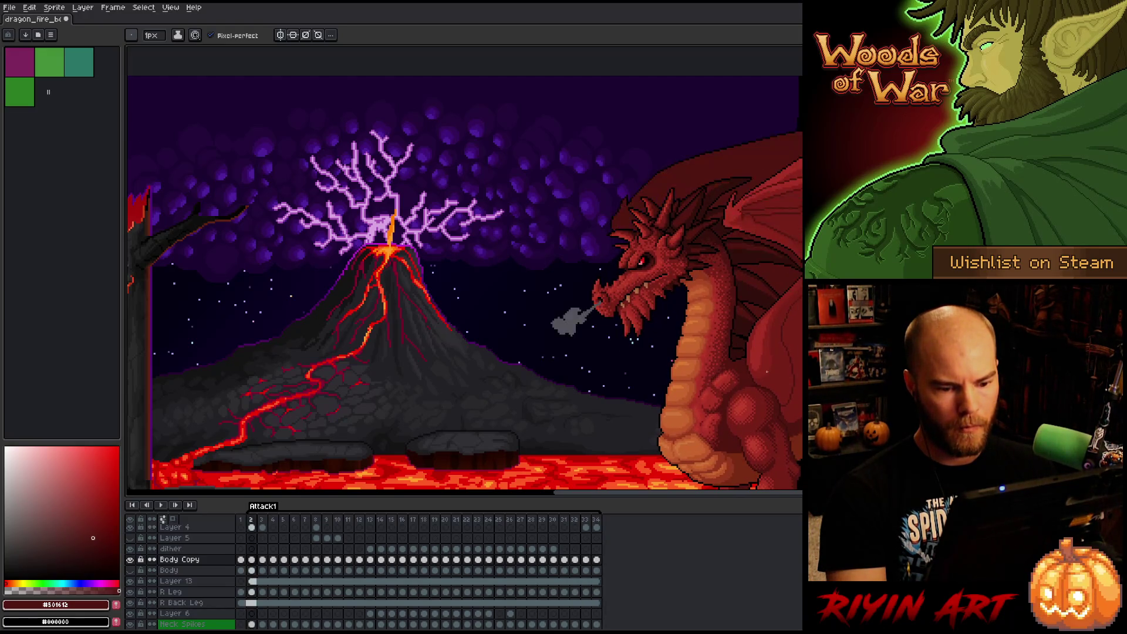
key(Left)
key(Right)
key(Right)
key(Left)
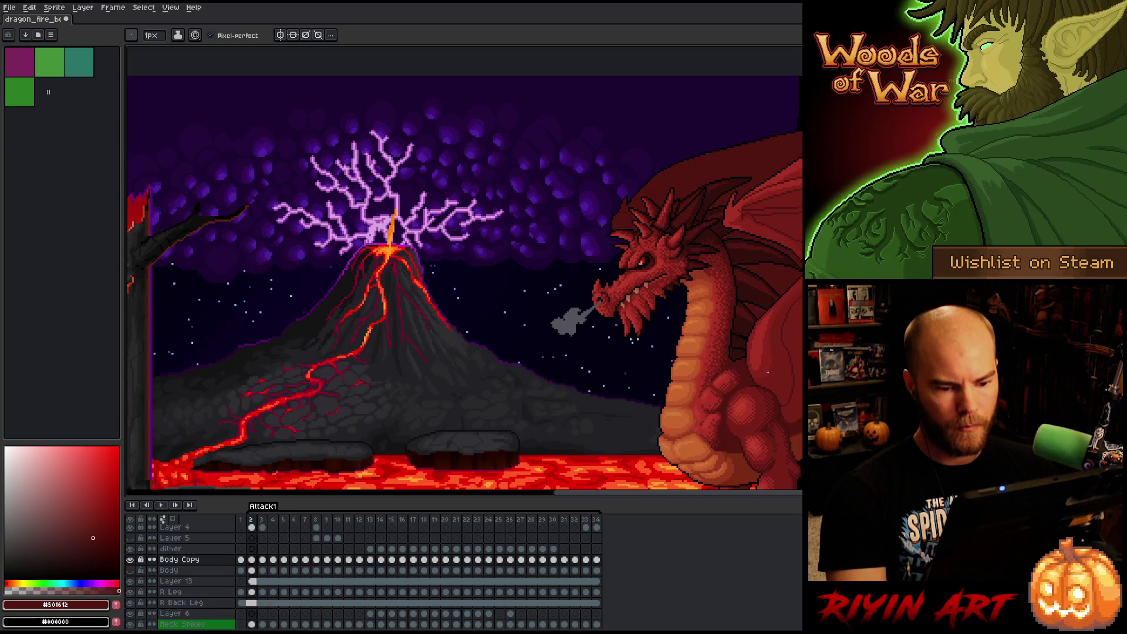
key(Left)
key(Left)
key(Left)
key(Right)
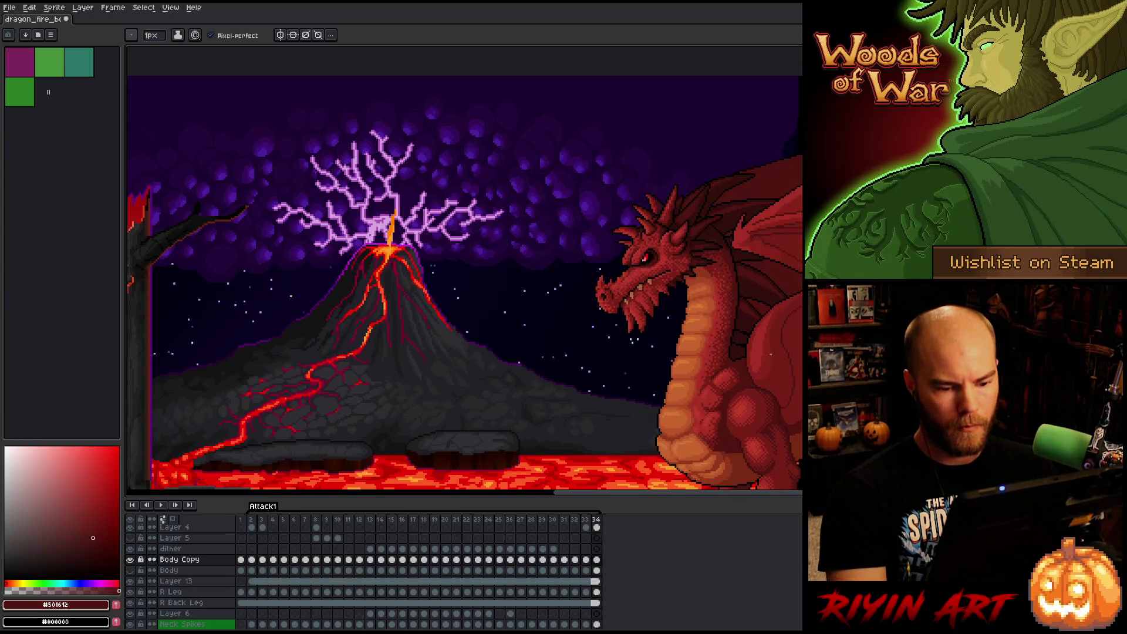
key(Right)
key(Left)
scroll(771, 354, up, 4)
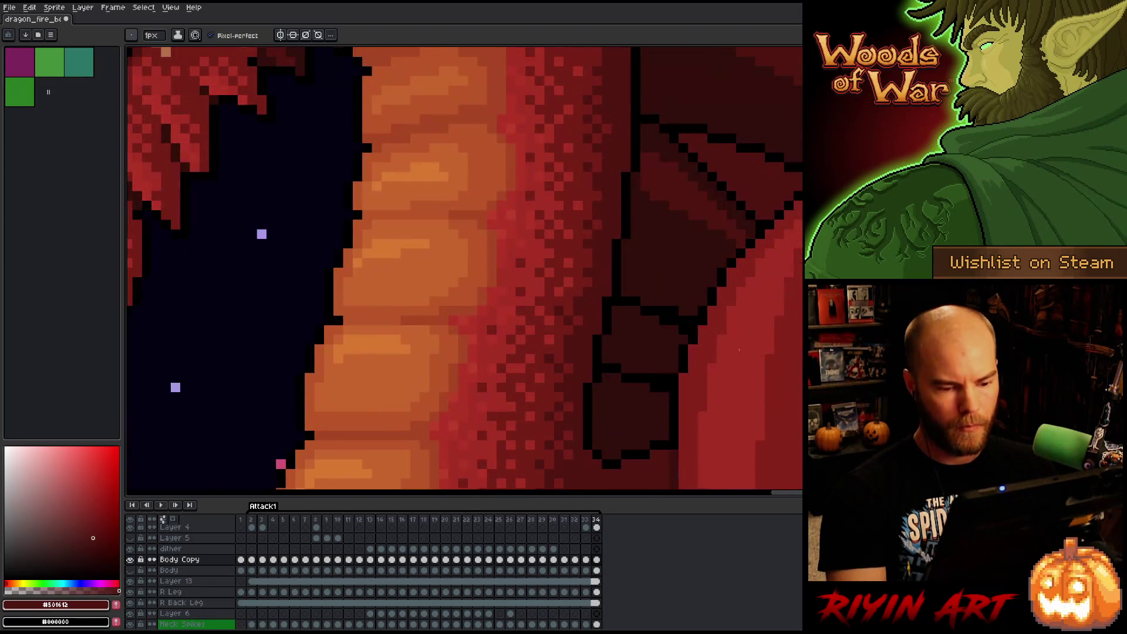
Lasso the neck spikes on the Neck Spikes layer and nudge them down one pixel.
key(q)
drag(704, 388, 652, 406)
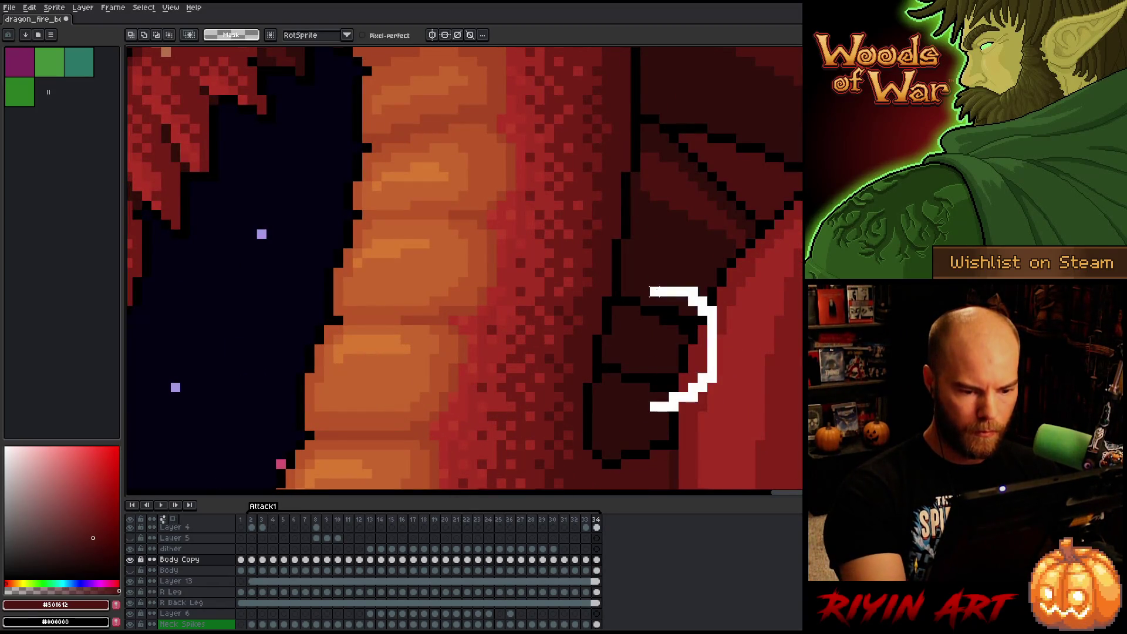
drag(631, 301, 627, 296)
key(v)
click(660, 251)
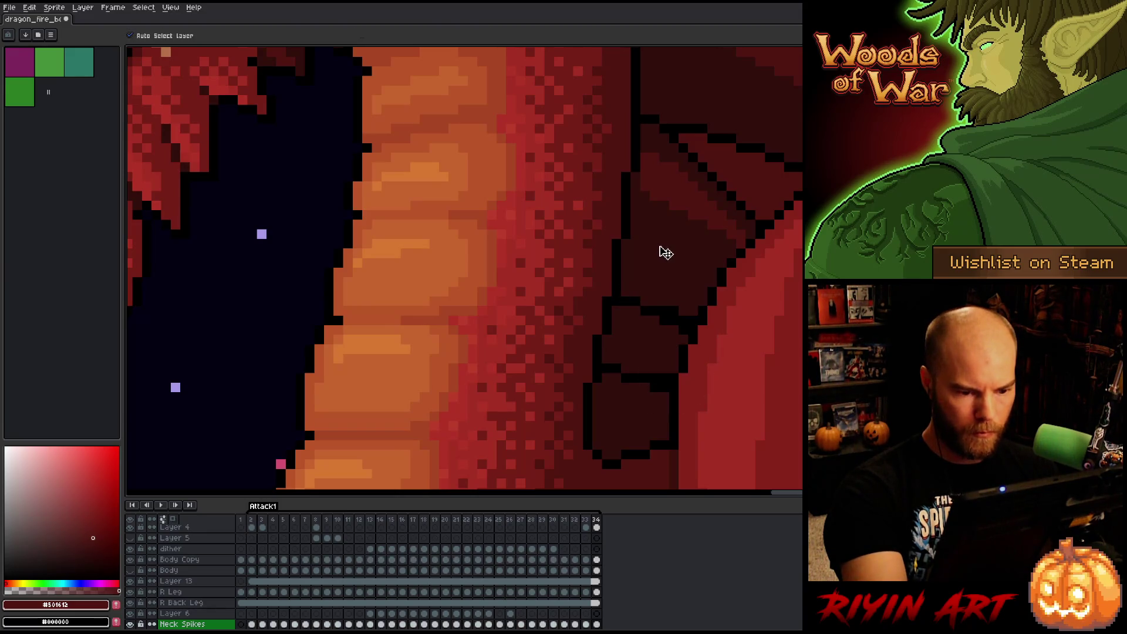
key(q)
mouse_move(731, 381)
mouse_down()
mouse_move(730, 302)
mouse_move(629, 301)
mouse_move(606, 365)
mouse_move(692, 408)
mouse_move(713, 396)
mouse_up()
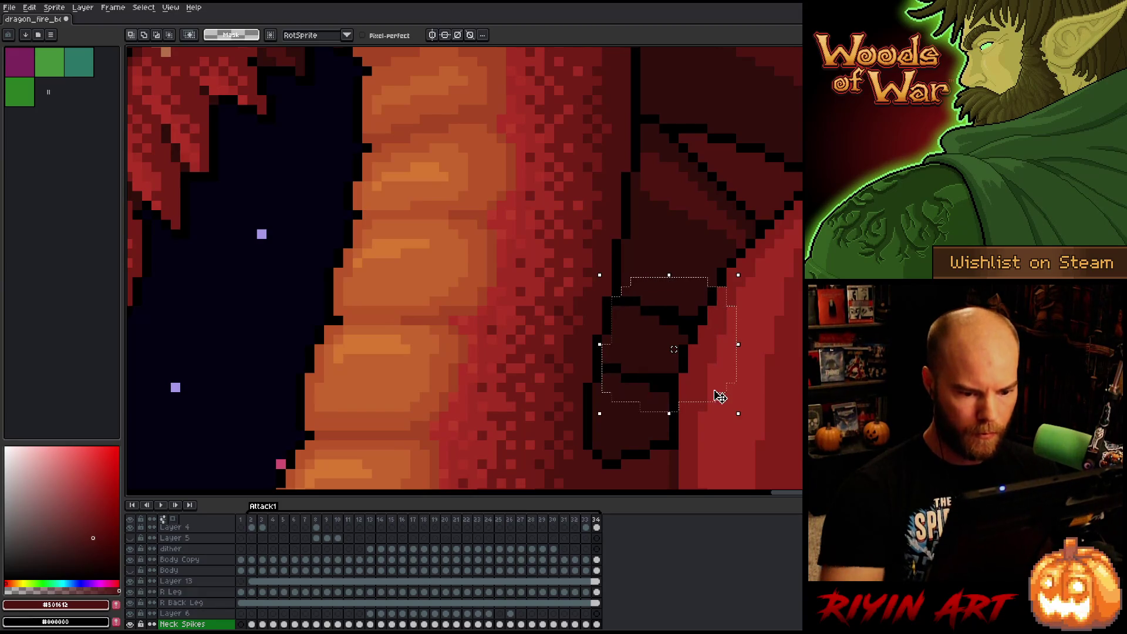
key(Down)
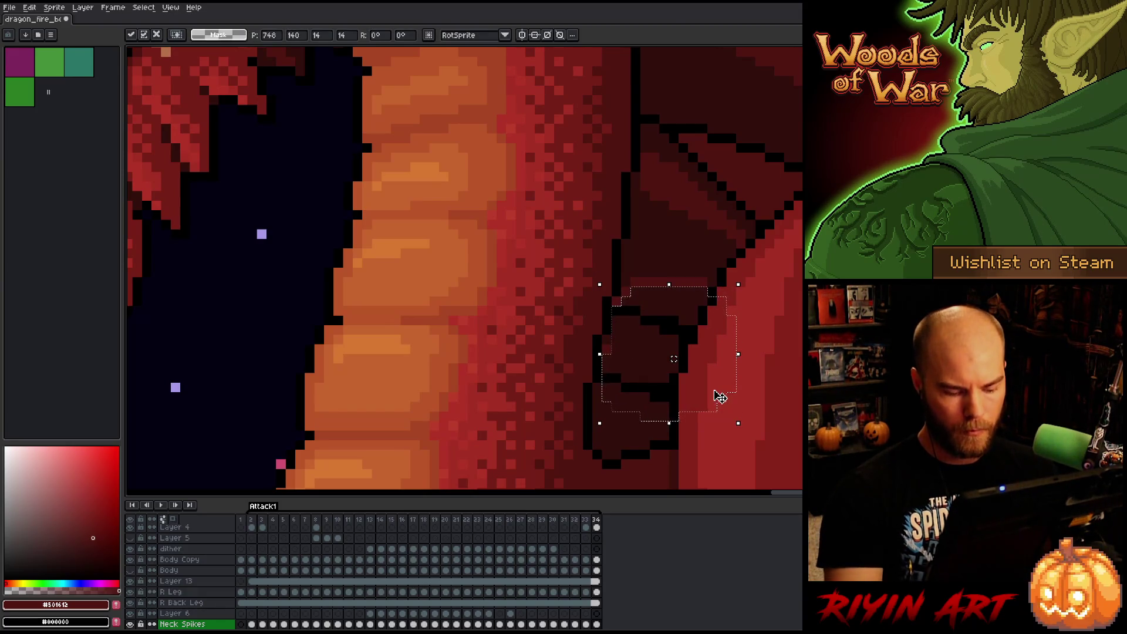
Preview the animation, then draw a dark #320f0b outline stroke along the spikes on frame 33.
key(comma)
key(Return)
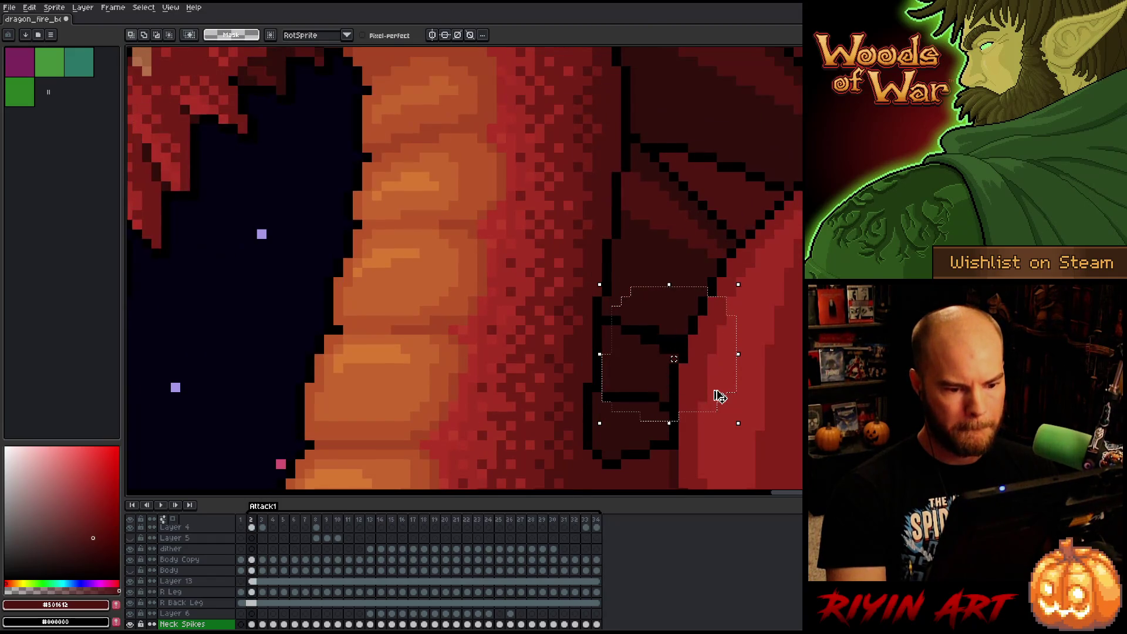
key(Return)
key(b)
alt+click(609, 349)
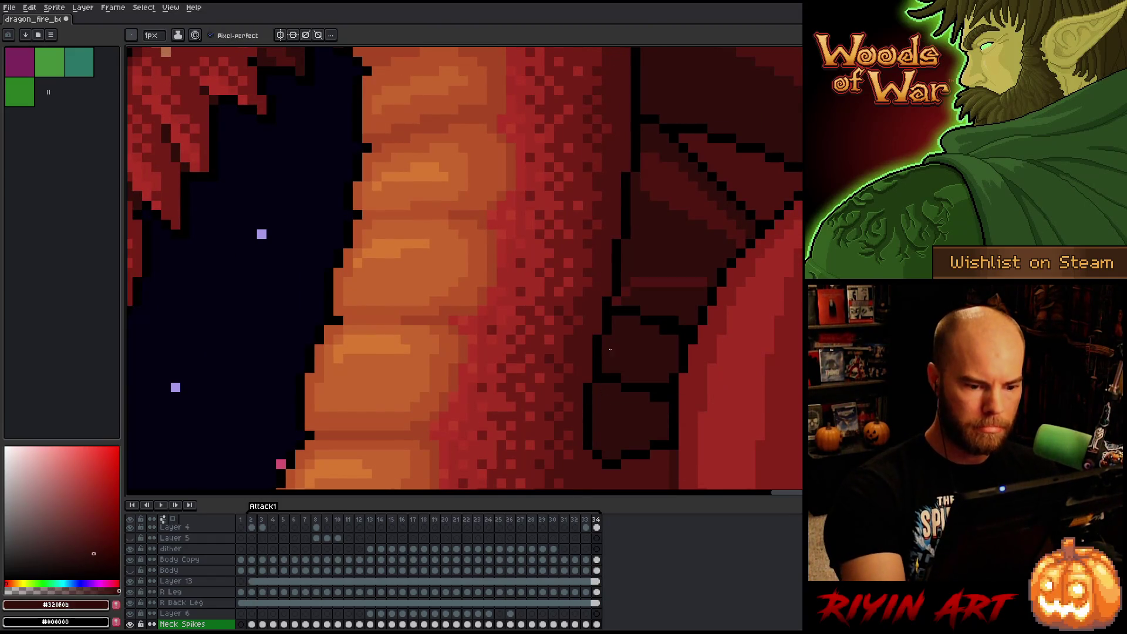
drag(624, 298, 670, 281)
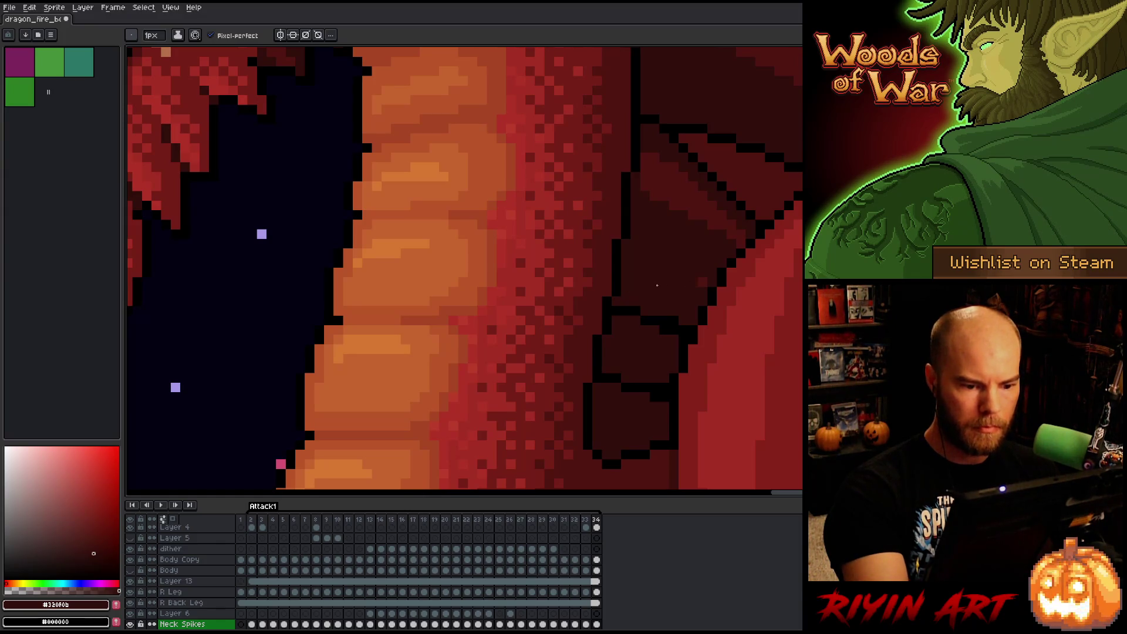
Step through frames 33, 34, 2, 3 and 4 to compare the spikes, reaching frame 5.
key(comma)
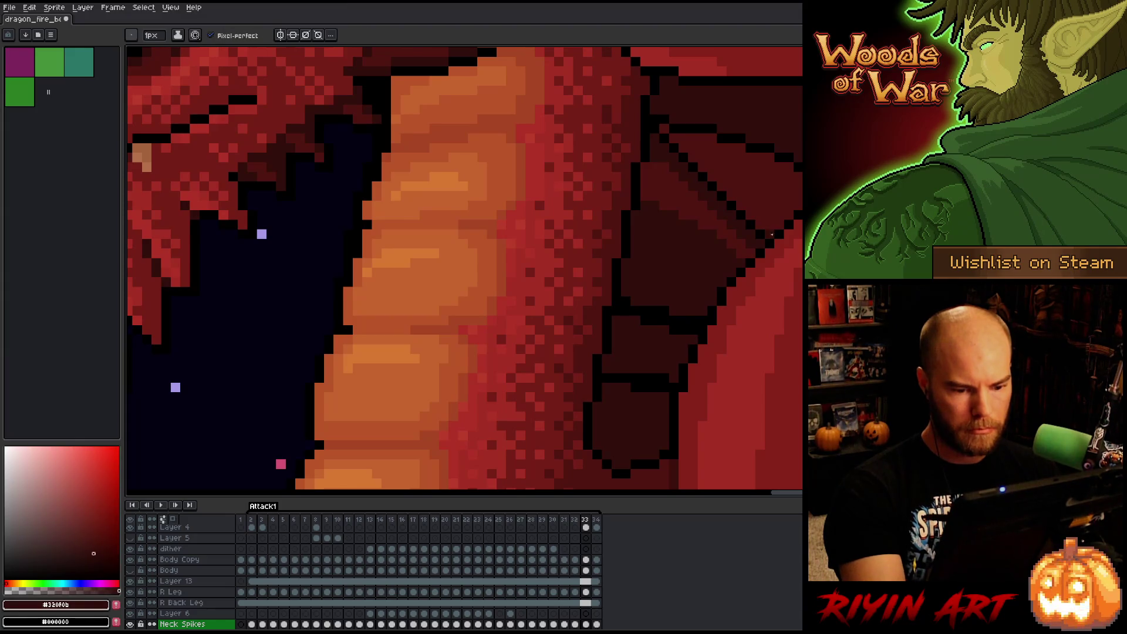
key(period)
key(comma)
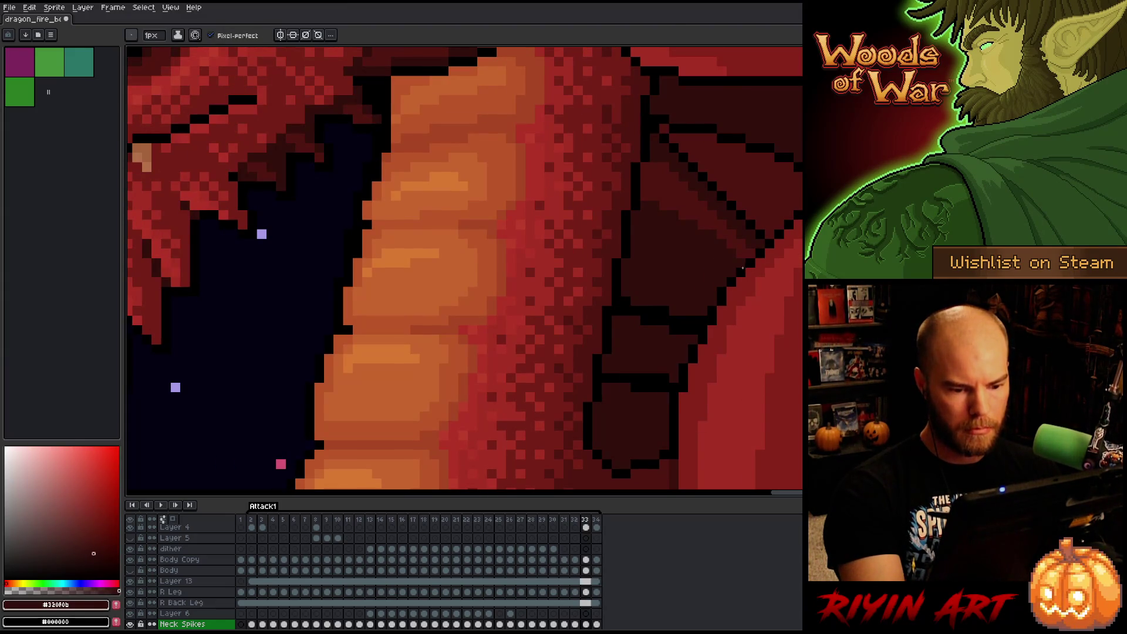
key(period)
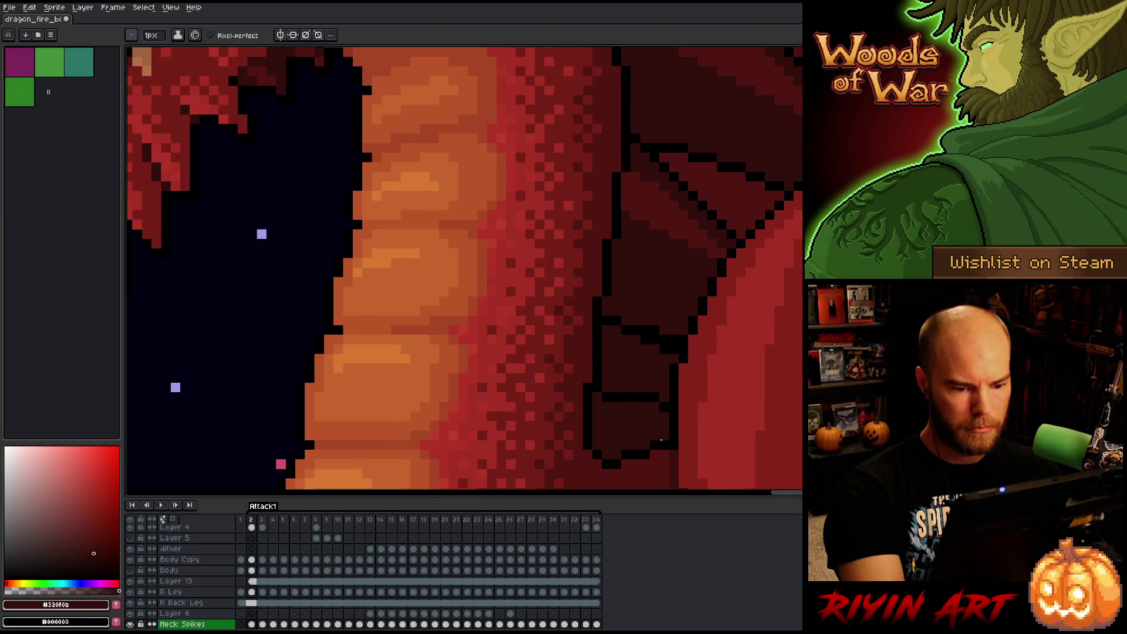
key(period)
key(period)
key(period)
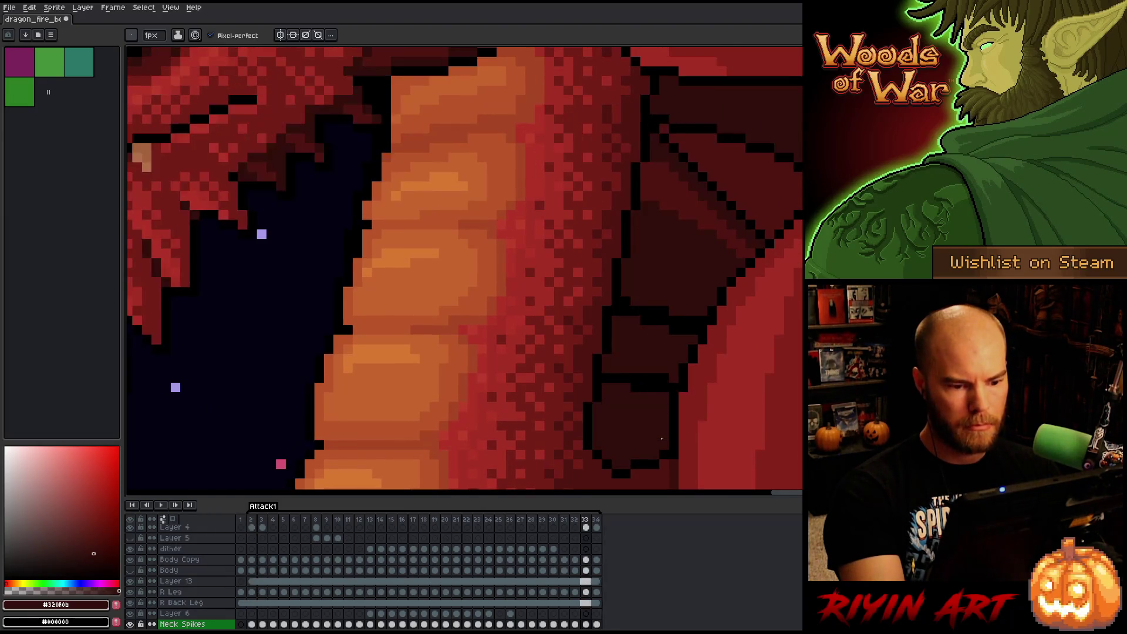
key(comma)
key(period)
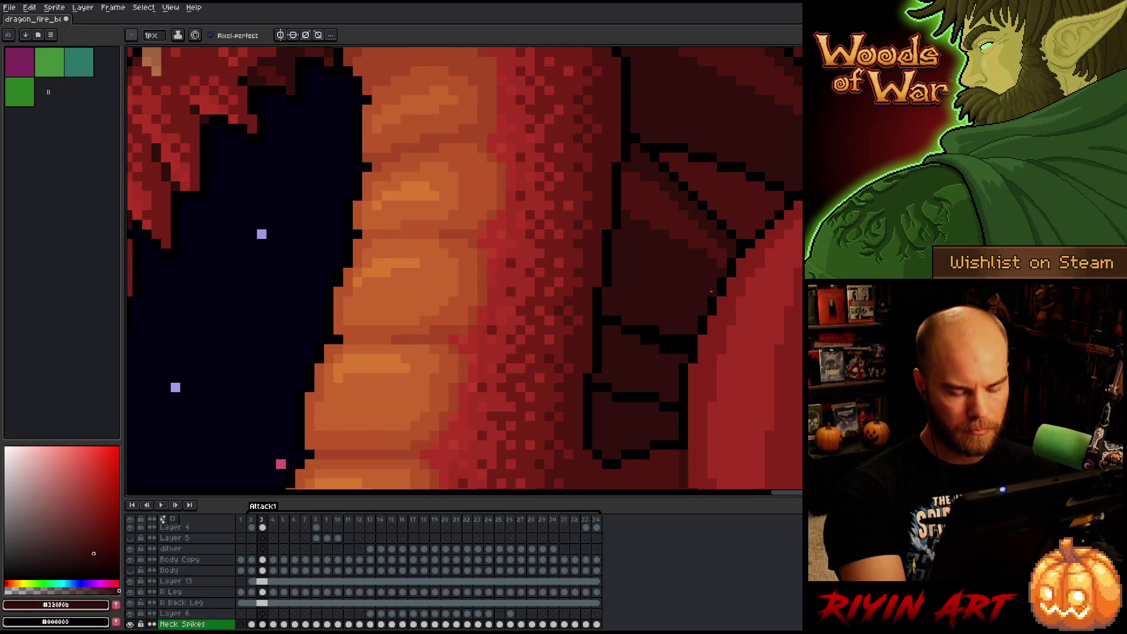
key(period)
key(comma)
key(period)
key(comma)
key(period)
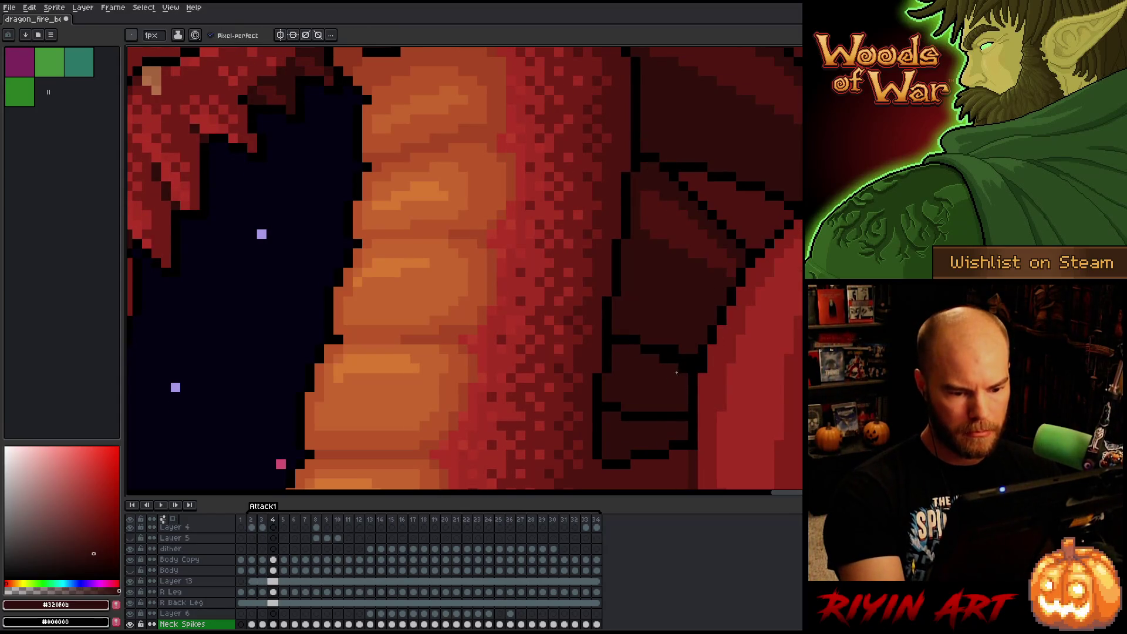
key(comma)
key(period)
key(comma)
key(period)
key(period)
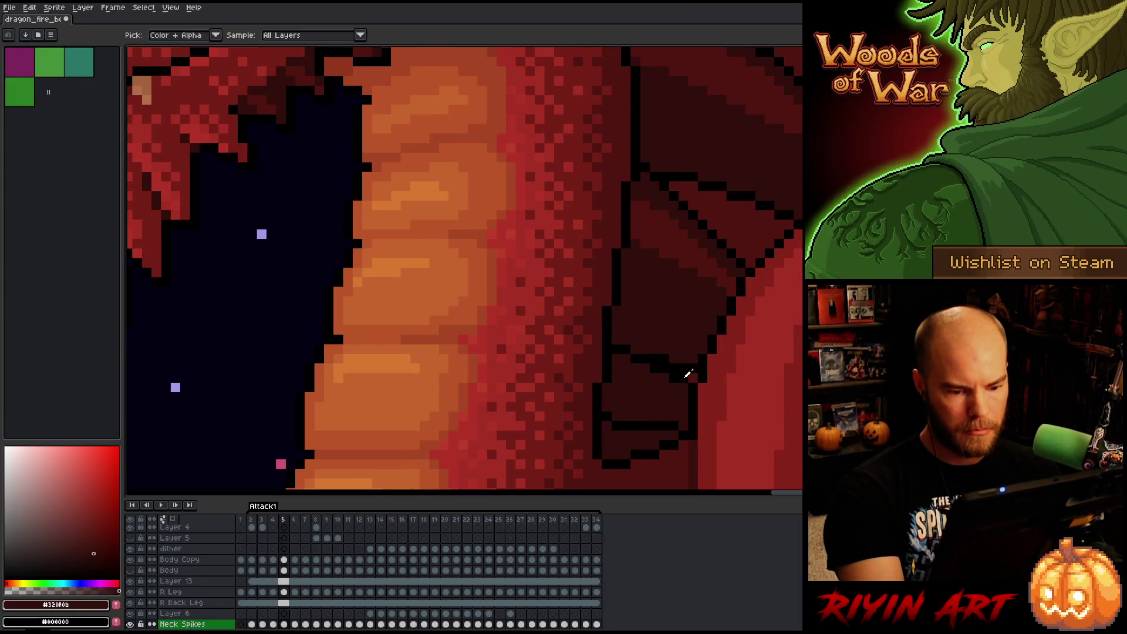
Sample black from the outline and compare frame 6 with frame 5.
alt+click(685, 374)
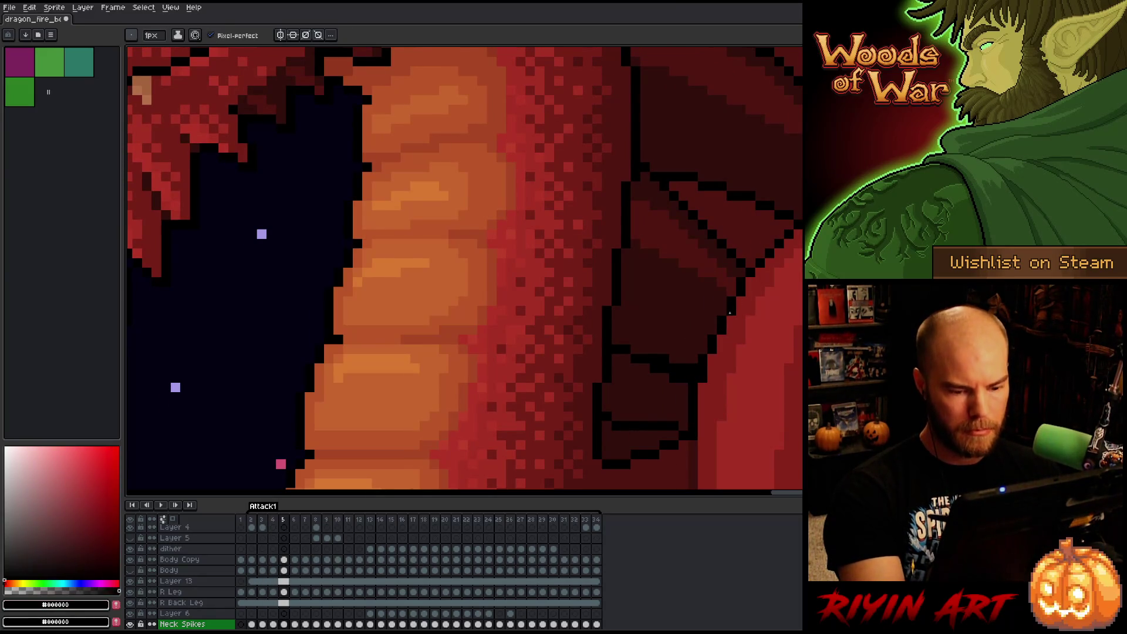
key(period)
key(comma)
key(period)
key(comma)
key(period)
key(period)
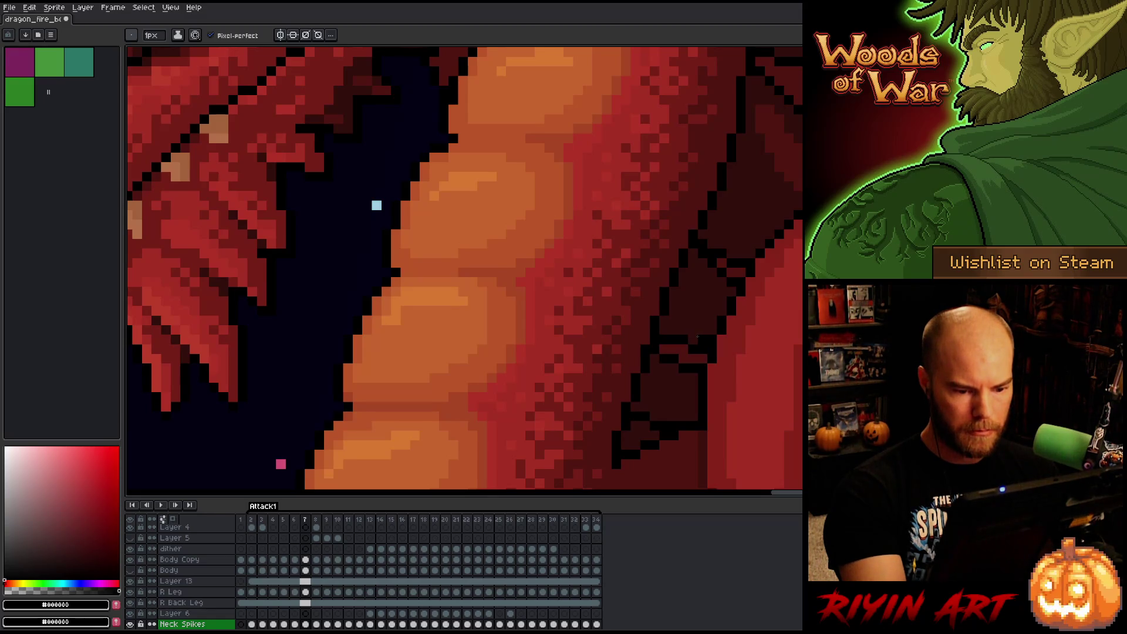
Add black outline pixels and a dark #320f0b red pixel along the spikes and chest scales.
alt+click(702, 359)
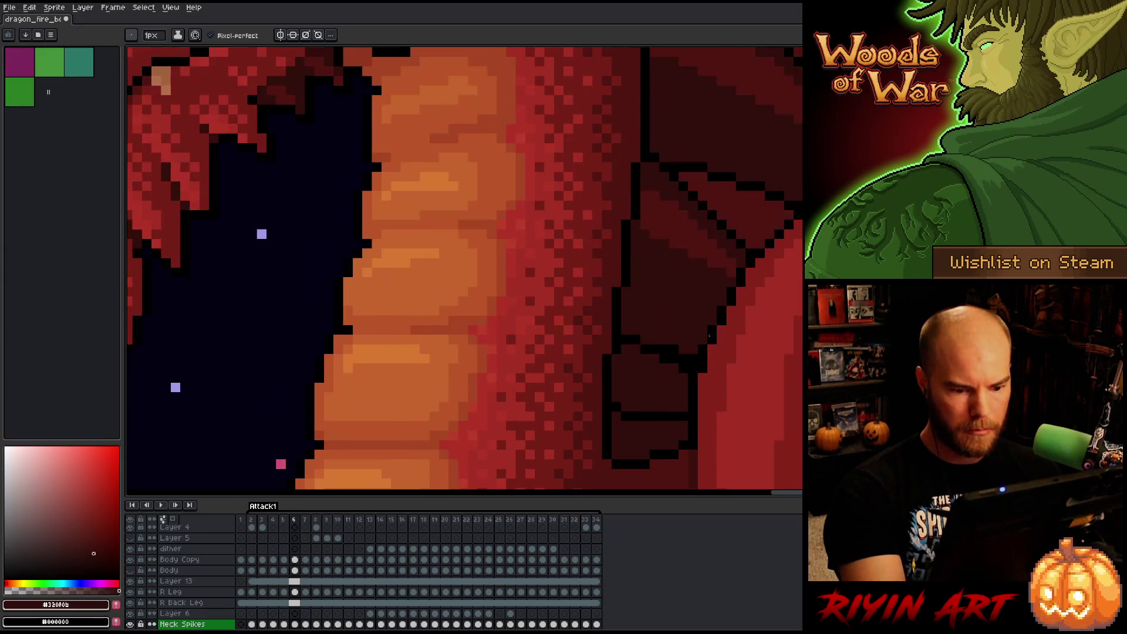
alt+click(645, 408)
drag(651, 405, 669, 418)
alt+click(662, 407)
click(655, 425)
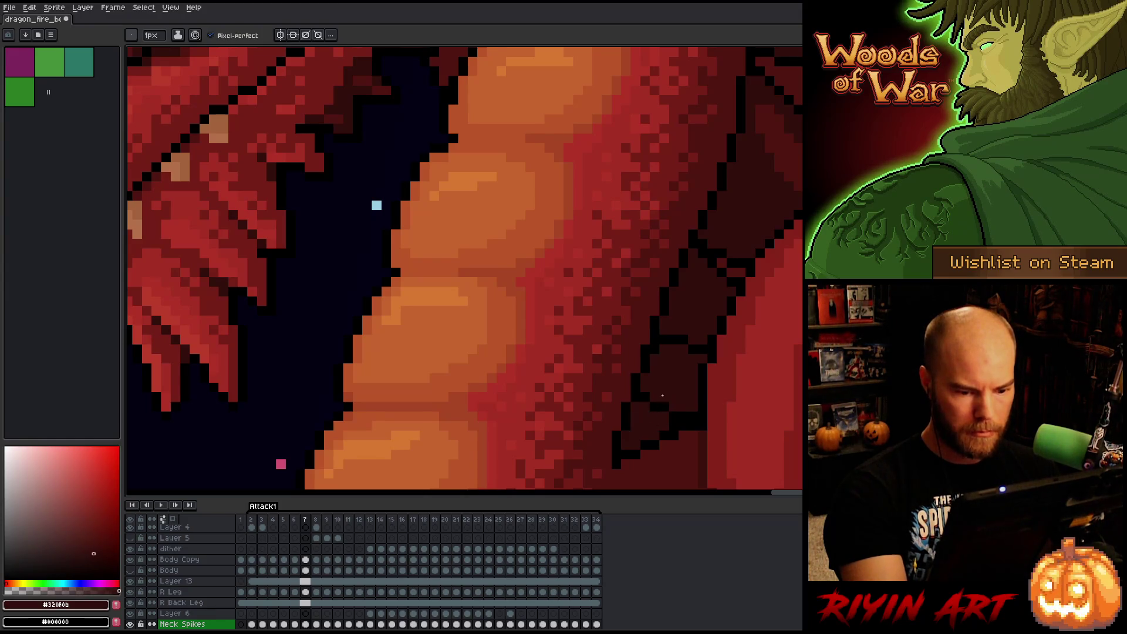
Compare the outline across neighbouring frames while picking black and dark red from the canvas.
key(Left)
key(Left)
key(Right)
key(Right)
key(Left)
key(Left)
key(Right)
key(Right)
alt+click(684, 349)
alt+click(705, 337)
key(Left)
key(Left)
key(Right)
Step back toward frame 3 and start playing the animation.
key(Right)
alt+click(674, 333)
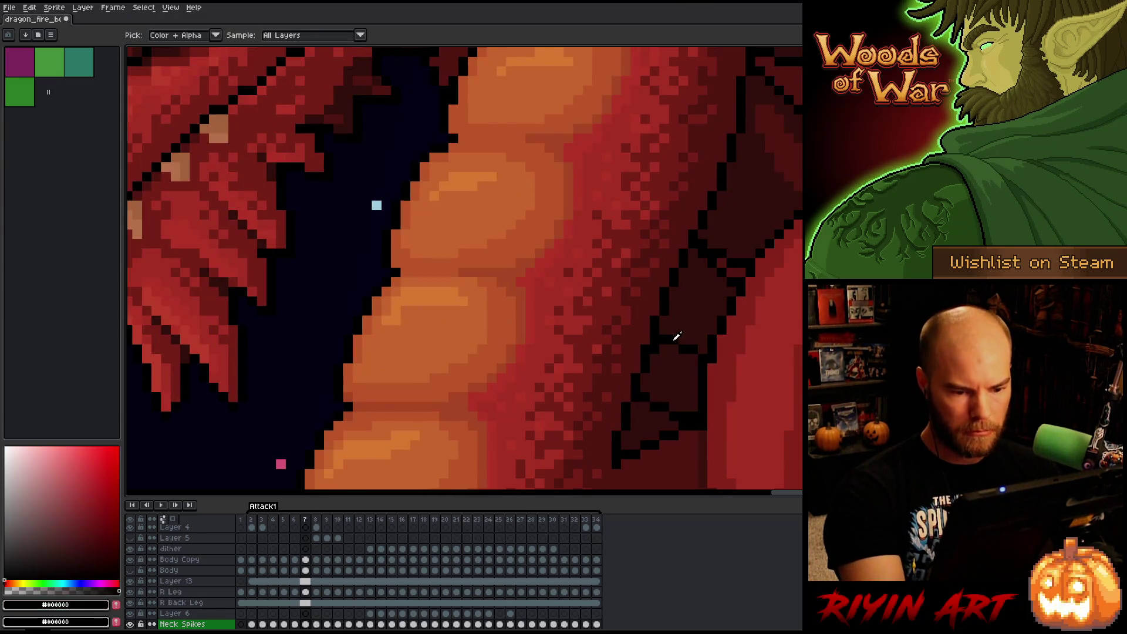
key(Left)
key(Right)
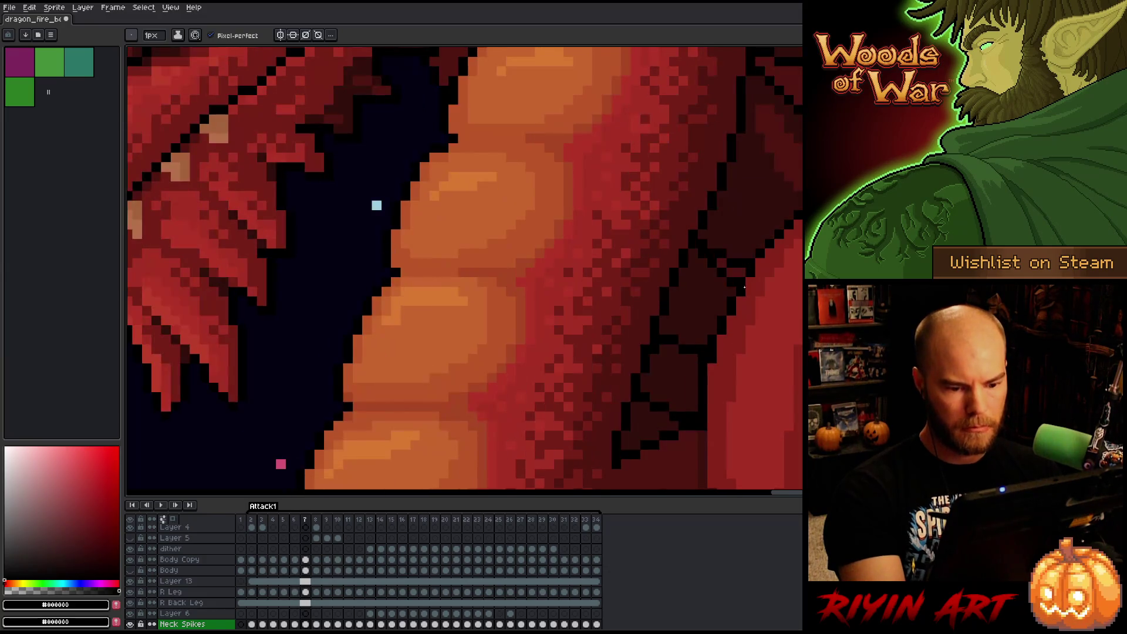
key(Right)
key(Left)
key(Left)
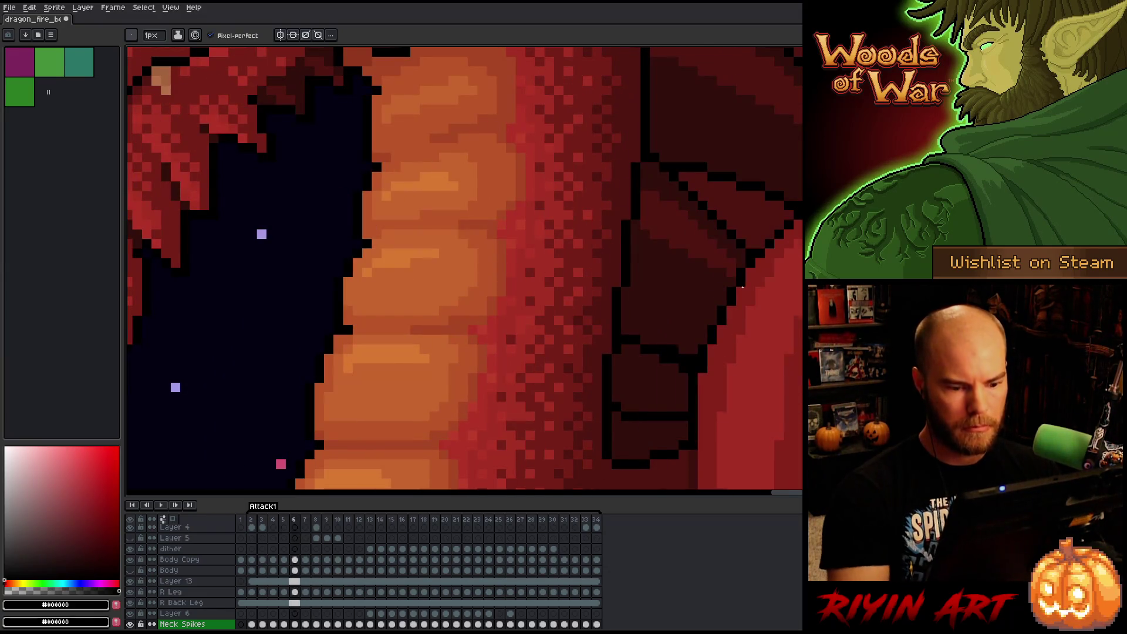
key(Left)
key(Left)
key(Left)
key(Return)
scroll(742, 287, down, 4)
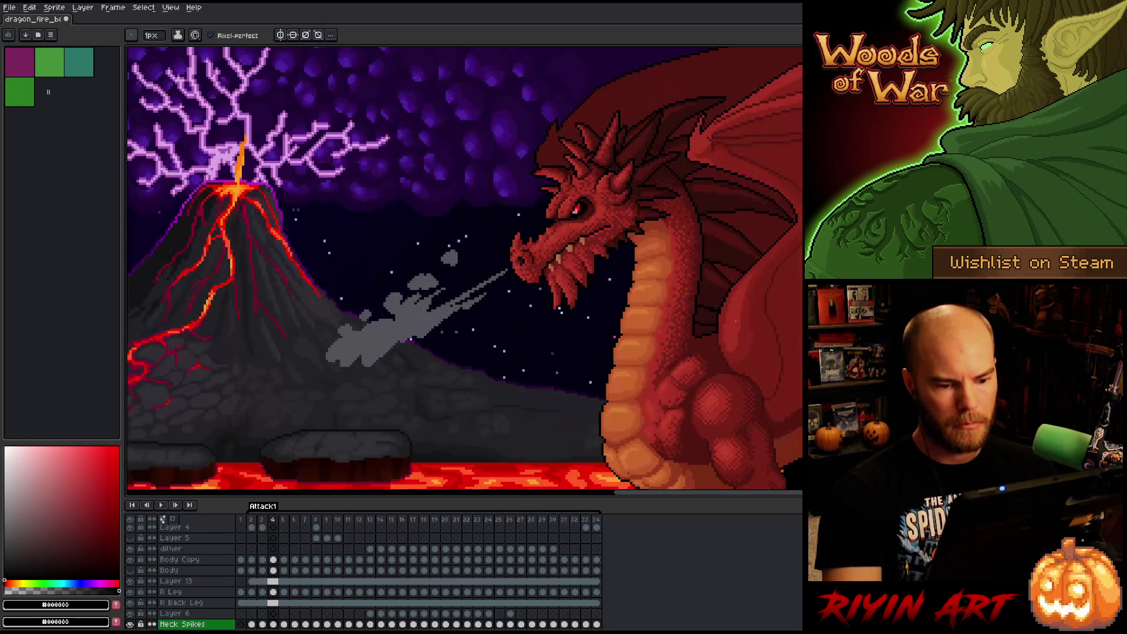
Zoom in and out during playback, then stop on frame 26 and pan to show more of the dragon.
scroll(745, 361, up, 1)
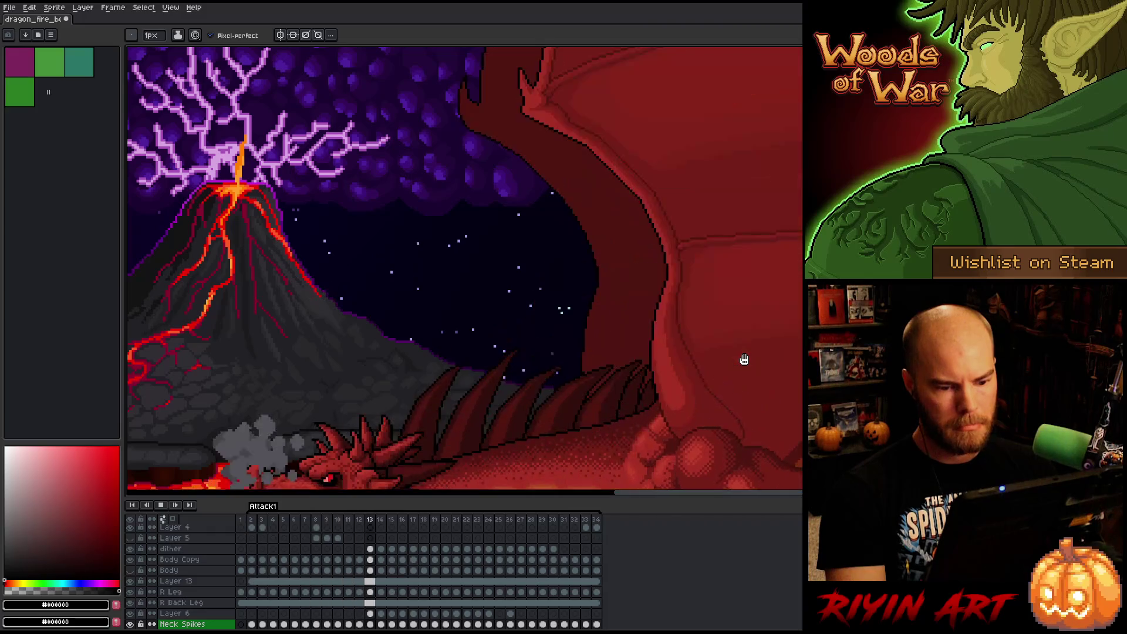
scroll(752, 362, down, 2)
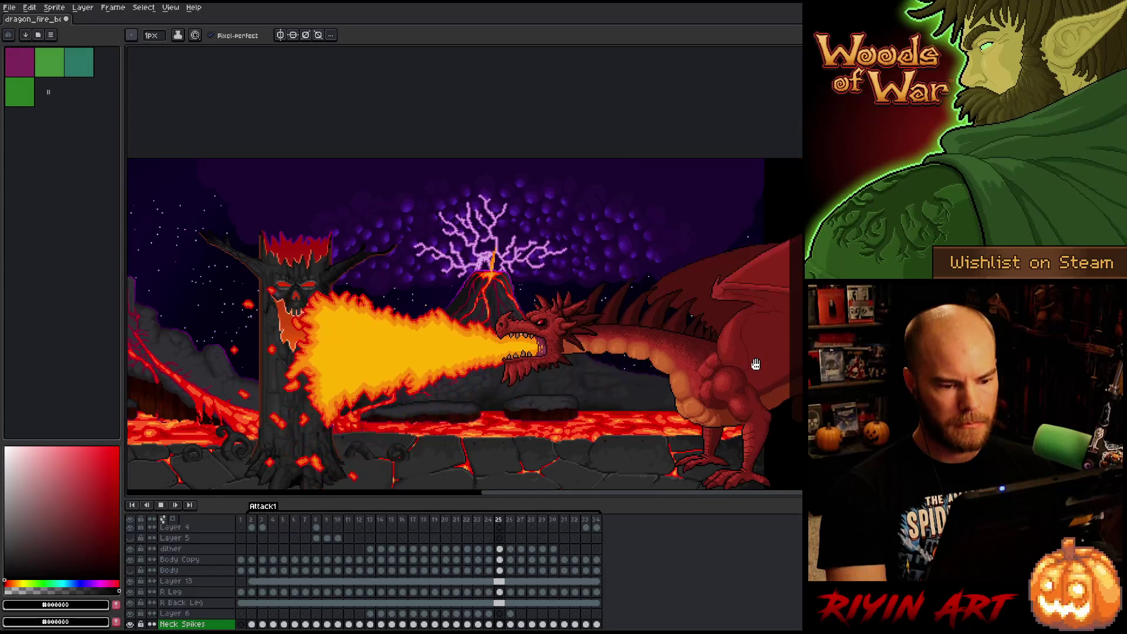
scroll(756, 364, down, 1)
scroll(782, 369, up, 3)
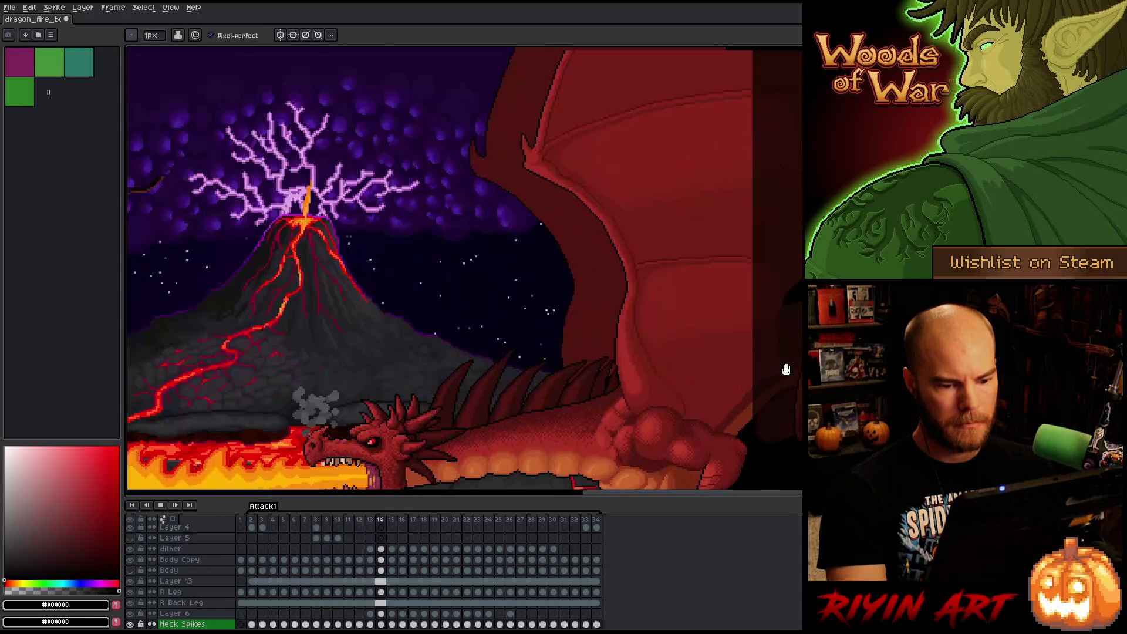
key(Return)
key(Right)
key(Right)
key(Right)
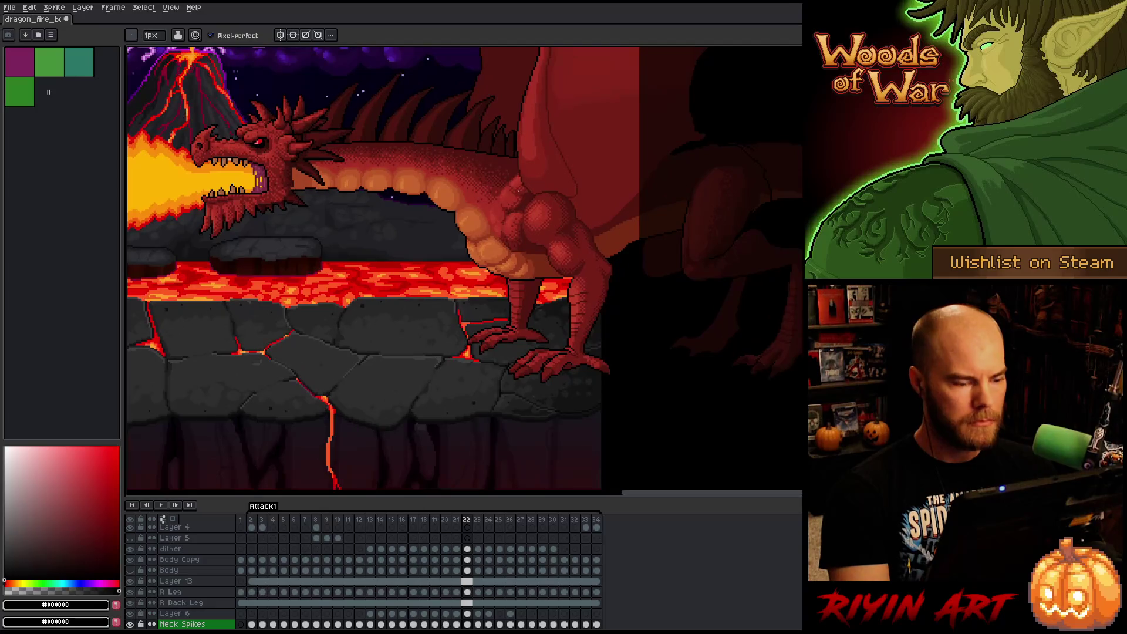
key(space)
drag(507, 186, 522, 231)
Save the file and hide the background layer.
right_click(543, 285)
key(ctrl+s)
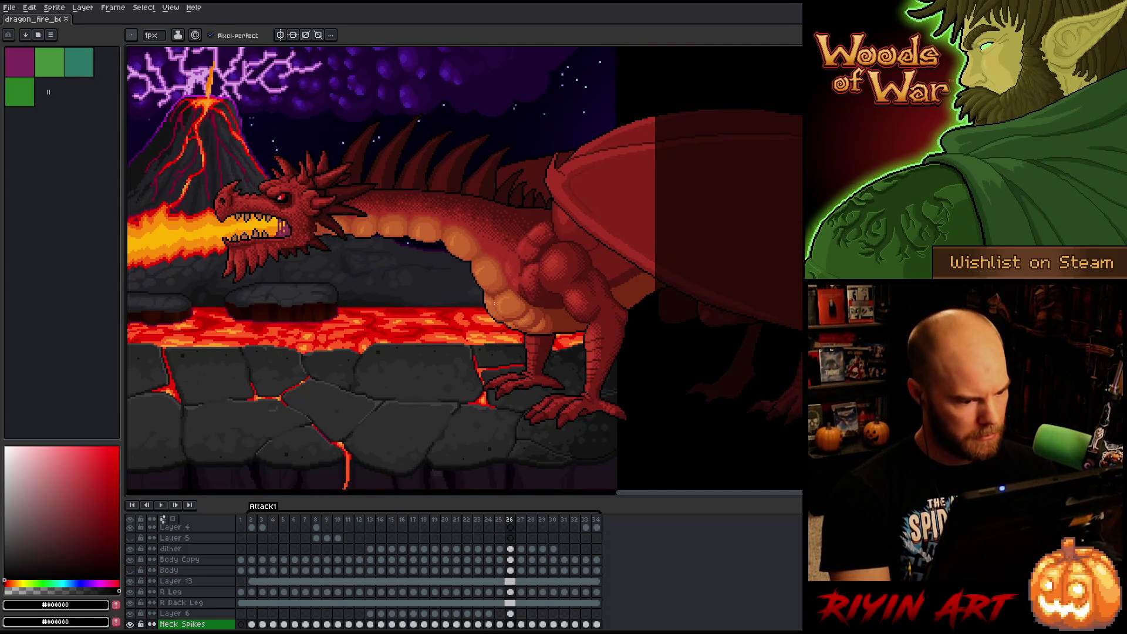
scroll(176, 587, down, 5)
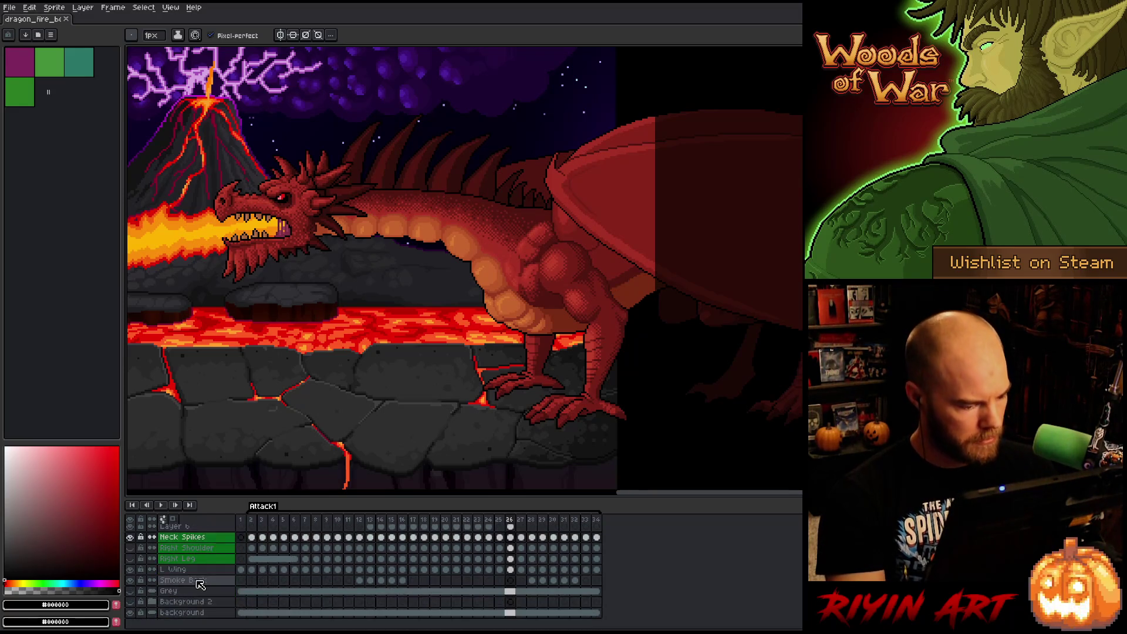
click(131, 612)
Hide Layer 16's dark overlay on the dragon.
scroll(288, 200, down, 3)
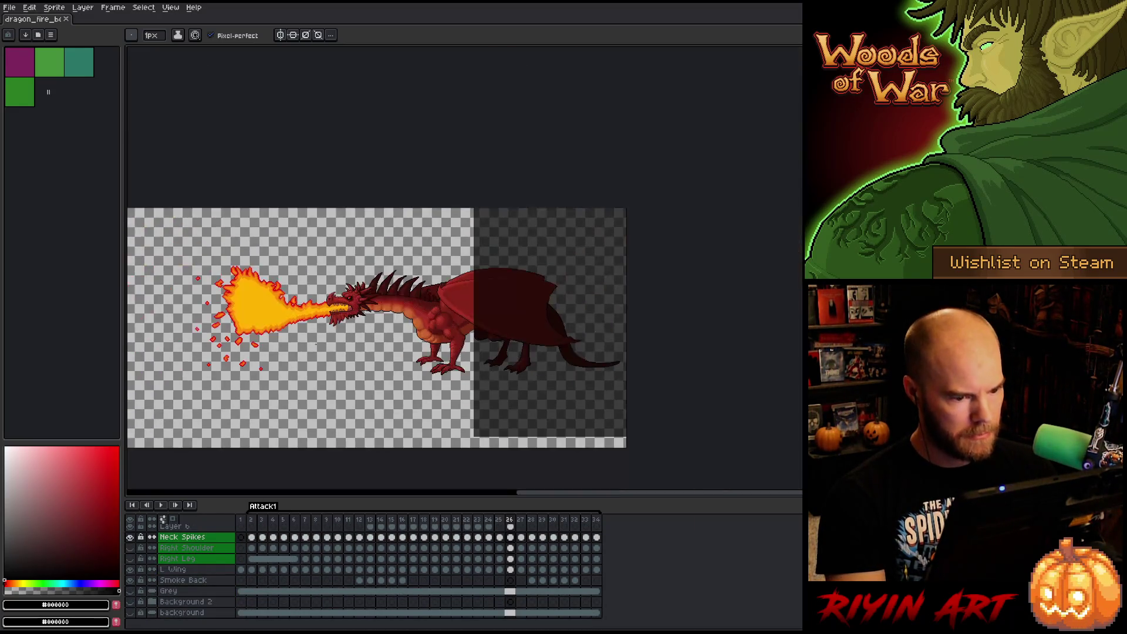
scroll(352, 294, up, 1)
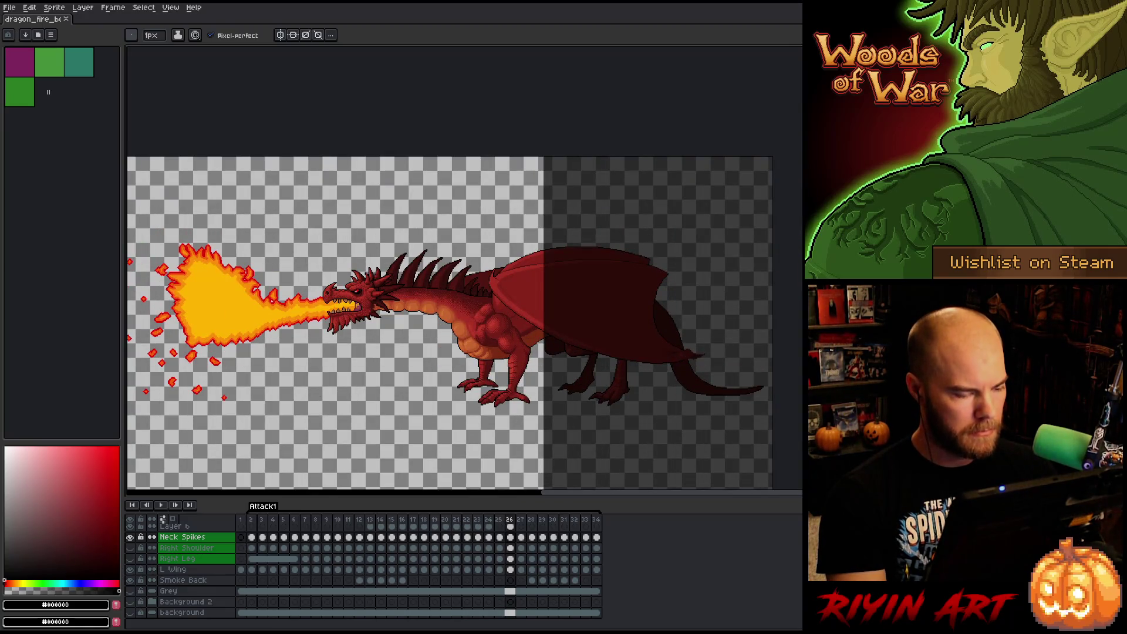
scroll(280, 575, up, 5)
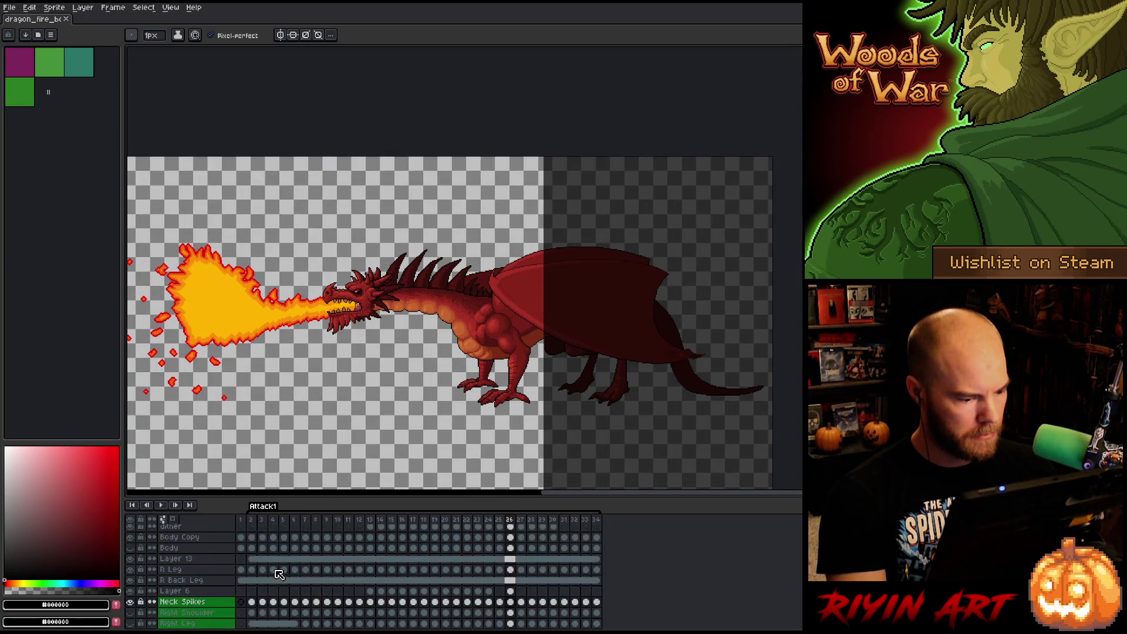
scroll(278, 573, up, 5)
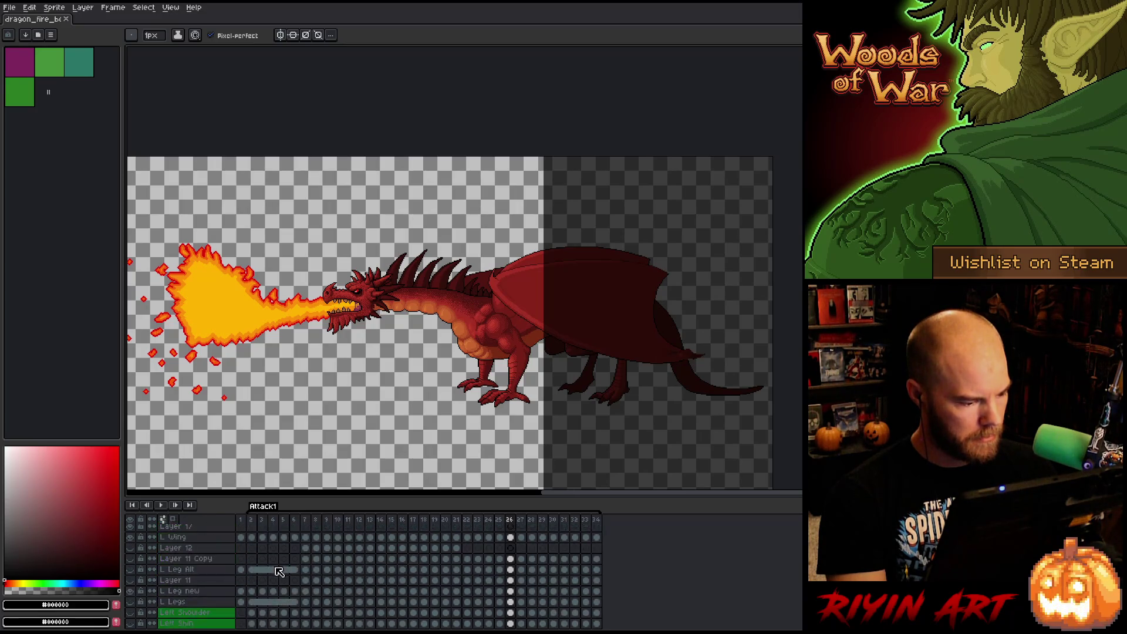
click(133, 530)
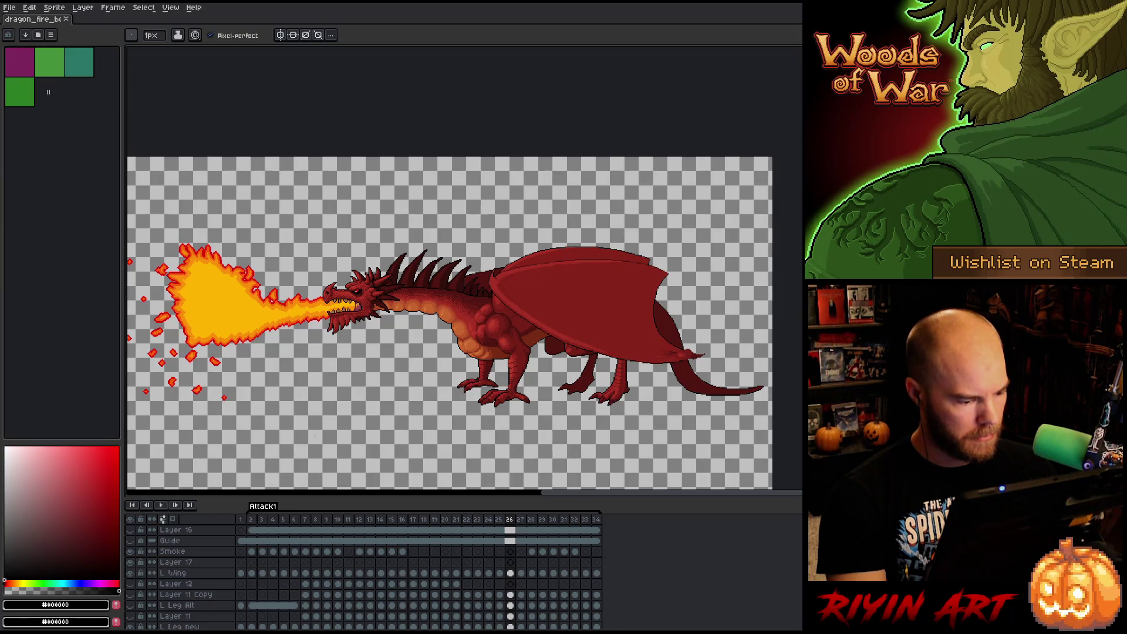
Select the three fire layers and put them into a new layer group.
key(v)
scroll(273, 539, down, 5)
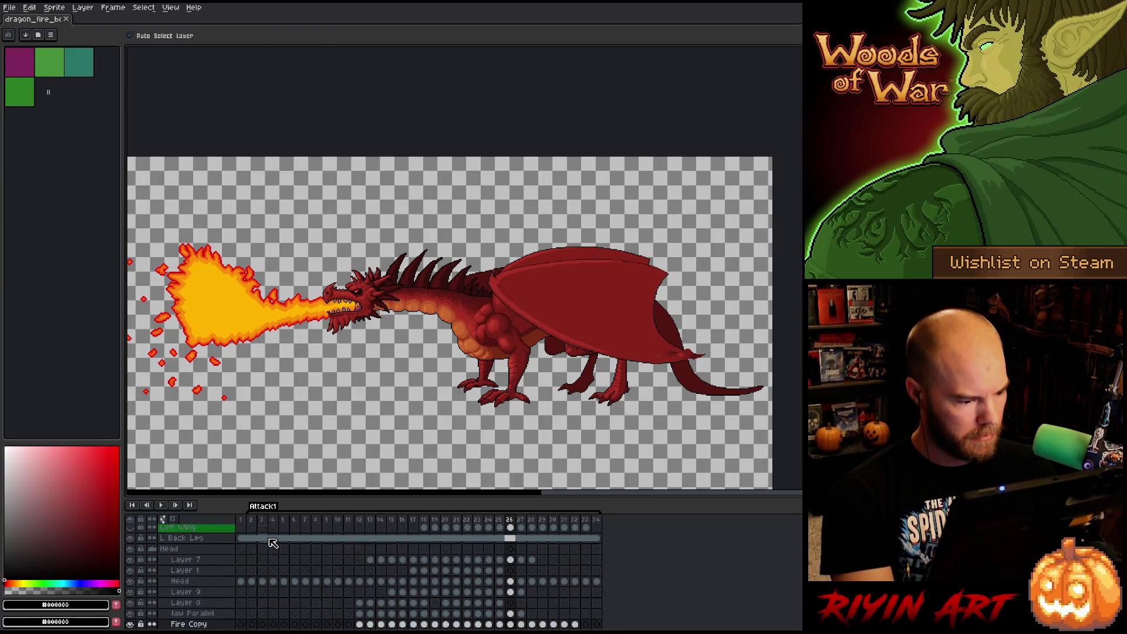
scroll(280, 594, down, 3)
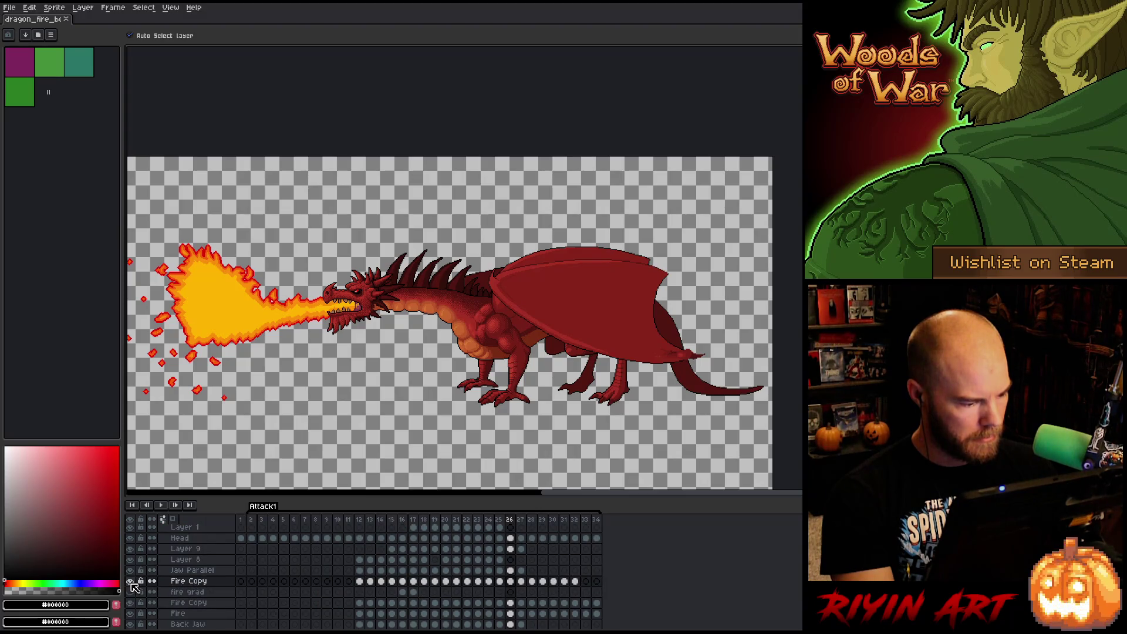
click(184, 594)
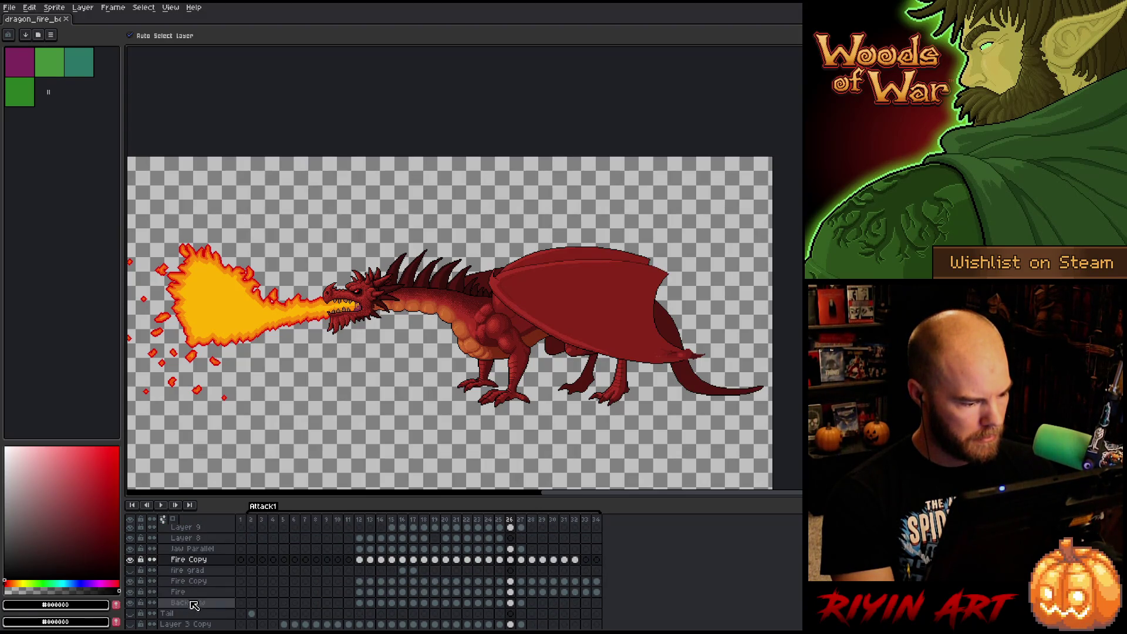
scroll(194, 596, down, 2)
right_click(197, 571)
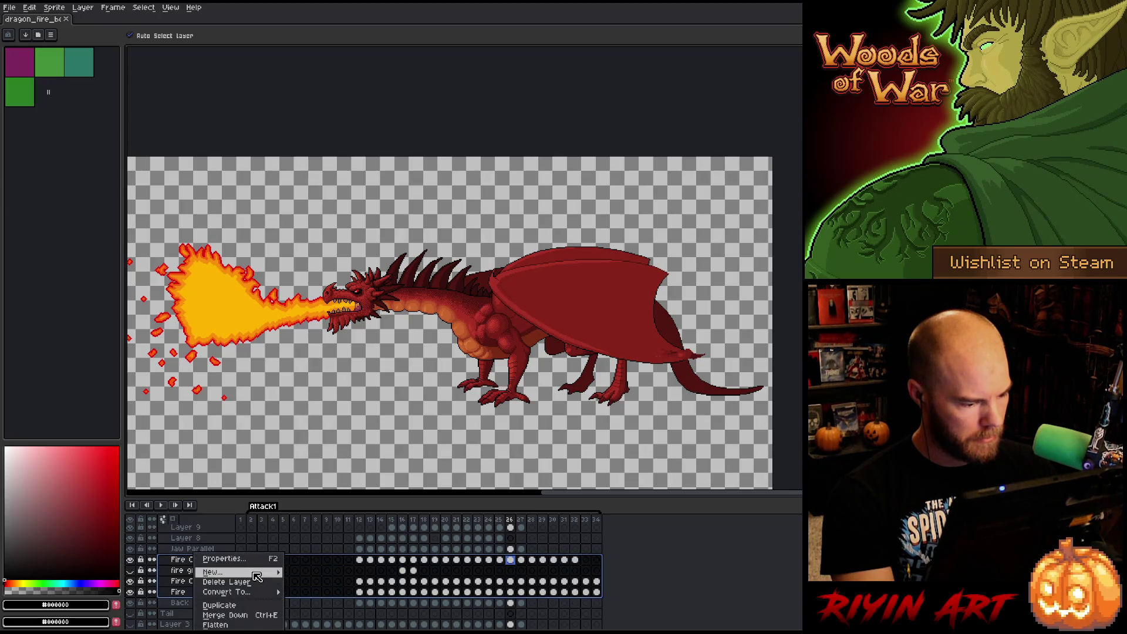
click(276, 588)
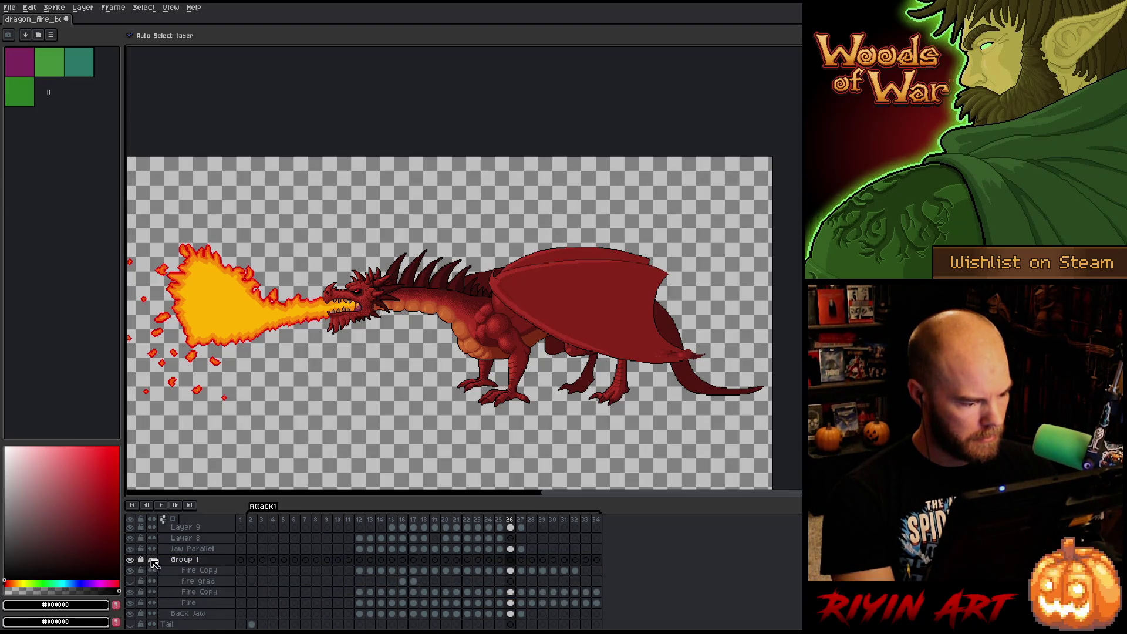
Rename the new group to 'Fire' and hide it.
double_click(196, 561)
text(Fire)
key(Return)
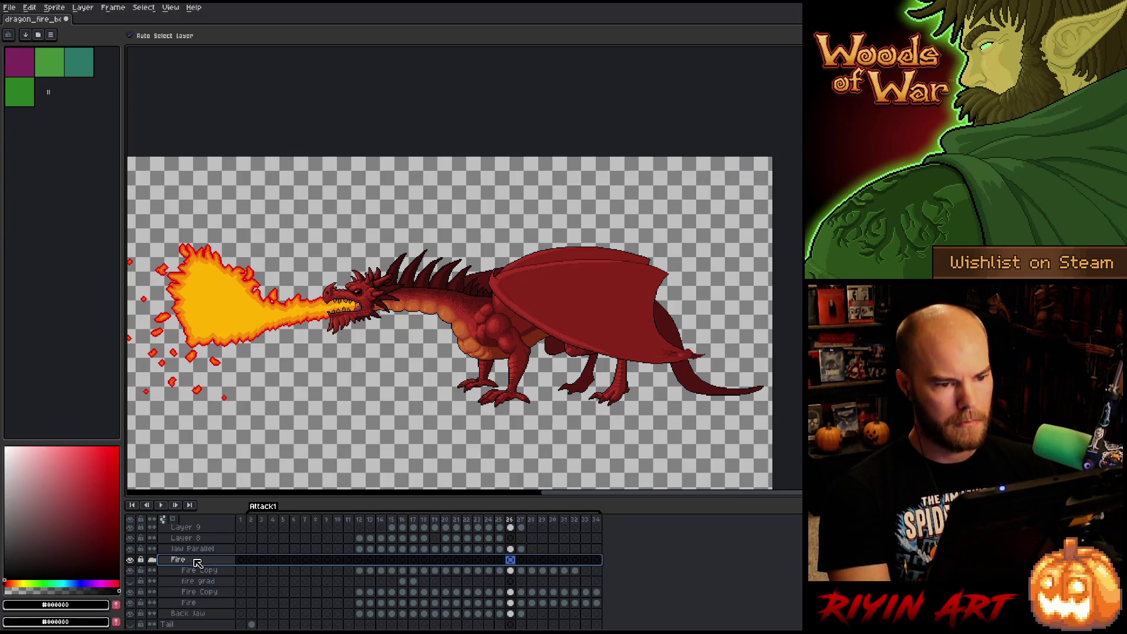
double_click(197, 562)
key(Return)
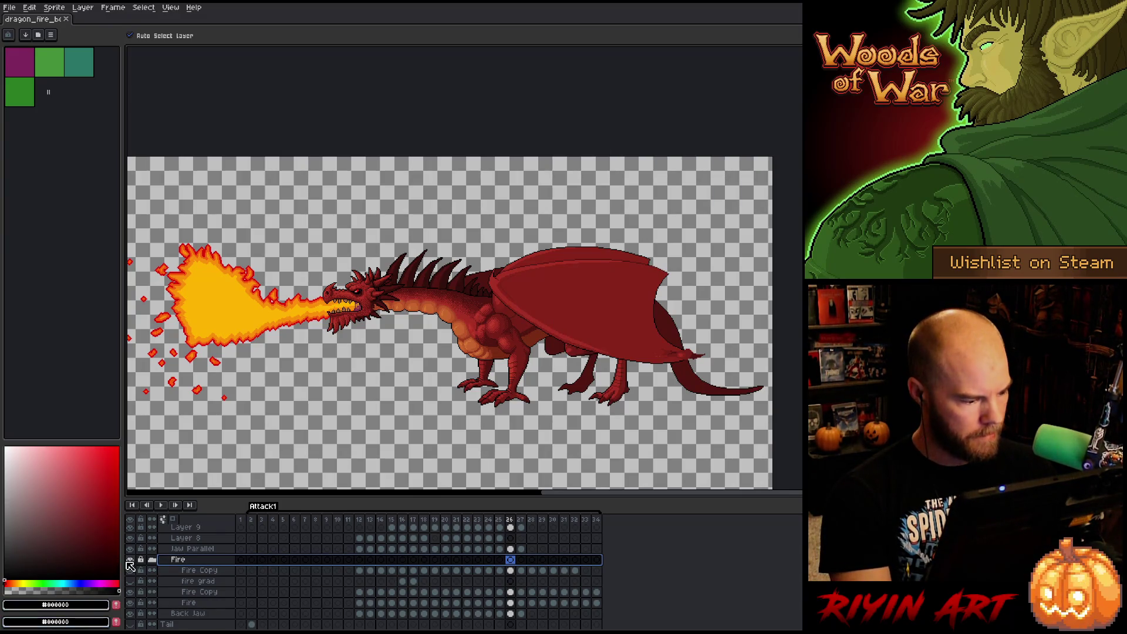
click(130, 560)
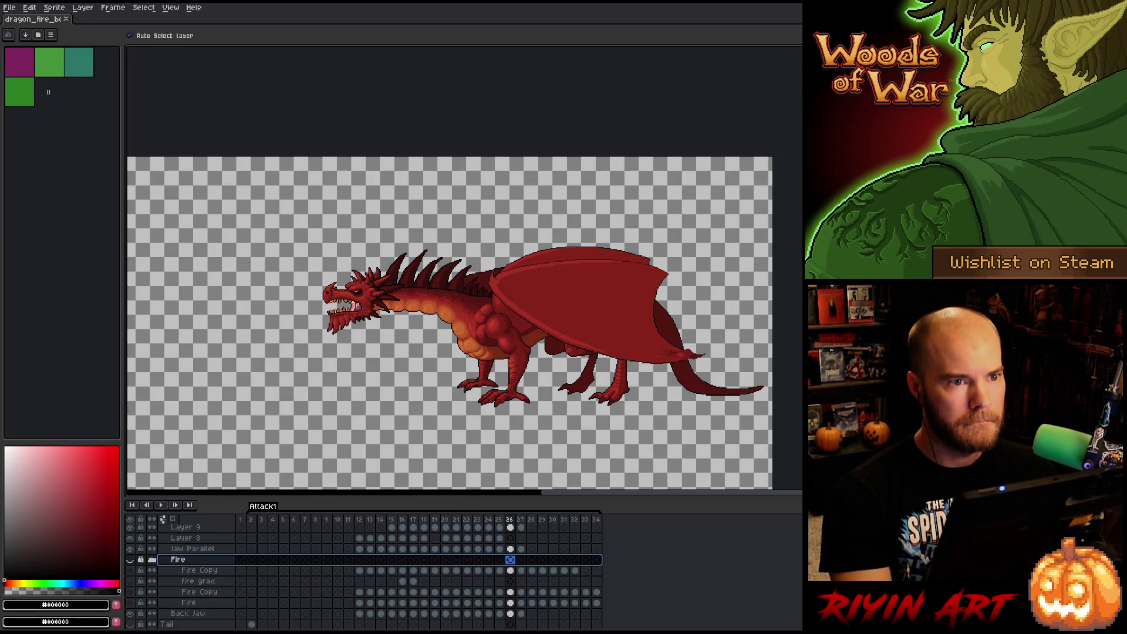
scroll(351, 602, down, 1)
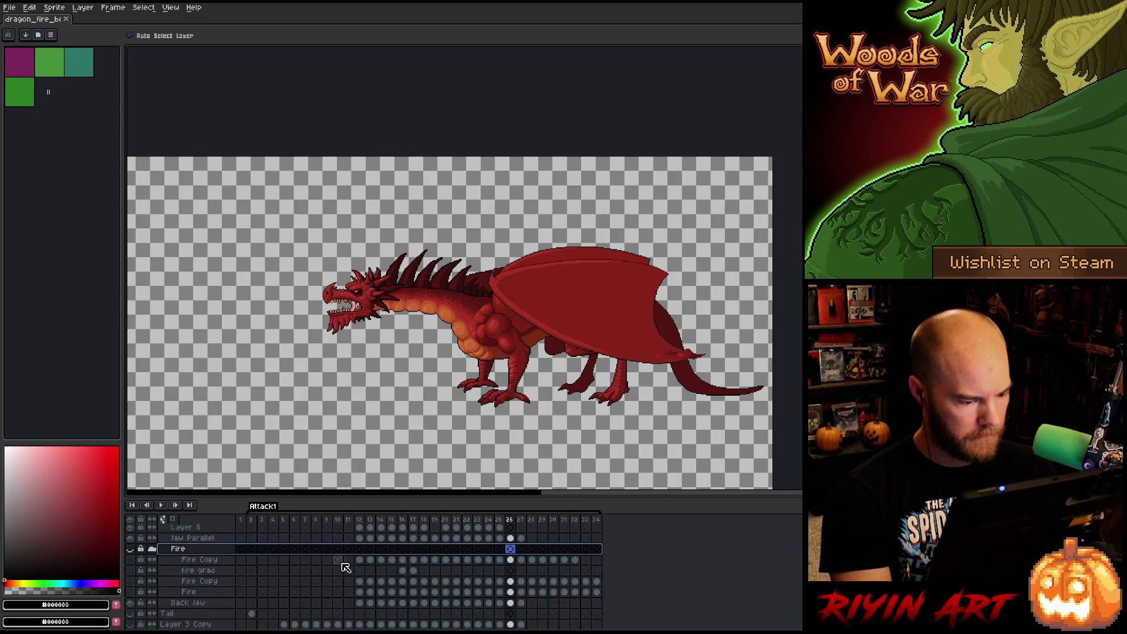
Play the fireless animation, then save the file with Ctrl+S.
key(Return)
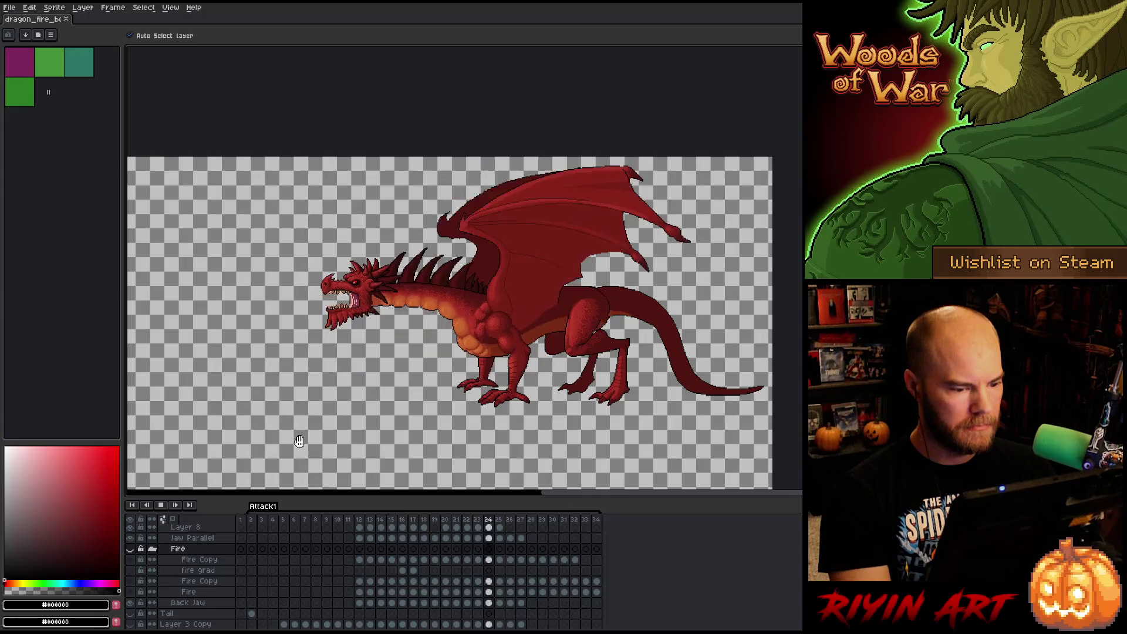
key(ctrl+s)
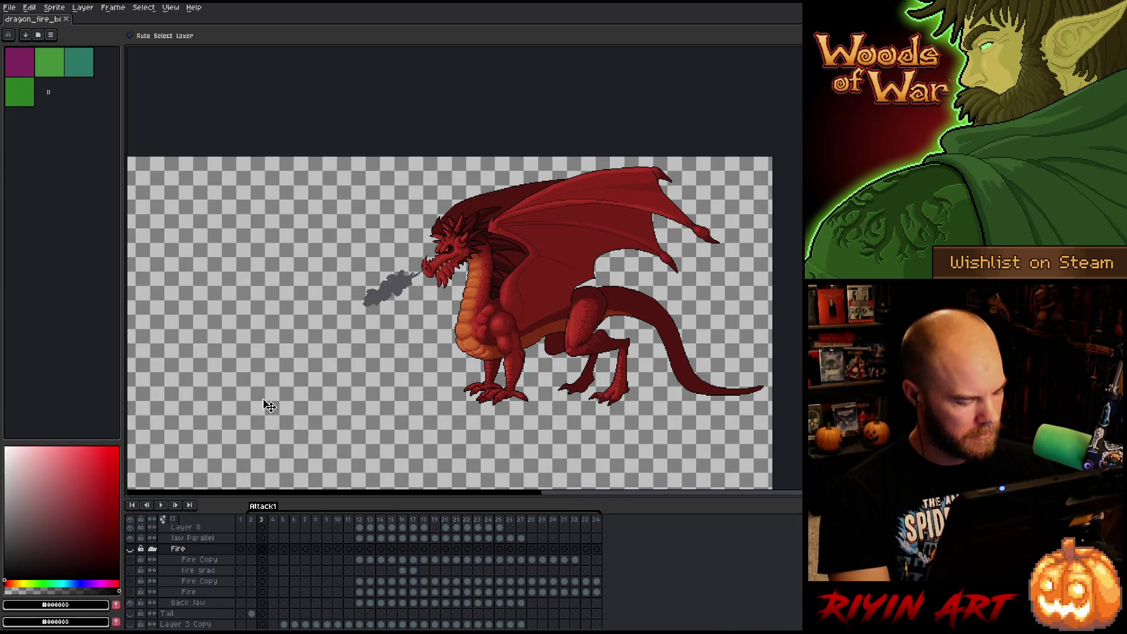
scroll(278, 564, up, 2)
scroll(278, 564, up, 5)
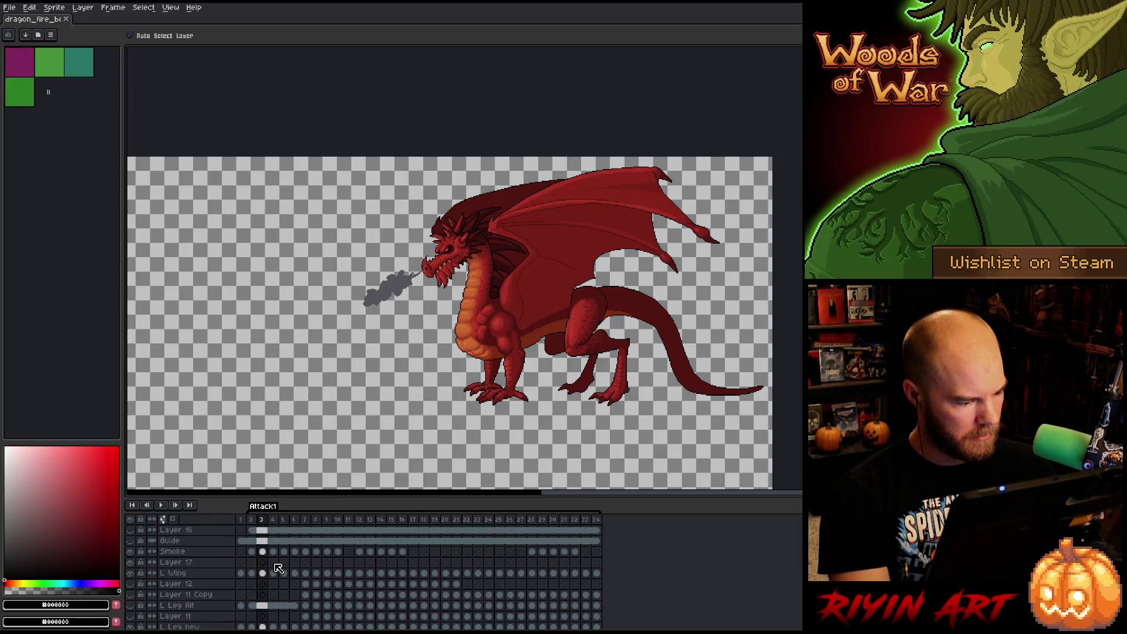
Select the layers from Layer 12 through Layer 11 and choose File > Save As.
click(173, 553)
click(181, 564)
click(187, 574)
scroll(190, 580, down, 3)
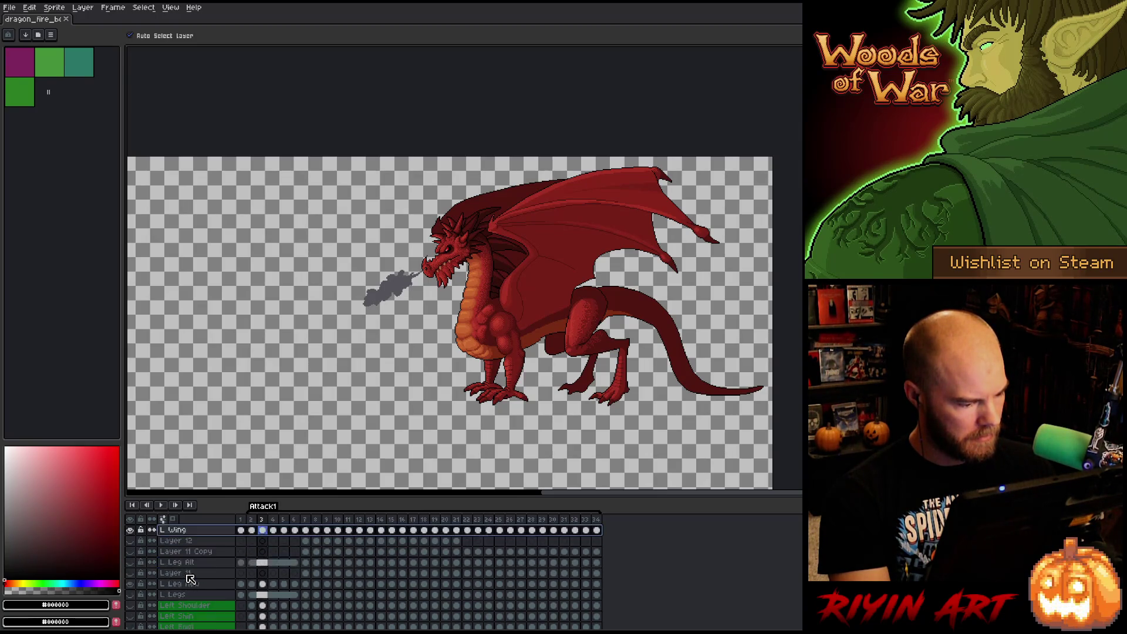
drag(191, 554, 190, 584)
click(10, 7)
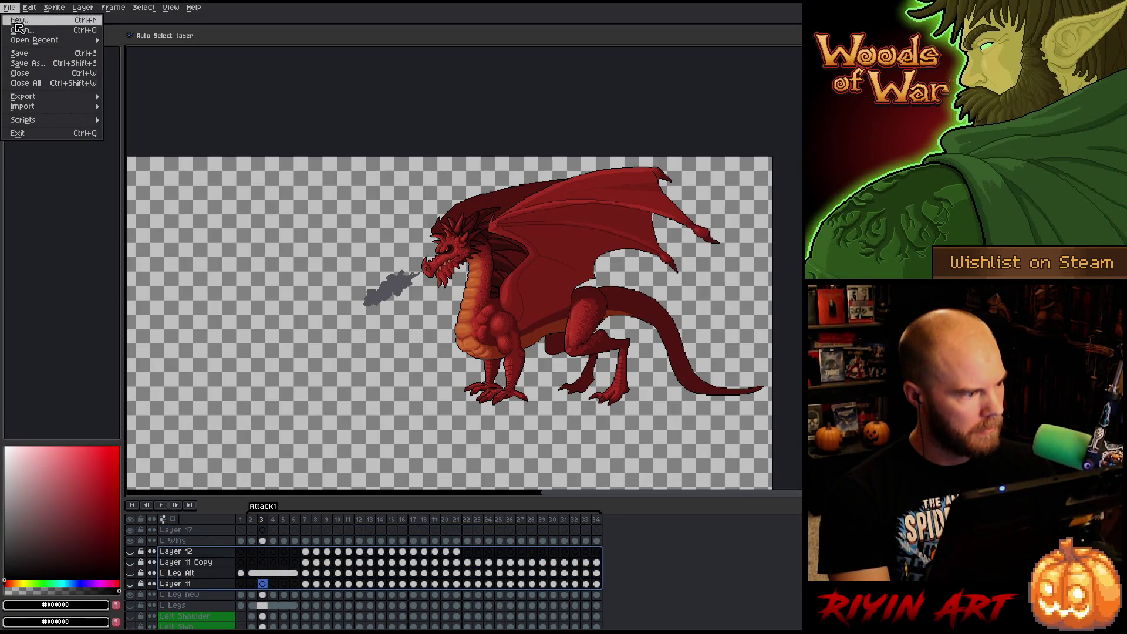
click(24, 61)
Save the sprite as dragon_fire_boss_v26.aseprite.
click(449, 395)
key(BackSpace)
text(6)
key(Return)
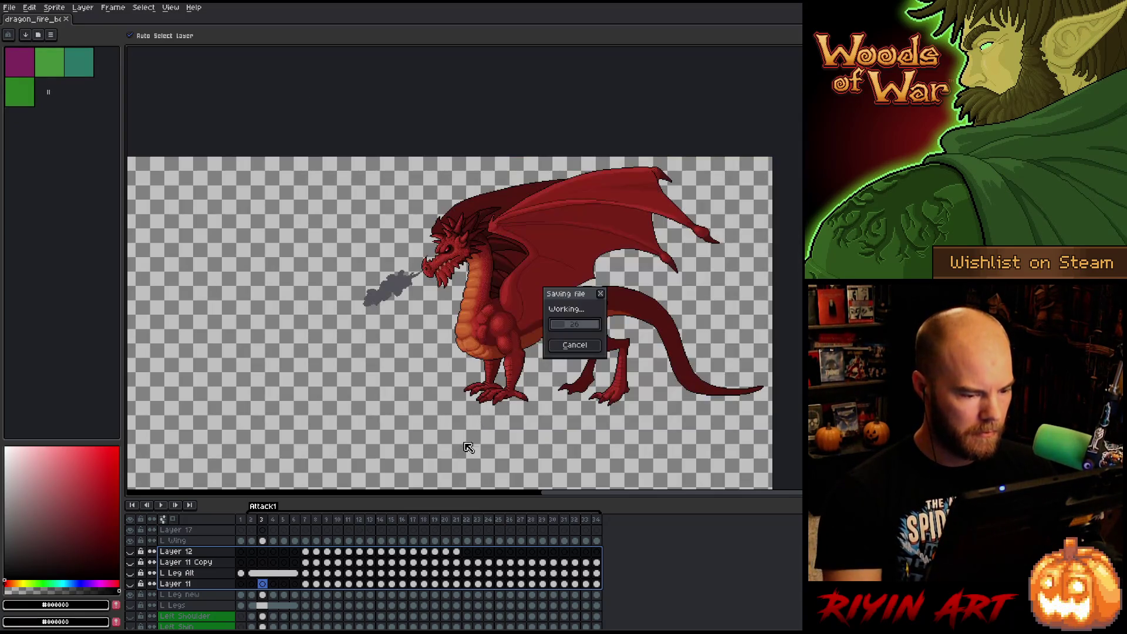
Delete the Layer 12 through Layer 11 layers, then the L Legs through Left Wing layers.
right_click(214, 550)
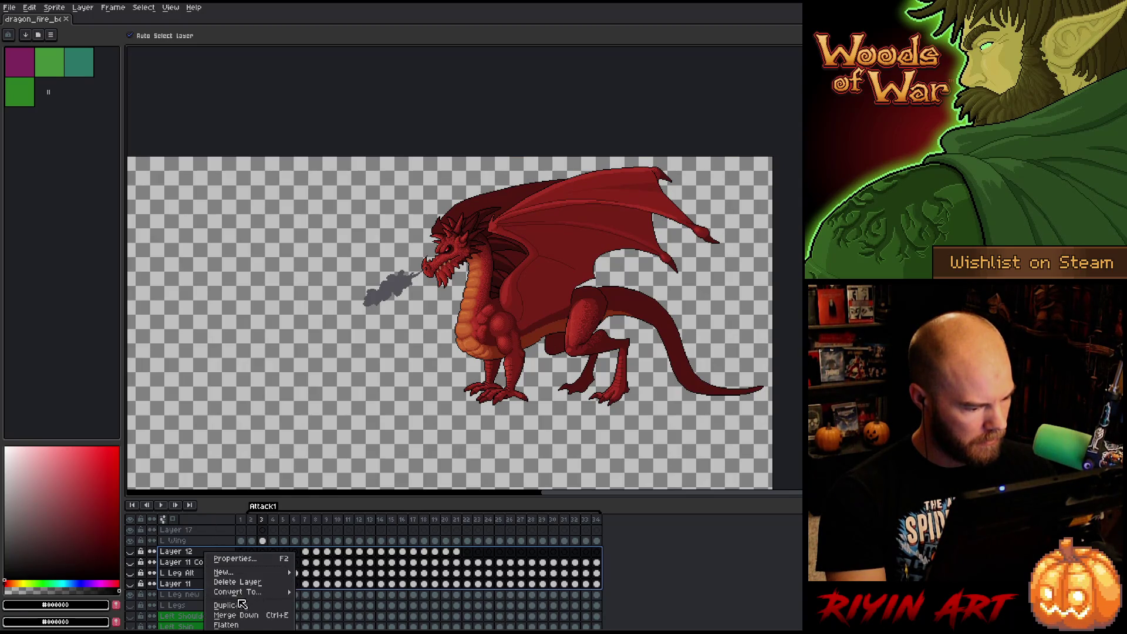
click(238, 582)
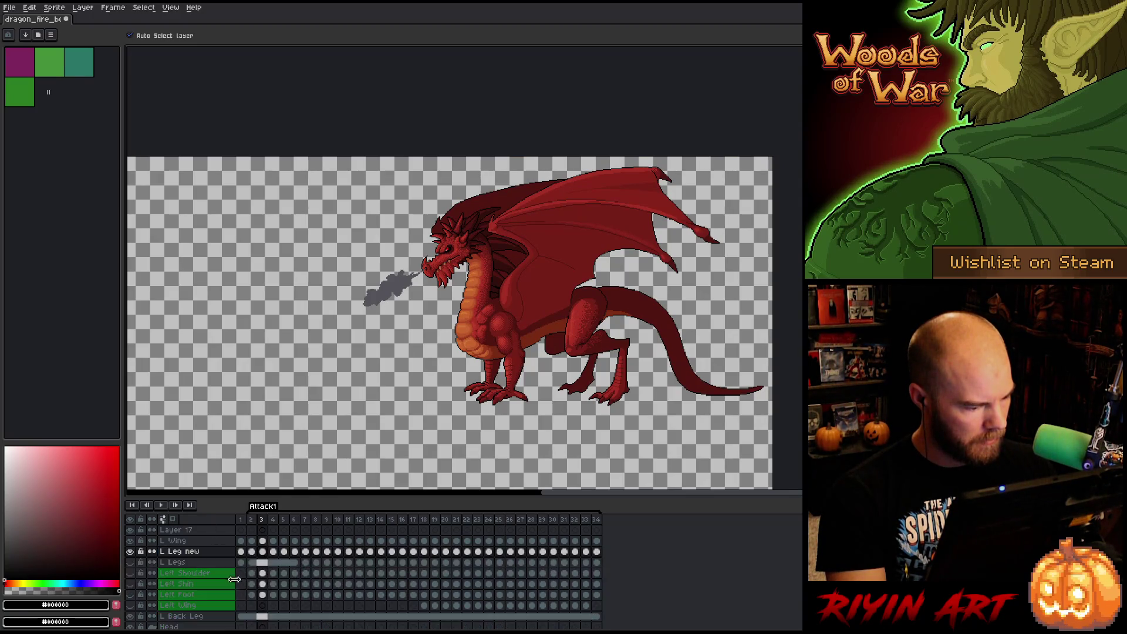
click(187, 563)
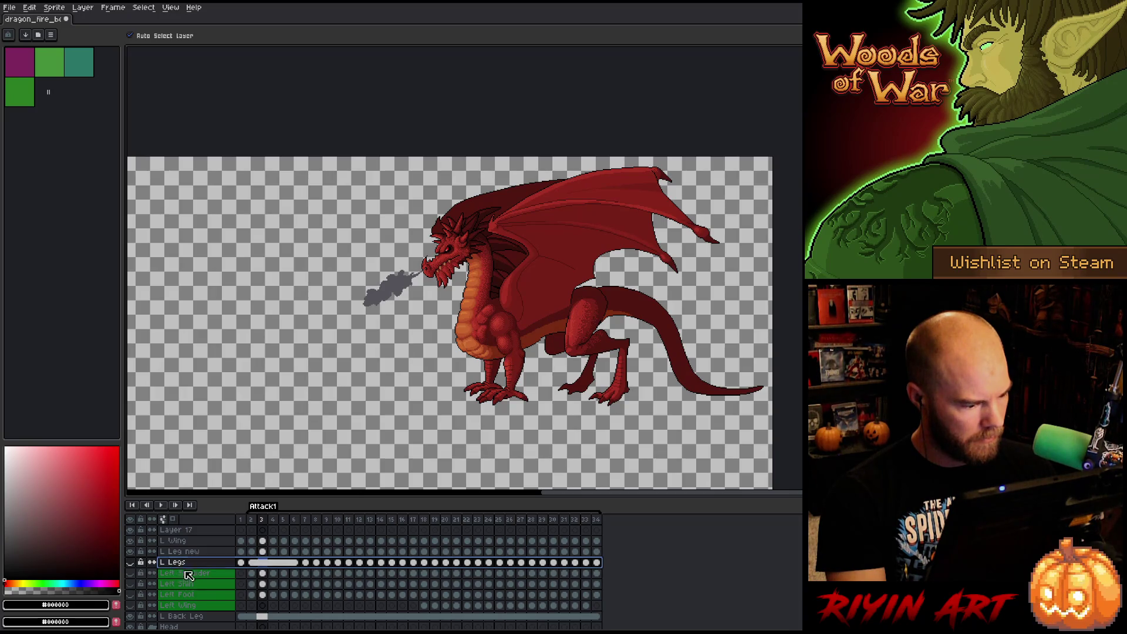
shift+click(194, 606)
right_click(194, 611)
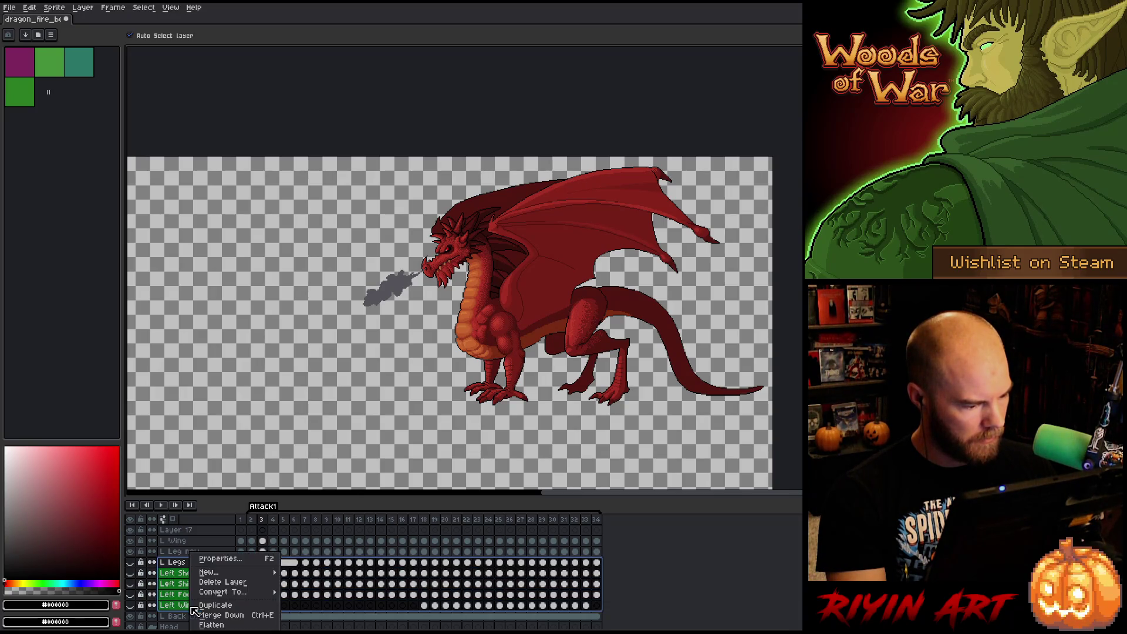
click(218, 577)
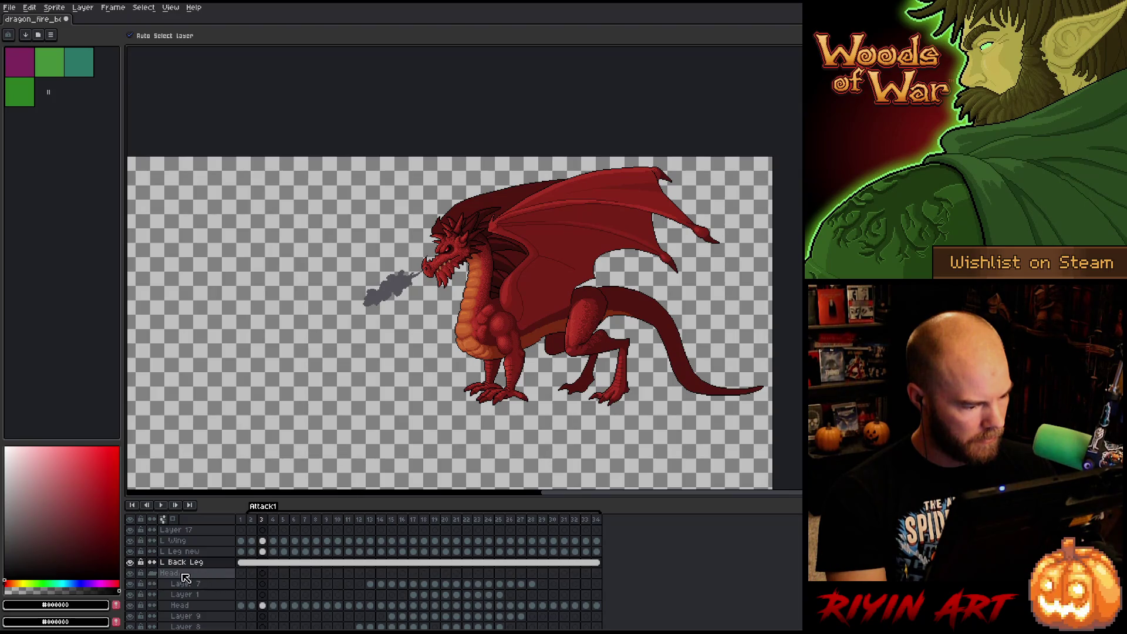
Collapse the Head group, delete the Tail layer, and play the animation to review poses.
scroll(188, 578, down, 2)
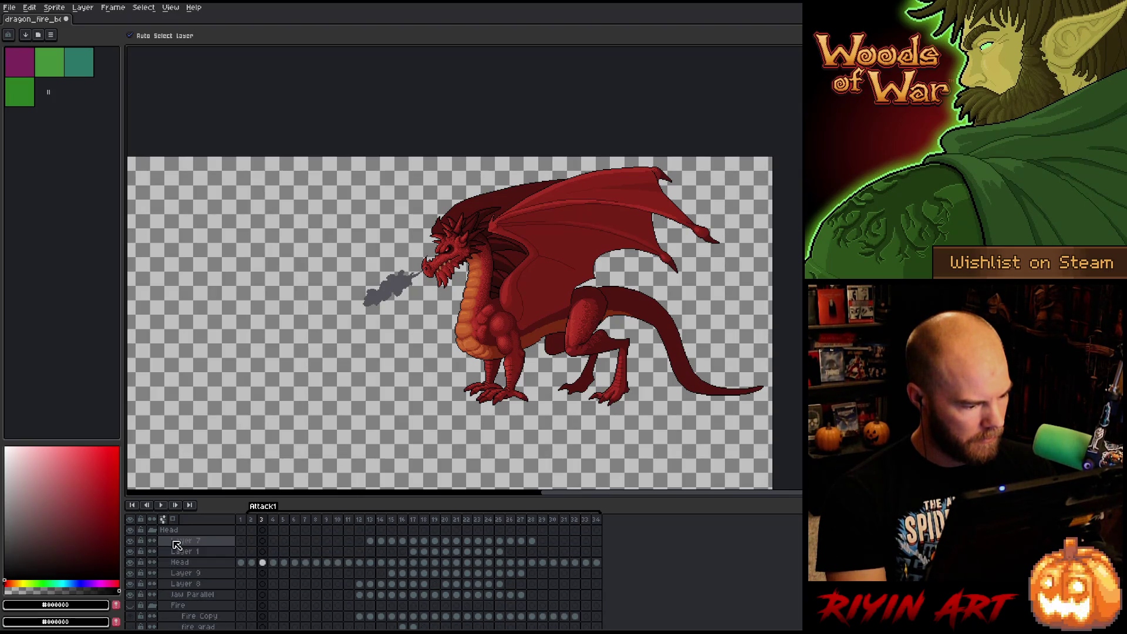
click(152, 529)
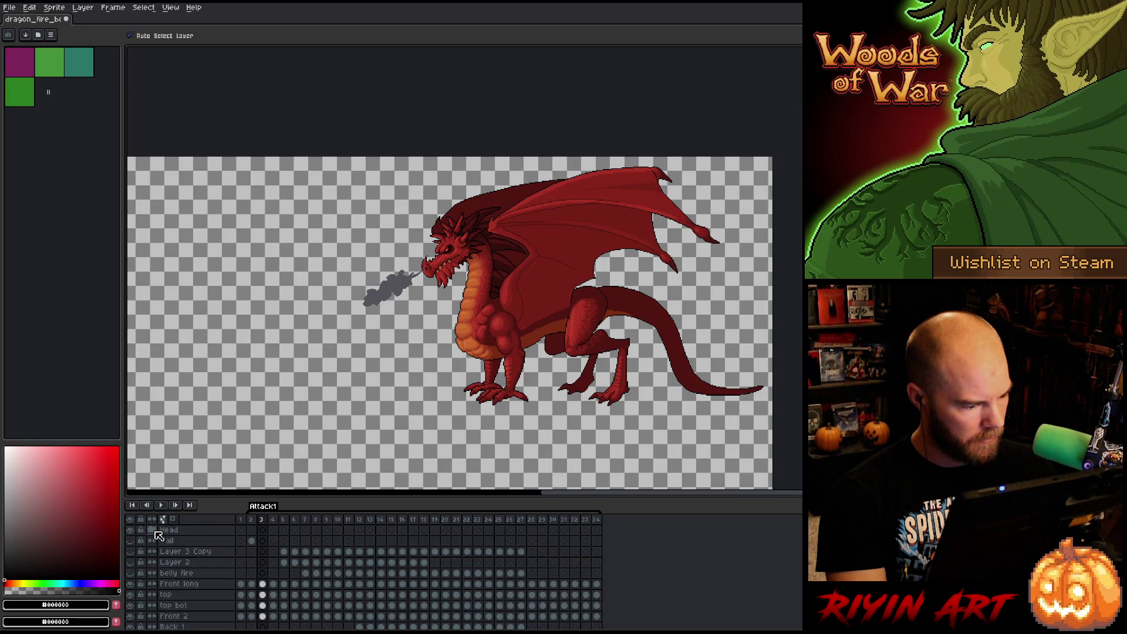
right_click(195, 545)
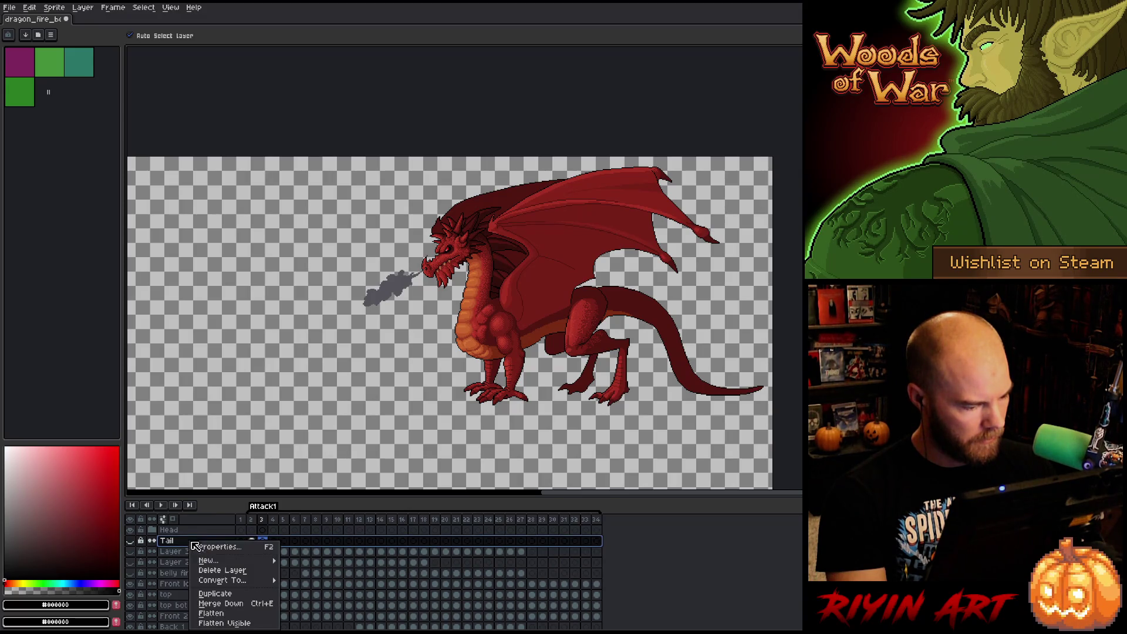
click(208, 577)
click(179, 540)
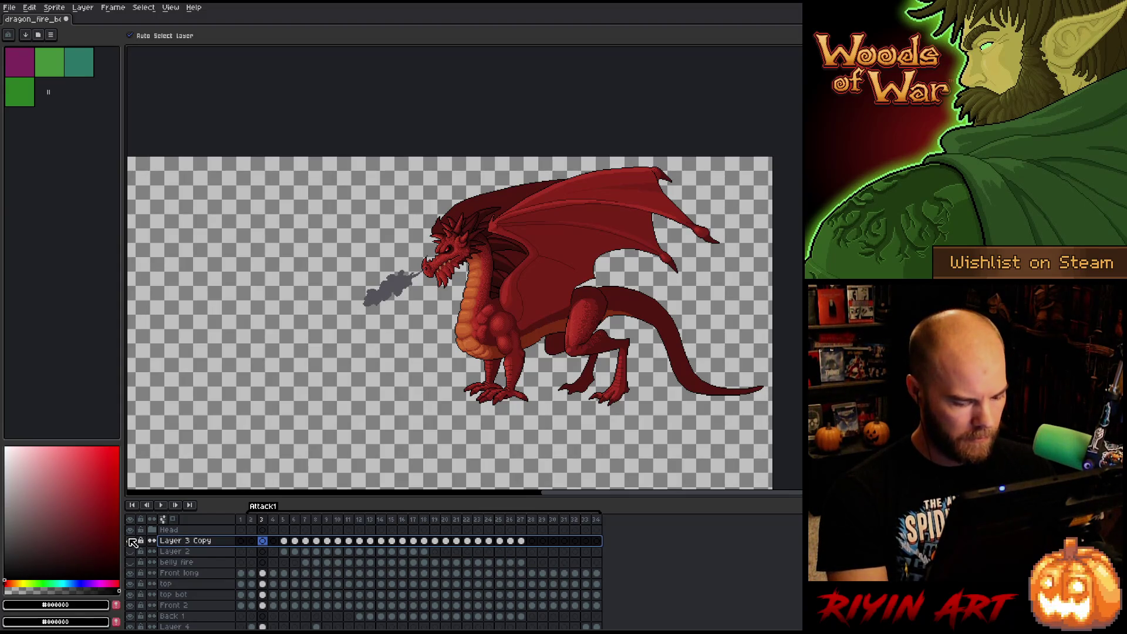
key(Return)
key(m)
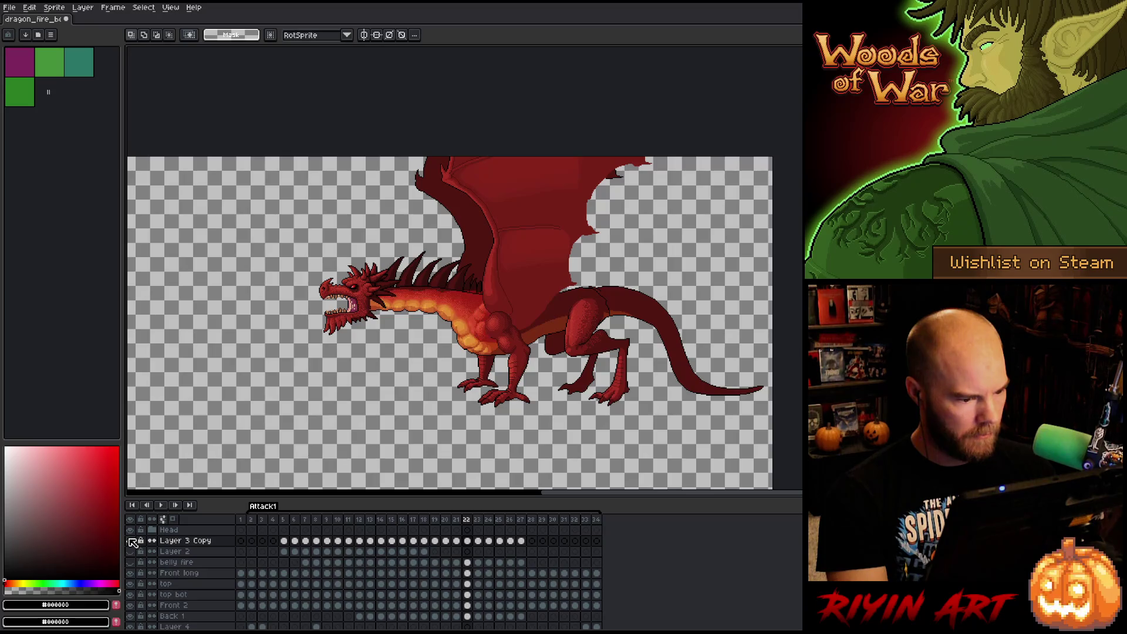
Delete Layer 3 Copy and Layer 2 from the timeline.
click(150, 552)
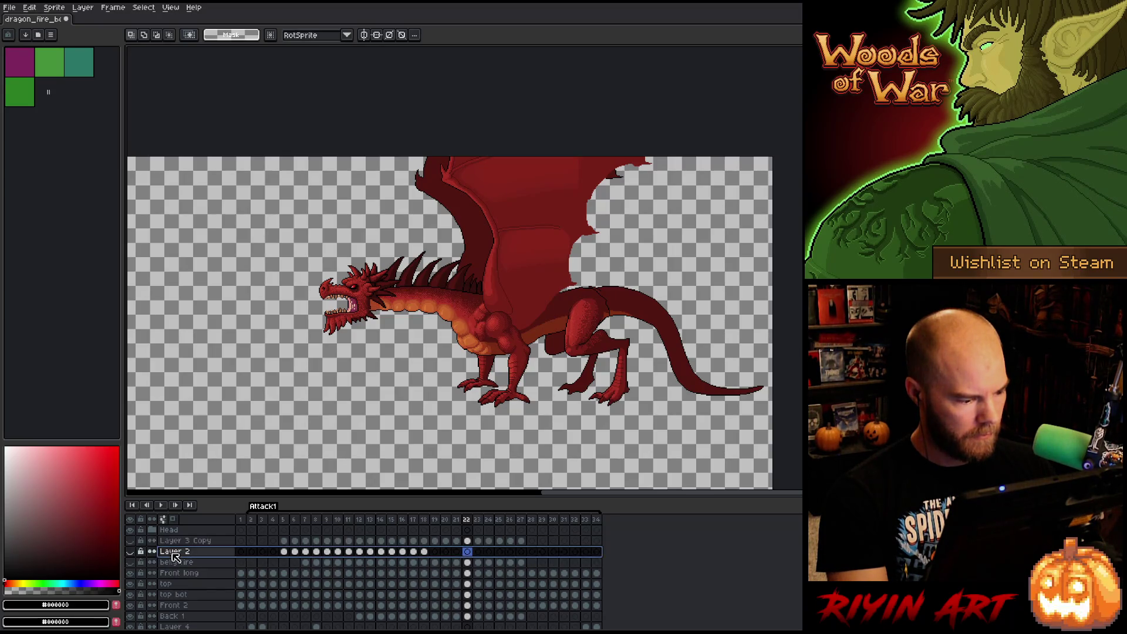
key(Return)
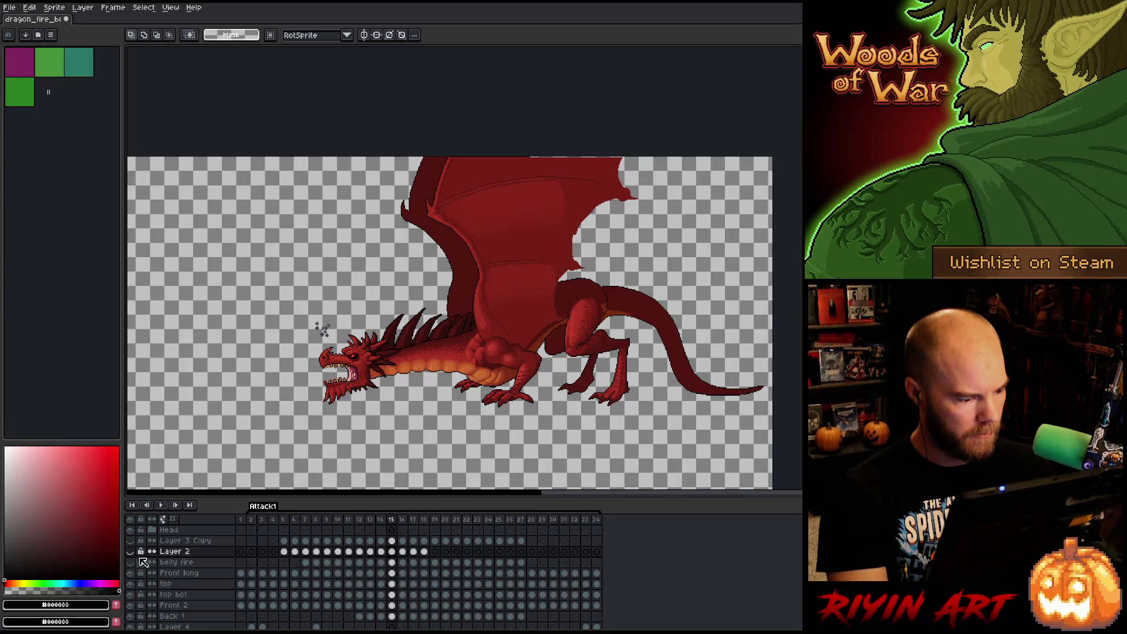
click(143, 563)
click(131, 563)
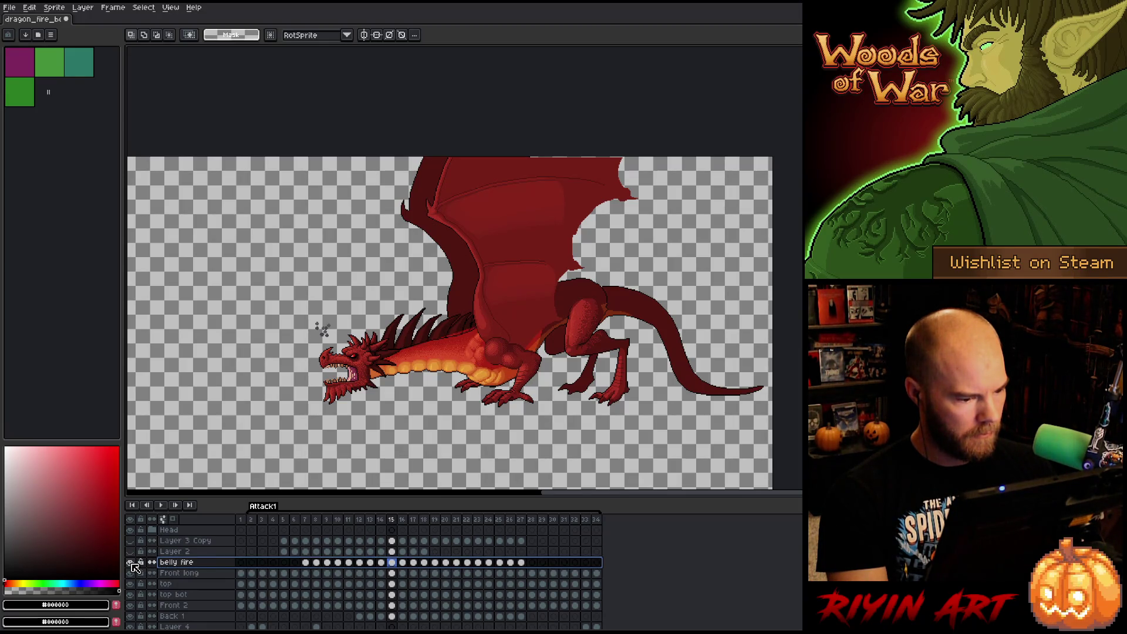
click(131, 563)
click(173, 551)
shift+click(182, 540)
right_click(203, 551)
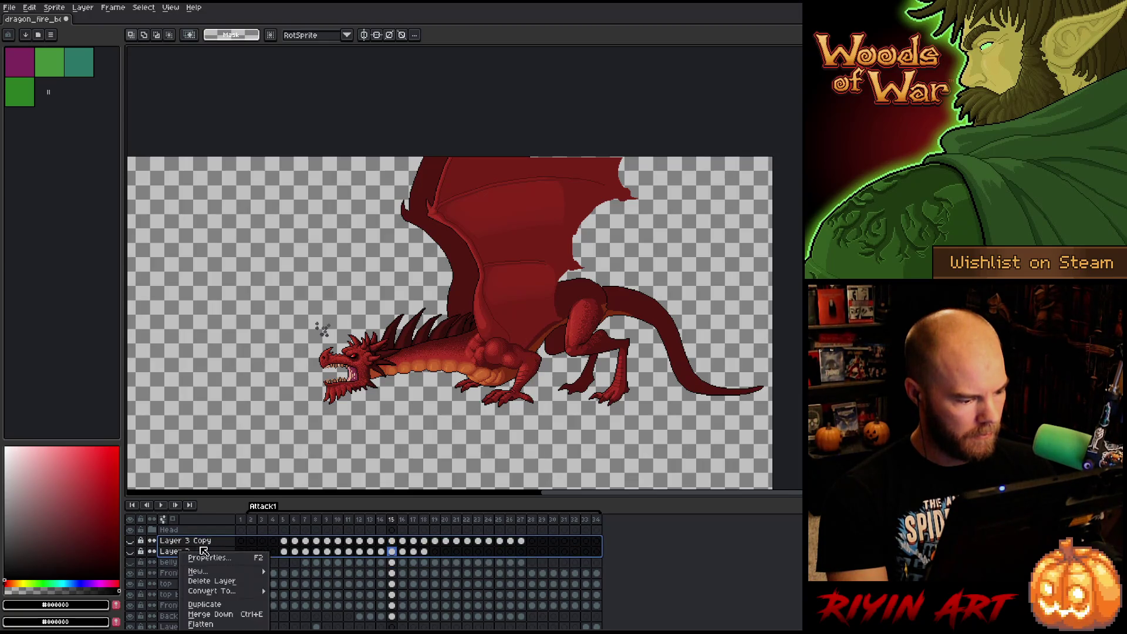
click(212, 581)
Check Layer 5's contents at frame 9 and delete Layer 5.
click(131, 541)
click(131, 541)
click(178, 552)
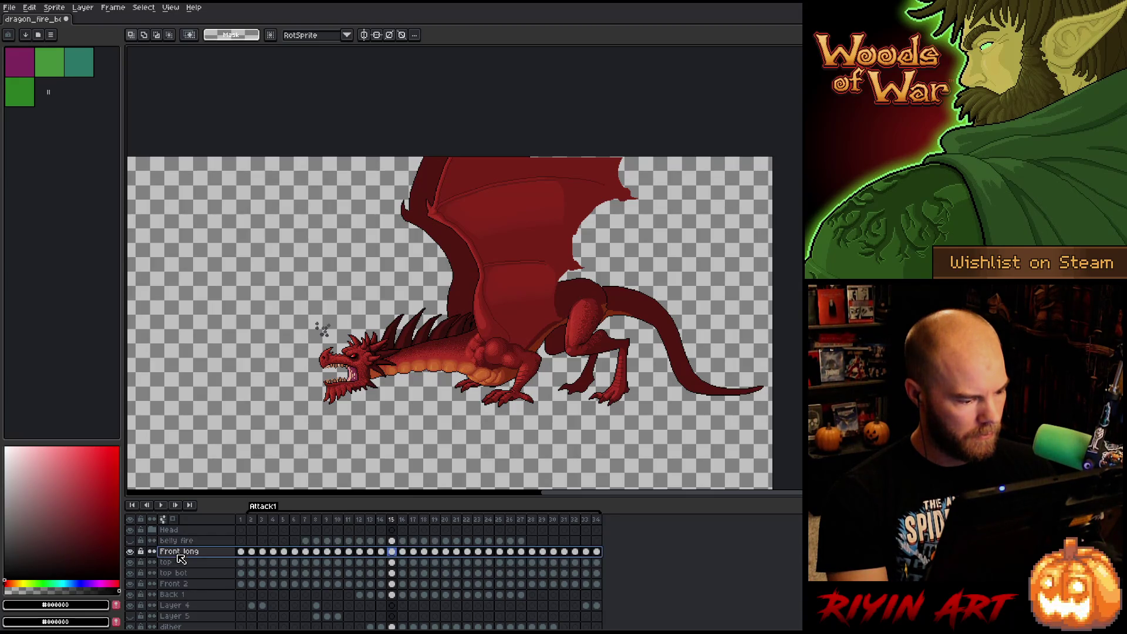
scroll(179, 572, down, 3)
click(186, 584)
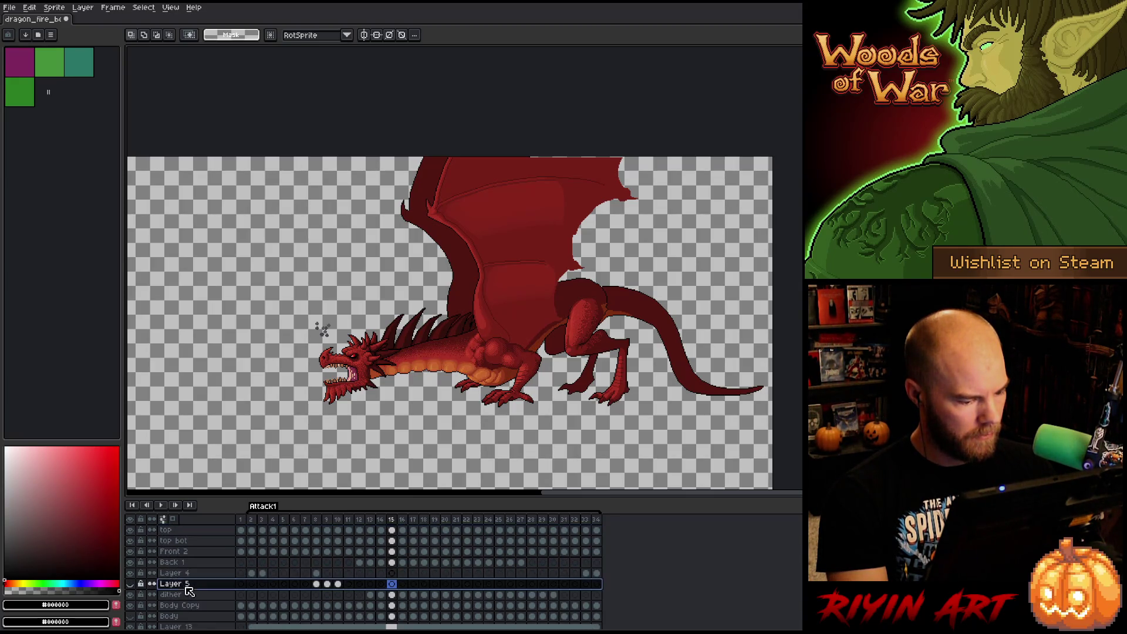
key(Left)
key(Left)
key(Left)
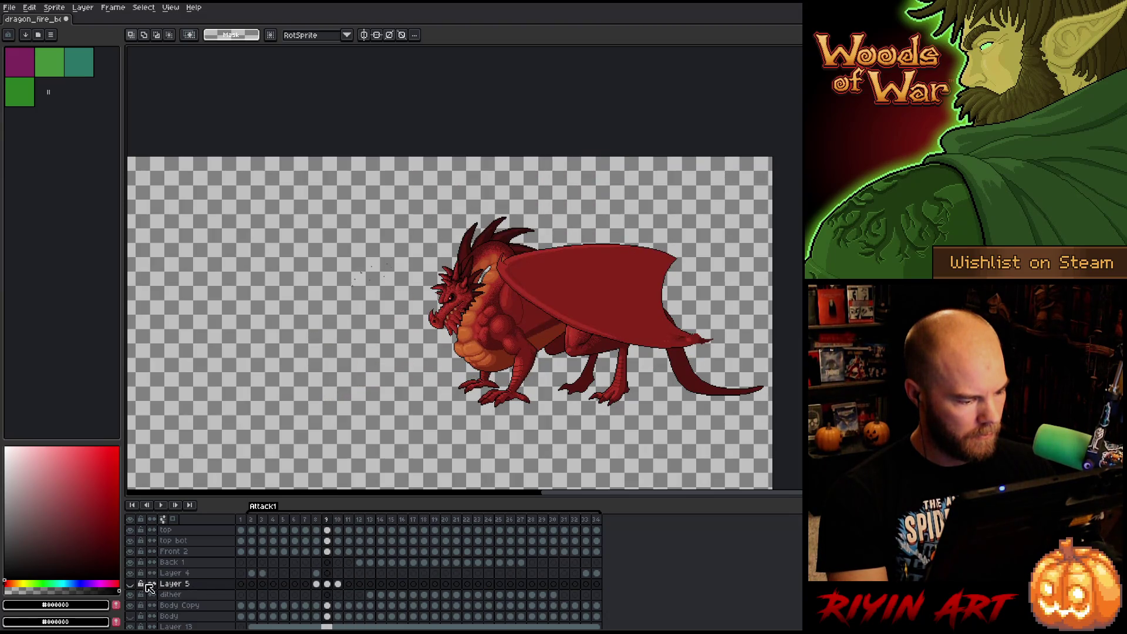
click(132, 584)
click(133, 584)
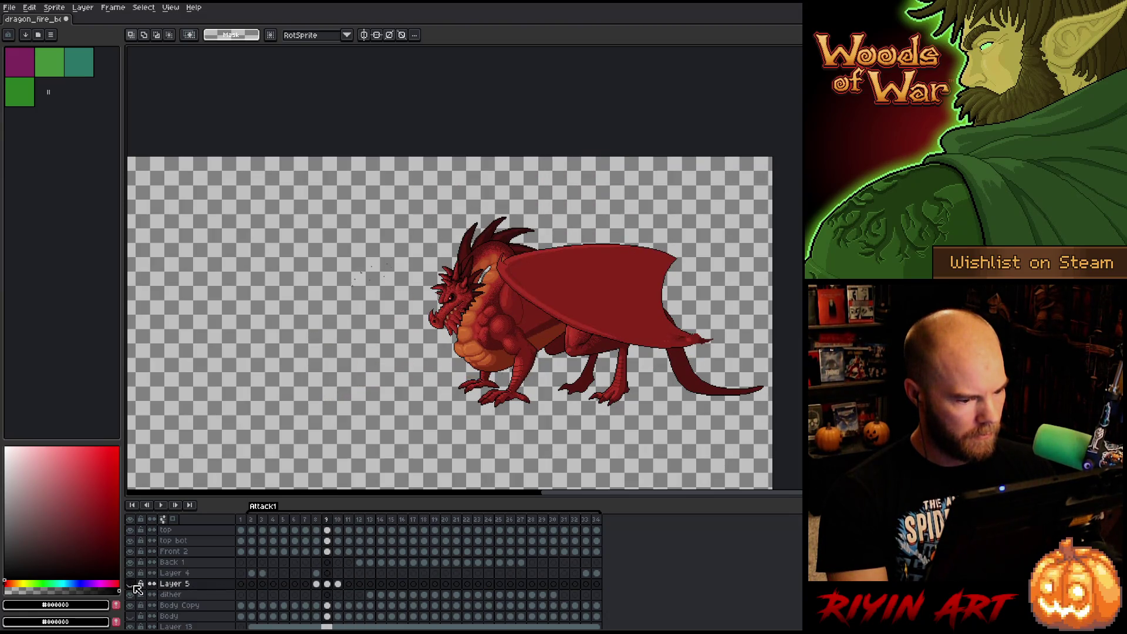
right_click(178, 583)
click(194, 582)
Delete the Body layer, then bring up the Neck Spikes layer's options.
scroll(197, 577, down, 5)
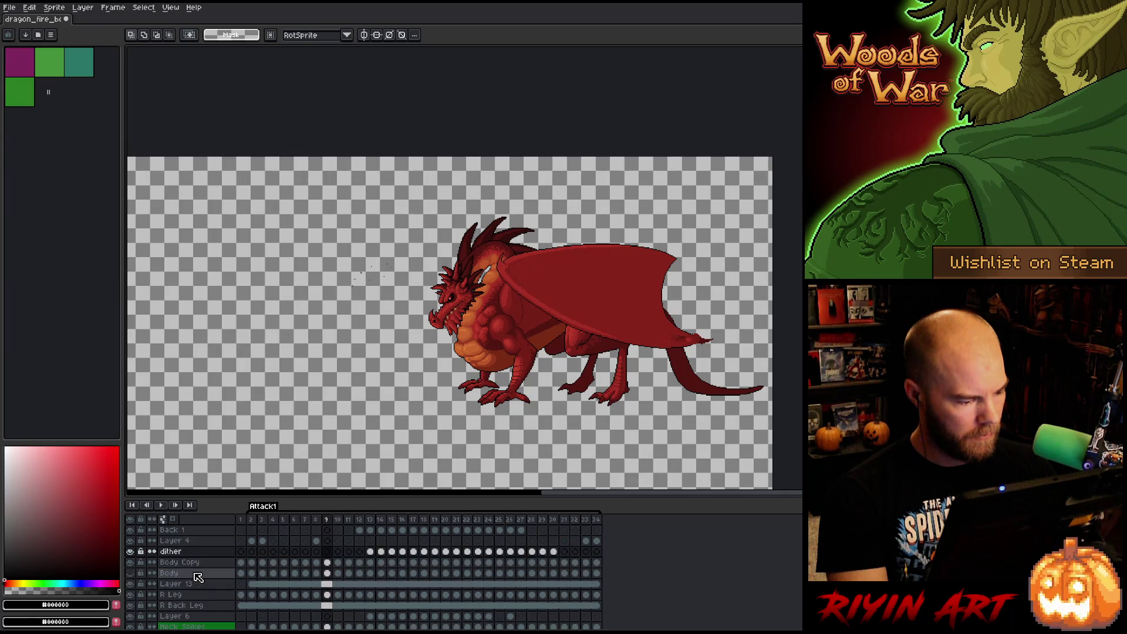
click(184, 540)
right_click(167, 540)
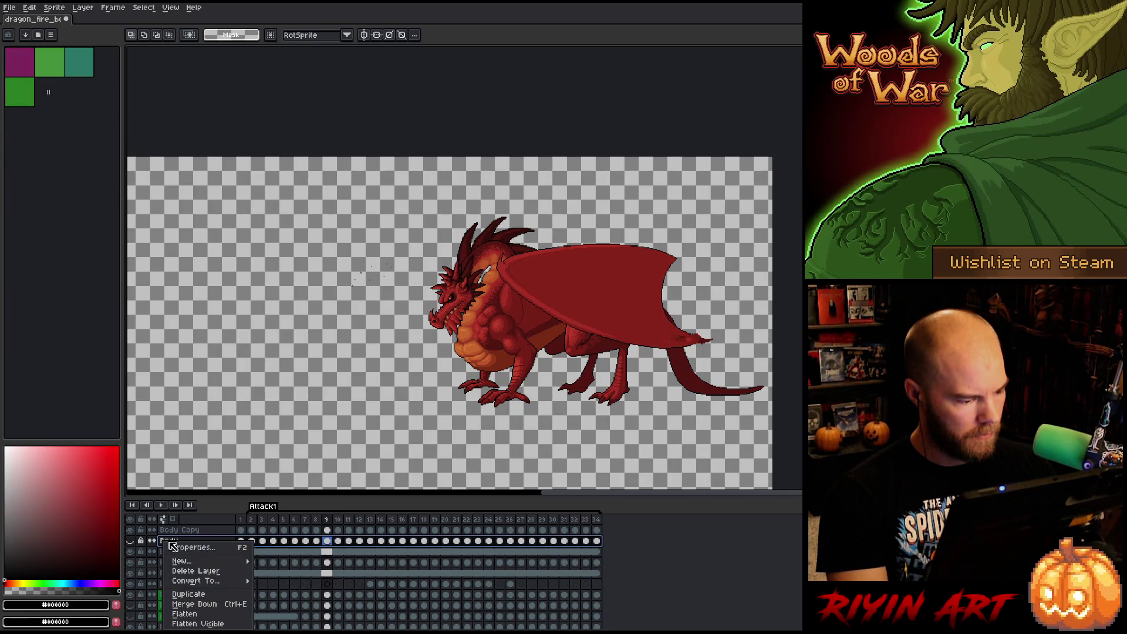
click(196, 573)
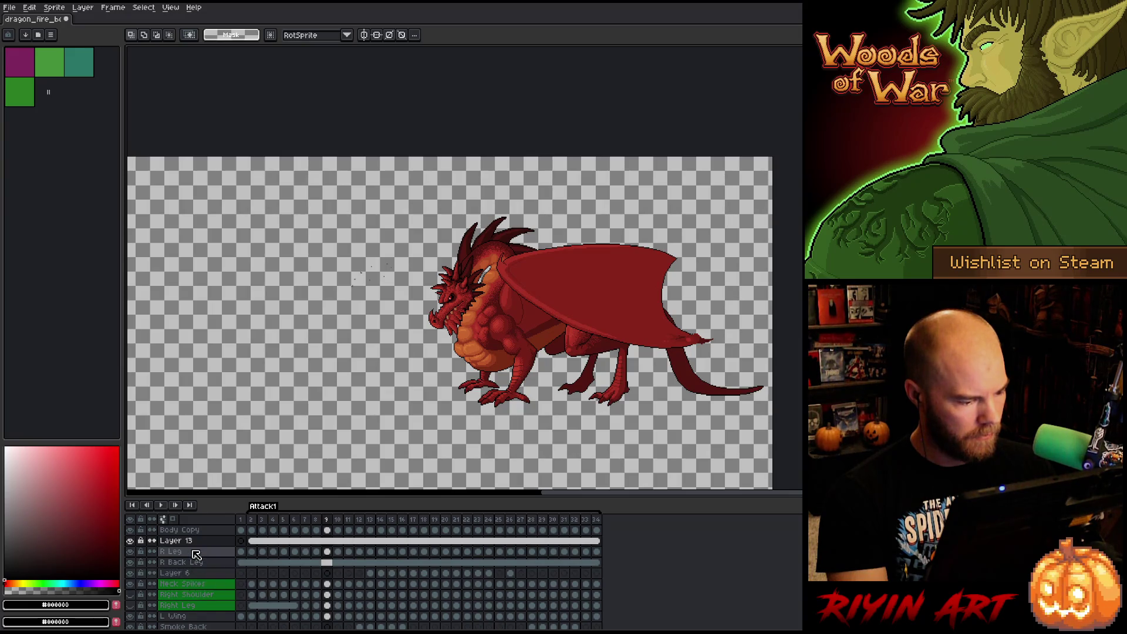
click(187, 585)
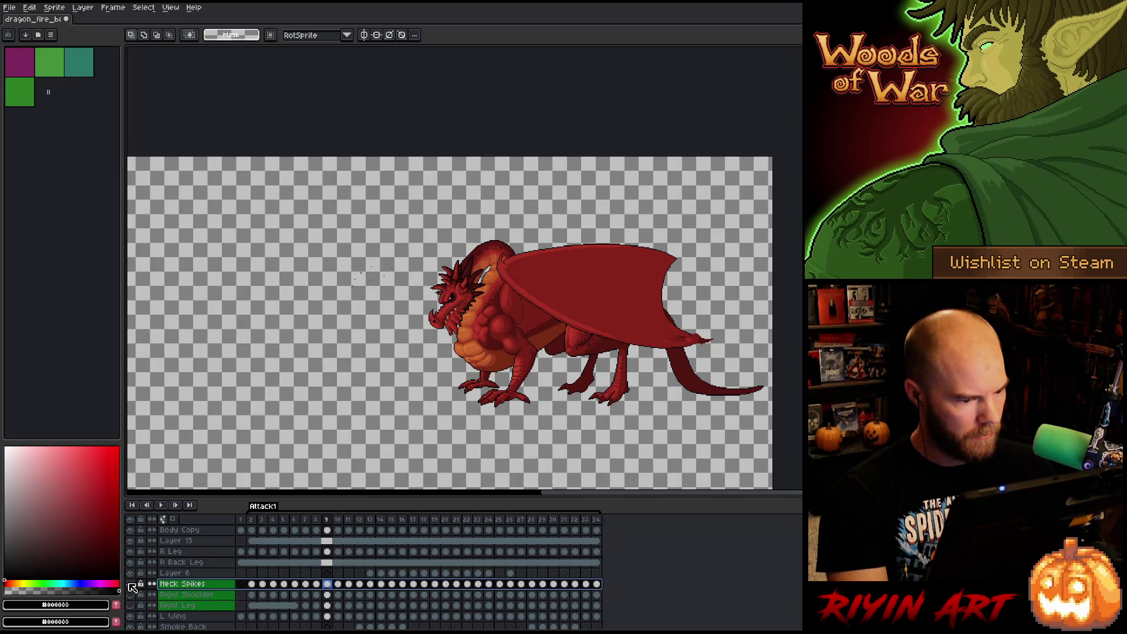
key(Return)
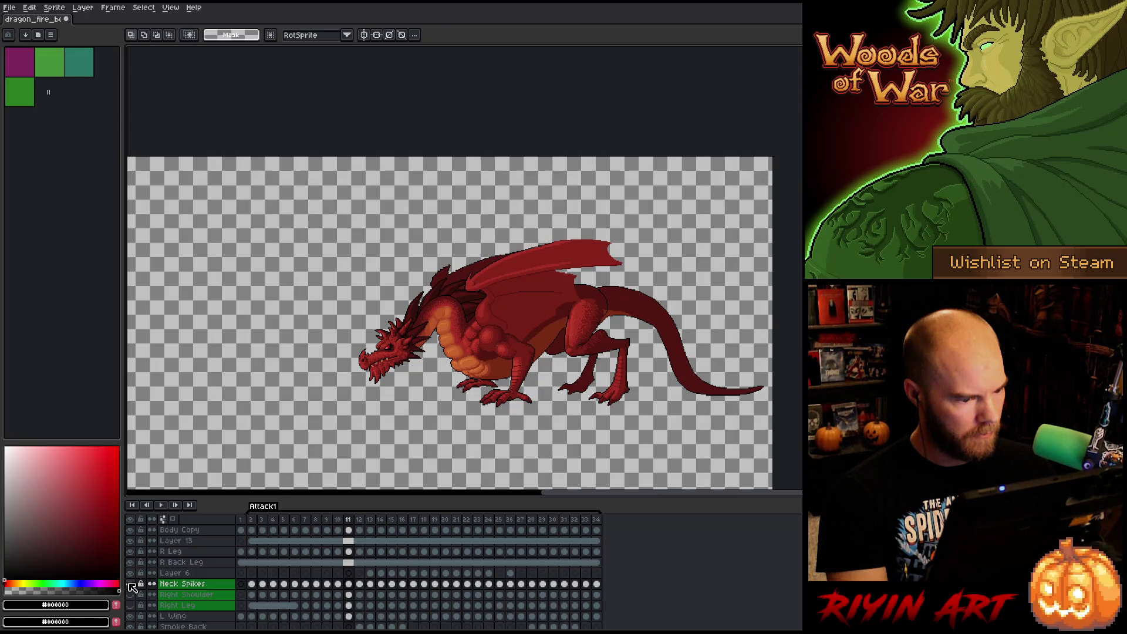
right_click(189, 586)
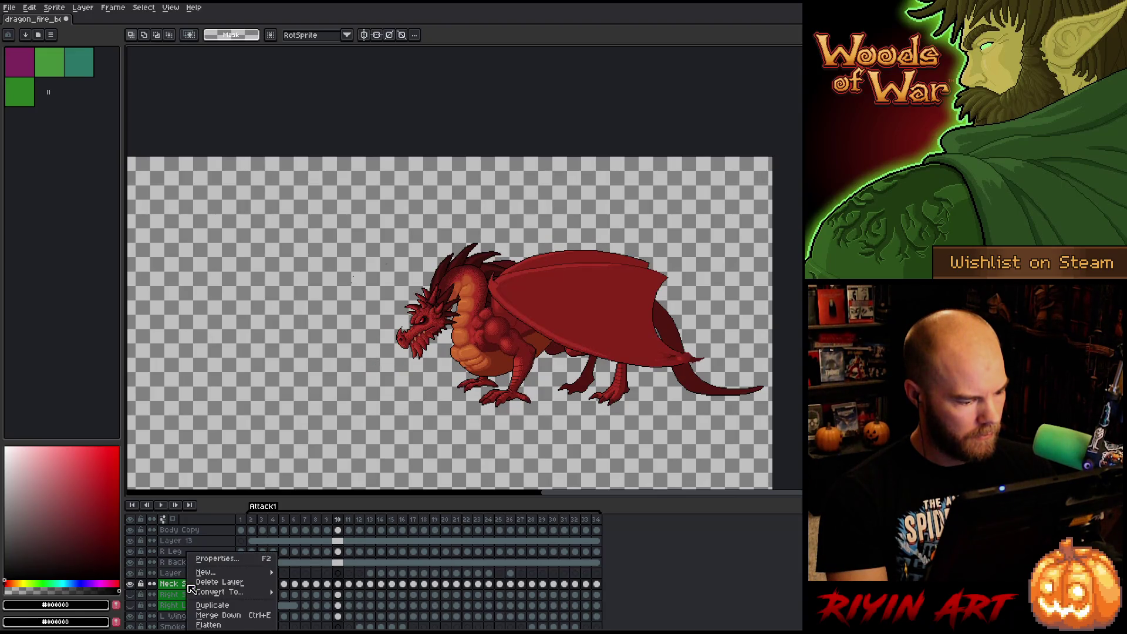
Clear the colour tag on the Neck Spikes layer.
click(202, 556)
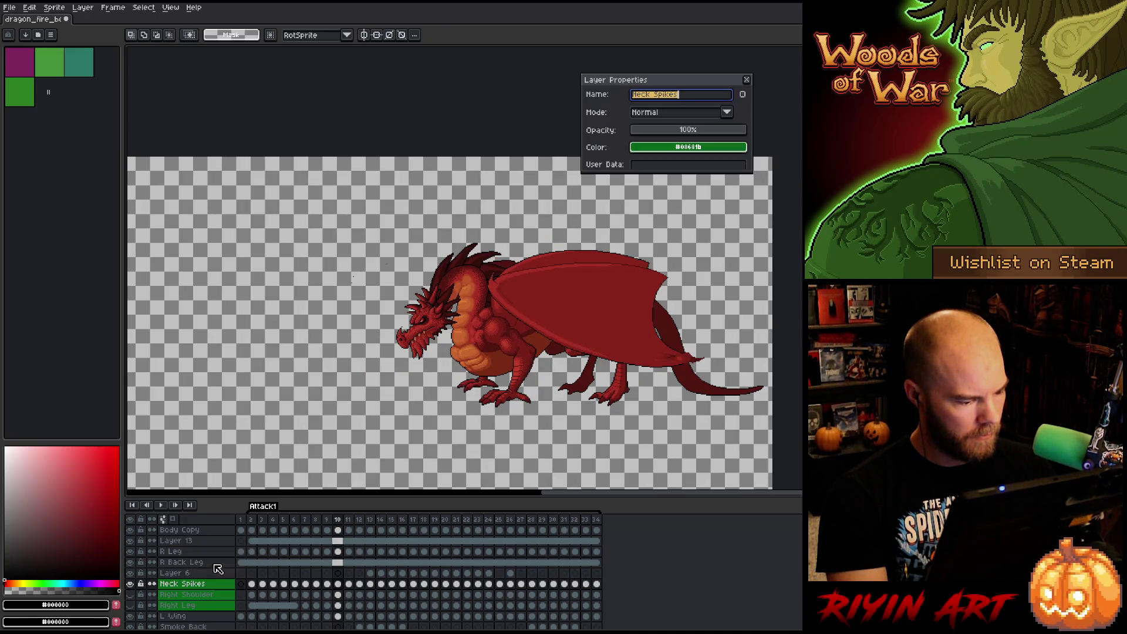
click(690, 148)
click(642, 167)
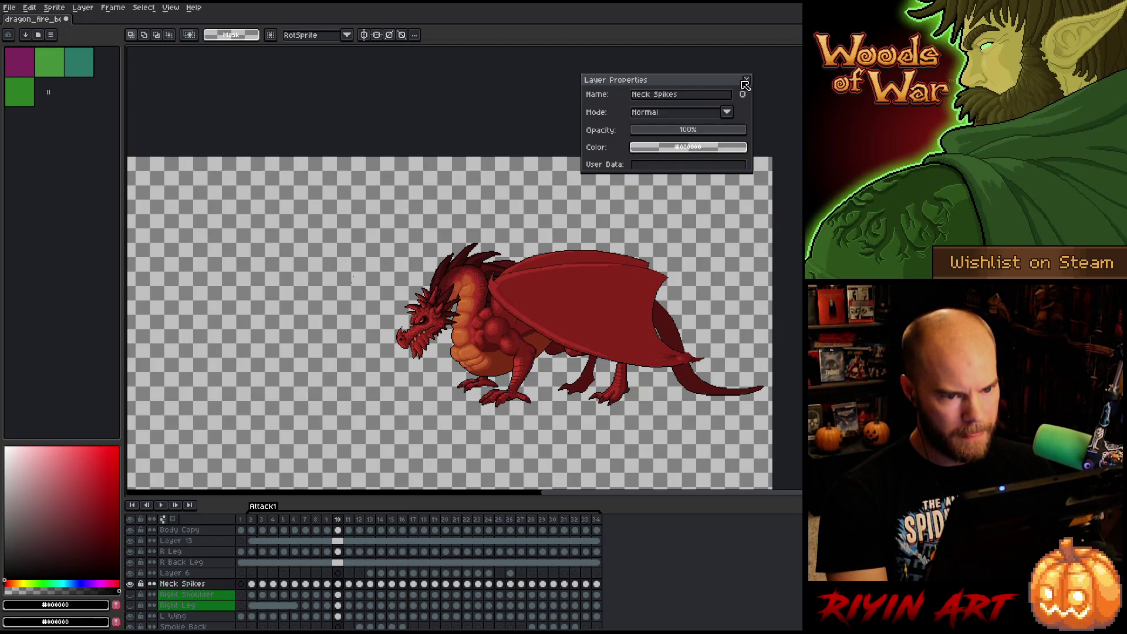
Delete the Right Shoulder and Right Leg layers.
click(203, 606)
shift+click(199, 595)
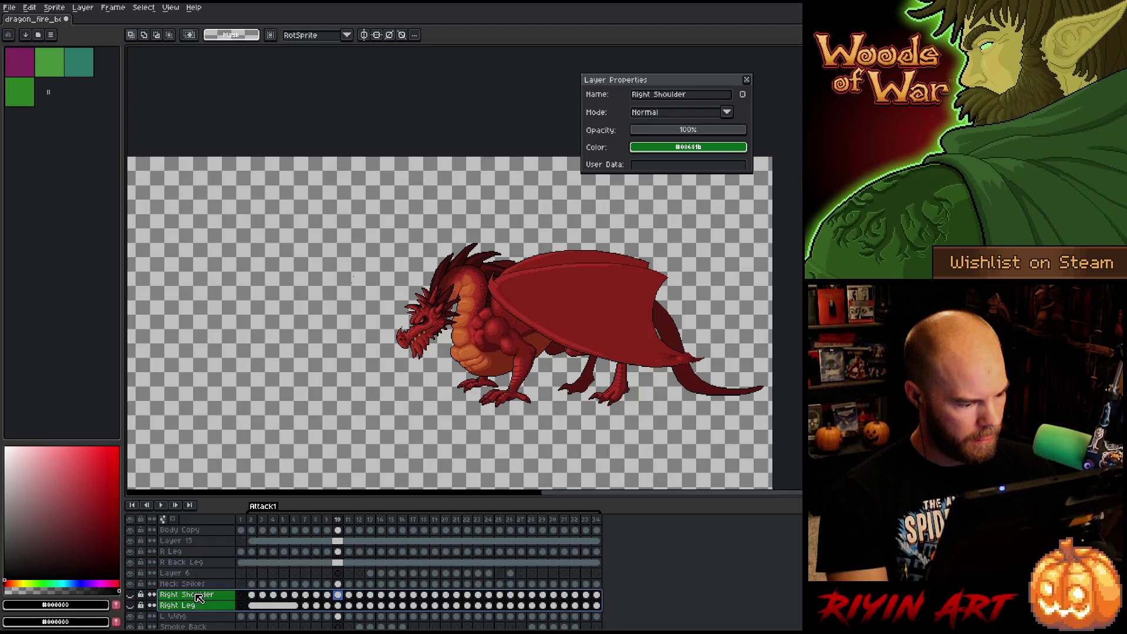
right_click(198, 595)
click(226, 582)
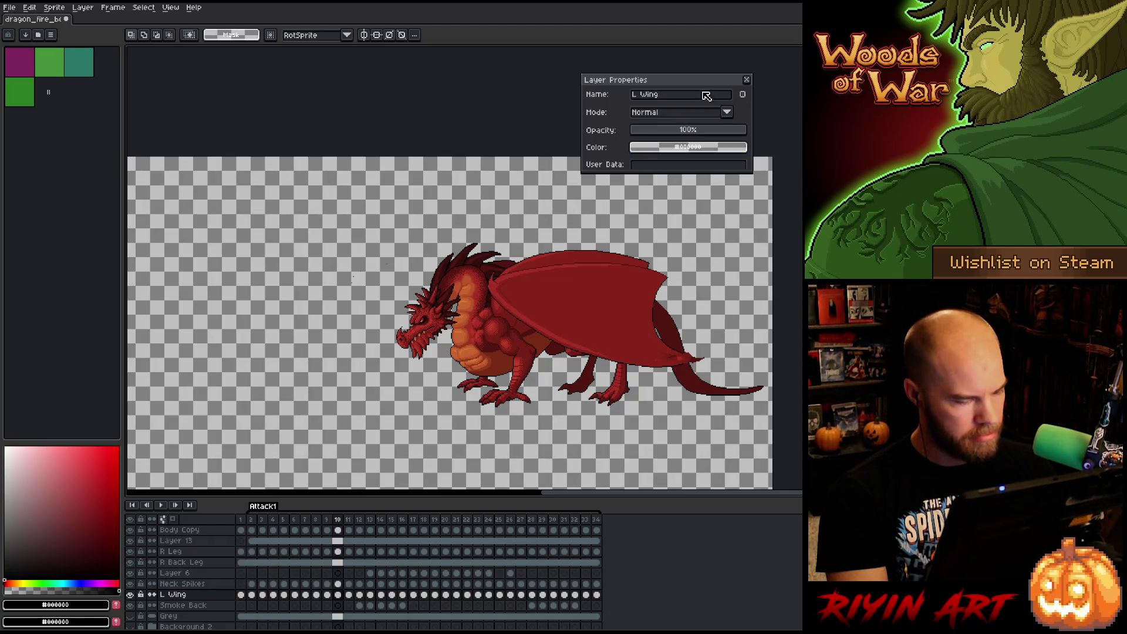
click(746, 79)
Jump to frame 17 and select Layer 6 in the timeline.
scroll(214, 598, down, 2)
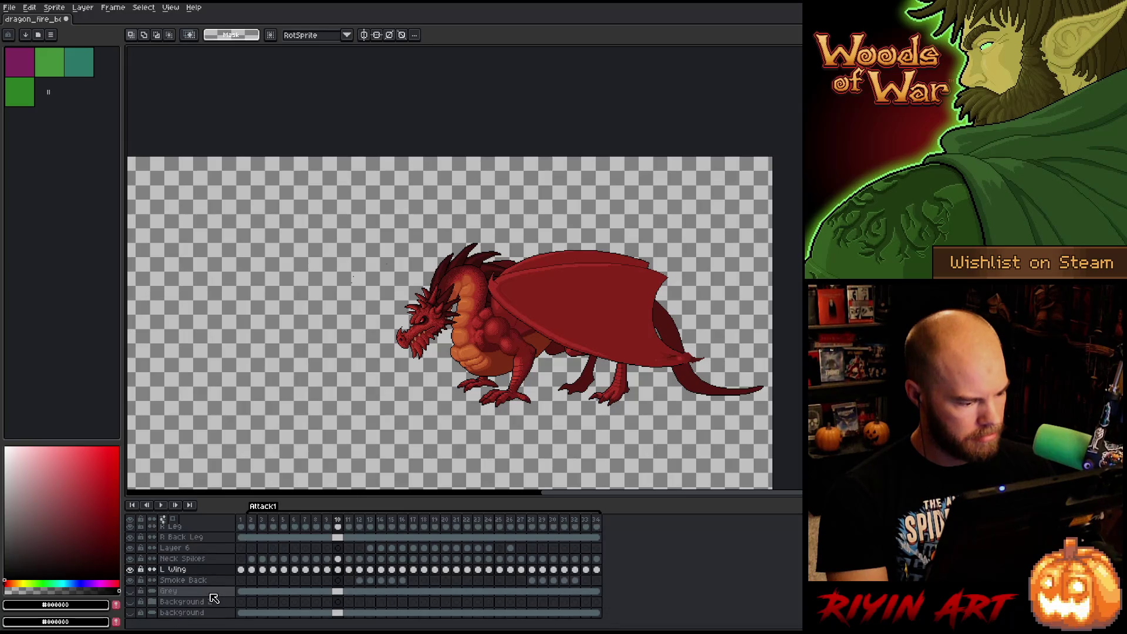
click(193, 591)
click(197, 571)
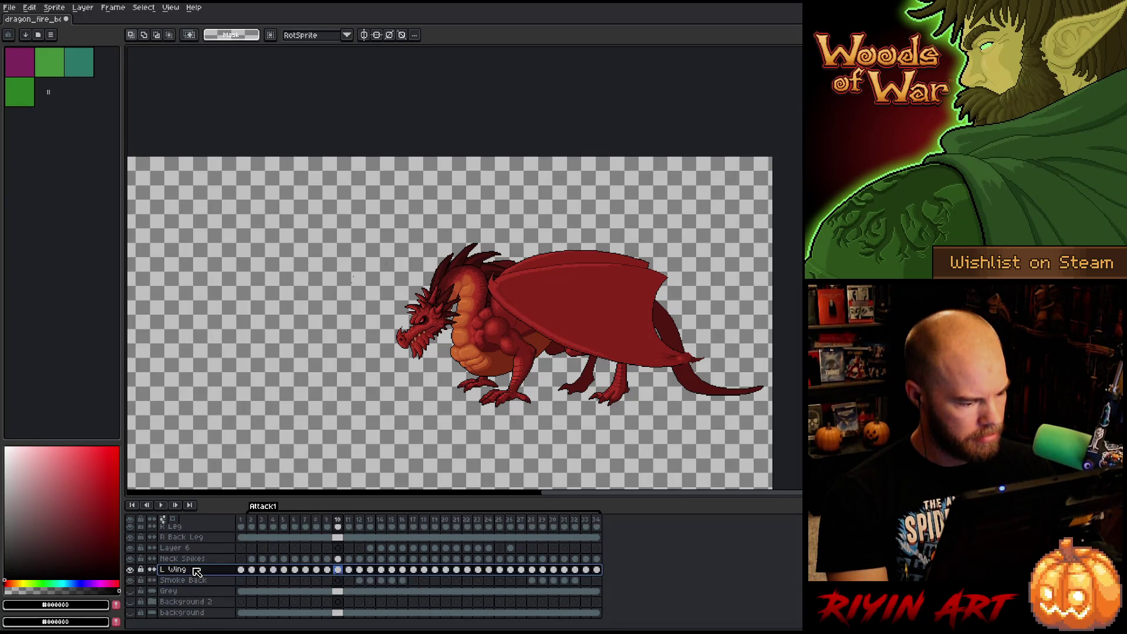
scroll(194, 573, up, 1)
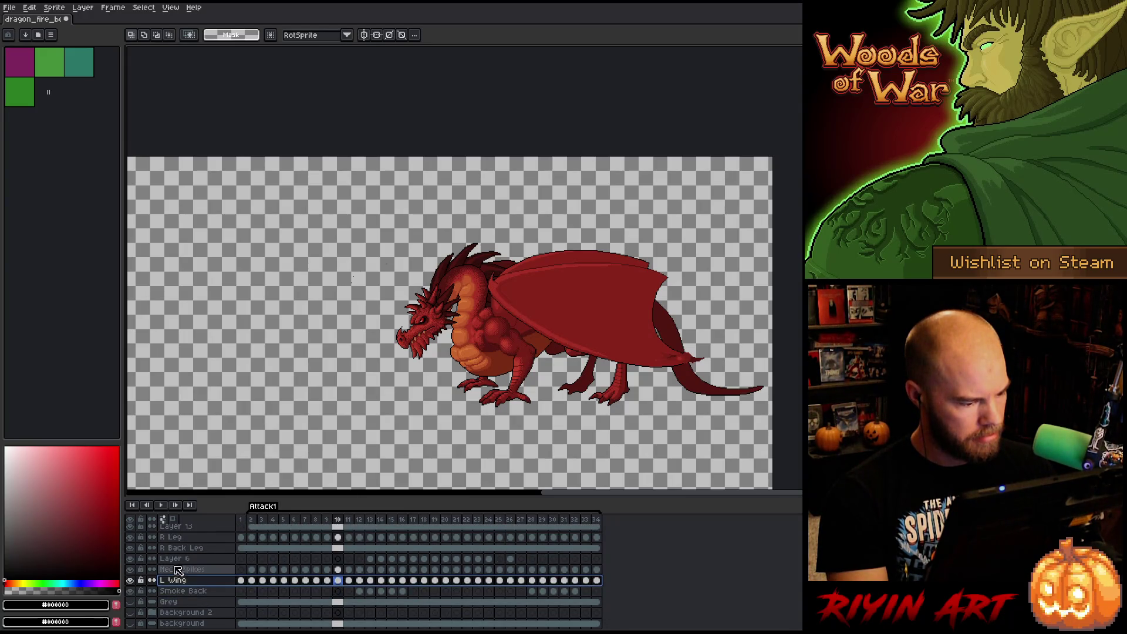
click(418, 520)
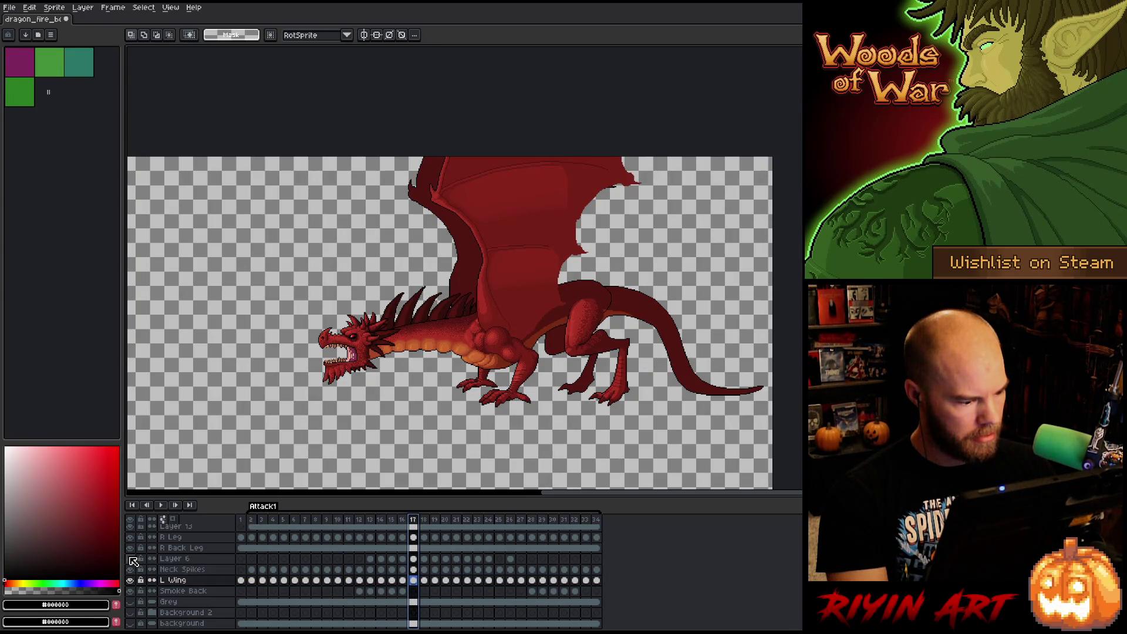
click(183, 560)
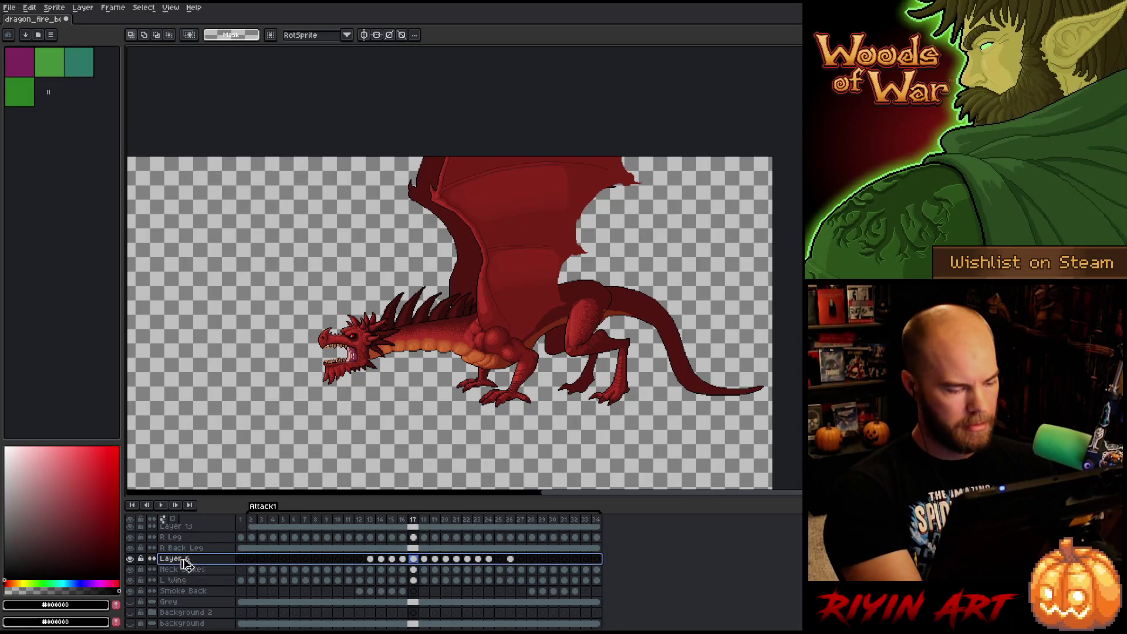
Merge Layer 6 down into Neck Spikes with Ctrl+E and toggle L Wing's visibility to check.
key(ctrl+e)
click(134, 569)
click(134, 570)
click(133, 571)
click(133, 571)
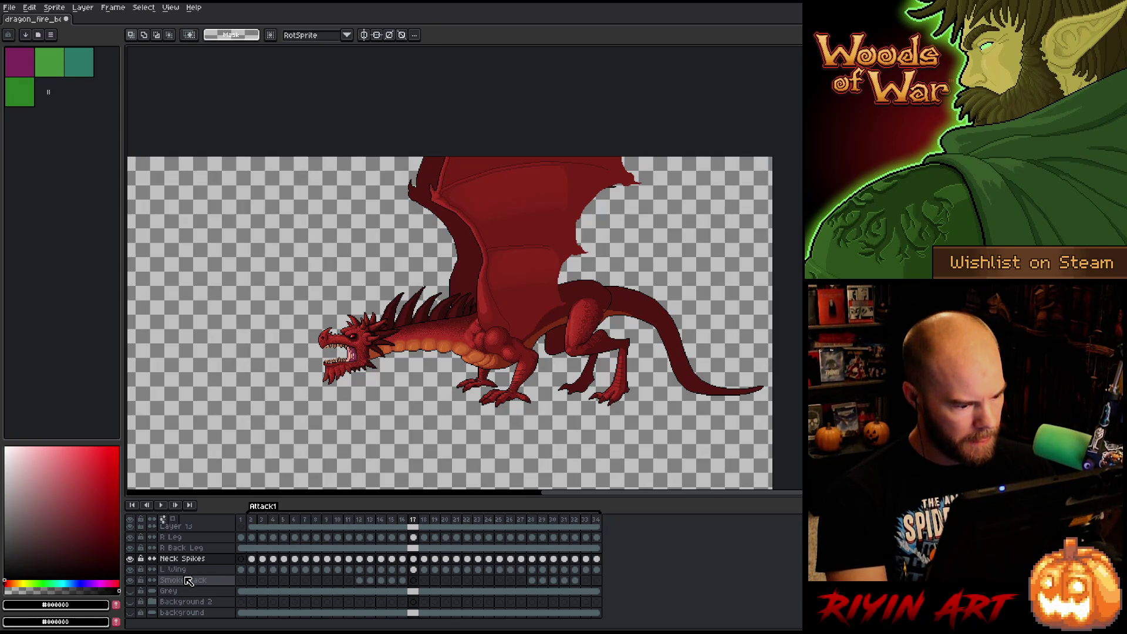
Return to frame 14 and save the dragon animation.
mouse_move(250, 519)
mouse_down()
mouse_move(490, 517)
mouse_move(329, 535)
mouse_move(302, 519)
mouse_move(395, 519)
mouse_move(360, 519)
mouse_move(383, 522)
mouse_up()
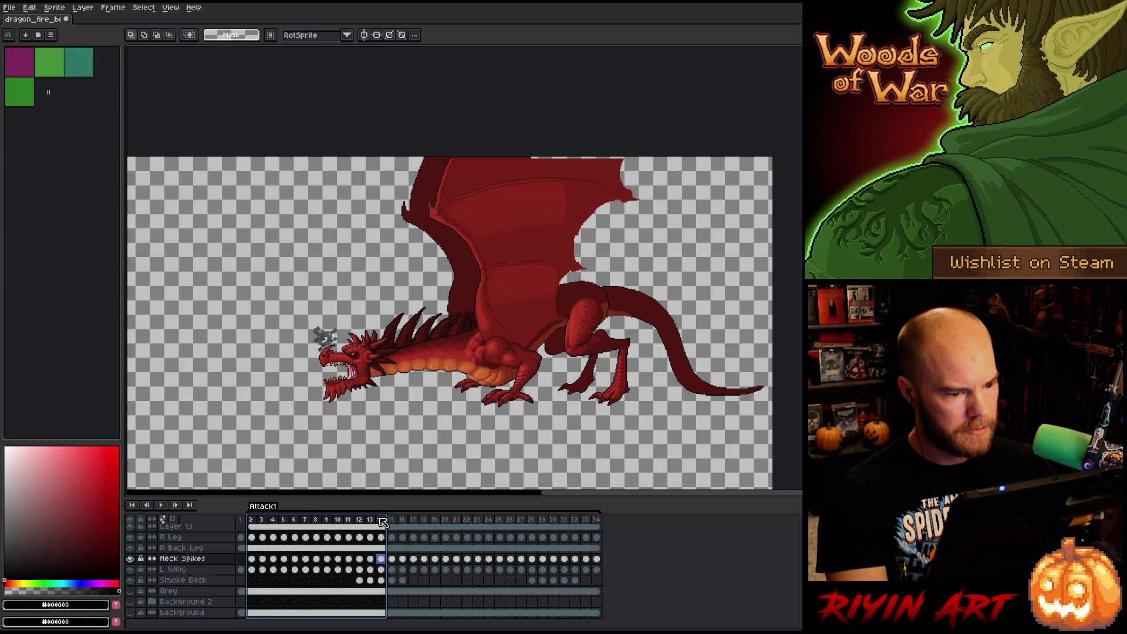
click(383, 524)
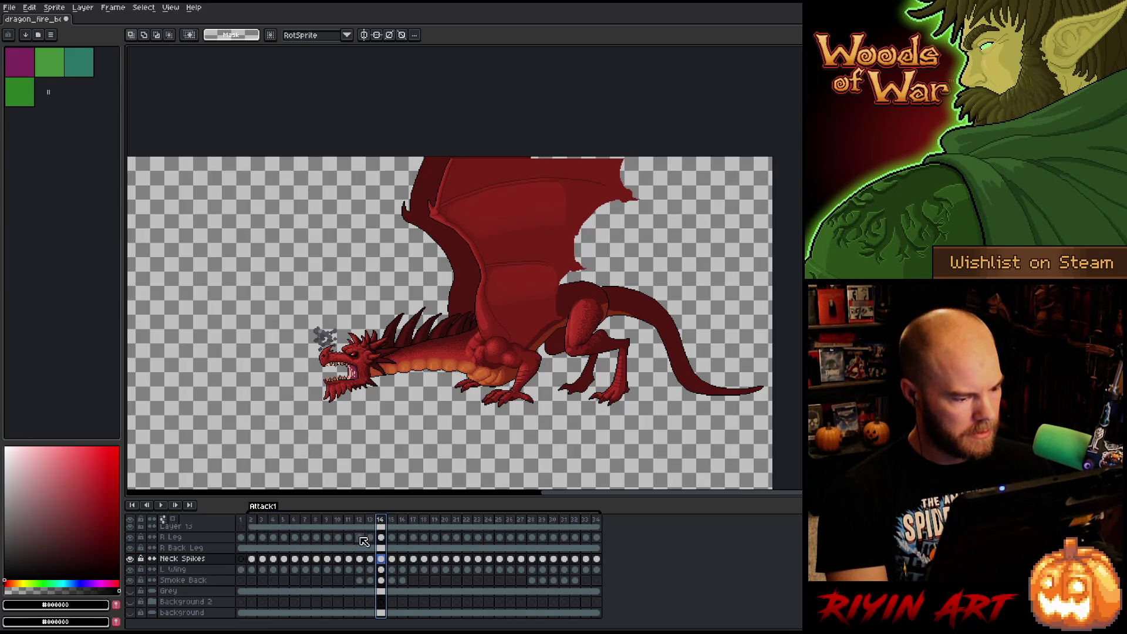
right_click(543, 287)
key(ctrl+s)
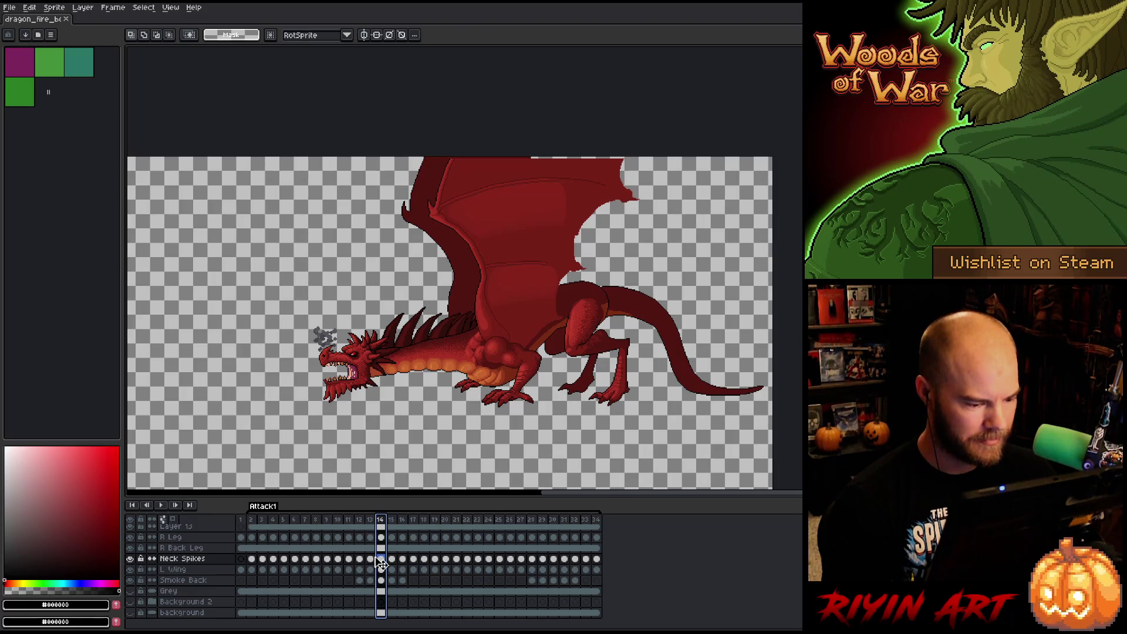
On the L Wing layer in frame 14, select the back wing's top row of pixels.
scroll(560, 85, up, 3)
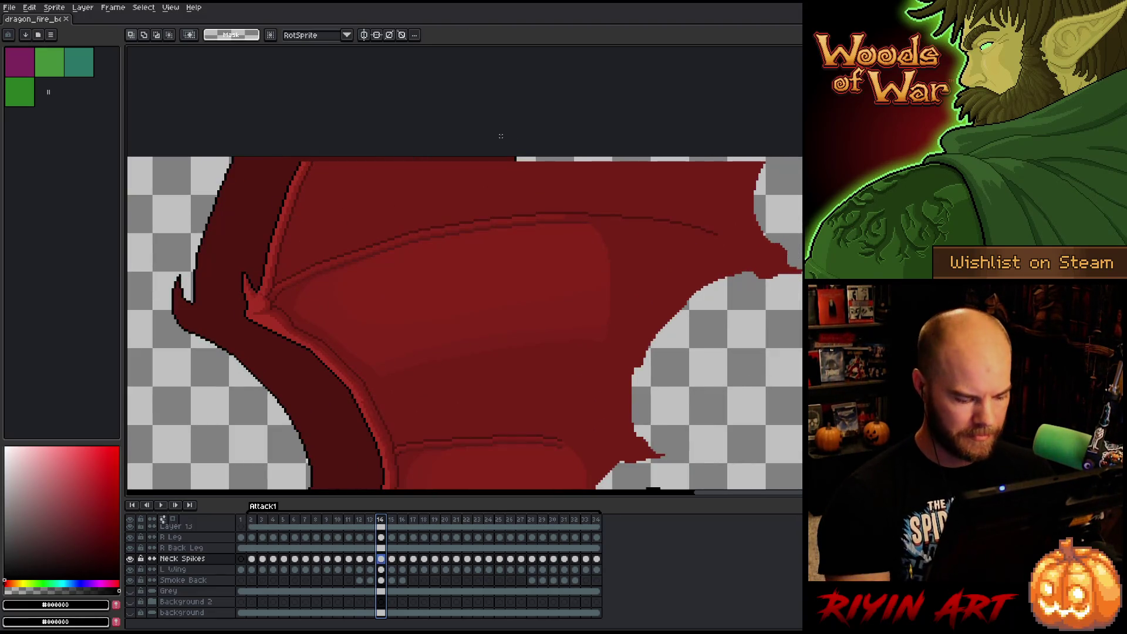
ctrl+click(356, 185)
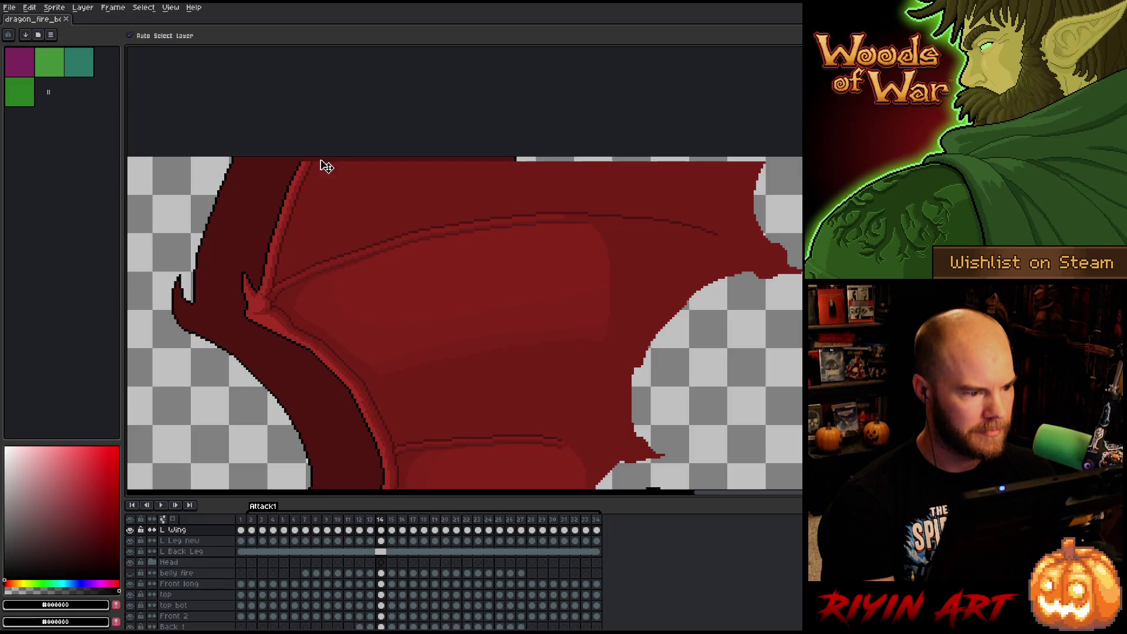
scroll(317, 170, up, 2)
scroll(352, 181, down, 3)
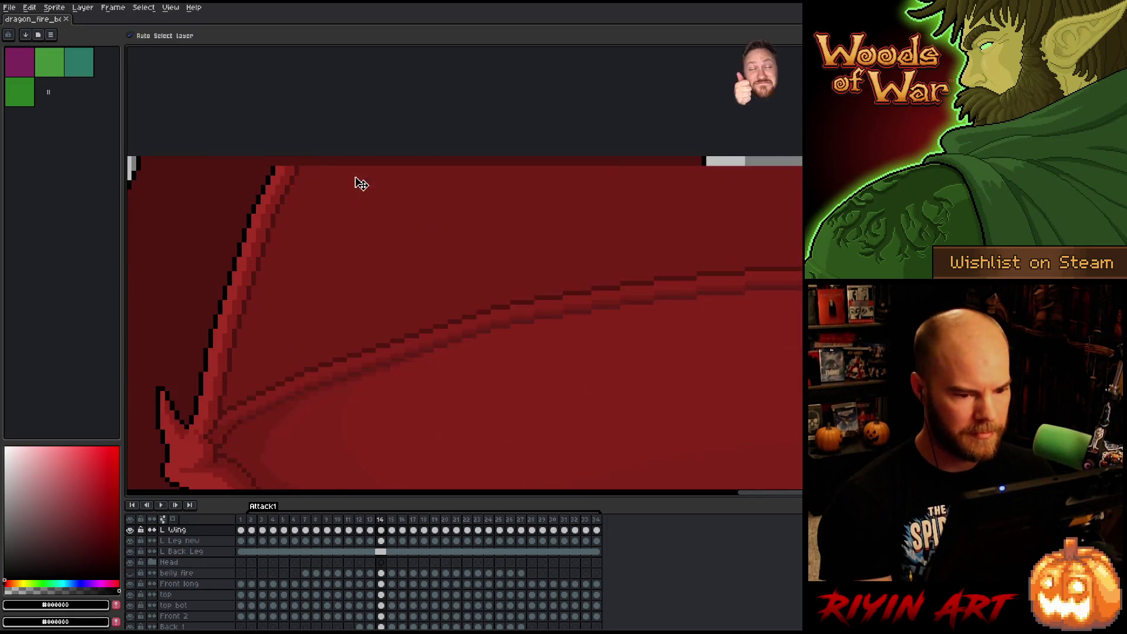
scroll(445, 181, up, 1)
drag(478, 225, 355, 309)
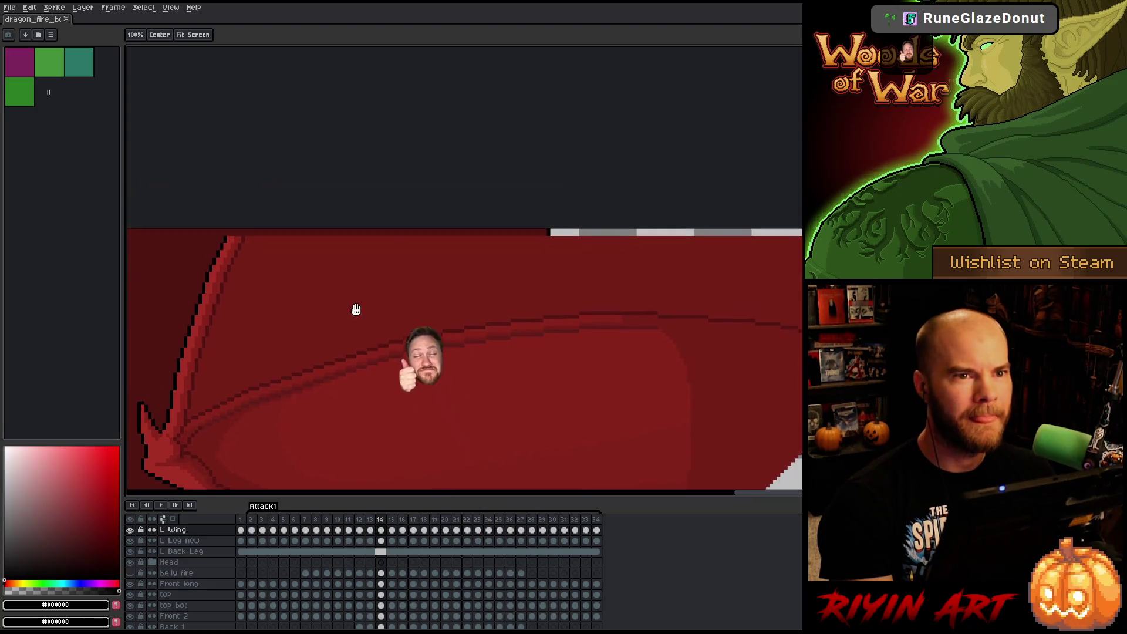
scroll(197, 224, up, 2)
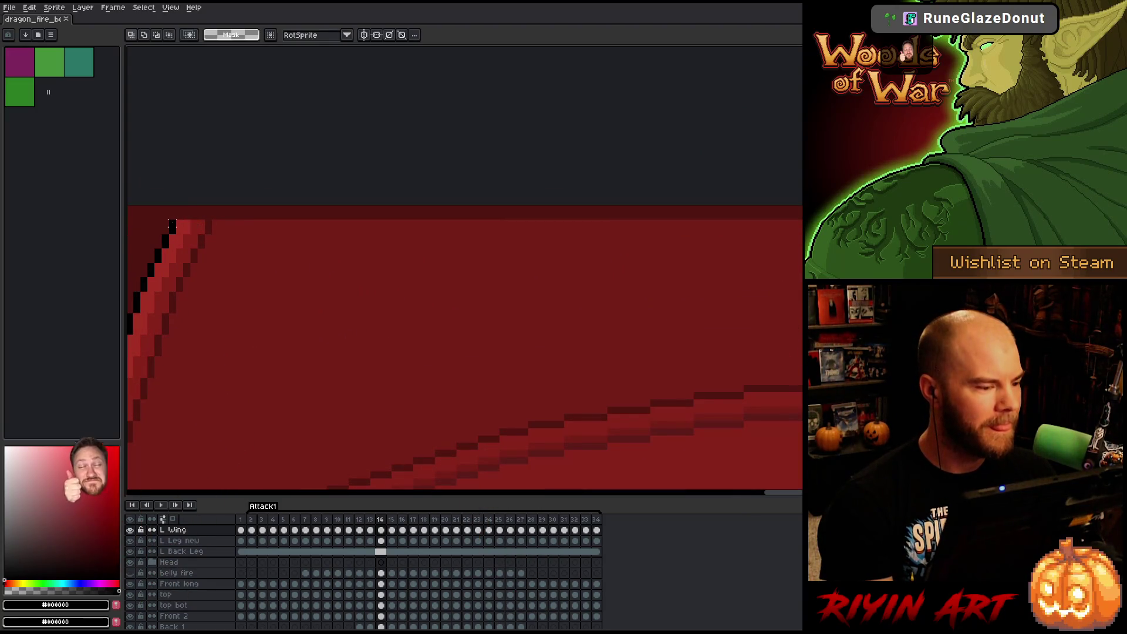
scroll(170, 223, up, 3)
scroll(463, 267, right, 5)
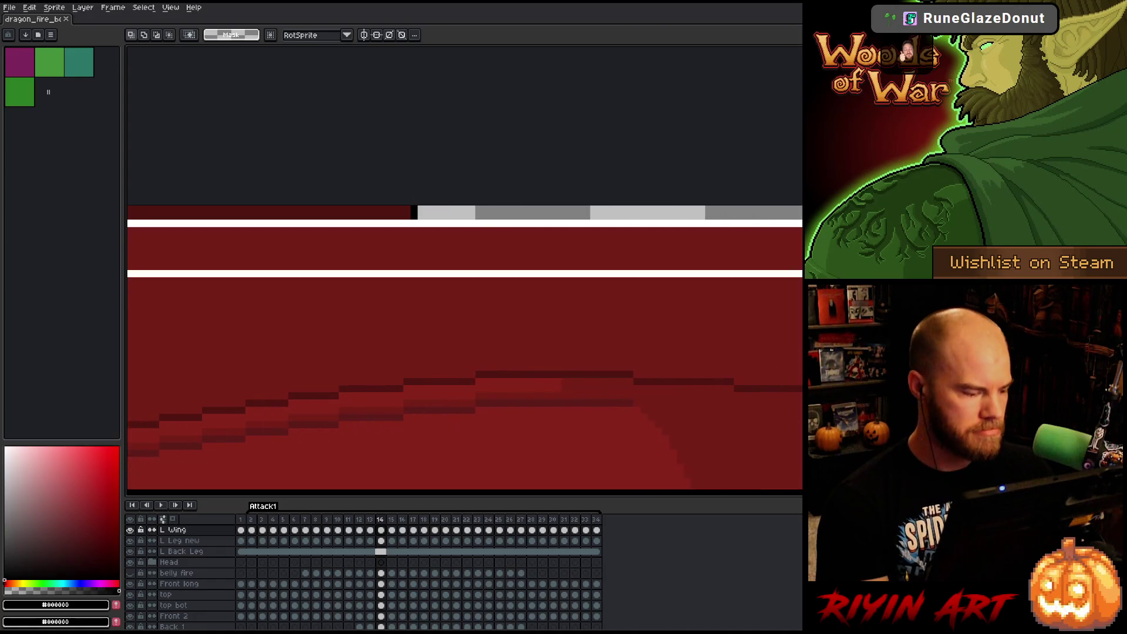
key(Delete)
scroll(317, 233, down, 3)
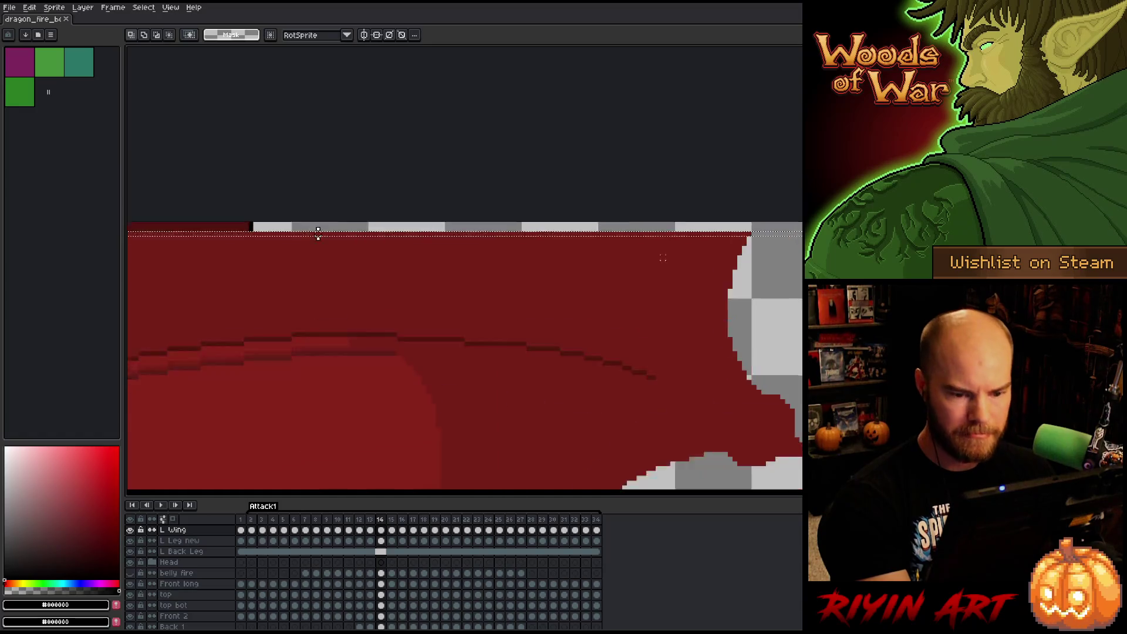
scroll(269, 233, up, 3)
scroll(217, 247, down, 2)
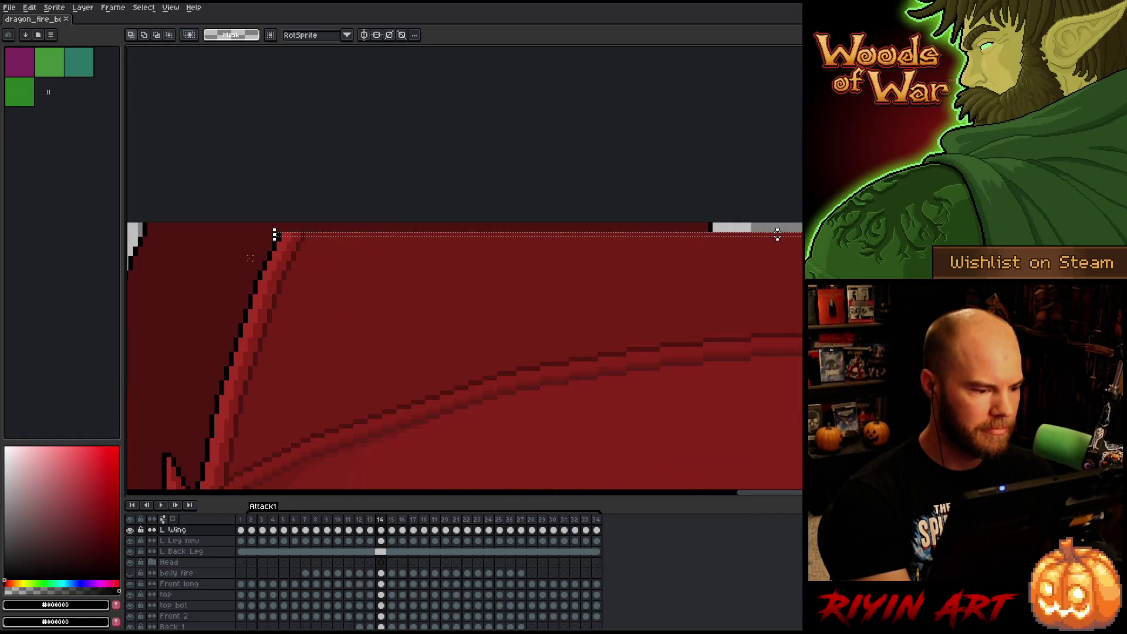
scroll(324, 232, up, 3)
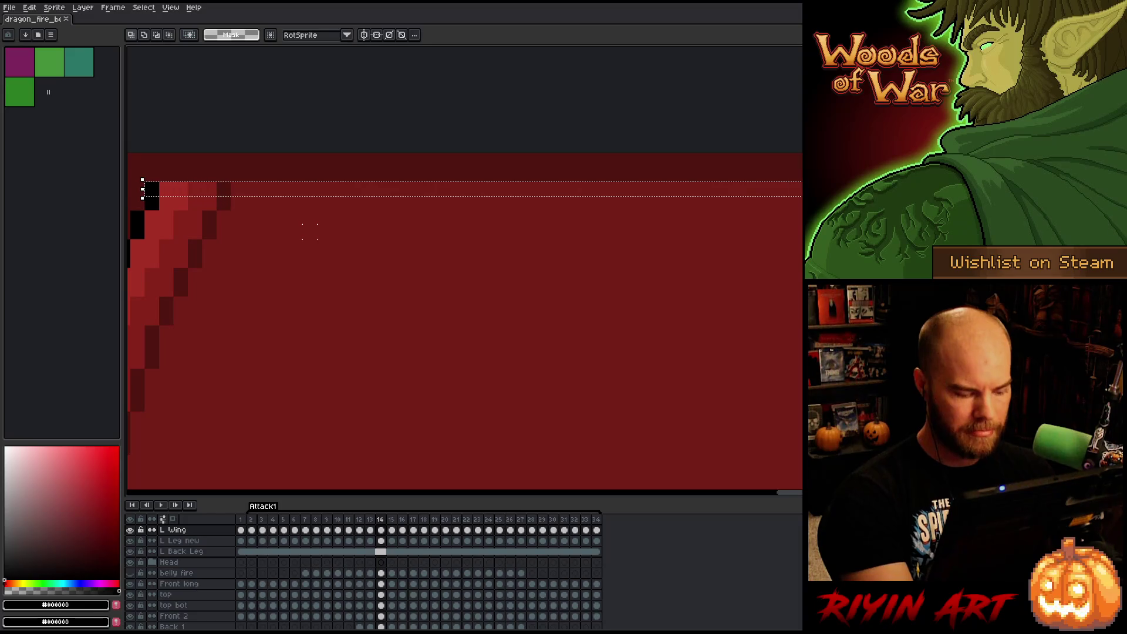
Nudge the selected top row into place, stretch it to two rows, and apply it.
key(Down)
drag(626, 188, 639, 172)
scroll(384, 205, down, 2)
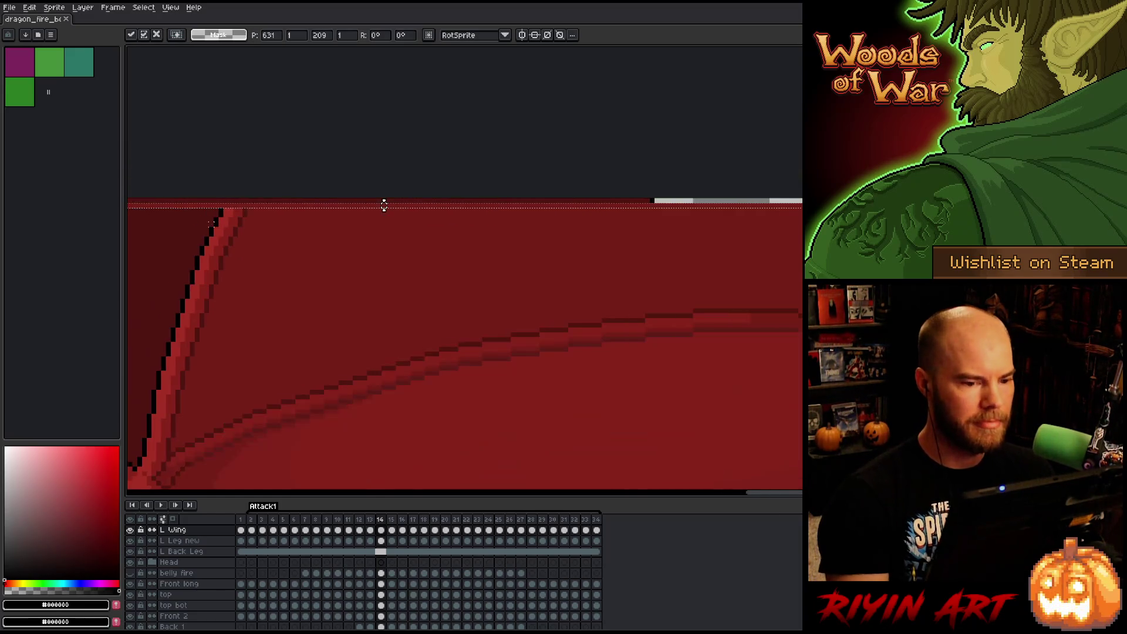
drag(389, 204, 730, 204)
scroll(205, 202, up, 2)
scroll(210, 201, up, 1)
key(Left)
scroll(474, 229, down, 2)
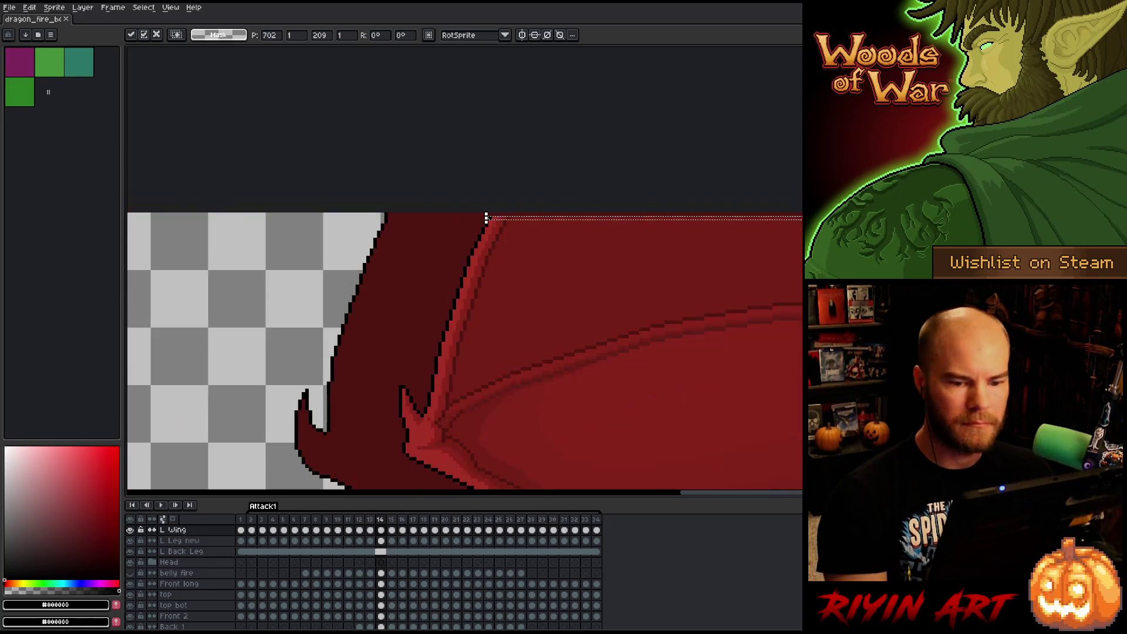
scroll(640, 203, up, 2)
mouse_move(641, 188)
mouse_down()
mouse_move(647, 161)
mouse_move(642, 171)
mouse_up()
scroll(640, 177, down, 3)
key(ctrl+d)
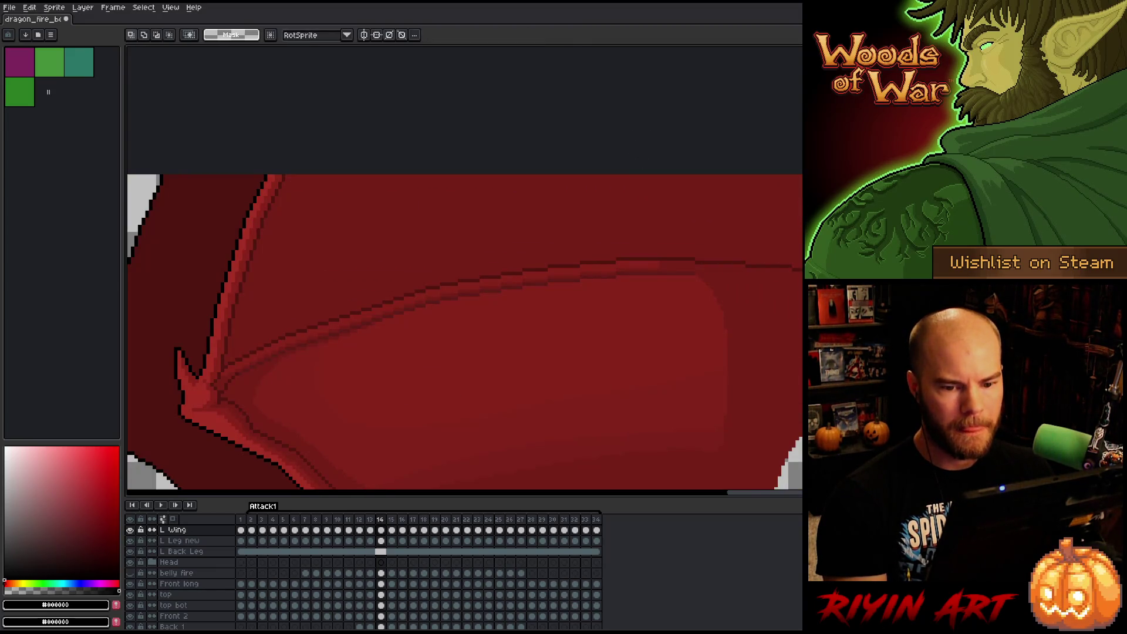
scroll(640, 230, up, 2)
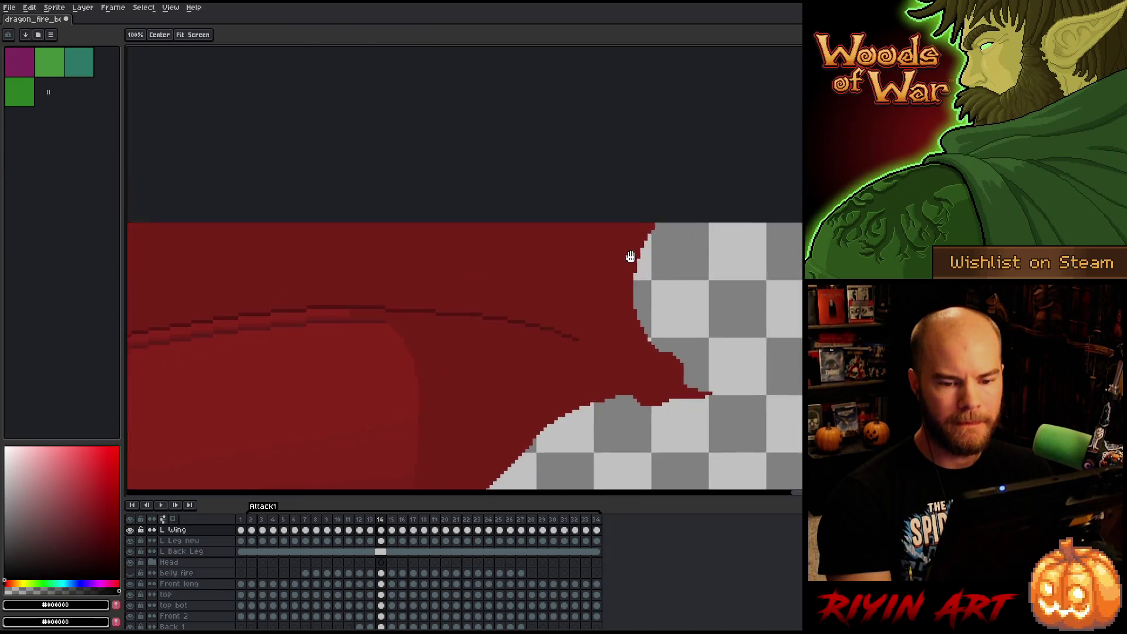
Pencil one #761f18 dark red pixel onto the wing's top edge in frame 14.
key(b)
alt+click(574, 232)
click(602, 232)
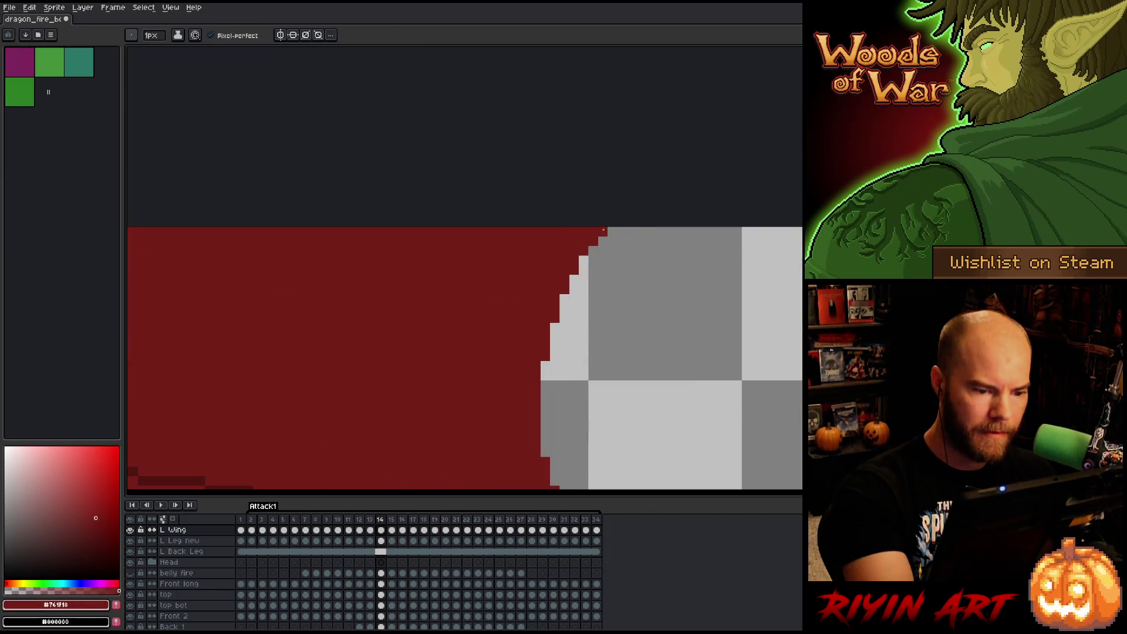
scroll(648, 210, down, 3)
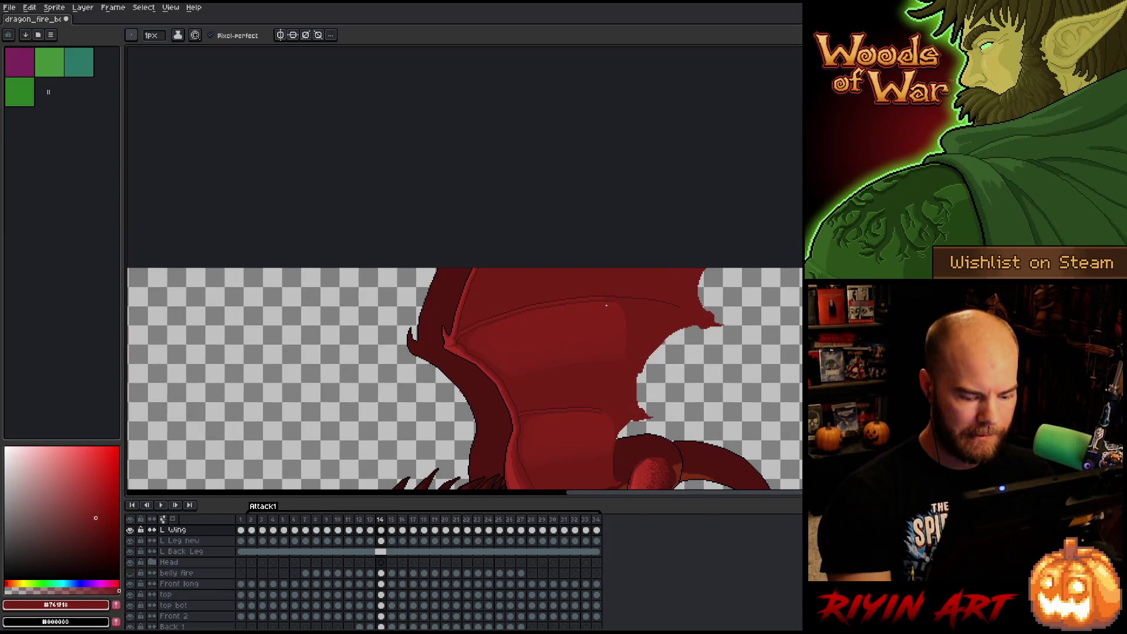
On frame 15, shift the wing's top strip slightly up and right and apply it.
key(period)
key(comma)
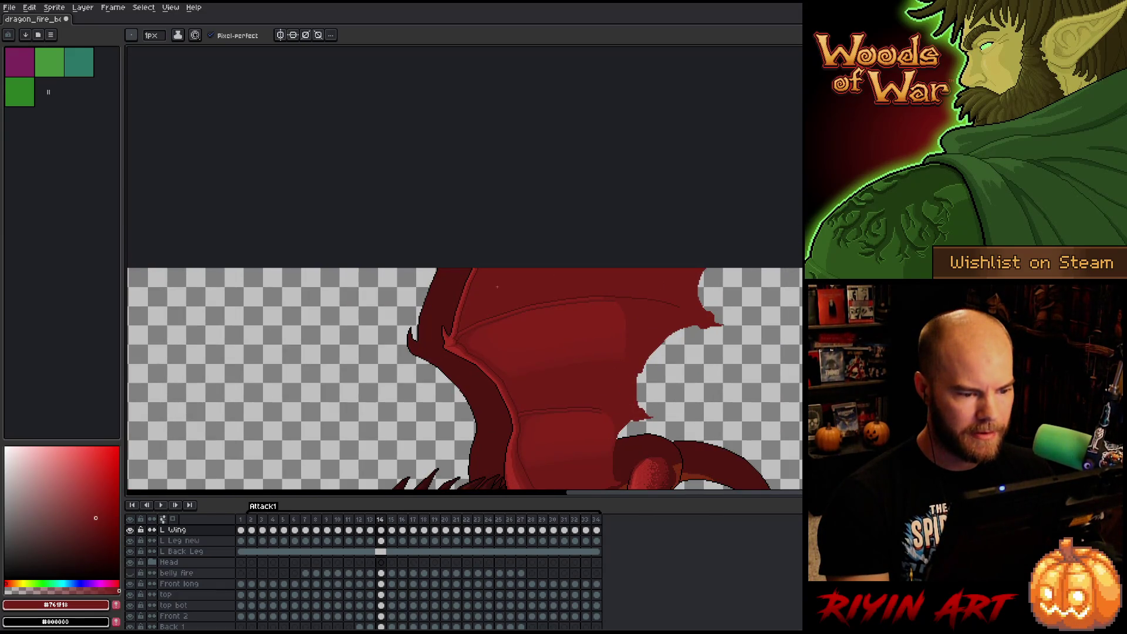
scroll(497, 287, up, 4)
key(period)
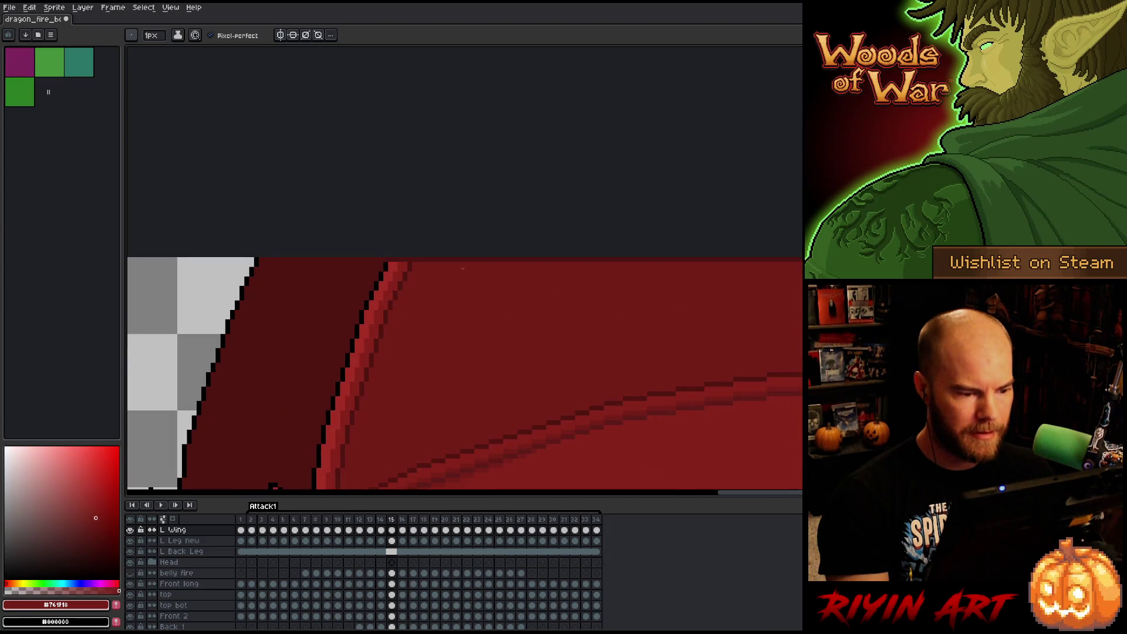
key(m)
mouse_move(386, 265)
mouse_down()
mouse_move(801, 282)
mouse_move(344, 266)
mouse_up()
scroll(440, 329, left, 5)
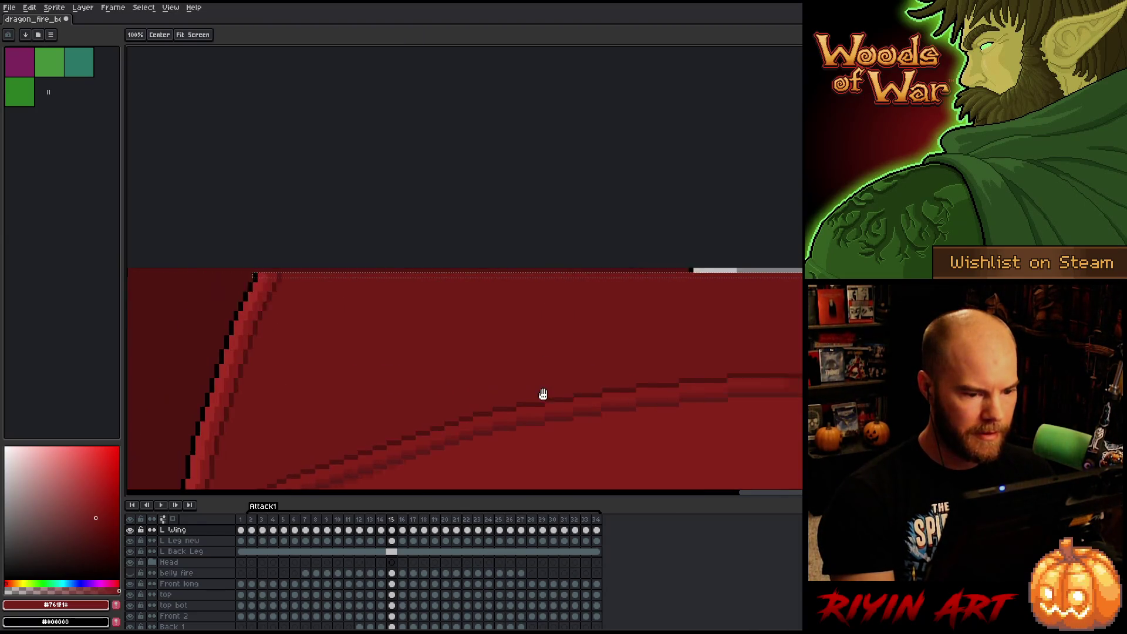
drag(740, 274, 744, 271)
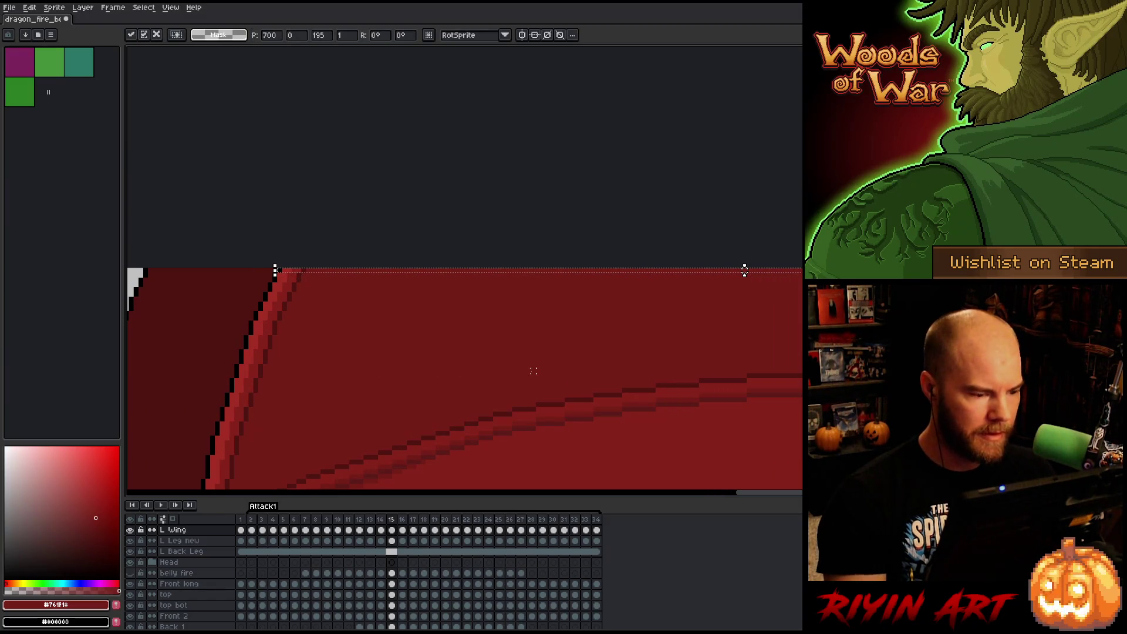
key(Return)
key(Left)
key(Right)
key(Left)
scroll(533, 370, down, 3)
key(Right)
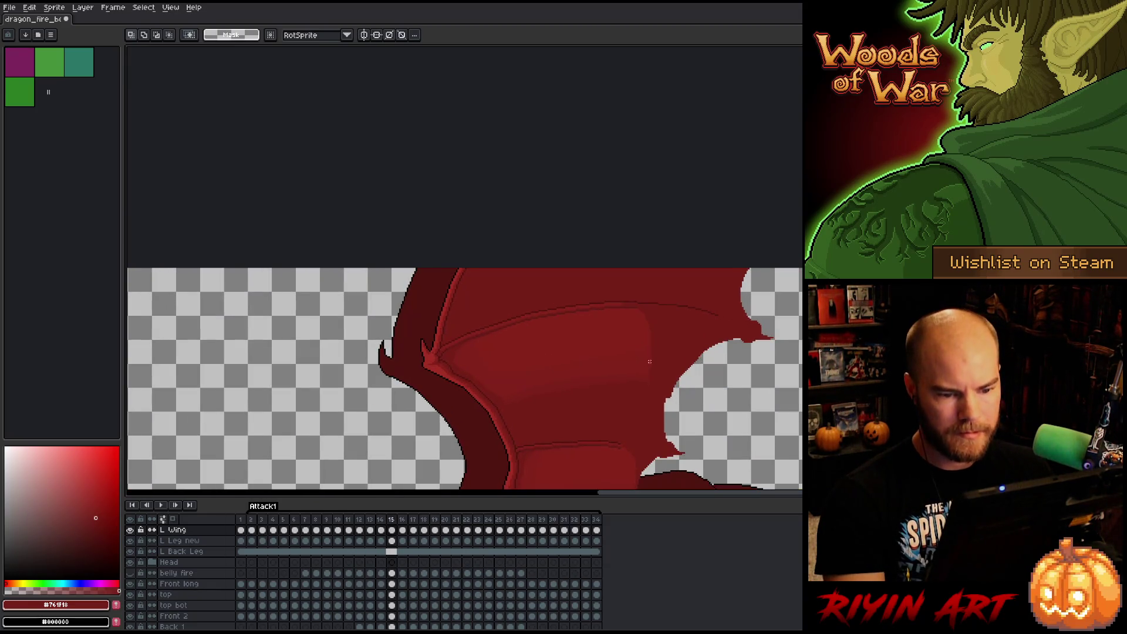
Step through the animation frames to review them, then save the sprite with Ctrl+S.
scroll(780, 274, up, 3)
key(Right)
scroll(405, 281, down, 3)
key(Right)
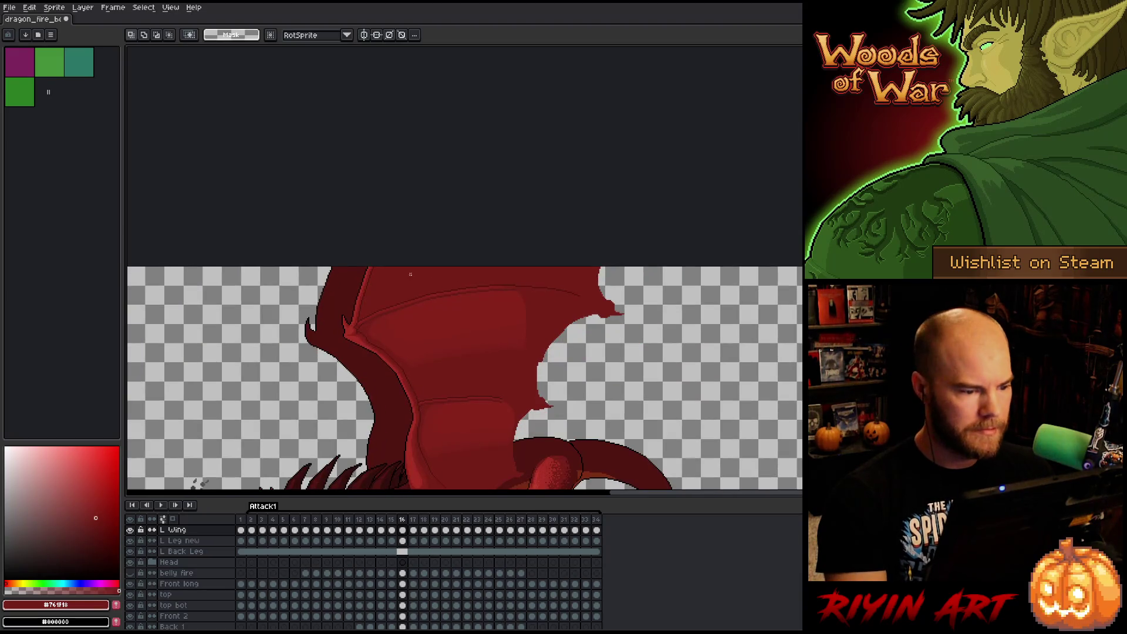
key(Right)
key(Right)
key(Right)
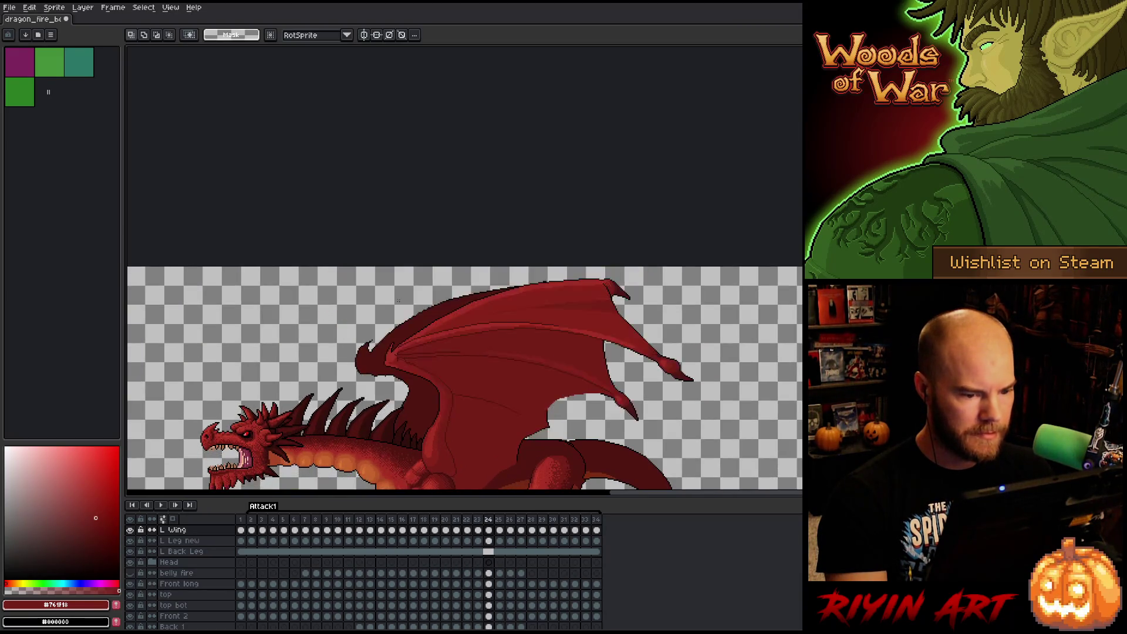
key(Right)
key(Right)
key(Right)
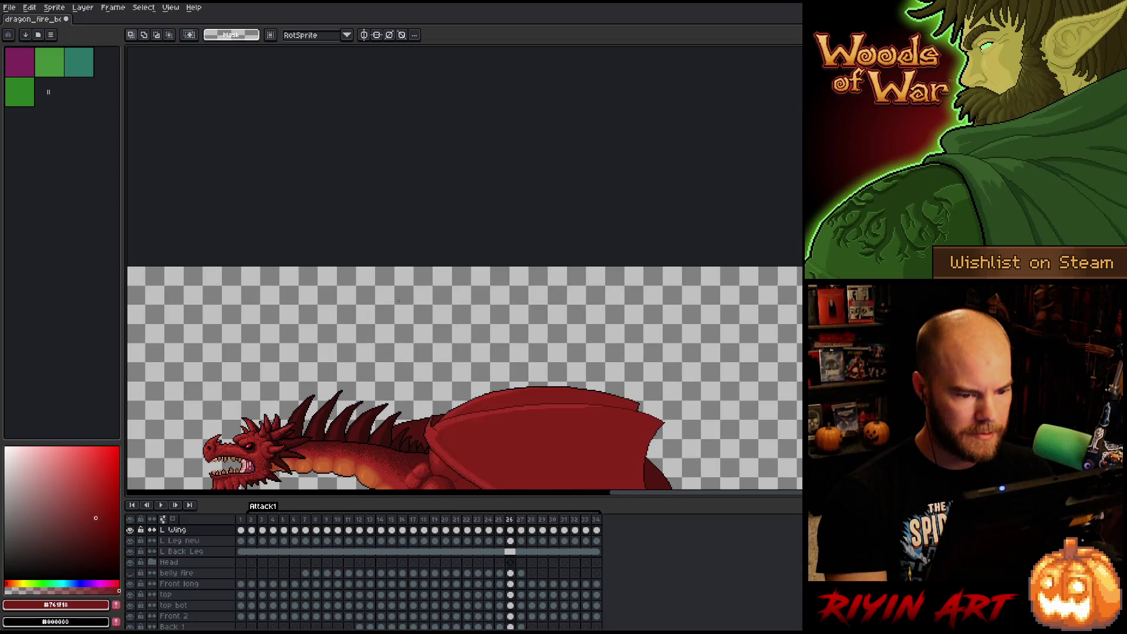
key(Right)
key(Right)
key(Right)
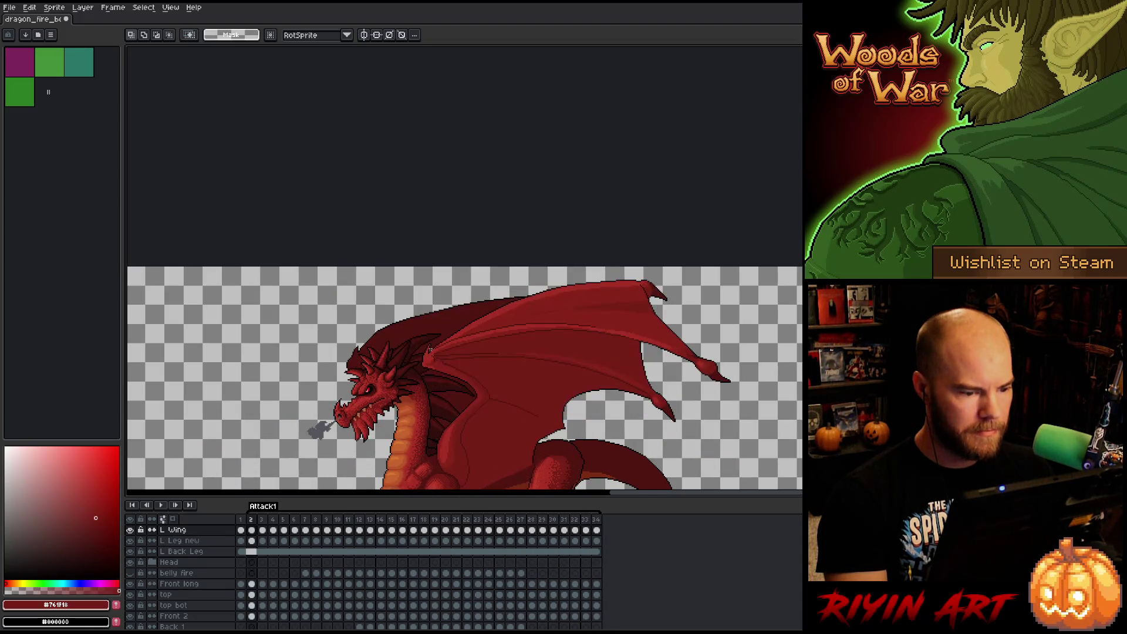
key(Right)
key(Right)
key(Right)
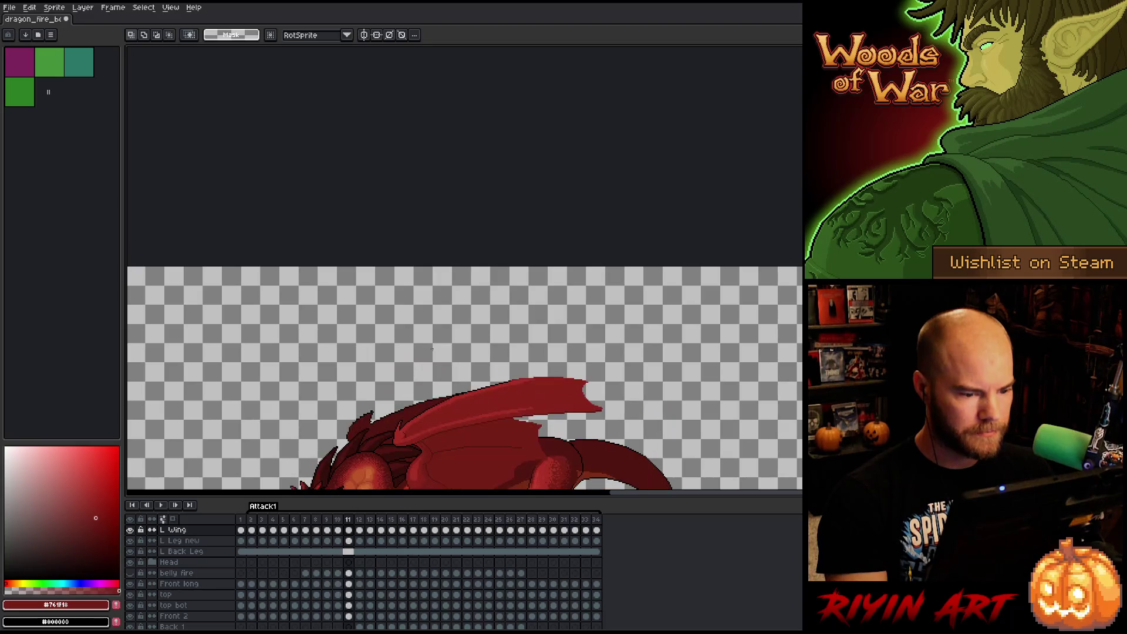
key(Right)
key(Right)
key(Right)
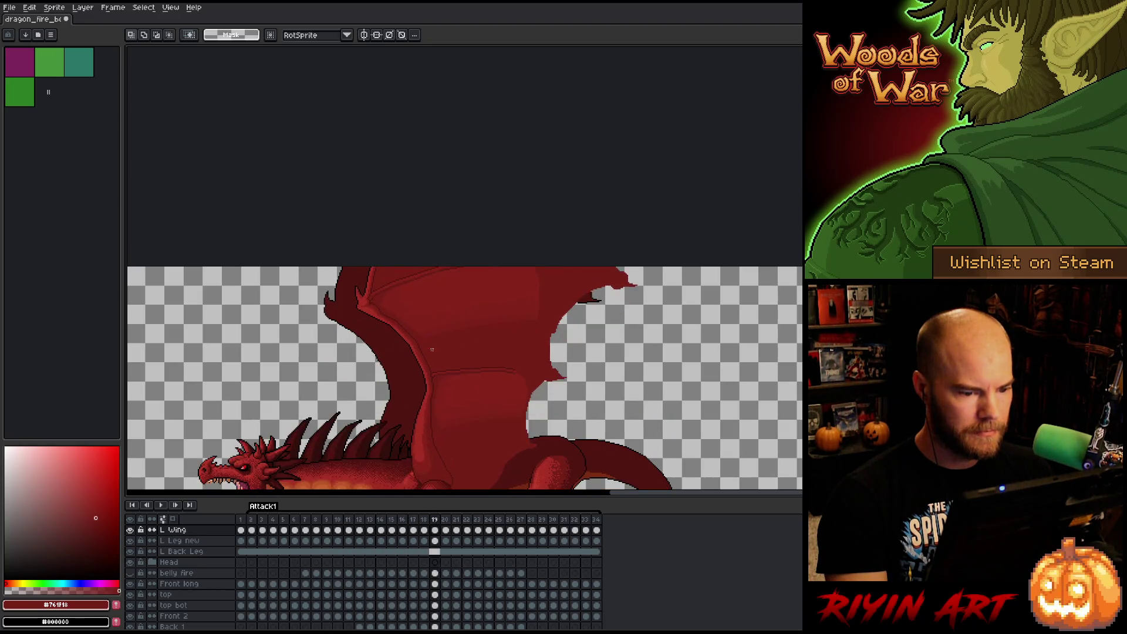
key(Right)
key(Right)
key(Right)
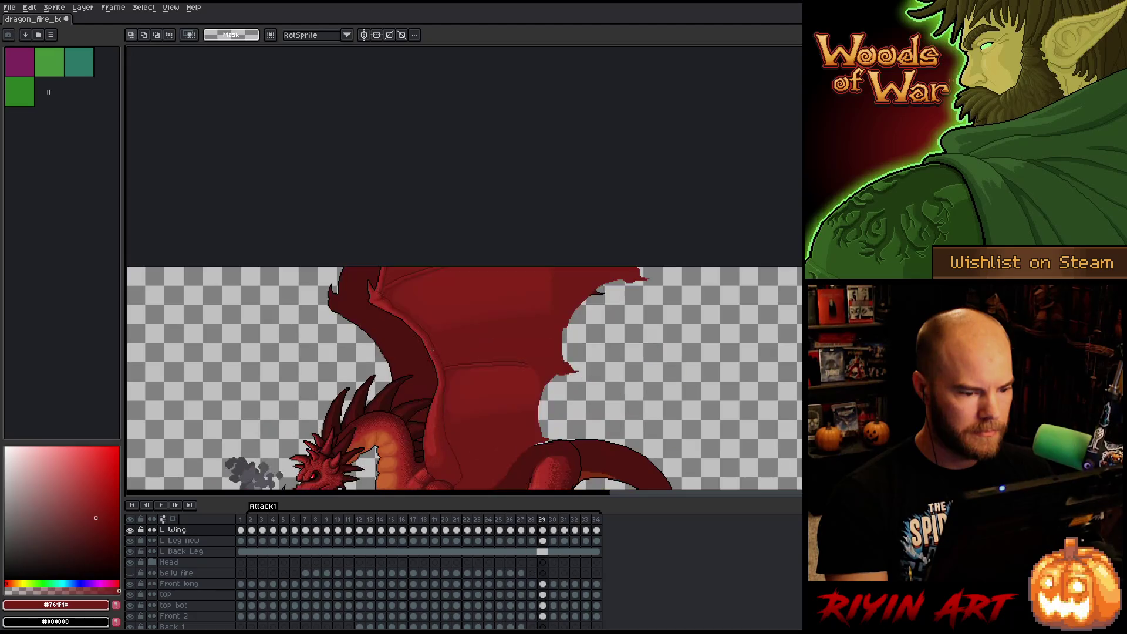
scroll(411, 355, down, 4)
scroll(411, 354, up, 5)
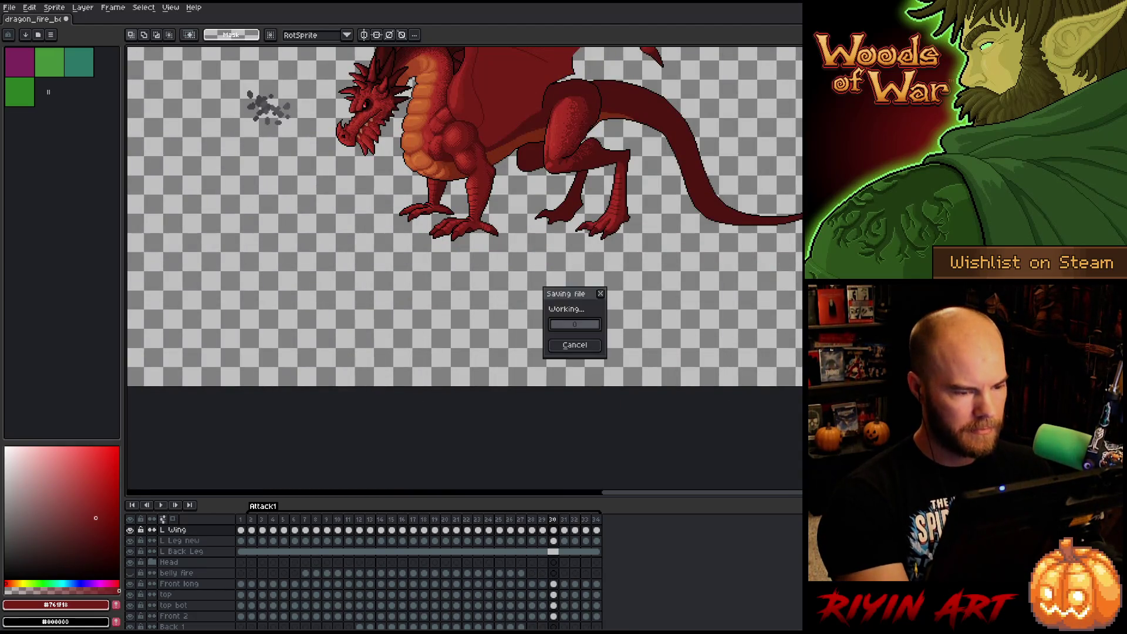
Save the dragon animation through File > Save, then select the entire canvas.
scroll(412, 240, down, 2)
scroll(456, 253, up, 2)
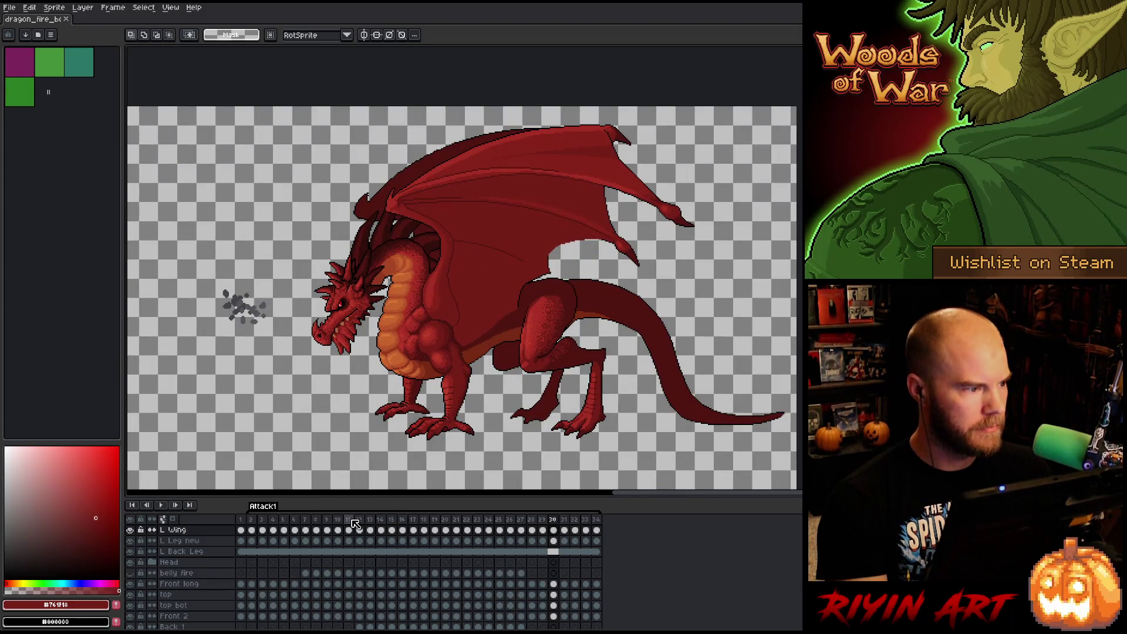
click(9, 7)
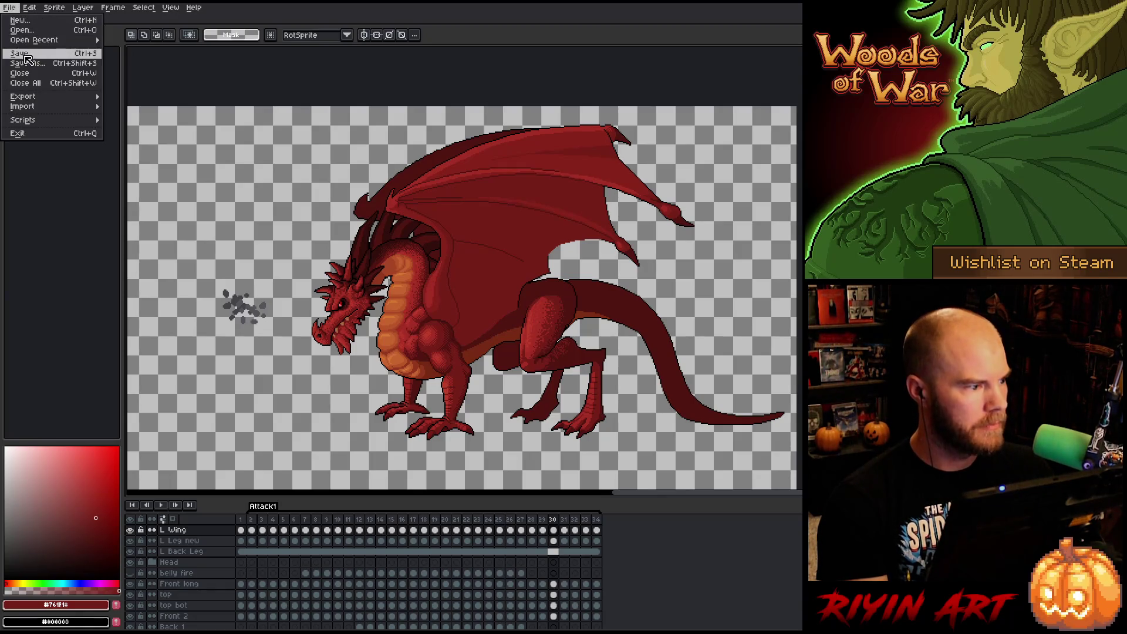
click(26, 59)
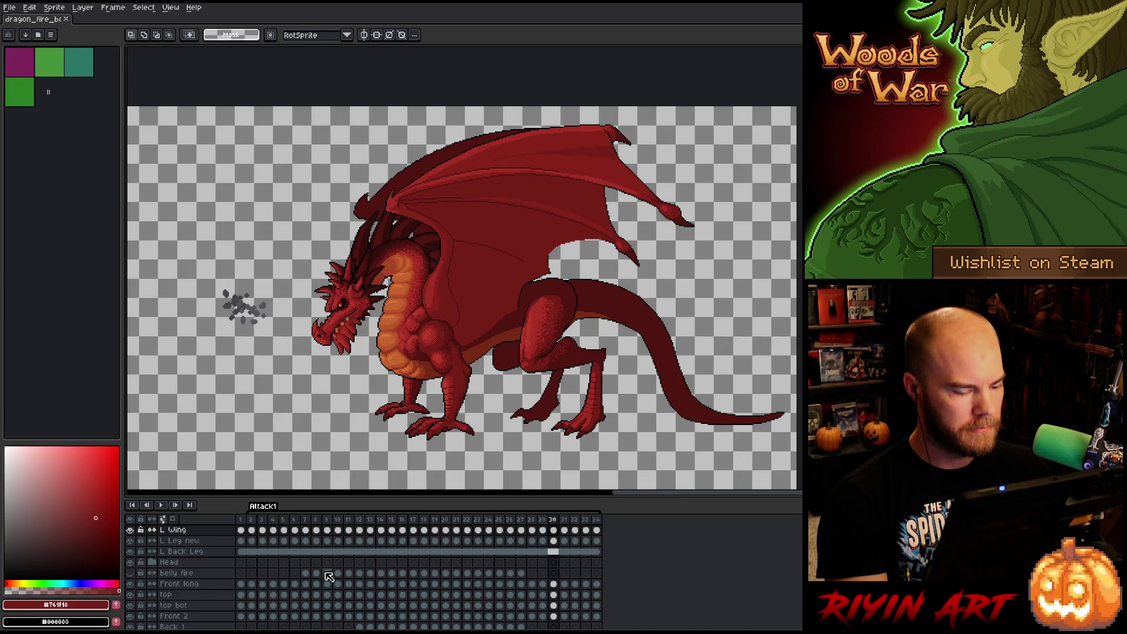
scroll(307, 327, down, 3)
scroll(308, 327, up, 2)
scroll(308, 327, down, 1)
key(ctrl+a)
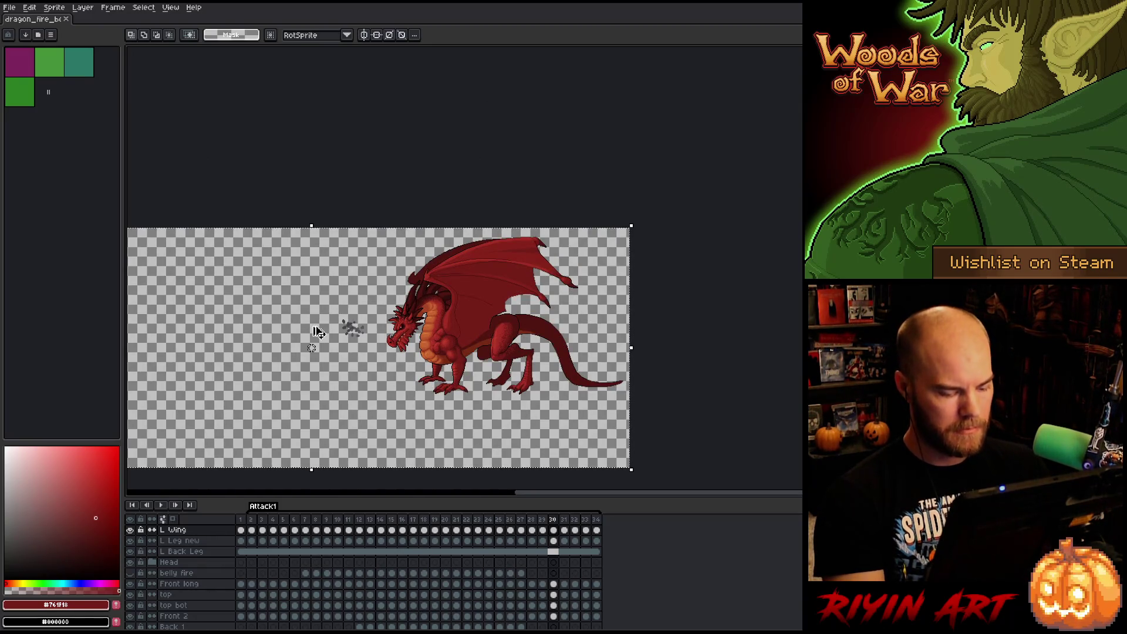
Create a new blank sprite with default settings, then return to the dragon document.
key(ctrl+n)
key(Return)
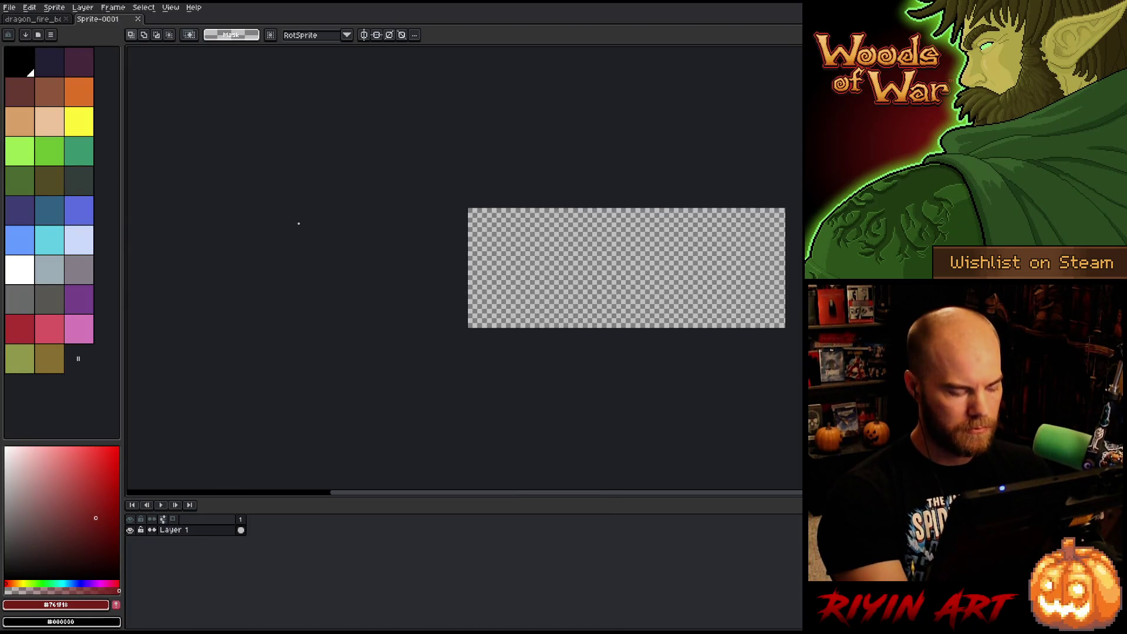
click(53, 20)
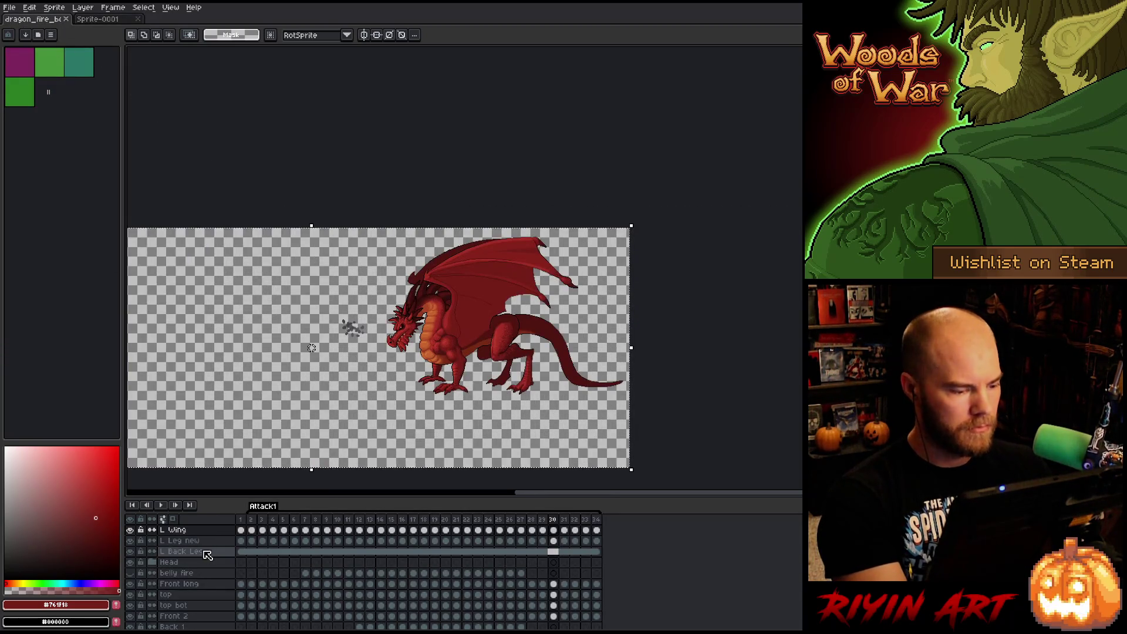
Deselect, hide the Smoke layer, and preview the animation from frame 2.
click(251, 519)
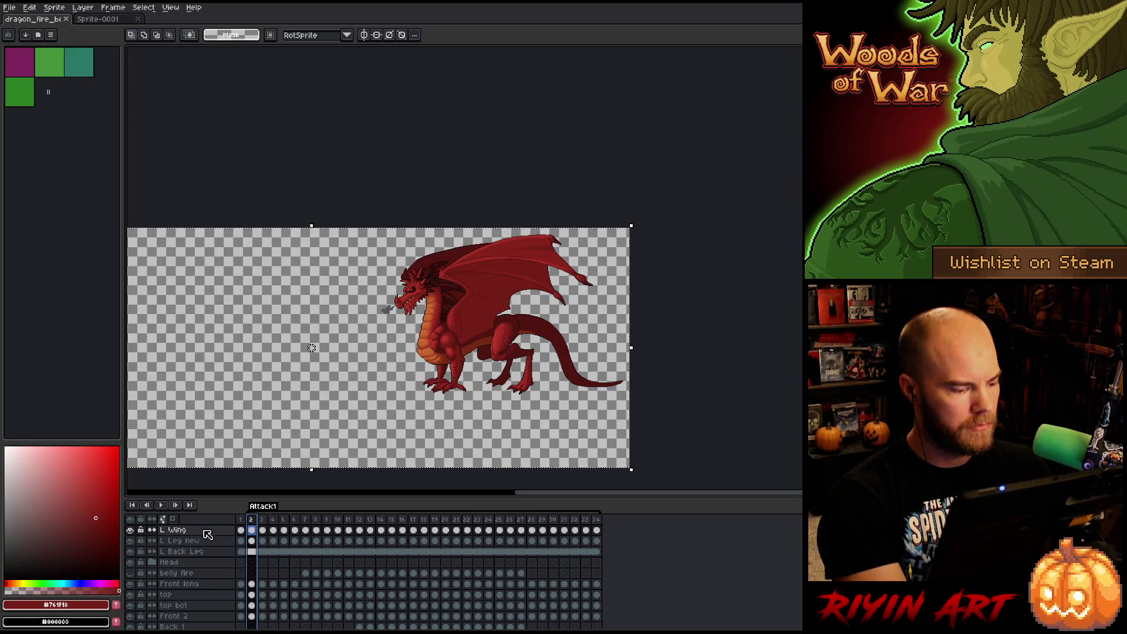
key(ctrl+d)
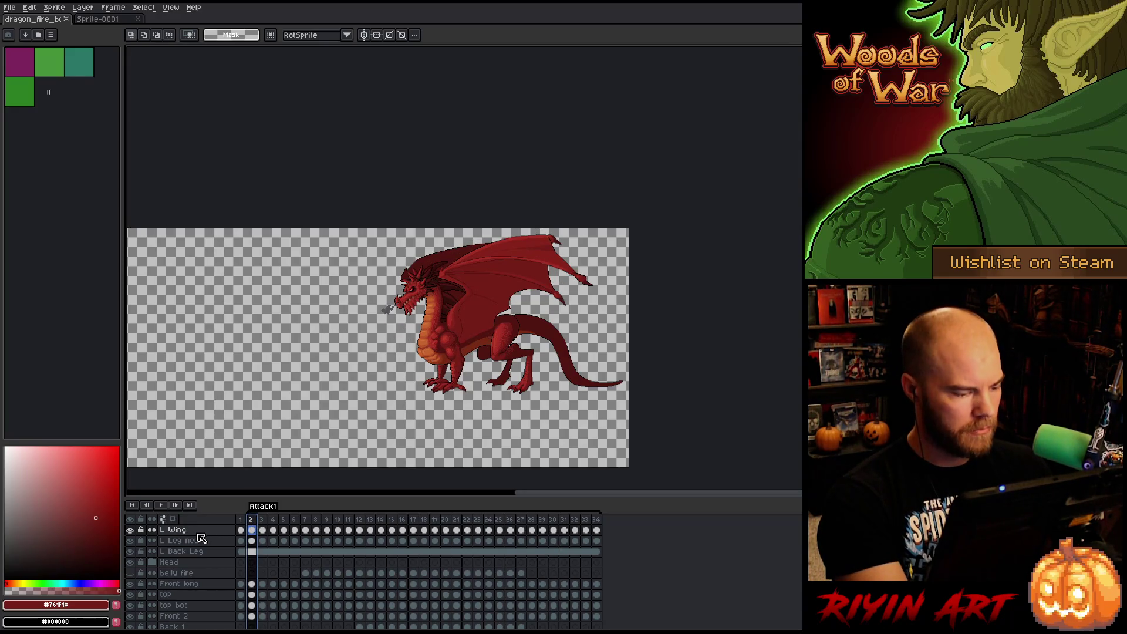
scroll(200, 543, up, 2)
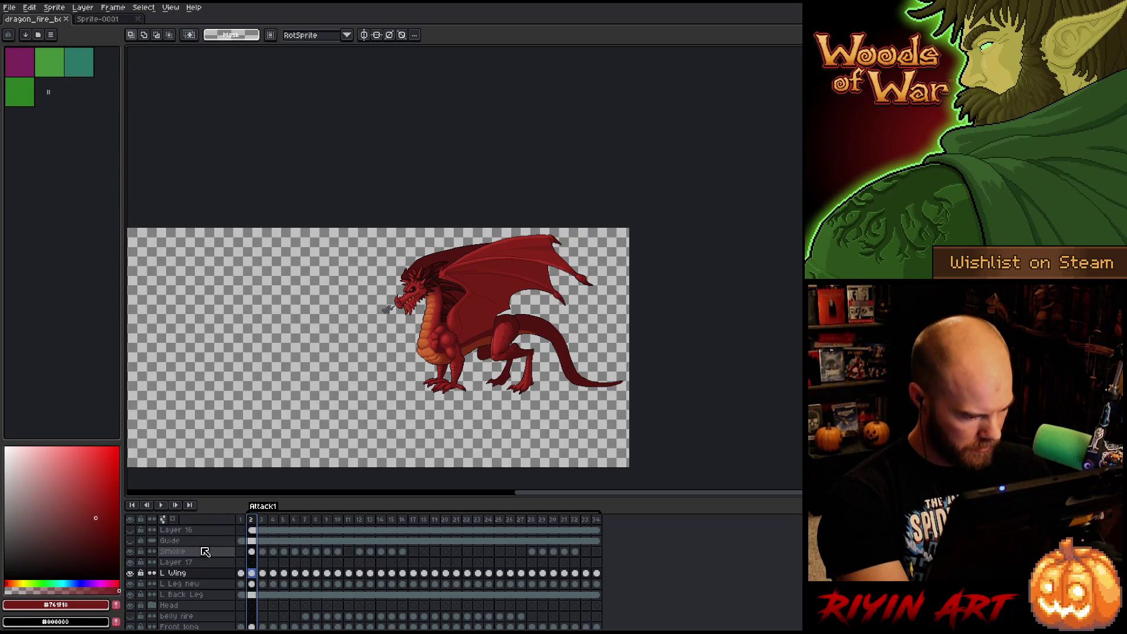
click(131, 552)
scroll(182, 565, down, 3)
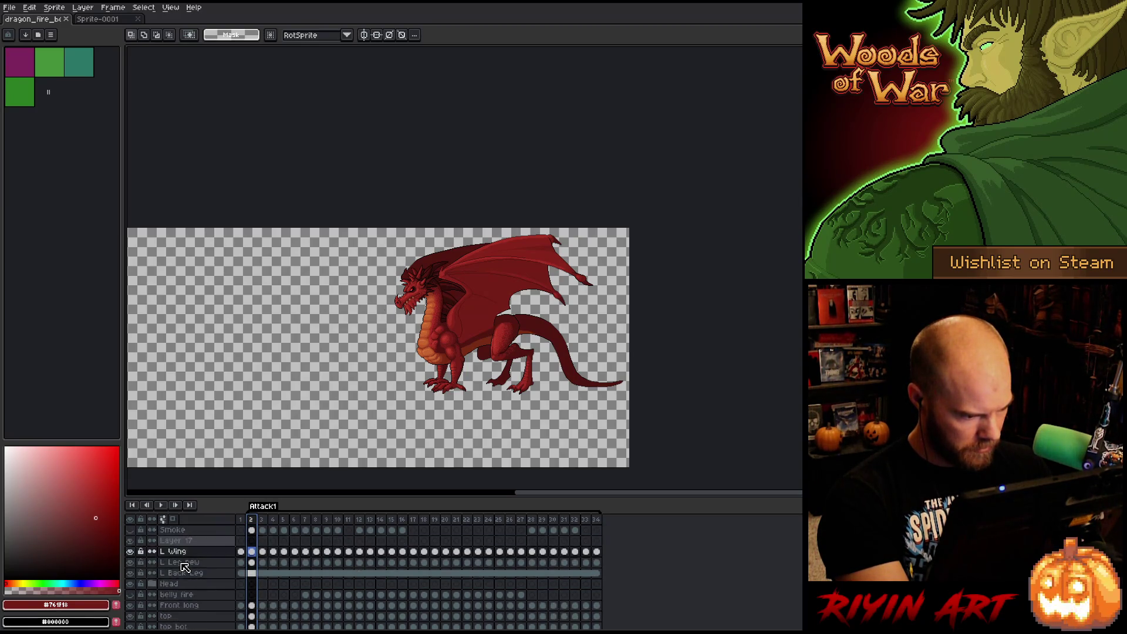
scroll(182, 567, down, 5)
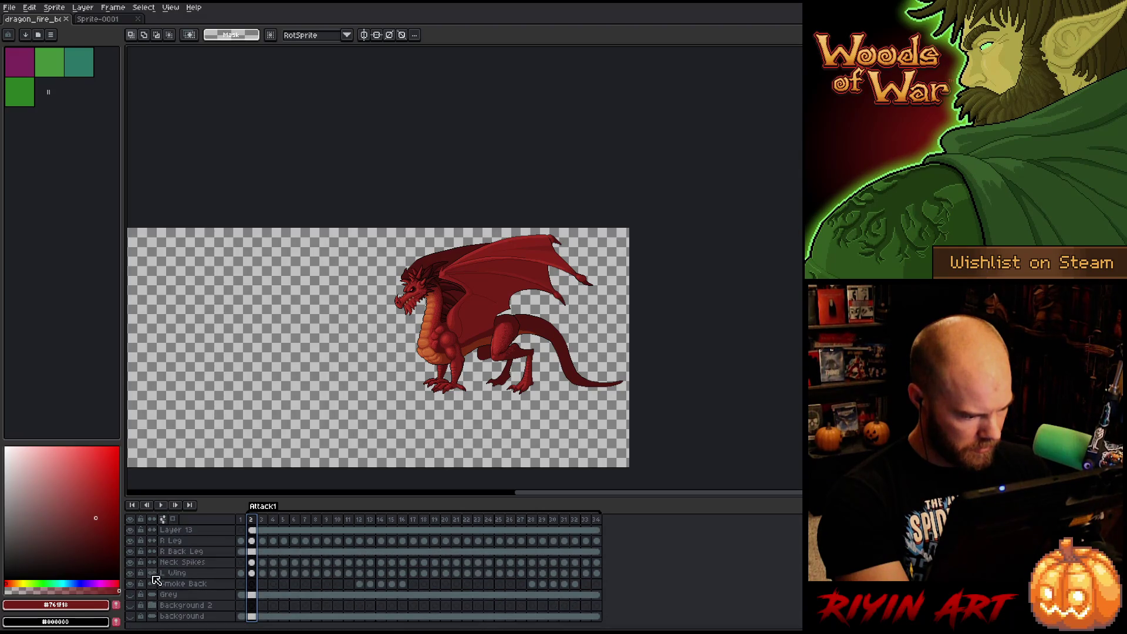
click(264, 521)
key(Return)
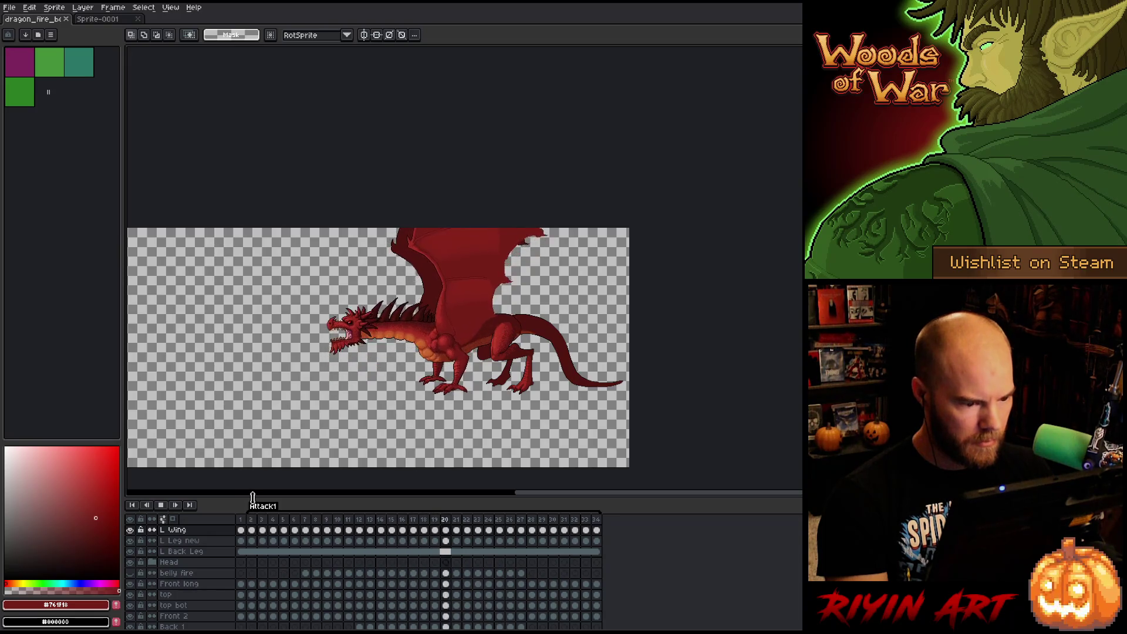
click(251, 519)
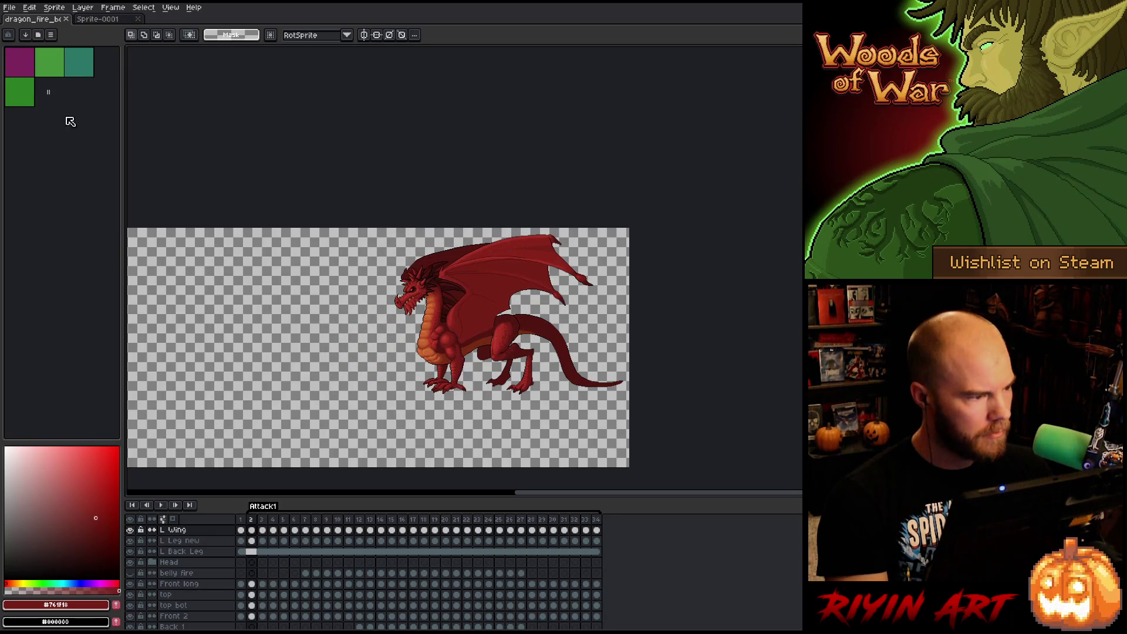
Flatten the visible layers and select the flattened cels across frames 2–34.
right_click(196, 529)
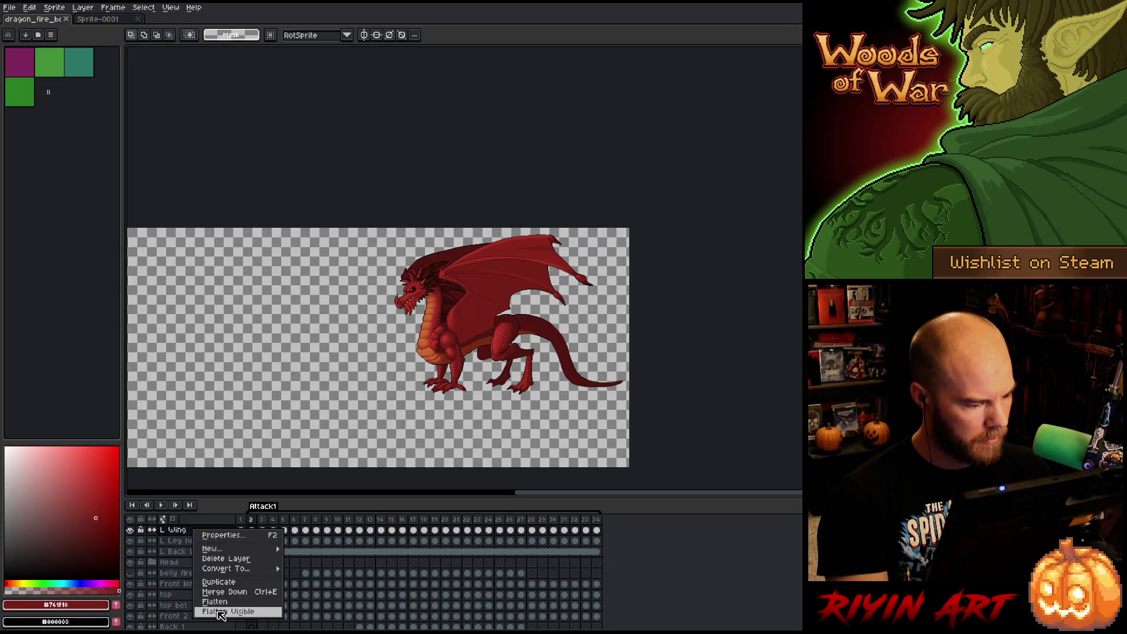
click(224, 613)
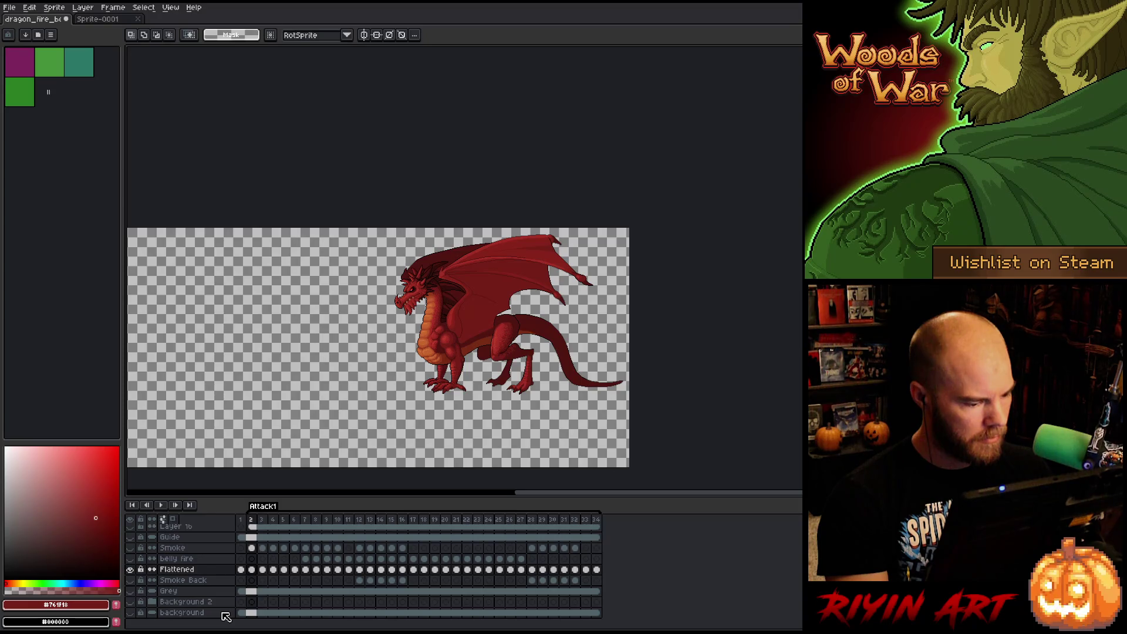
drag(251, 569, 595, 565)
click(597, 569)
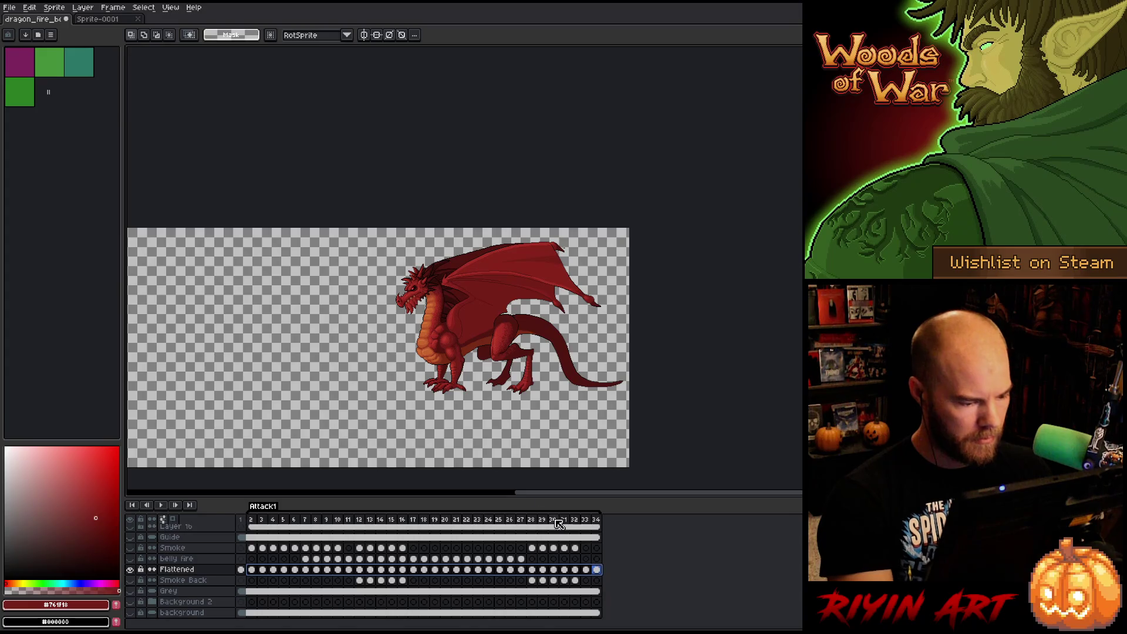
Paste the flattened dragon frames into Layer 1 of the new sprite and play them.
click(101, 19)
click(240, 530)
key(ctrl+v)
click(241, 531)
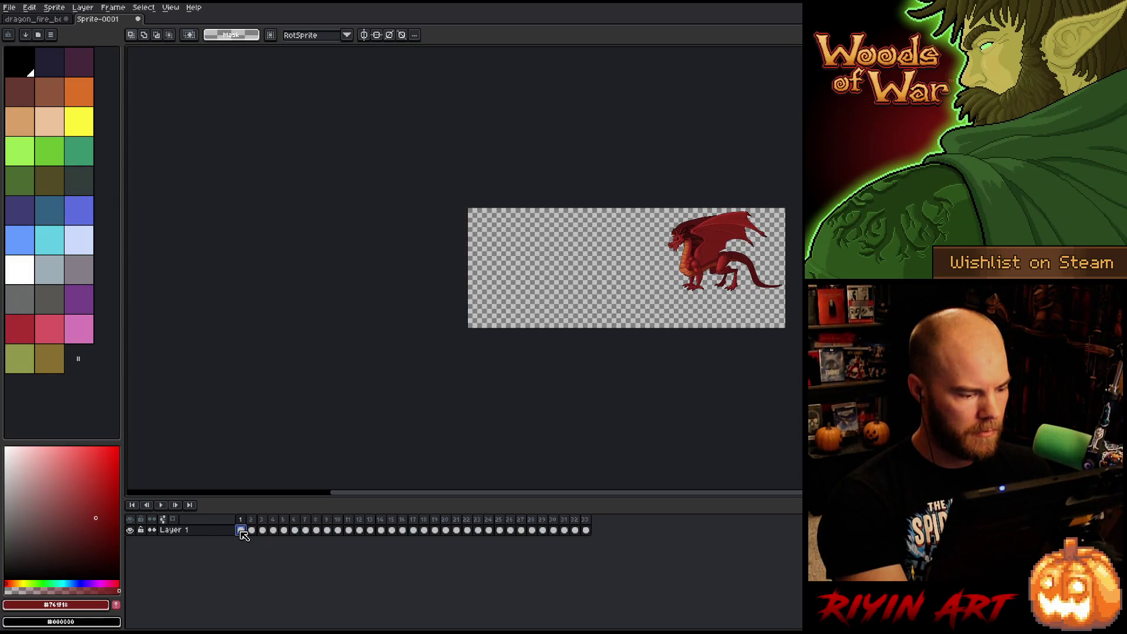
key(Return)
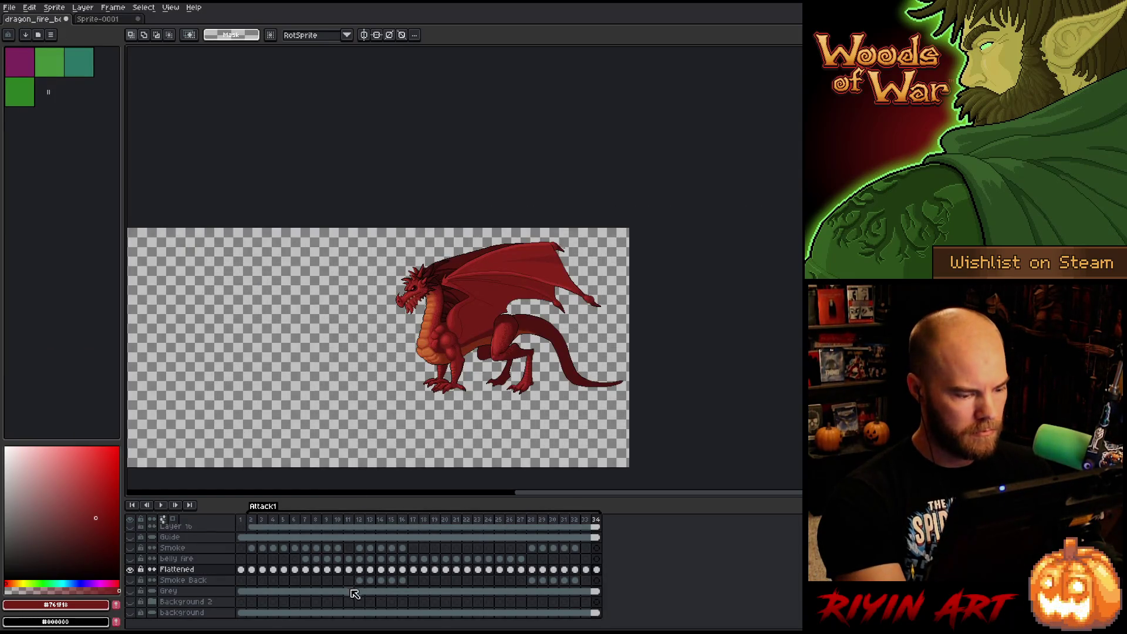
Undo the flatten, show Smoke again, and add a new layer above Smoke Back.
key(ctrl+z)
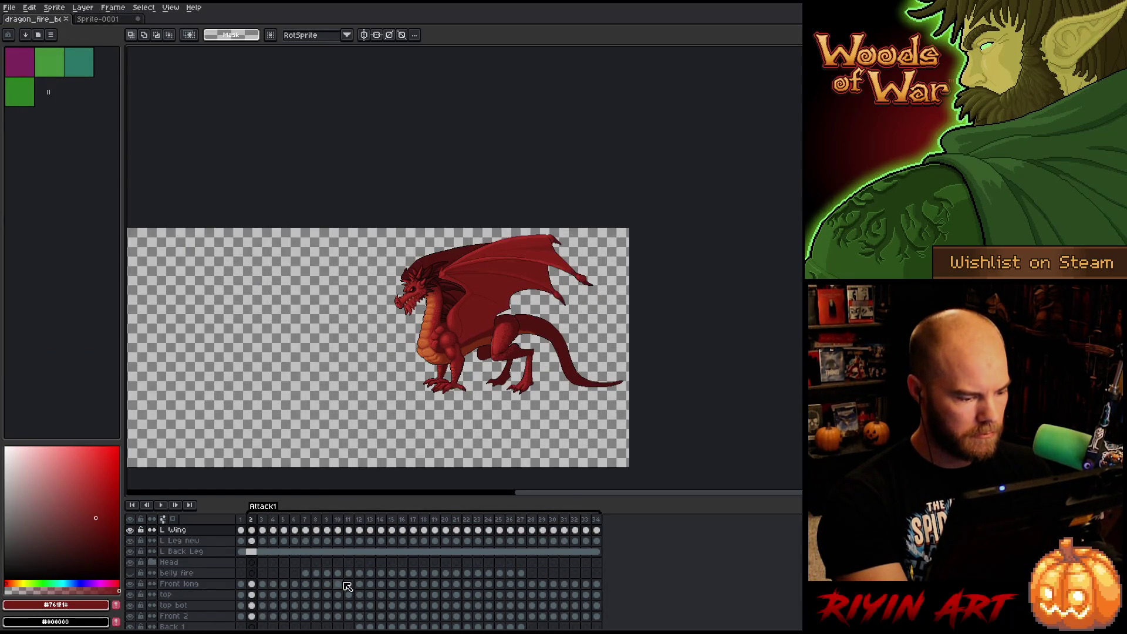
scroll(347, 586, up, 4)
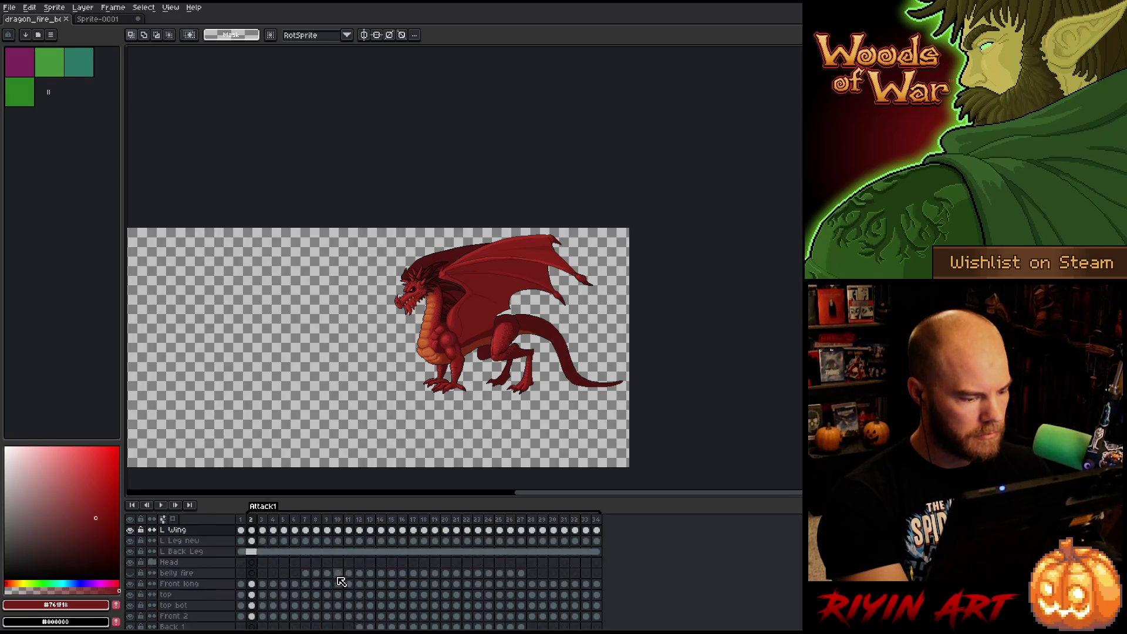
click(204, 574)
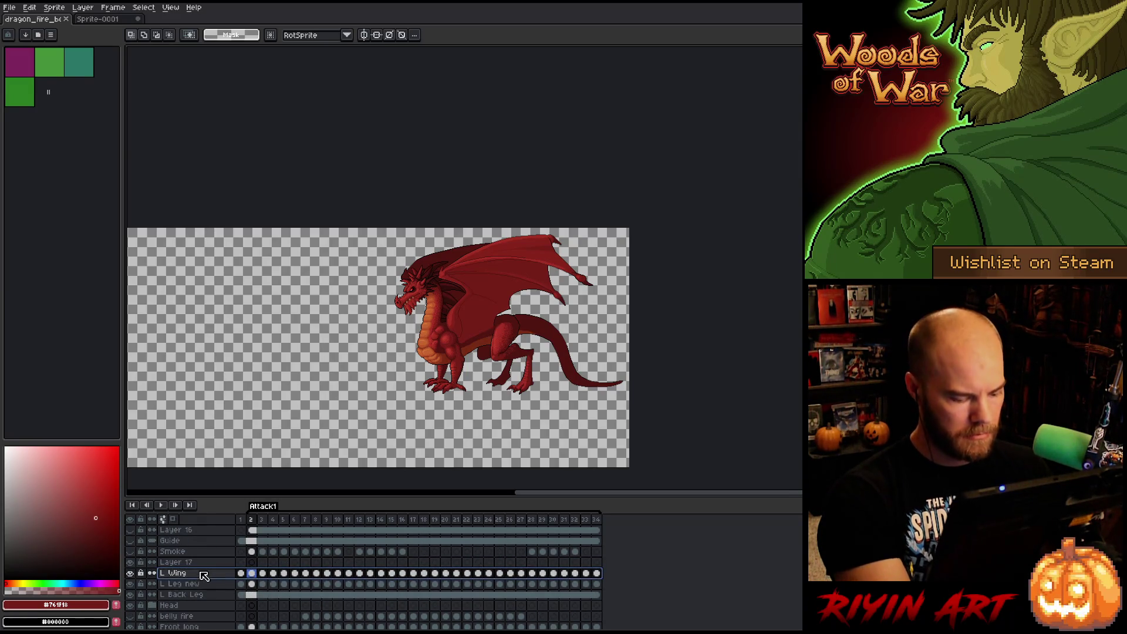
click(130, 551)
scroll(168, 573, down, 4)
scroll(170, 574, down, 4)
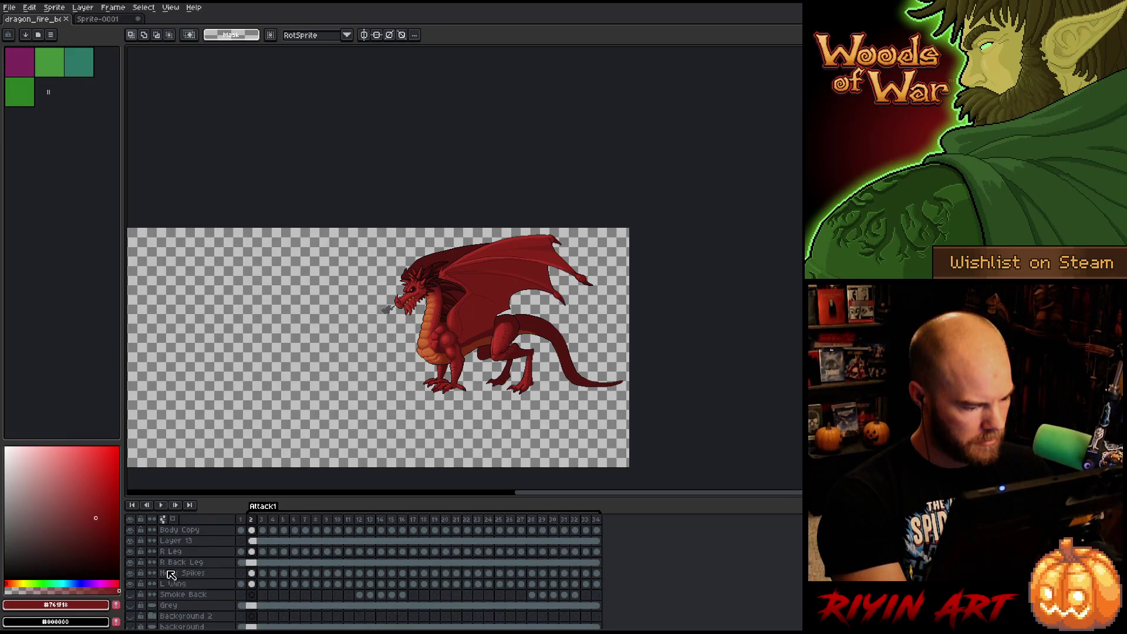
click(167, 605)
click(178, 596)
key(shift+n)
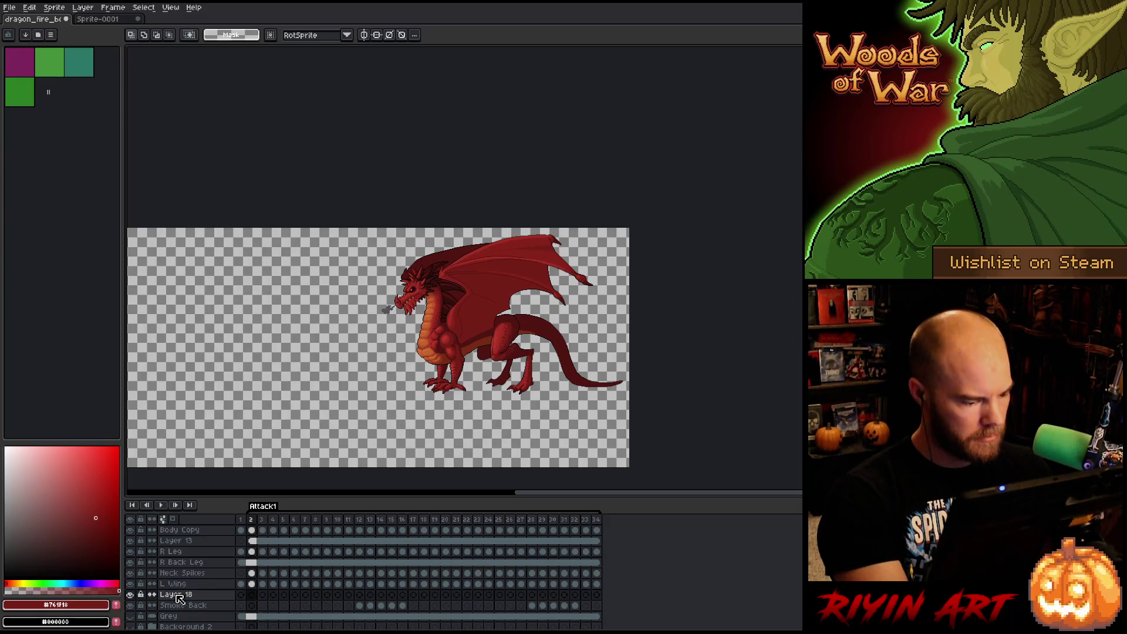
Copy all 33 frames from Sprite-0001 and paste them into the dragon's Layer 18.
click(107, 23)
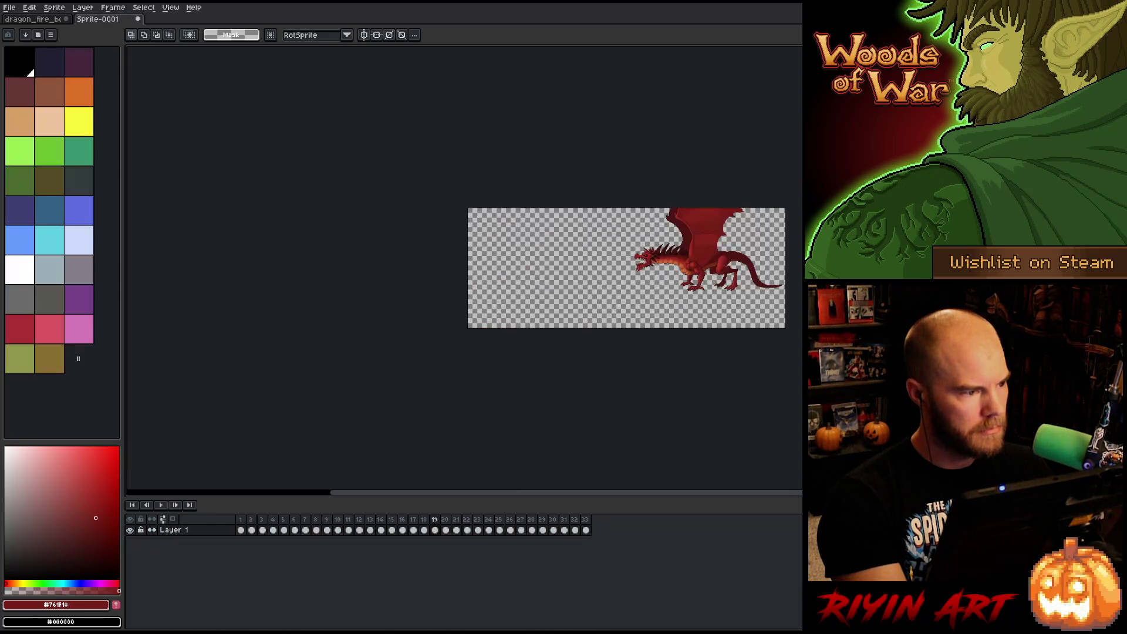
drag(242, 534, 648, 536)
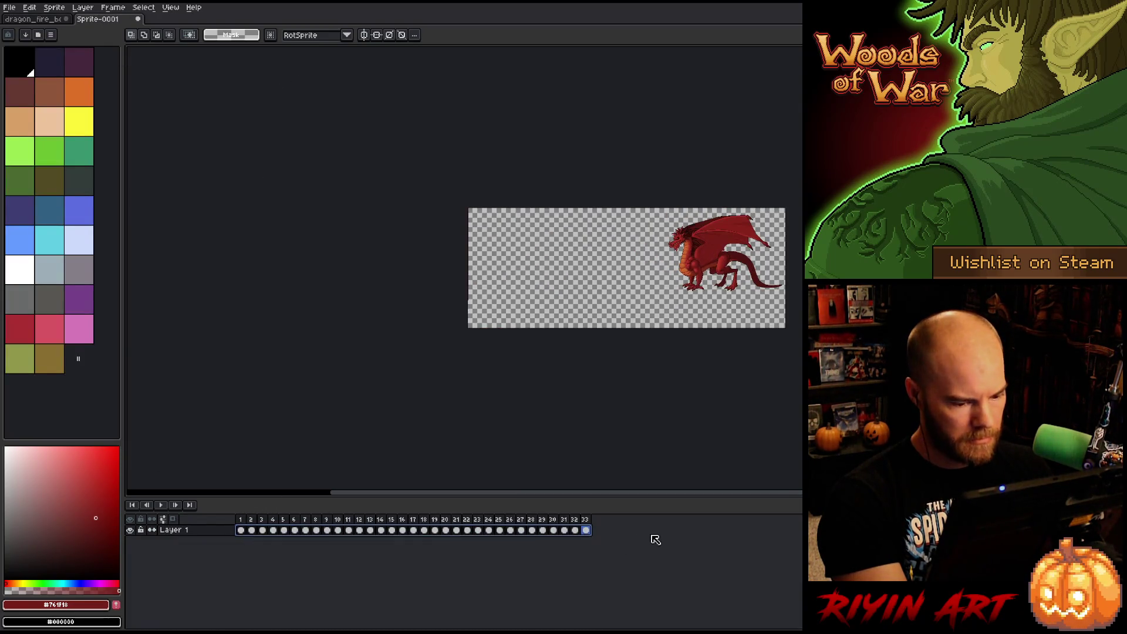
click(35, 21)
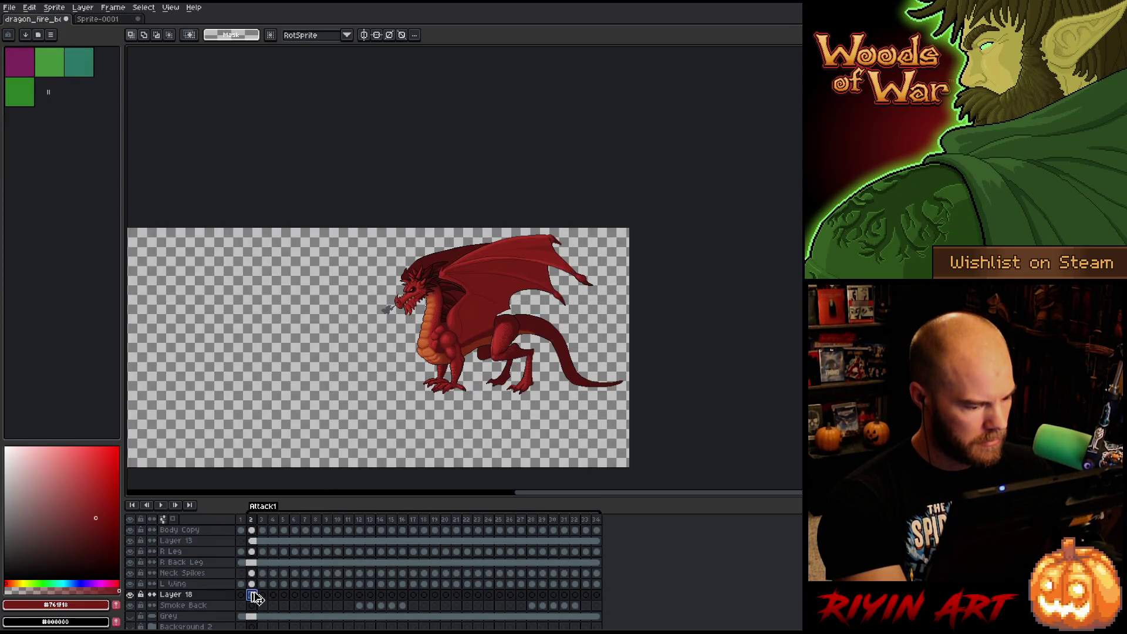
key(ctrl+v)
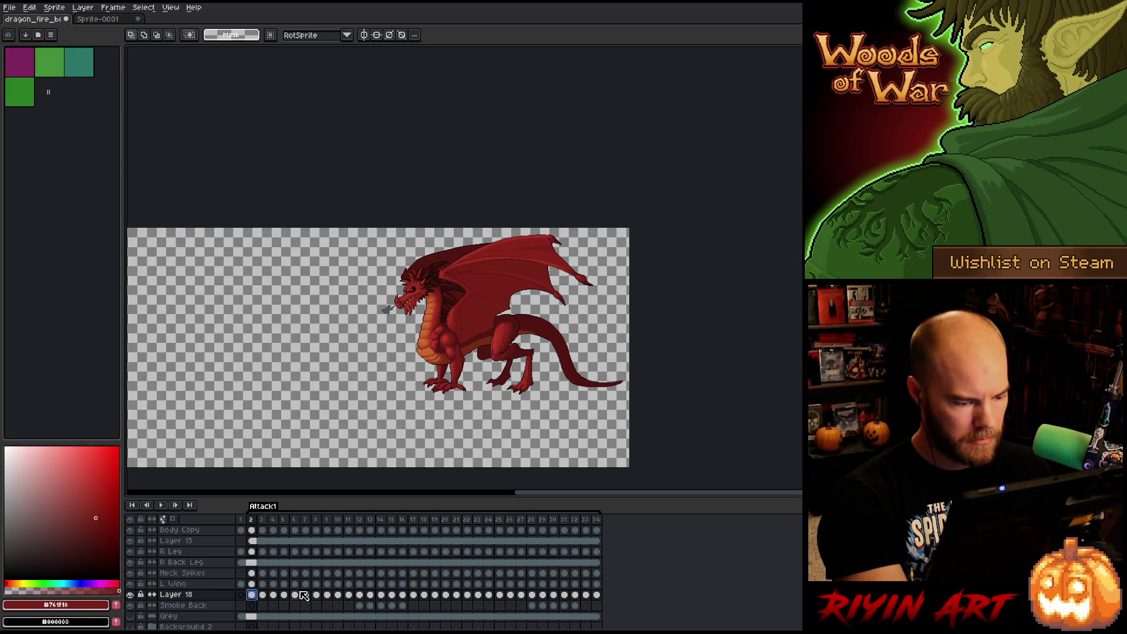
click(241, 584)
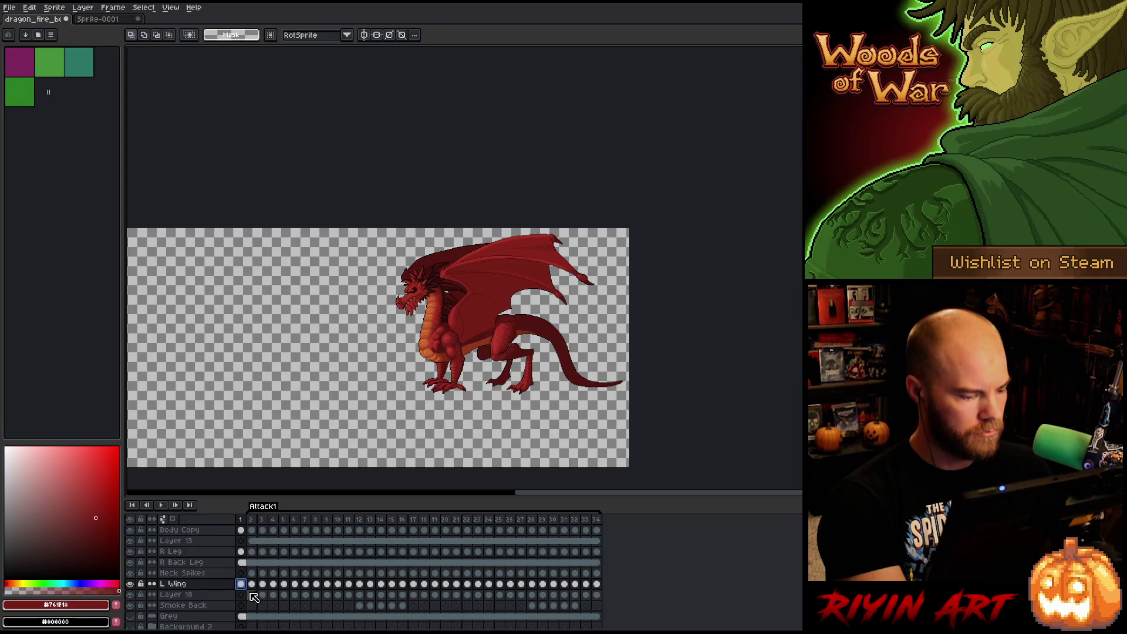
right_click(193, 585)
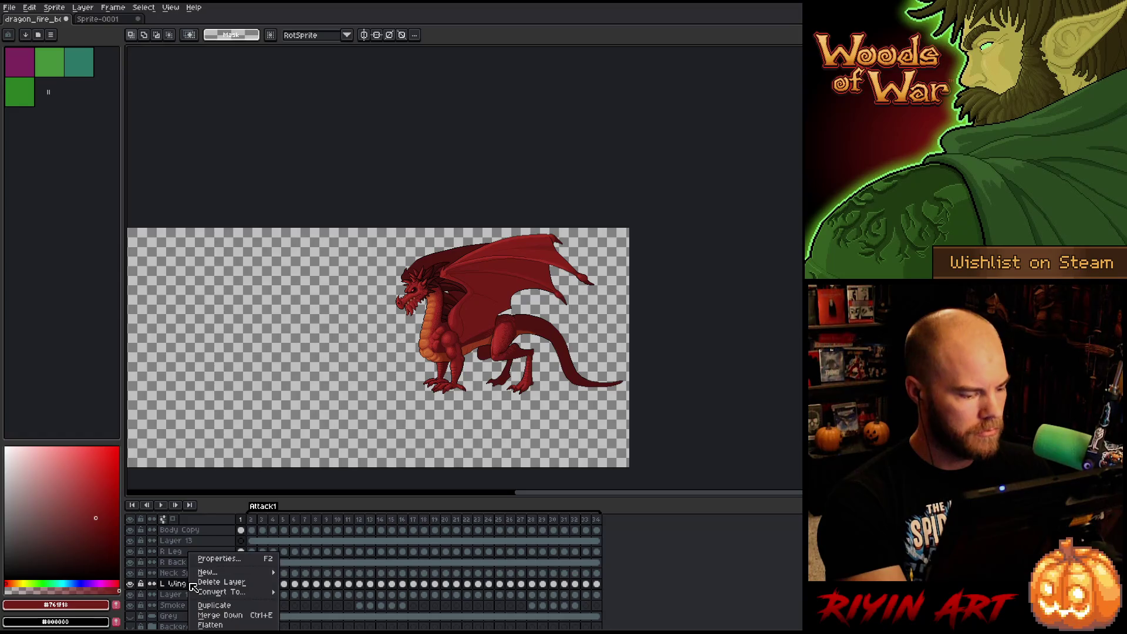
Flatten and undo, then move Layer 18 above L Wing and flatten visible layers again.
click(186, 585)
right_click(186, 585)
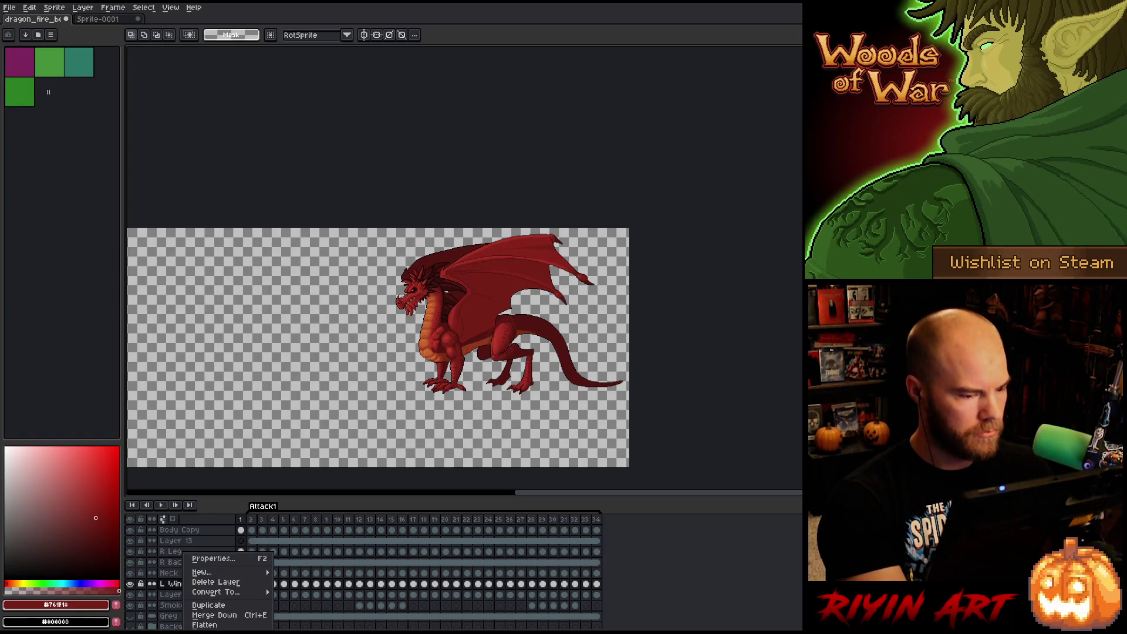
click(205, 624)
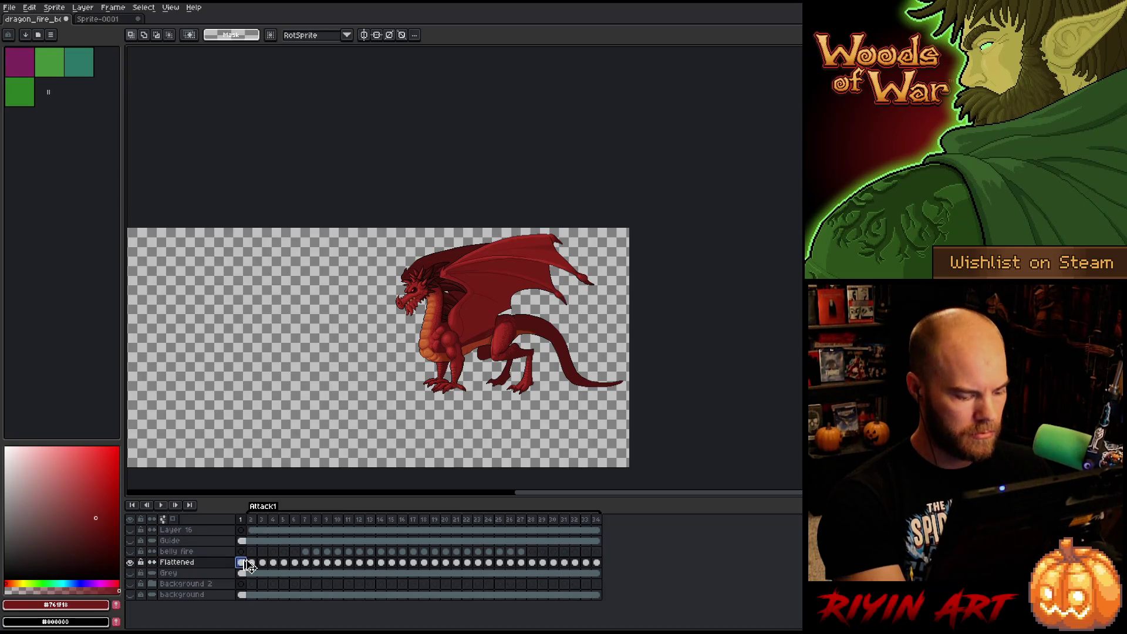
key(ctrl+z)
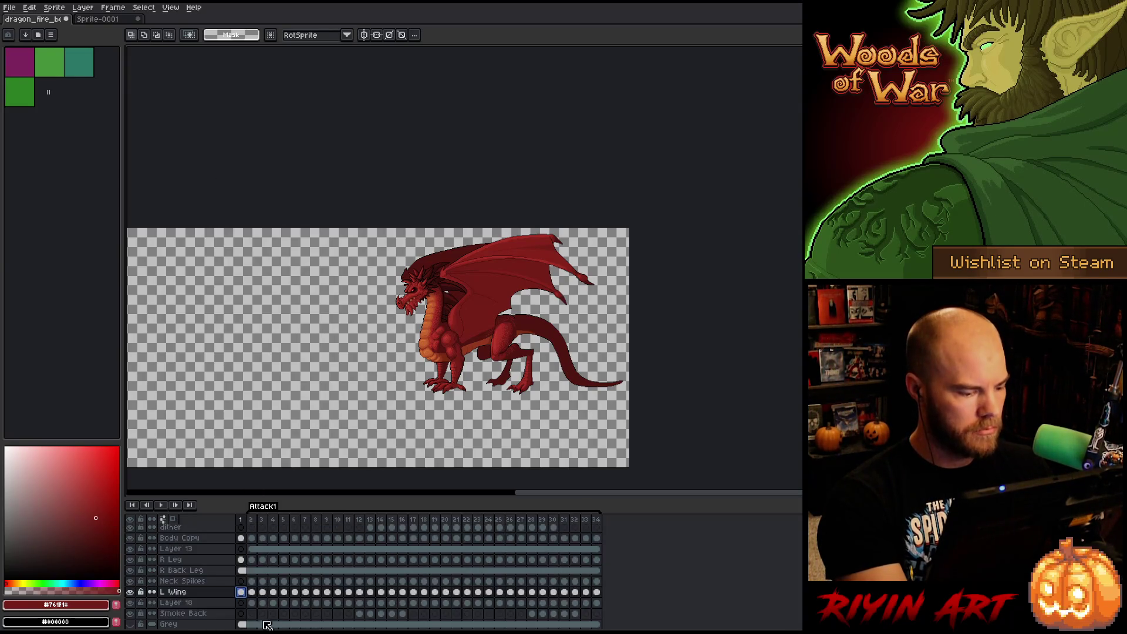
key(Down)
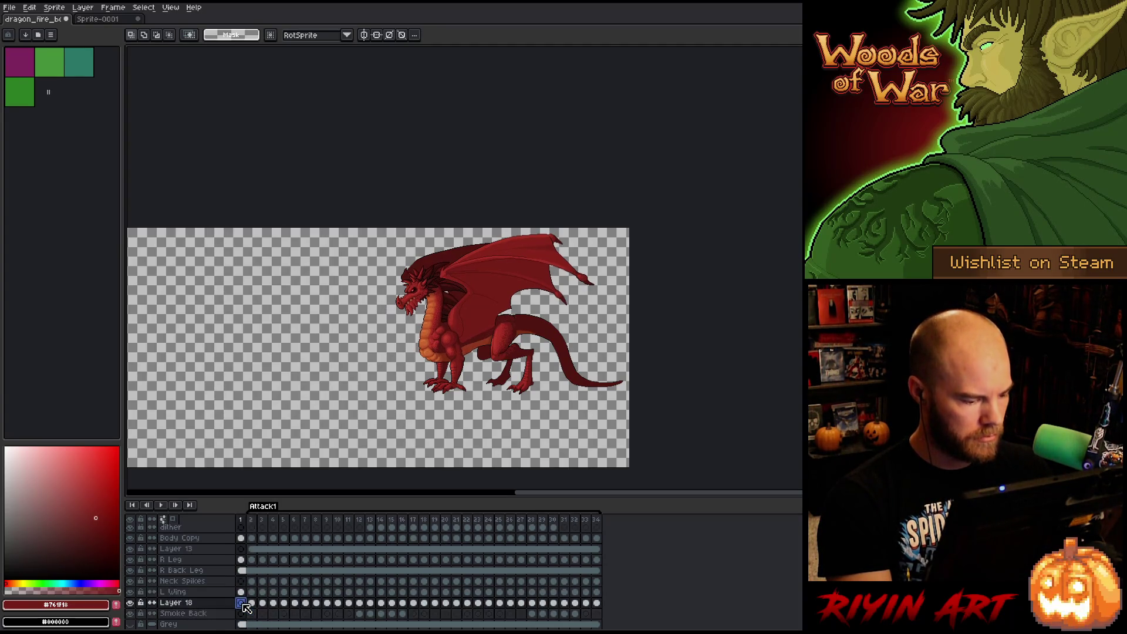
drag(173, 602, 173, 592)
right_click(173, 592)
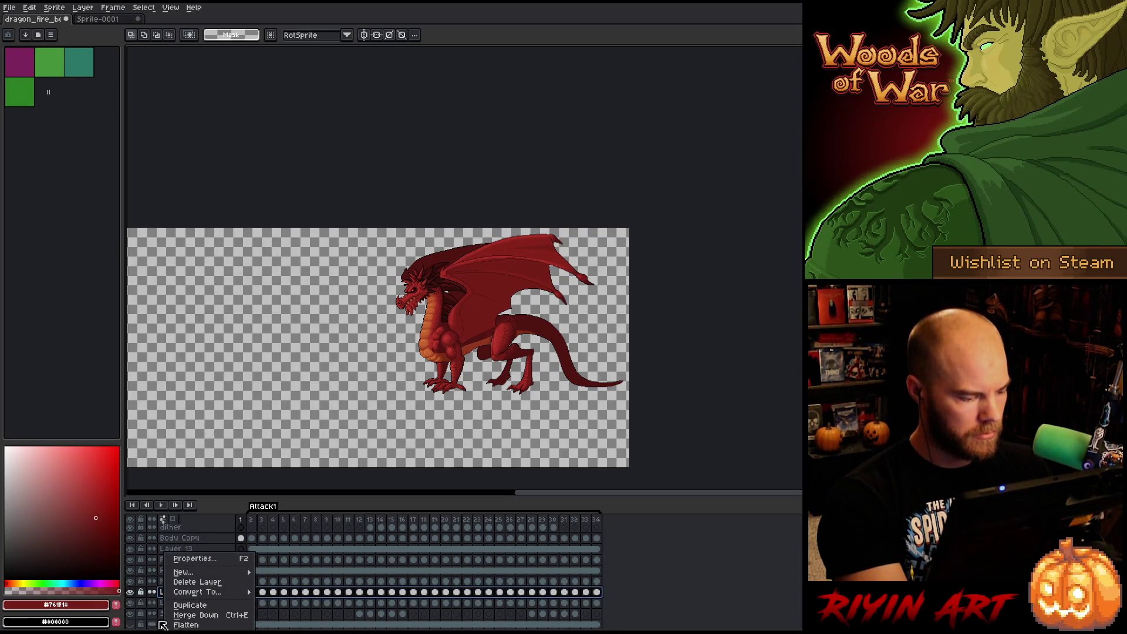
click(185, 624)
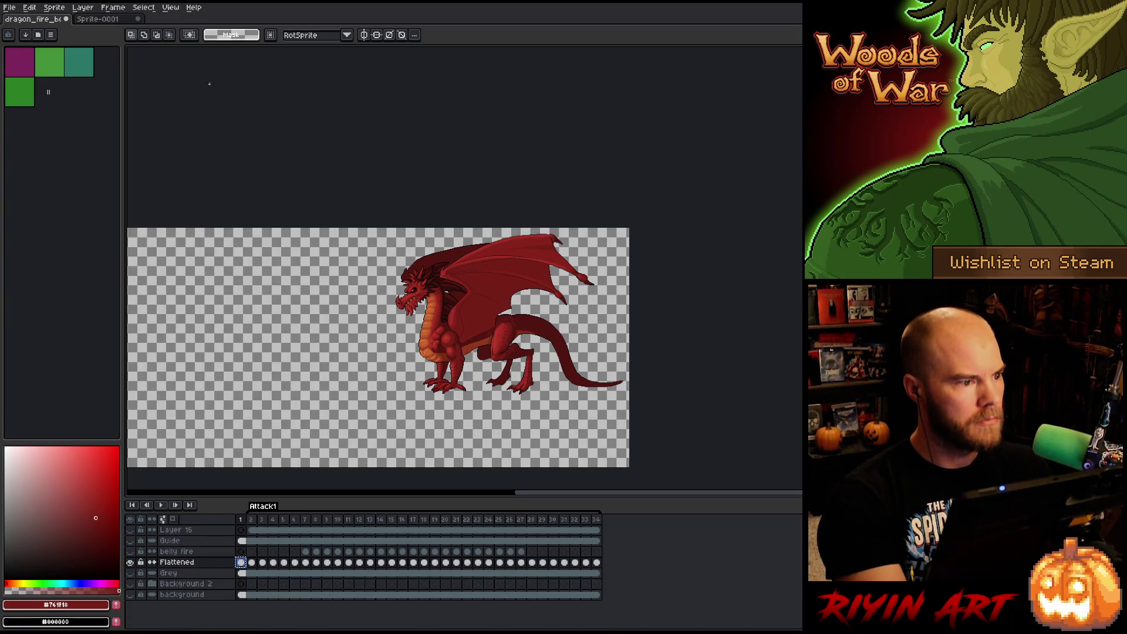
Add an empty Layer 2 to Sprite-0001, then go back to the dragon document.
click(98, 21)
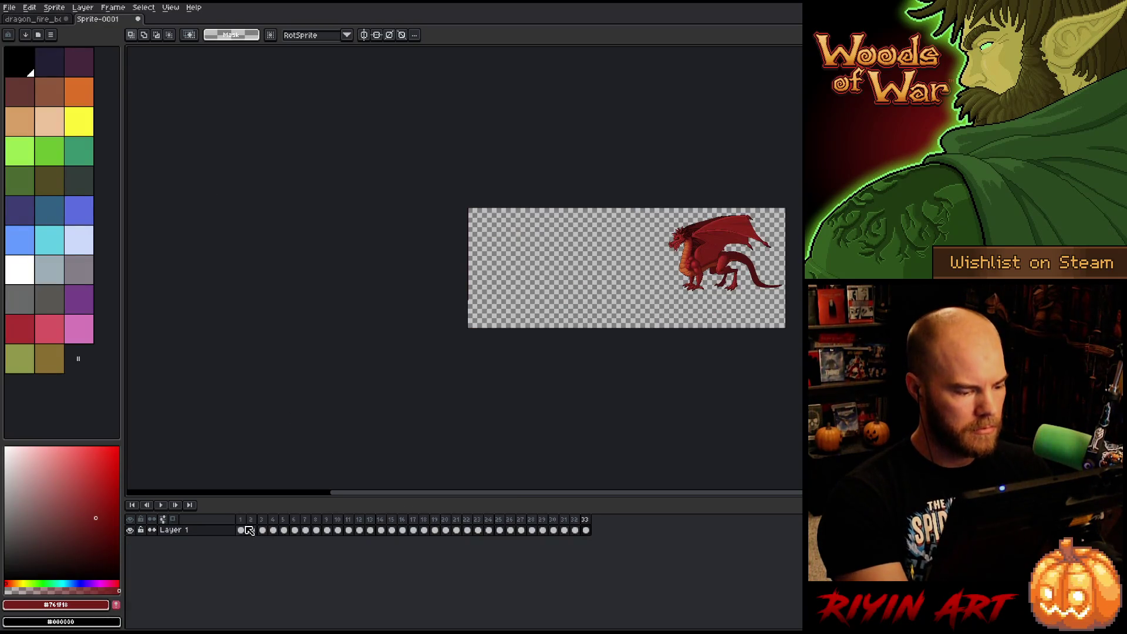
key(shift+n)
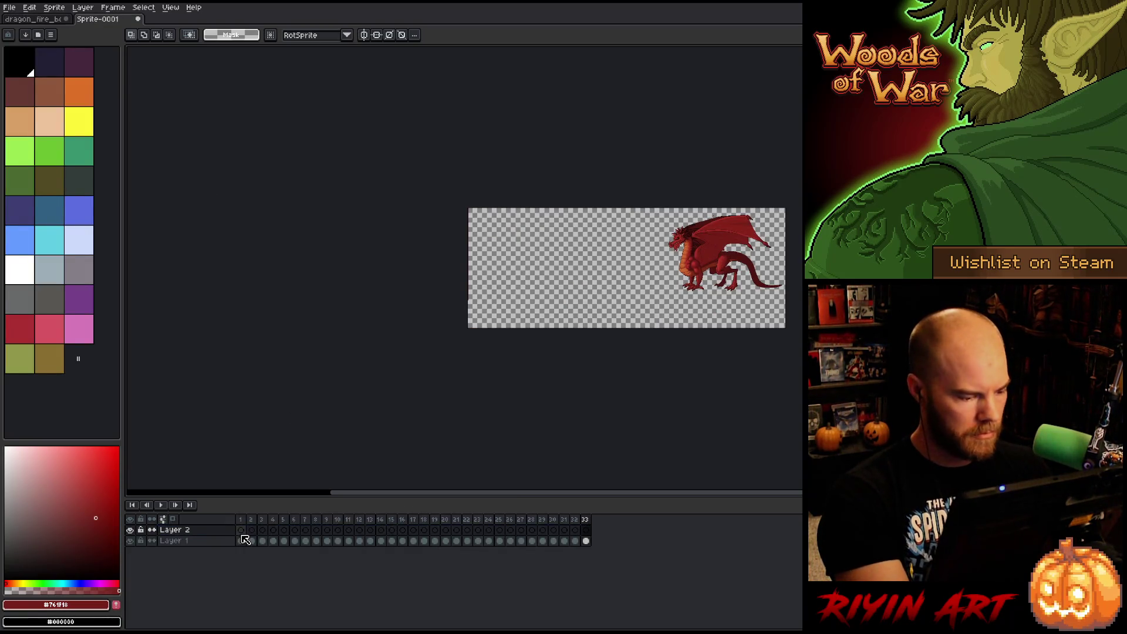
key(Home)
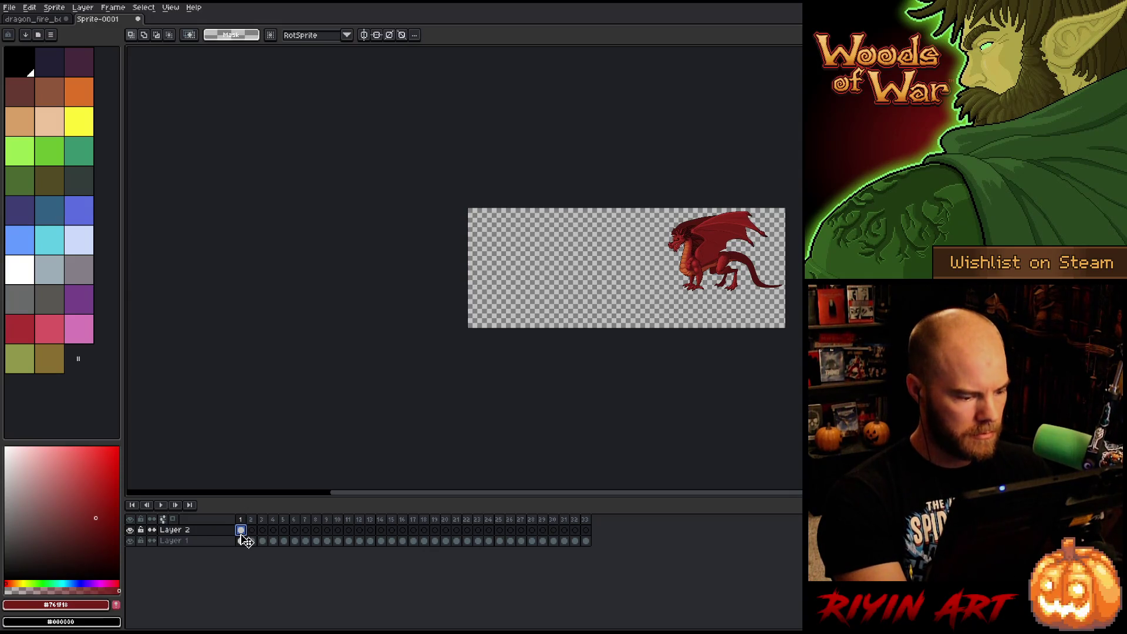
click(36, 19)
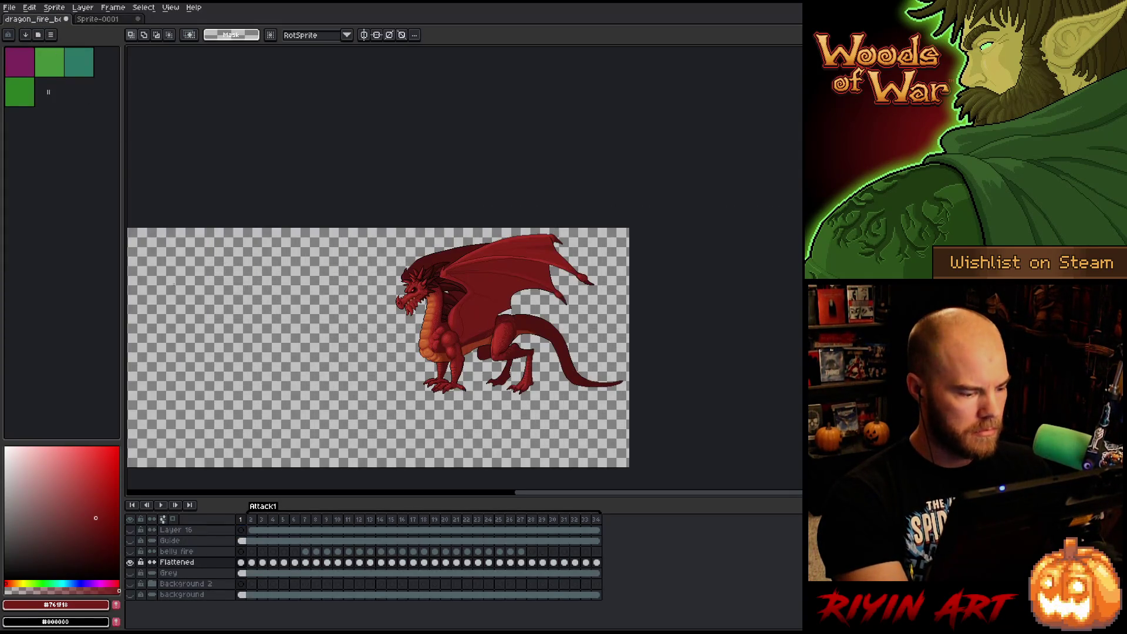
click(109, 20)
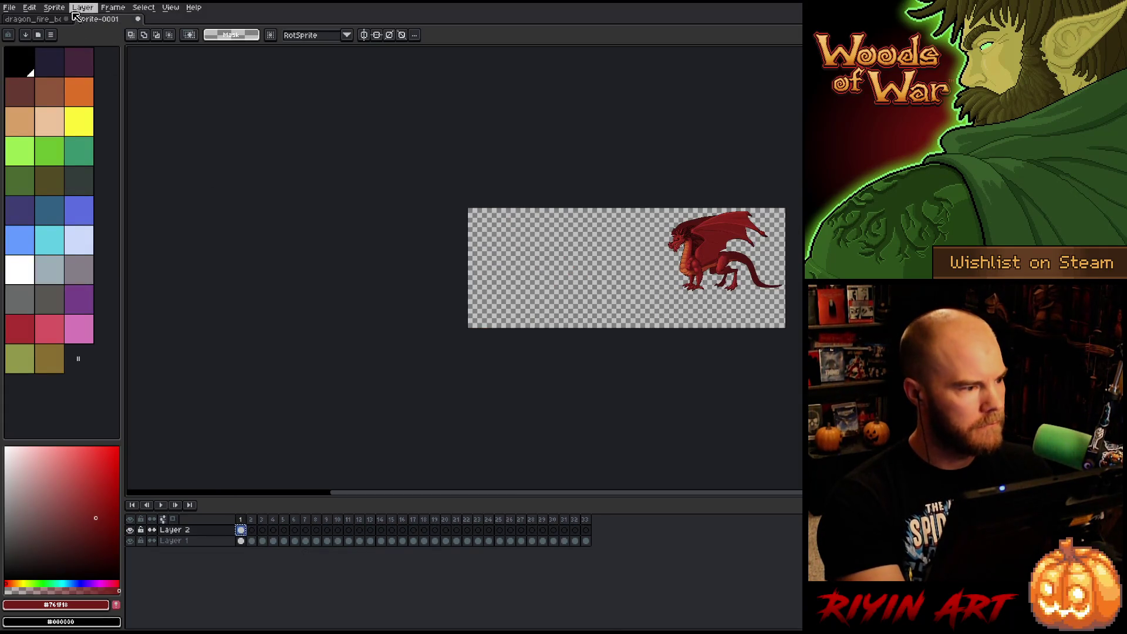
click(52, 20)
scroll(226, 593, down, 1)
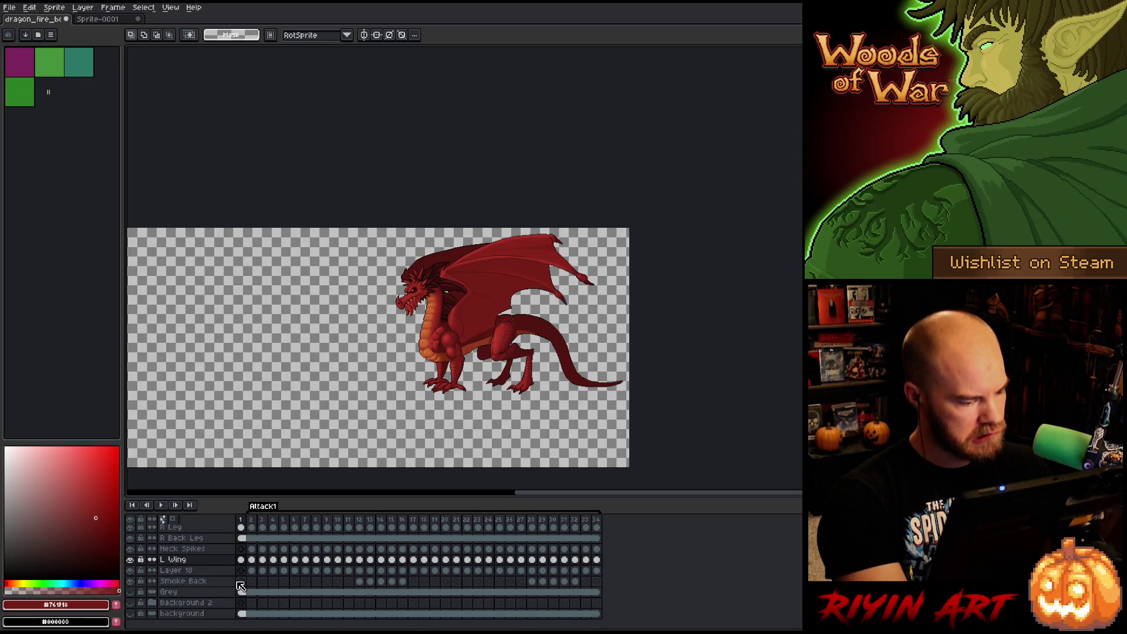
Select every Layer 18 frame, eyedrop the black outline colour, and open the Outline effect.
click(241, 570)
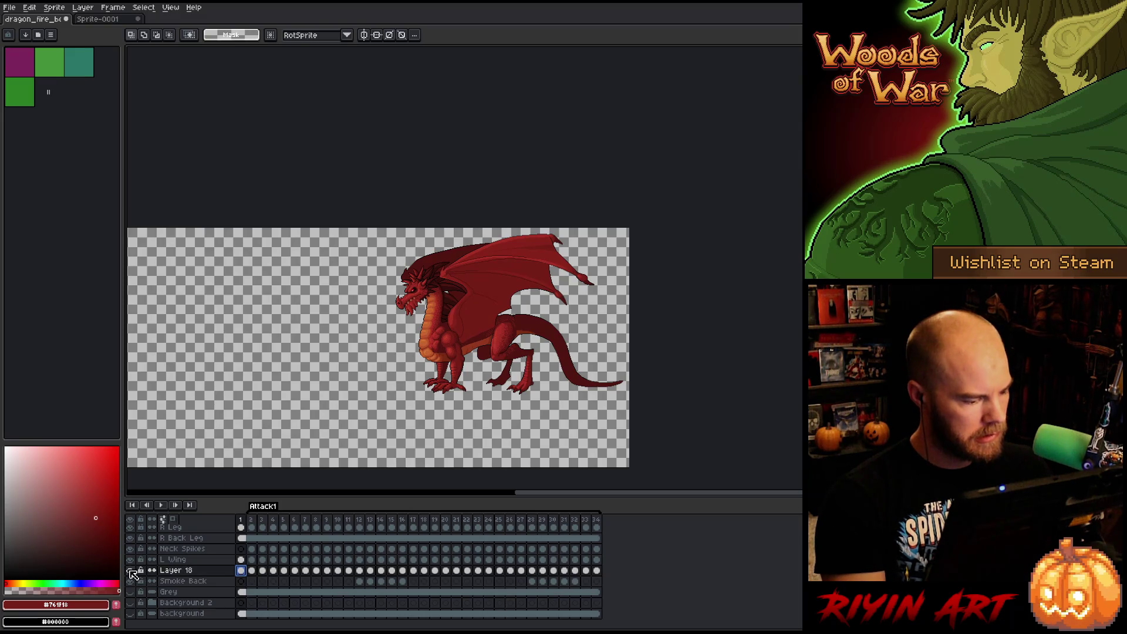
mouse_move(251, 519)
mouse_down()
mouse_move(660, 508)
mouse_move(135, 516)
mouse_up()
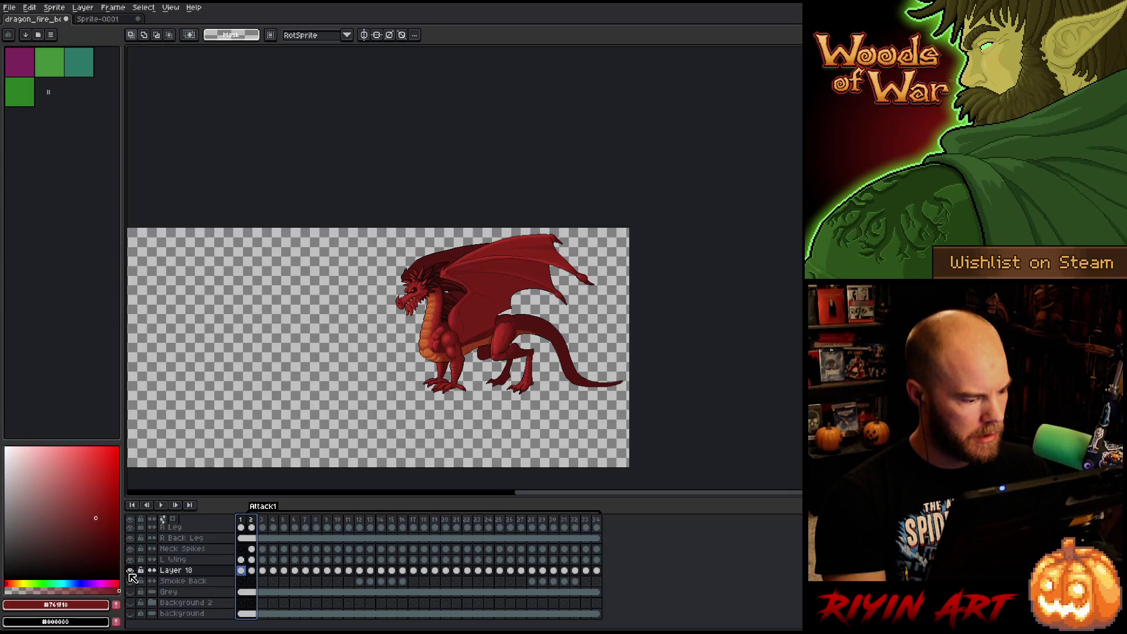
drag(597, 573, 217, 572)
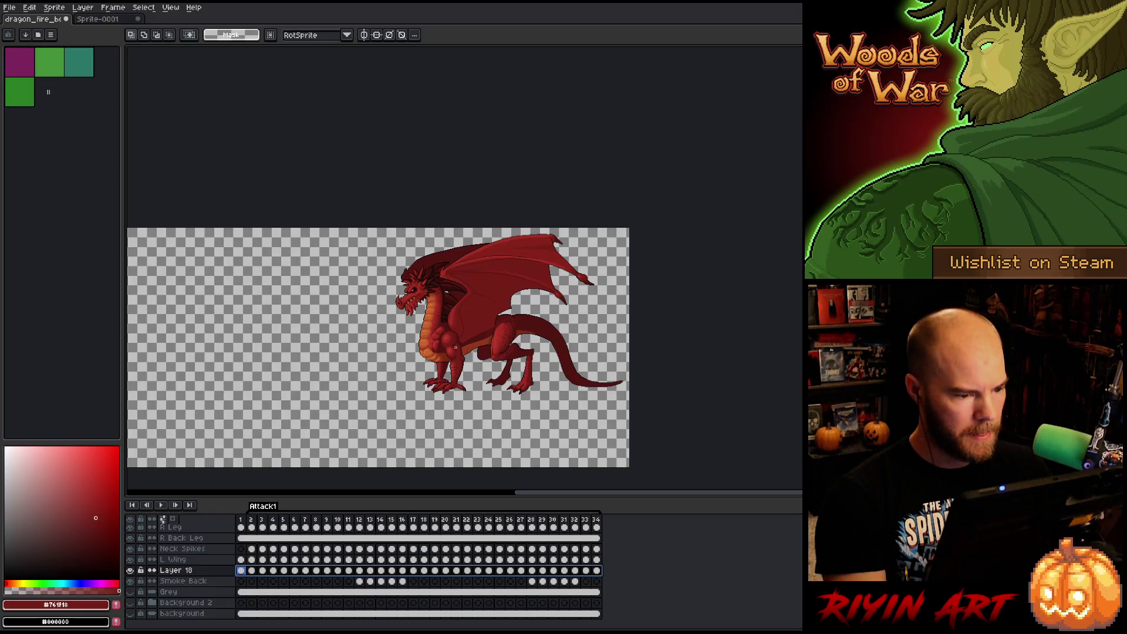
scroll(438, 355, up, 5)
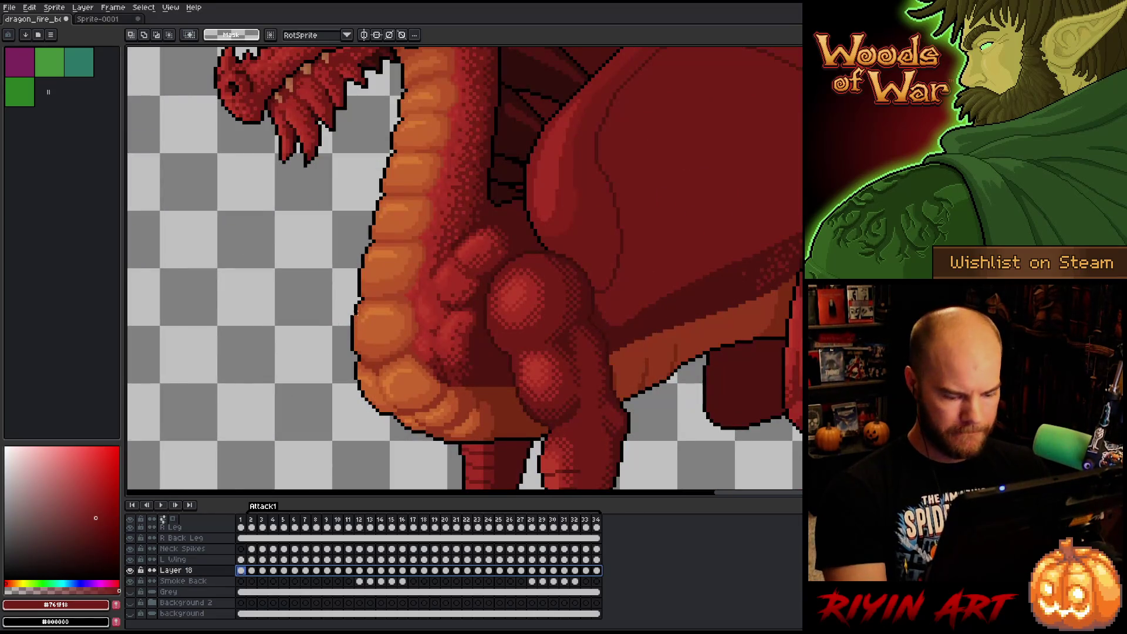
key(i)
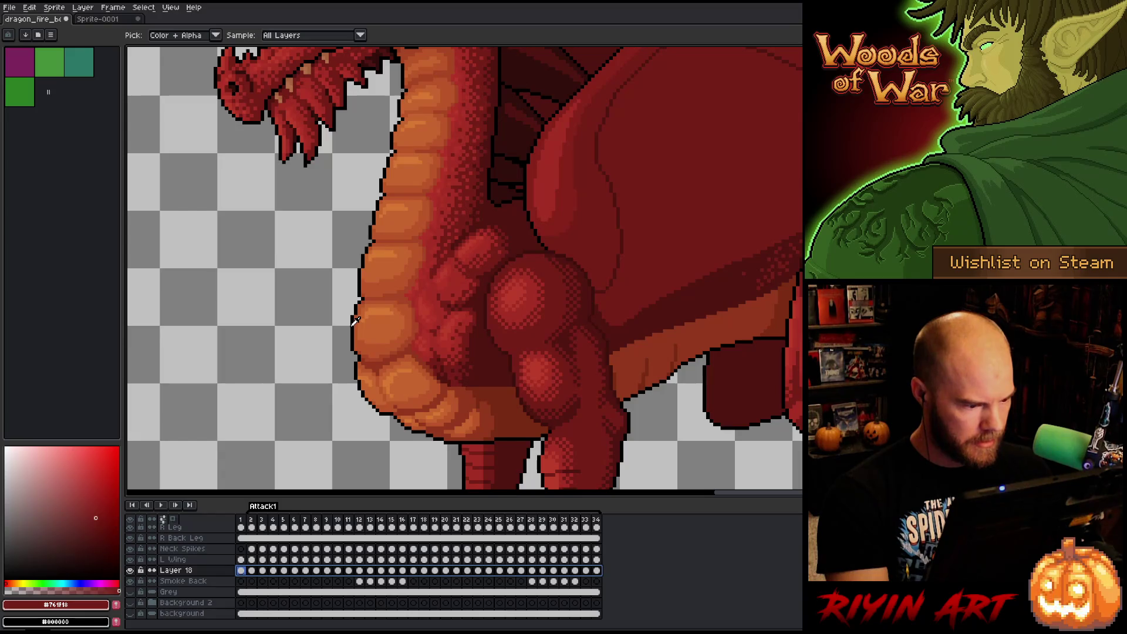
click(356, 323)
scroll(357, 323, down, 5)
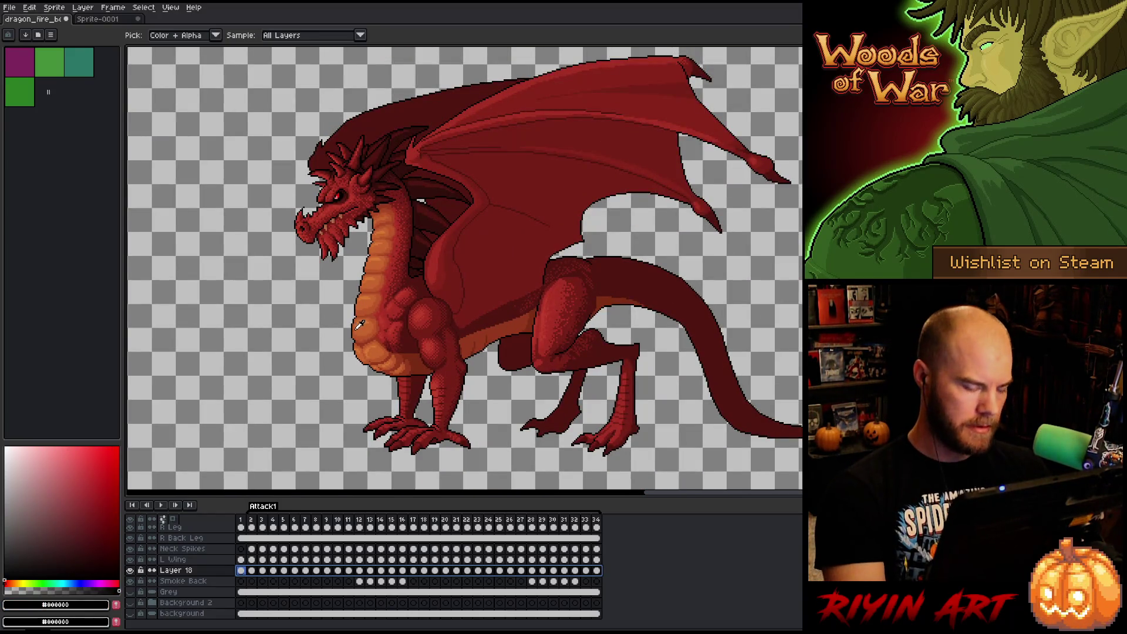
key(shift+o)
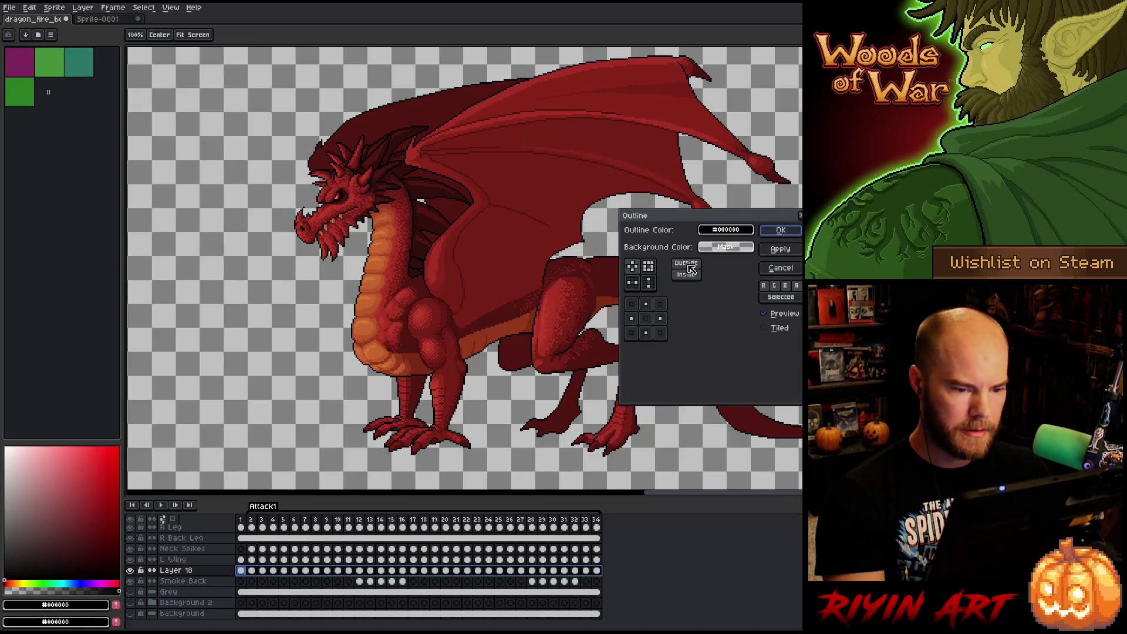
Apply an outward black outline to the selected Layer 18 frames.
click(685, 263)
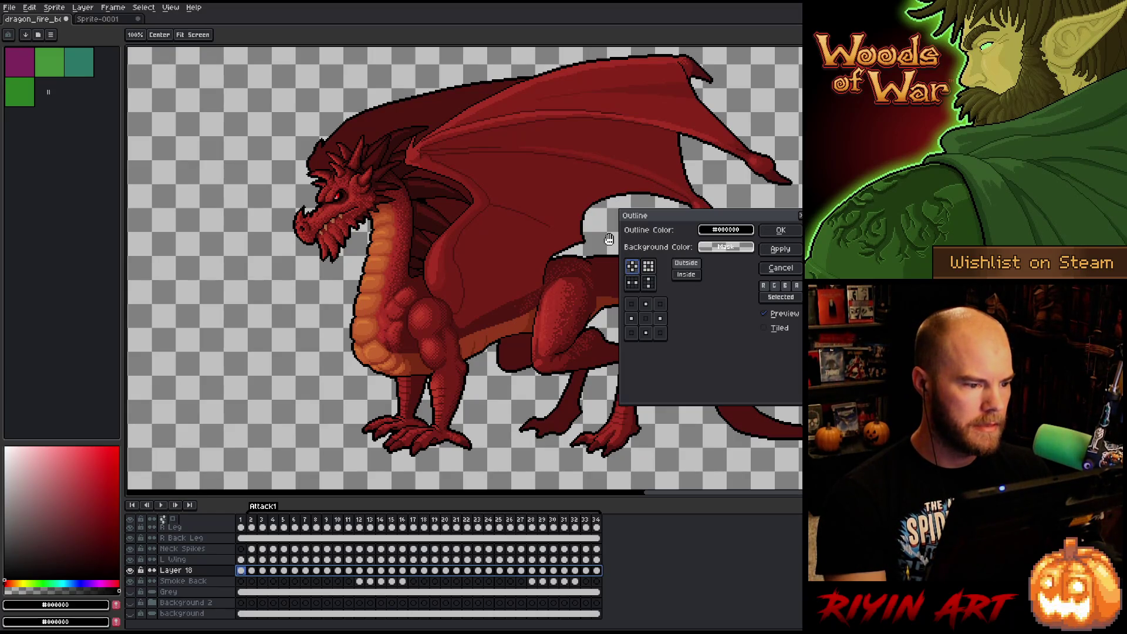
key(Return)
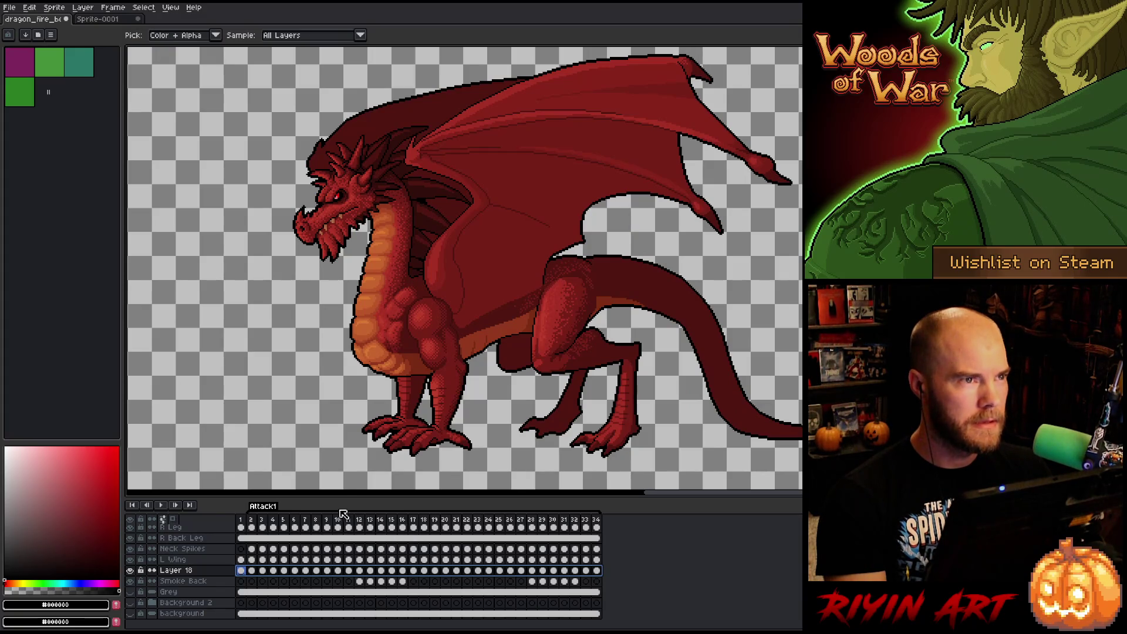
mouse_move(257, 522)
mouse_down()
mouse_move(613, 490)
mouse_move(423, 506)
mouse_move(624, 501)
mouse_up()
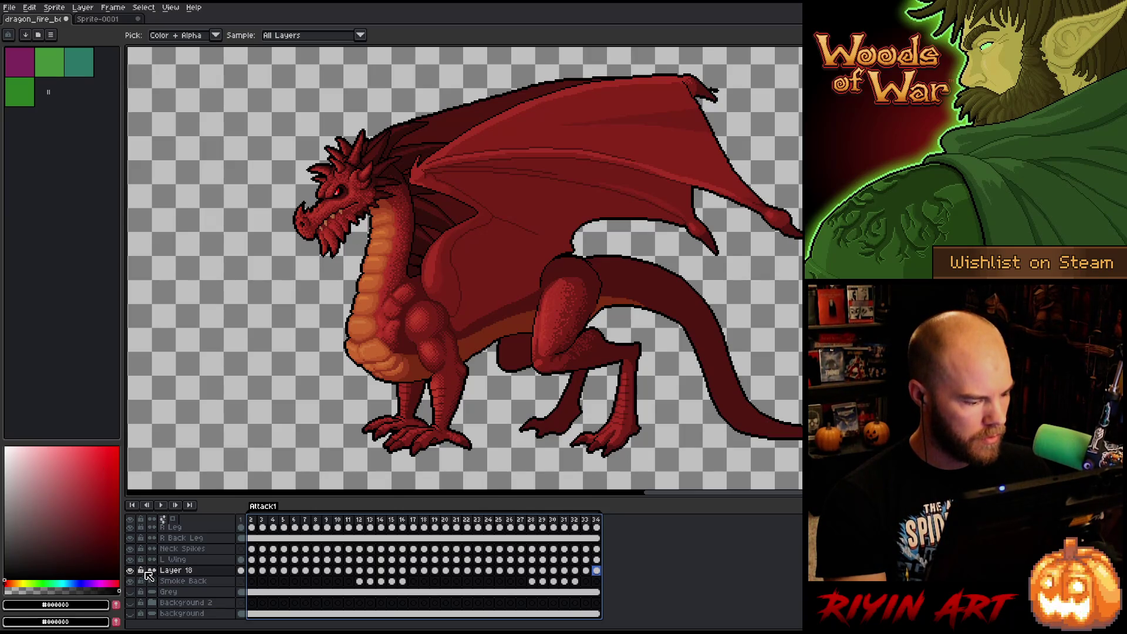
Rename Layer 18 to 'Outline' and play the animation from frame 2.
double_click(178, 571)
text(Outline)
key(Return)
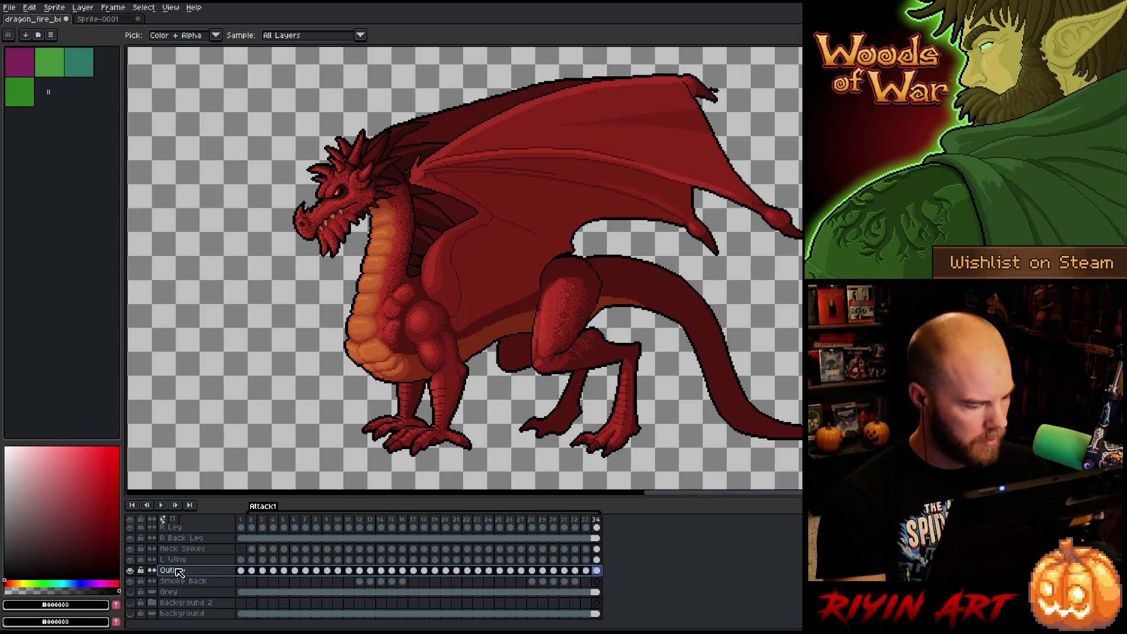
scroll(166, 591, up, 5)
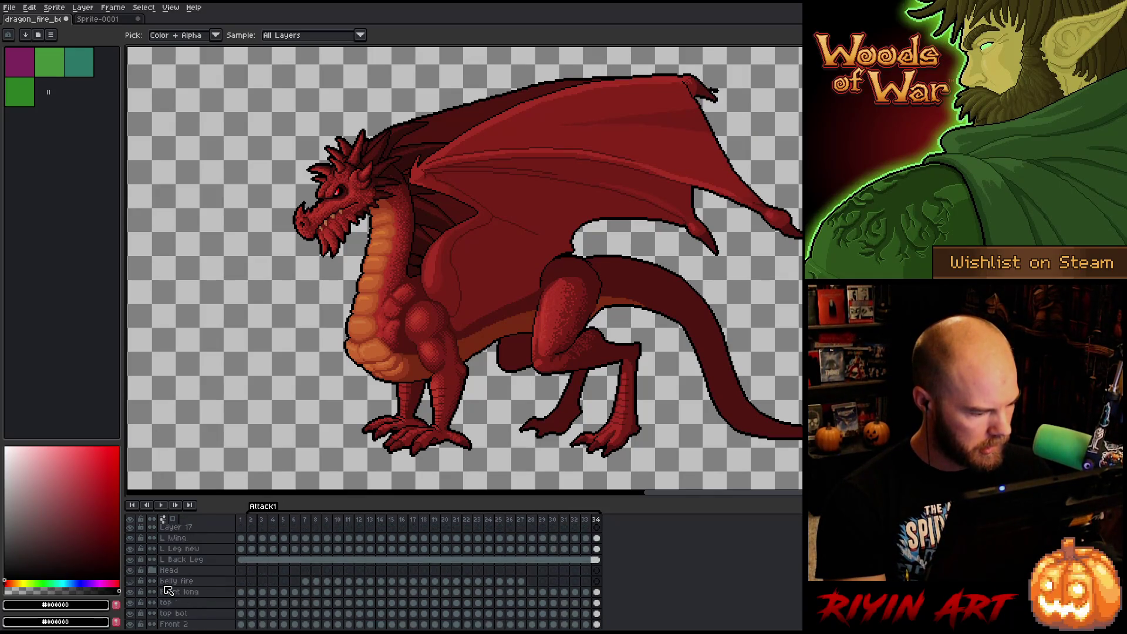
scroll(171, 597, up, 2)
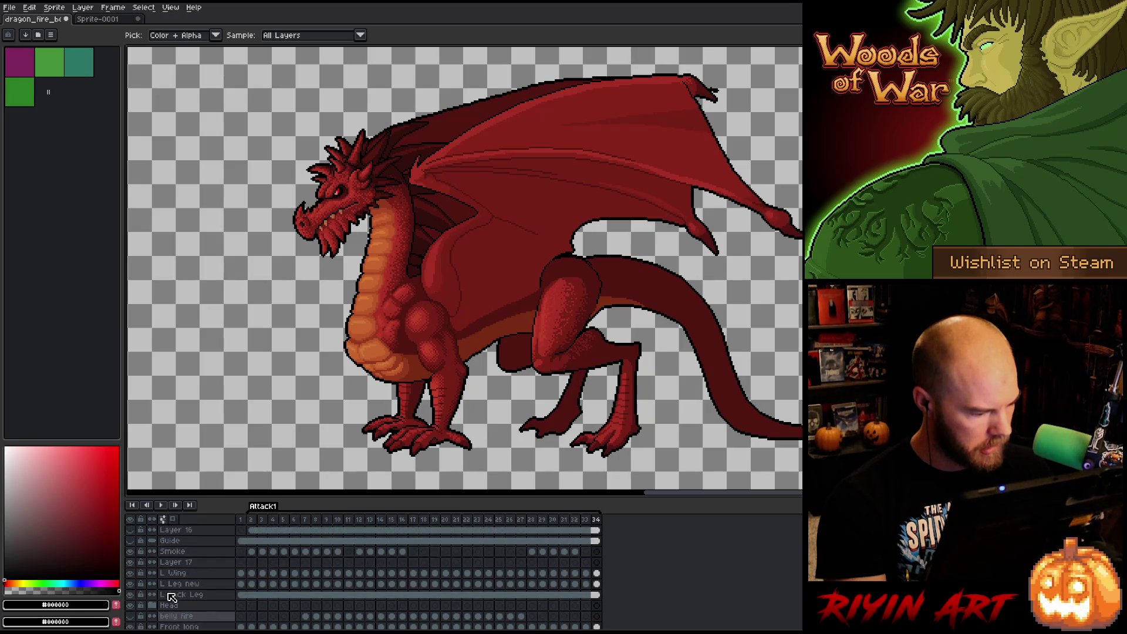
click(251, 519)
scroll(285, 313, down, 3)
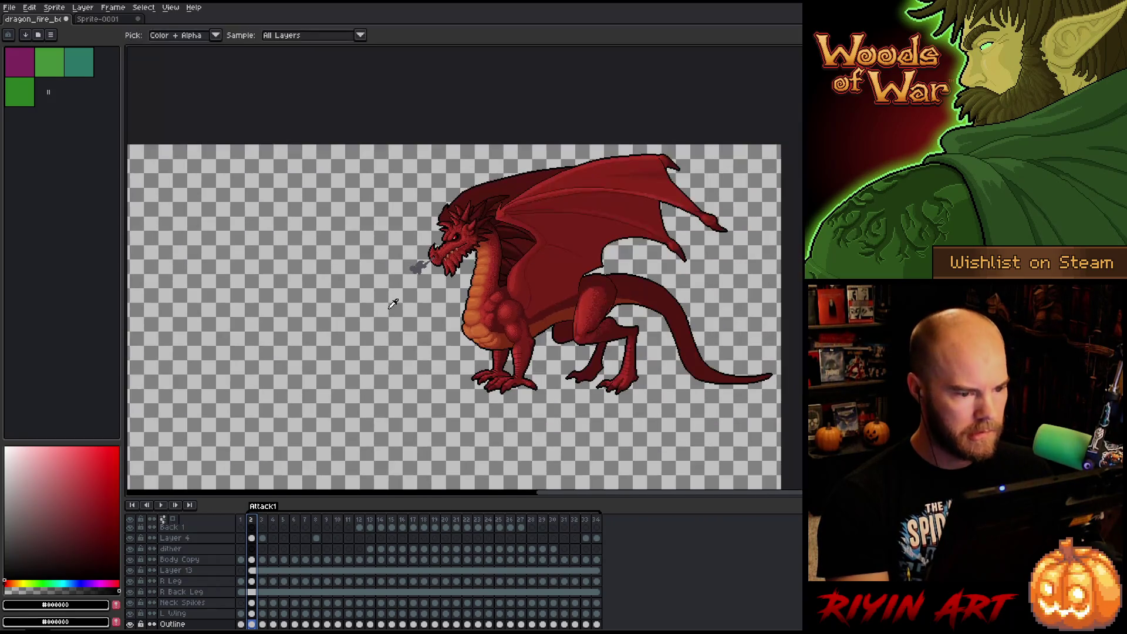
key(Return)
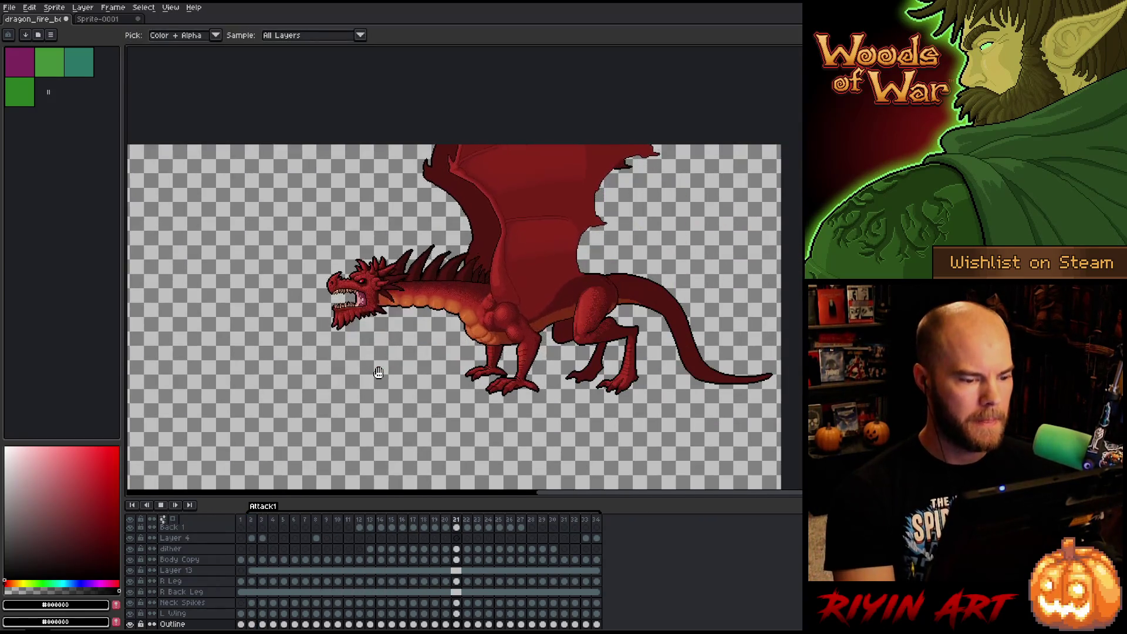
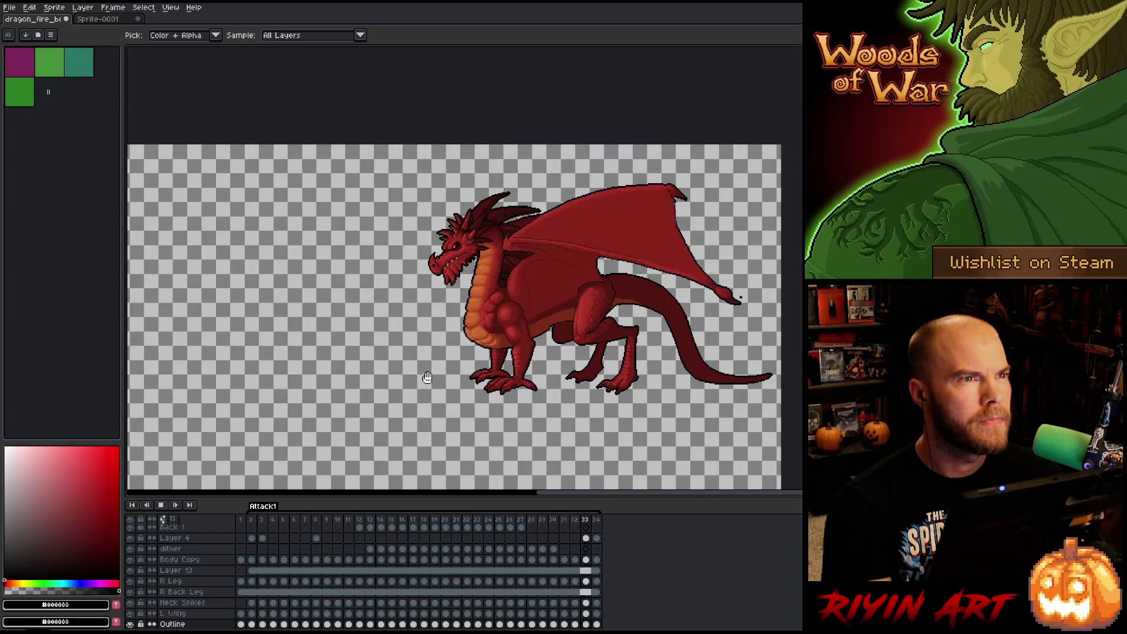
Stop playback and switch the lava scene backdrop between the volcano and dead tree backgrounds.
key(Return)
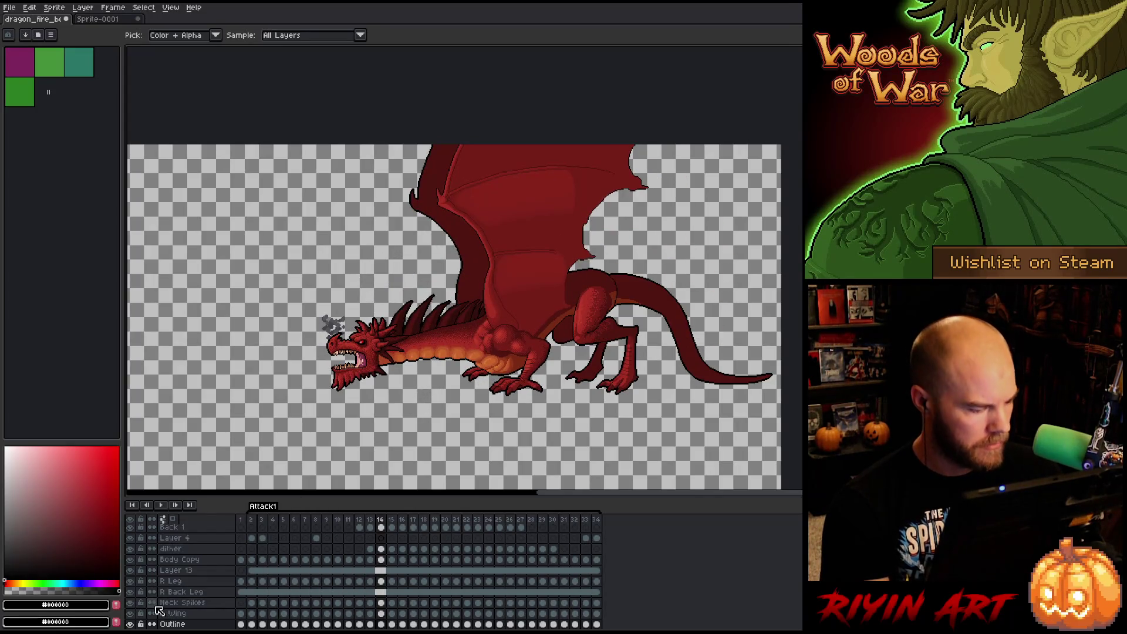
scroll(159, 611, down, 3)
click(130, 612)
click(130, 612)
click(130, 602)
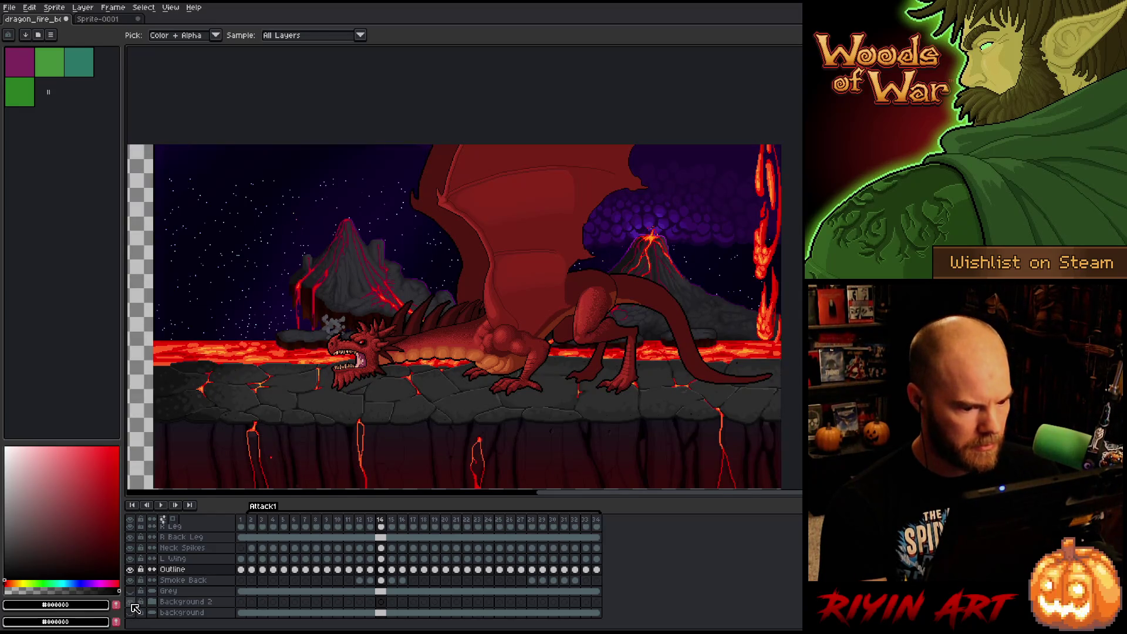
click(130, 602)
click(130, 613)
key(space)
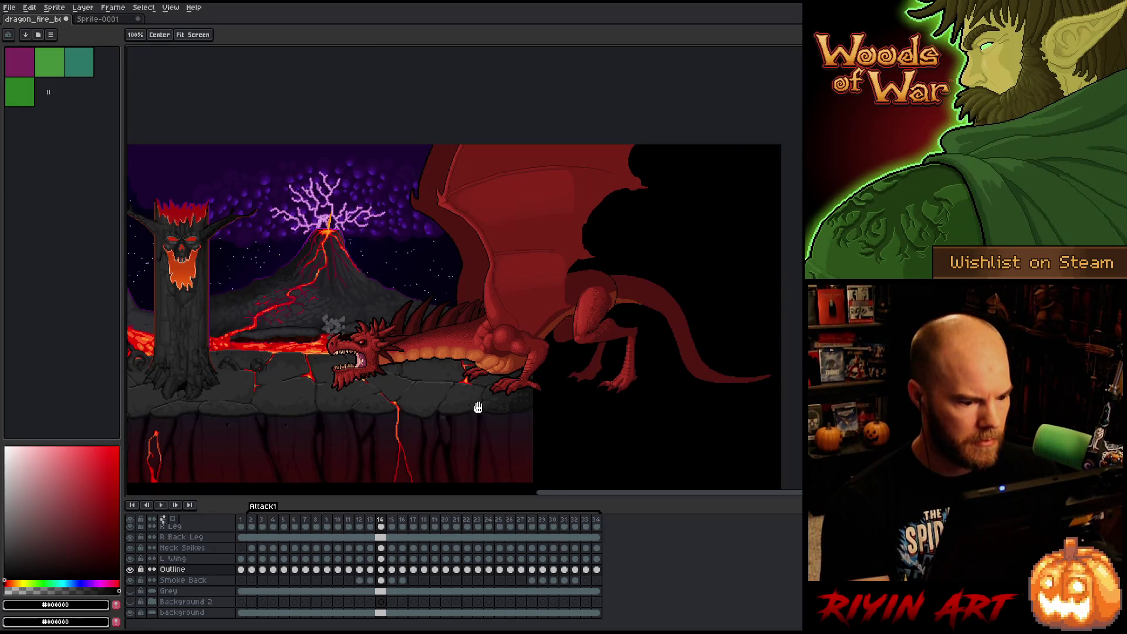
drag(478, 407, 519, 395)
scroll(285, 575, up, 10)
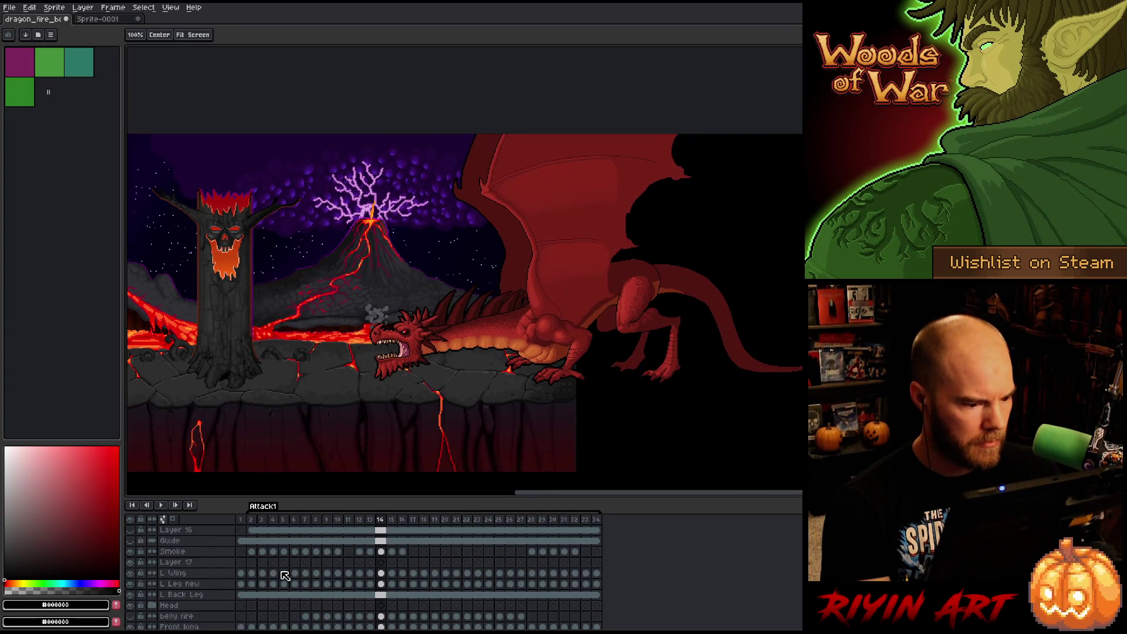
Hide the Guide layer, lower Layer 16's opacity, and play the attack animation.
click(130, 541)
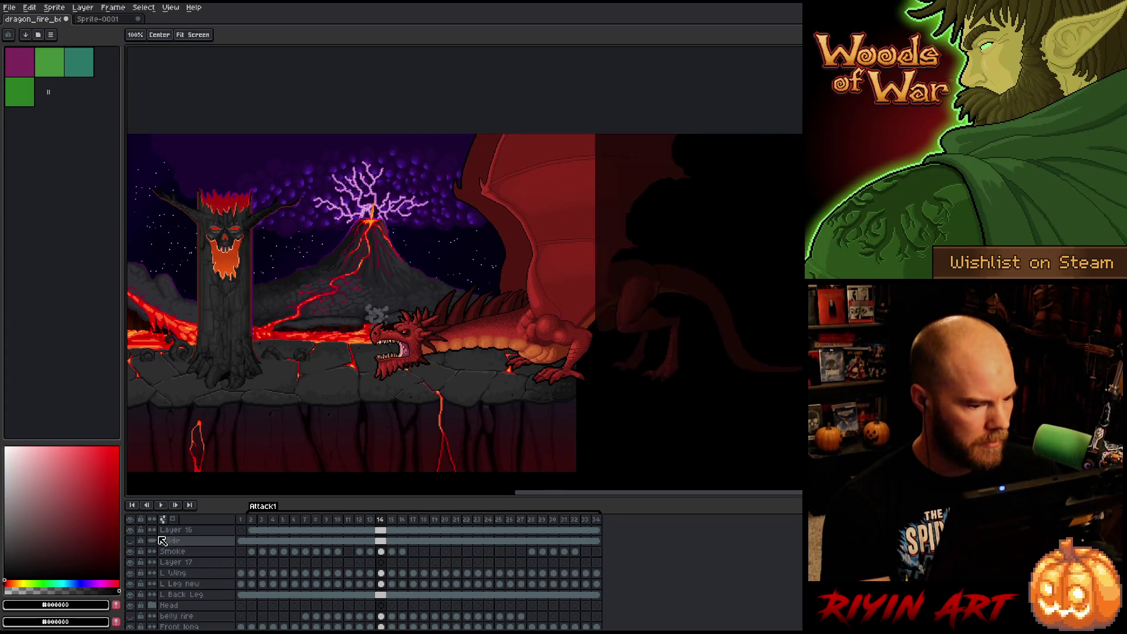
double_click(173, 529)
drag(678, 136, 631, 136)
click(746, 79)
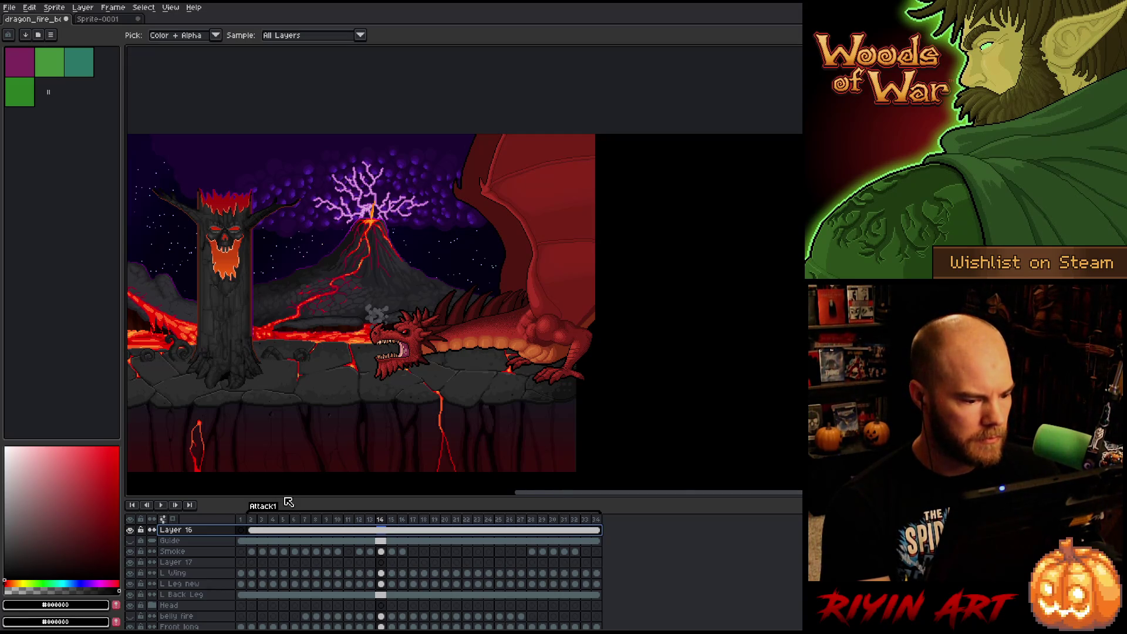
click(256, 520)
key(Return)
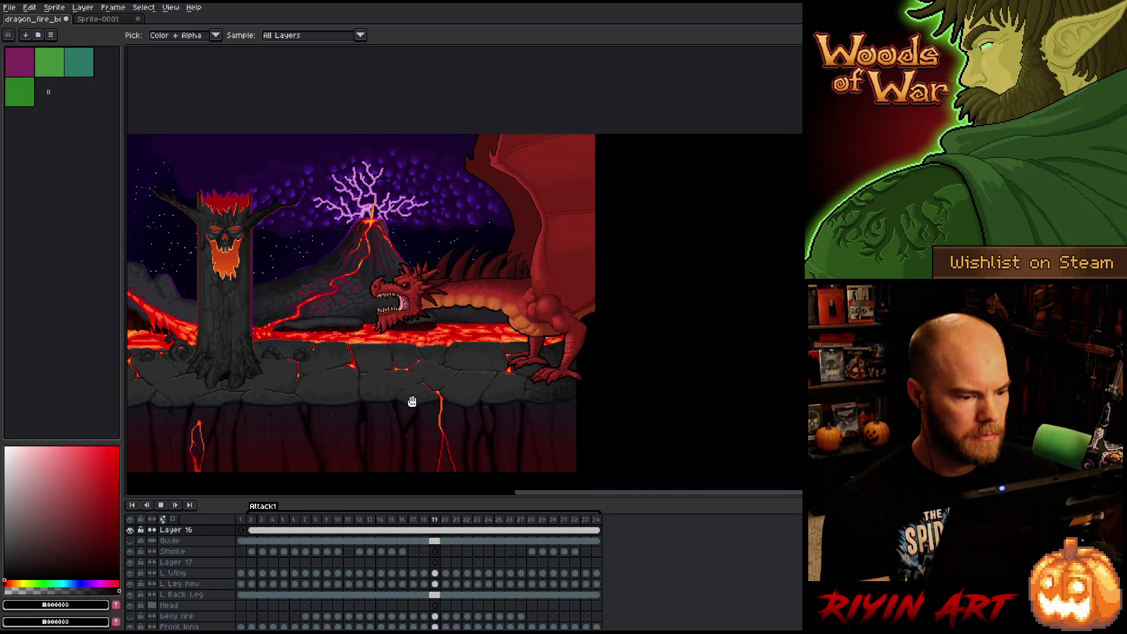
scroll(455, 331, up, 2)
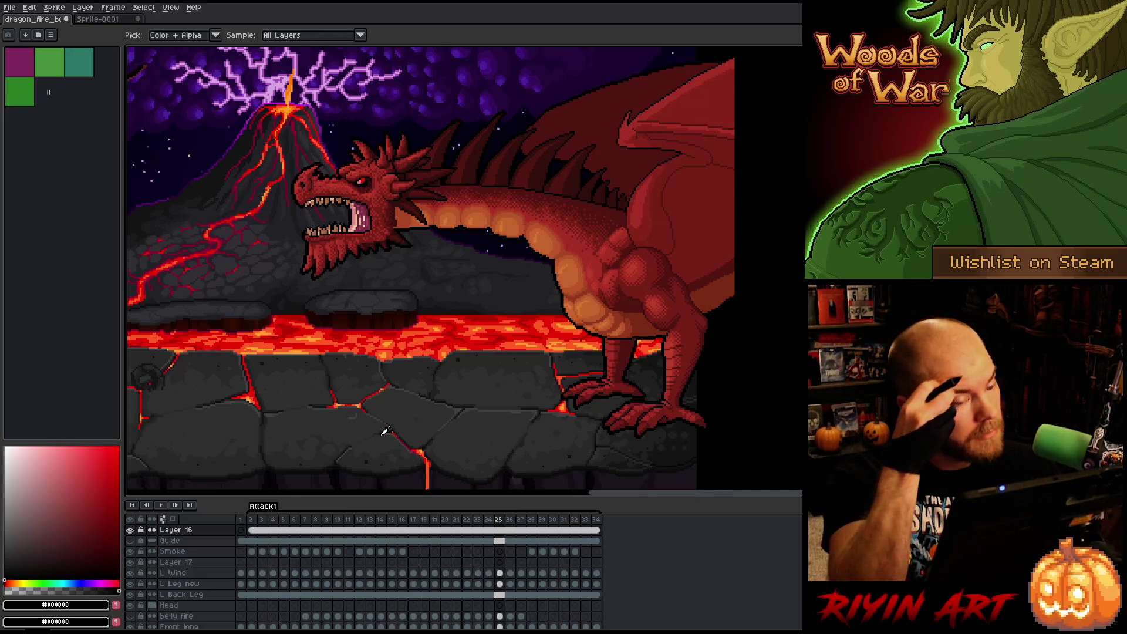
scroll(386, 409, down, 1)
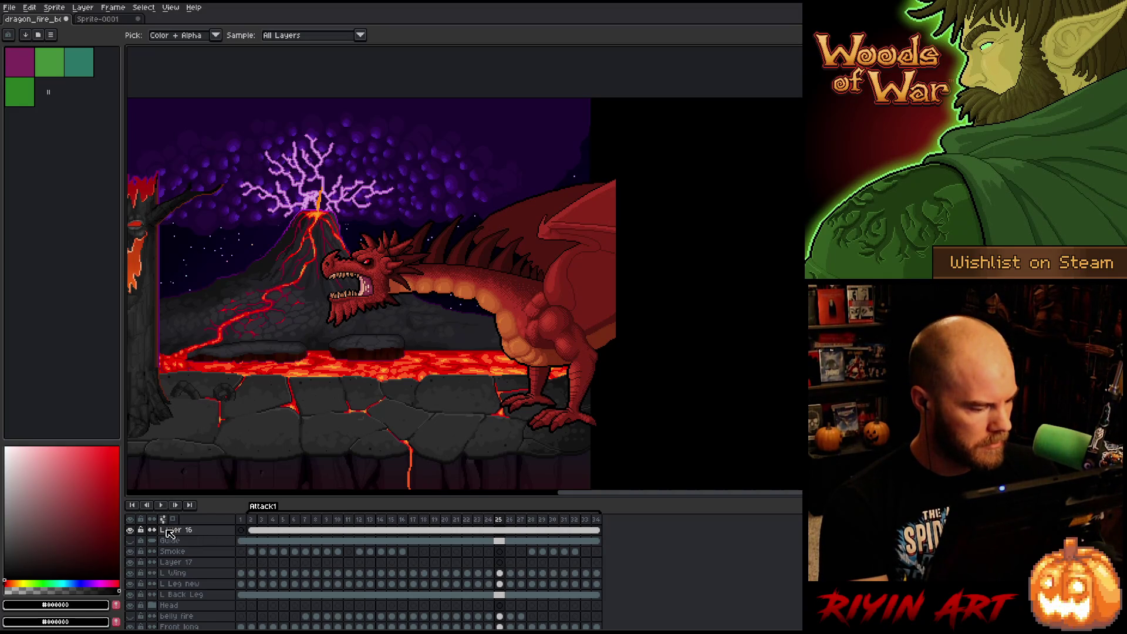
double_click(176, 529)
text(si)
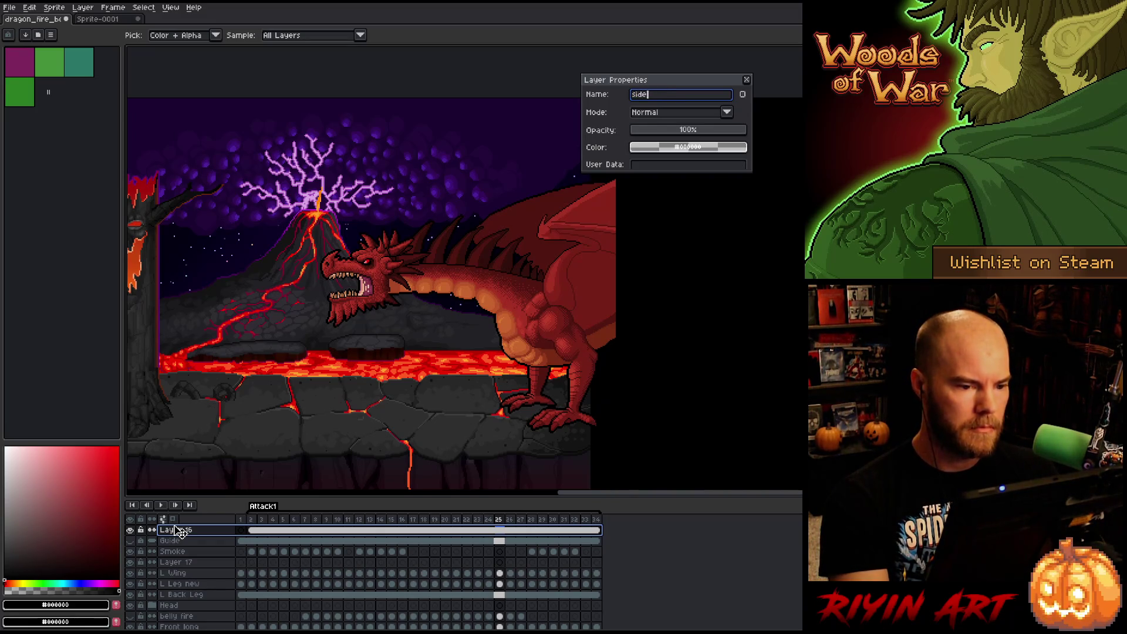
Rename Layer 16 to 'side guide' and toggle a layer's visibility over the sky.
text(de)
key(Return)
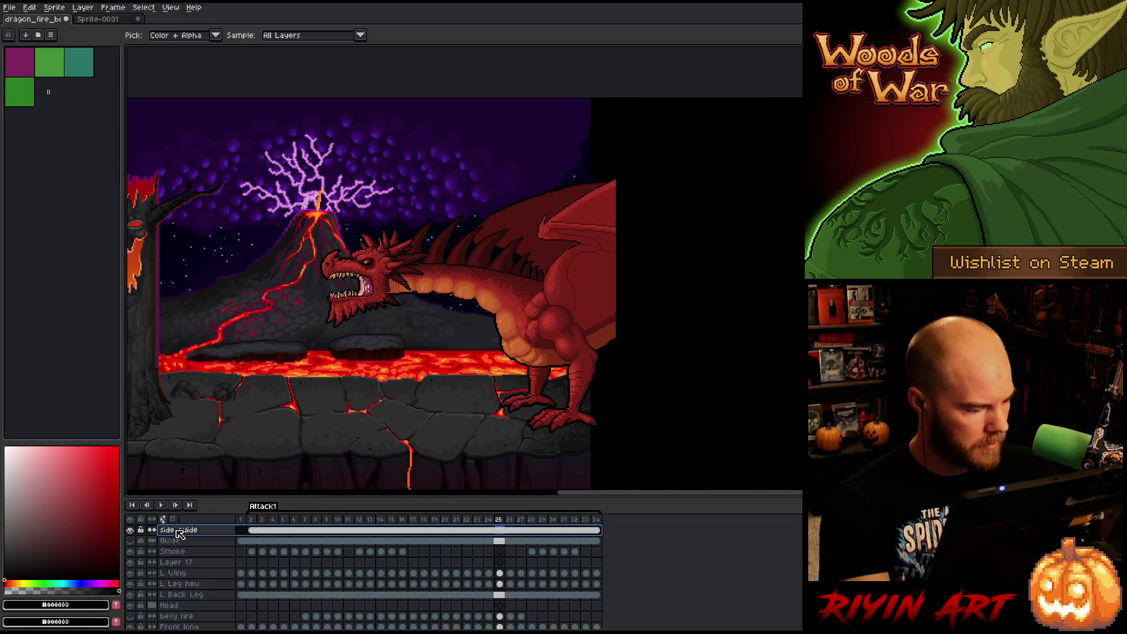
click(130, 546)
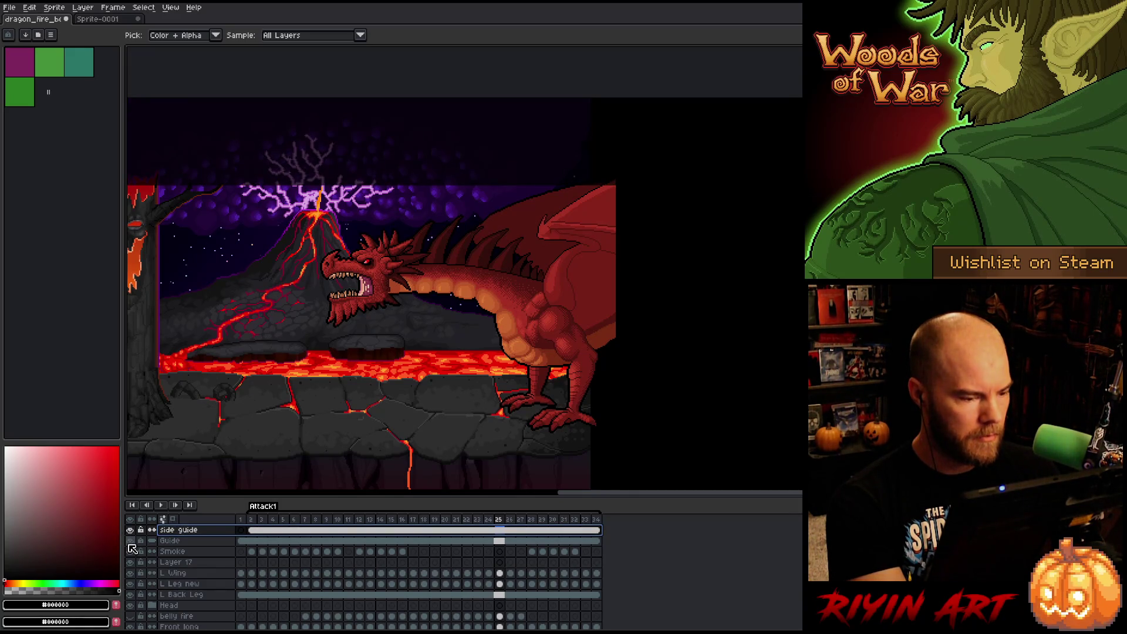
Preview the attack animation once, then save the sprite.
key(Return)
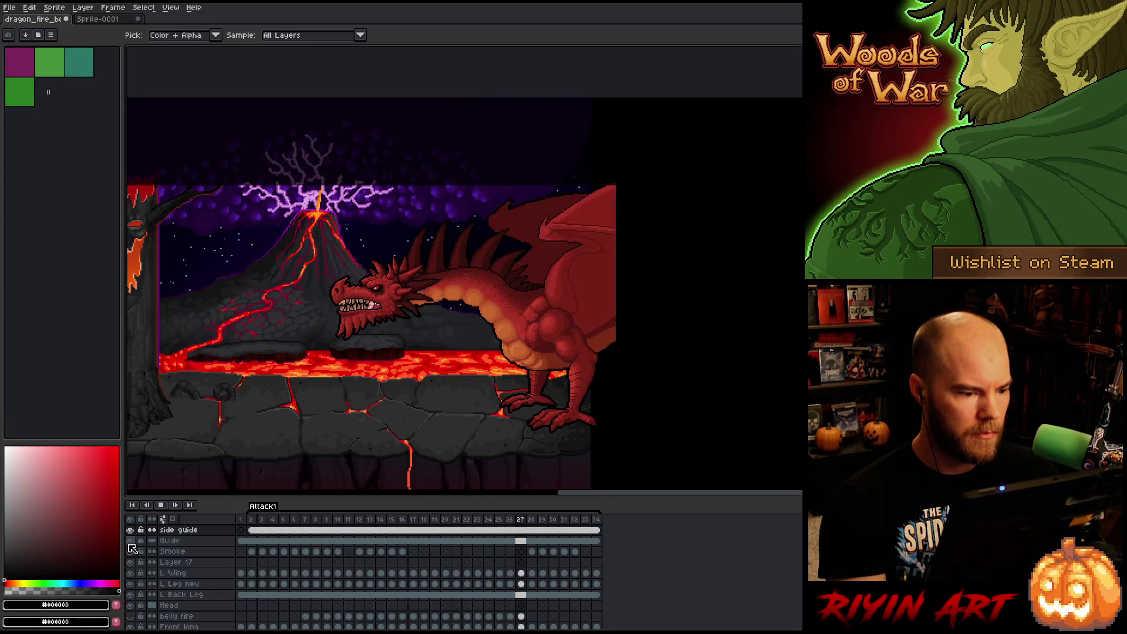
key(Return)
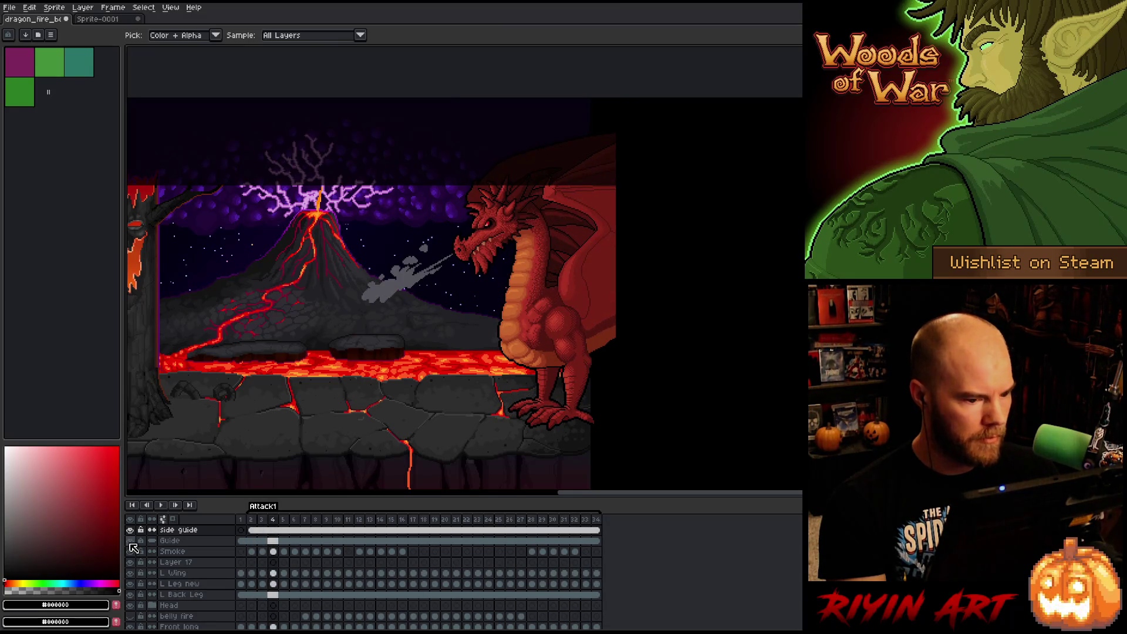
key(ctrl+s)
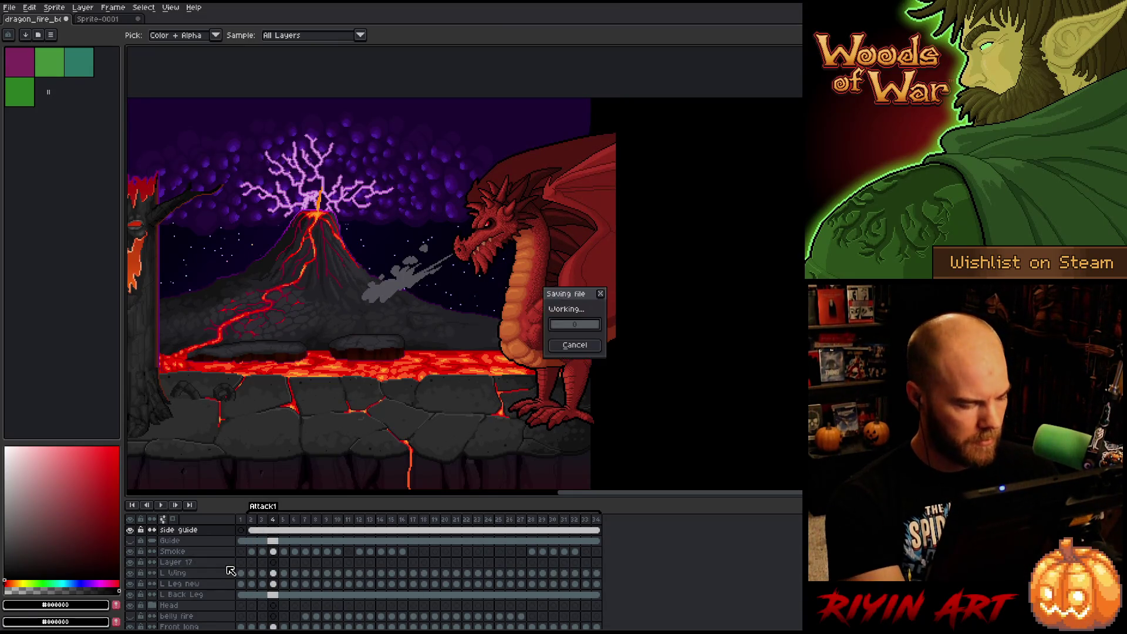
click(186, 562)
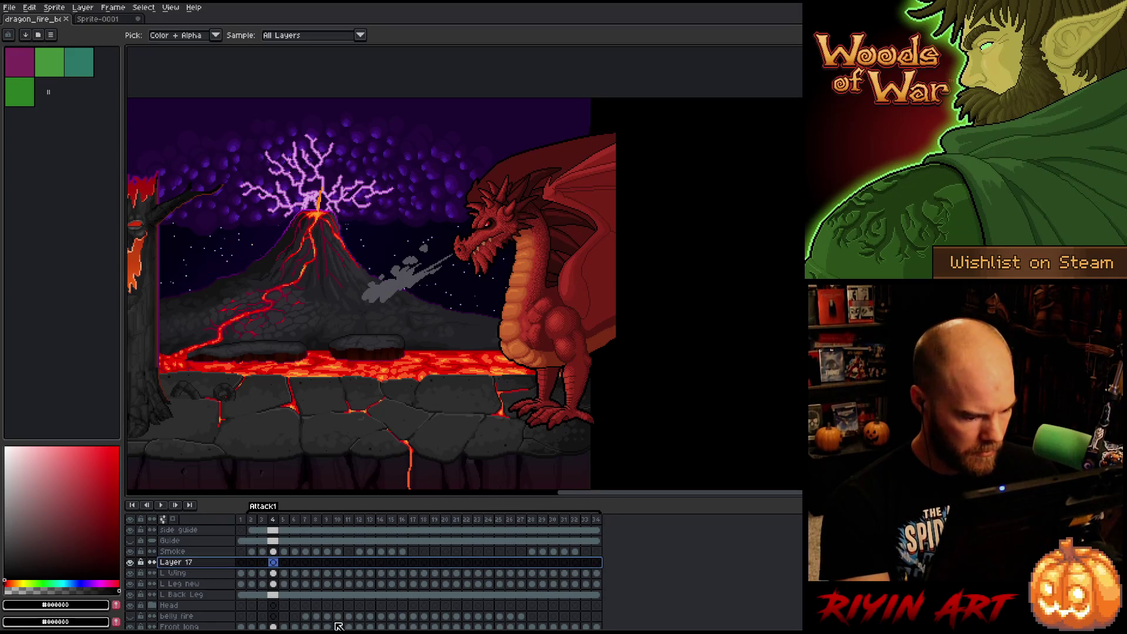
Delete Layer 17, then select the belly fire layer and play the attack animation.
right_click(182, 563)
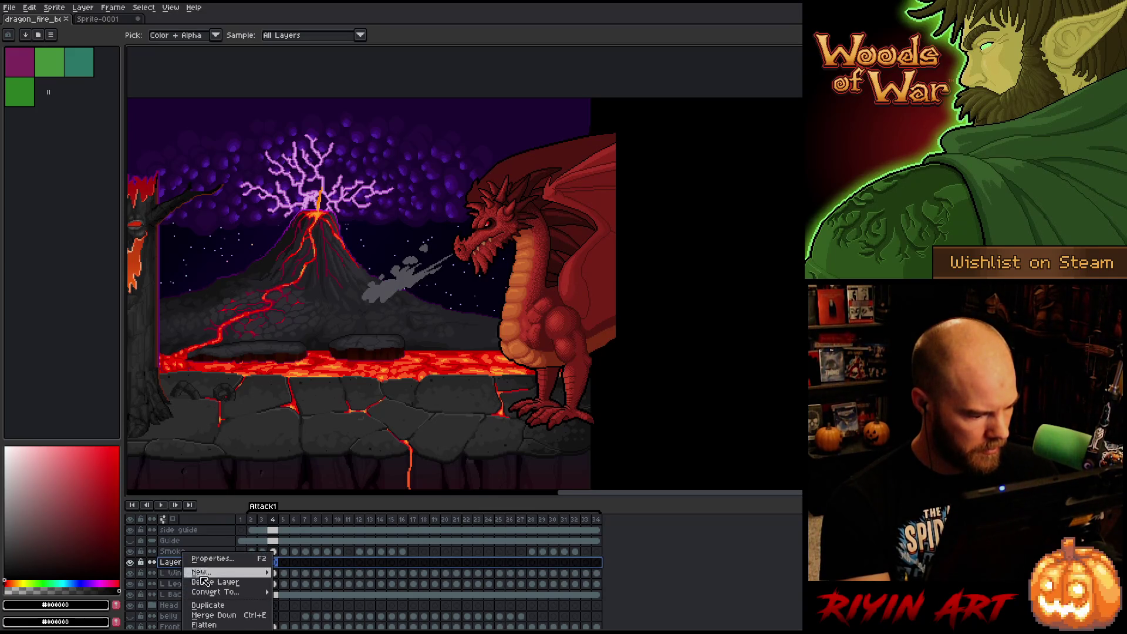
click(202, 581)
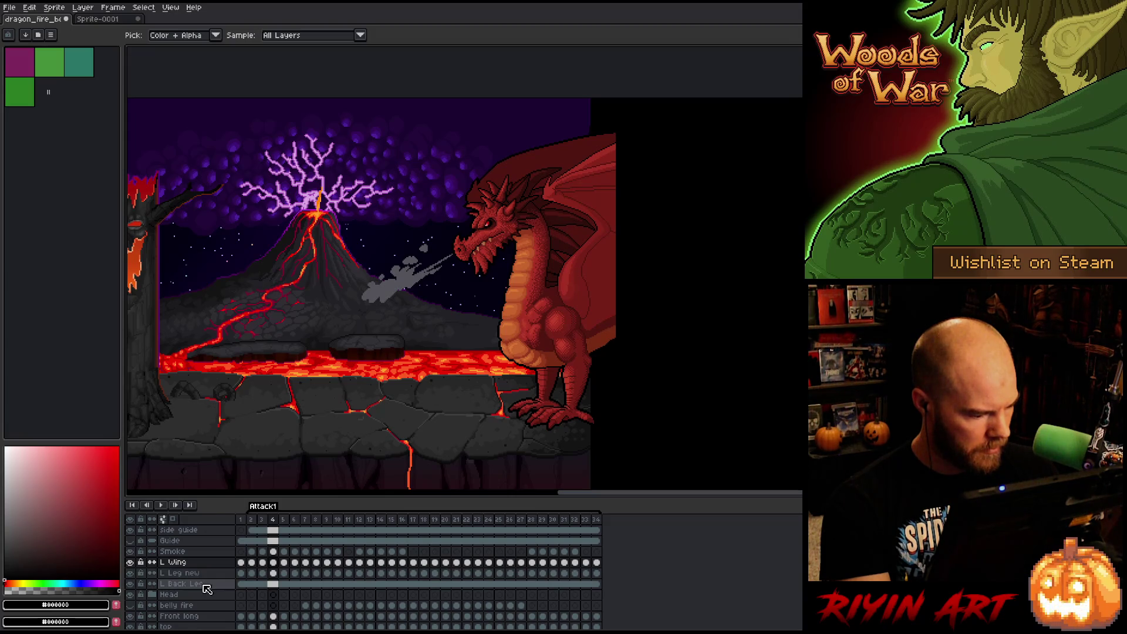
scroll(206, 589, down, 2)
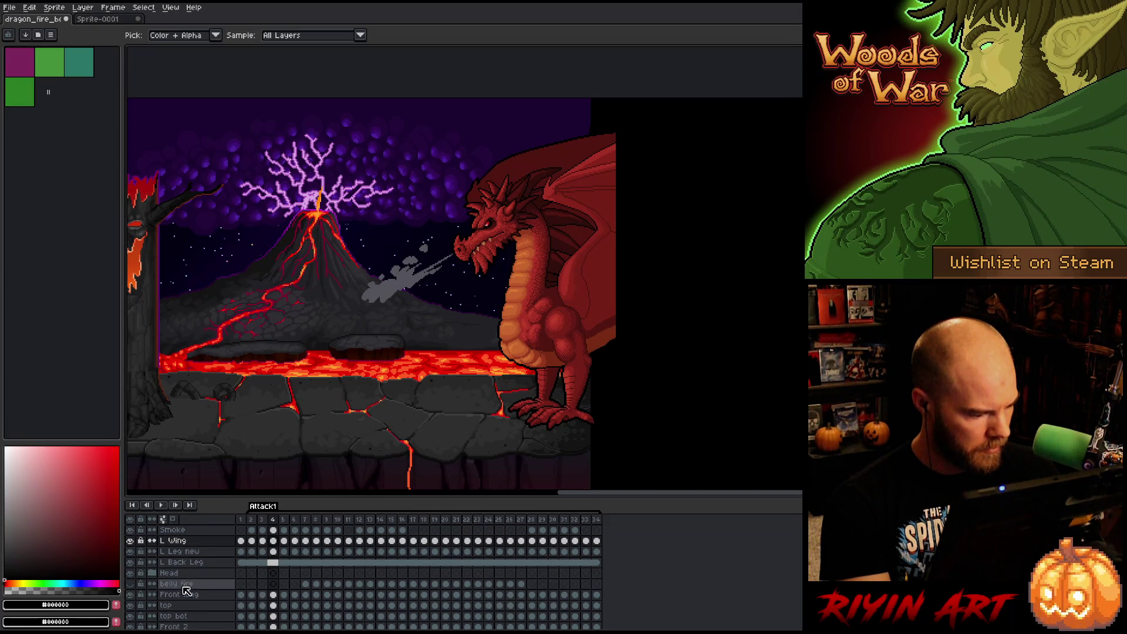
click(192, 584)
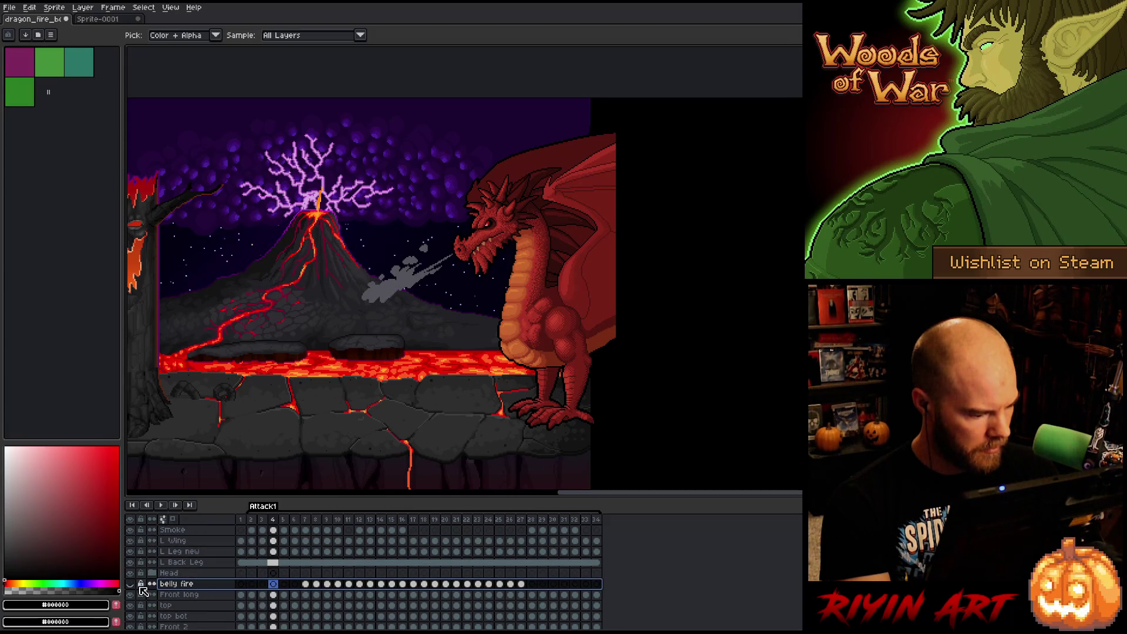
click(294, 520)
key(Return)
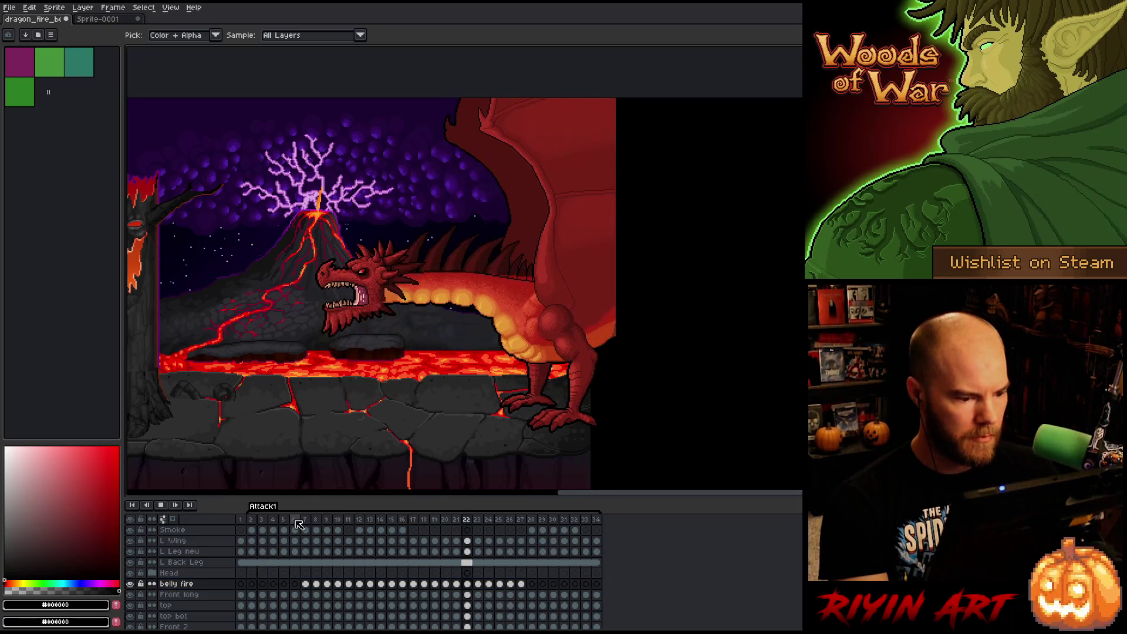
scroll(204, 606, down, 3)
scroll(204, 605, down, 7)
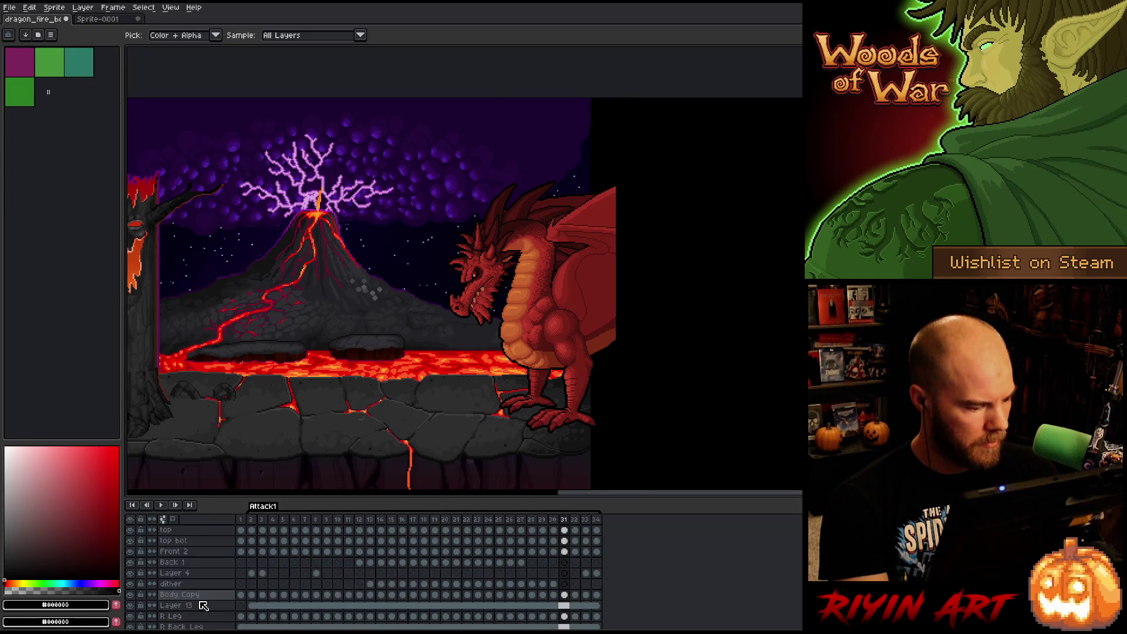
scroll(203, 605, down, 1)
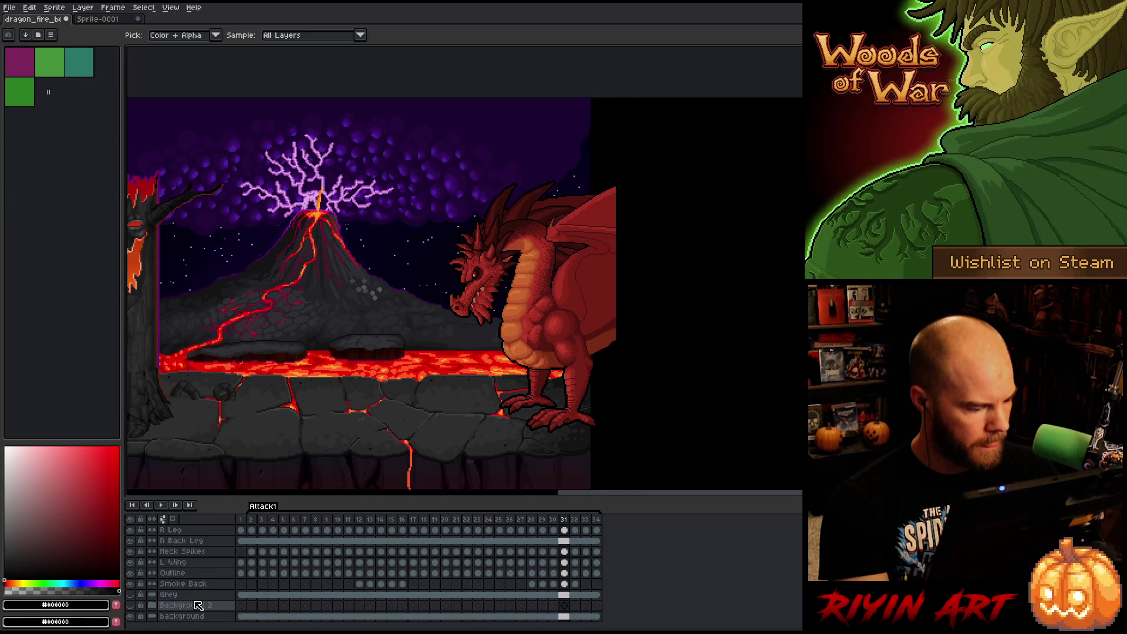
scroll(197, 606, up, 4)
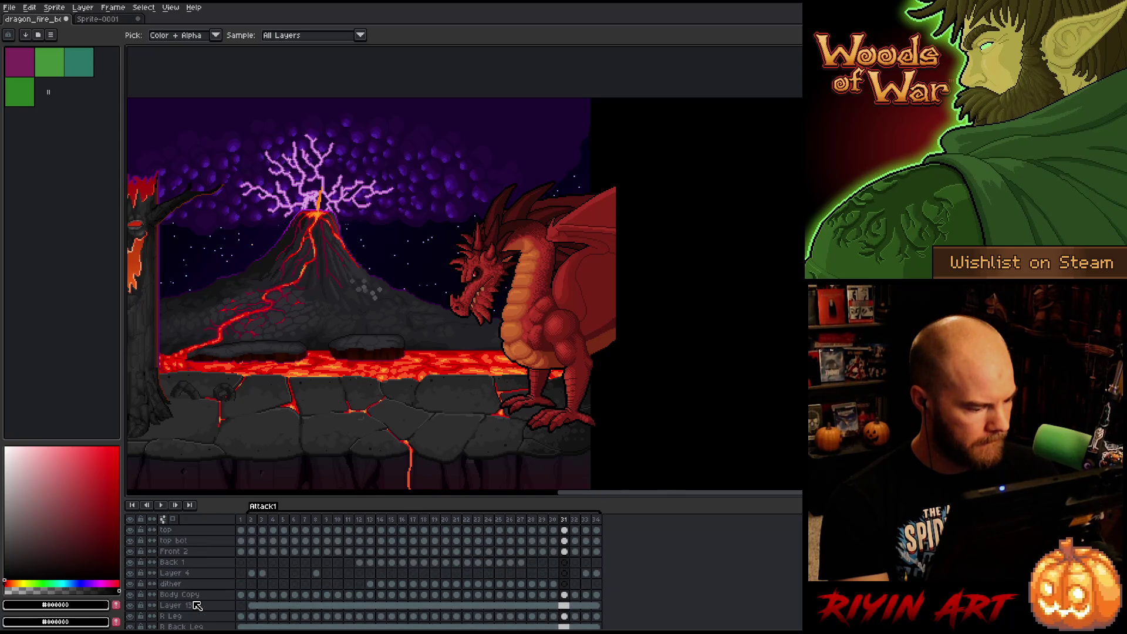
Rename the Body Copy layer to 'Body' and select the dither layer at frame 19.
click(191, 595)
double_click(191, 595)
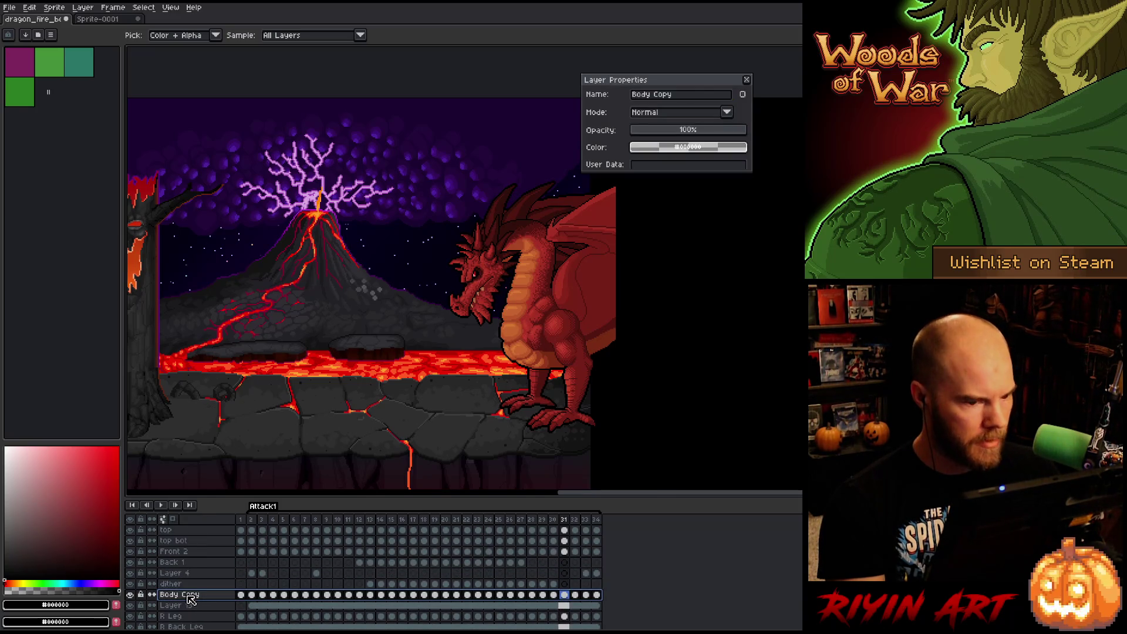
key(Right)
double_click(663, 94)
key(BackSpace)
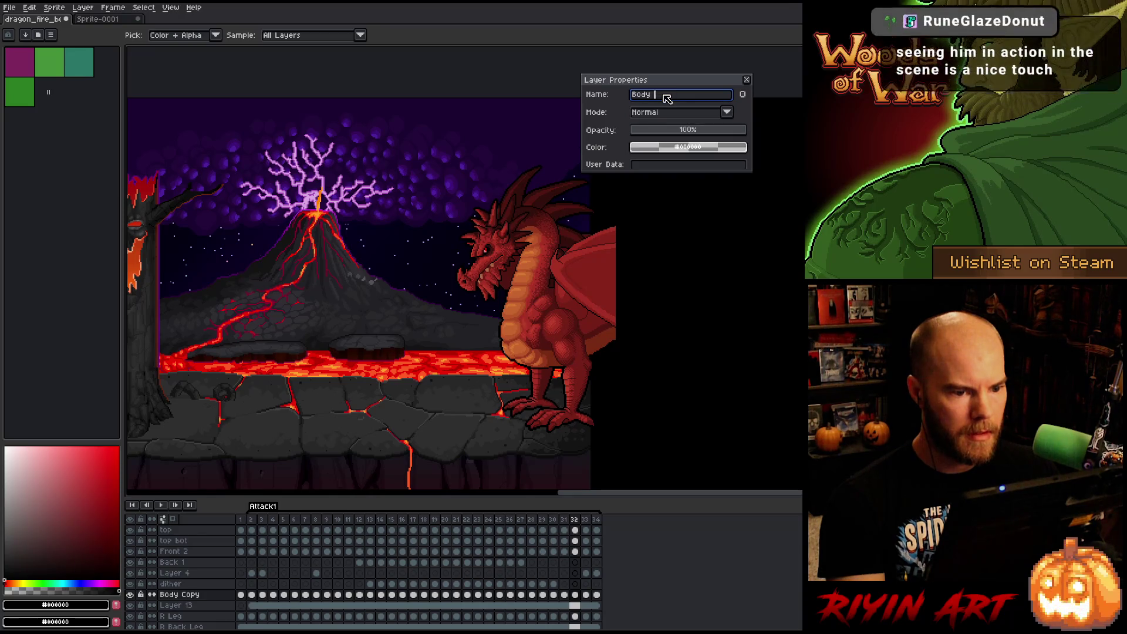
key(Return)
scroll(187, 596, up, 1)
click(187, 604)
click(184, 597)
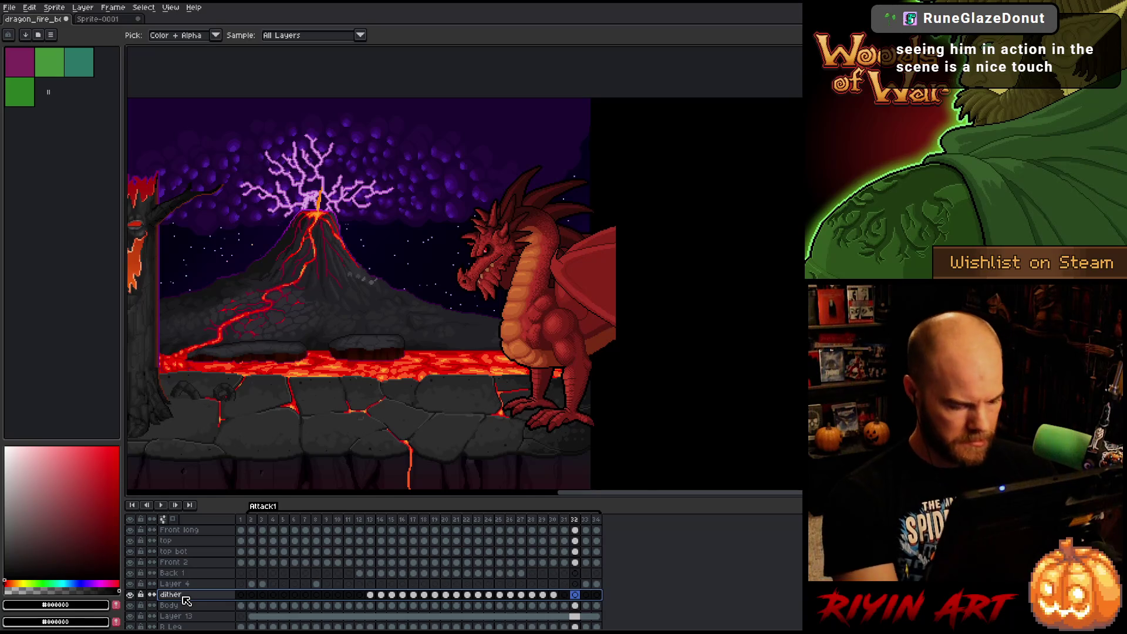
click(435, 520)
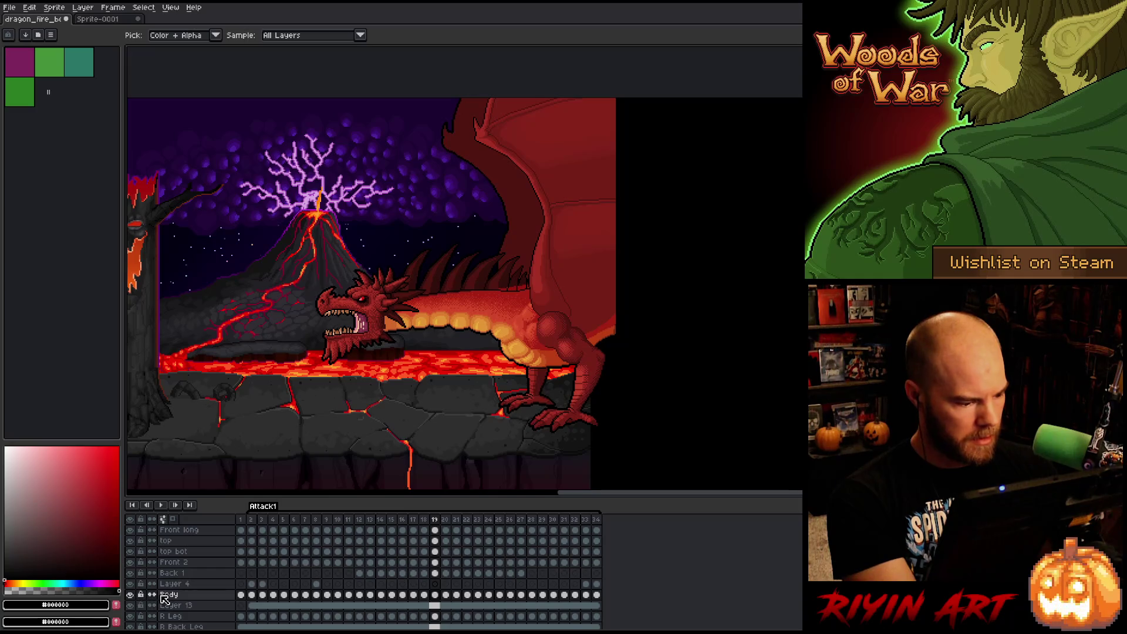
Delete the dither layer and view the dragon's upright pose in frame 8.
key(ctrl+e)
click(187, 584)
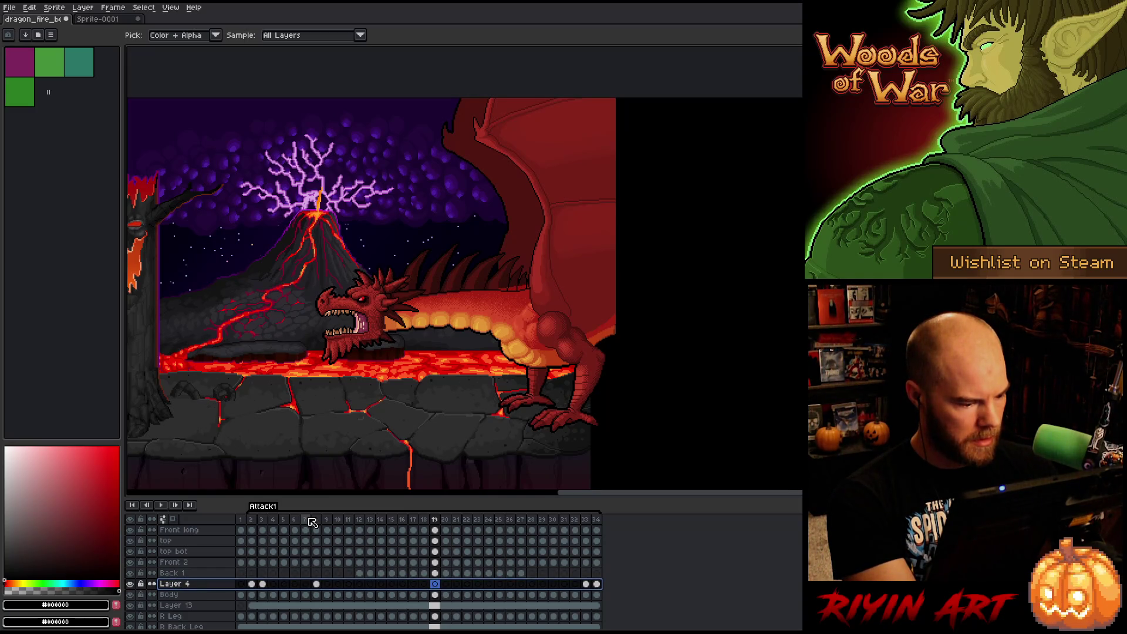
click(305, 520)
click(316, 520)
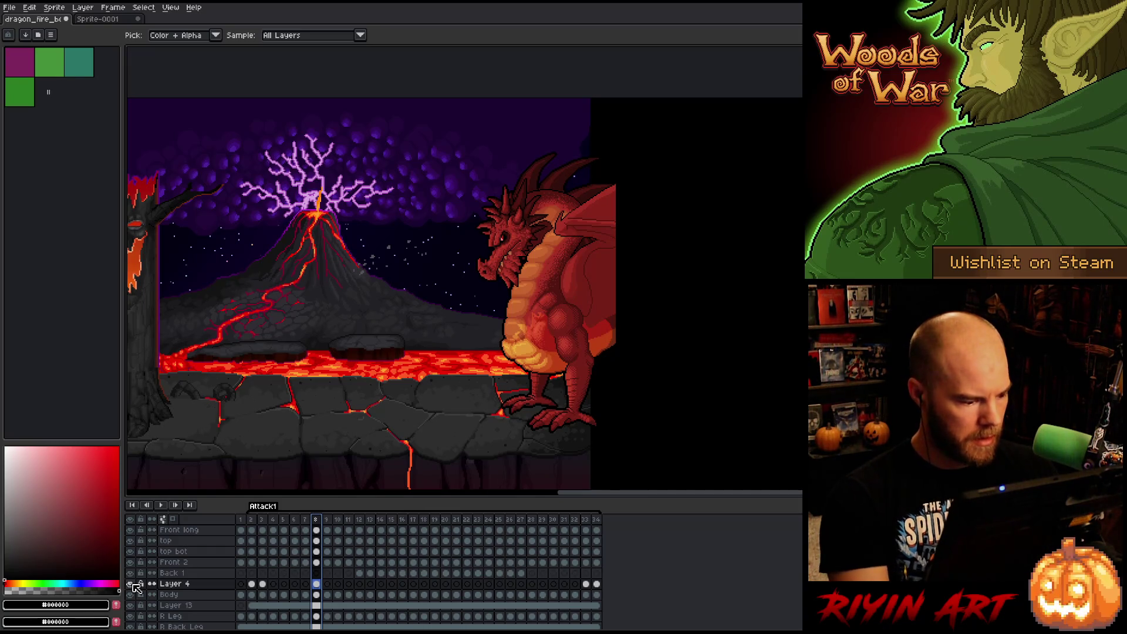
Inspect Layer 4 on its own at frames 8 and 2, then delete it.
alt+click(131, 585)
alt+click(131, 585)
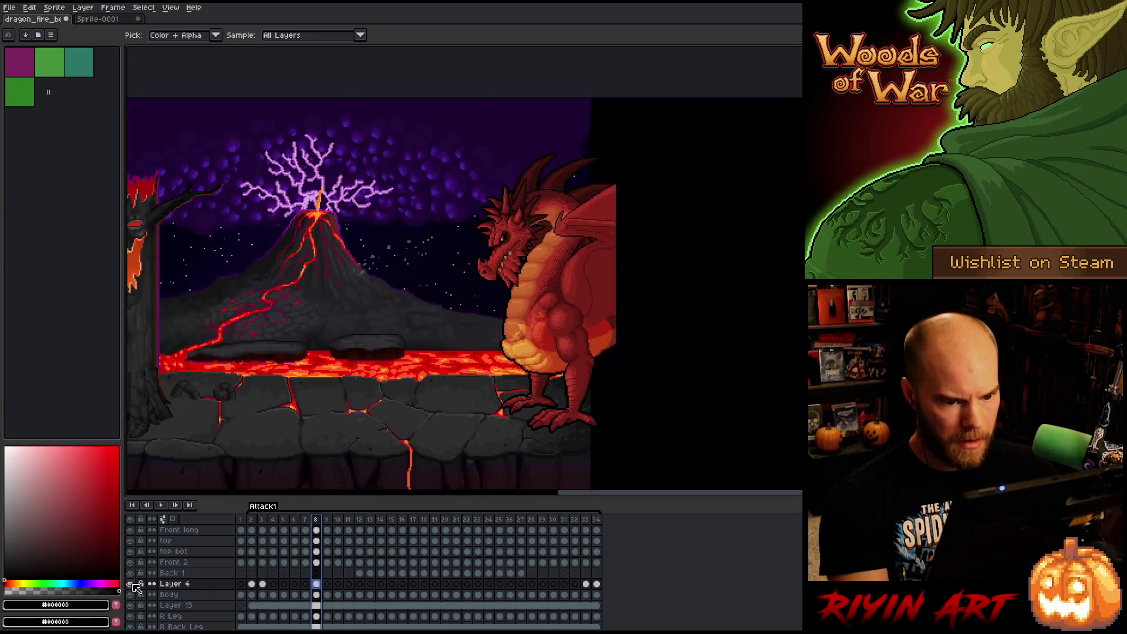
click(252, 520)
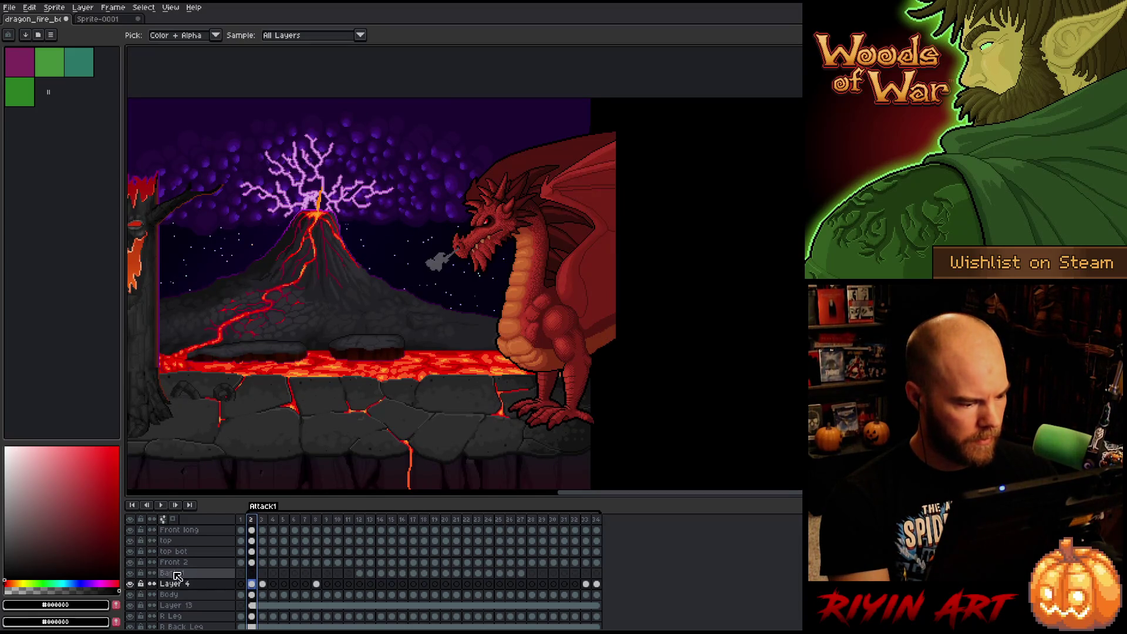
alt+click(130, 585)
alt+click(132, 585)
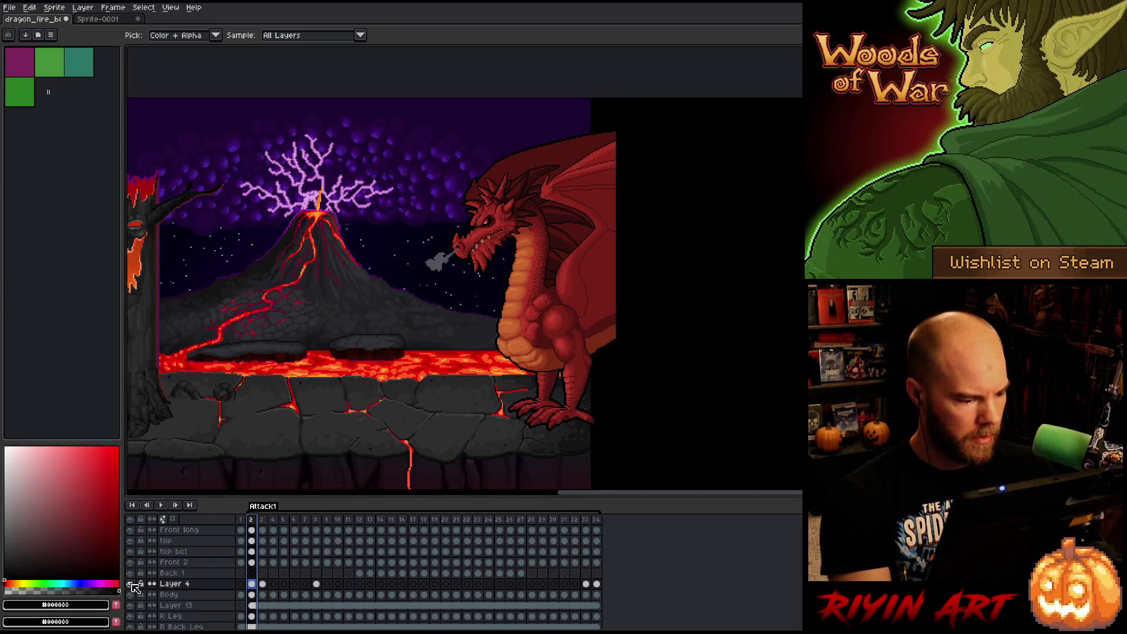
key(Delete)
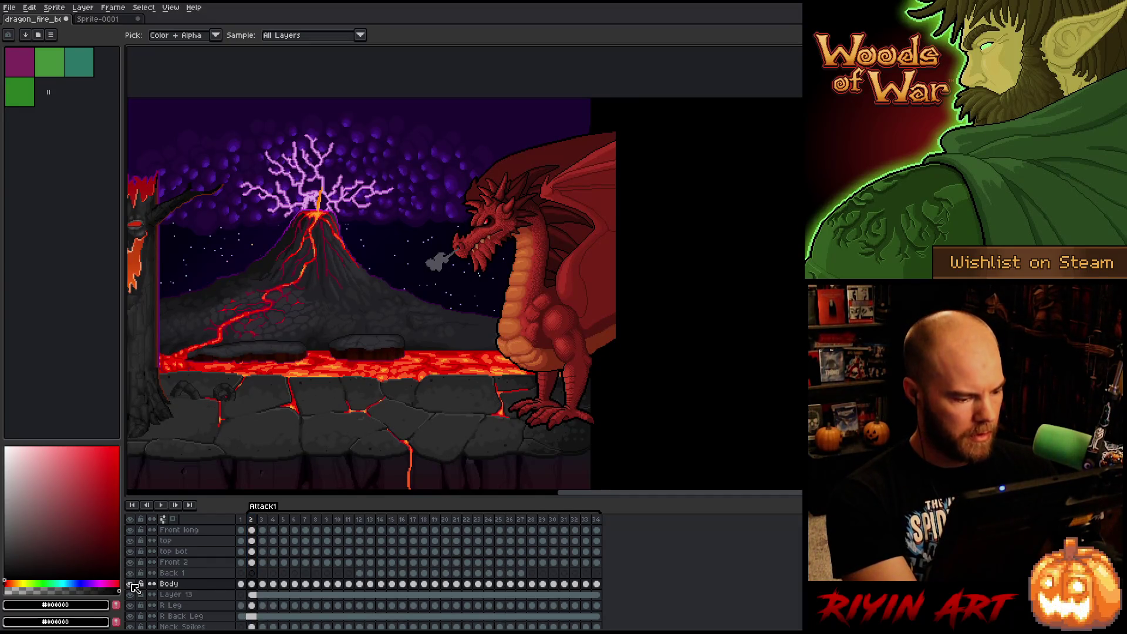
Make Back 1, then Front 2, the working layer while viewing frame 15's lunge.
click(170, 573)
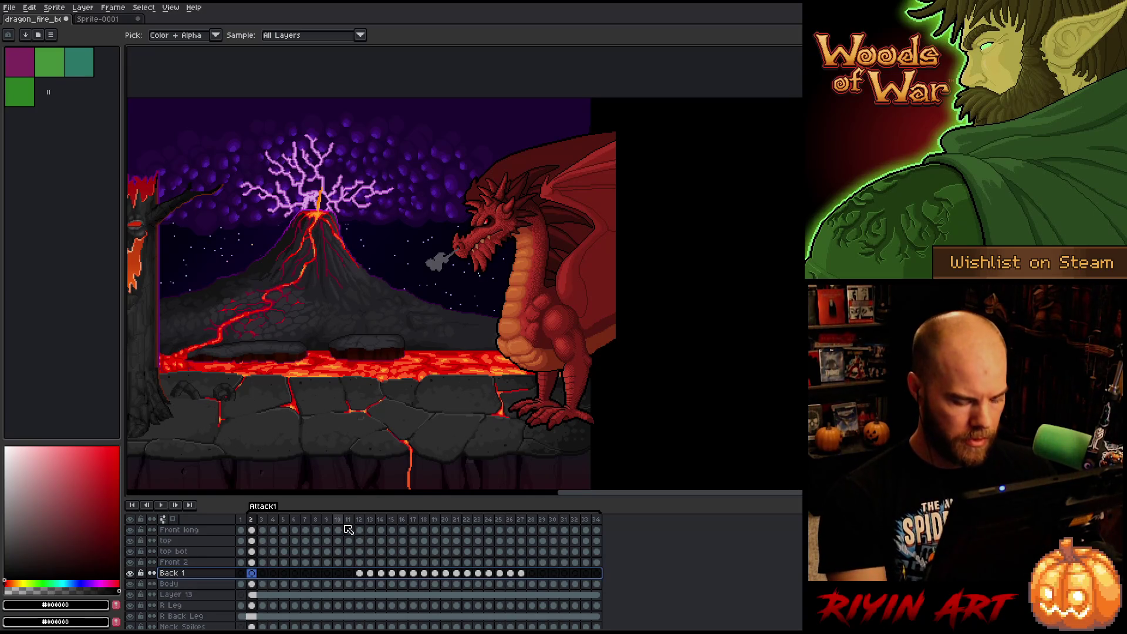
click(391, 519)
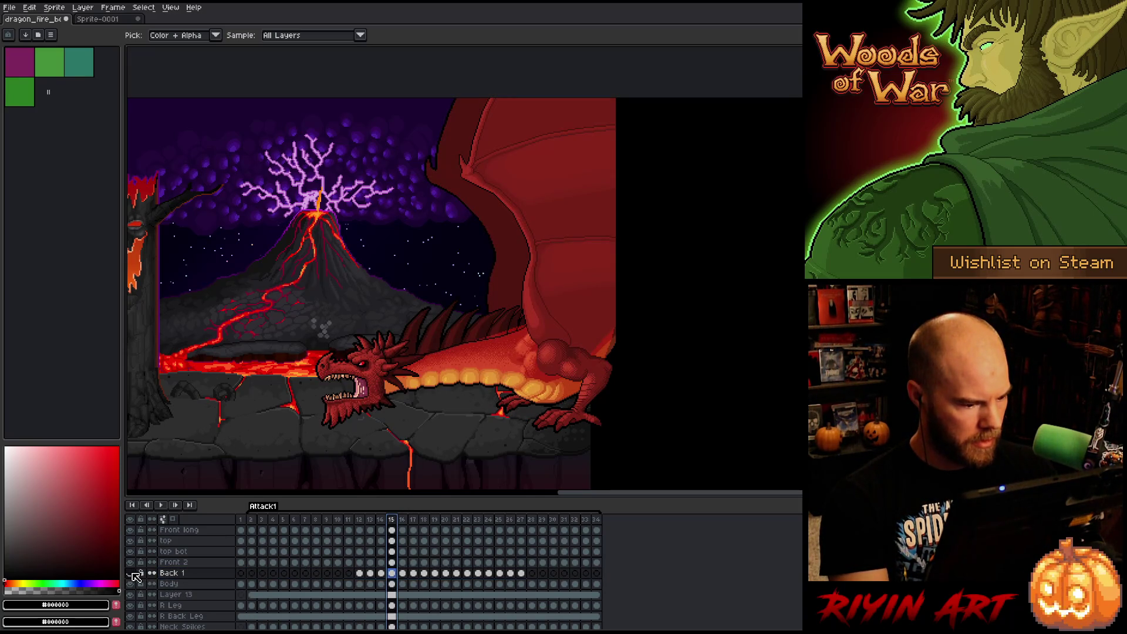
click(171, 562)
scroll(179, 568, up, 3)
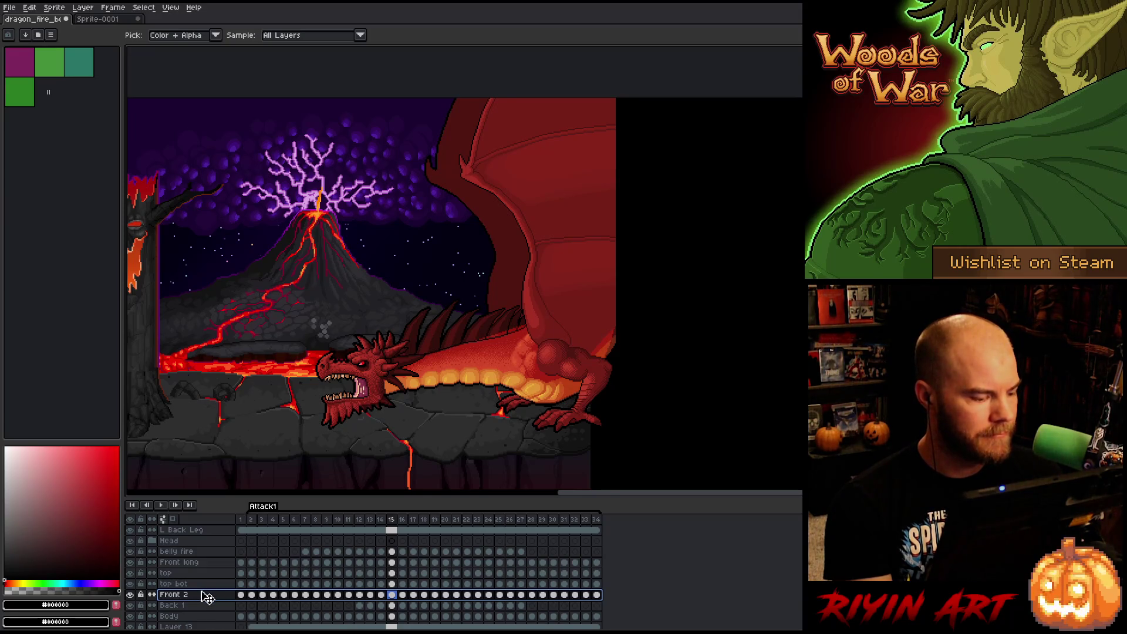
Compare the dragon with and without its belly fire glow, restore it, and save.
scroll(203, 590, up, 1)
click(183, 563)
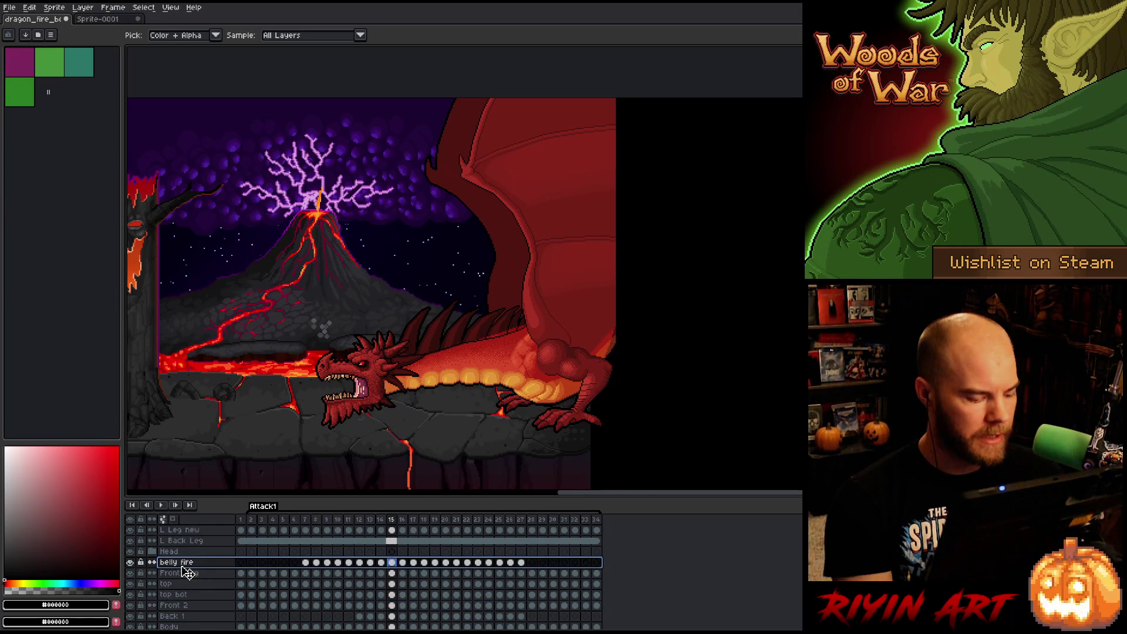
click(130, 562)
click(131, 562)
click(131, 562)
scroll(176, 565, up, 1)
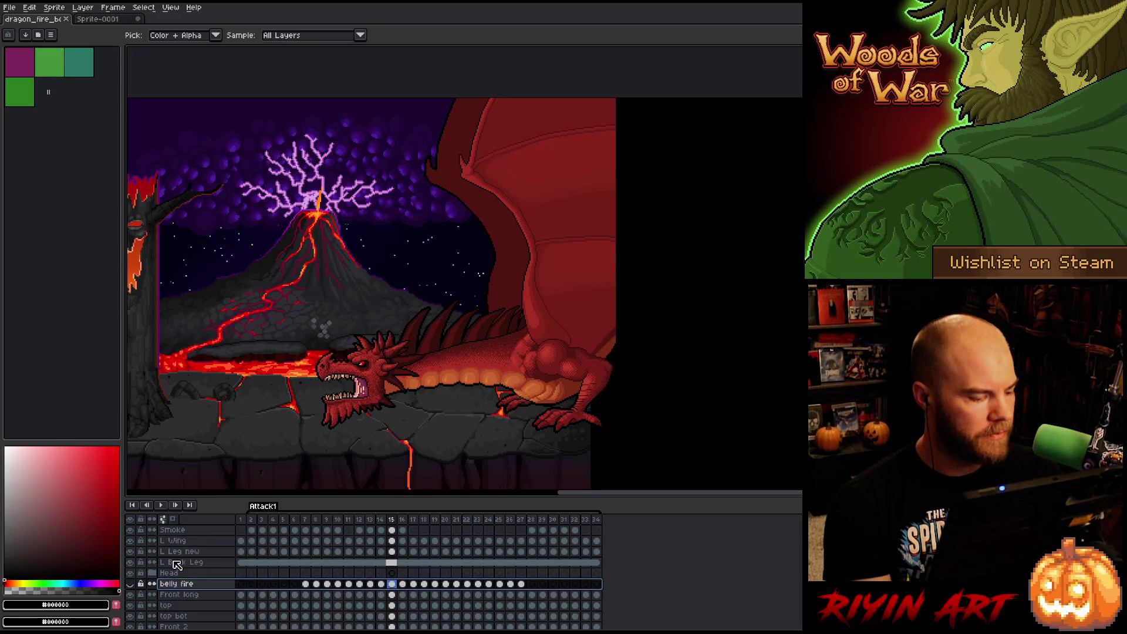
scroll(179, 565, up, 3)
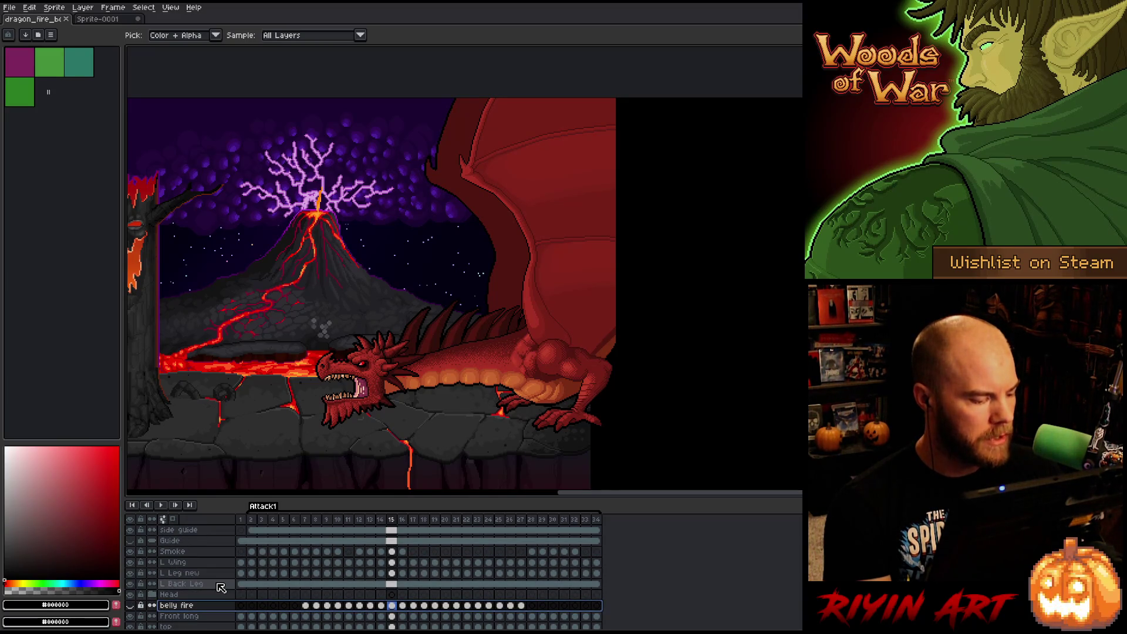
key(ctrl+s)
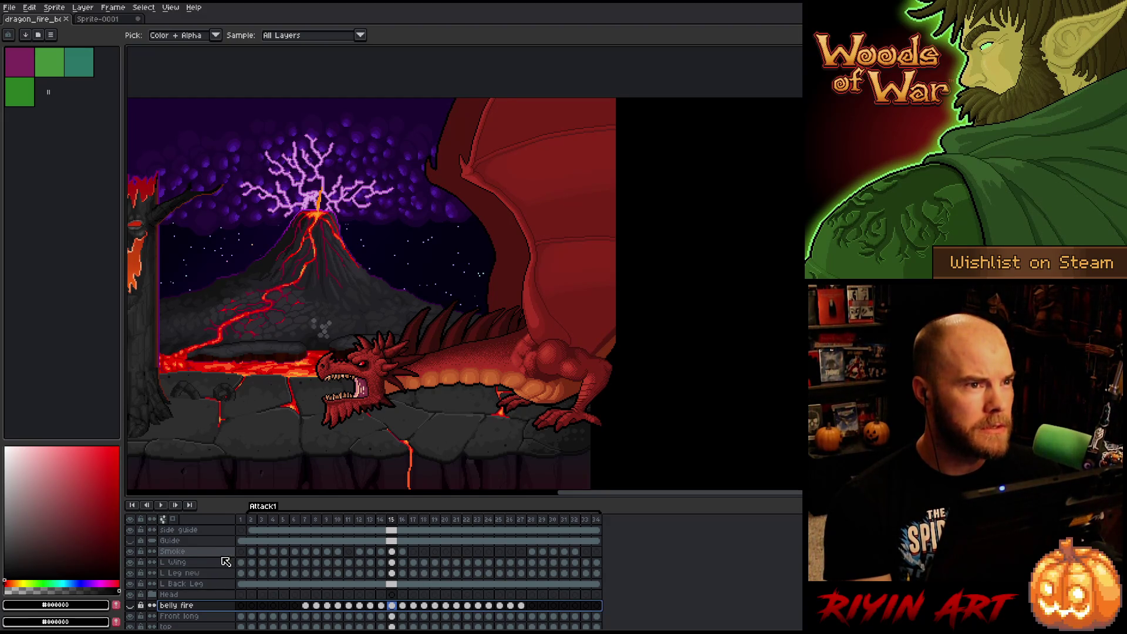
Expand the Head group, select the Fire group, and show the fire breath.
scroll(230, 572, down, 2)
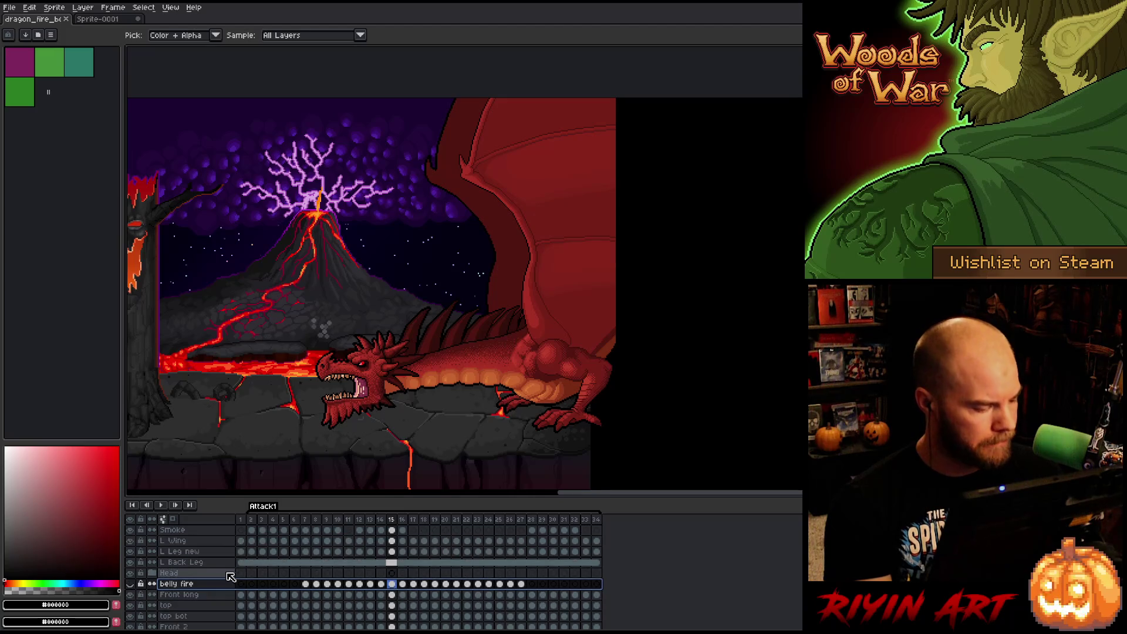
scroll(218, 577, up, 2)
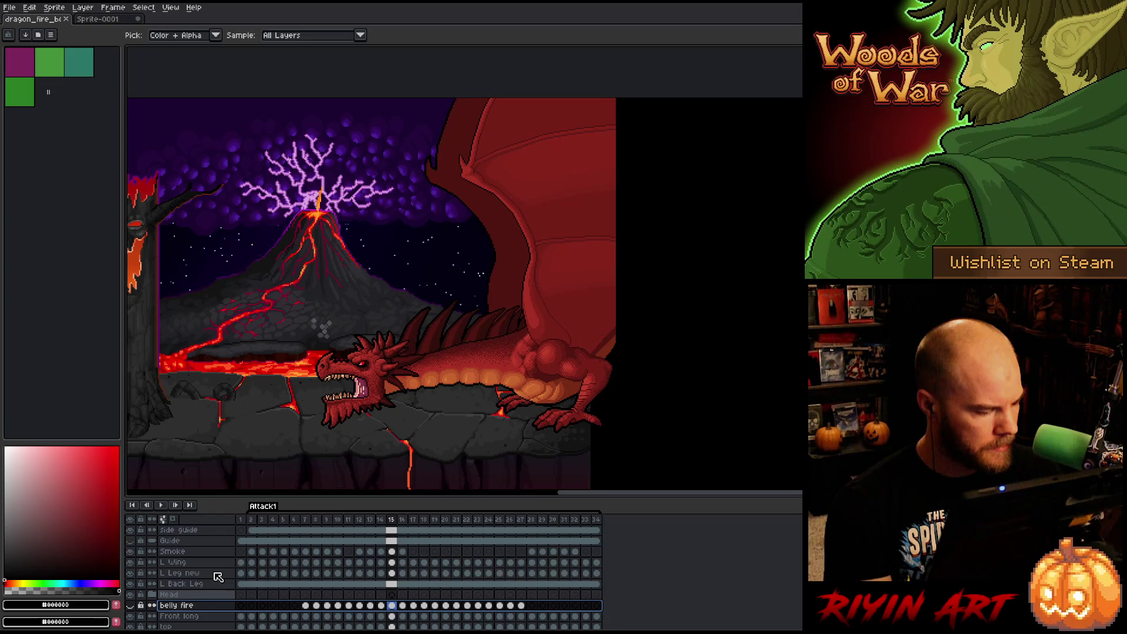
scroll(218, 577, down, 10)
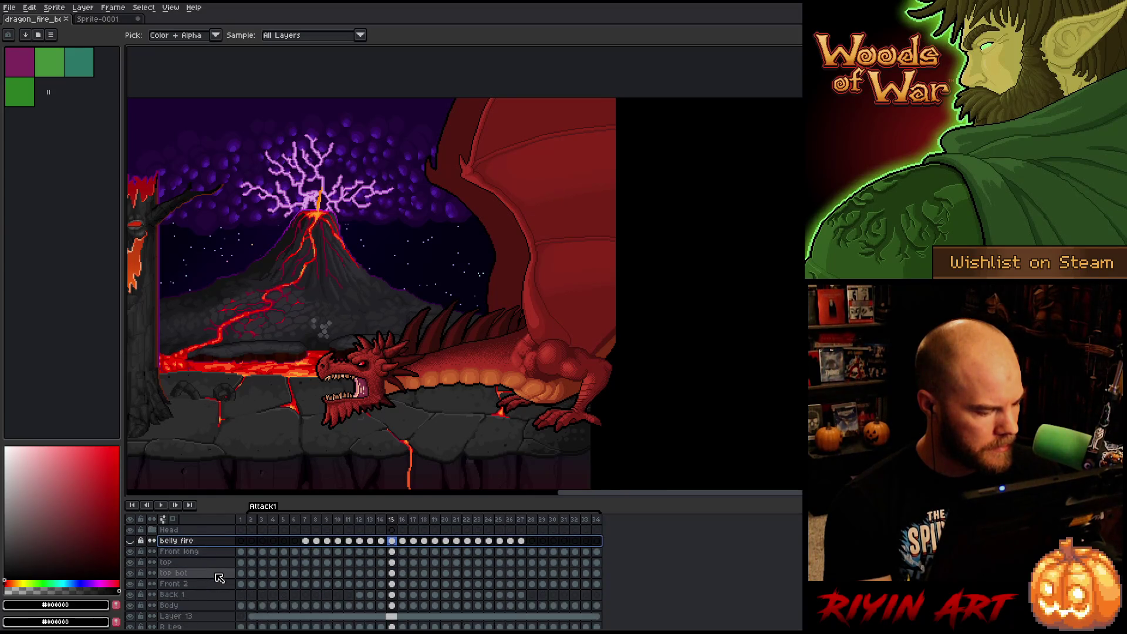
scroll(219, 578, down, 3)
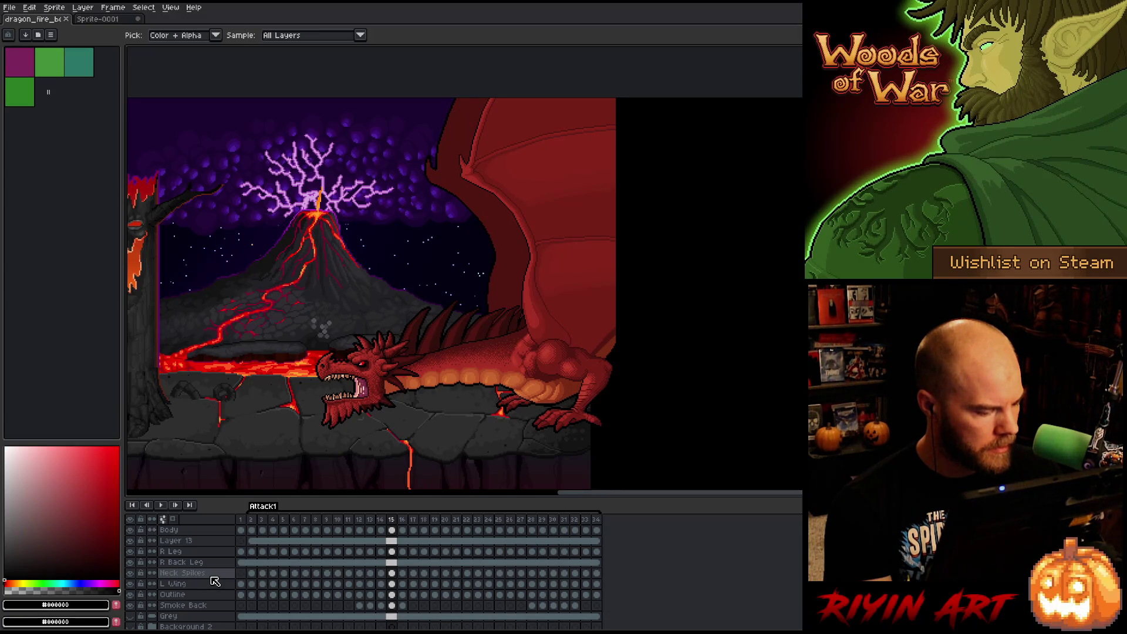
scroll(215, 580, up, 5)
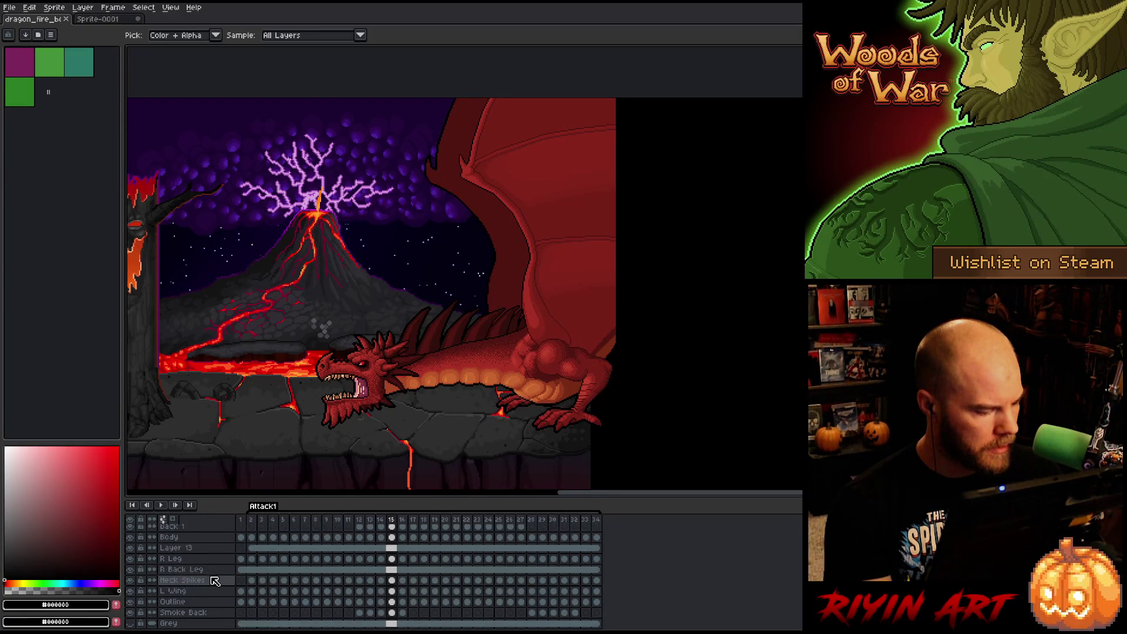
scroll(215, 580, up, 6)
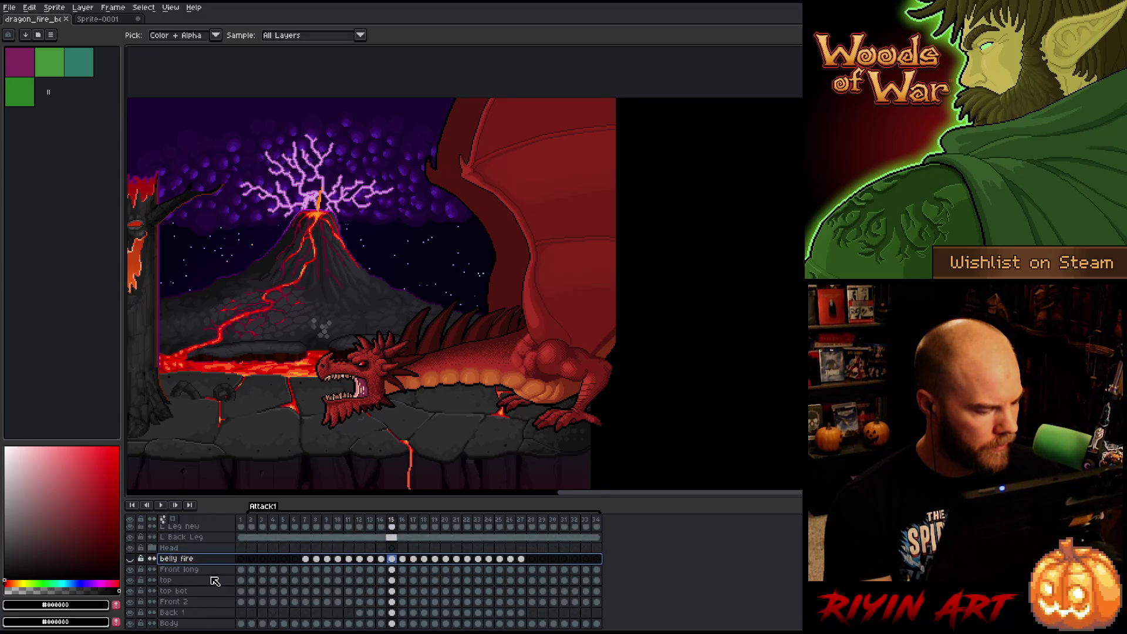
scroll(215, 581, up, 2)
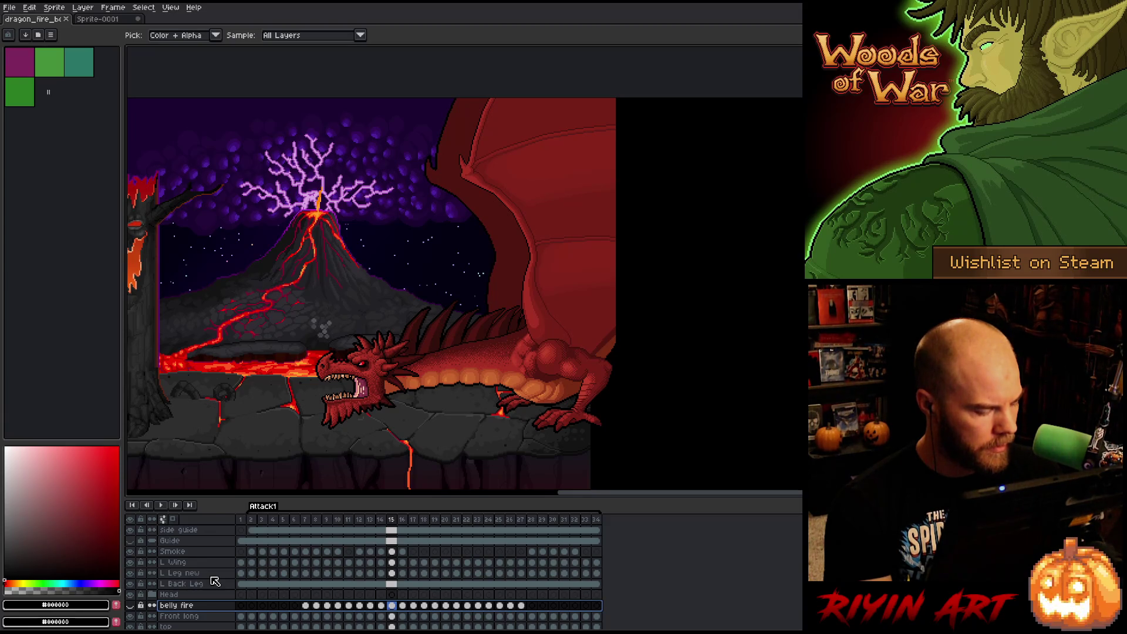
scroll(215, 580, down, 2)
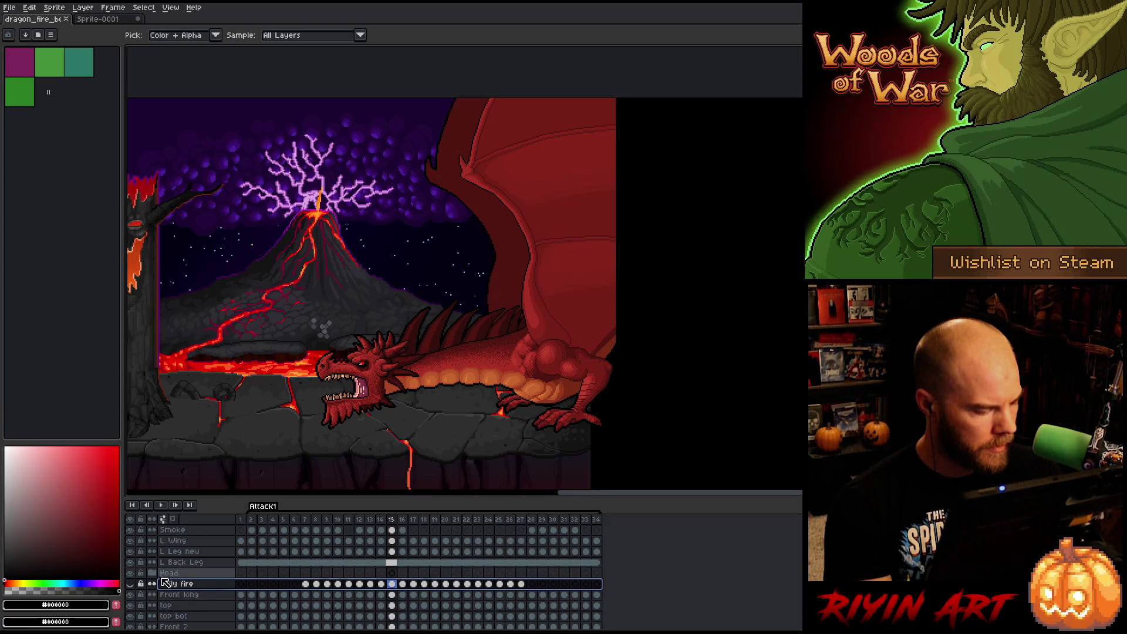
click(155, 574)
scroll(157, 578, down, 4)
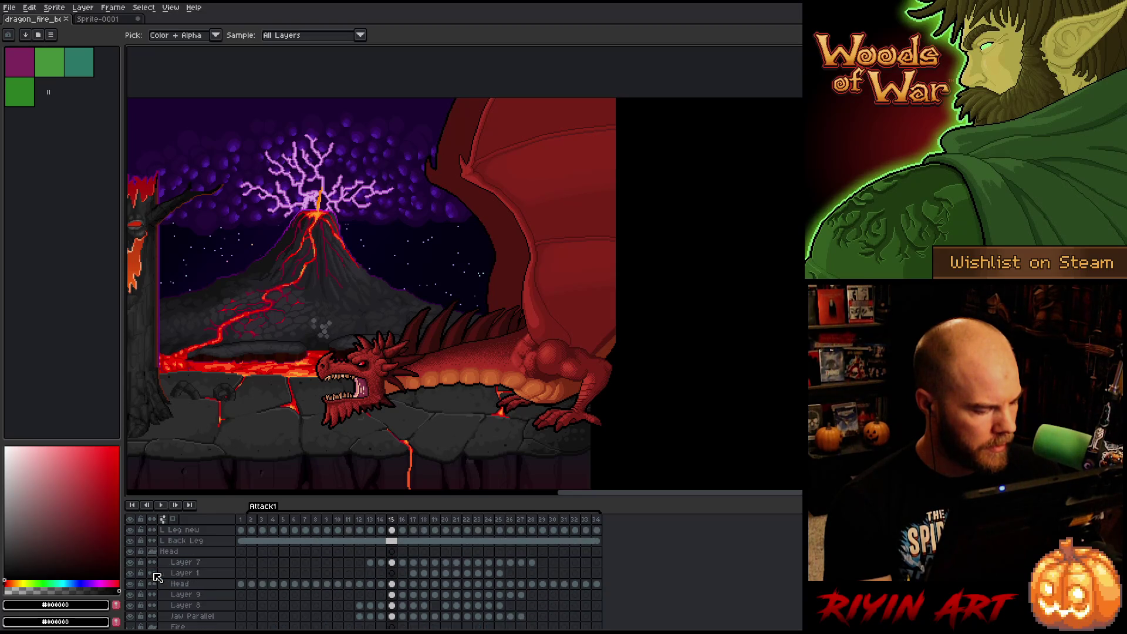
click(179, 585)
scroll(179, 585, down, 1)
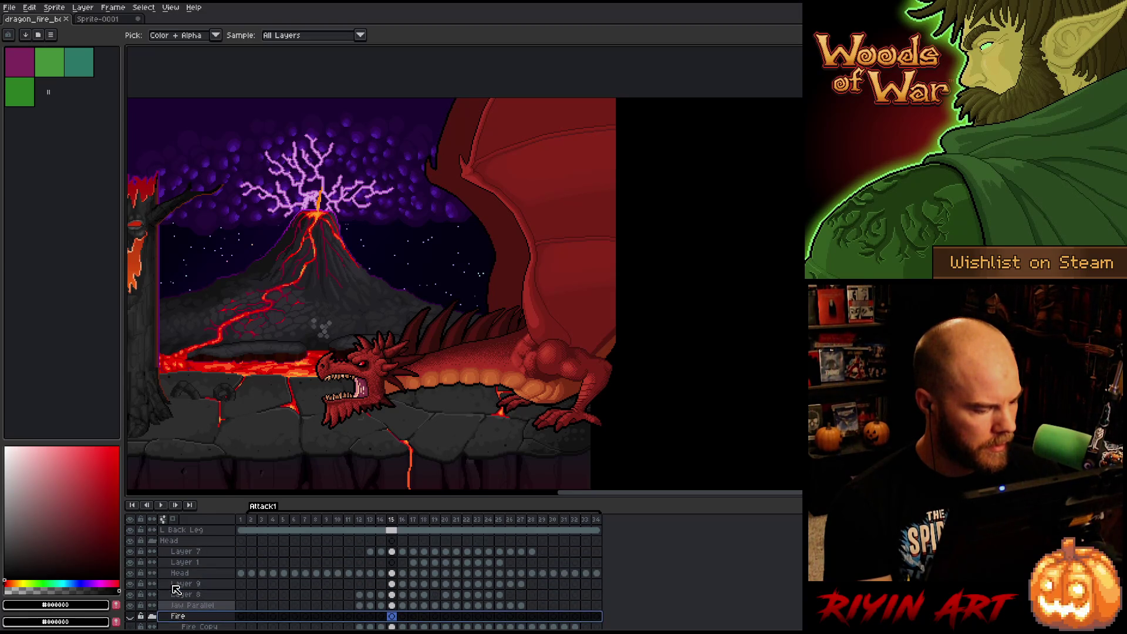
scroll(160, 576, down, 3)
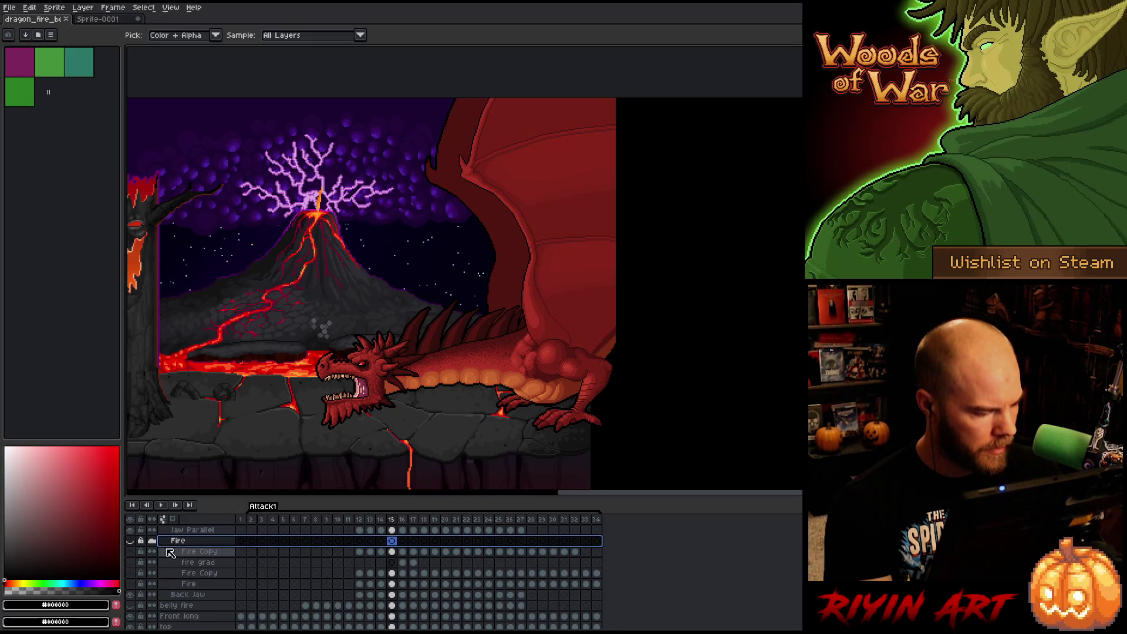
click(131, 541)
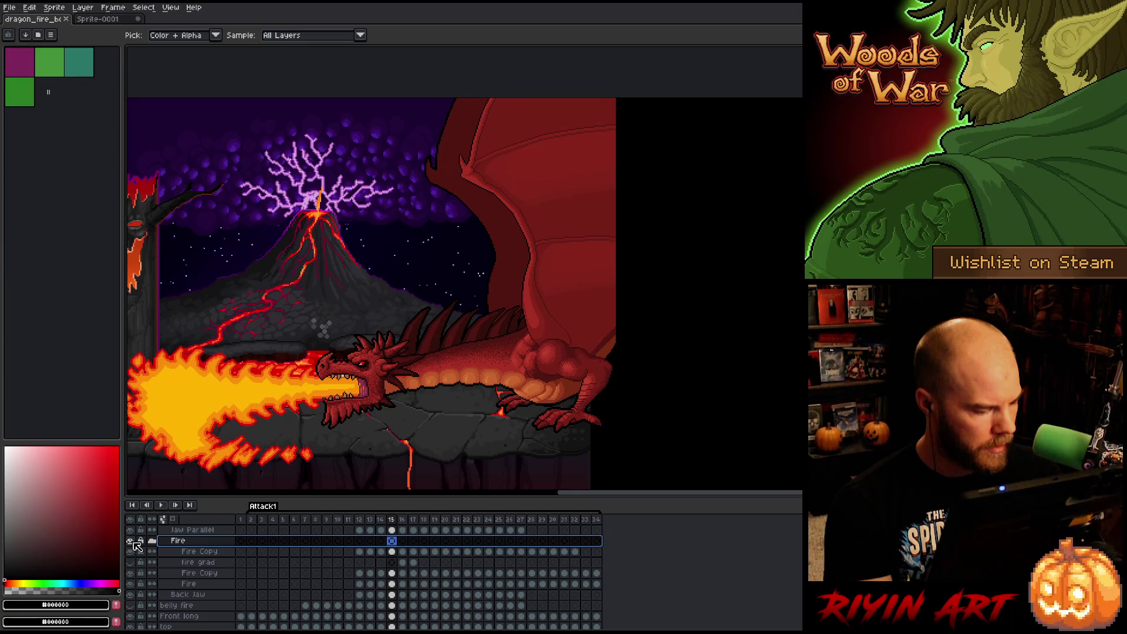
Check frame 12's small flame, then play the fire-breath animation from frame 1.
scroll(349, 553, down, 1)
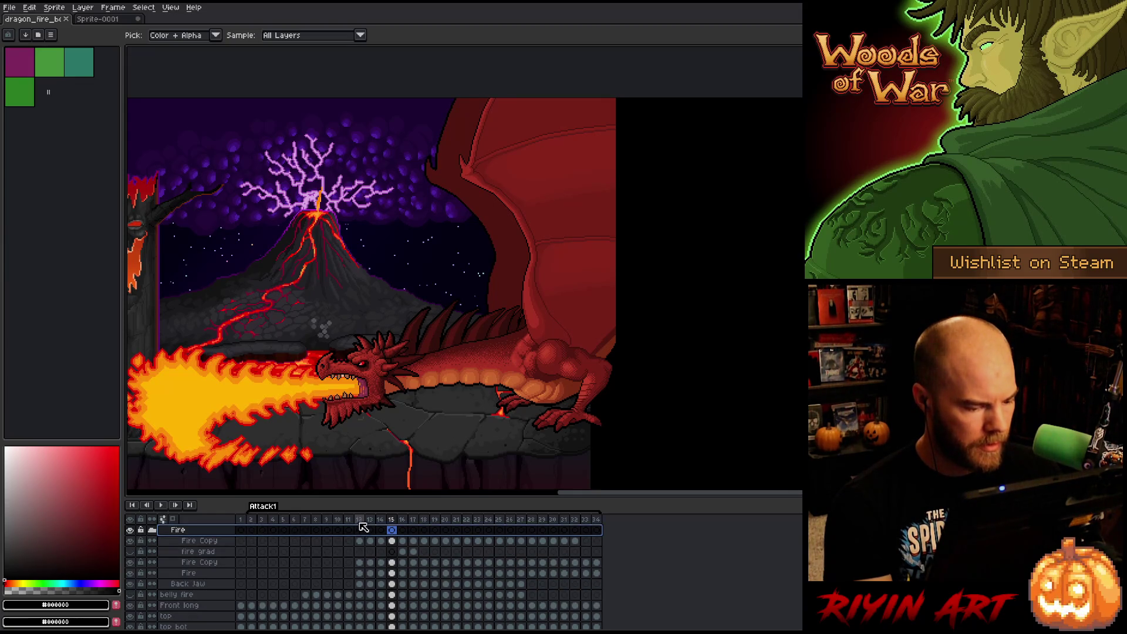
click(359, 525)
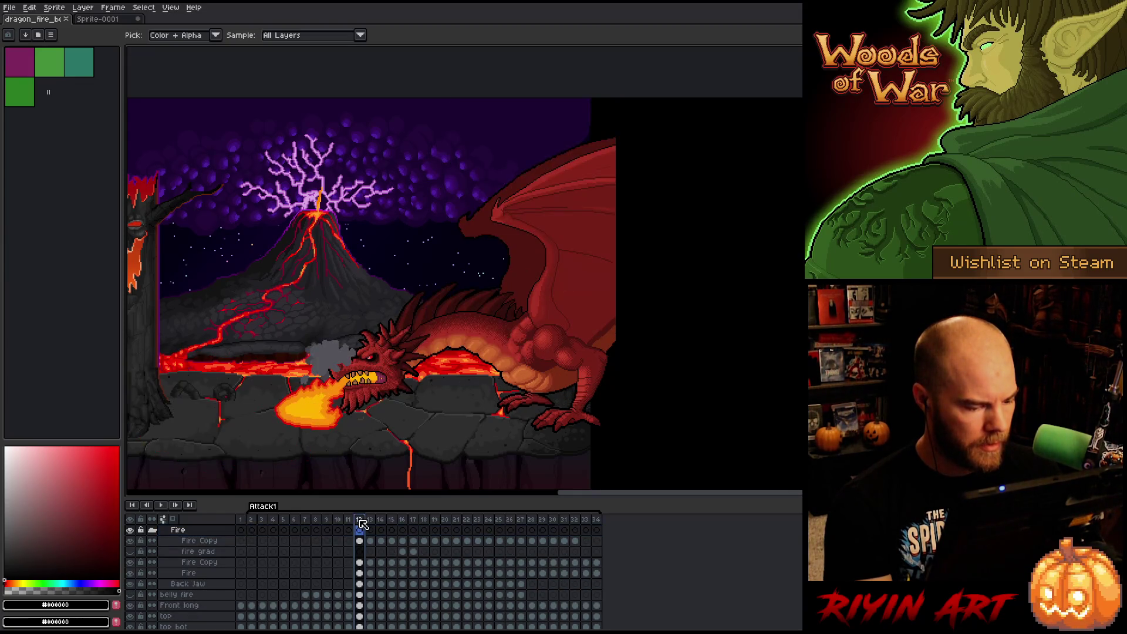
click(241, 520)
key(Return)
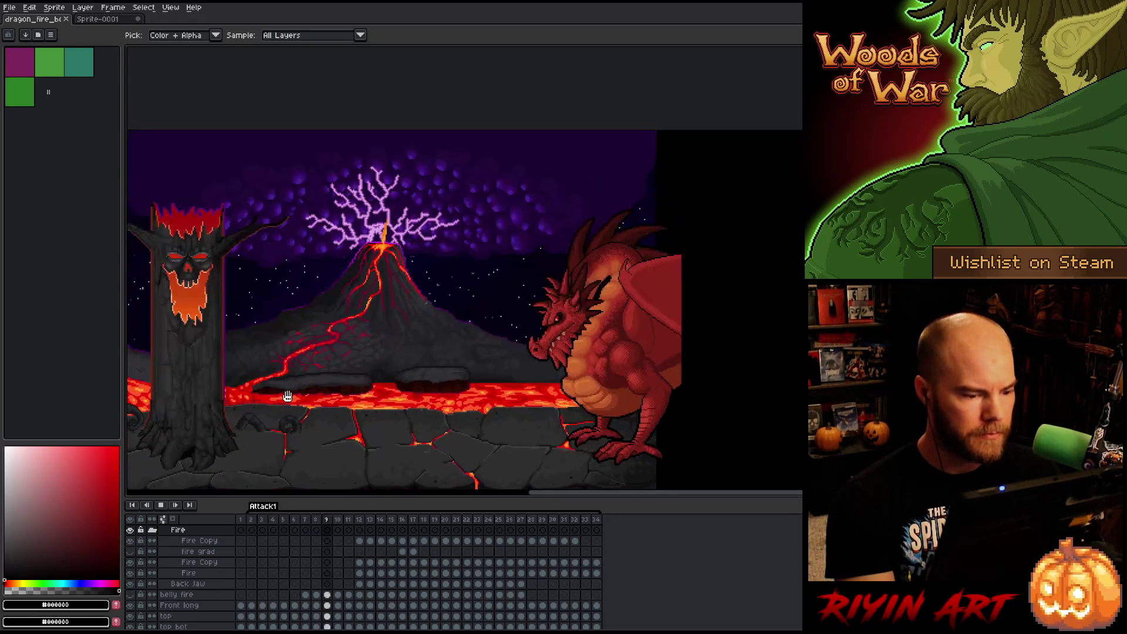
key(Return)
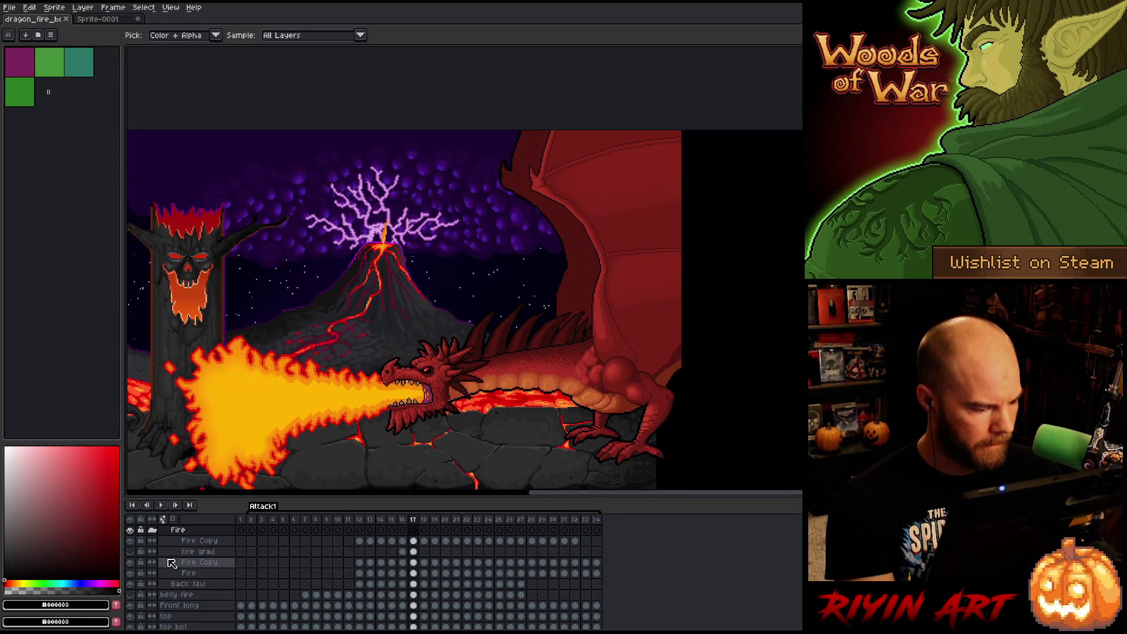
Compare the flame with and without the fire grad gradient, then zoom in on it.
click(130, 552)
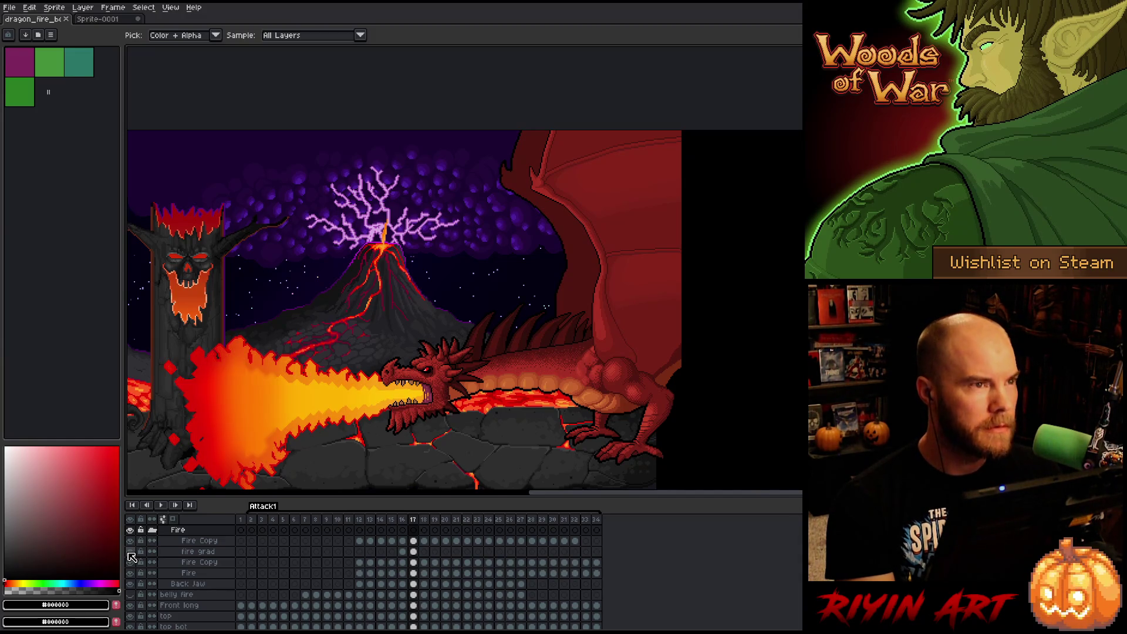
click(130, 552)
click(130, 551)
click(130, 552)
click(130, 552)
key(space)
scroll(347, 398, up, 3)
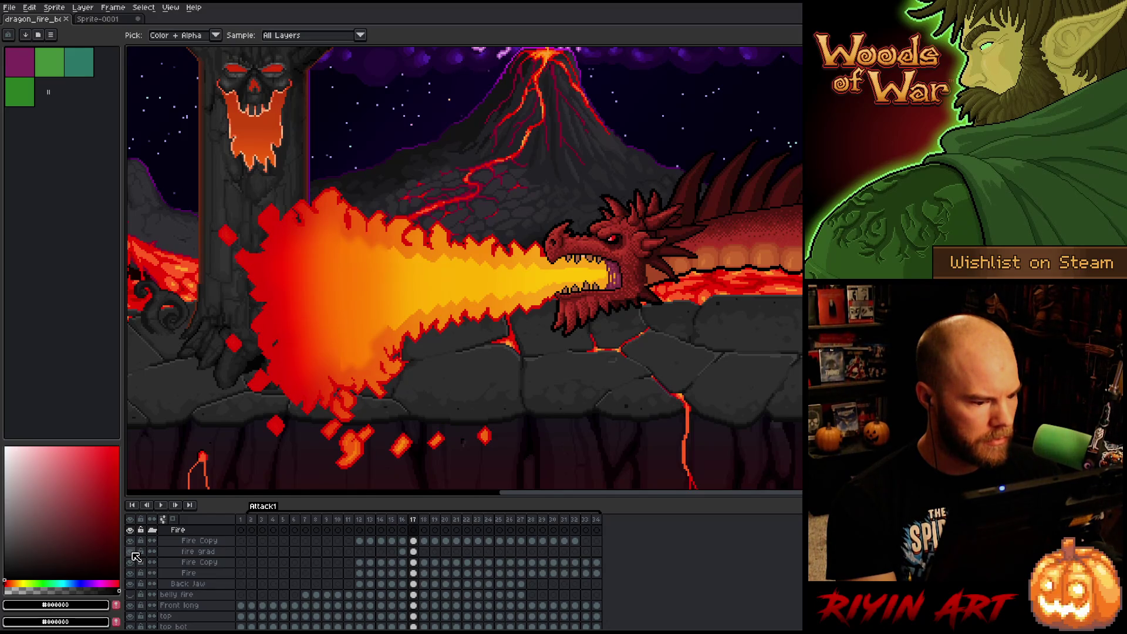
click(133, 553)
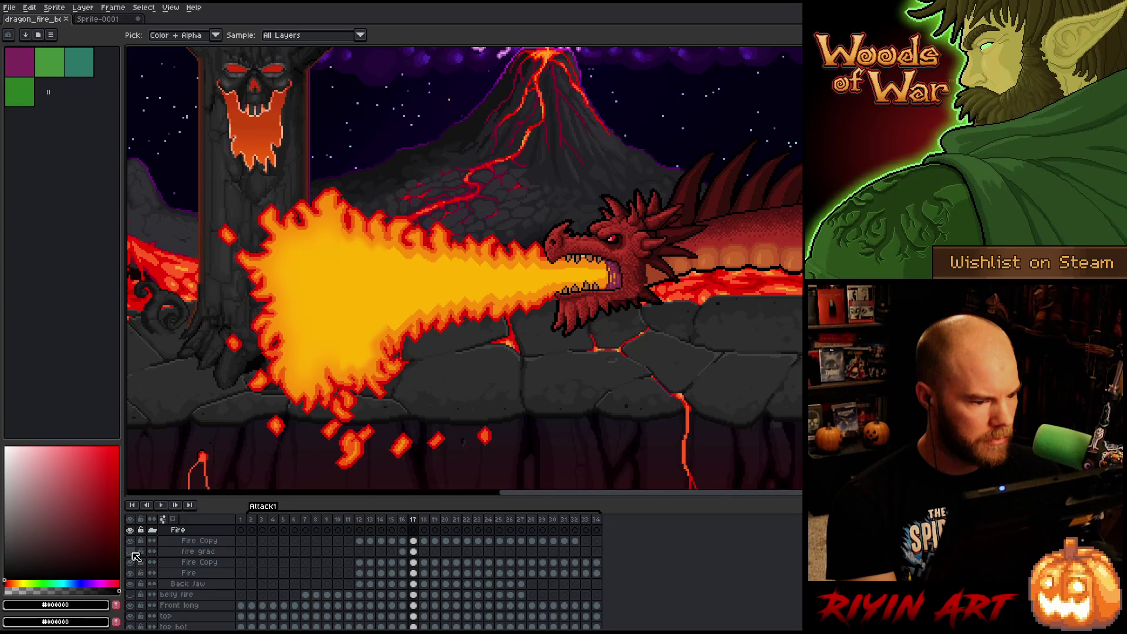
click(132, 542)
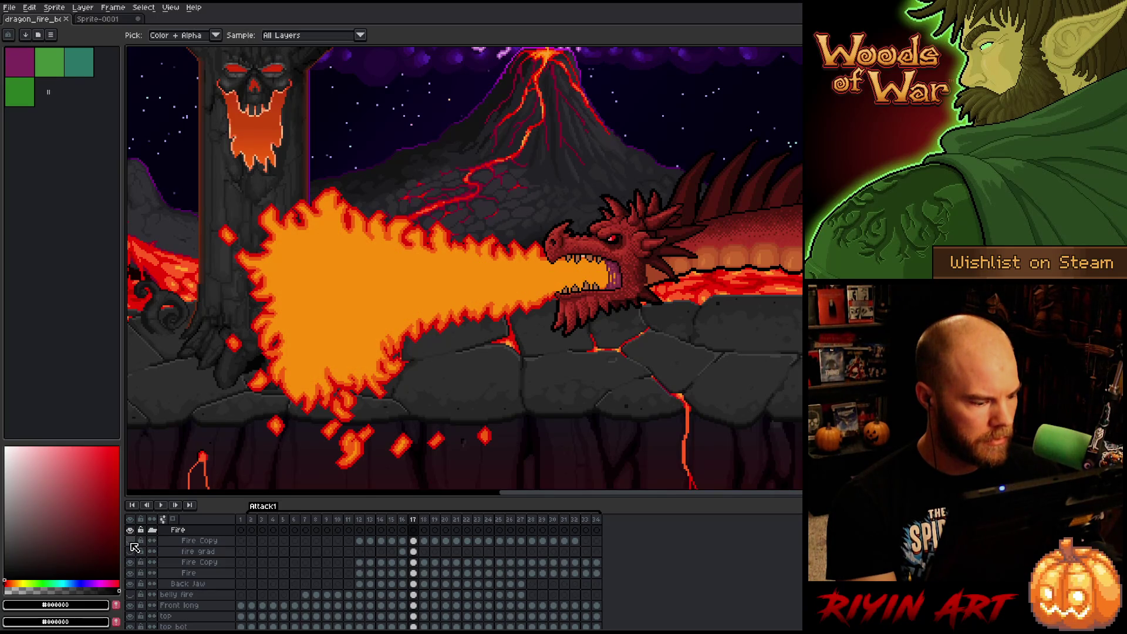
click(130, 562)
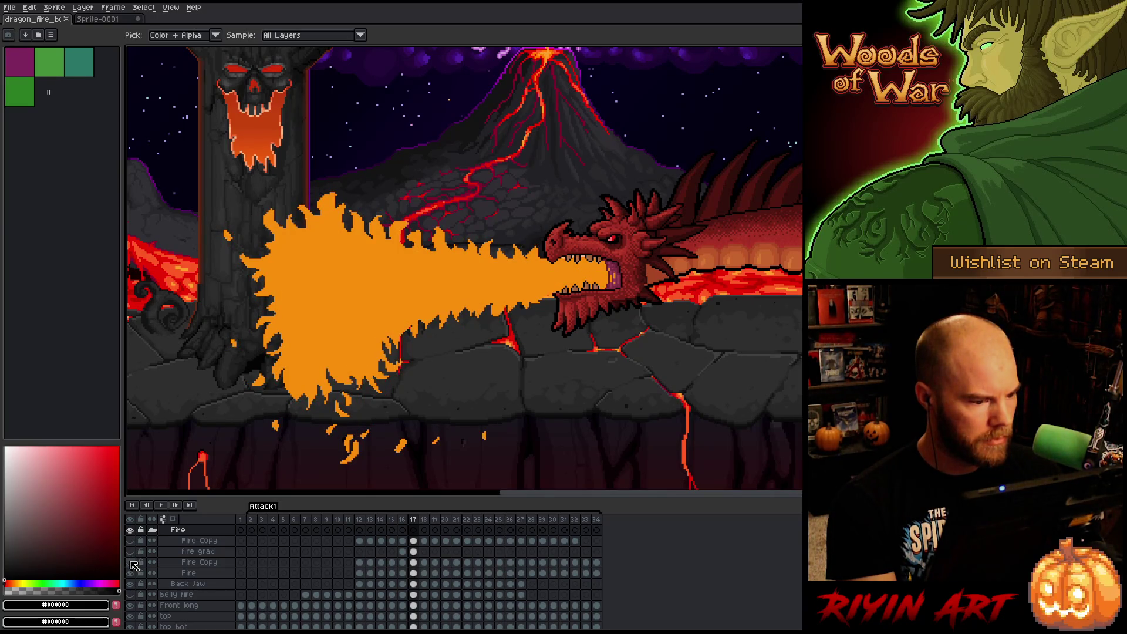
click(131, 562)
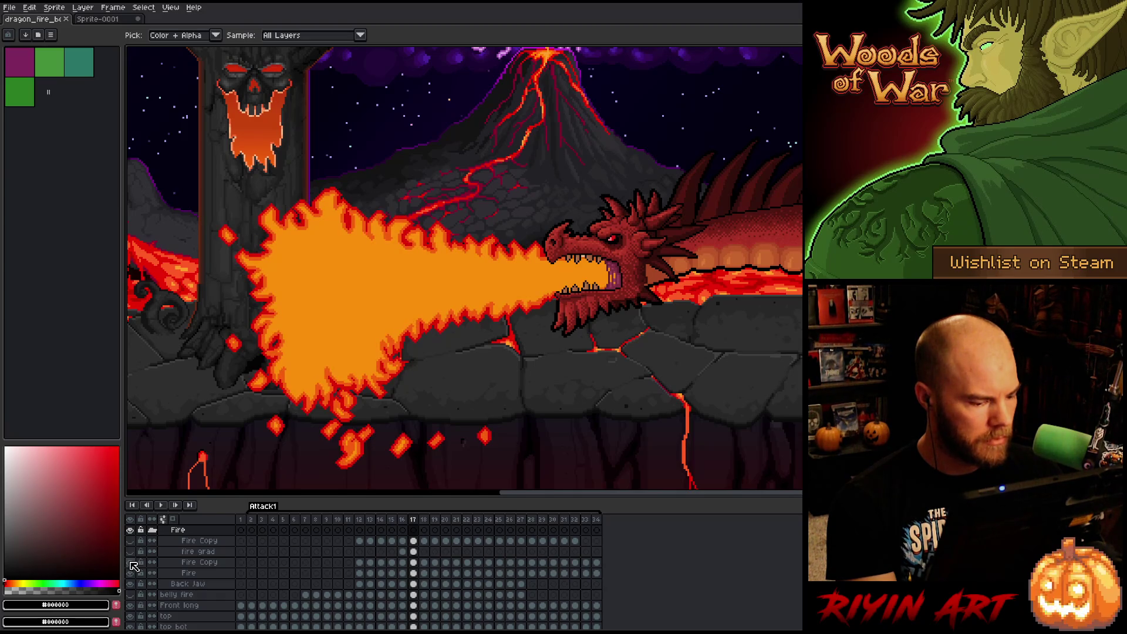
click(131, 562)
click(131, 562)
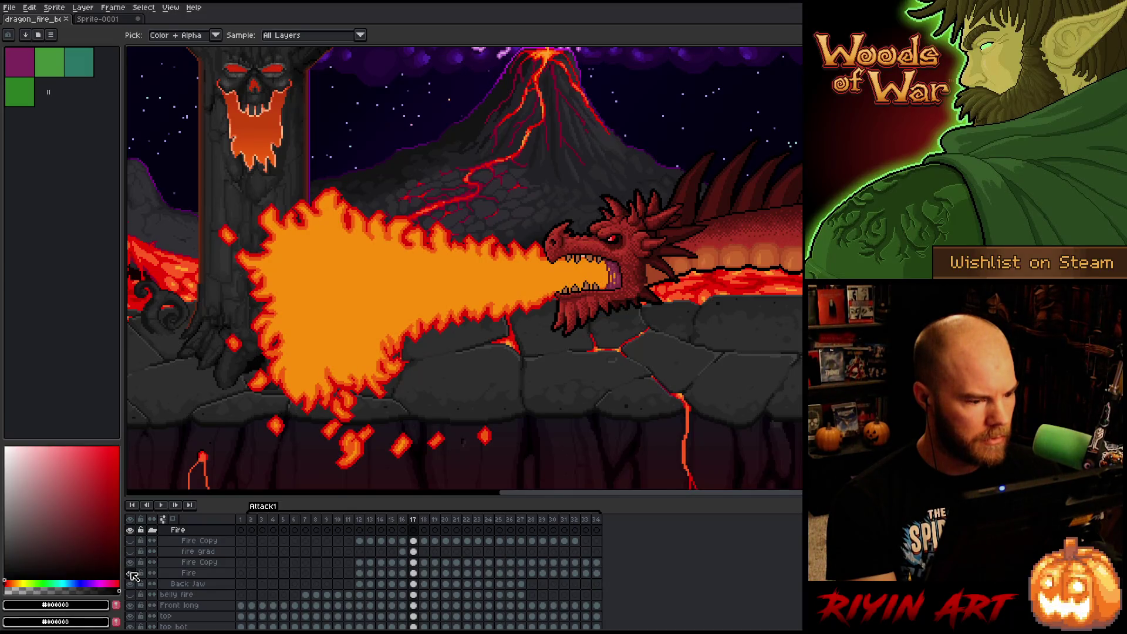
click(131, 552)
click(131, 552)
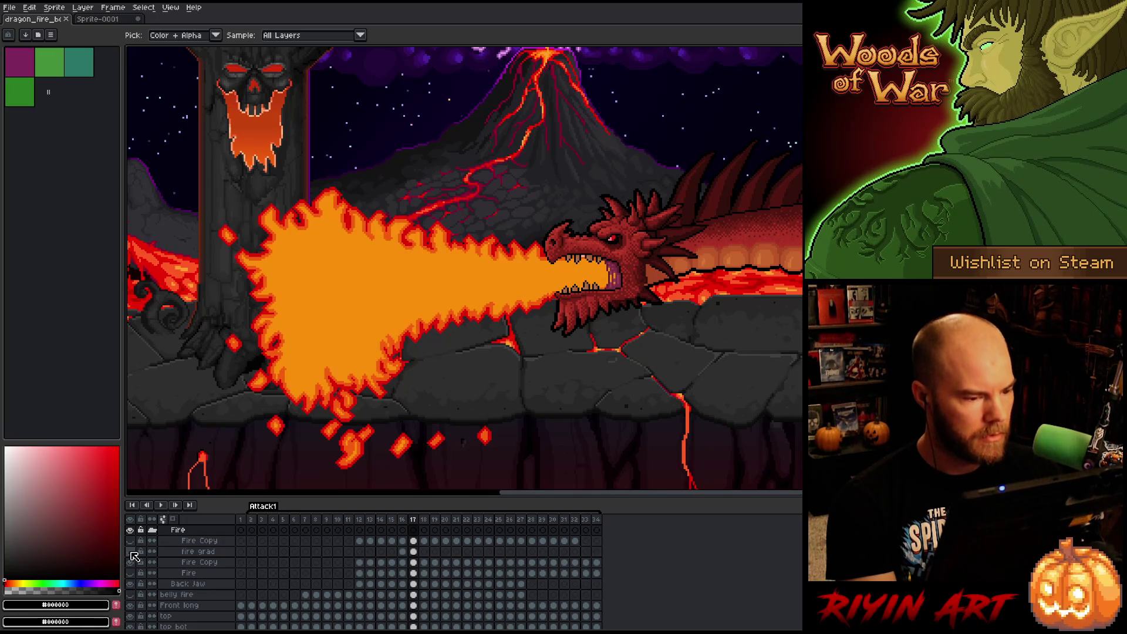
click(131, 552)
click(131, 553)
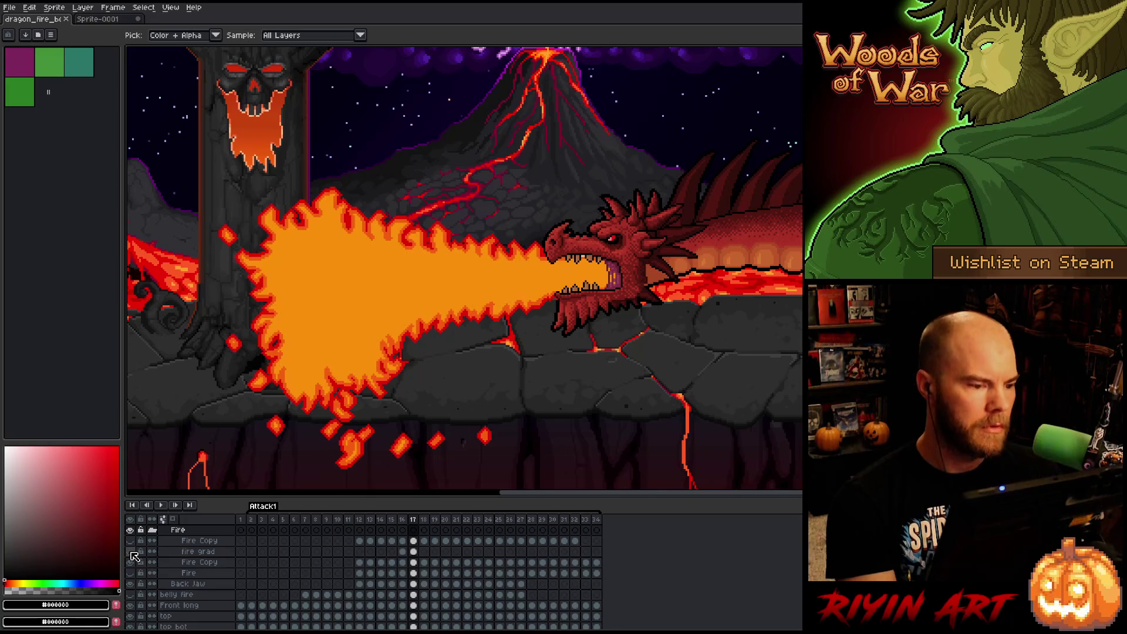
click(131, 552)
click(131, 552)
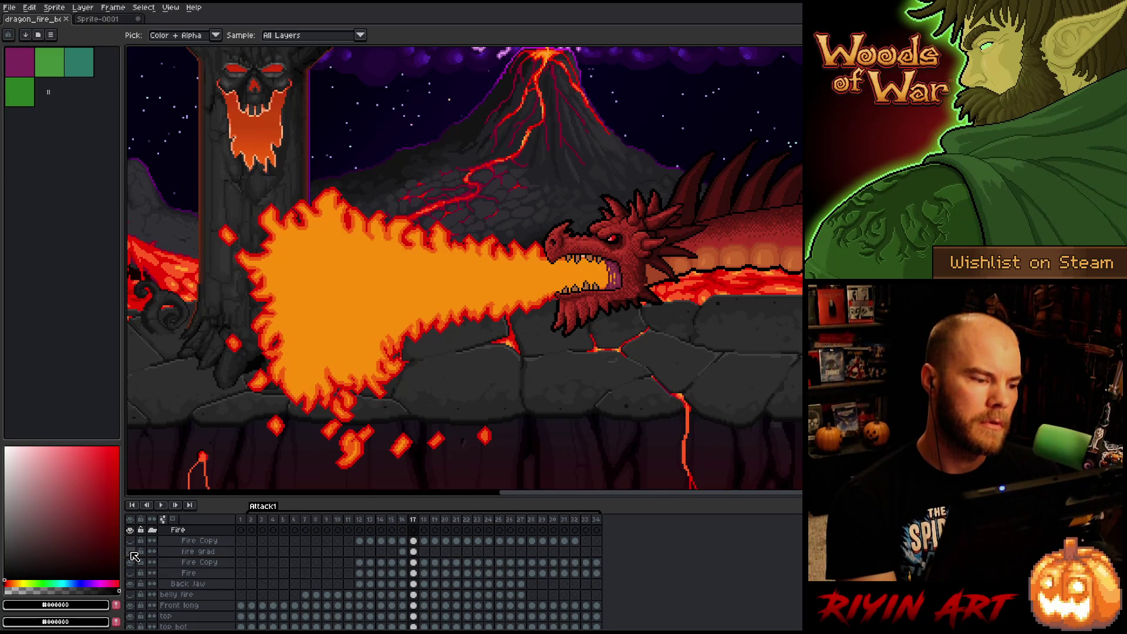
click(131, 552)
click(131, 552)
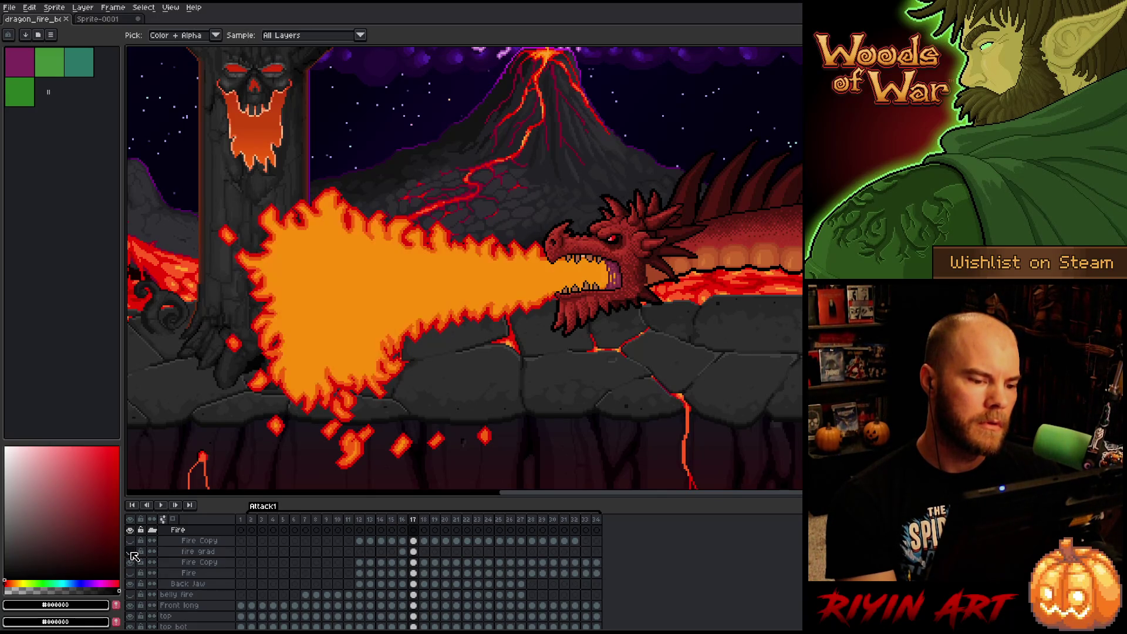
click(130, 552)
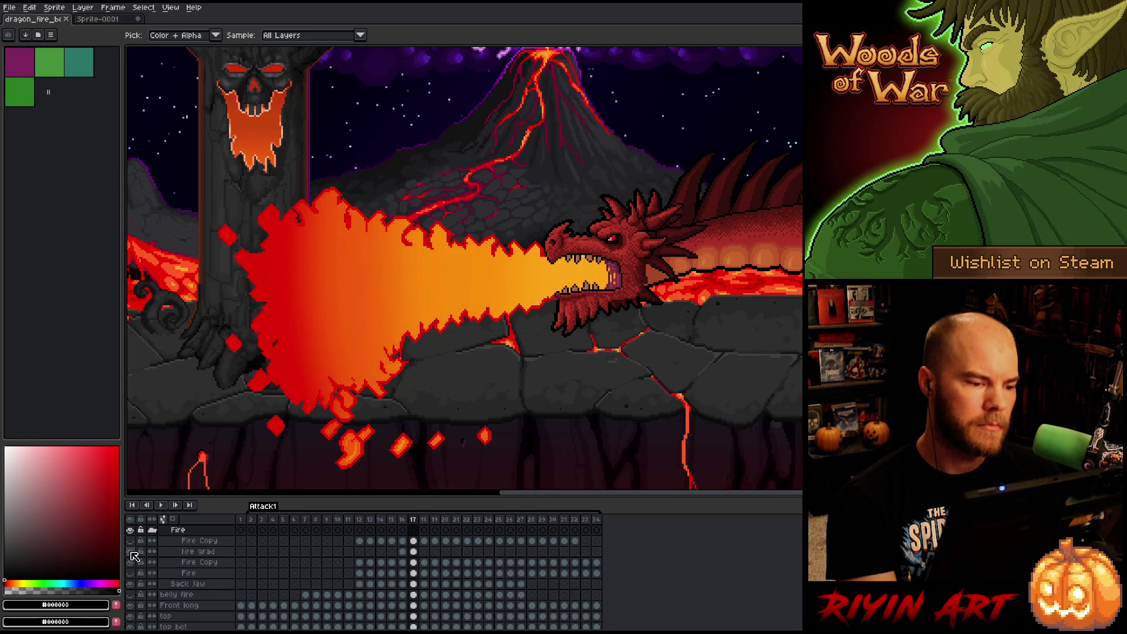
click(130, 553)
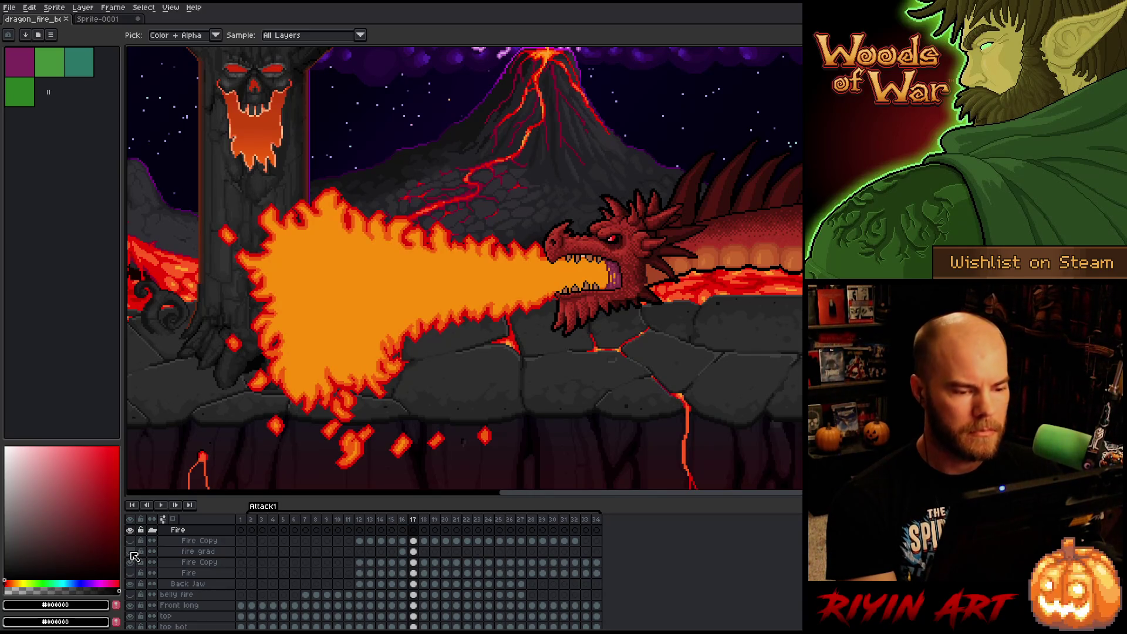
click(131, 552)
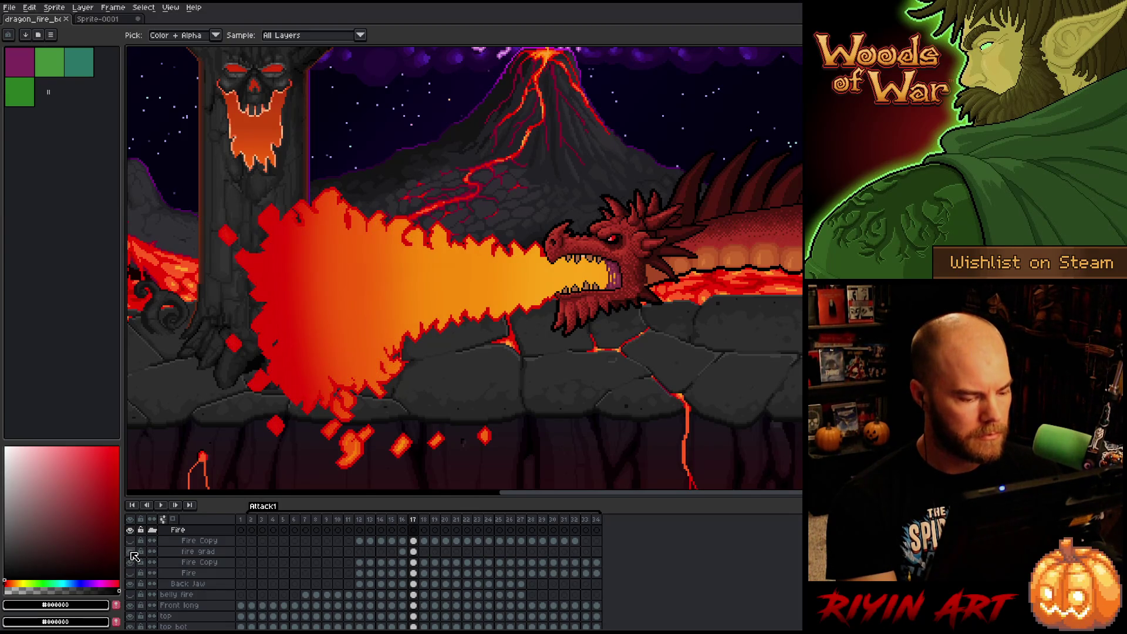
click(130, 541)
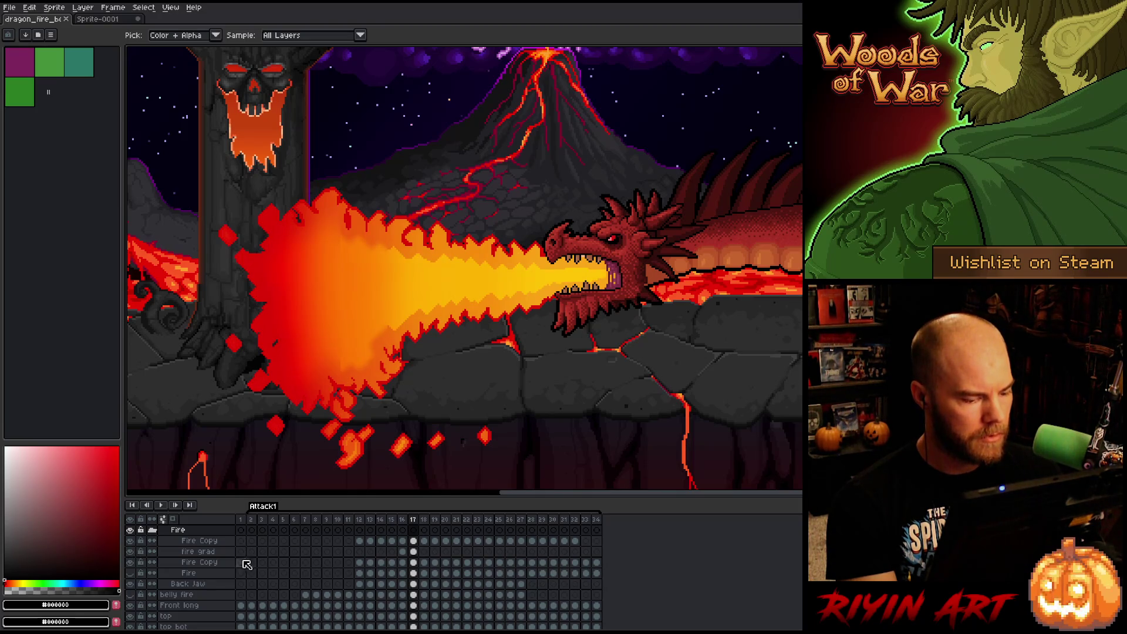
click(414, 563)
click(130, 562)
click(131, 562)
click(132, 562)
click(132, 563)
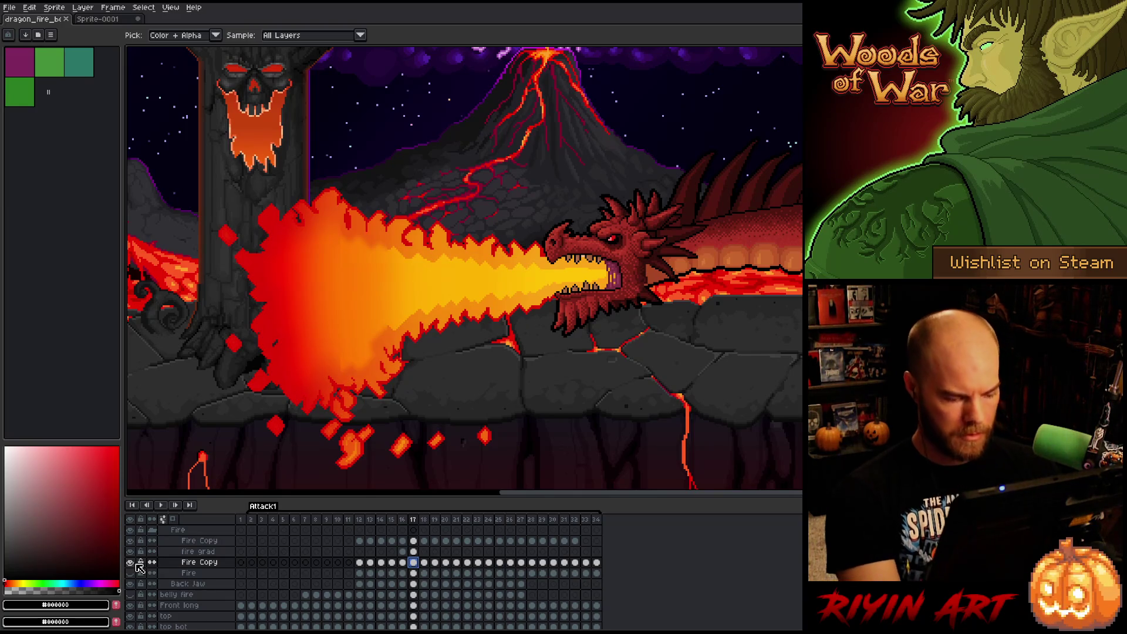
key(w)
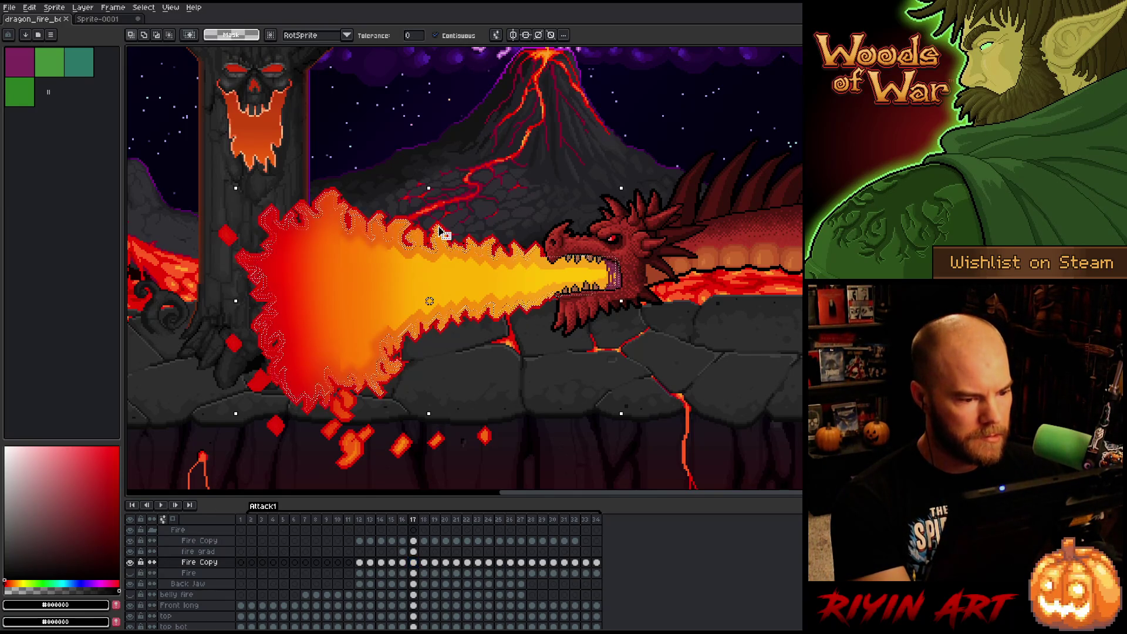
Add a new layer above fire grad, hide fire grad, and ready the Pencil with orange on frame 17.
click(414, 551)
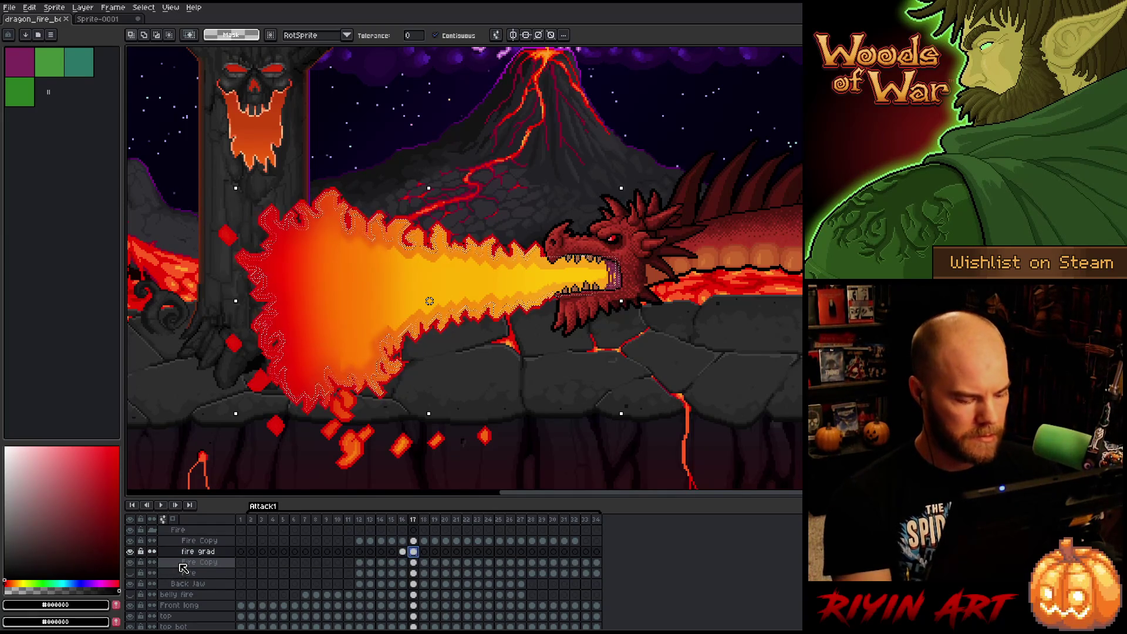
key(shift+n)
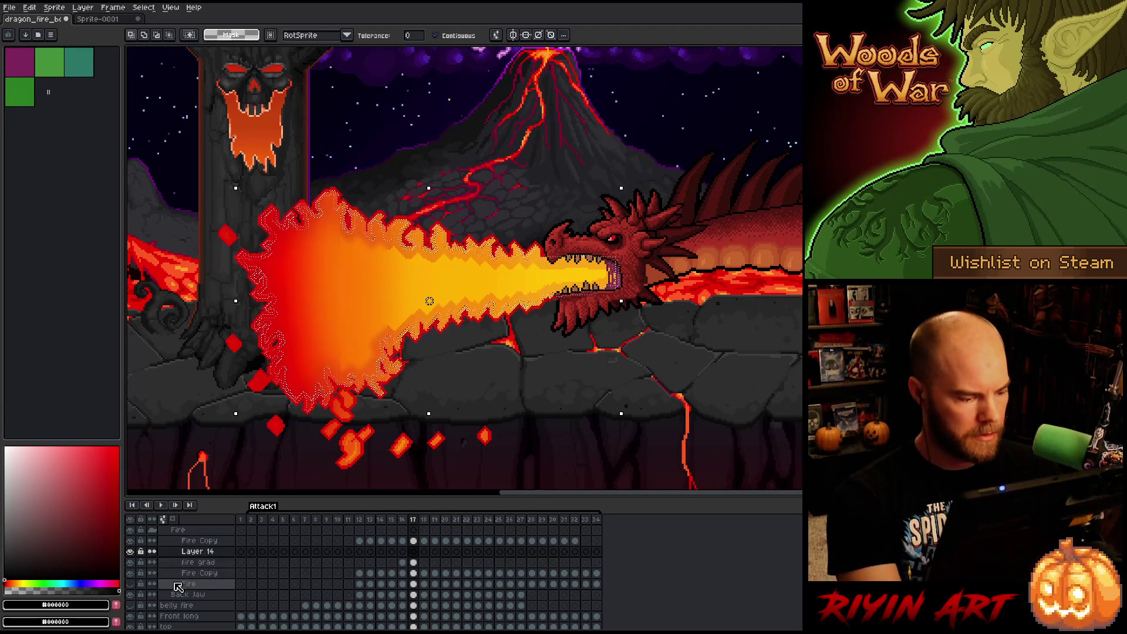
click(130, 562)
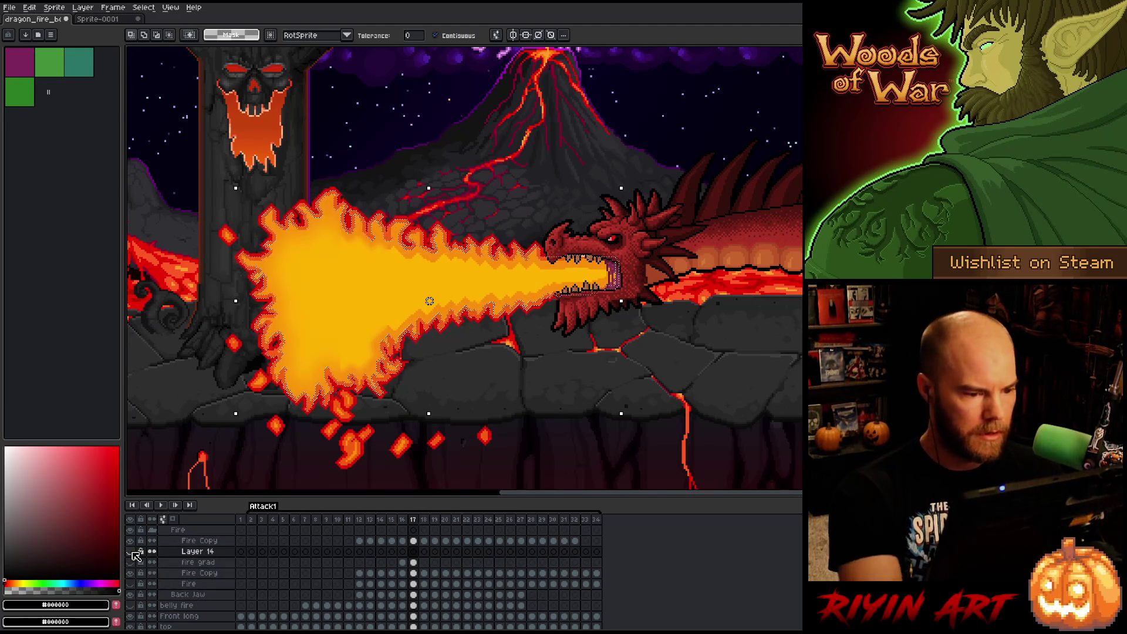
key(b)
alt+click(439, 255)
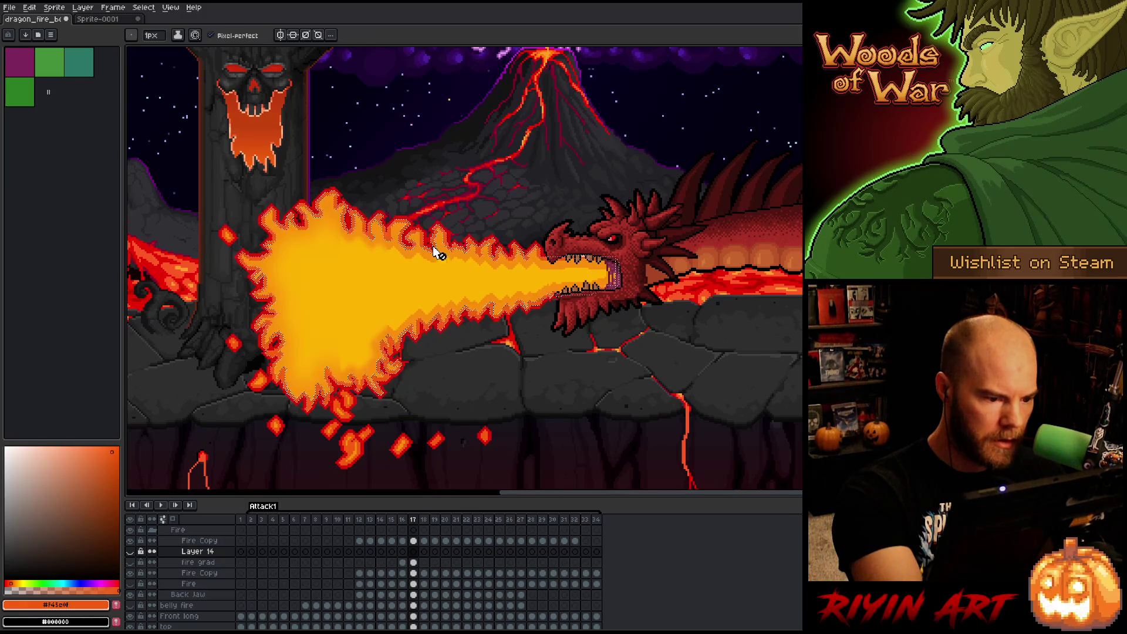
click(413, 551)
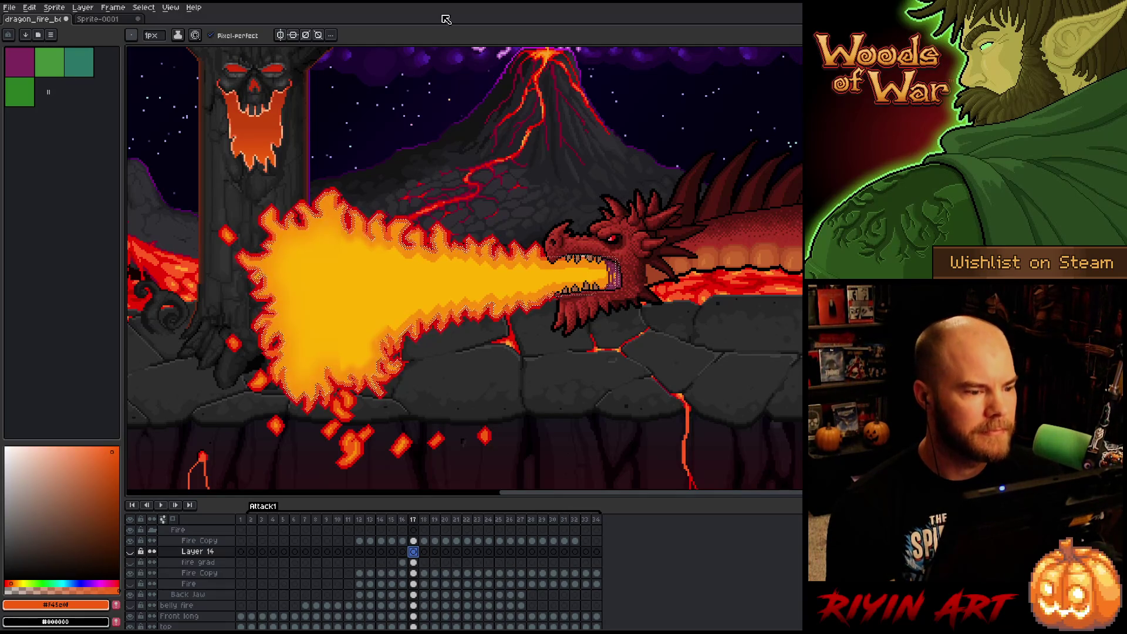
Show Layer 14's red-to-orange shading on frame 17 and drop the flame selection.
click(414, 563)
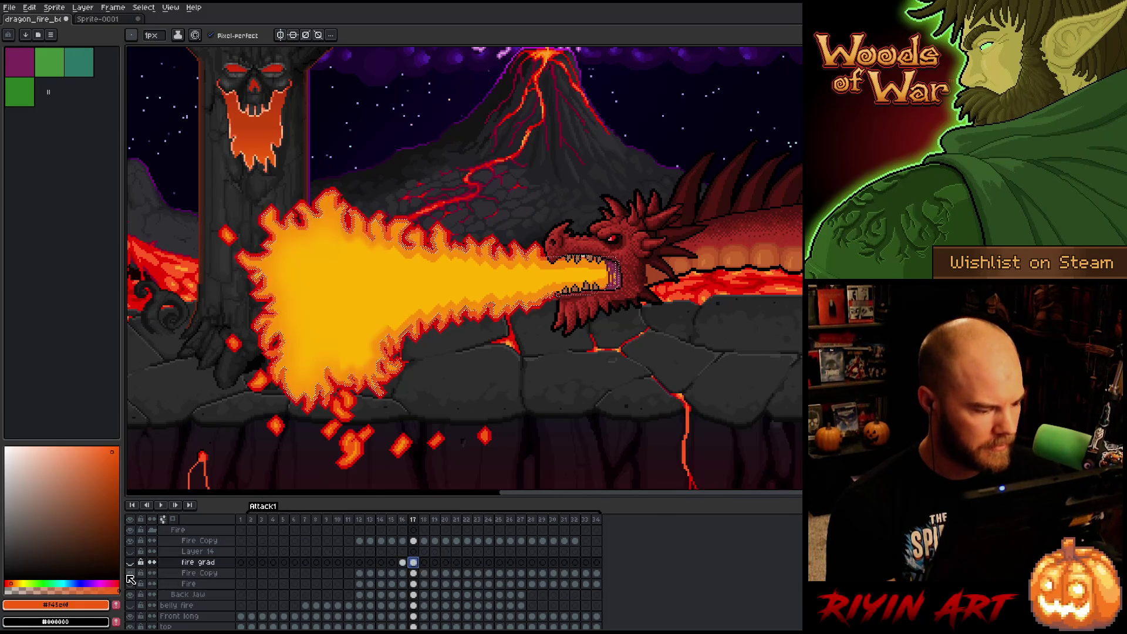
click(415, 553)
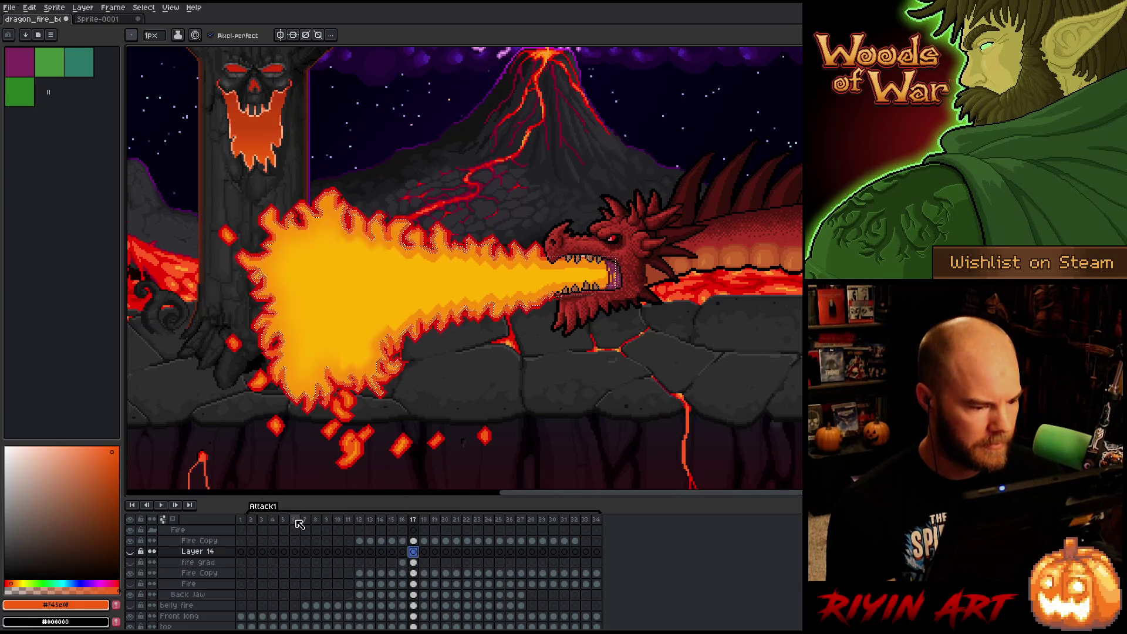
scroll(407, 267, up, 1)
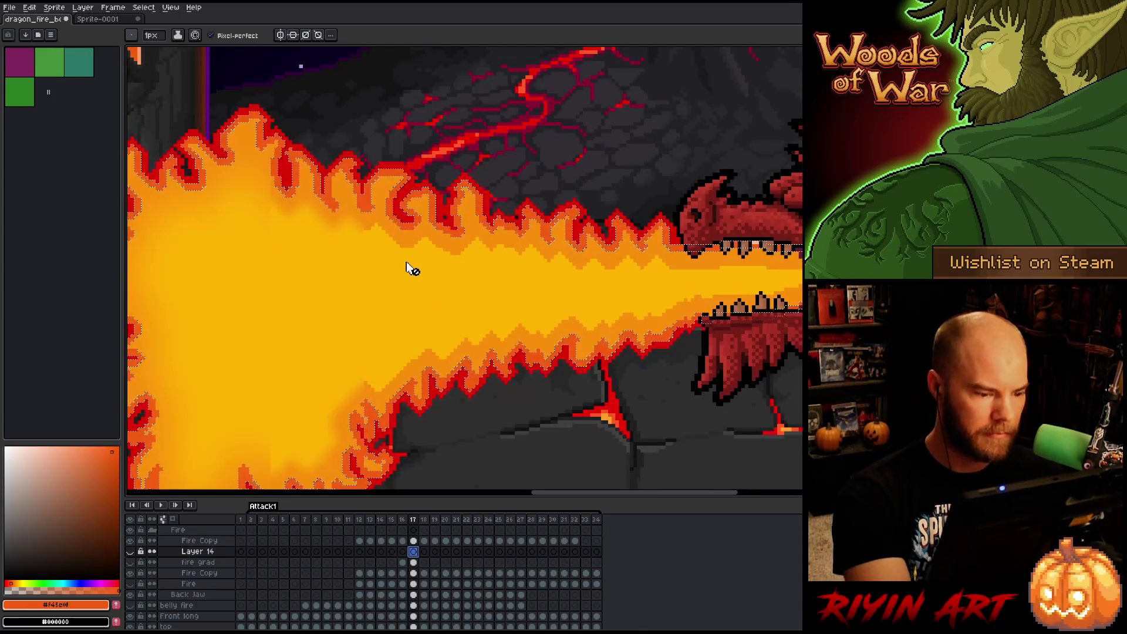
key(alt)
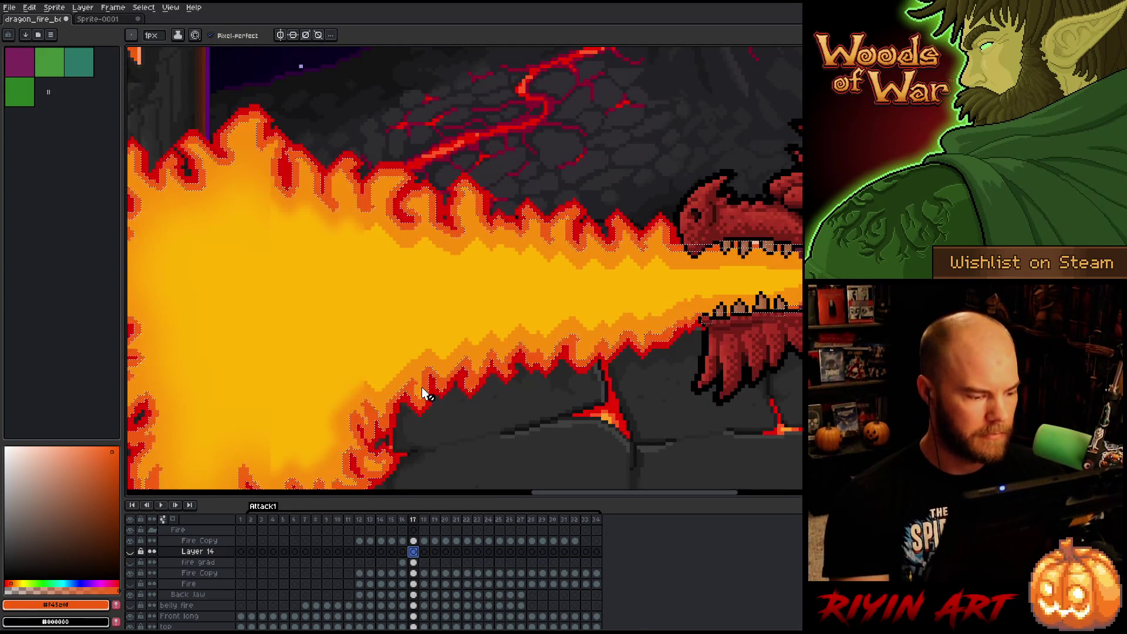
scroll(276, 422, down, 2)
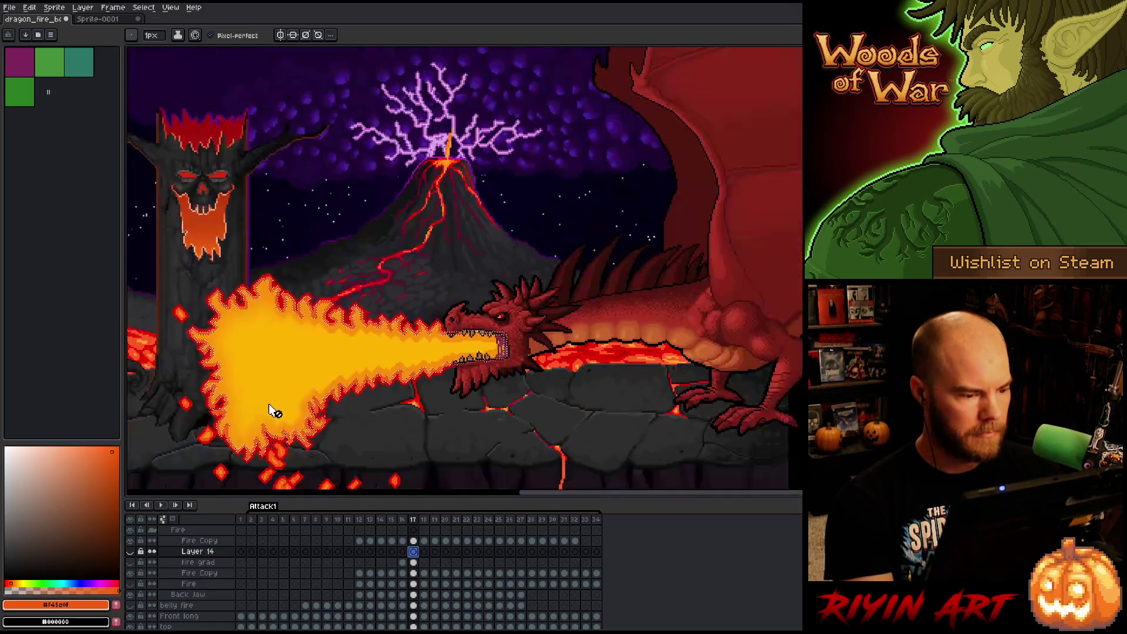
scroll(272, 407, up, 1)
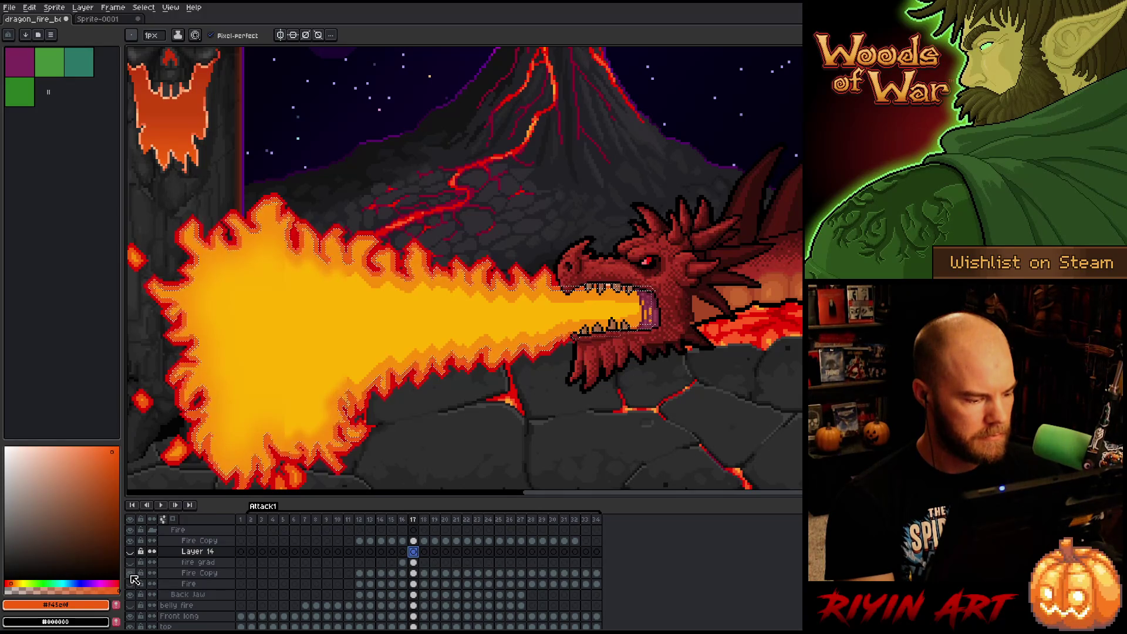
click(129, 551)
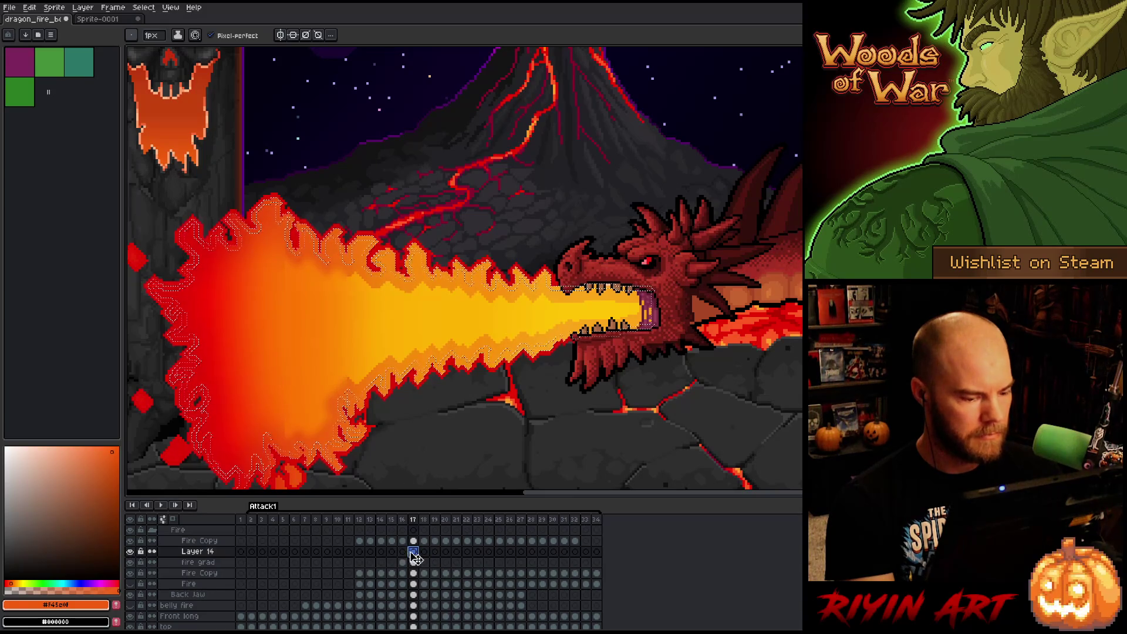
key(ctrl+d)
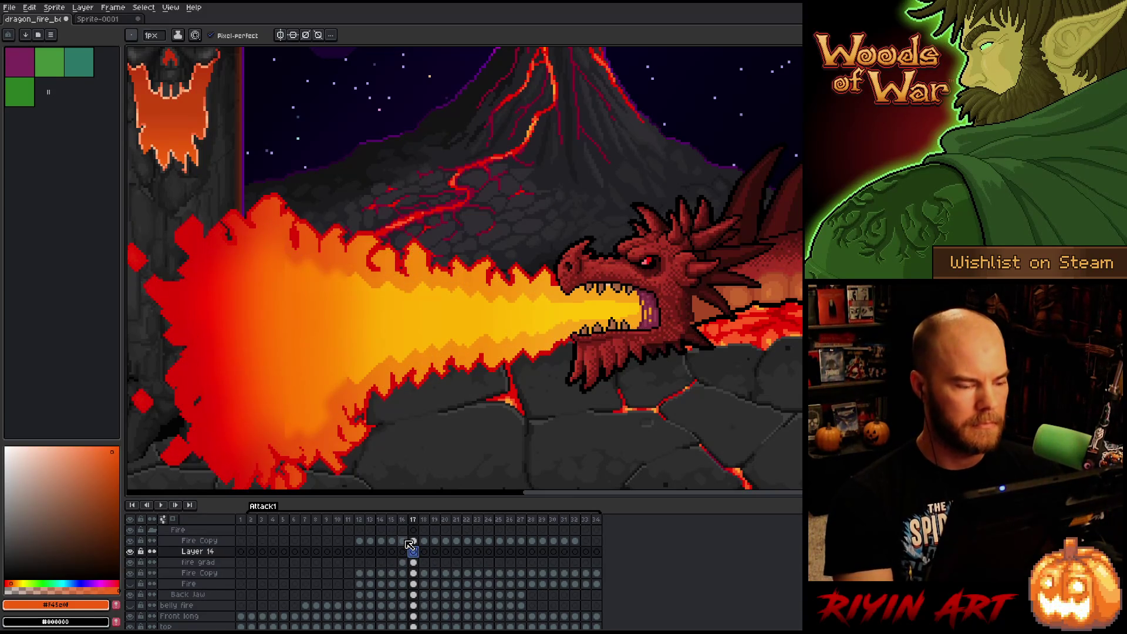
key(shift+g)
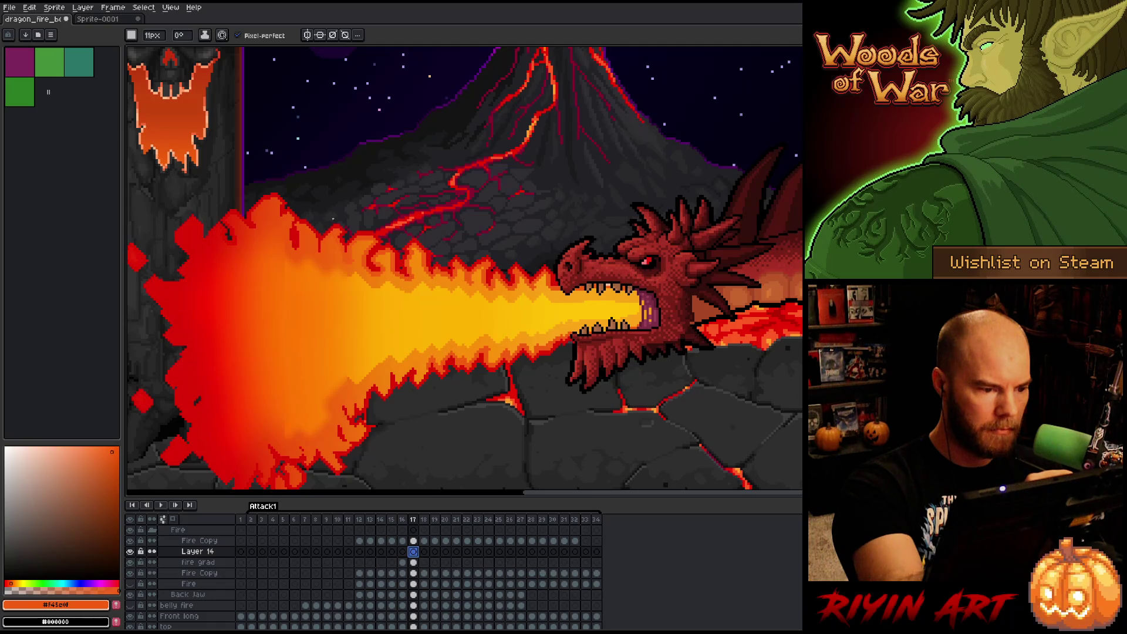
Place a mark on Layer 14 at frame 17 and pan to show the embers below.
click(382, 405)
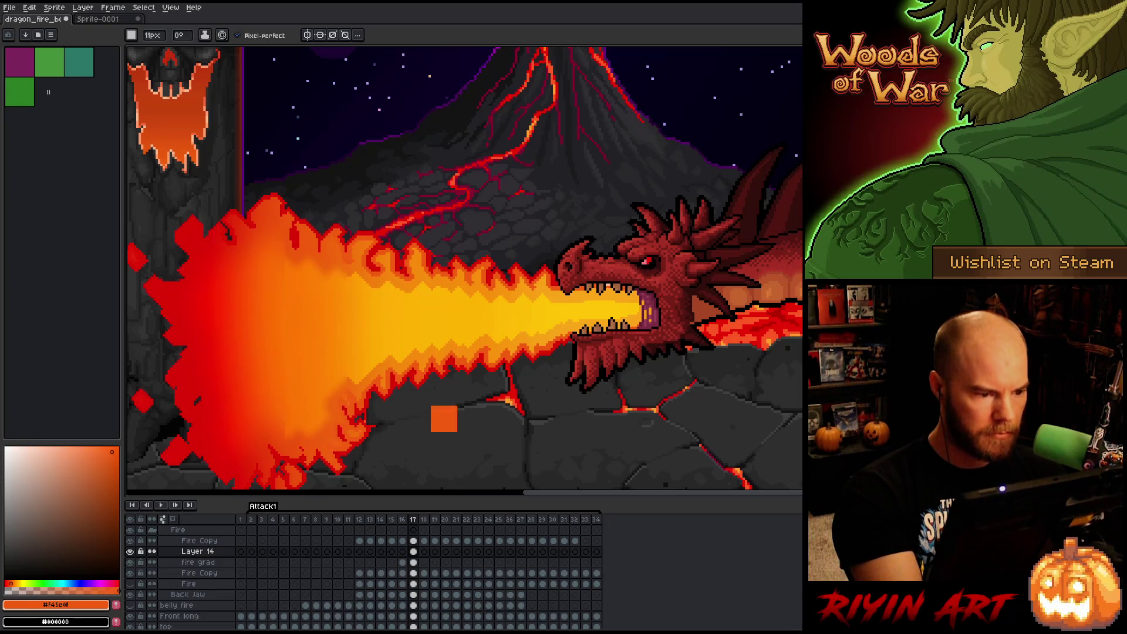
drag(436, 420, 503, 354)
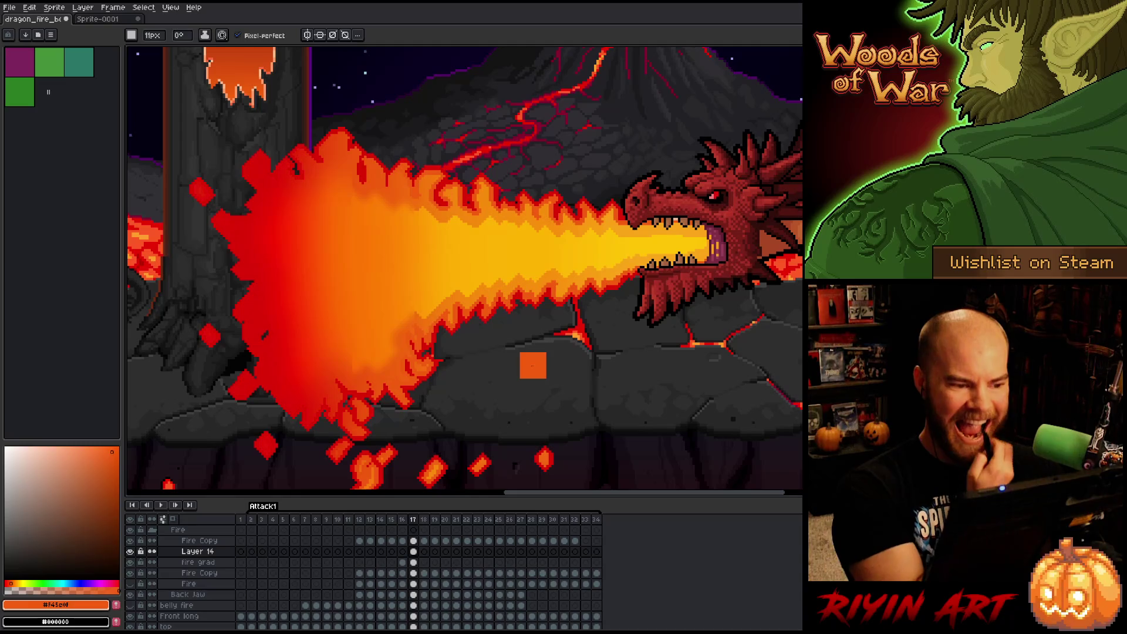
scroll(522, 364, down, 3)
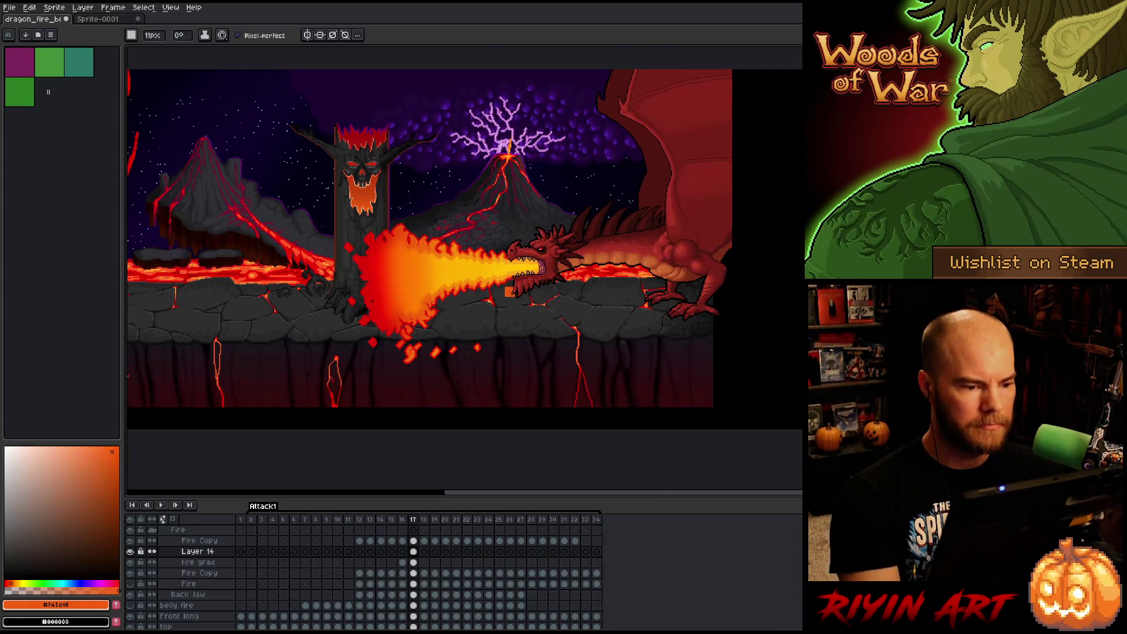
scroll(484, 303, up, 2)
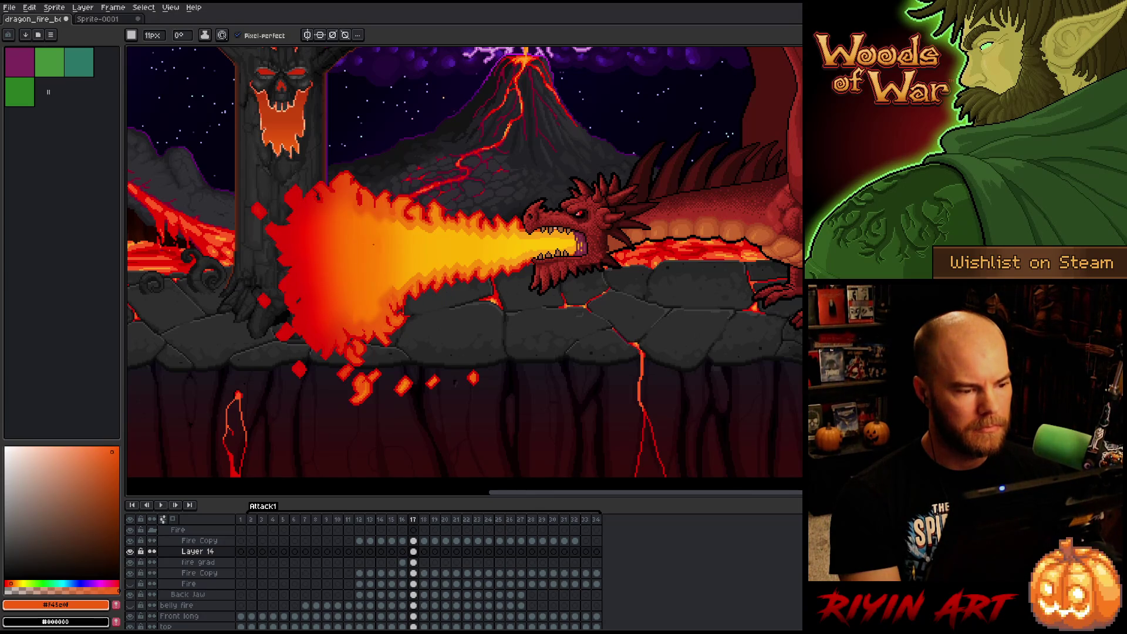
scroll(373, 246, up, 2)
scroll(383, 234, down, 1)
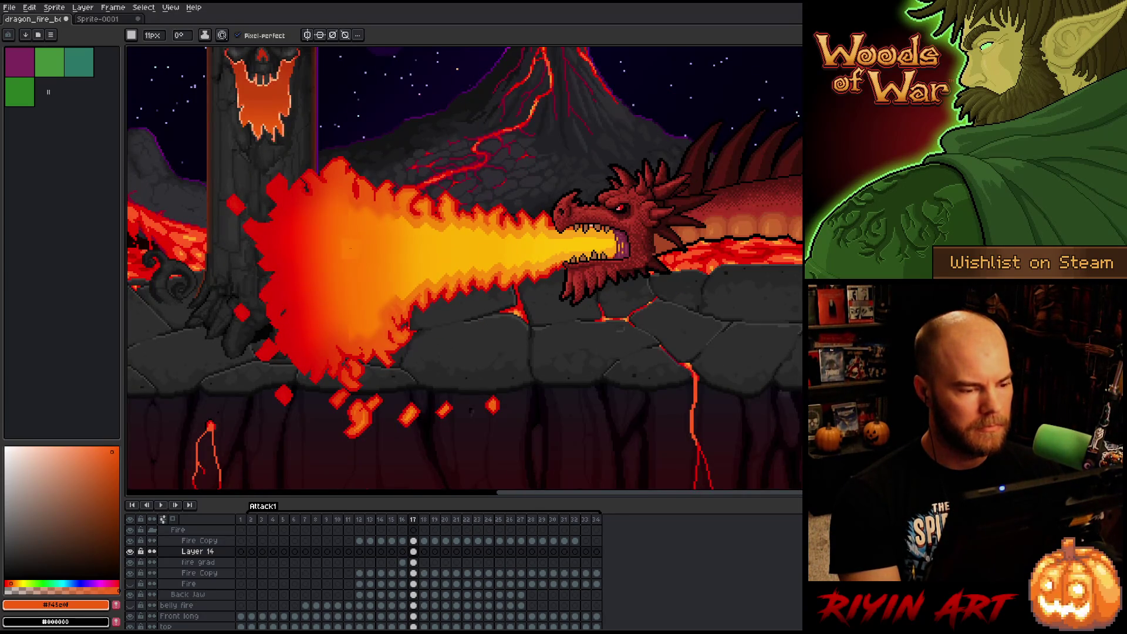
scroll(349, 247, up, 1)
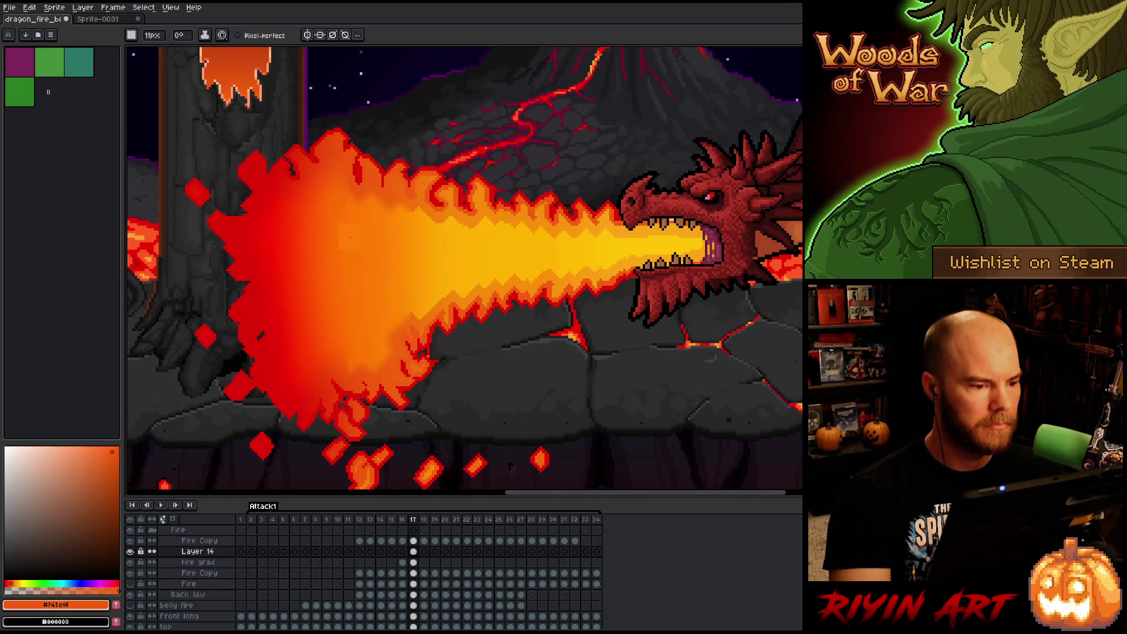
Eyedrop the flame's red-orange edge colour, shift it toward red, and open Select Color Range.
key(alt)
alt+click(465, 191)
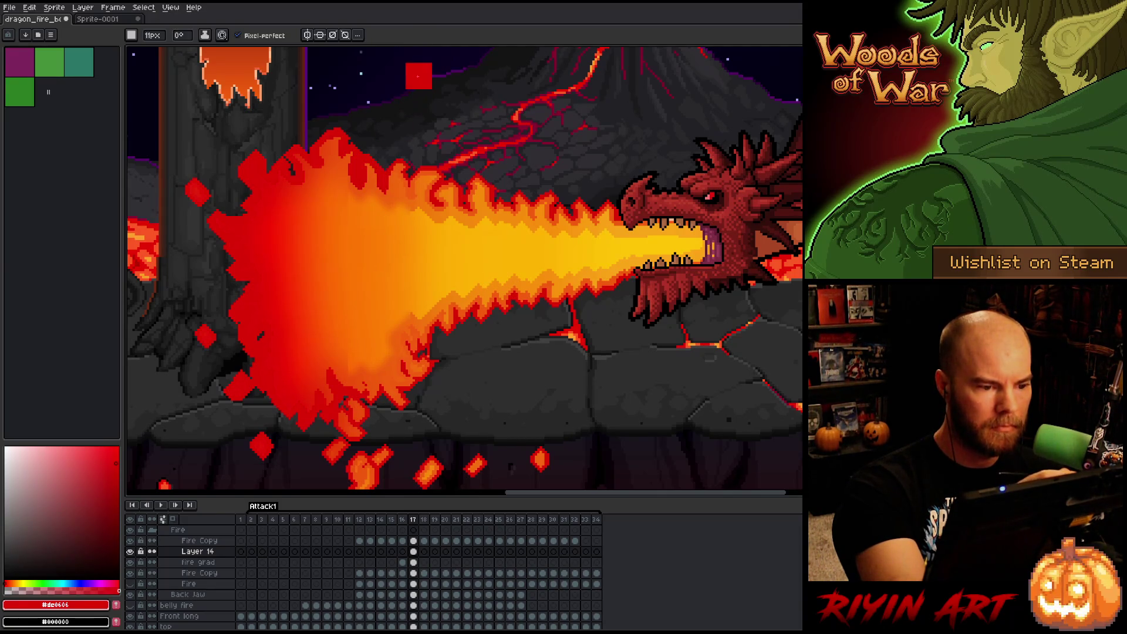
key(i)
click(584, 208)
click(581, 207)
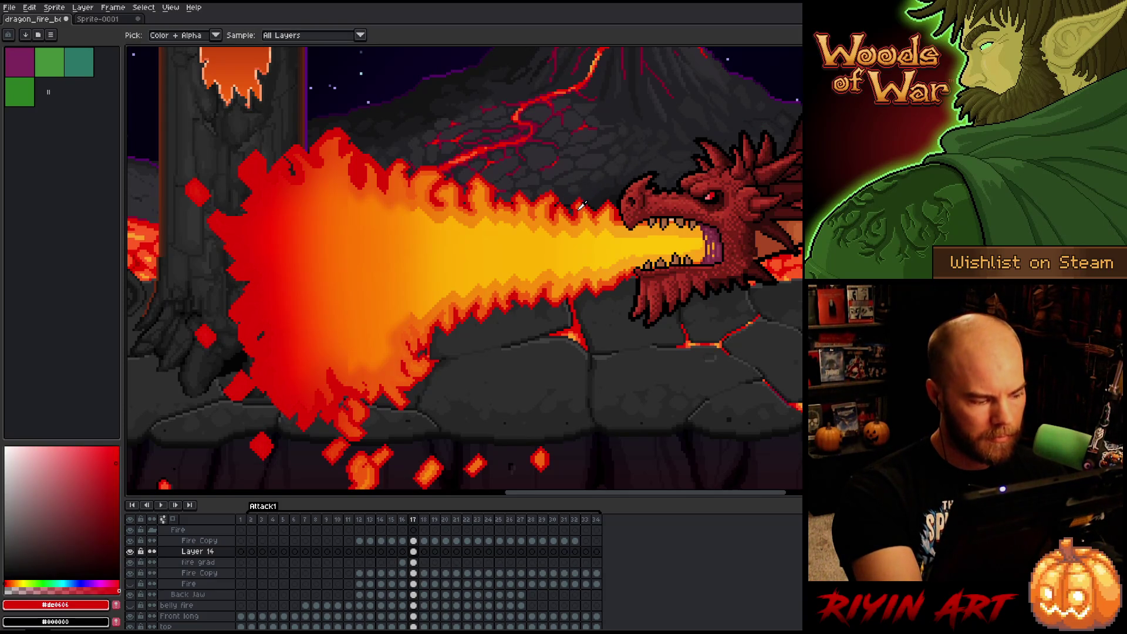
click(582, 207)
click(13, 581)
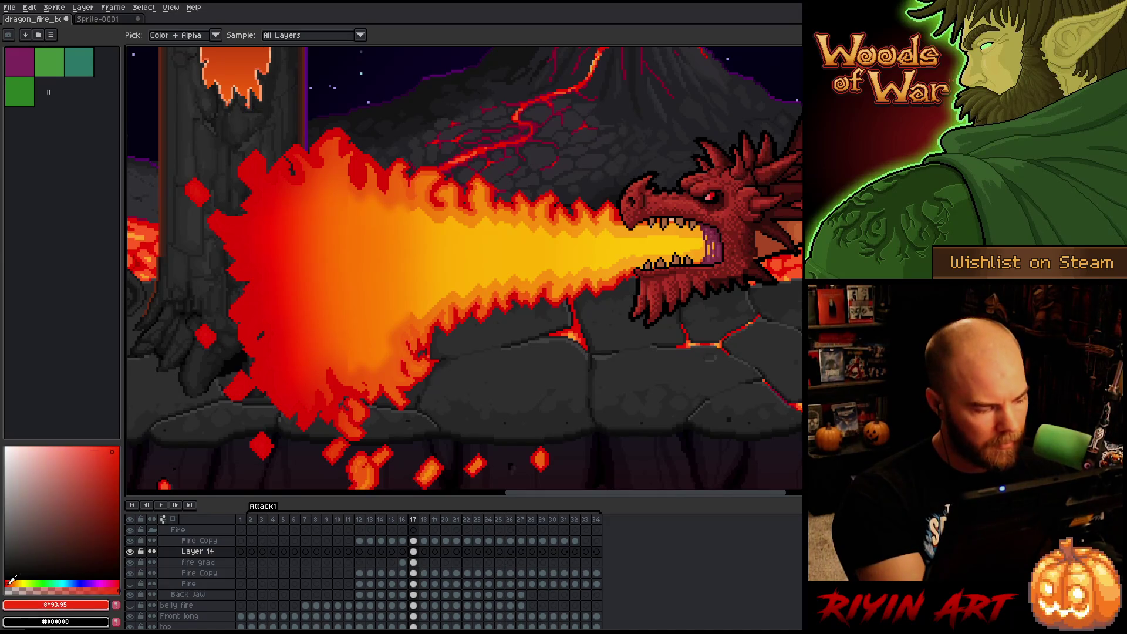
key(b)
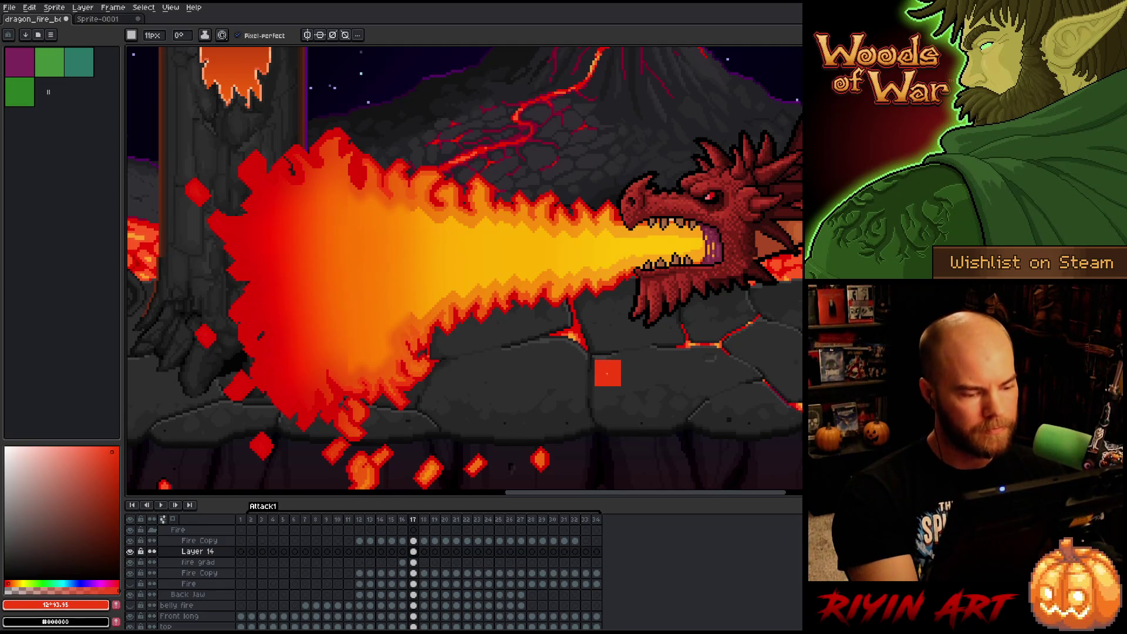
key(ctrl+shift+c)
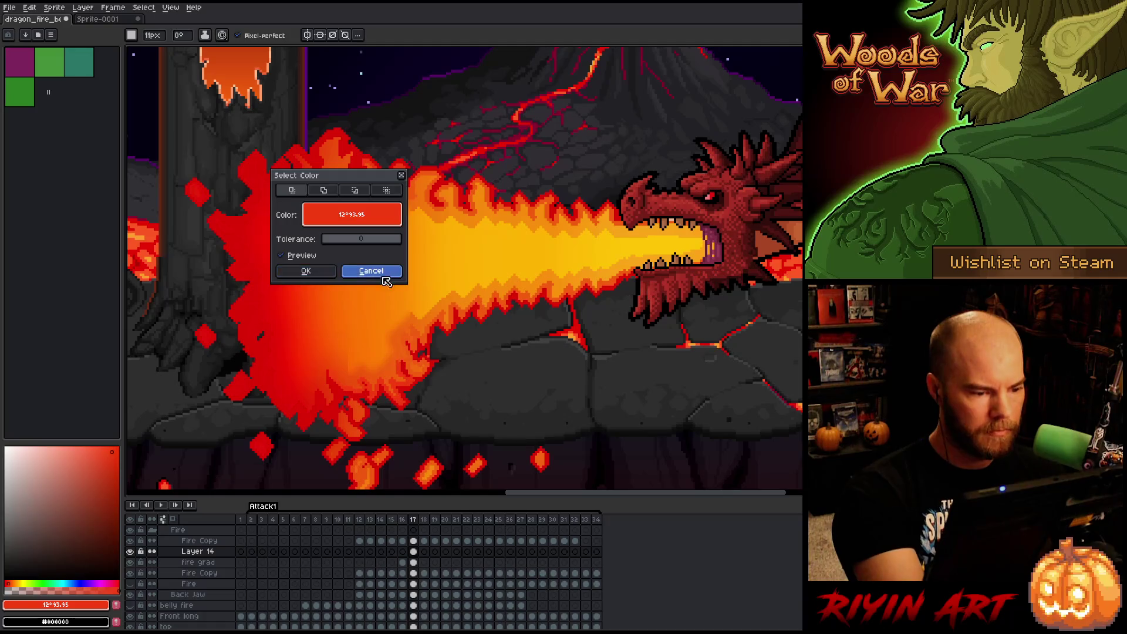
Cancel Select Color, magic-wand the fire shape on Fire Copy's frame 17, then deselect.
click(371, 270)
click(413, 573)
key(w)
key(ctrl+a)
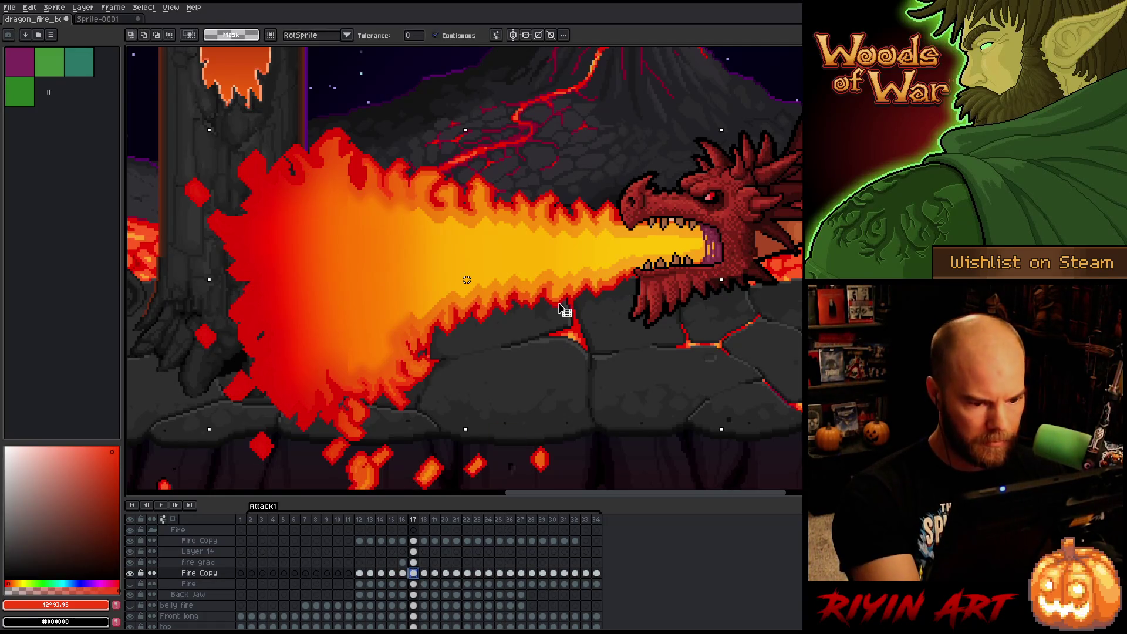
click(561, 306)
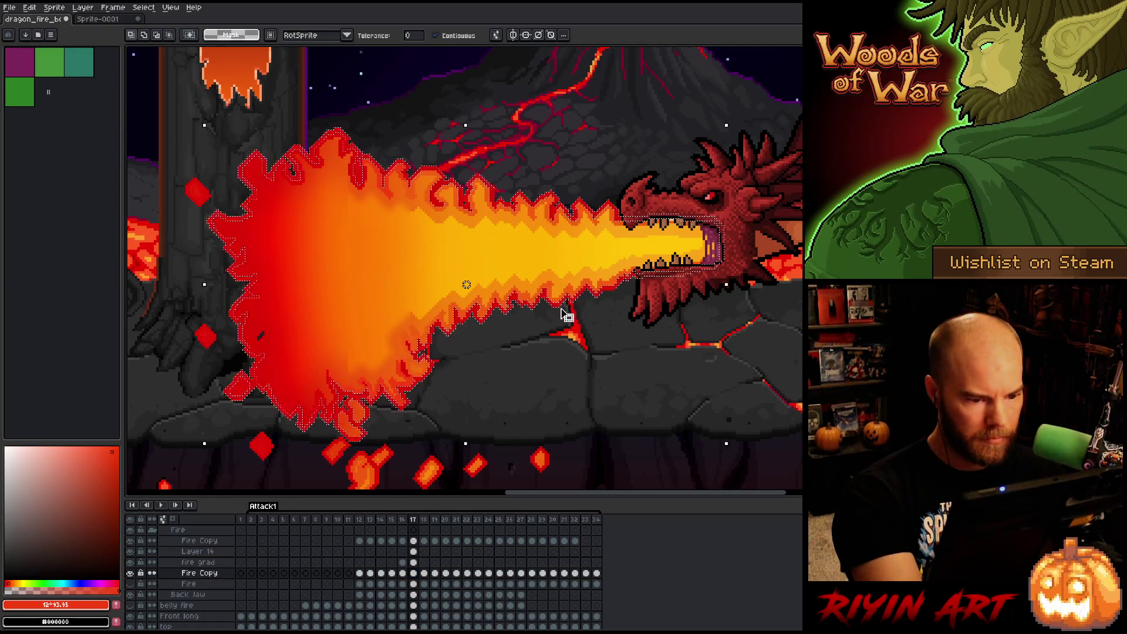
key(ctrl+d)
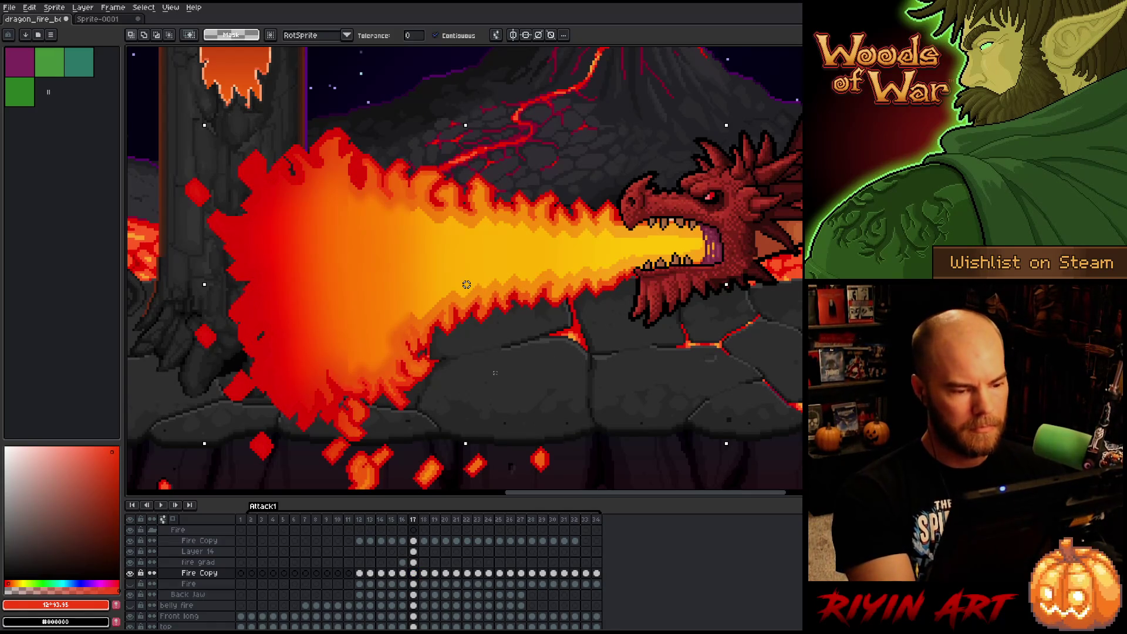
Sample the flame's red, darken it to a muted dark red, and select Layer 14.
key(i)
click(439, 182)
key(b)
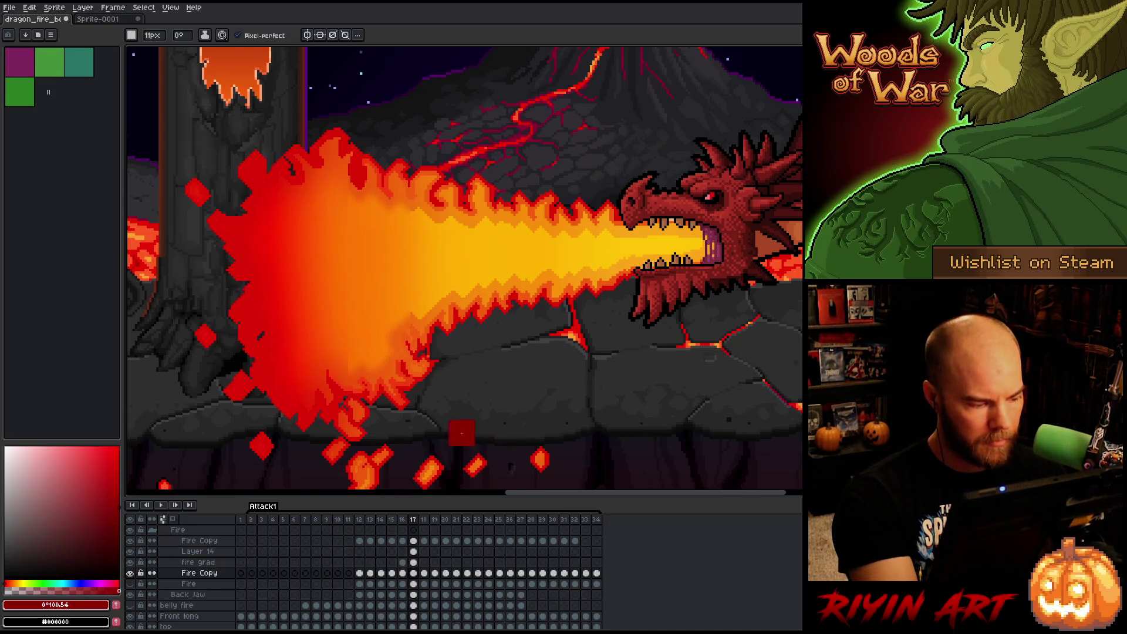
click(91, 514)
mouse_move(97, 514)
mouse_down()
mouse_move(50, 509)
mouse_move(52, 543)
mouse_move(55, 533)
mouse_move(69, 551)
mouse_up()
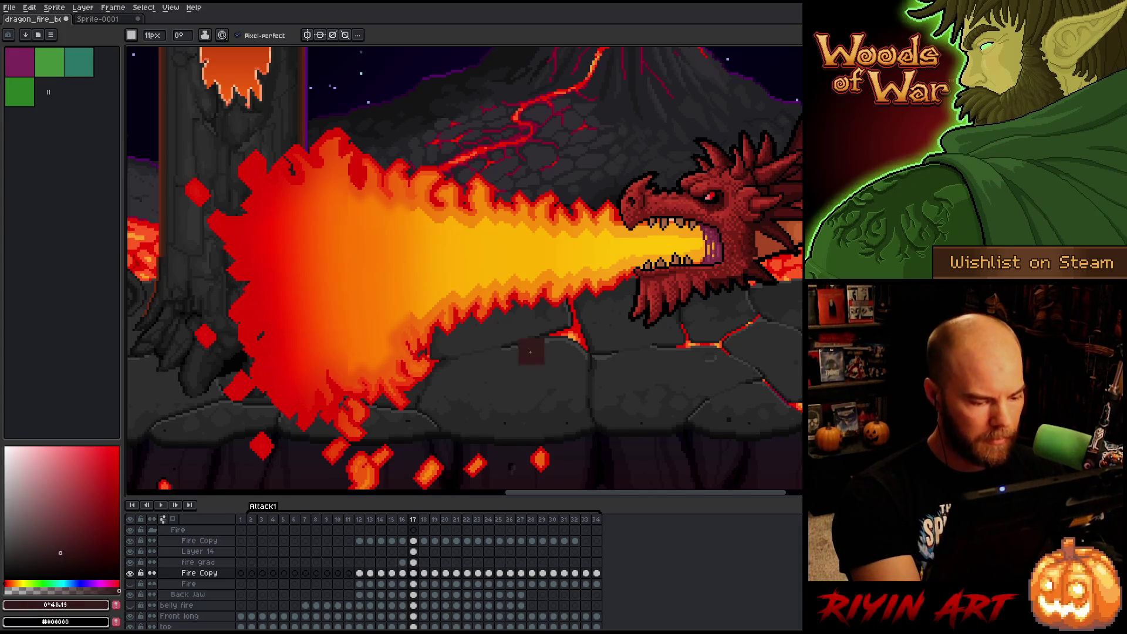
click(413, 551)
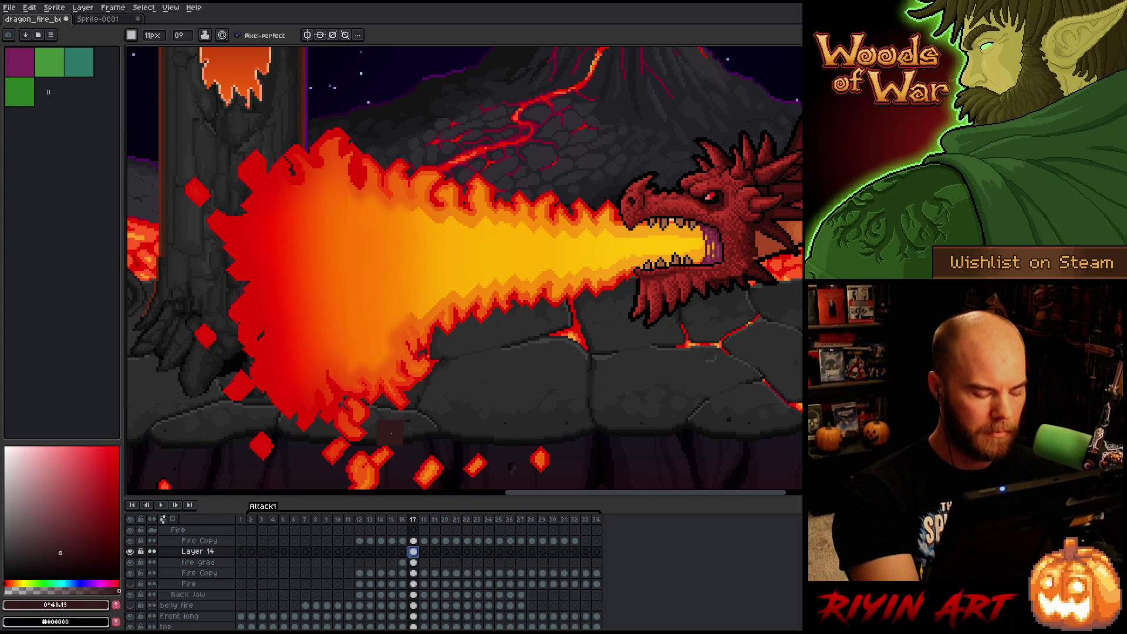
Paint red and darker red along the flame's upper-left and lower-left edges.
alt+click(130, 551)
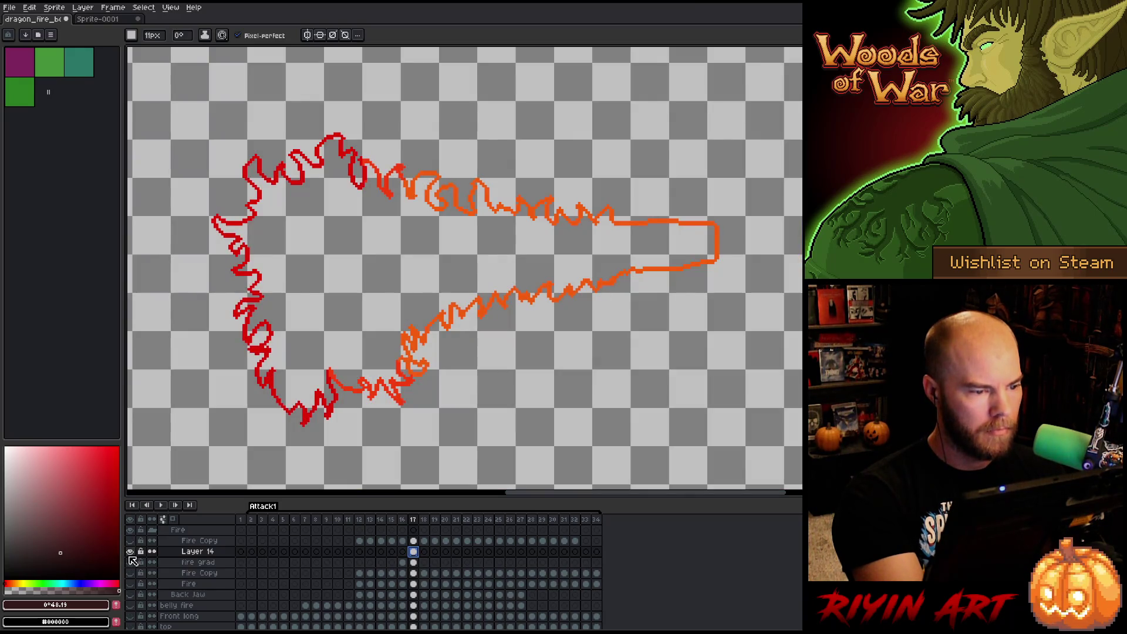
key(v)
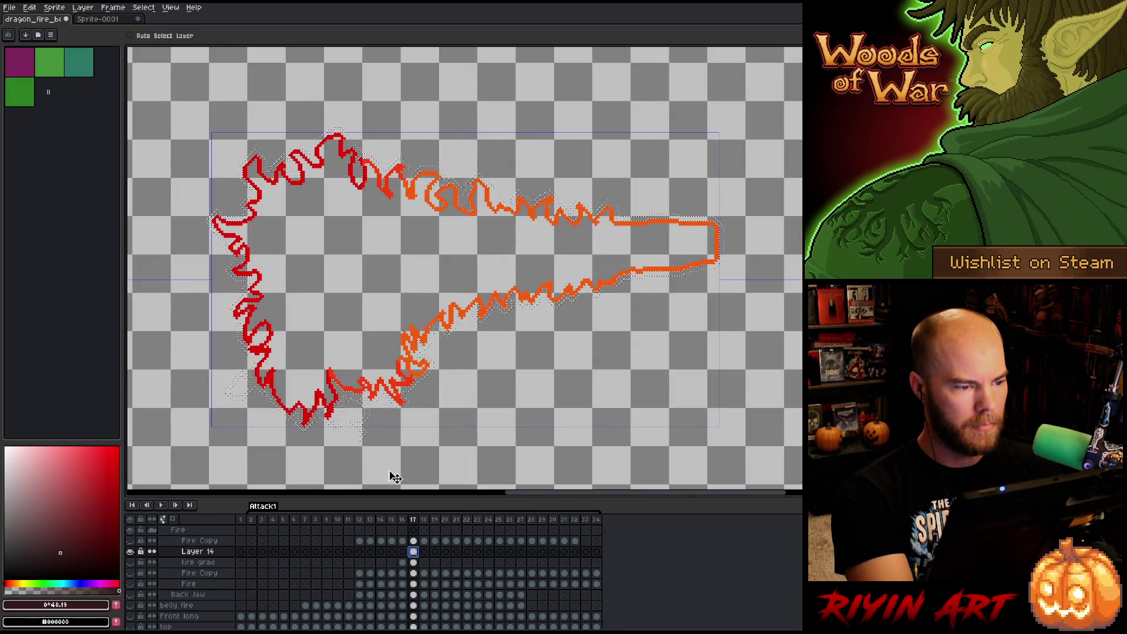
key(b)
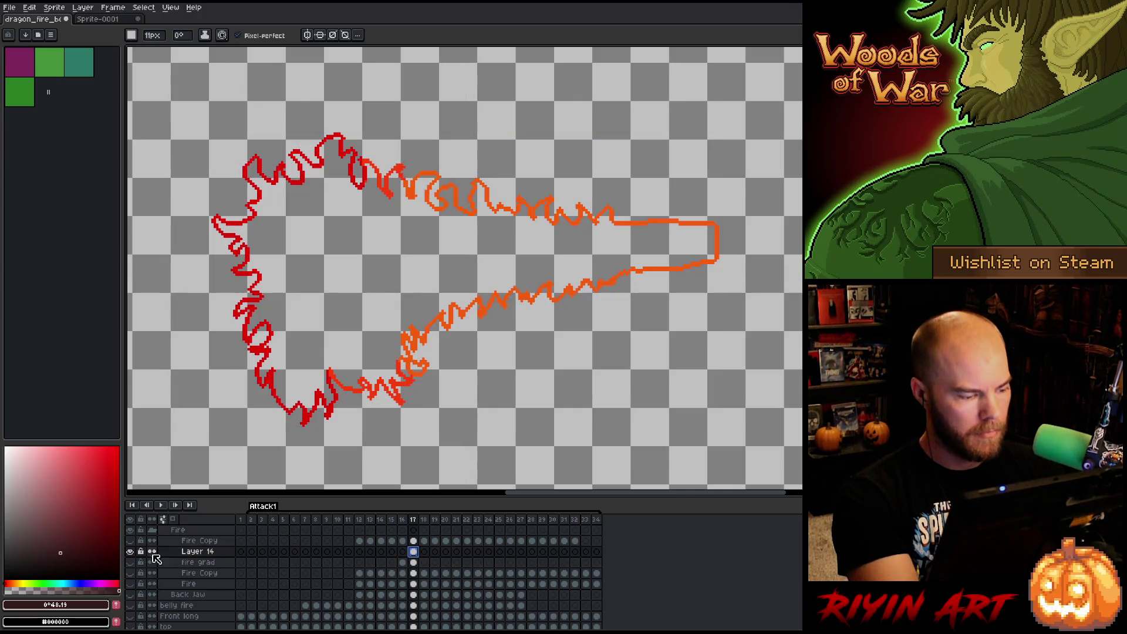
alt+click(130, 552)
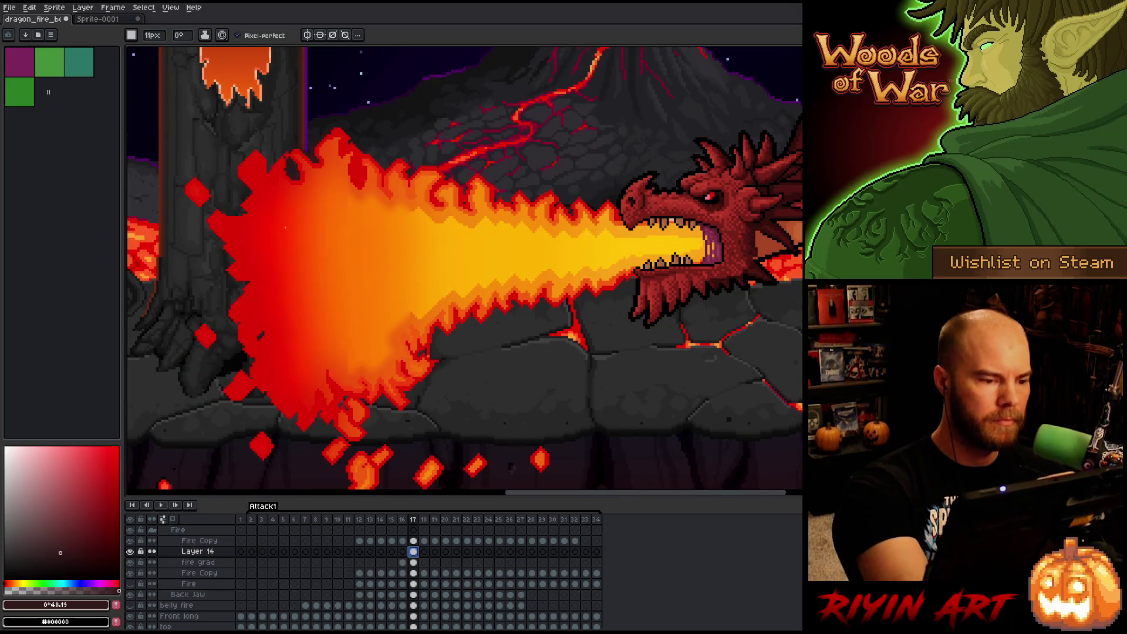
mouse_move(284, 179)
mouse_down()
mouse_move(267, 155)
mouse_move(227, 215)
mouse_up()
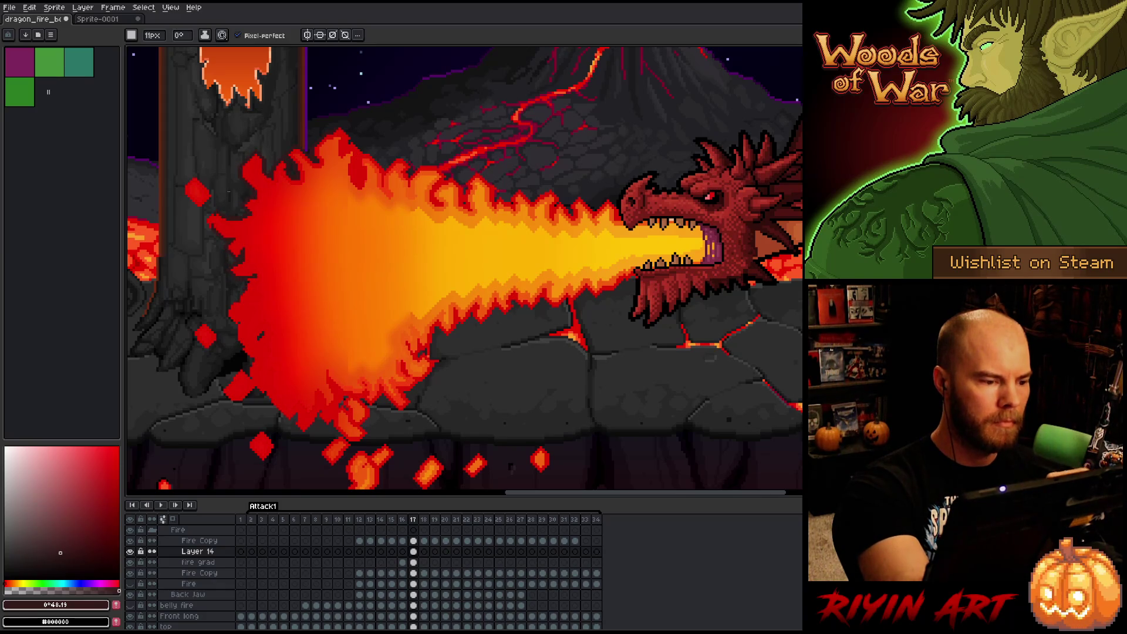
mouse_move(230, 306)
mouse_down()
mouse_move(271, 414)
mouse_move(340, 433)
mouse_move(338, 387)
mouse_up()
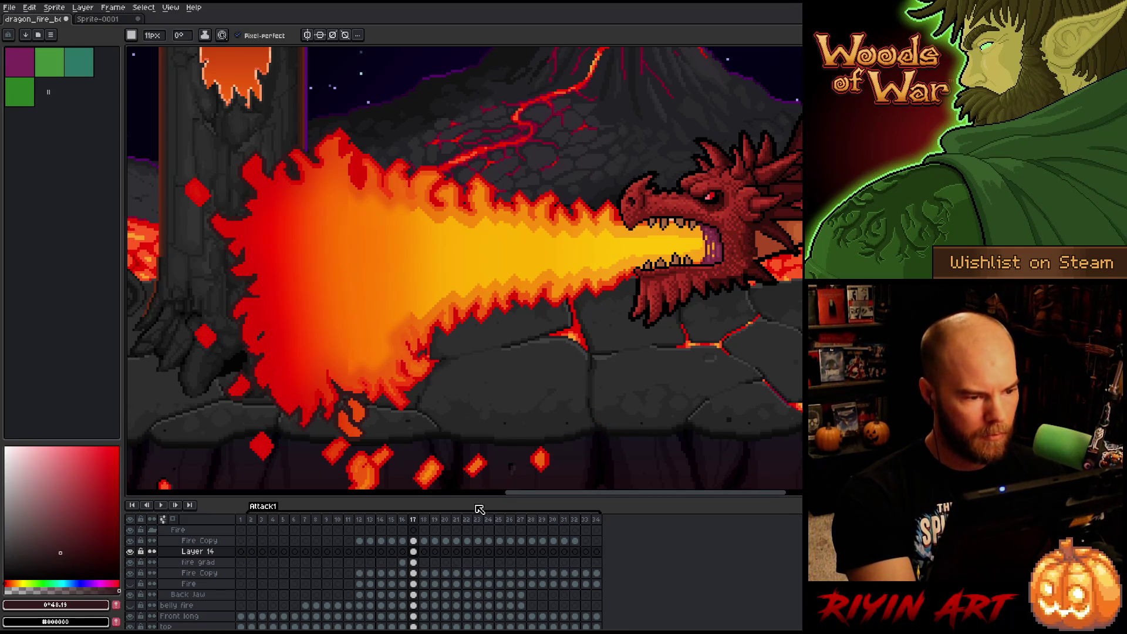
Compare the flame with fire grad and Layer 14's outline toggled, then hide the yellow gradient layer.
click(130, 563)
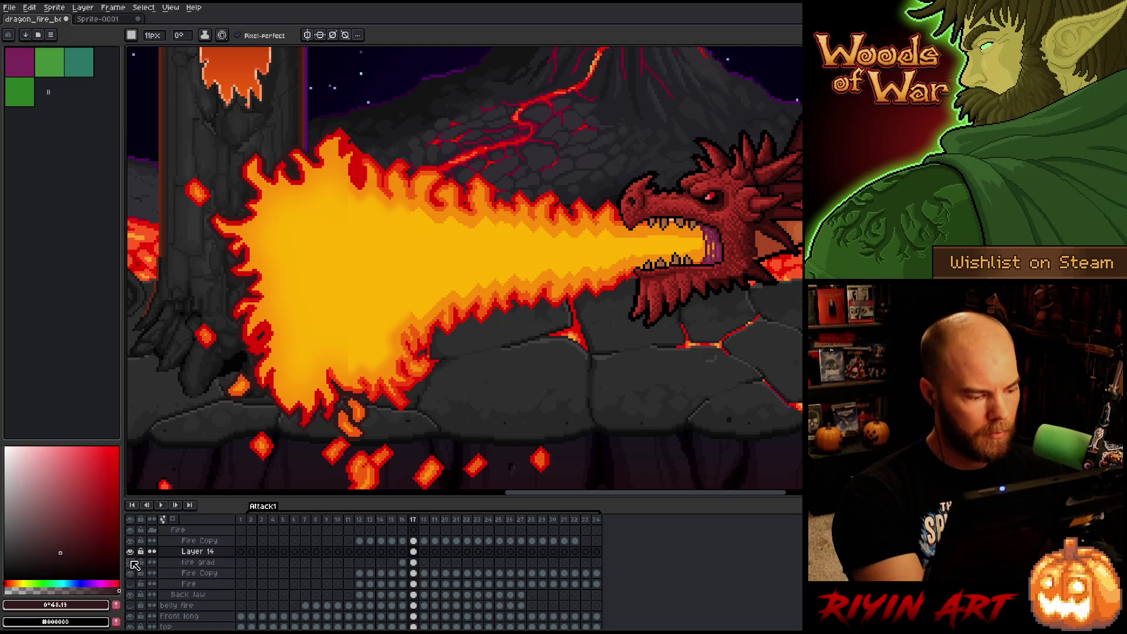
click(130, 562)
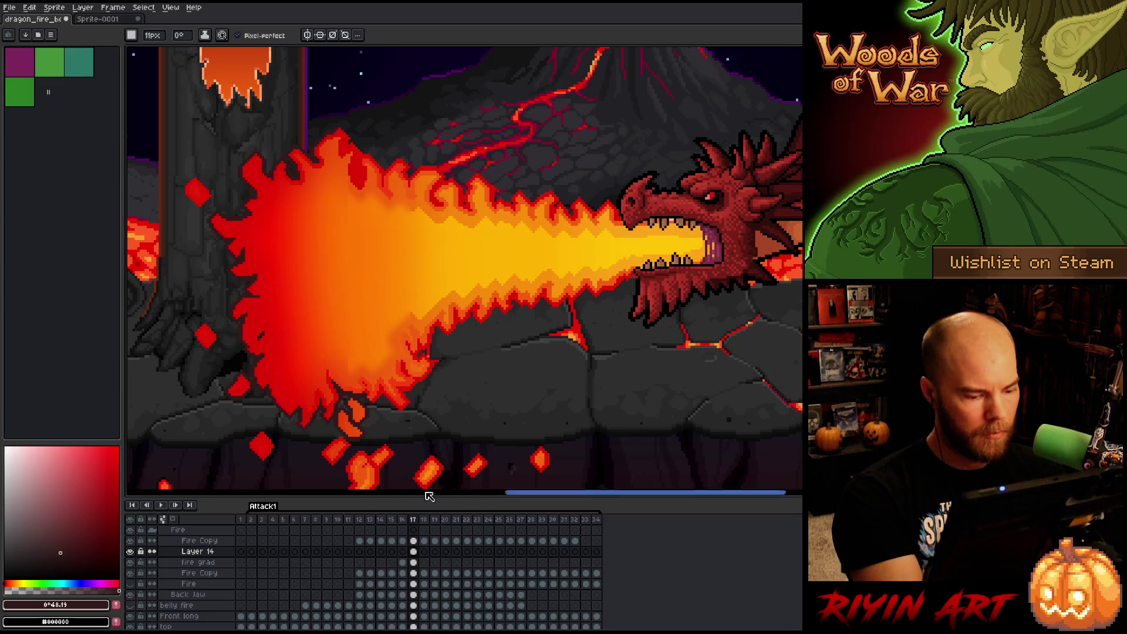
click(414, 561)
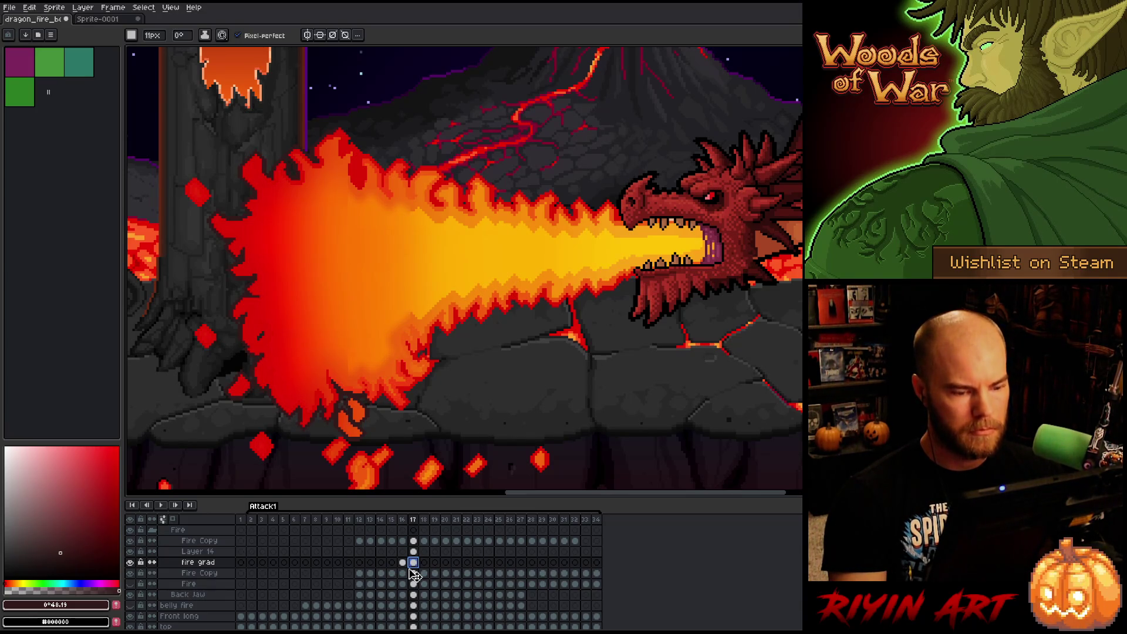
click(130, 552)
click(131, 551)
click(133, 542)
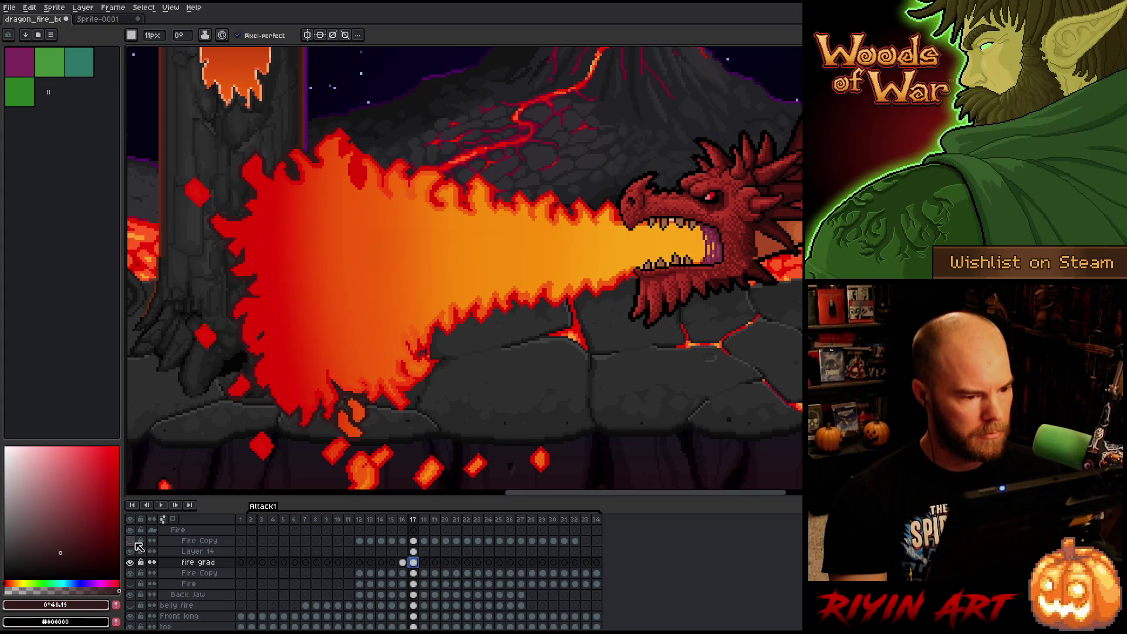
Make the Fire Copy layer visible to brighten the flames, with Layer 14 active at frame 17.
scroll(312, 288, down, 3)
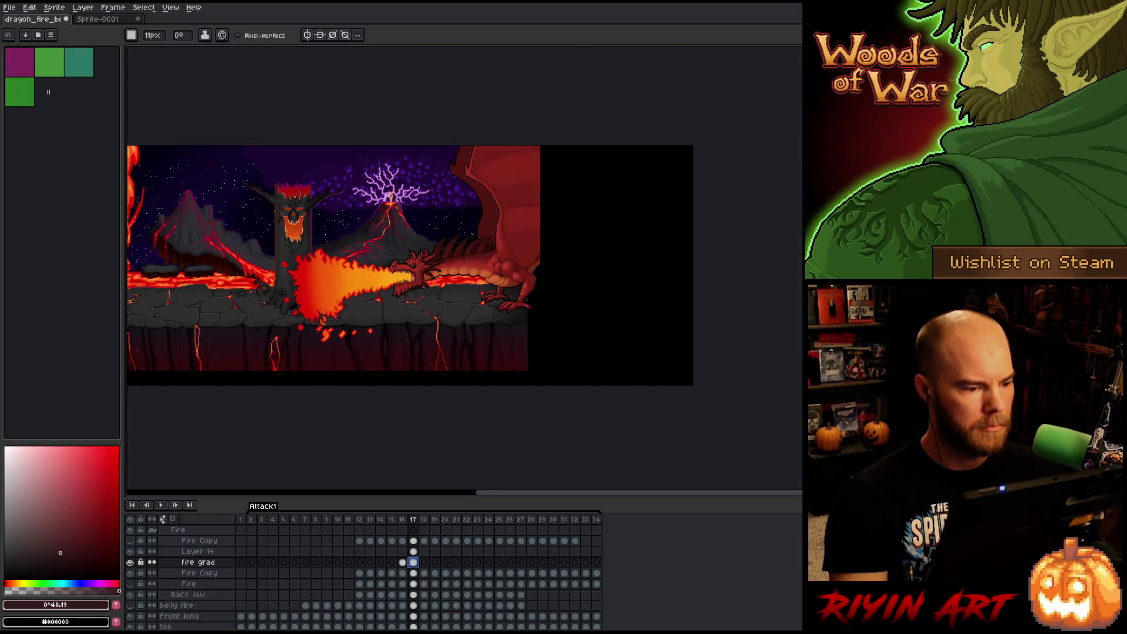
scroll(371, 301, up, 3)
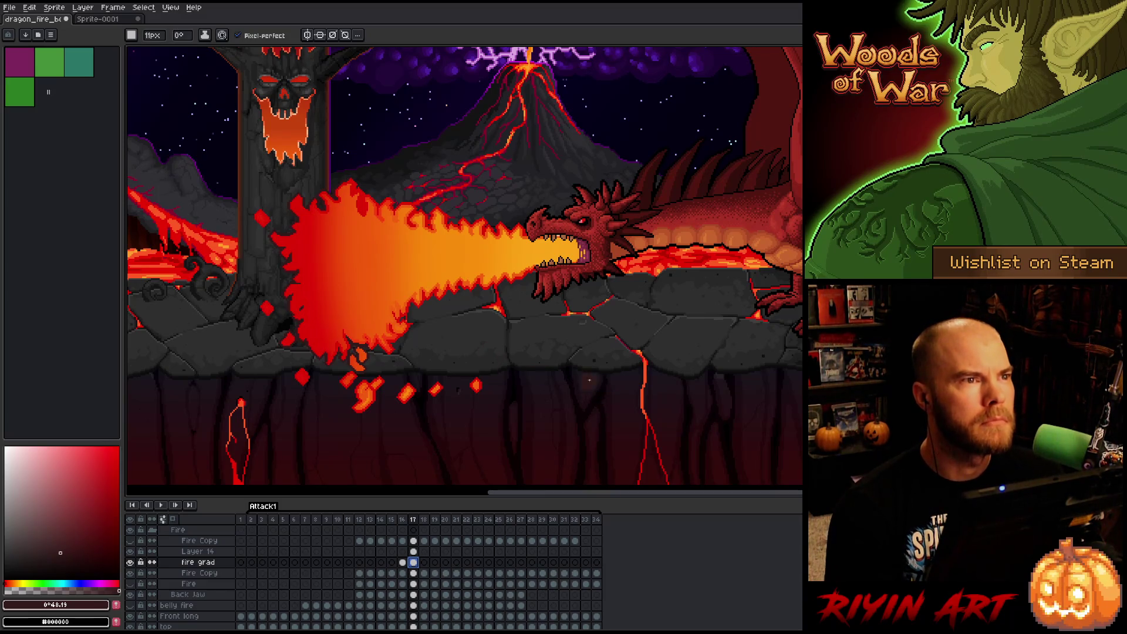
scroll(494, 326, up, 1)
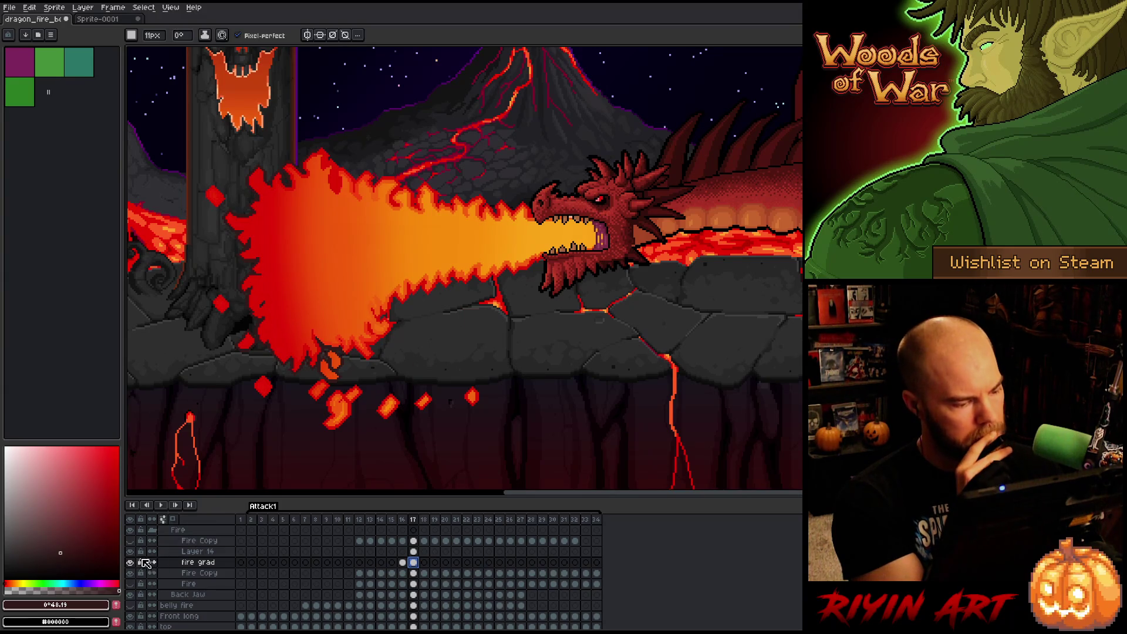
click(130, 540)
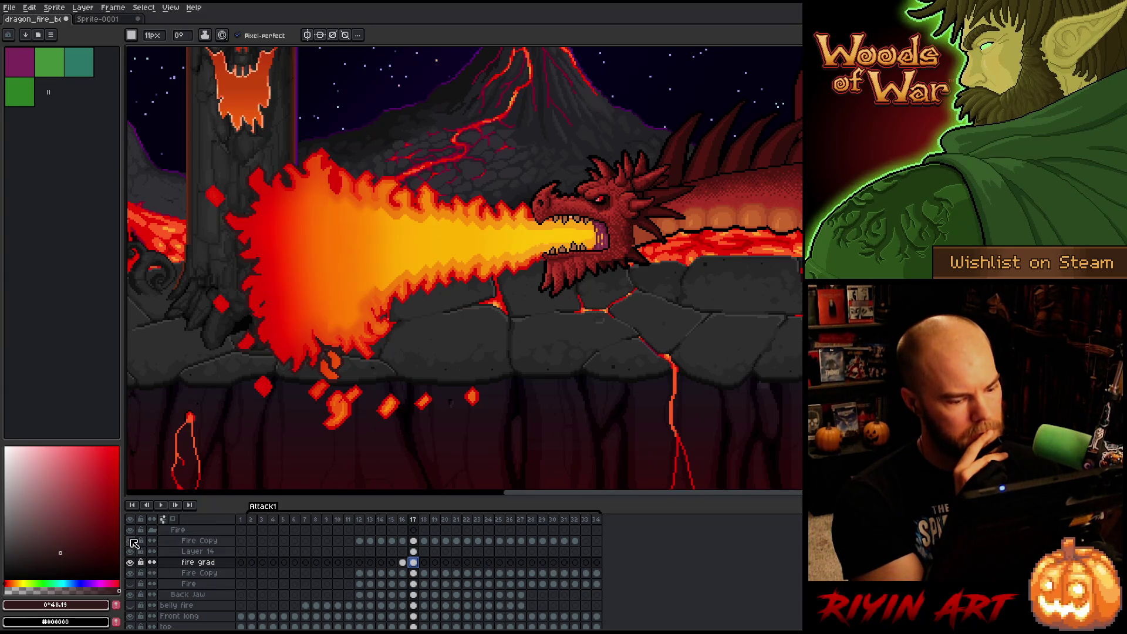
click(414, 551)
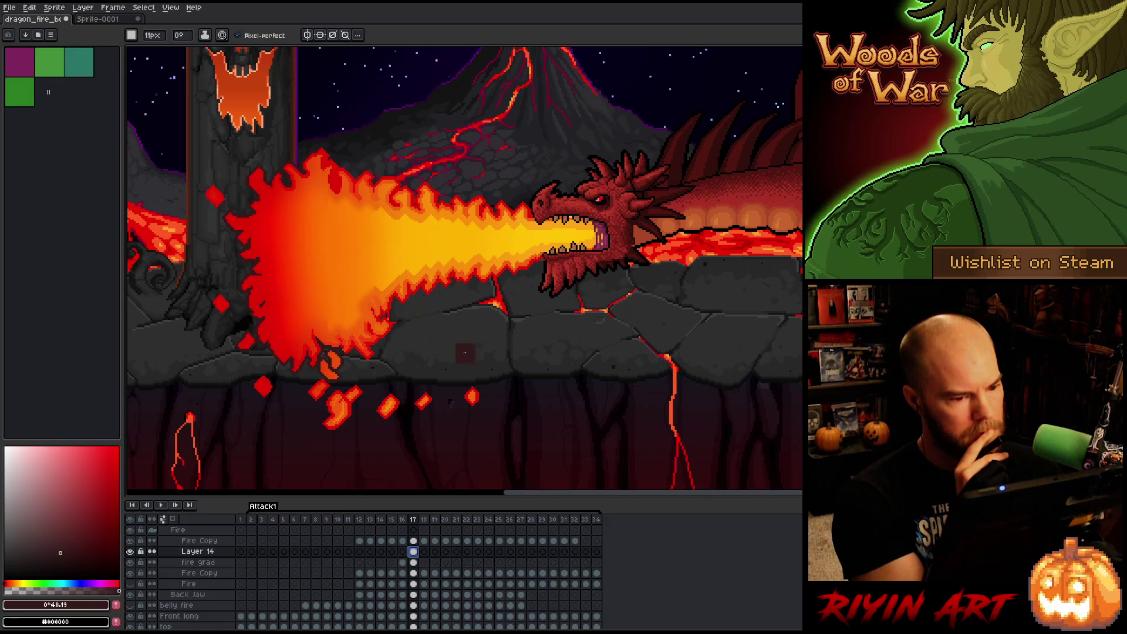
Lasso a jagged freehand selection around the flame's inner core near the dragon's mouth.
scroll(465, 348, up, 1)
drag(466, 349, 552, 452)
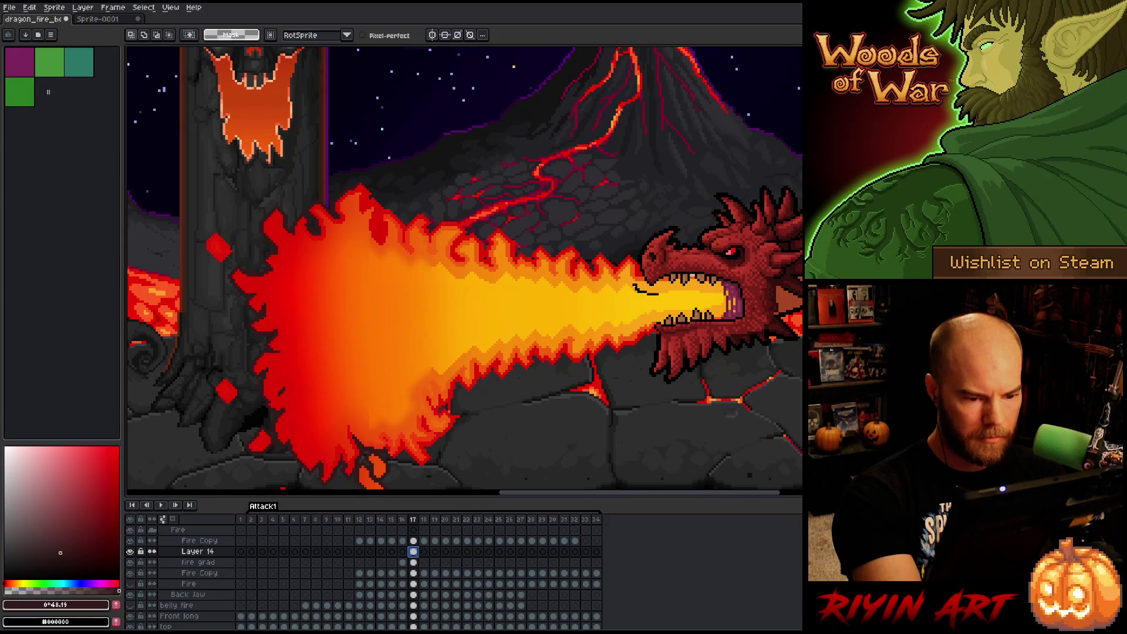
drag(605, 293, 592, 291)
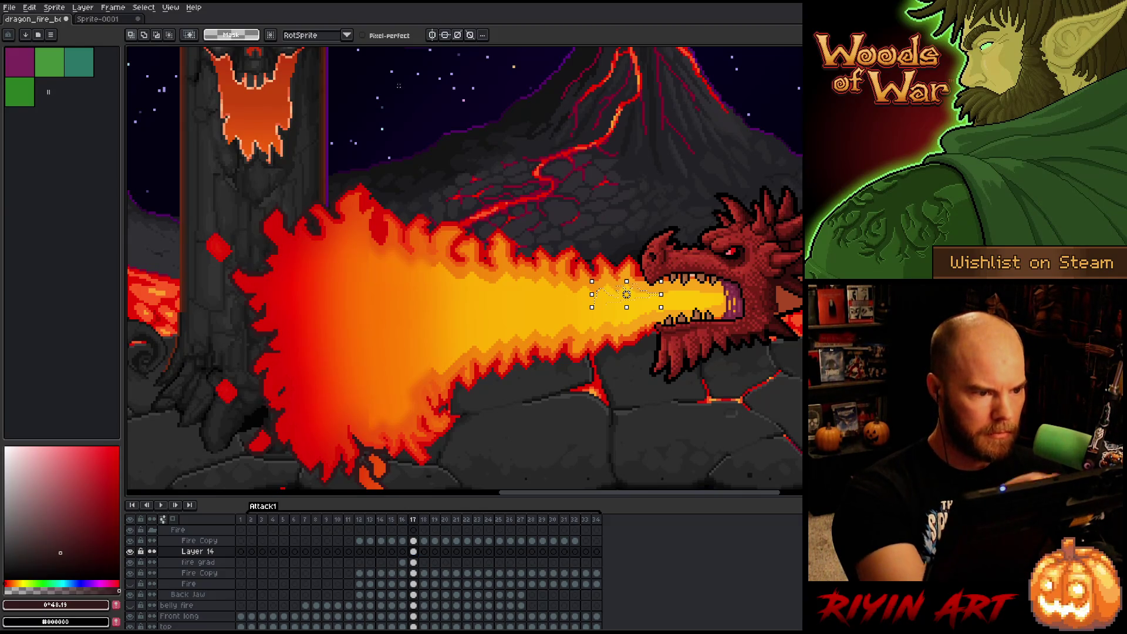
key(ctrl+d)
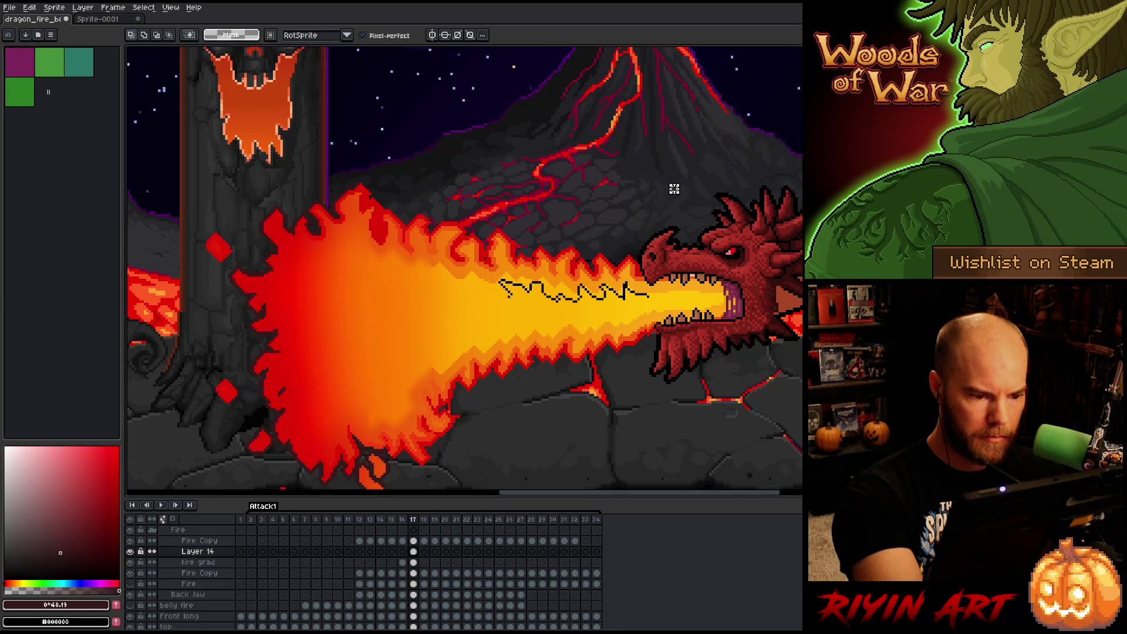
mouse_move(433, 265)
mouse_down()
mouse_move(388, 249)
mouse_move(361, 258)
mouse_move(373, 271)
mouse_move(348, 282)
mouse_move(335, 311)
mouse_move(355, 324)
mouse_move(359, 379)
mouse_move(381, 404)
mouse_move(476, 341)
mouse_move(575, 326)
mouse_up()
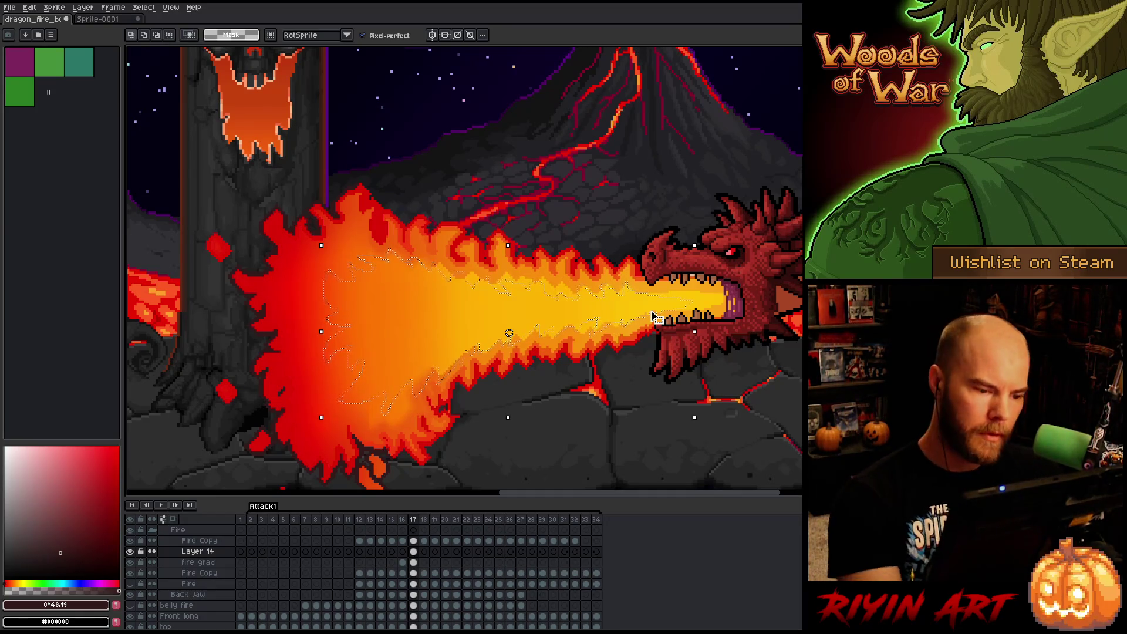
Test-fill the selected core with bright yellow, then undo the fill.
key(b)
alt+click(673, 276)
key(f)
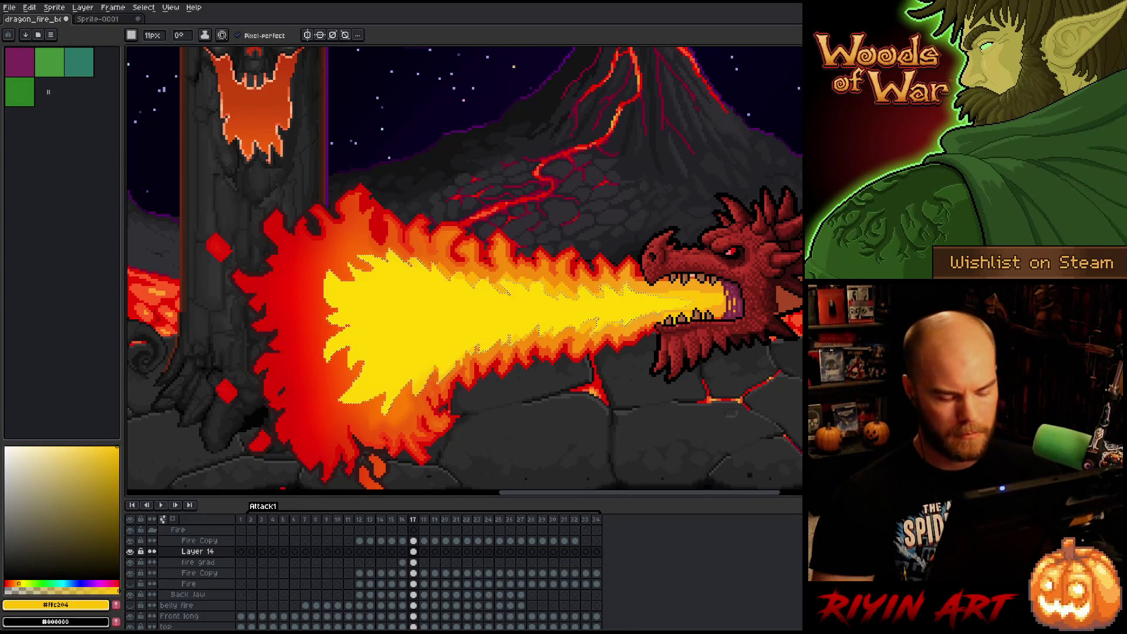
key(ctrl+z)
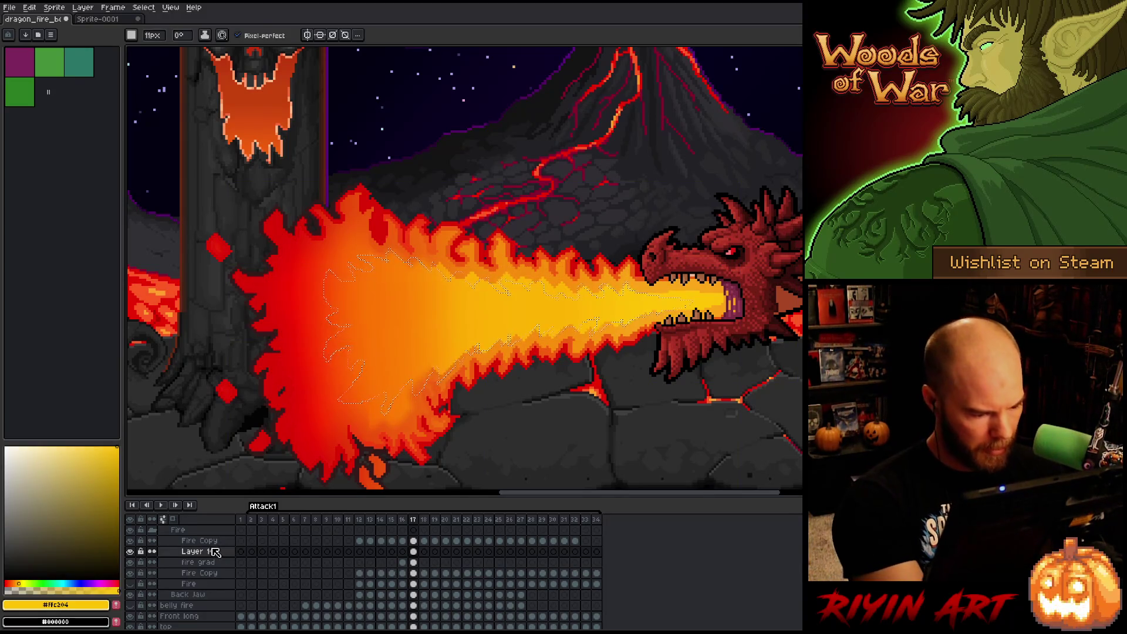
Set the Fire Copy layer's blend mode to Normal and sample the fire's orange.
double_click(193, 551)
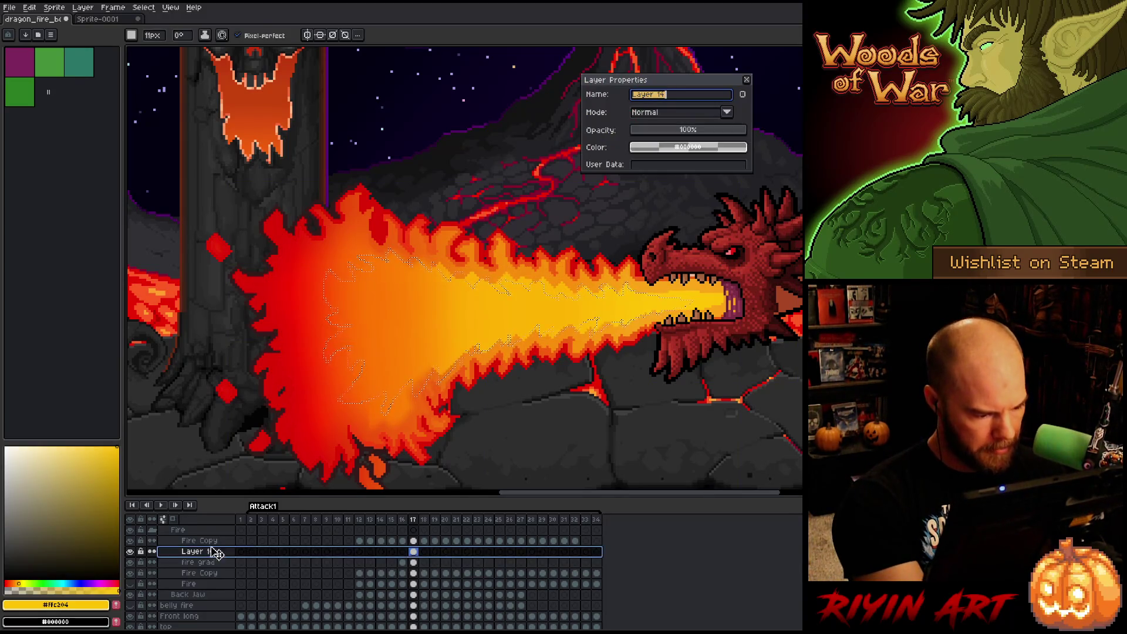
click(744, 80)
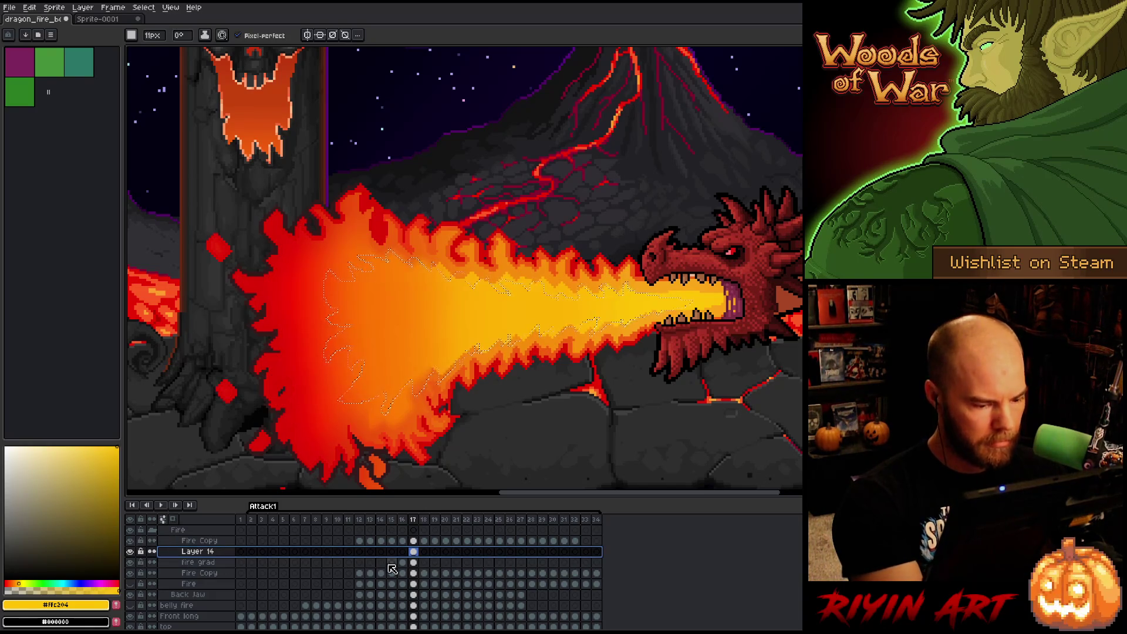
click(414, 541)
alt+click(612, 305)
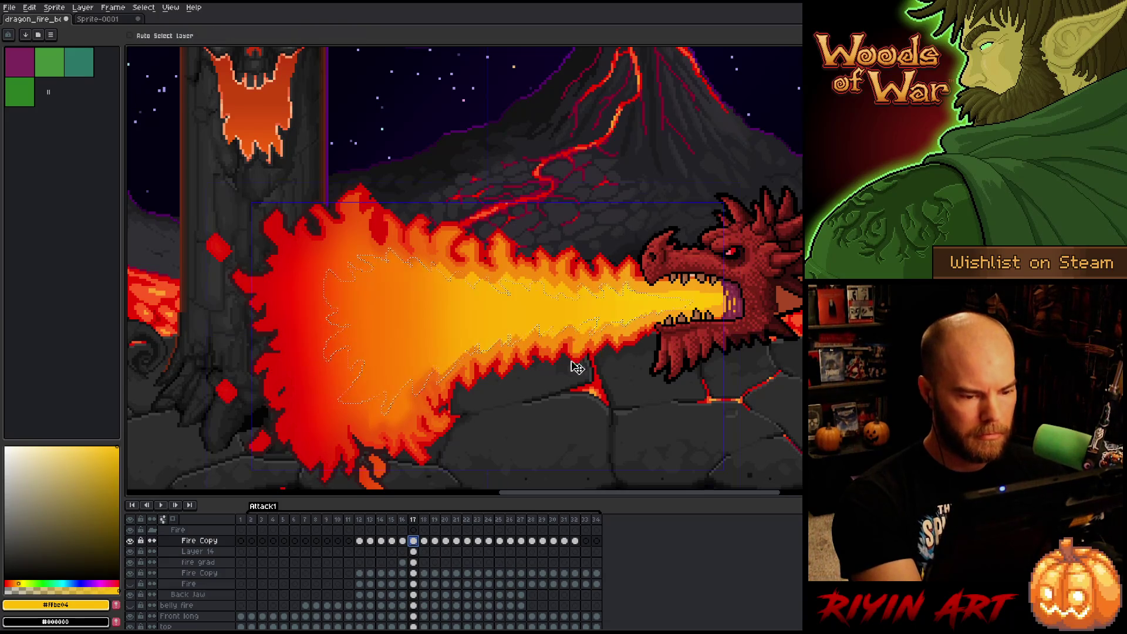
double_click(200, 541)
click(684, 114)
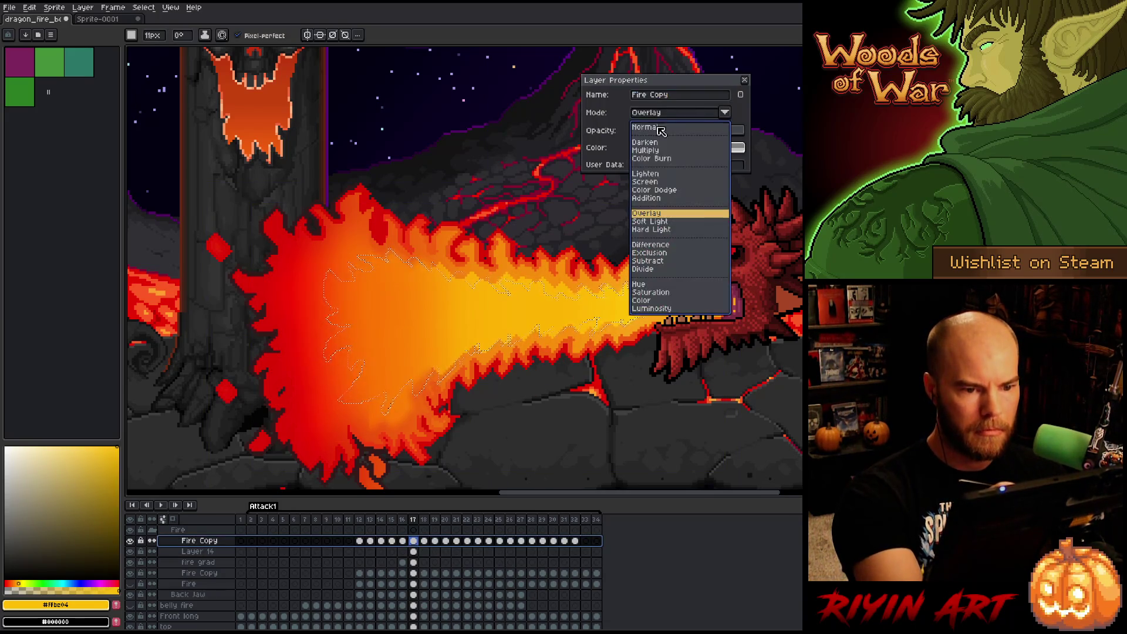
click(663, 130)
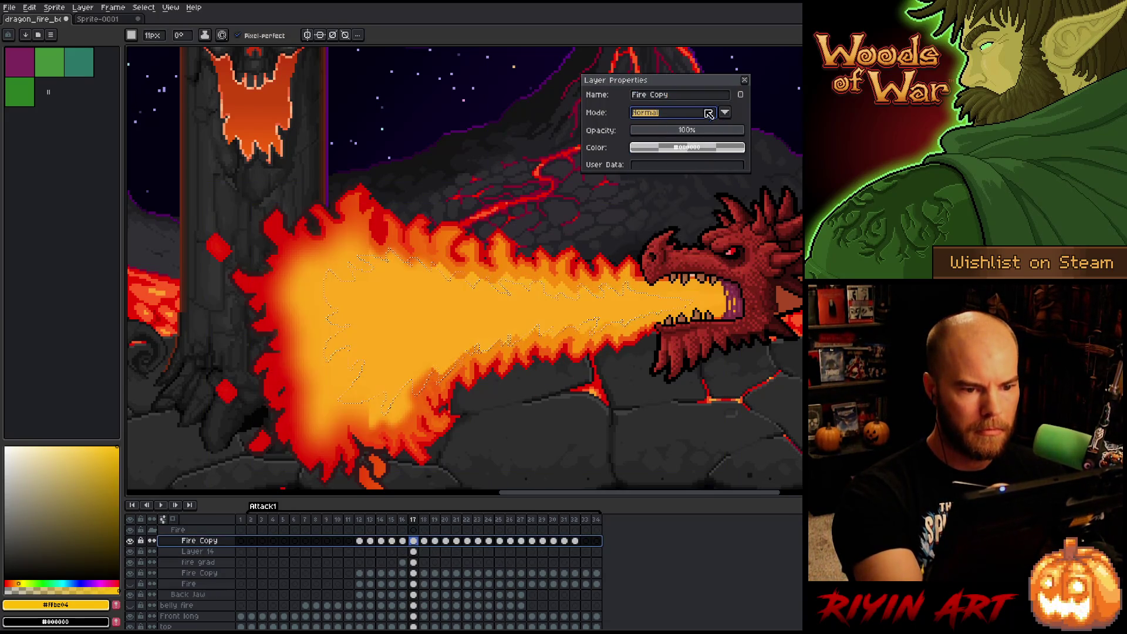
alt+click(572, 308)
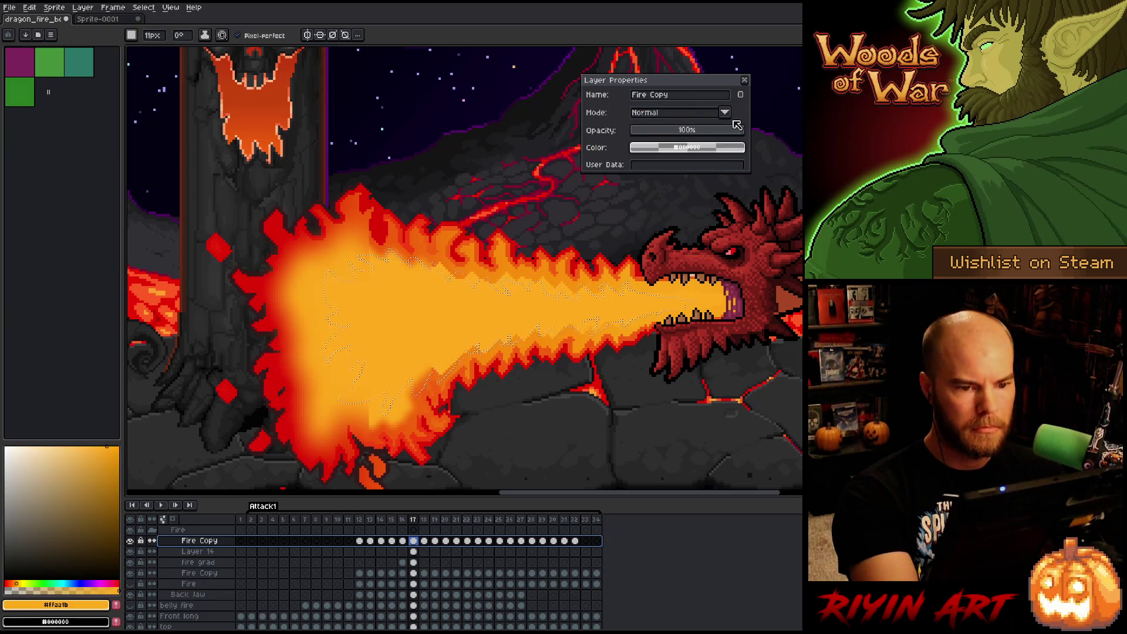
click(744, 80)
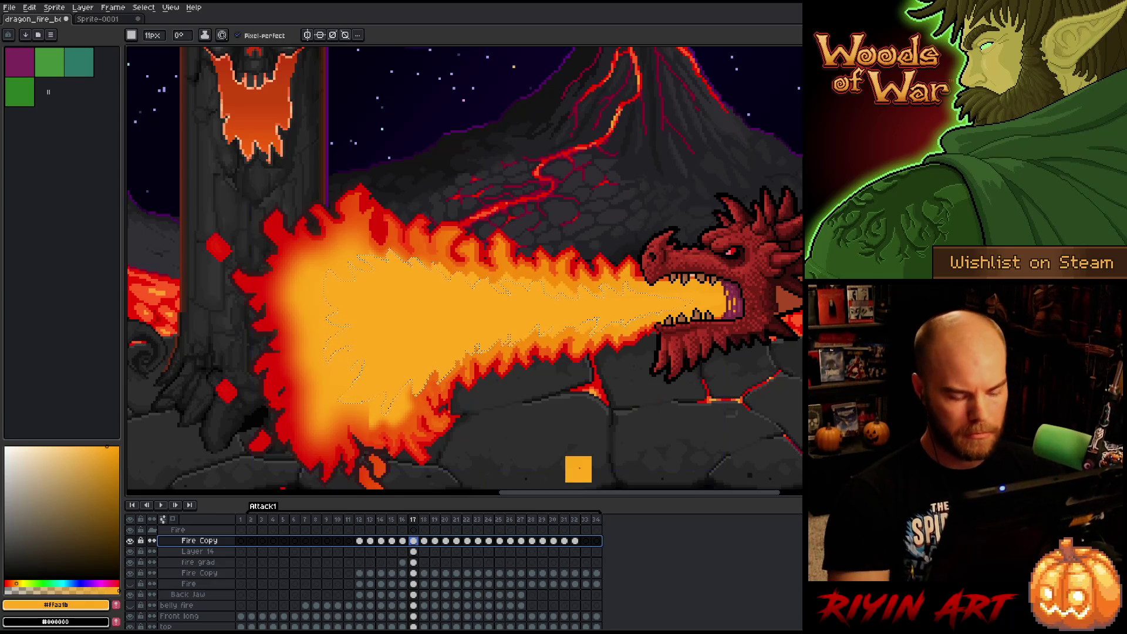
Deselect the flame core, set the pencil to 1px, and try replacing the orange with black.
key(e)
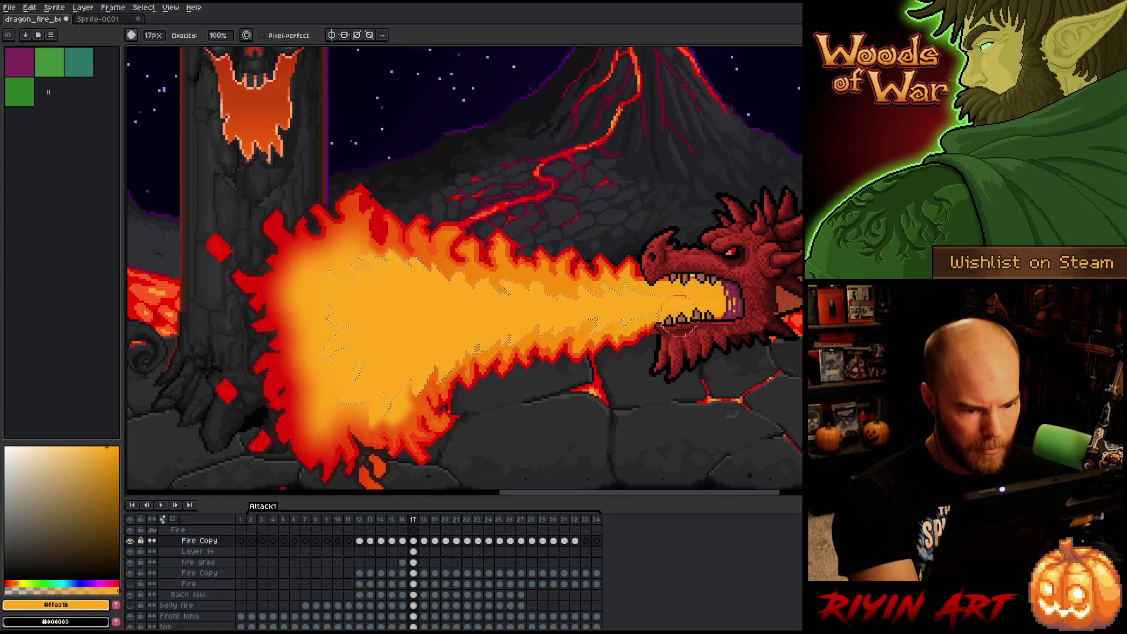
key(ctrl+d)
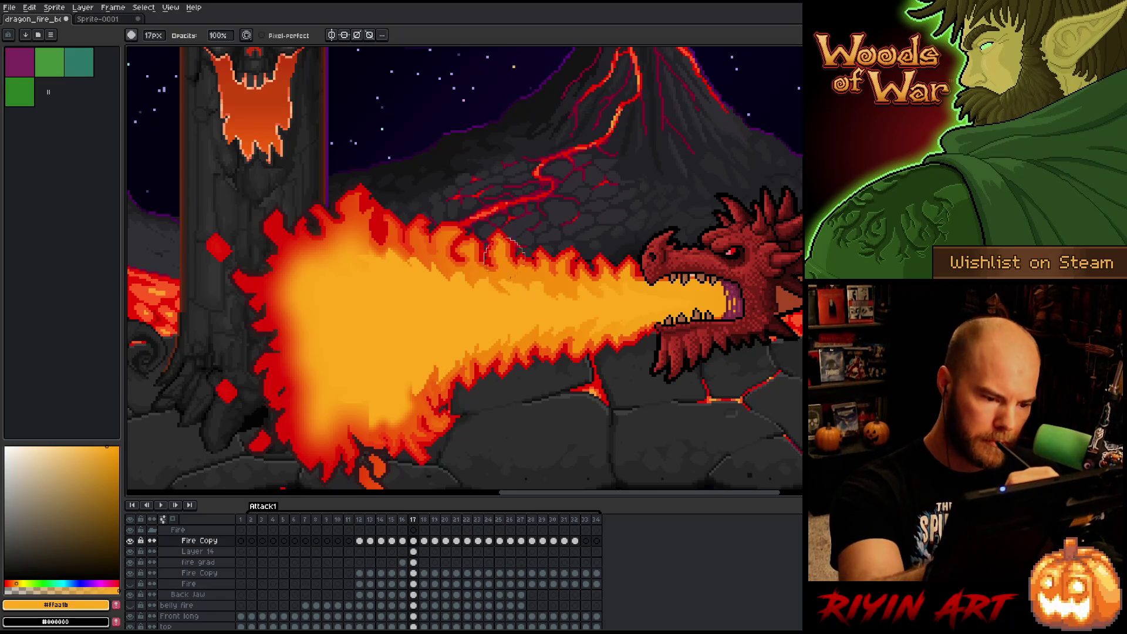
click(152, 35)
click(145, 51)
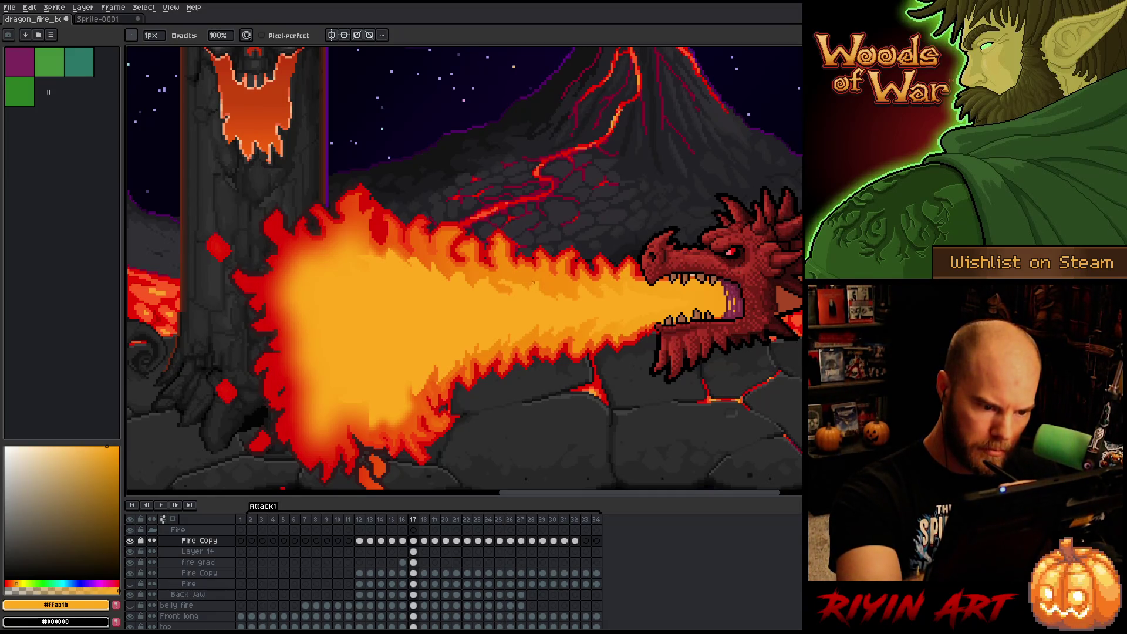
key(b)
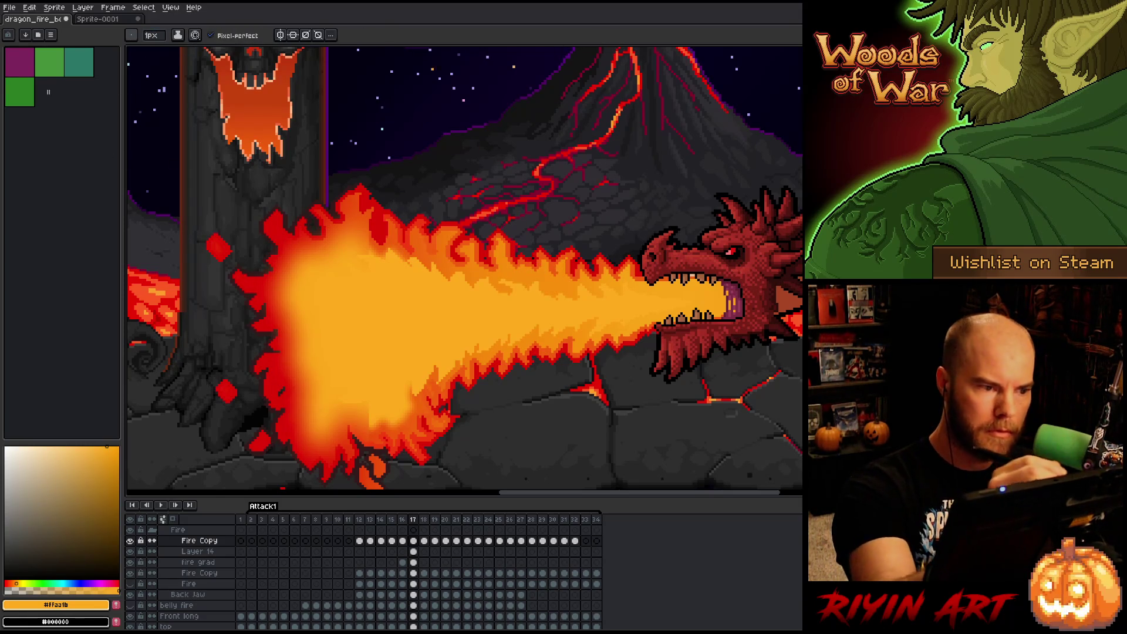
click(132, 35)
click(138, 53)
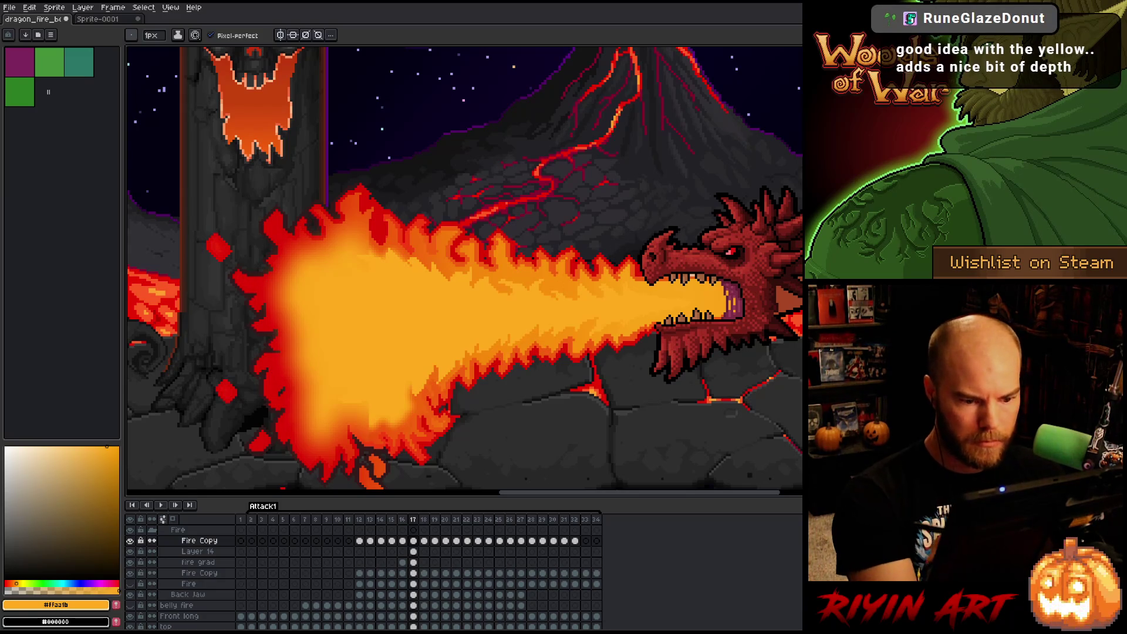
key(e)
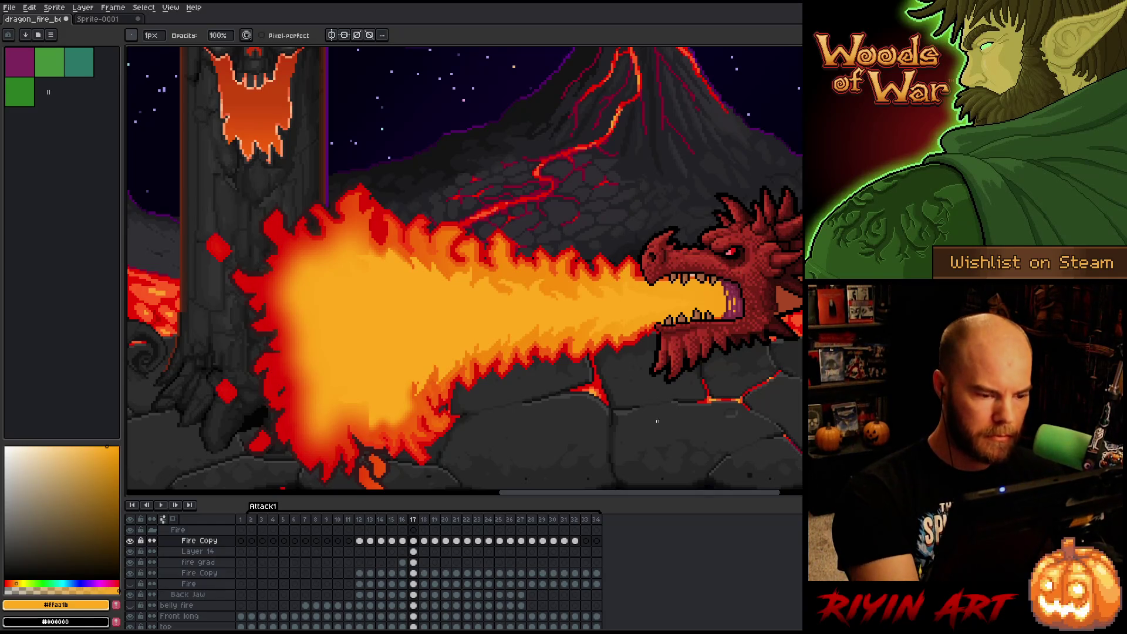
key(shift+r)
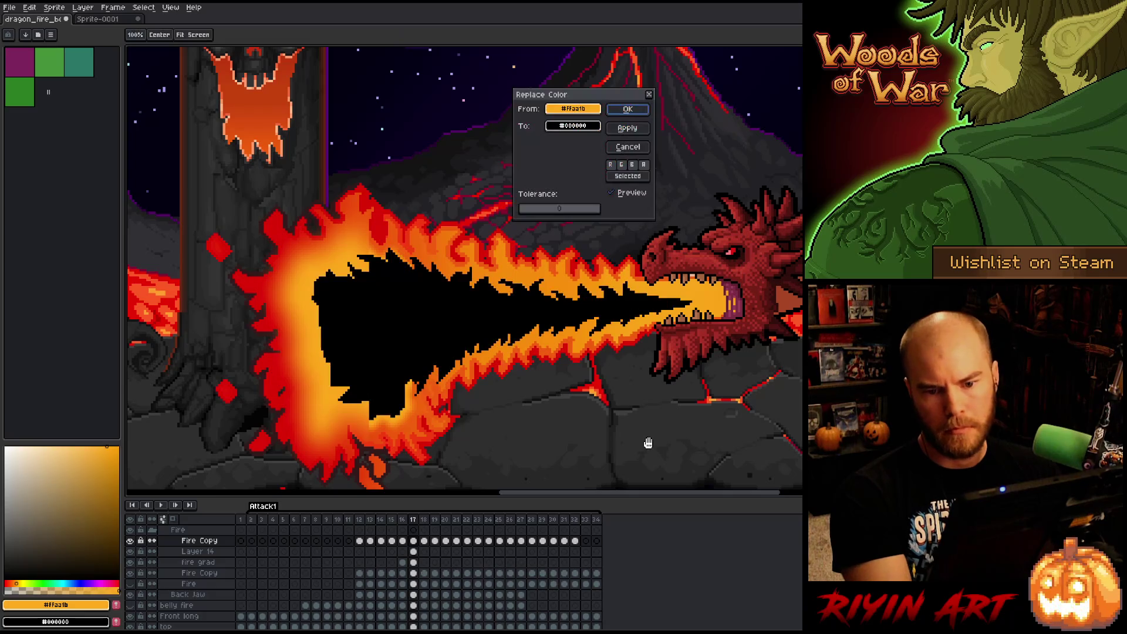
Cancel the orange-to-black colour replacement and enlarge the brush to 4px.
click(628, 146)
key(plus)
key(plus)
key(plus)
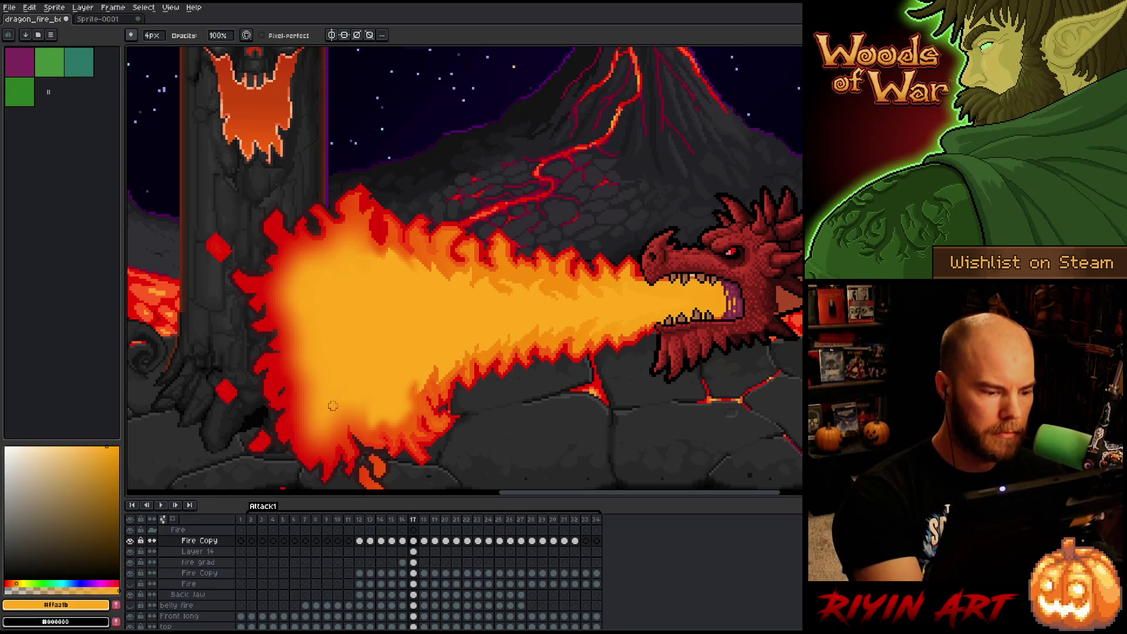
Toggle the fire grad layer off and on repeatedly, leaving its red-to-orange gradient visible.
scroll(421, 401, down, 1)
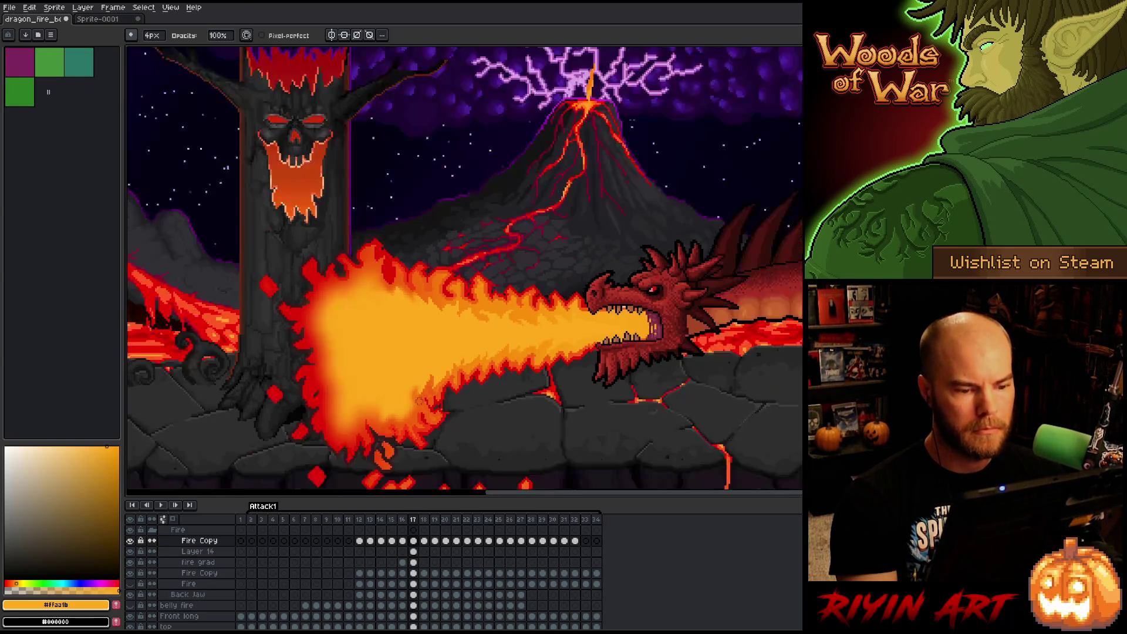
scroll(477, 401, down, 1)
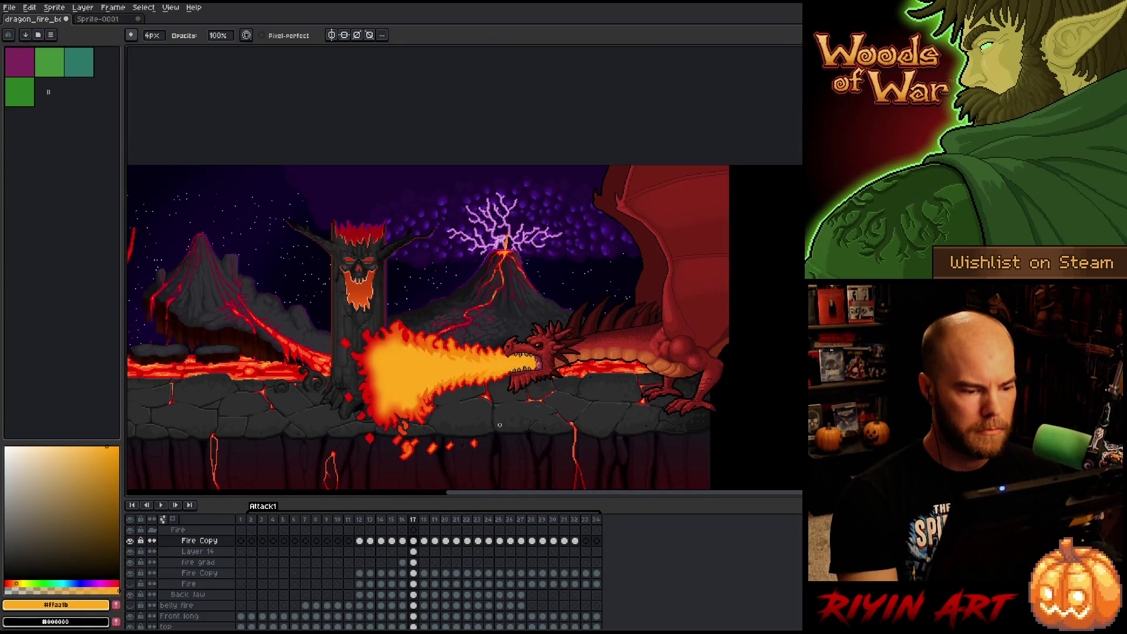
scroll(499, 424, up, 2)
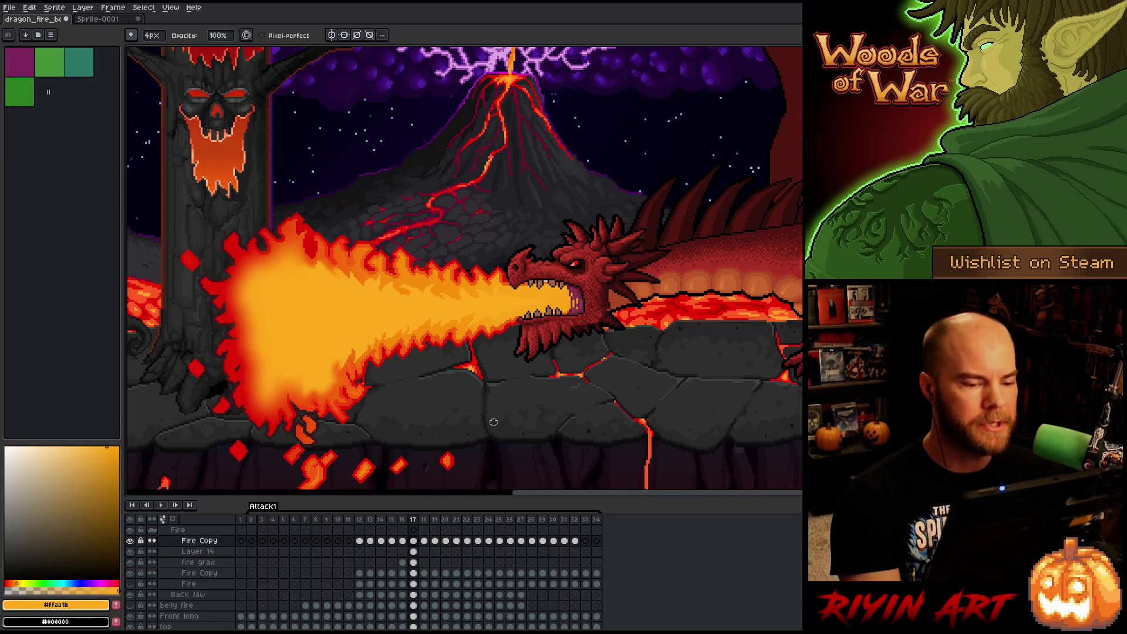
scroll(461, 391, down, 1)
scroll(406, 331, up, 2)
scroll(406, 331, up, 1)
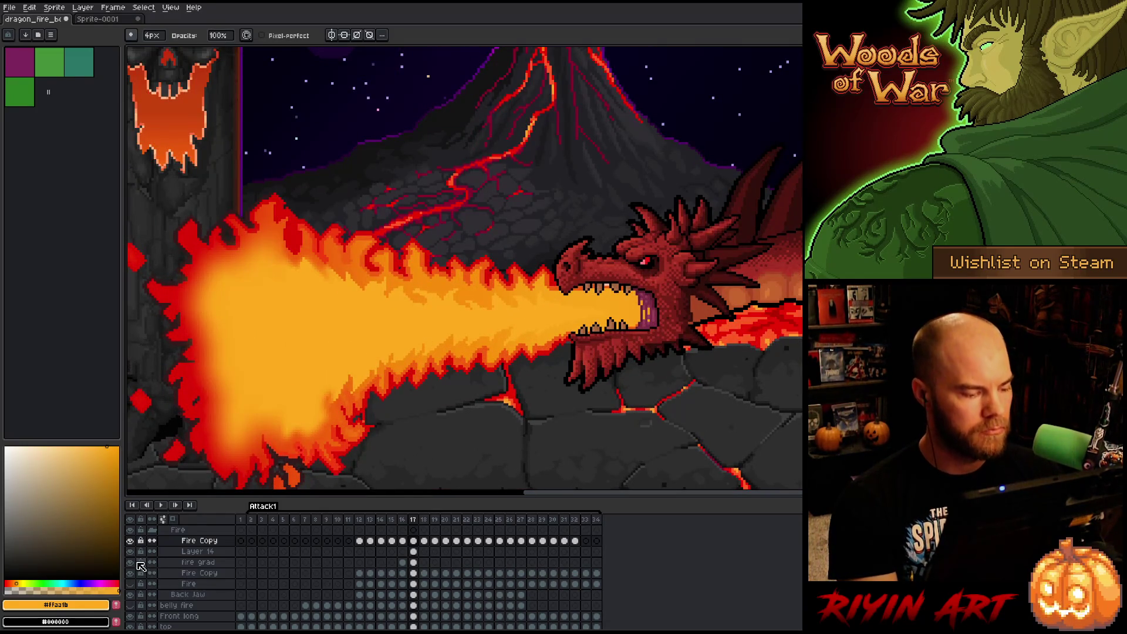
click(131, 562)
click(134, 565)
click(134, 564)
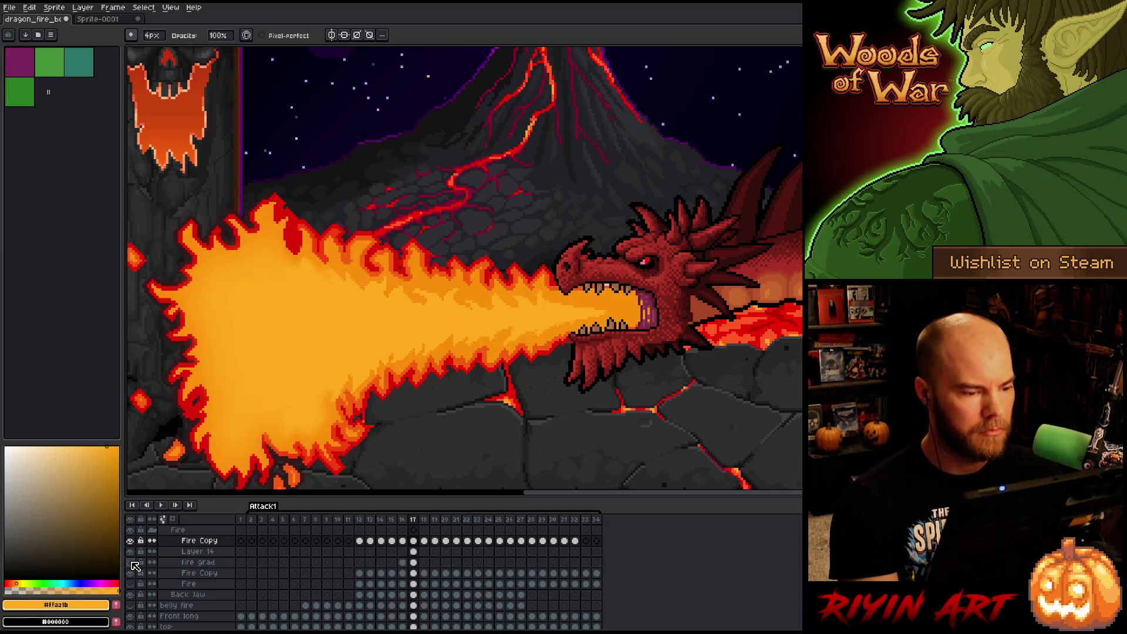
click(134, 564)
click(134, 564)
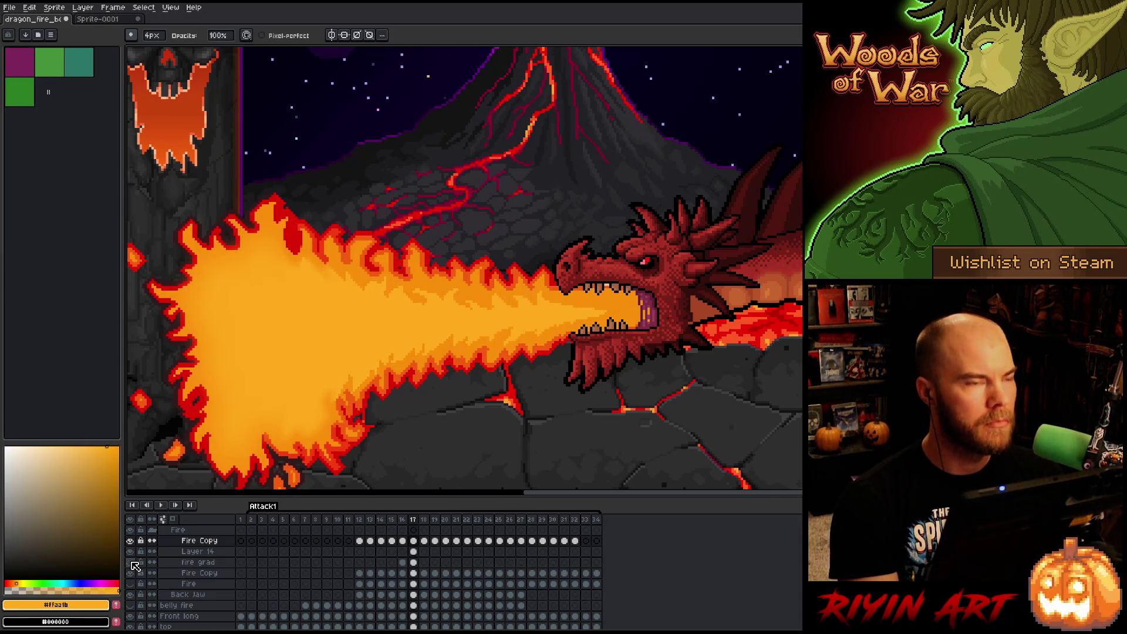
click(134, 565)
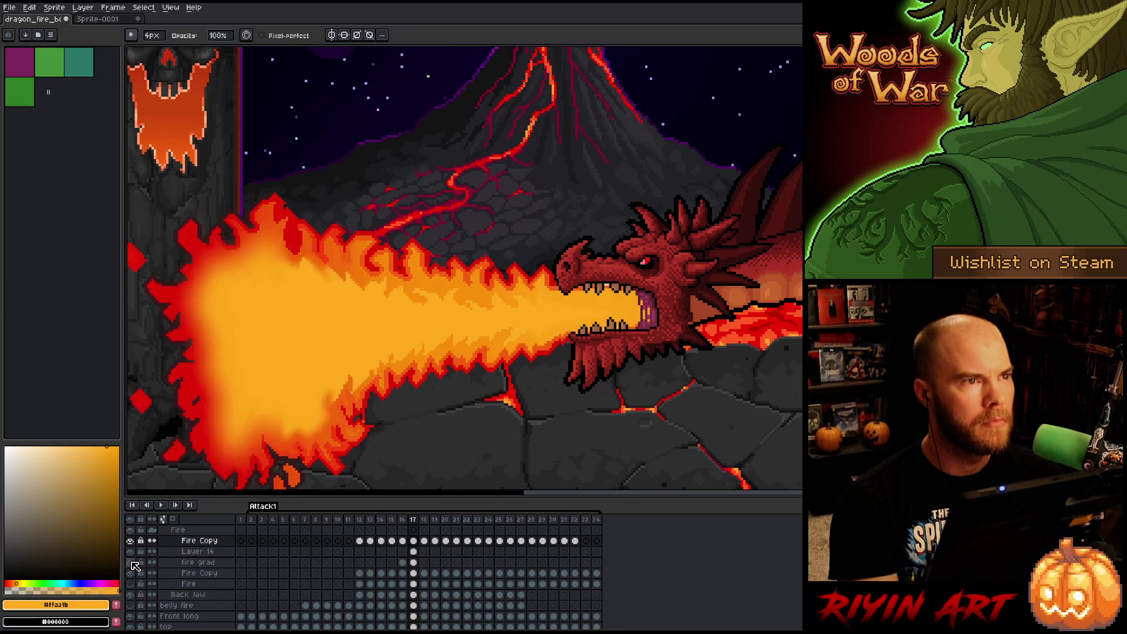
key(h)
drag(513, 317, 636, 315)
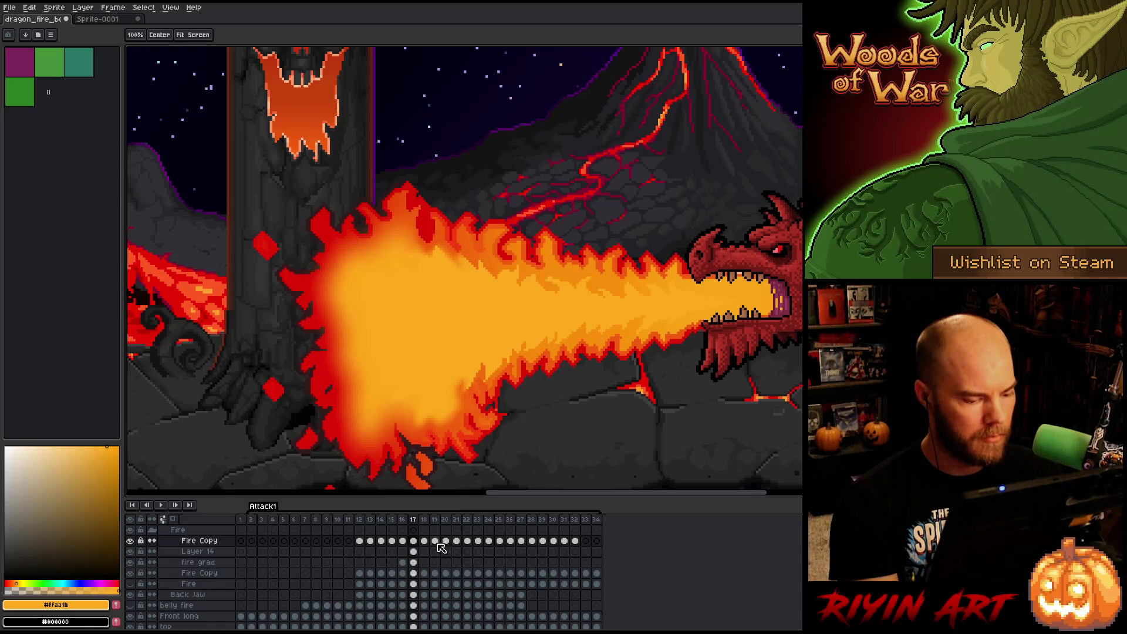
Toggle Fire Copy off and on twice to compare the flame layers beneath it.
click(415, 562)
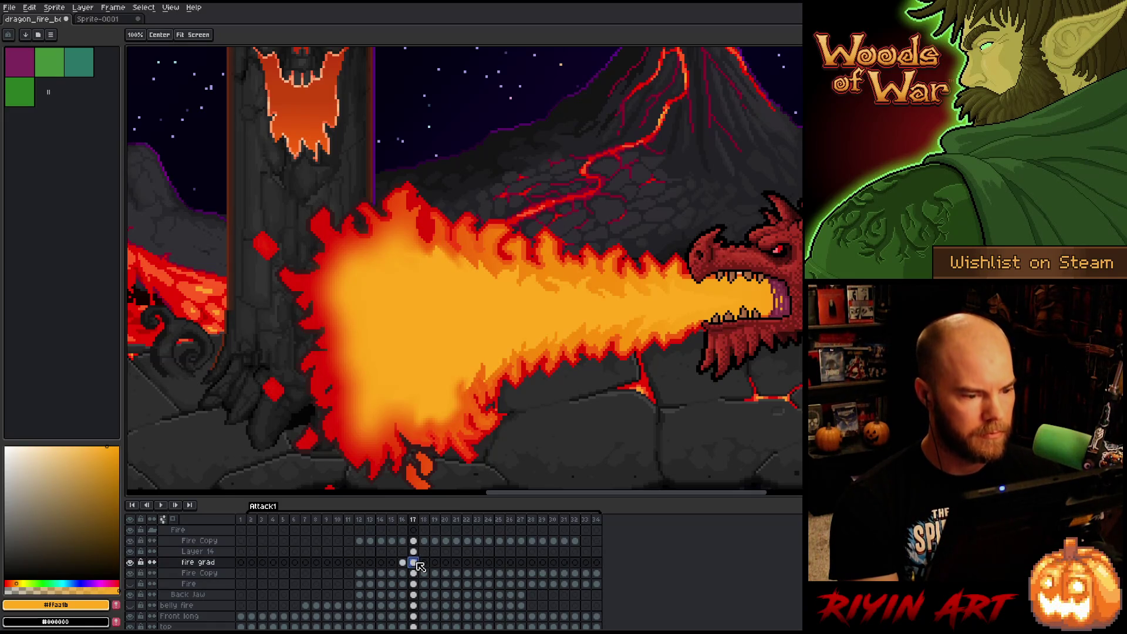
click(130, 540)
click(130, 541)
click(130, 541)
click(131, 540)
click(413, 552)
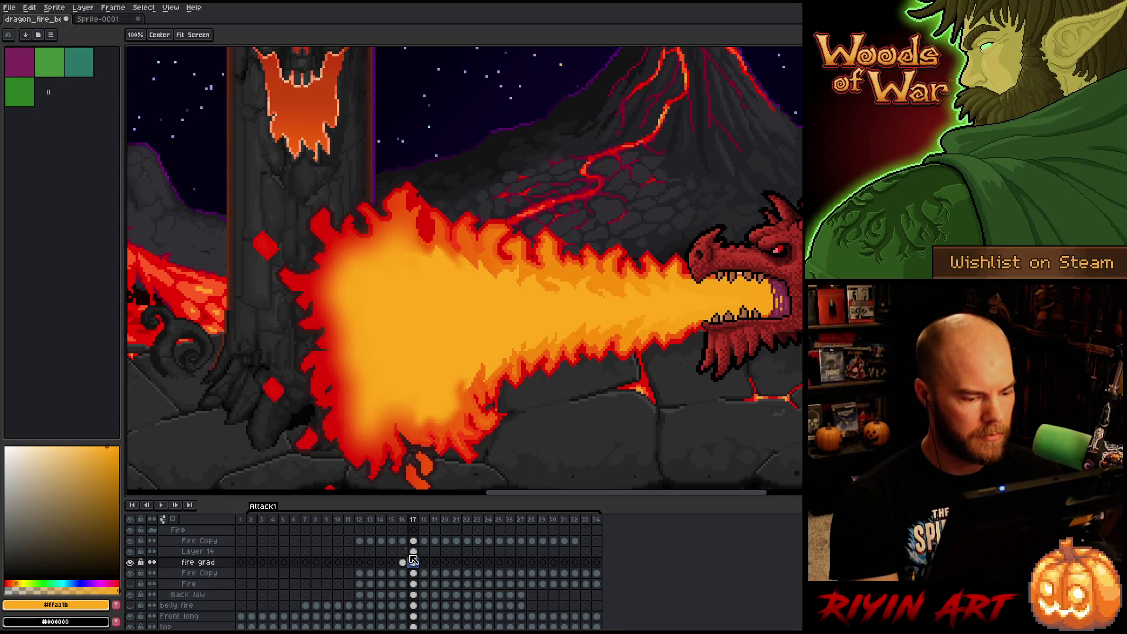
Lasso a jagged region around the flame core on Layer 14 and clear its gradient.
key(m)
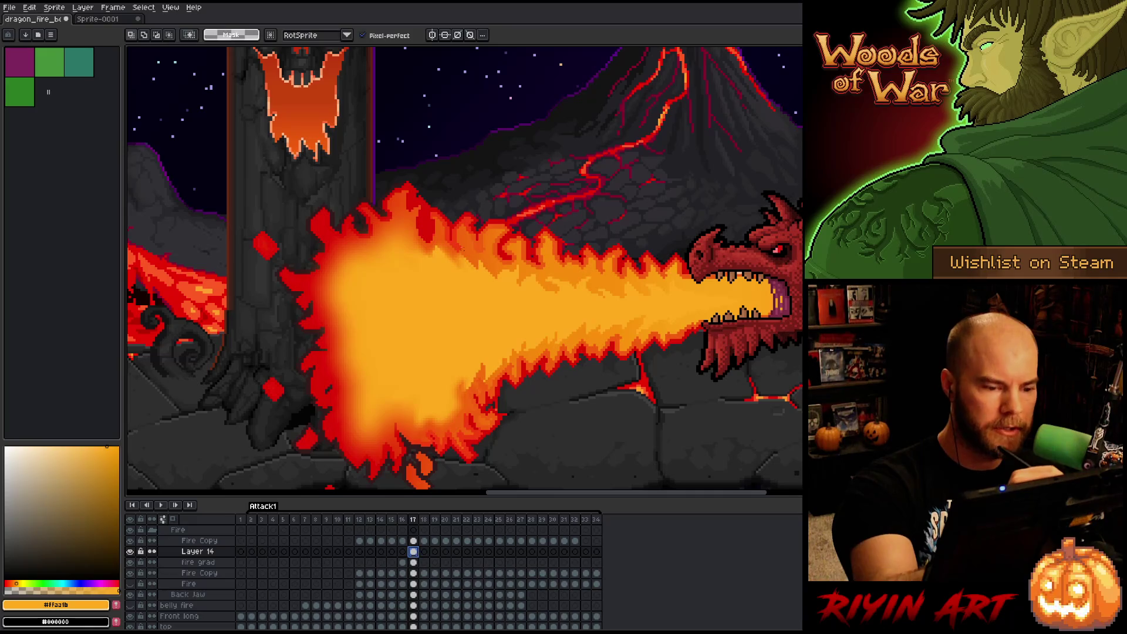
mouse_move(477, 251)
mouse_down()
mouse_move(469, 271)
mouse_move(461, 258)
mouse_move(435, 267)
mouse_move(412, 248)
mouse_move(404, 270)
mouse_move(372, 242)
mouse_up()
mouse_move(474, 254)
mouse_down()
mouse_move(461, 275)
mouse_move(435, 258)
mouse_move(419, 271)
mouse_move(401, 236)
mouse_move(381, 273)
mouse_move(360, 272)
mouse_move(370, 288)
mouse_move(339, 297)
mouse_move(359, 311)
mouse_move(347, 334)
mouse_move(347, 368)
mouse_move(359, 352)
mouse_move(350, 384)
mouse_move(379, 418)
mouse_move(404, 393)
mouse_move(415, 411)
mouse_move(428, 403)
mouse_move(442, 414)
mouse_move(449, 384)
mouse_move(454, 400)
mouse_move(478, 369)
mouse_up()
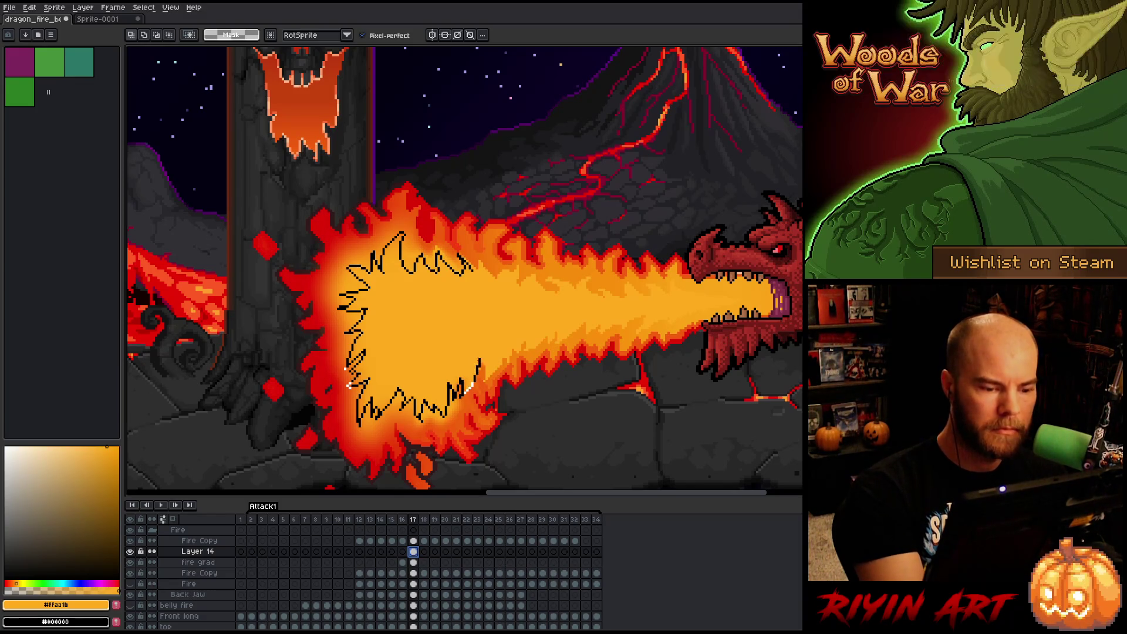
drag(477, 294, 473, 274)
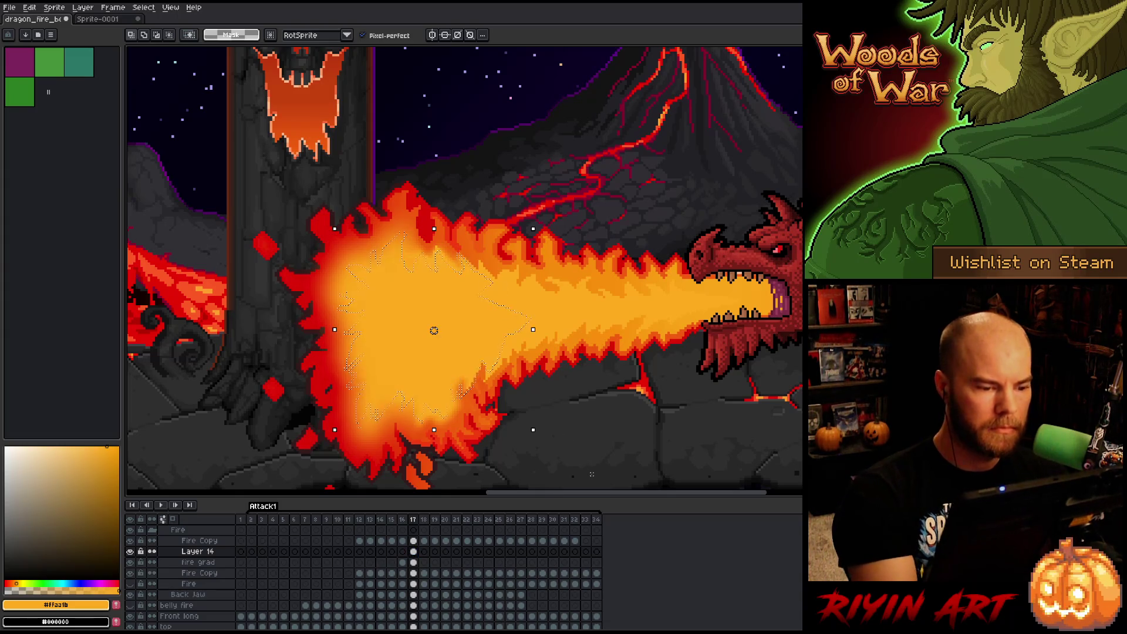
key(b)
click(414, 540)
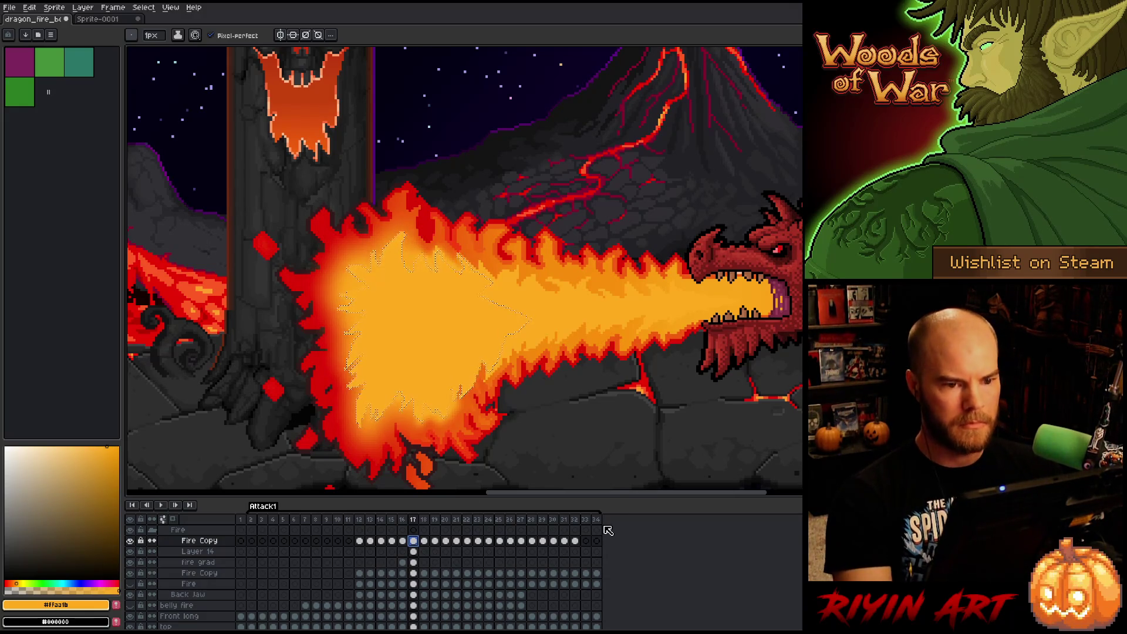
Erase pixels along the flame's left and lower-left edges, undoing the last stroke.
key(e)
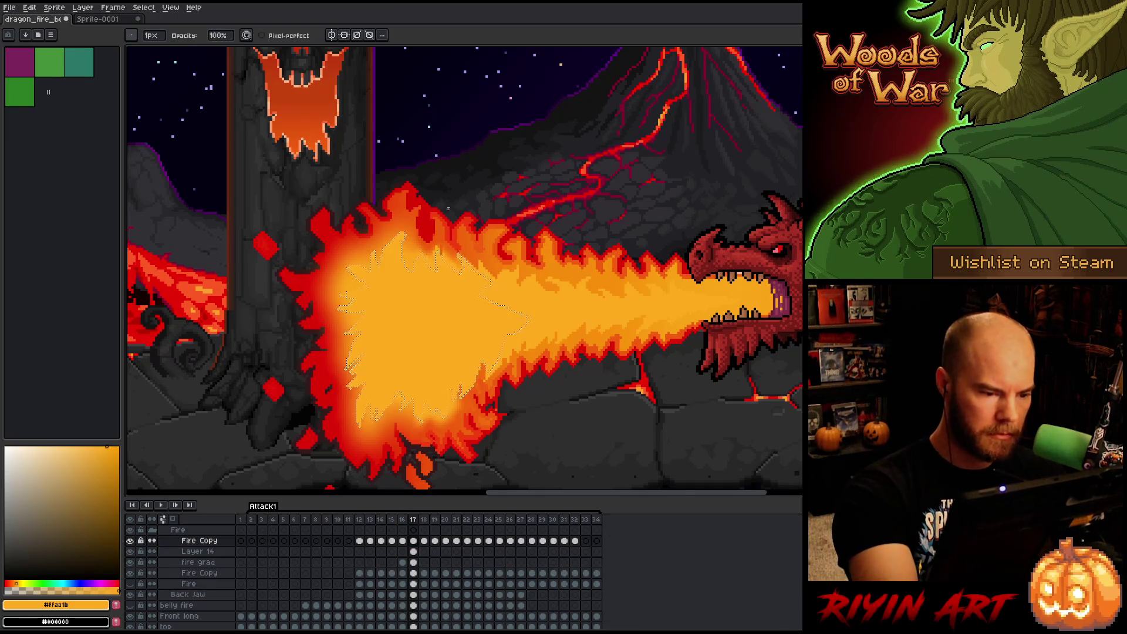
drag(153, 36, 176, 36)
mouse_move(352, 258)
mouse_down()
mouse_move(346, 402)
mouse_move(375, 229)
mouse_up()
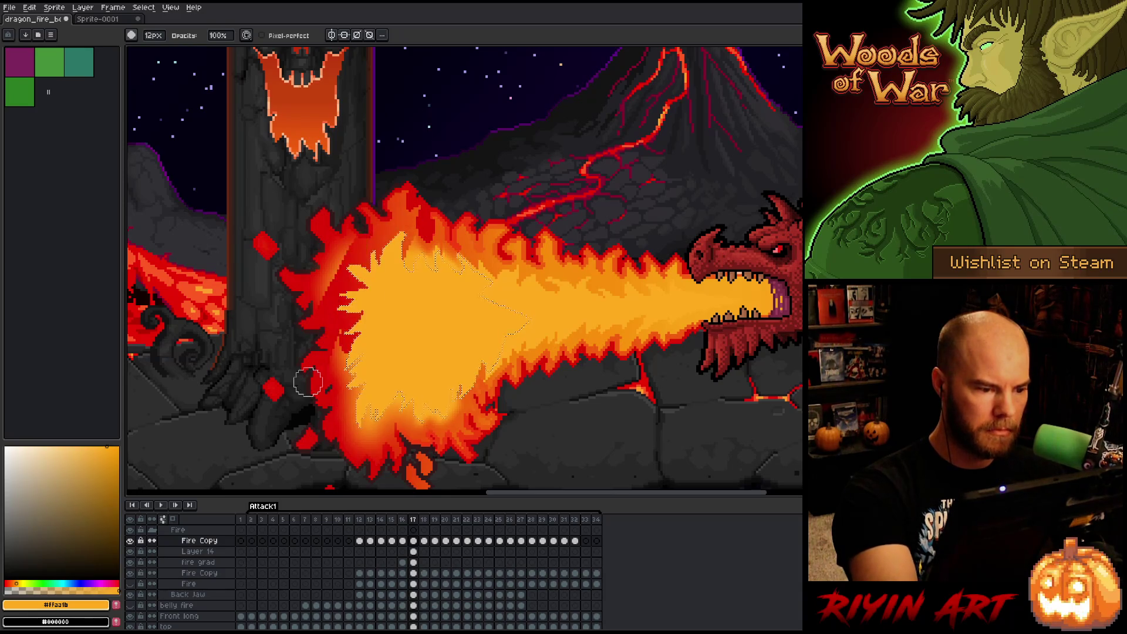
drag(338, 349, 360, 439)
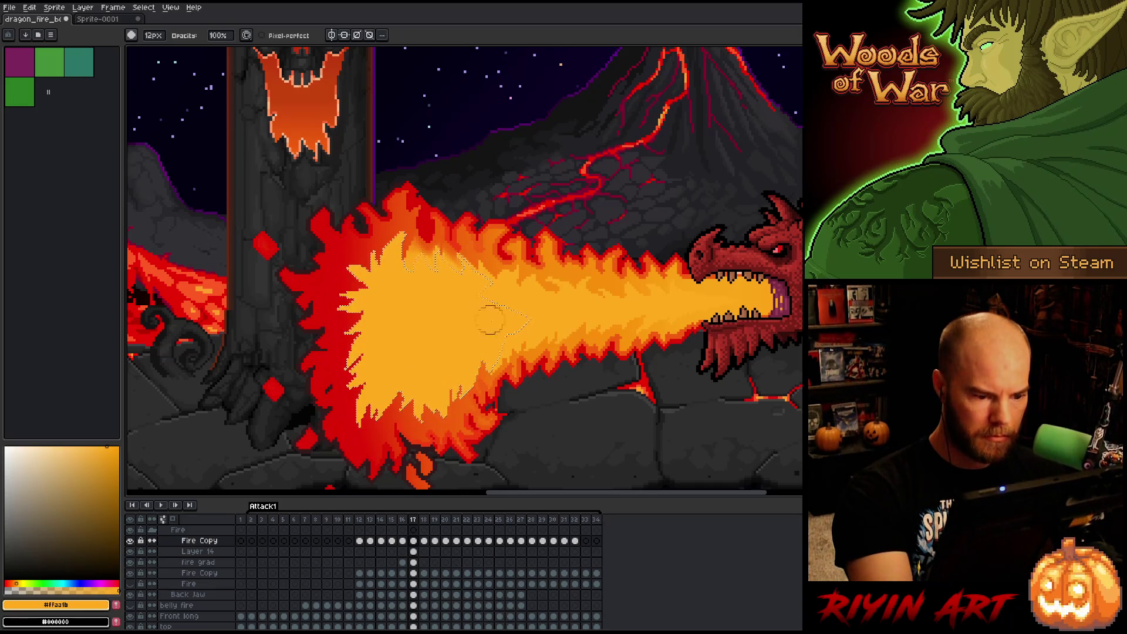
key(ctrl+z)
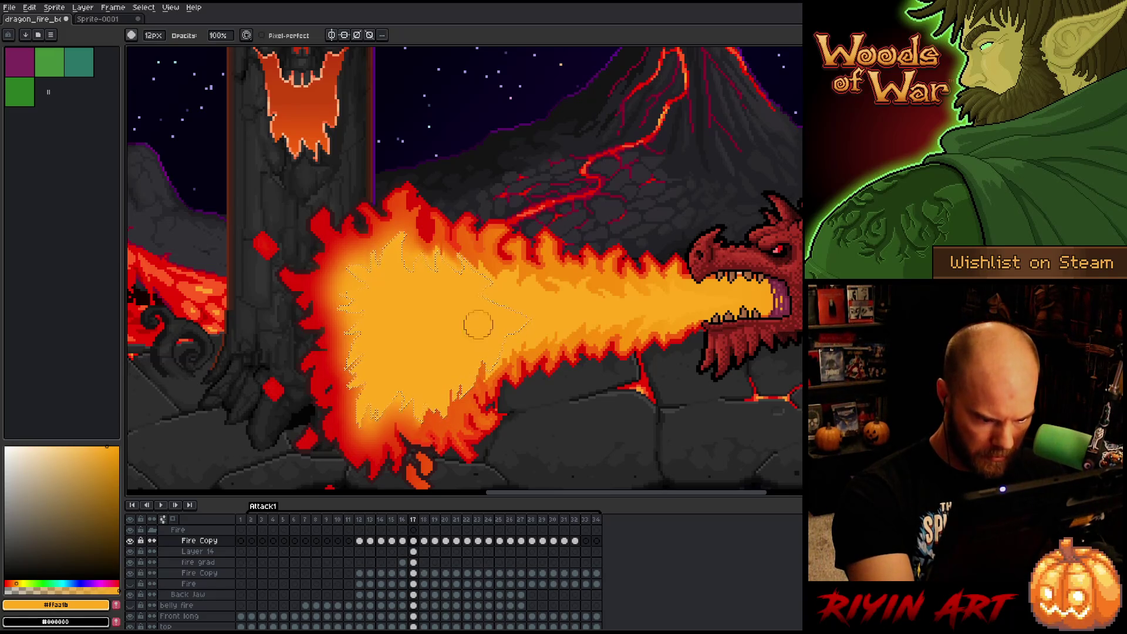
Paint over pale outline pixels in orange and zoom out to review the whole scene.
scroll(437, 373, down, 3)
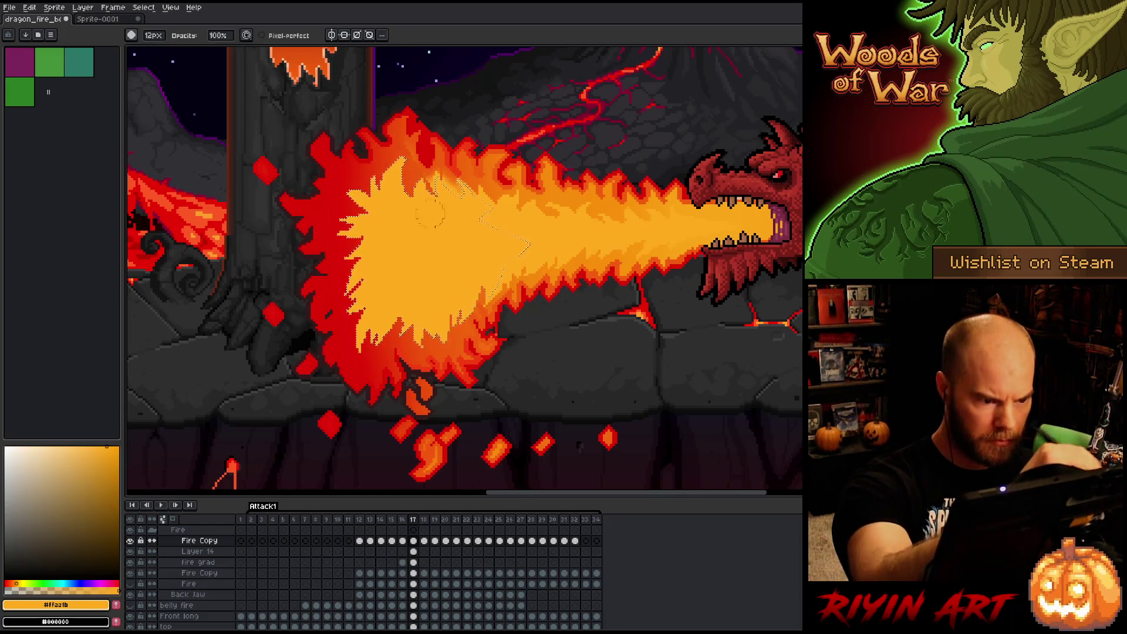
drag(440, 184, 458, 207)
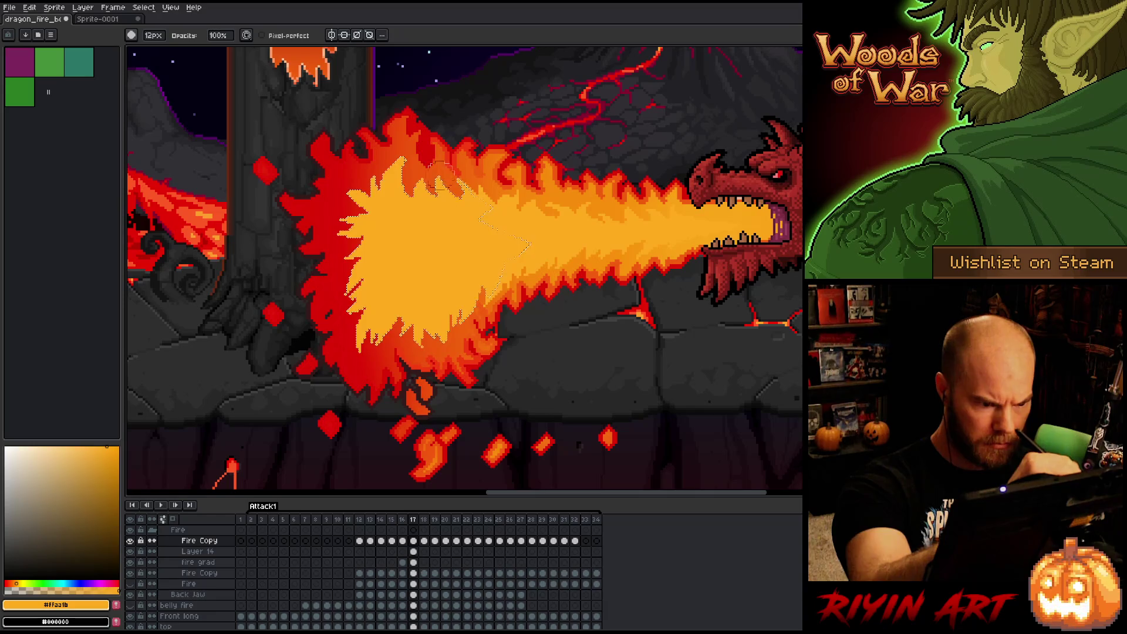
key(ctrl)
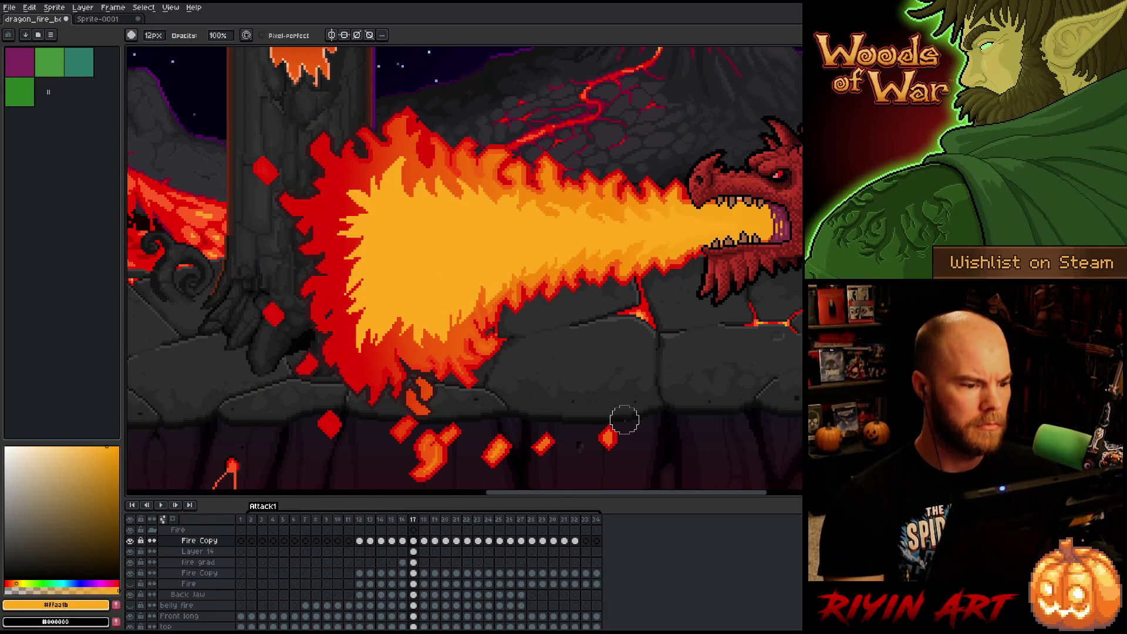
scroll(531, 307, down, 2)
drag(579, 231, 458, 303)
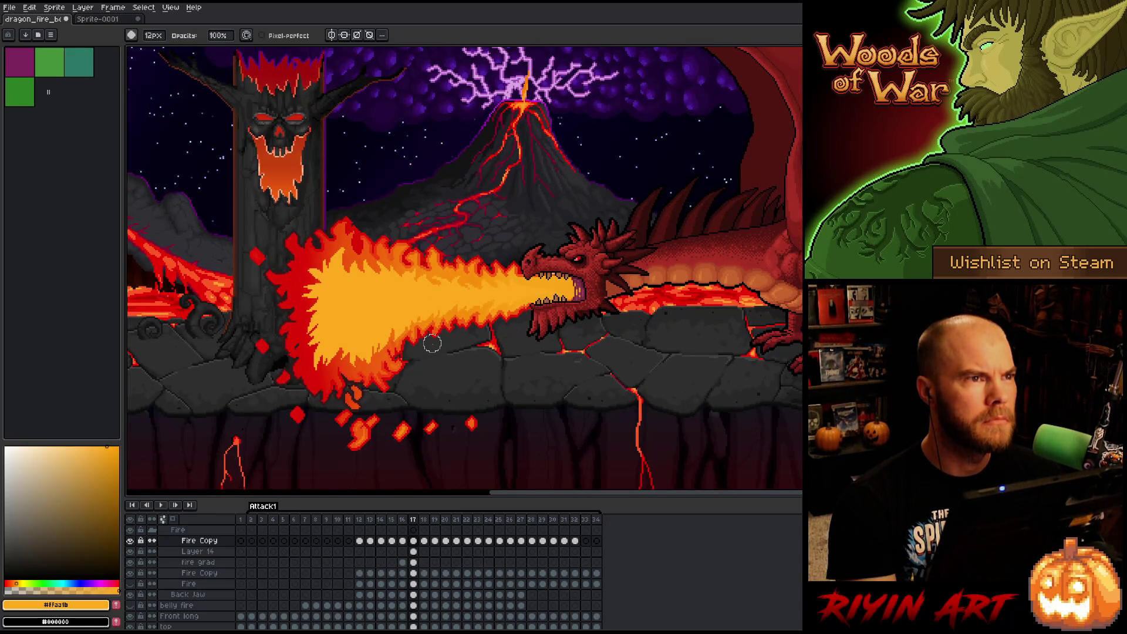
scroll(411, 254, up, 1)
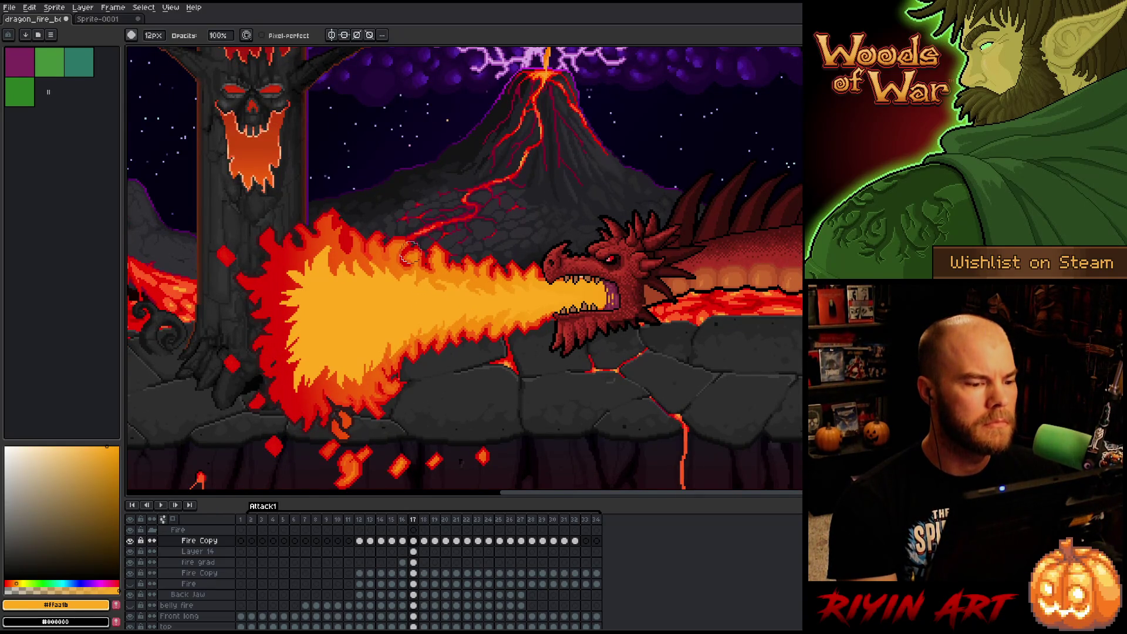
scroll(411, 253, up, 1)
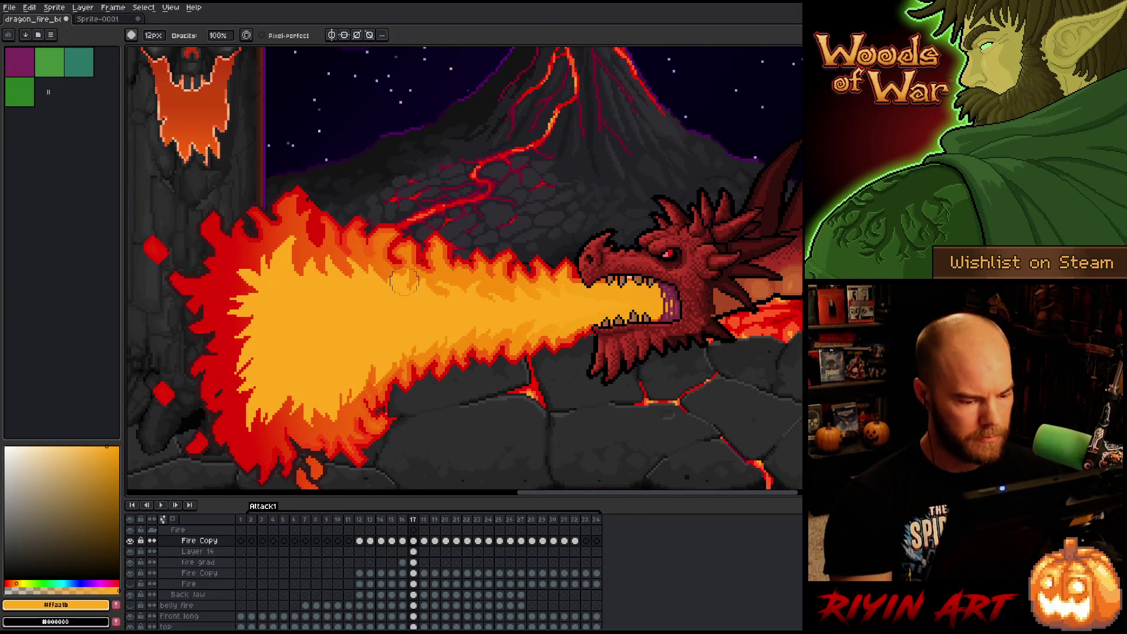
Magic Wand the flame's inner core and fill it with orange.
key(w)
click(429, 335)
key(f)
key(b)
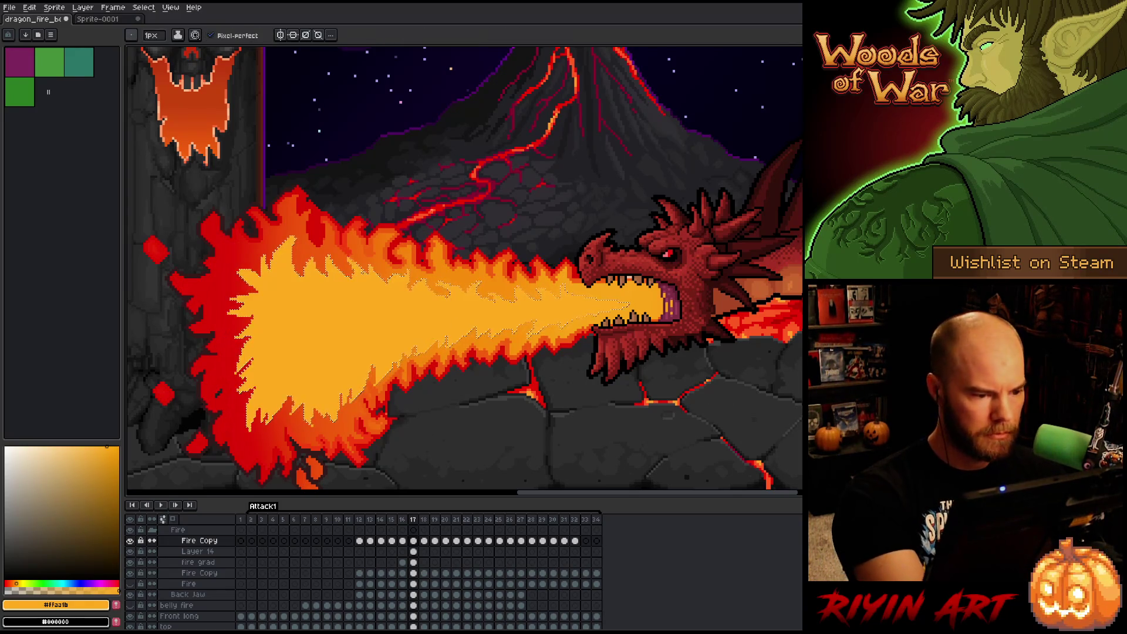
Shade the core with a gradient between #ffaa1b and #f7850b sampled from the flame.
key(i)
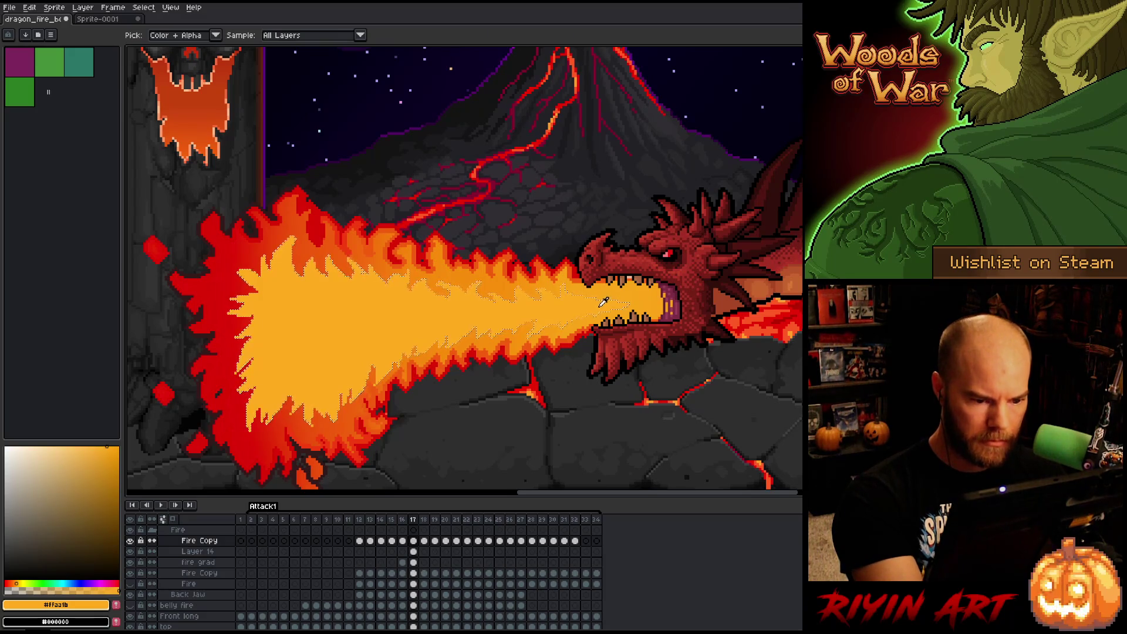
right_click(603, 301)
click(410, 246)
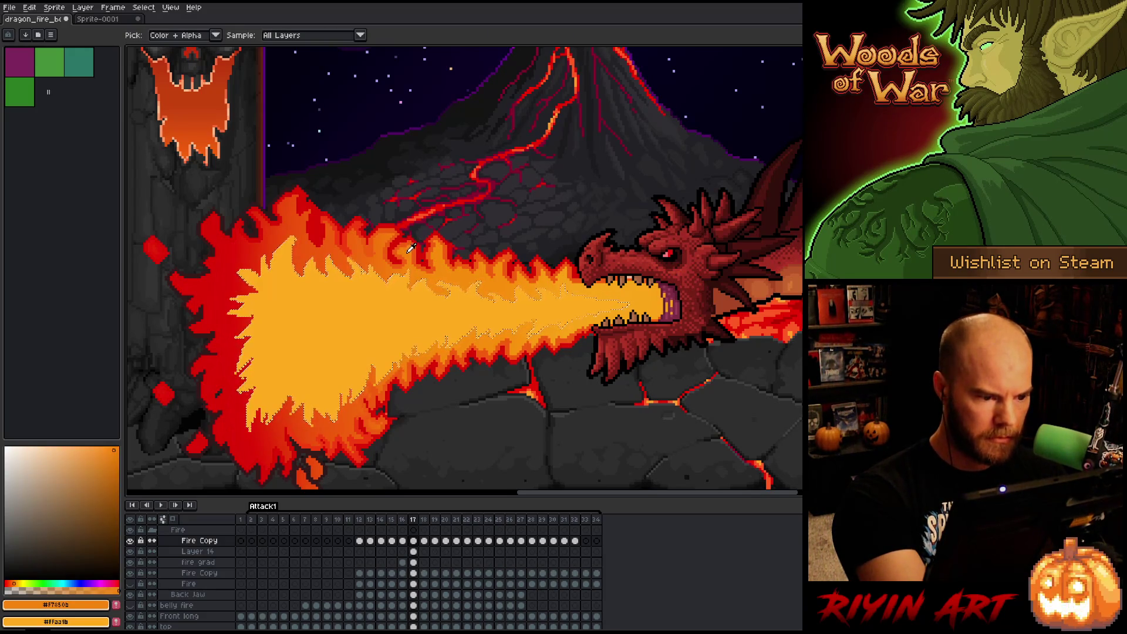
key(b)
key(shift+g)
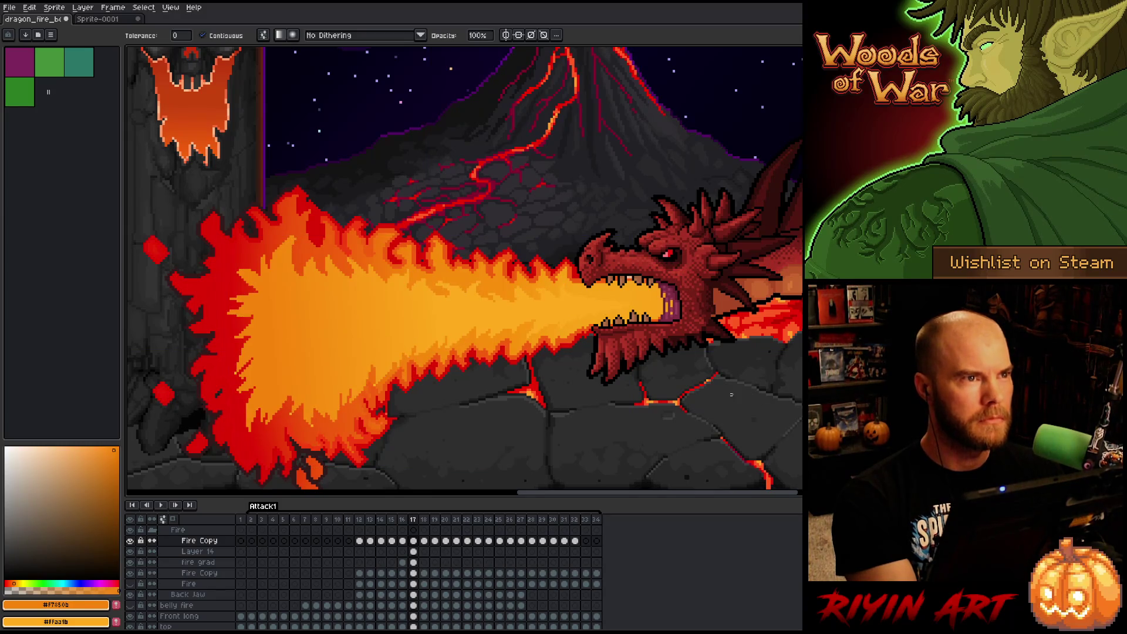
key(v)
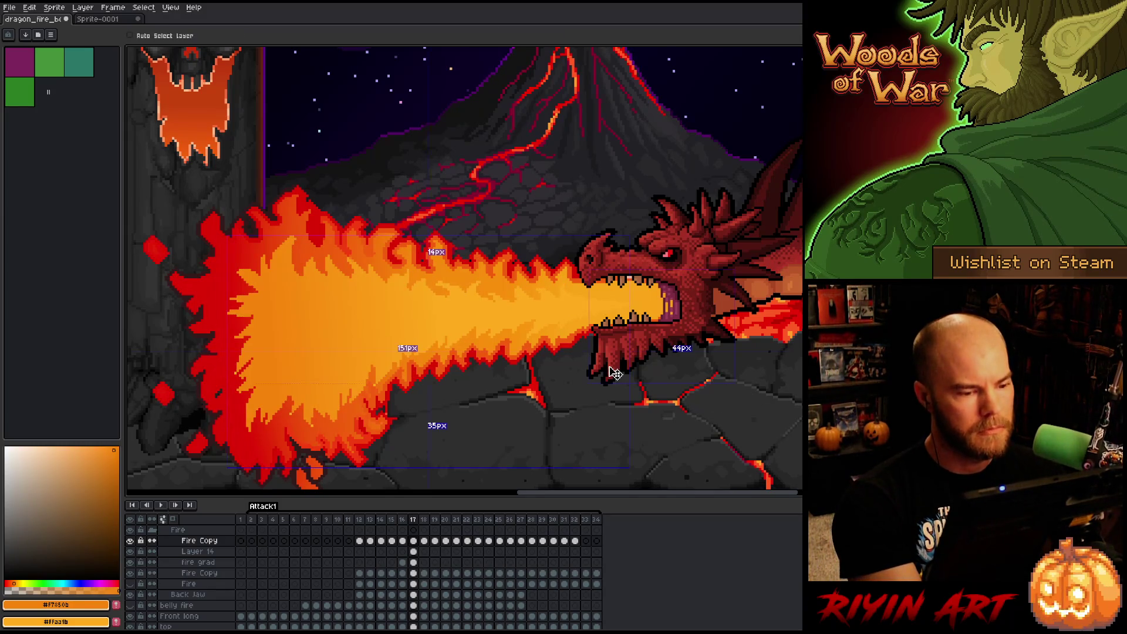
right_click(607, 388)
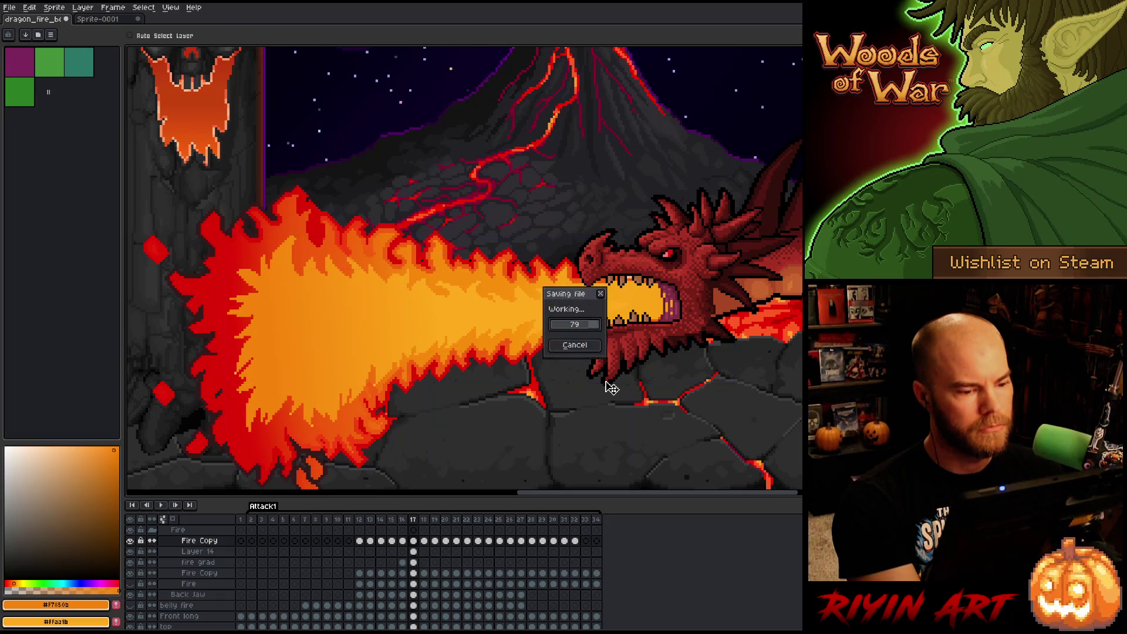
scroll(465, 300, down, 3)
scroll(465, 299, up, 2)
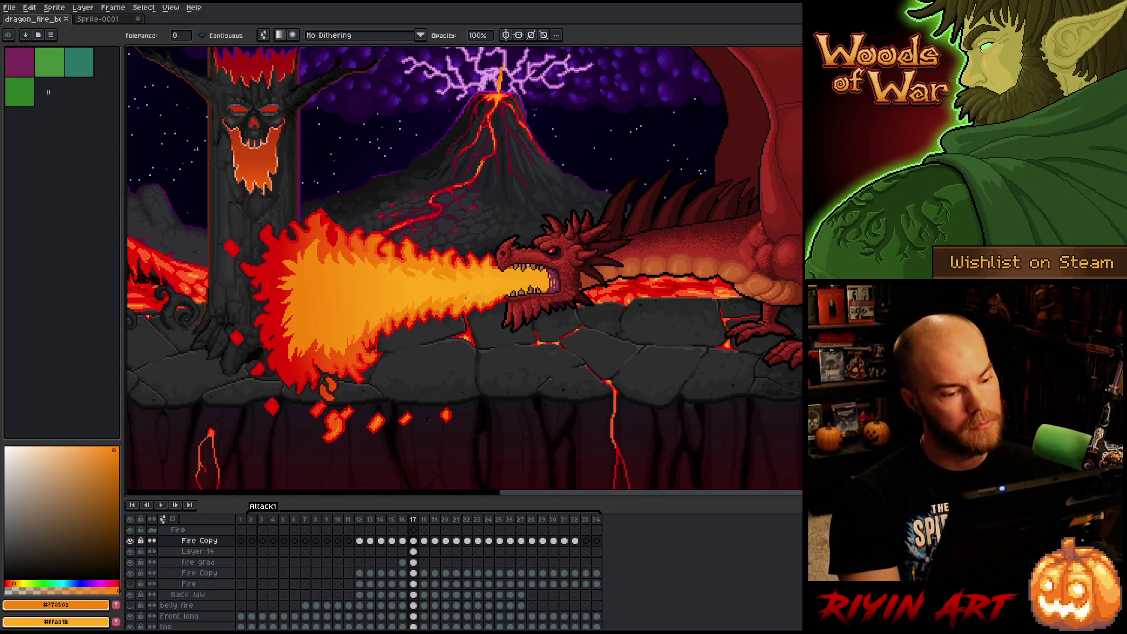
scroll(432, 342, up, 1)
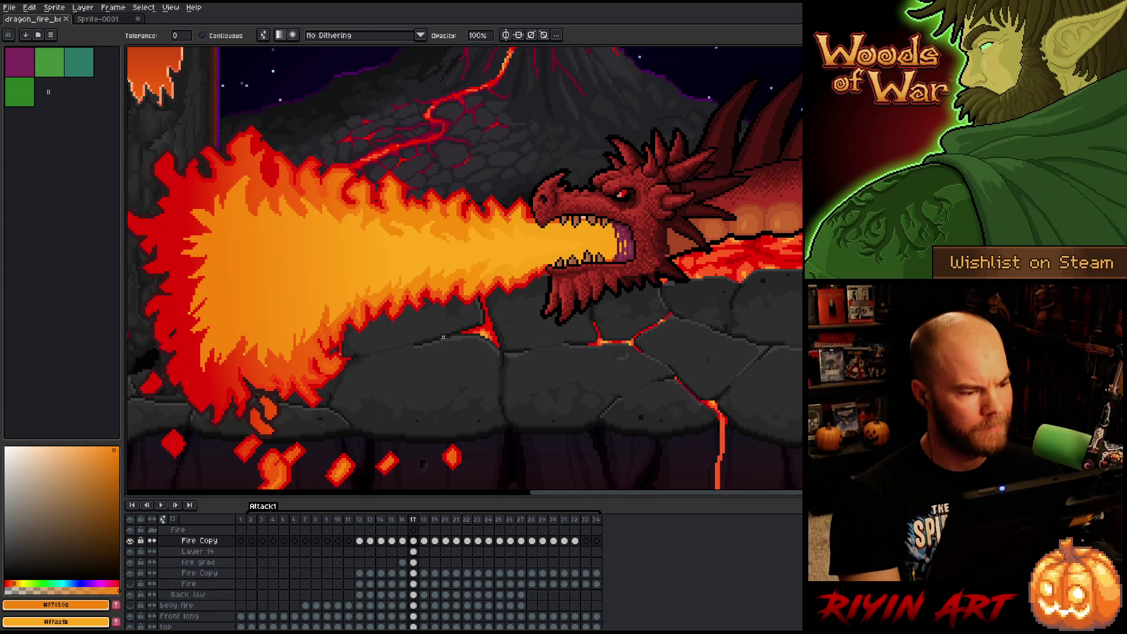
scroll(443, 337, down, 3)
scroll(371, 354, up, 3)
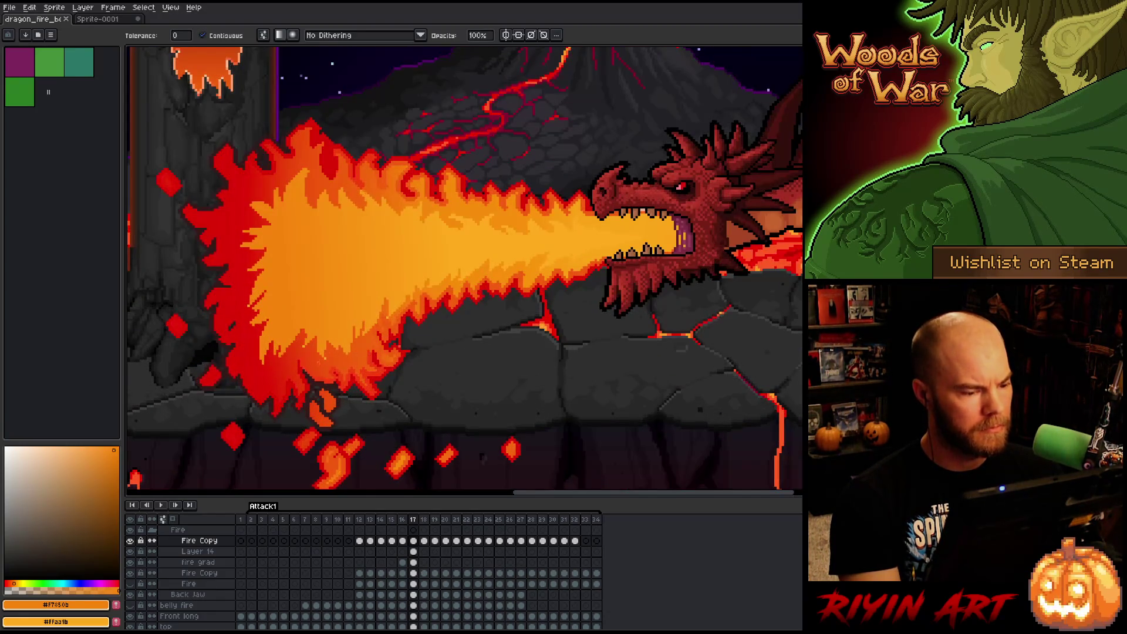
scroll(375, 341, up, 3)
key(b)
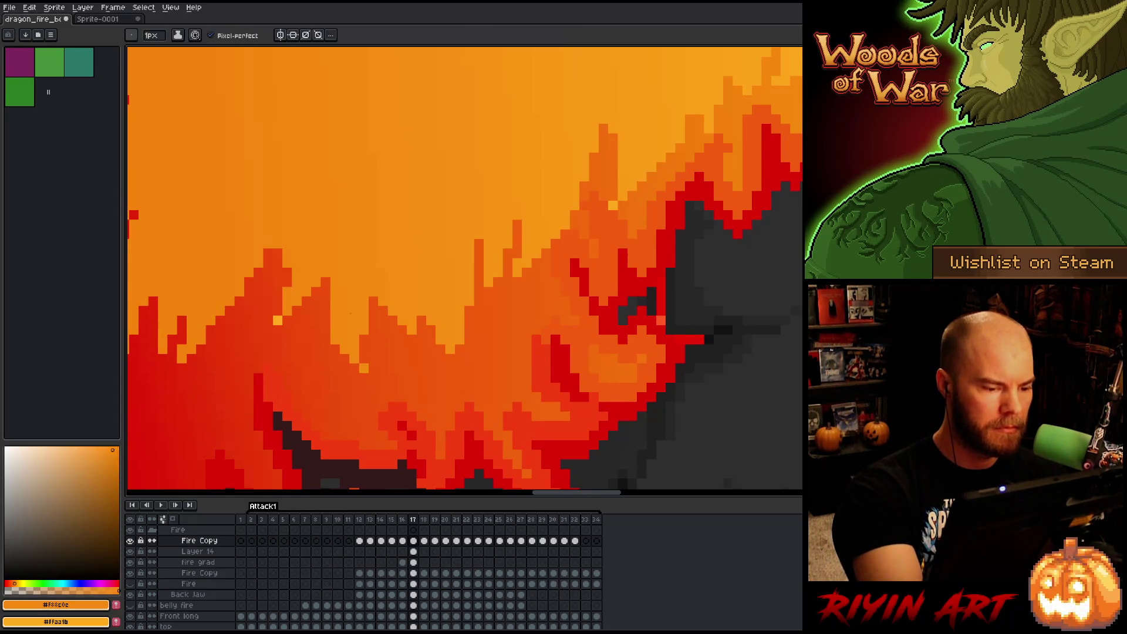
alt+click(628, 183)
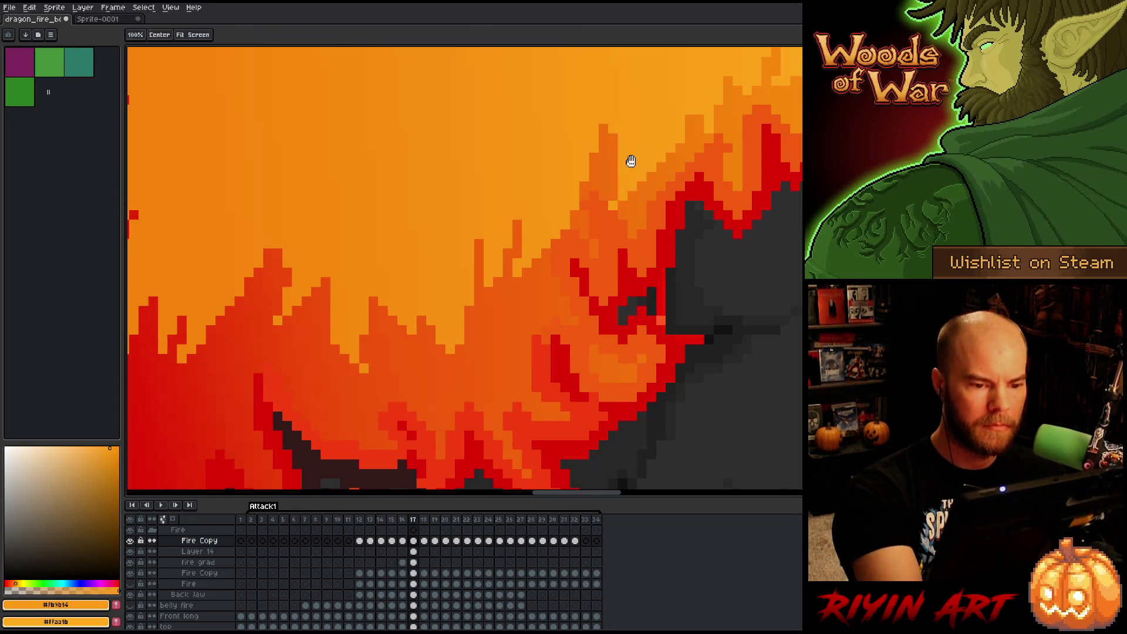
drag(631, 162, 760, 367)
alt+click(576, 263)
mouse_move(576, 264)
mouse_down()
mouse_move(579, 284)
mouse_move(747, 370)
mouse_move(769, 410)
mouse_move(723, 385)
mouse_up()
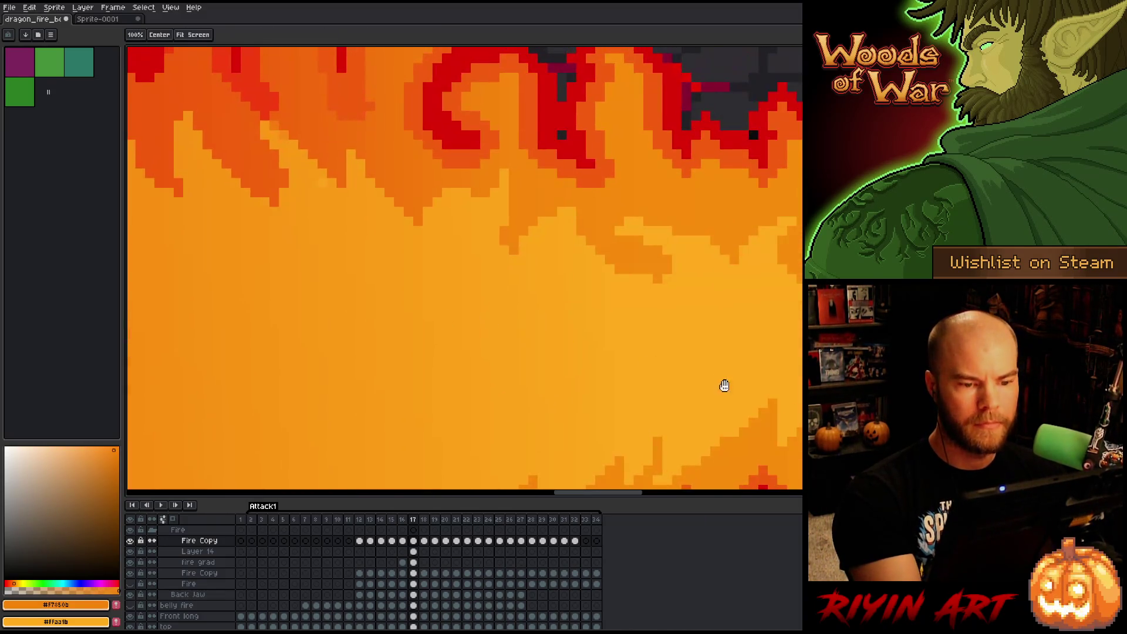
alt+click(337, 180)
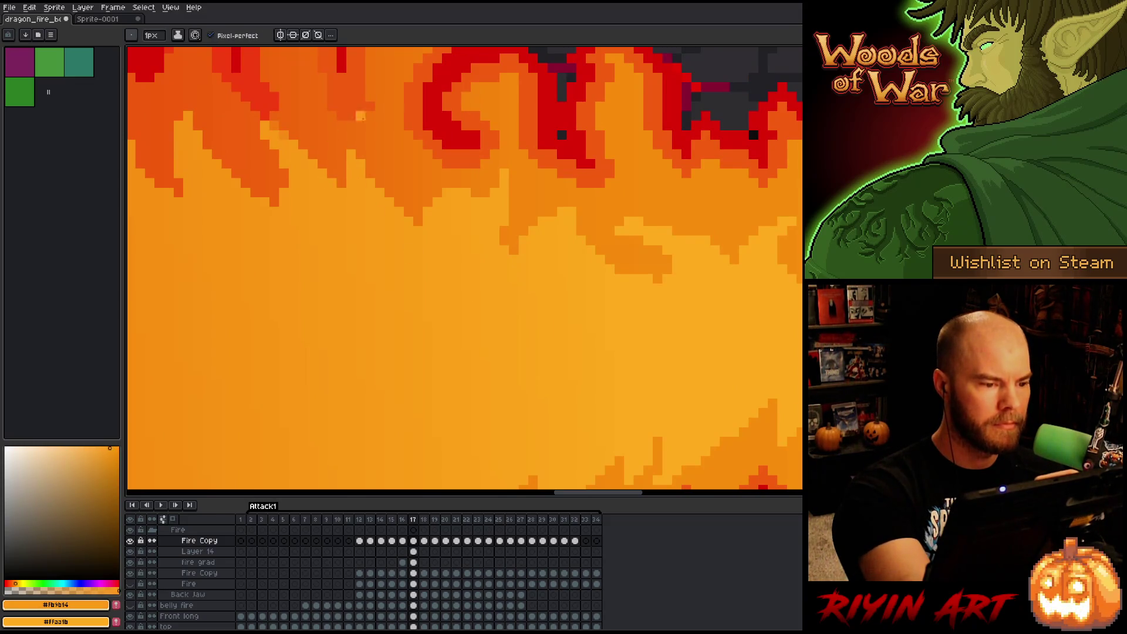
key(alt)
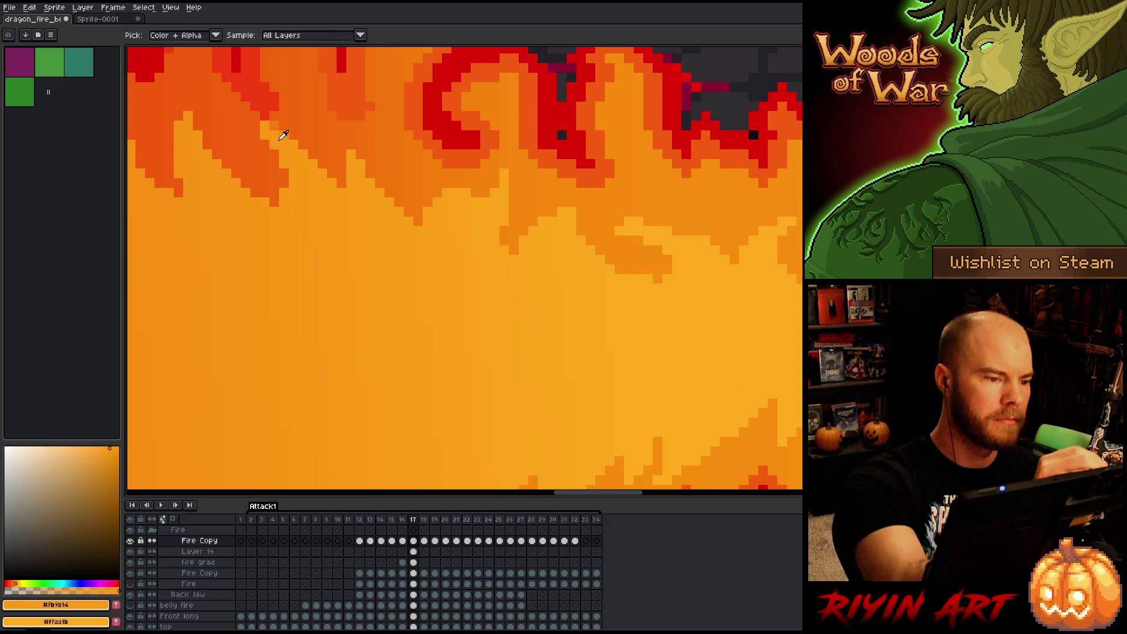
alt+click(283, 135)
scroll(390, 232, down, 3)
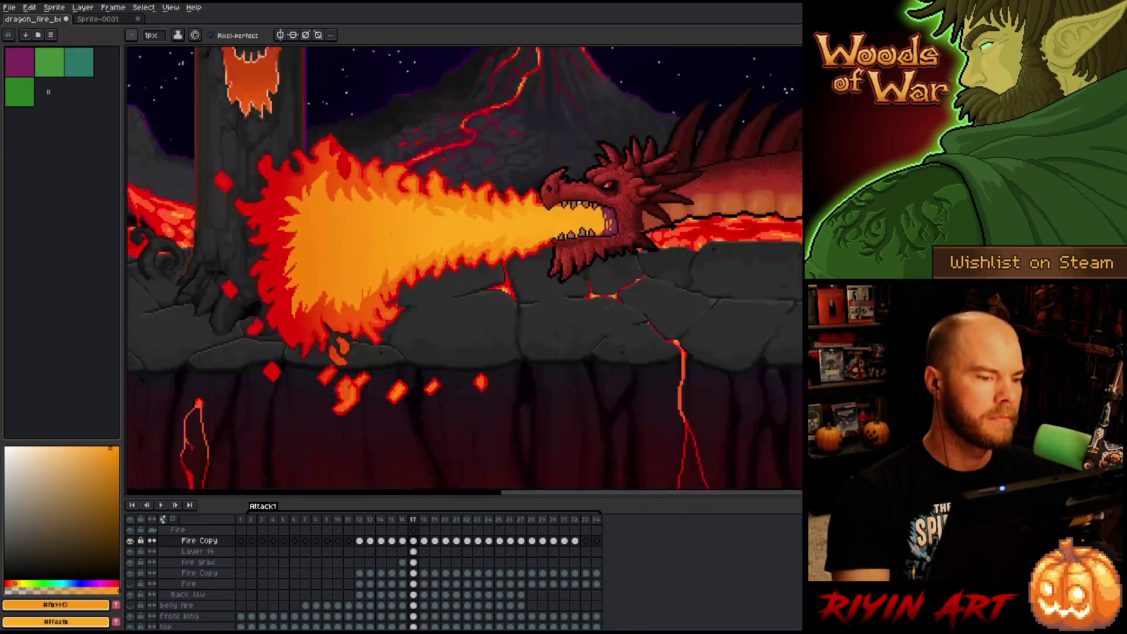
scroll(391, 232, down, 2)
scroll(390, 222, up, 2)
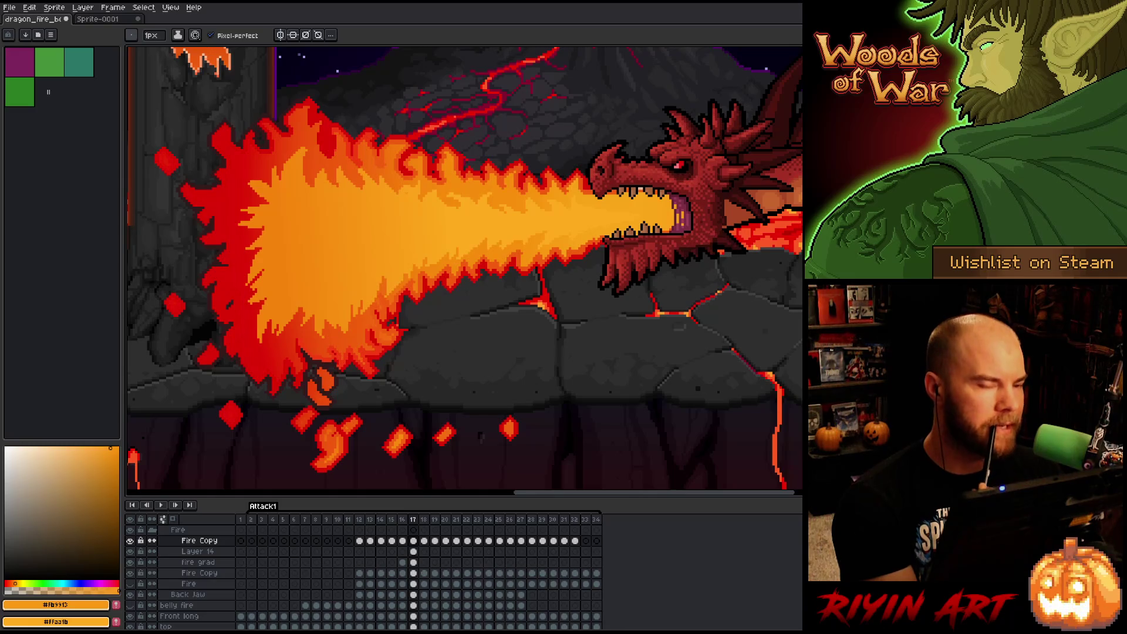
scroll(405, 179, down, 1)
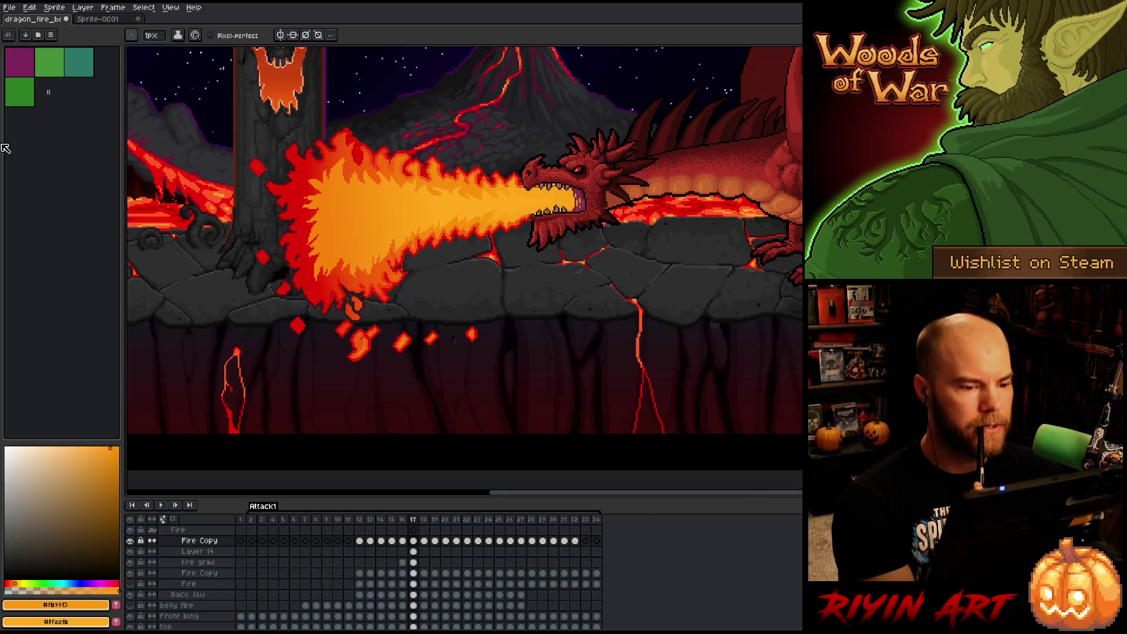
scroll(373, 161, up, 1)
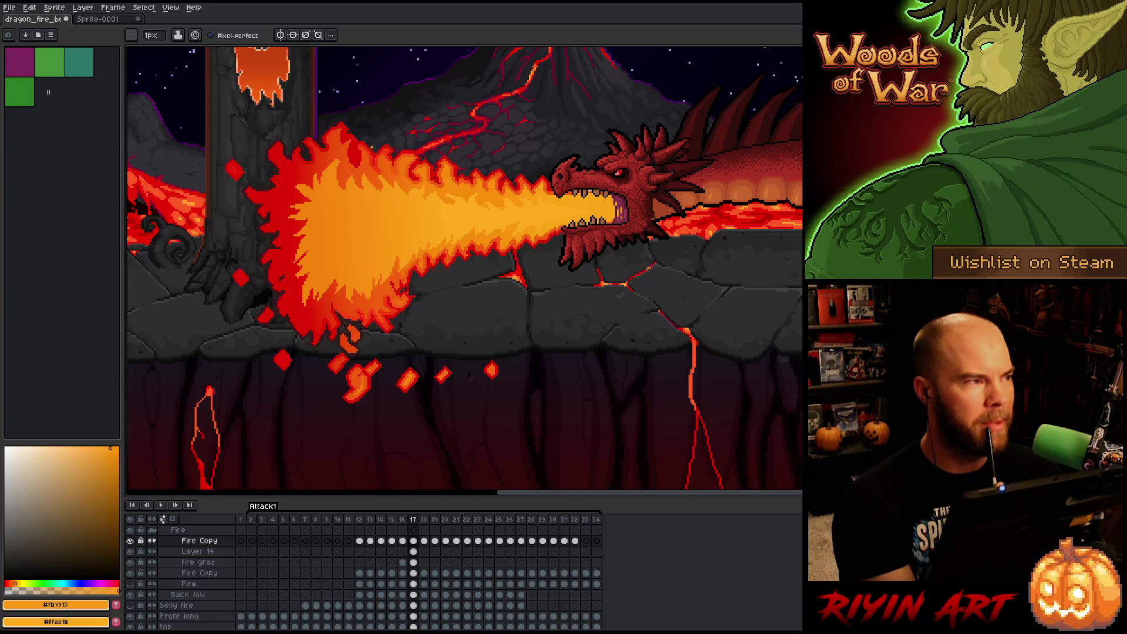
scroll(399, 185, down, 1)
scroll(399, 185, up, 2)
scroll(399, 185, down, 1)
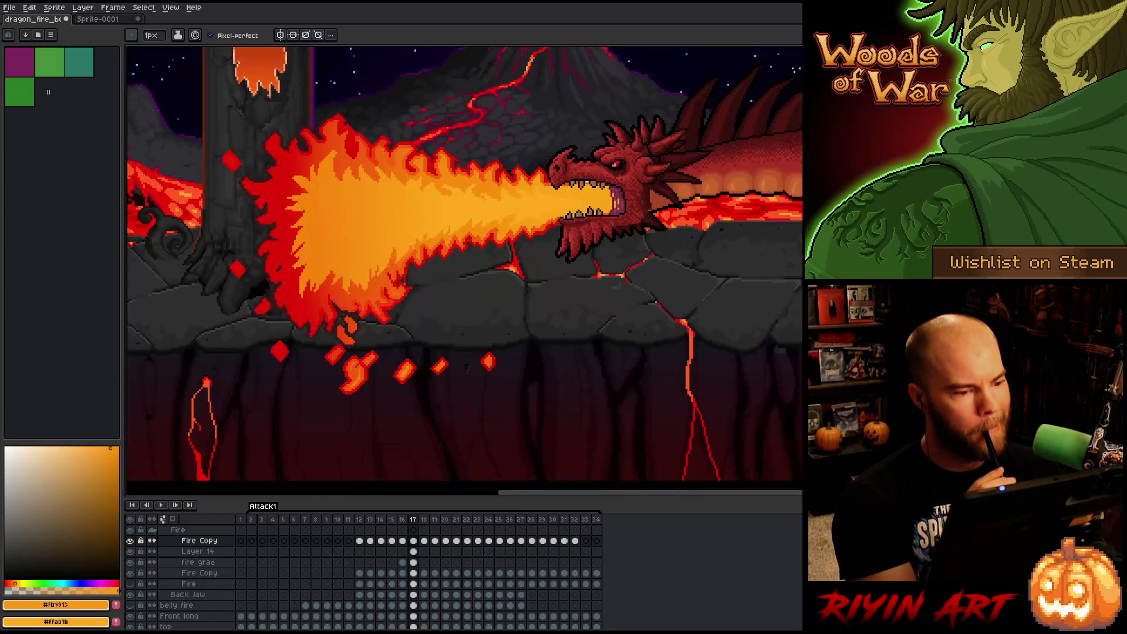
scroll(399, 185, up, 1)
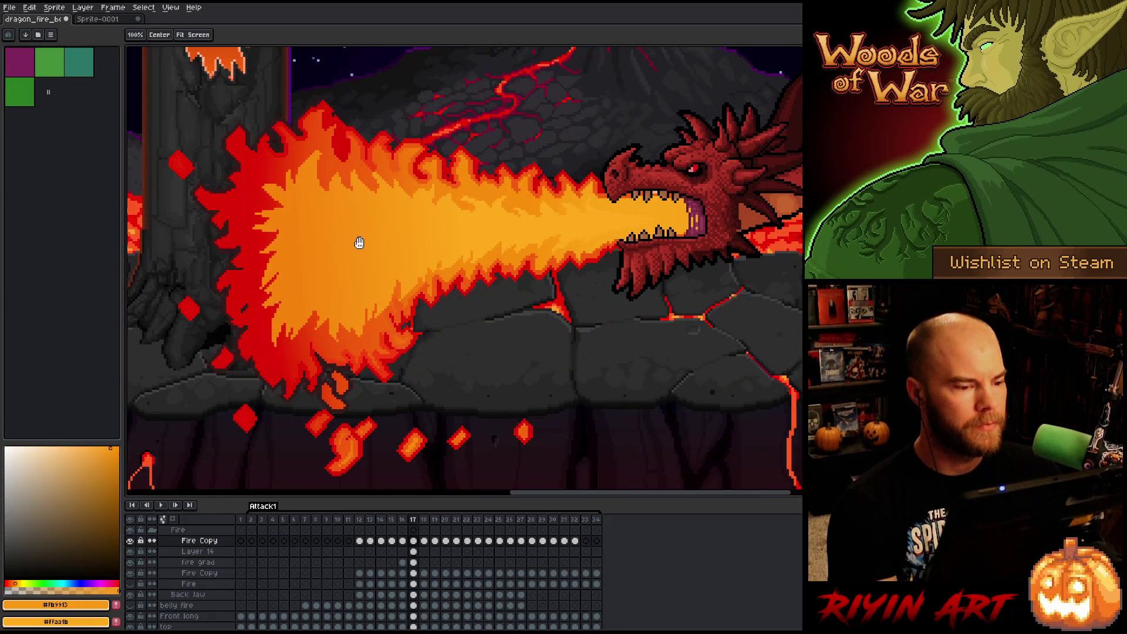
scroll(382, 270, down, 1)
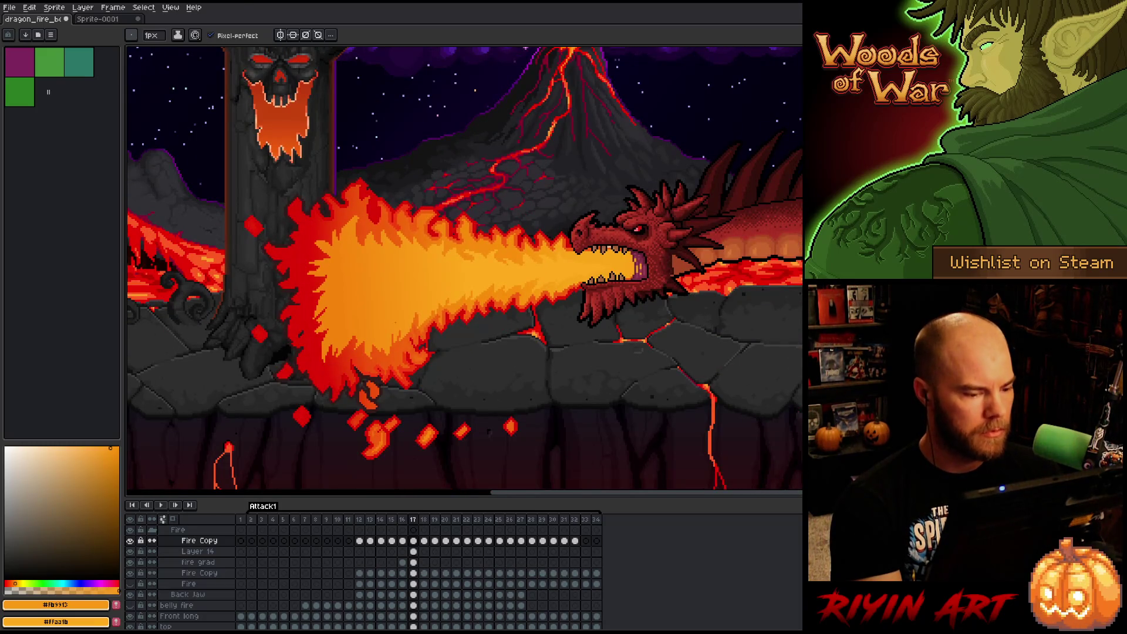
scroll(391, 316, up, 1)
scroll(390, 316, down, 1)
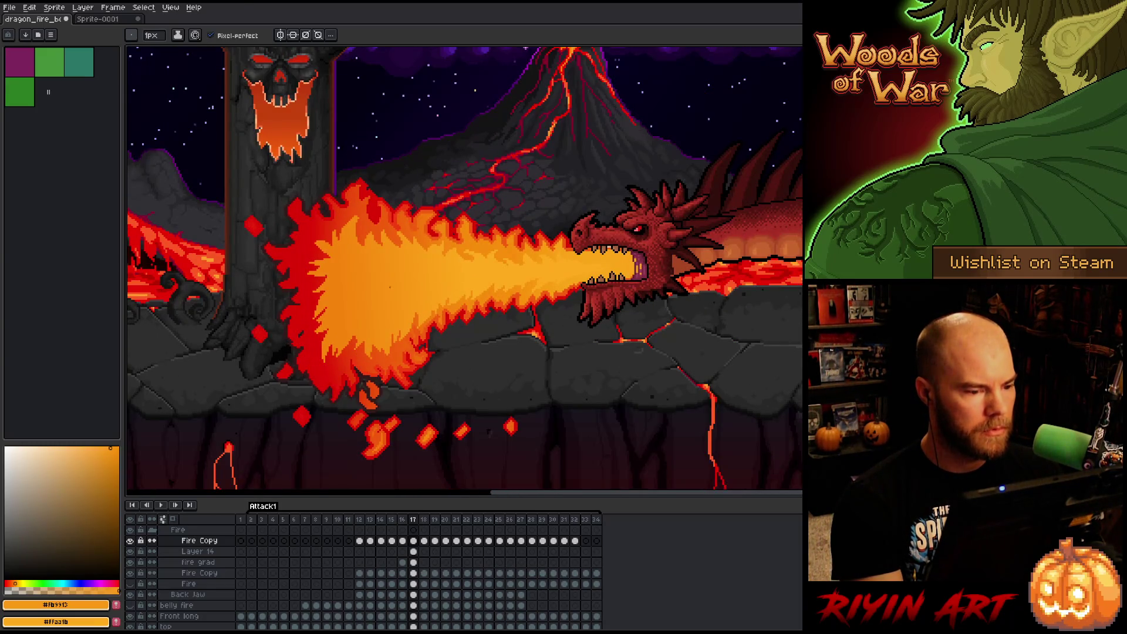
scroll(399, 276, up, 1)
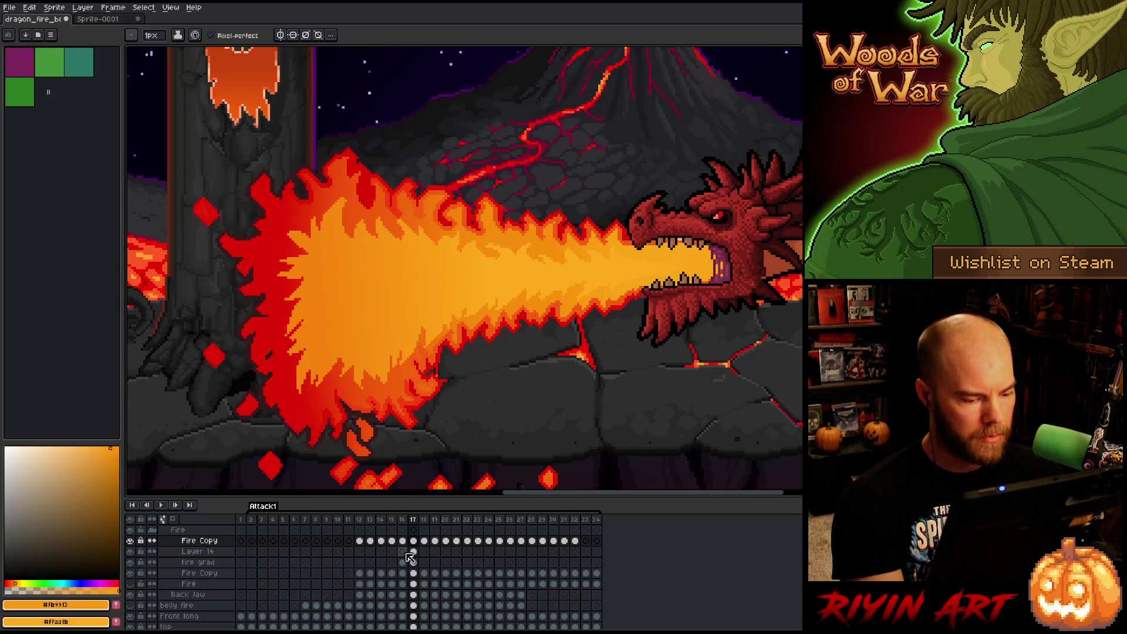
Make the lower Fire Copy layer active and toggle its visibility to compare, leaving it shown.
click(413, 572)
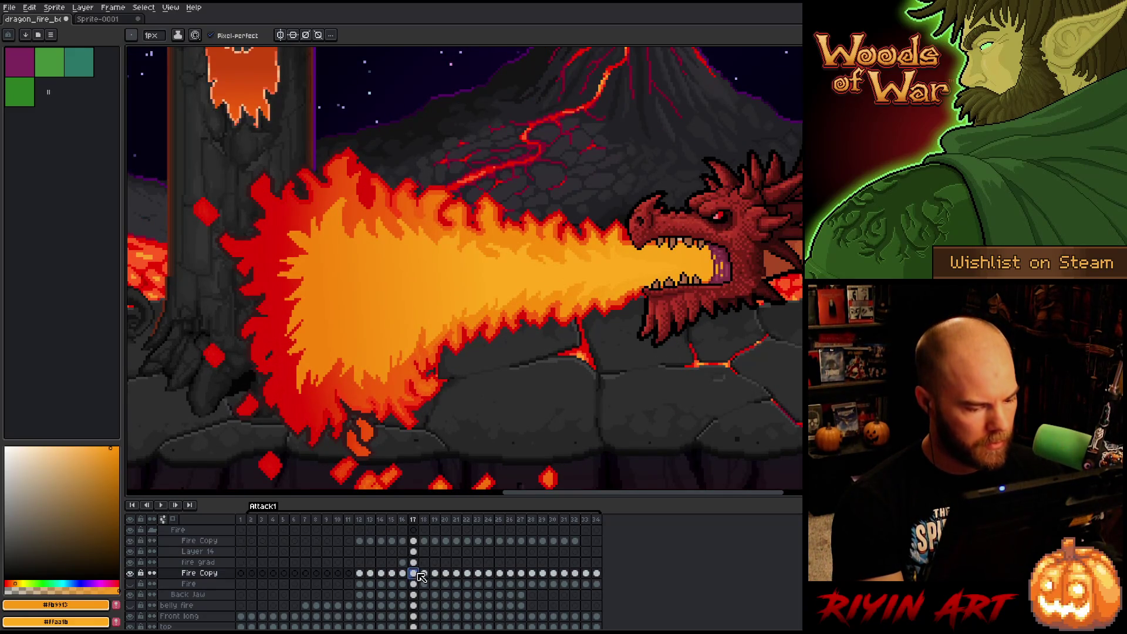
click(131, 574)
click(130, 573)
click(131, 573)
click(131, 574)
click(131, 573)
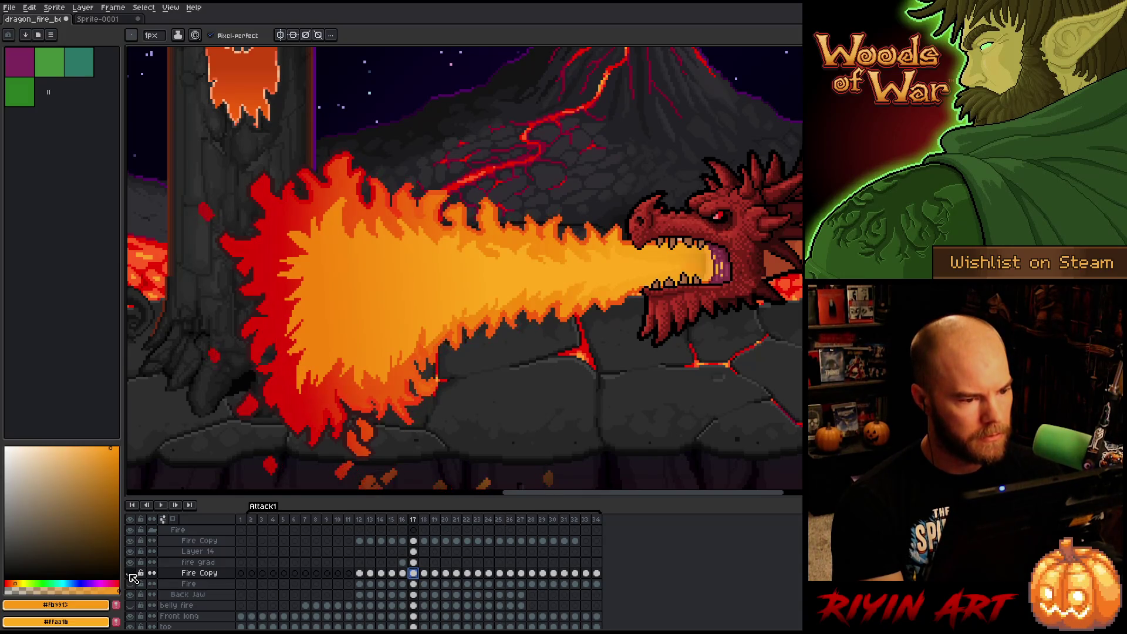
click(131, 573)
click(130, 573)
click(131, 573)
click(131, 573)
click(130, 573)
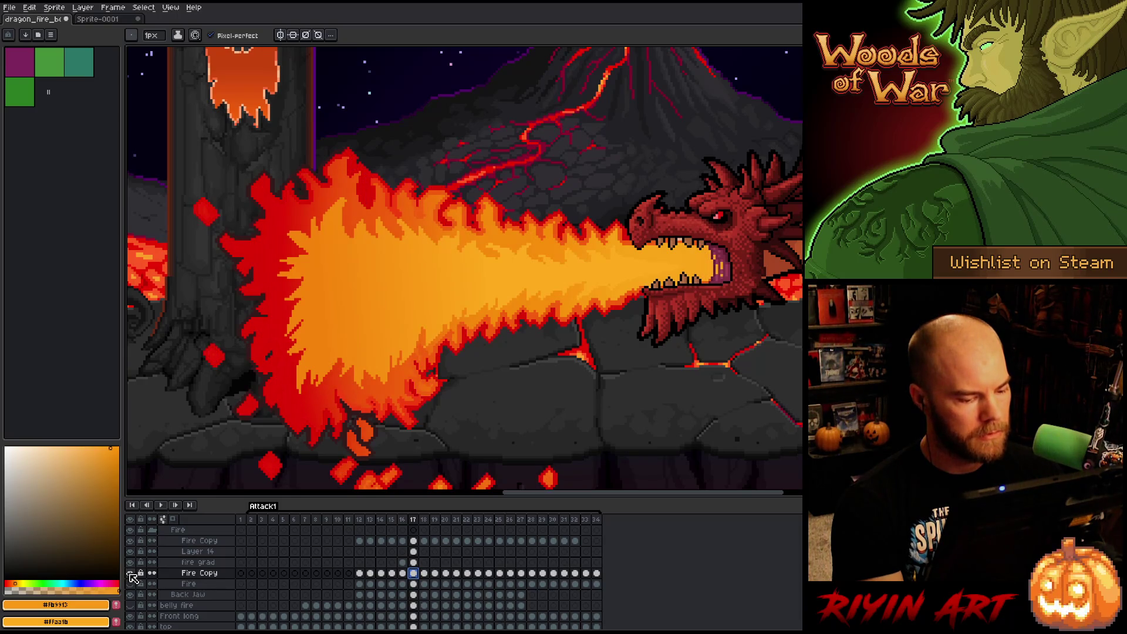
Magic Wand the whole fire shape, fill it with the flame-edge red, and deselect.
key(w)
click(517, 327)
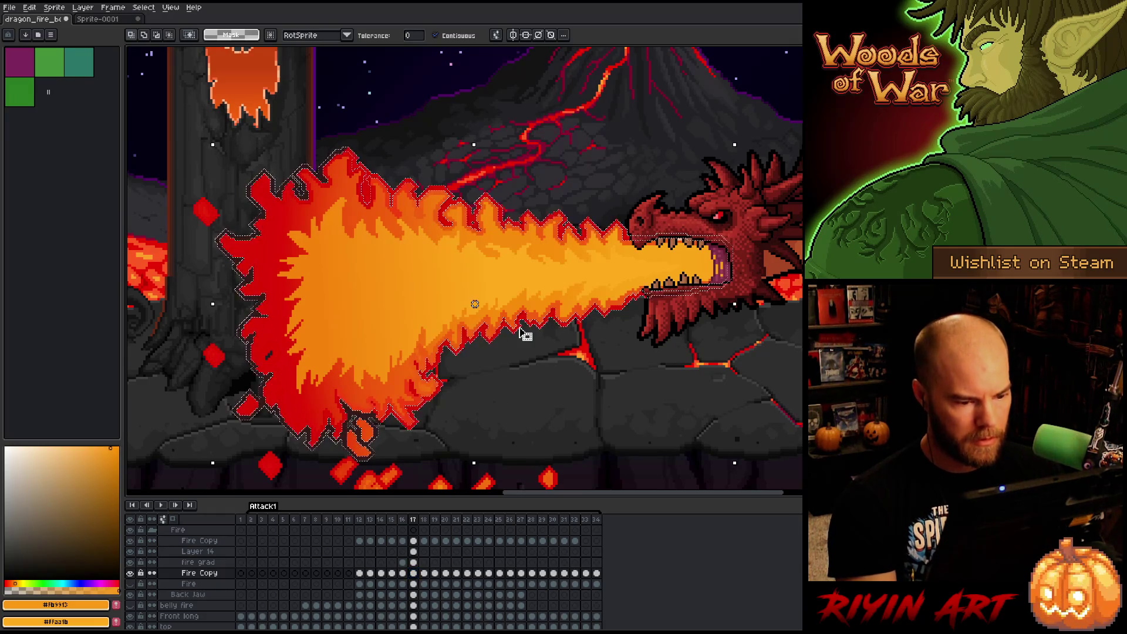
key(i)
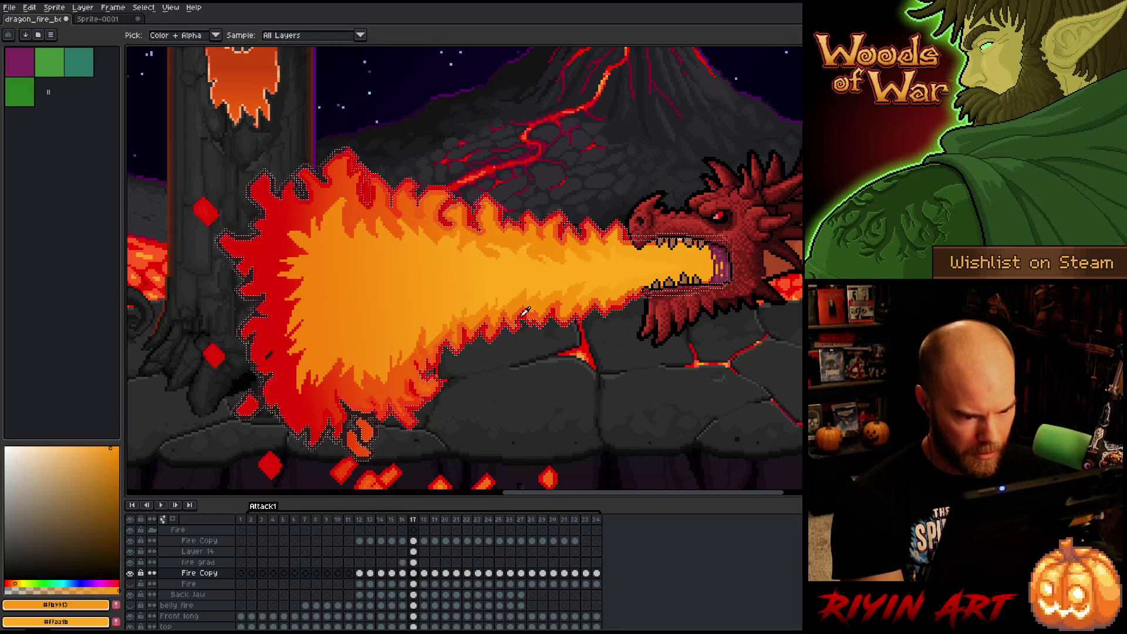
click(525, 315)
key(b)
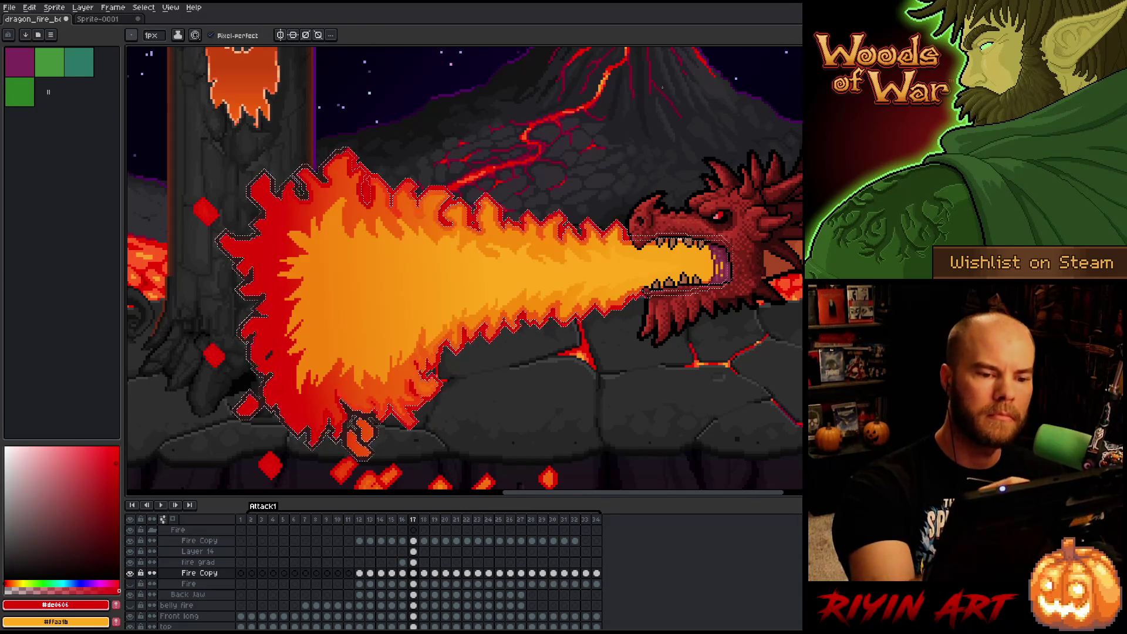
key(f)
key(ctrl+d)
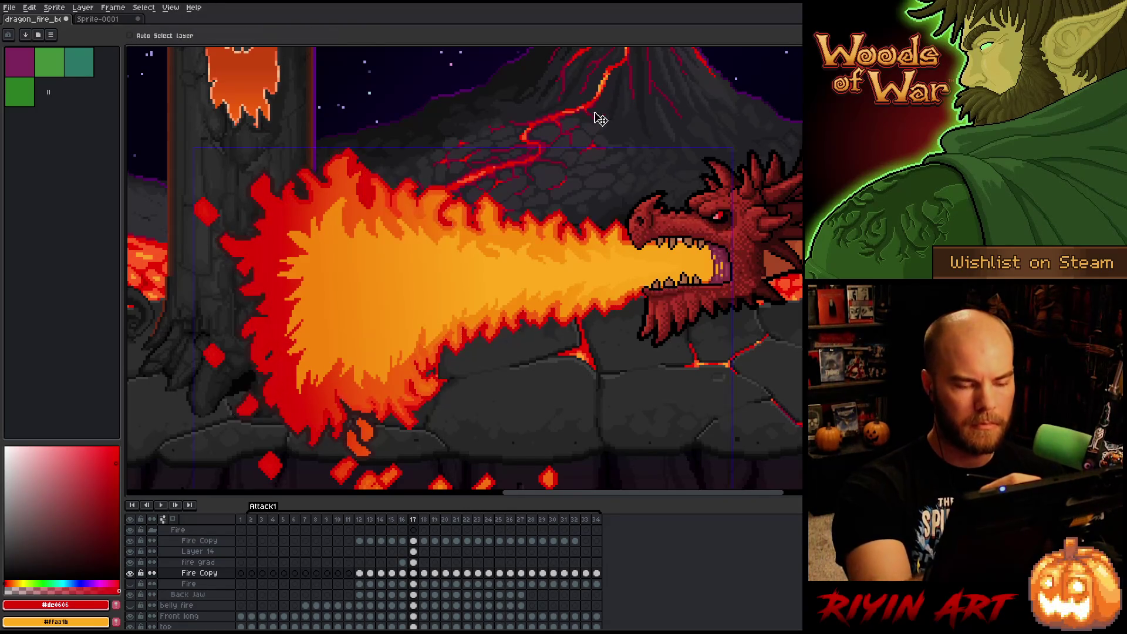
Paint filled red and orange circles on the volcano for the colour ramp.
drag(594, 138, 598, 124)
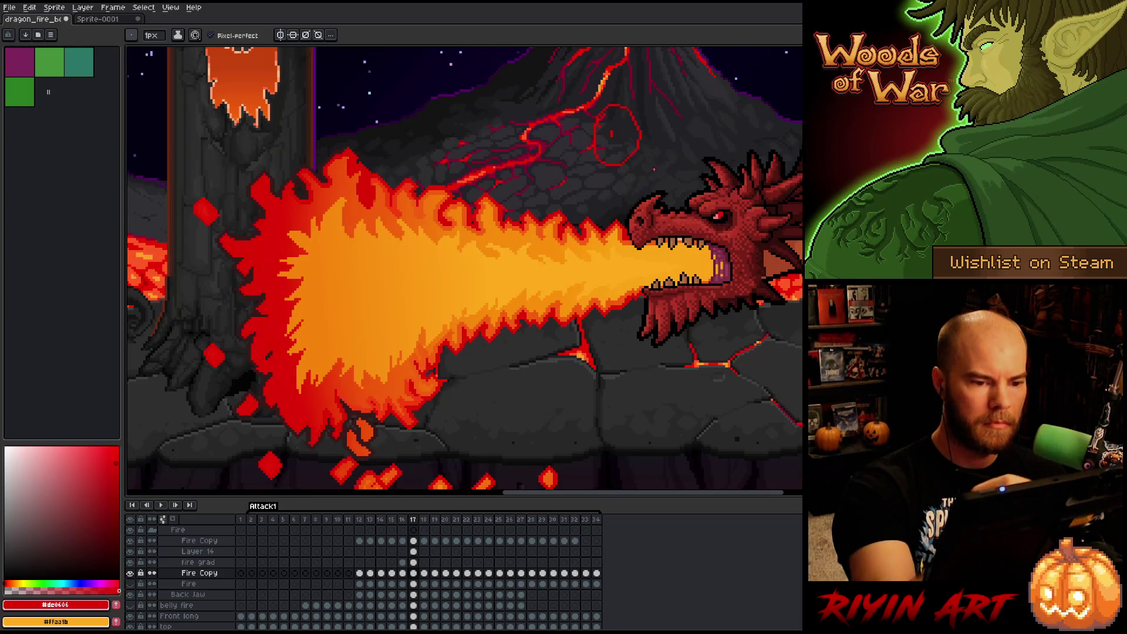
click(614, 135)
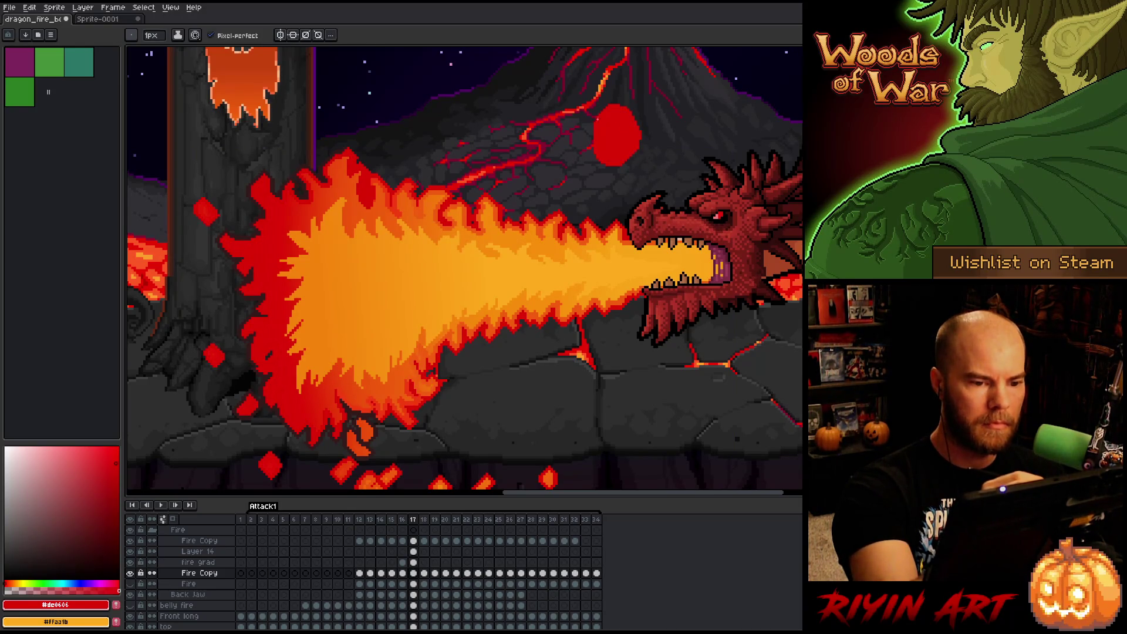
alt+click(600, 218)
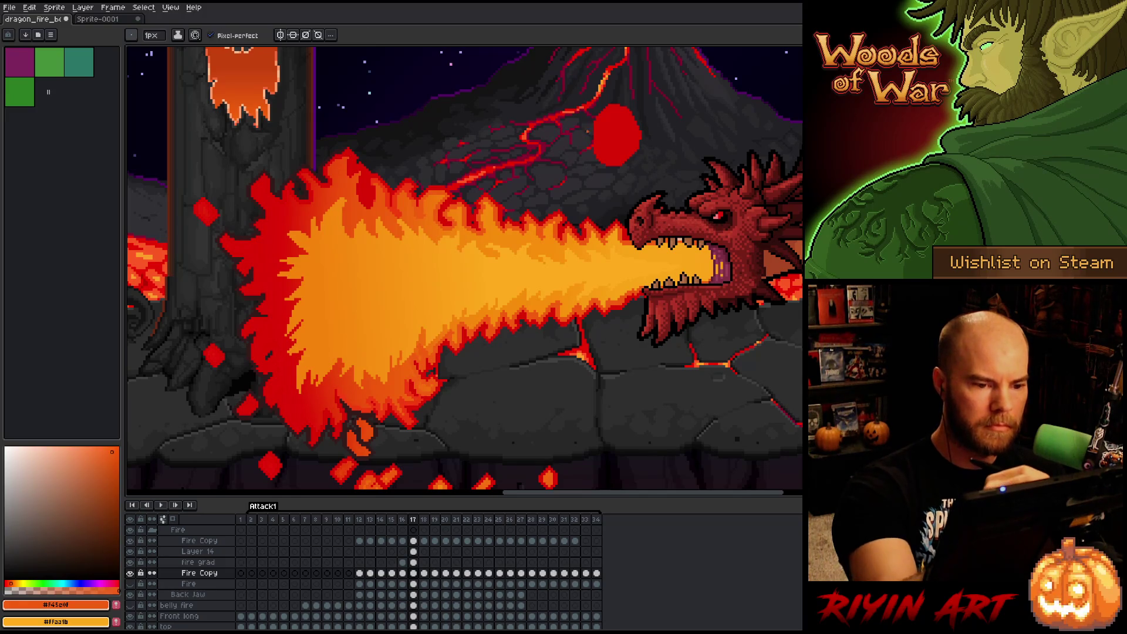
drag(578, 117, 590, 127)
click(573, 143)
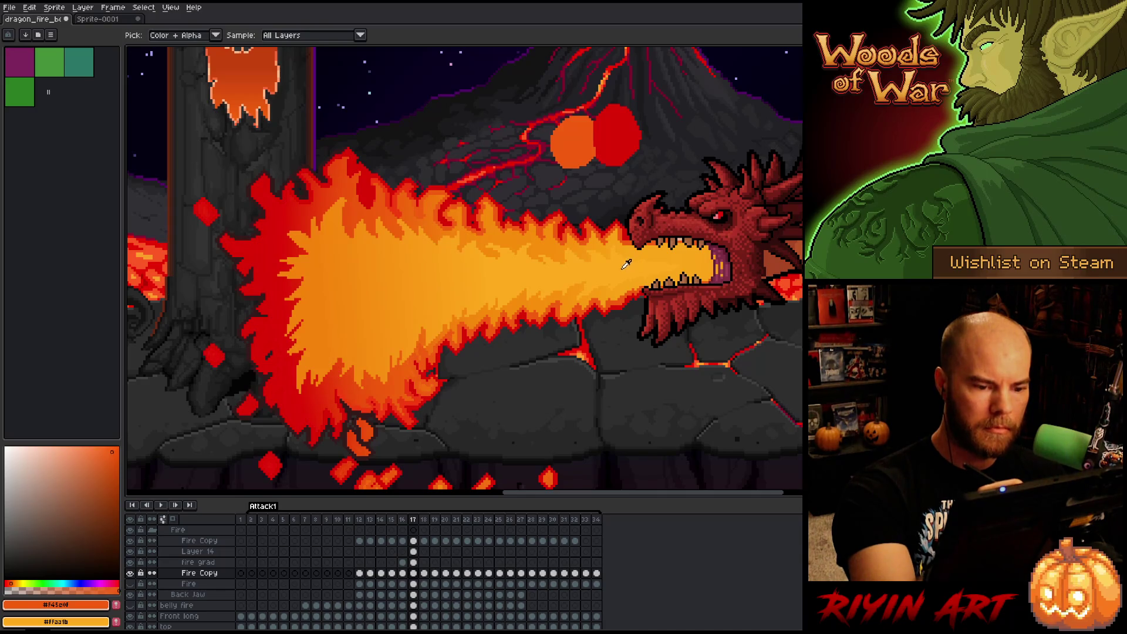
Add filled yellow-orange and yellow circles at the ramp's left end.
alt+click(493, 213)
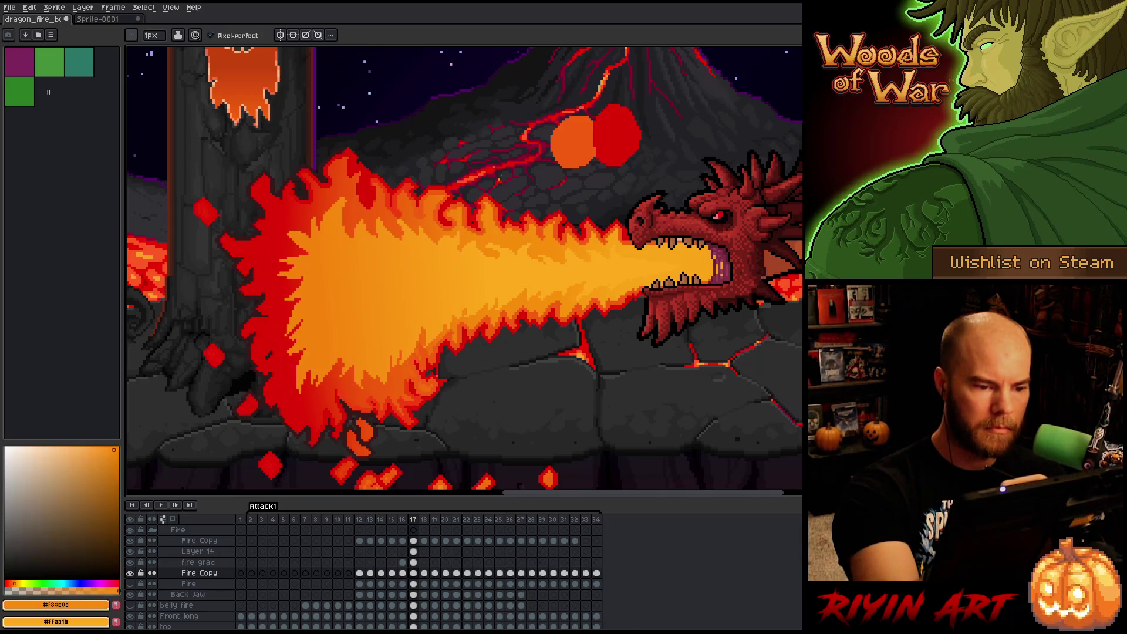
mouse_move(553, 127)
mouse_down()
mouse_move(514, 148)
mouse_move(557, 169)
mouse_up()
key(g)
click(536, 148)
key(b)
alt+click(658, 259)
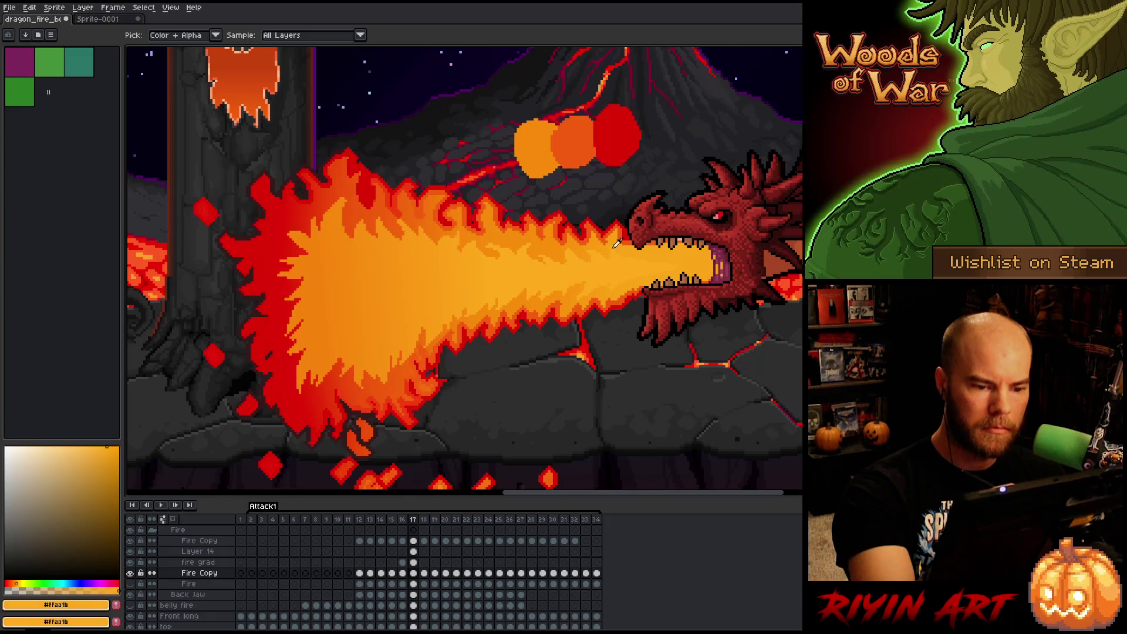
mouse_move(511, 126)
mouse_down()
mouse_move(485, 143)
mouse_move(521, 176)
mouse_up()
key(g)
click(500, 153)
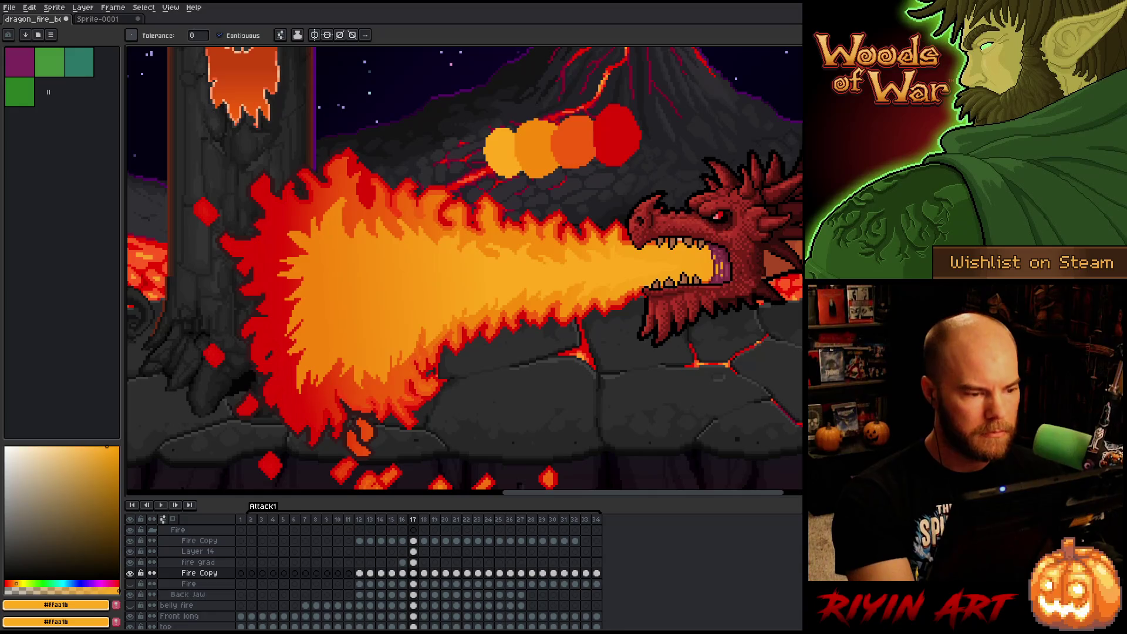
Fill the fifth ramp circle beside the red one with dark maroon #331a1a.
alt+click(627, 113)
key(b)
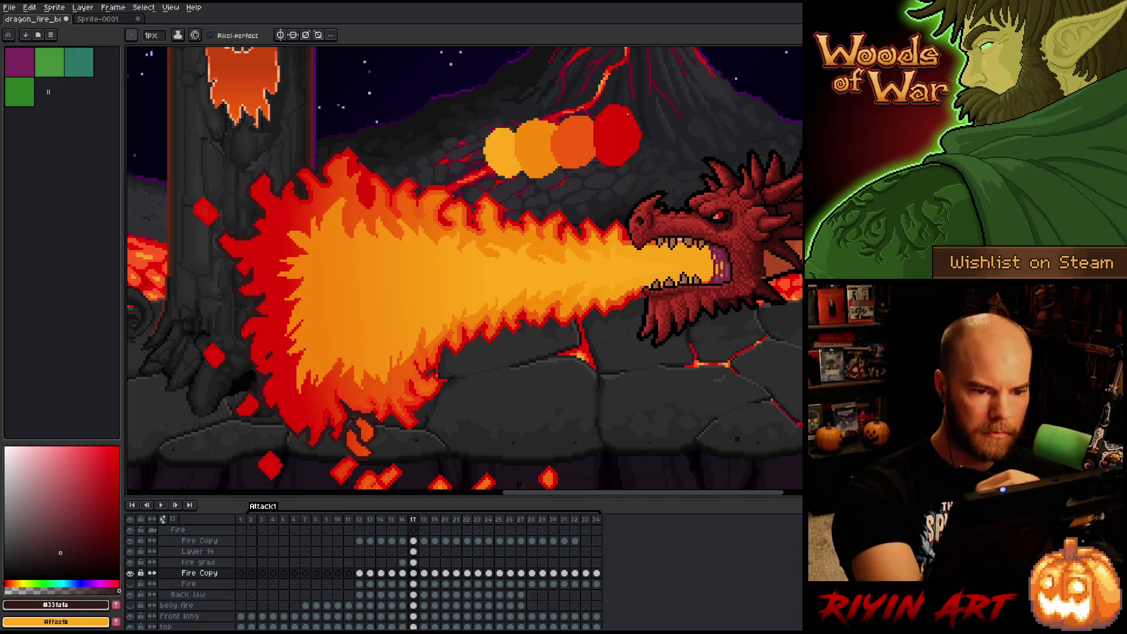
key(g)
click(652, 135)
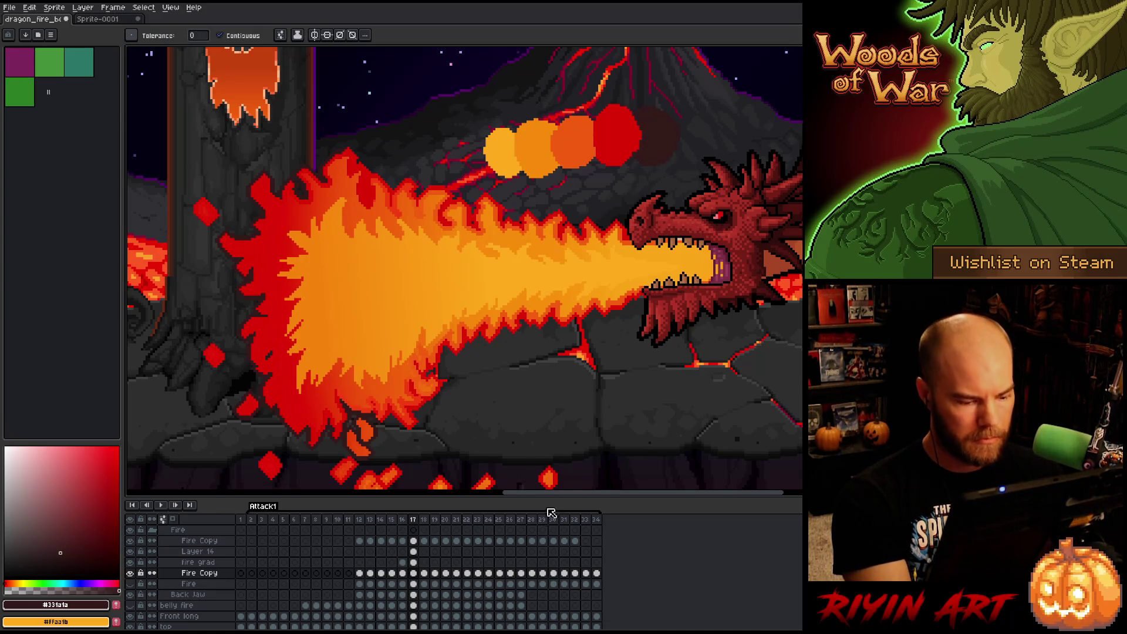
Magic-wand the fire on the lower Fire Copy layer, deselect, and select its frame 17 cel.
click(414, 583)
click(416, 573)
key(w)
click(475, 304)
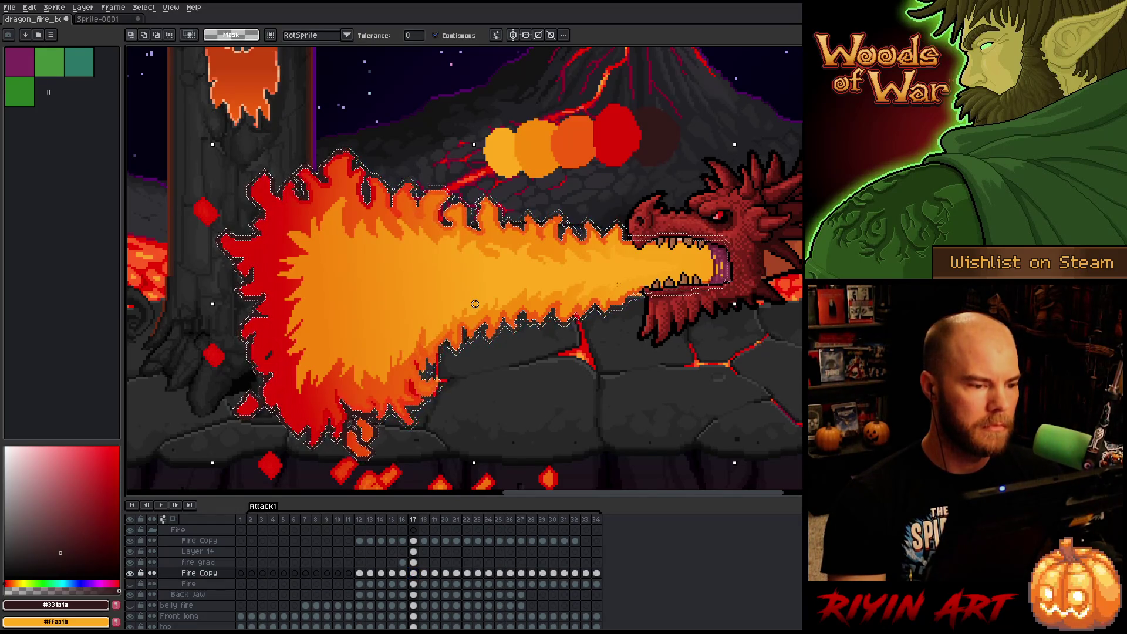
key(ctrl+d)
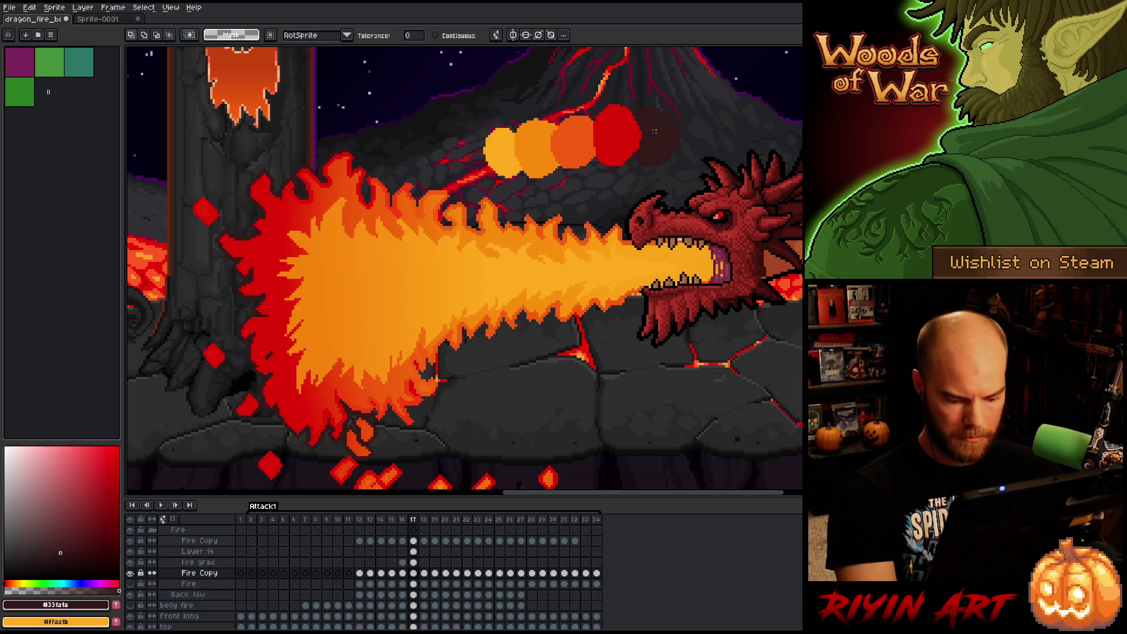
key(i)
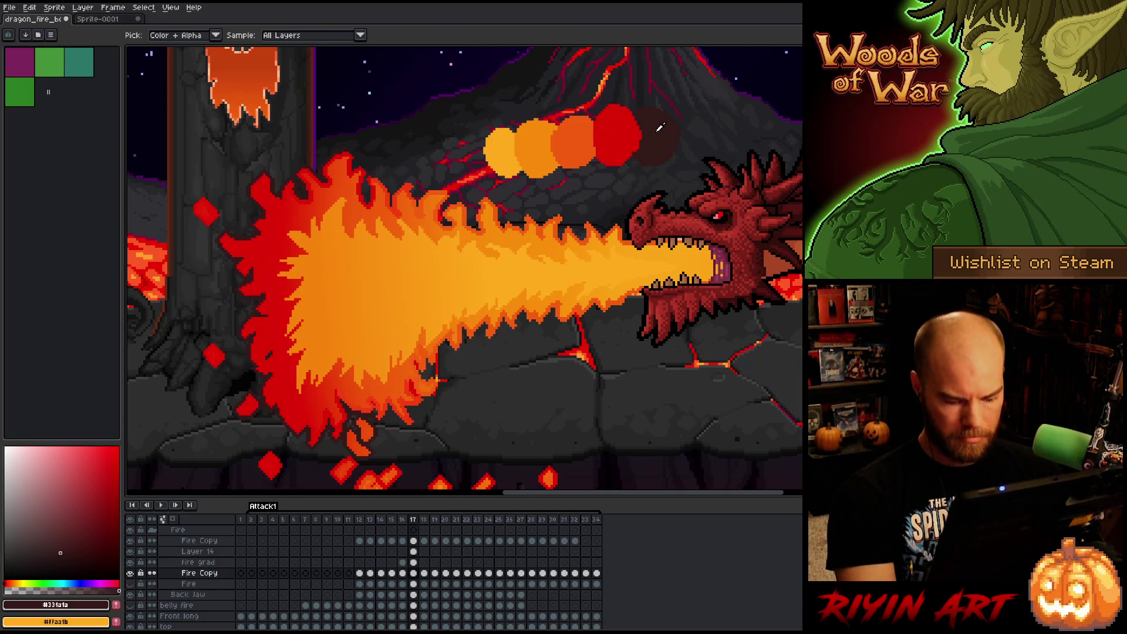
click(415, 574)
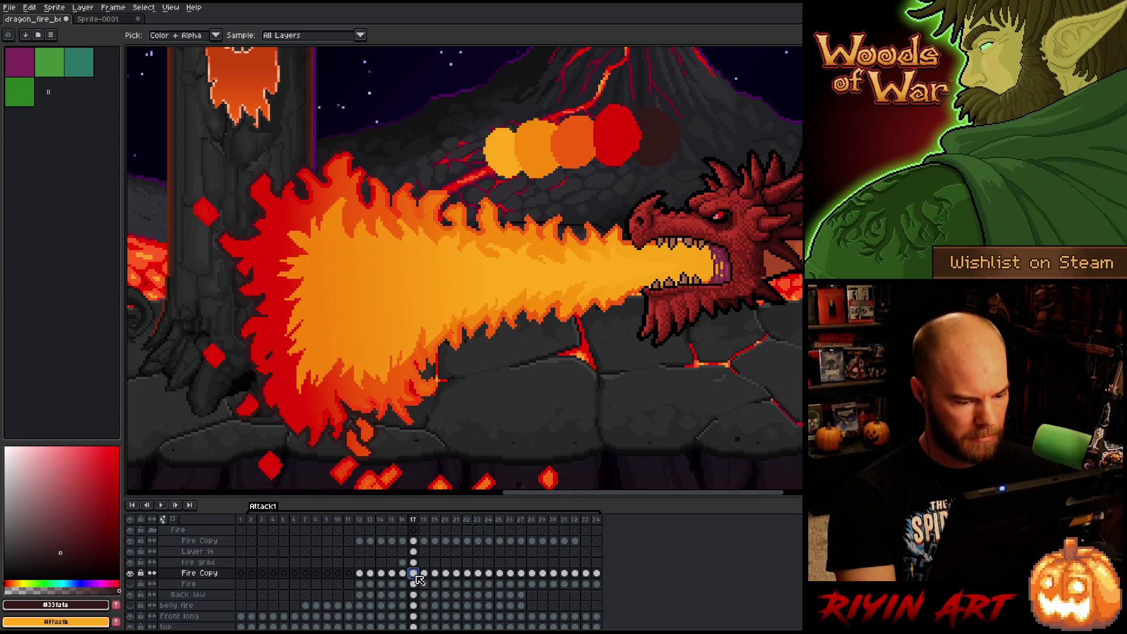
Outline the flame with dark #331a1a using the Outline effect.
key(shift+o)
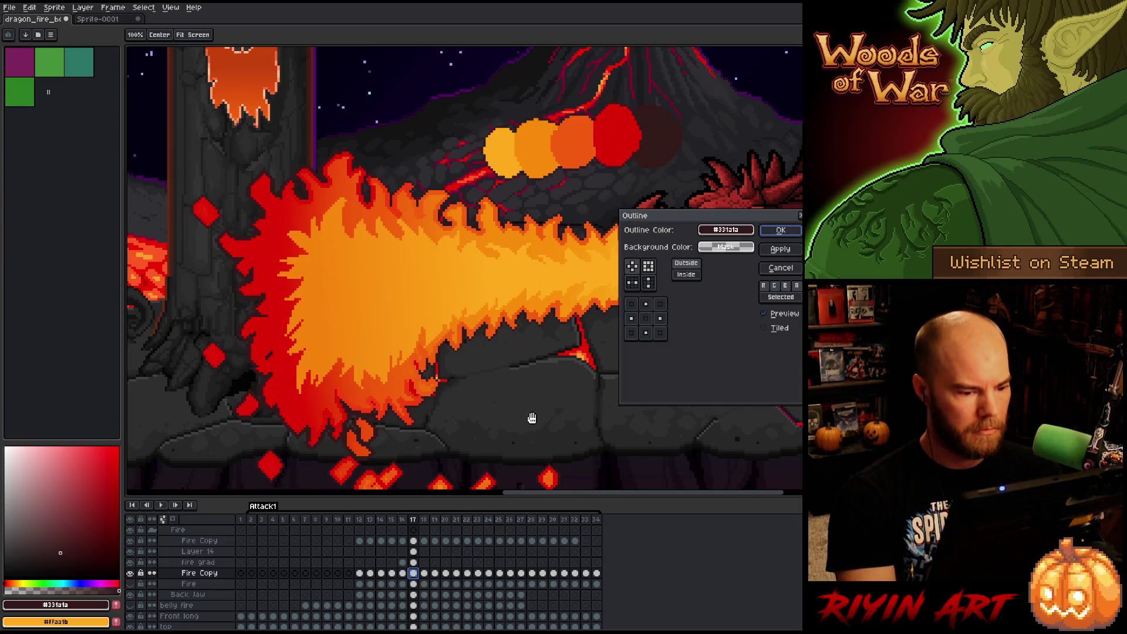
key(Return)
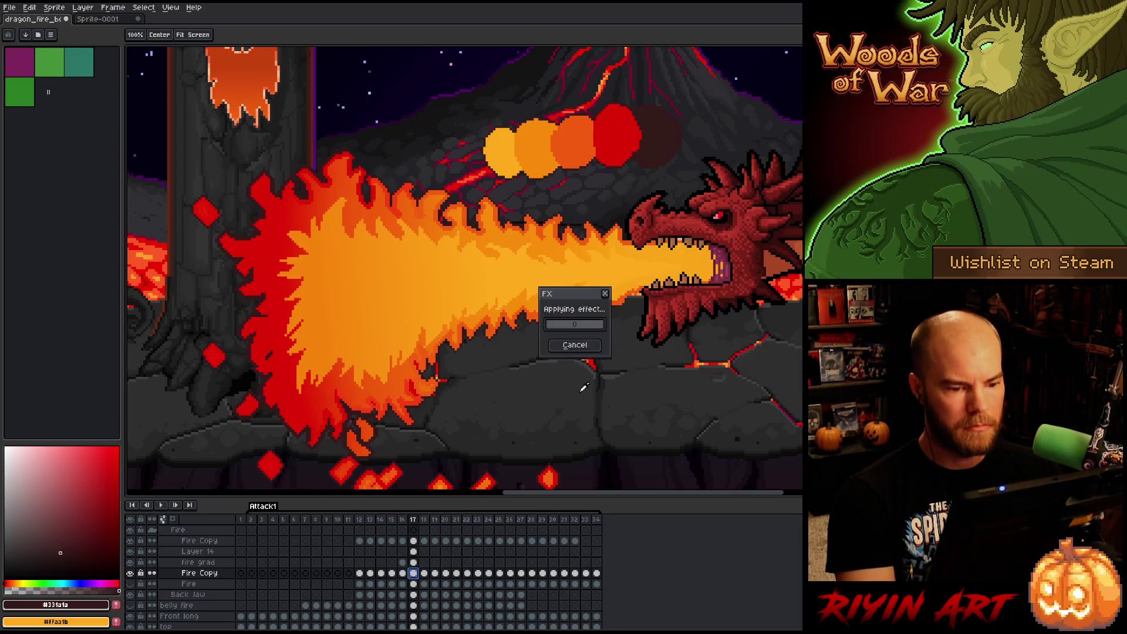
key(shift+o)
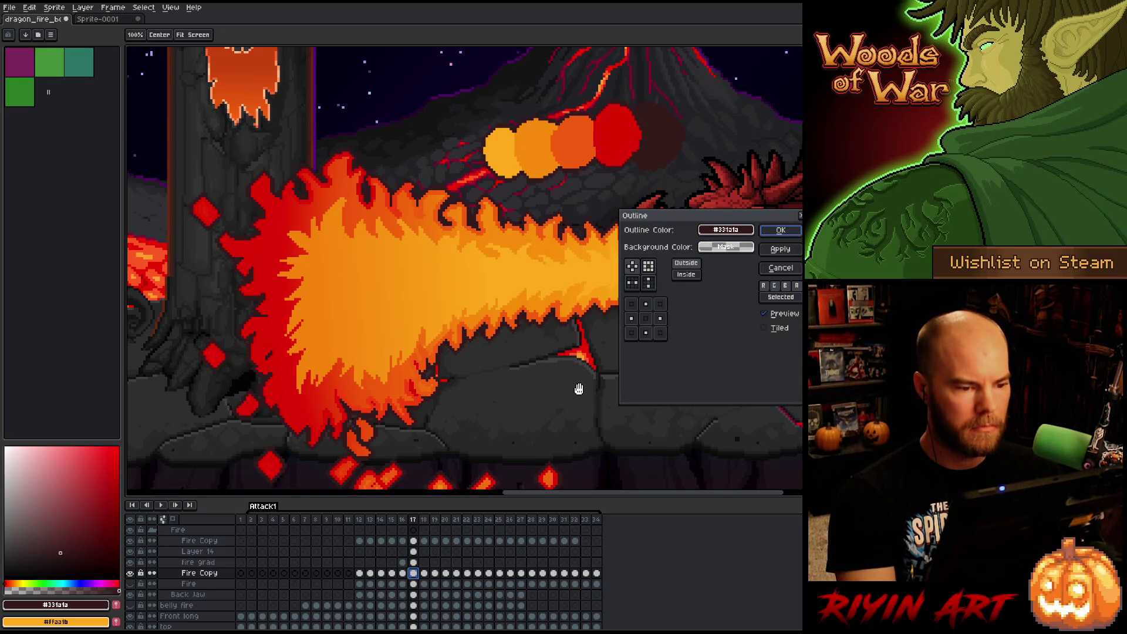
key(Return)
scroll(572, 364, down, 3)
scroll(559, 317, up, 2)
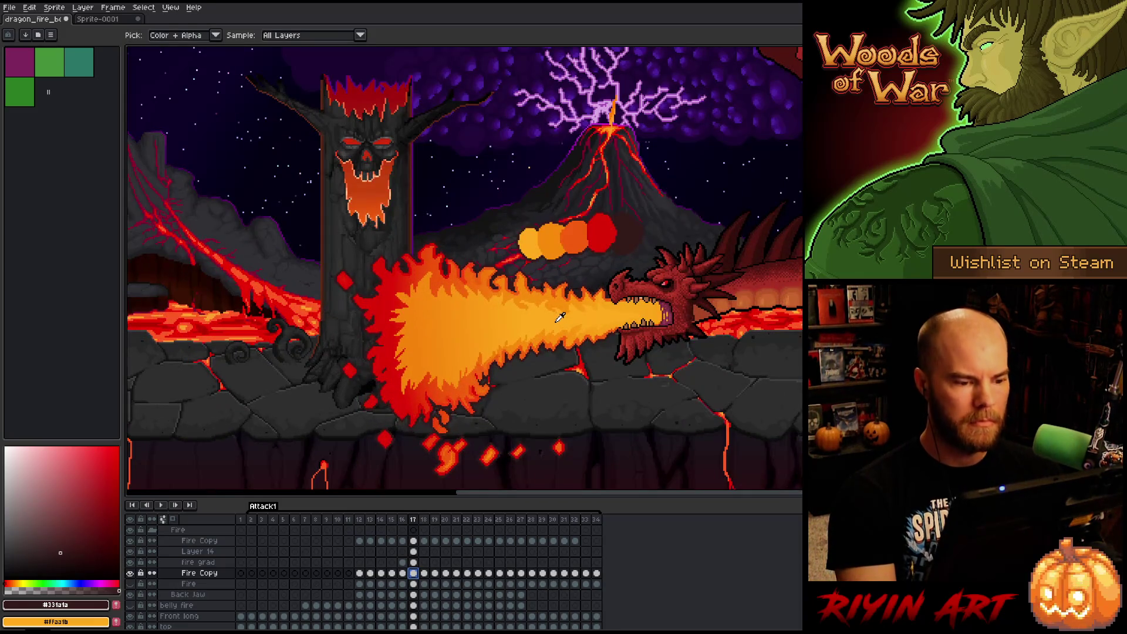
scroll(559, 317, up, 1)
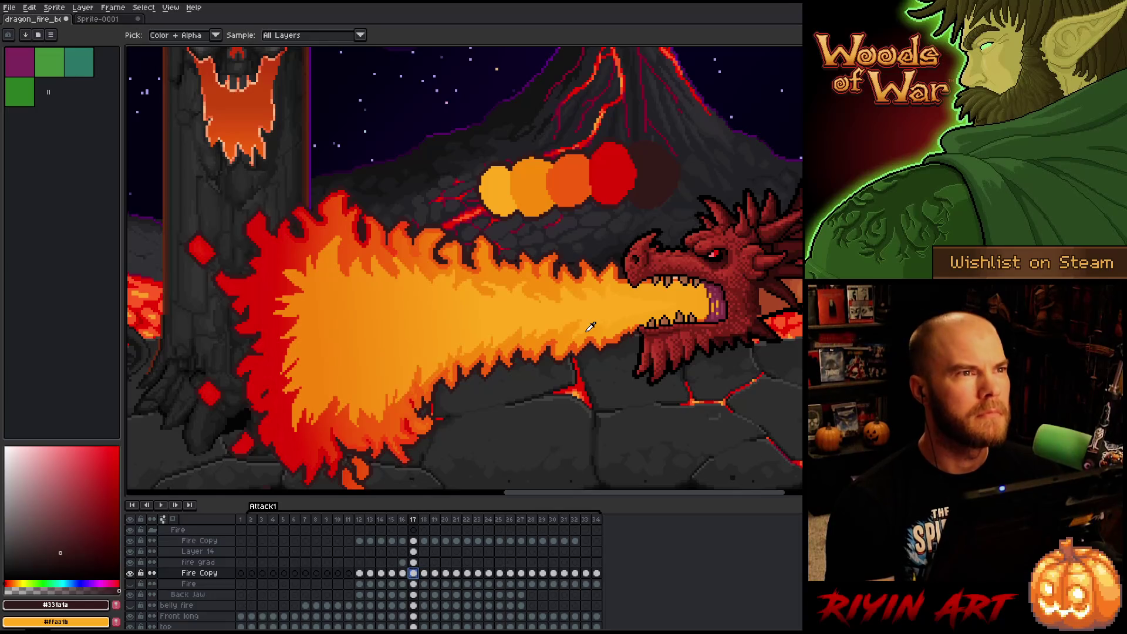
scroll(590, 327, down, 1)
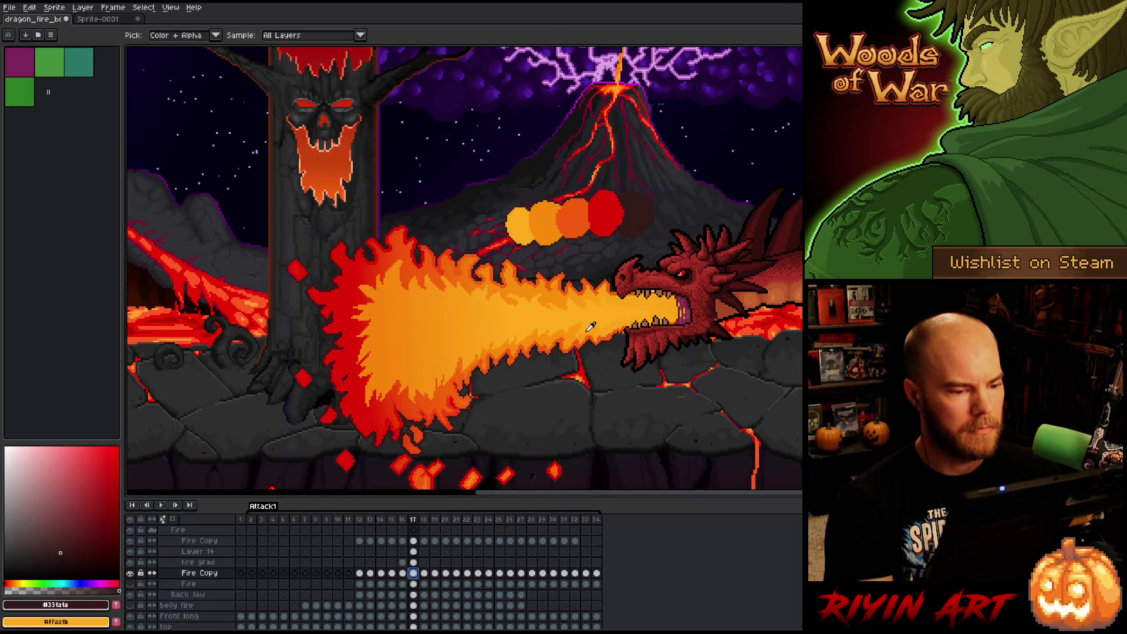
Frame the dragon and flame, then toggle the Fire grad layer's visibility to compare.
key(i)
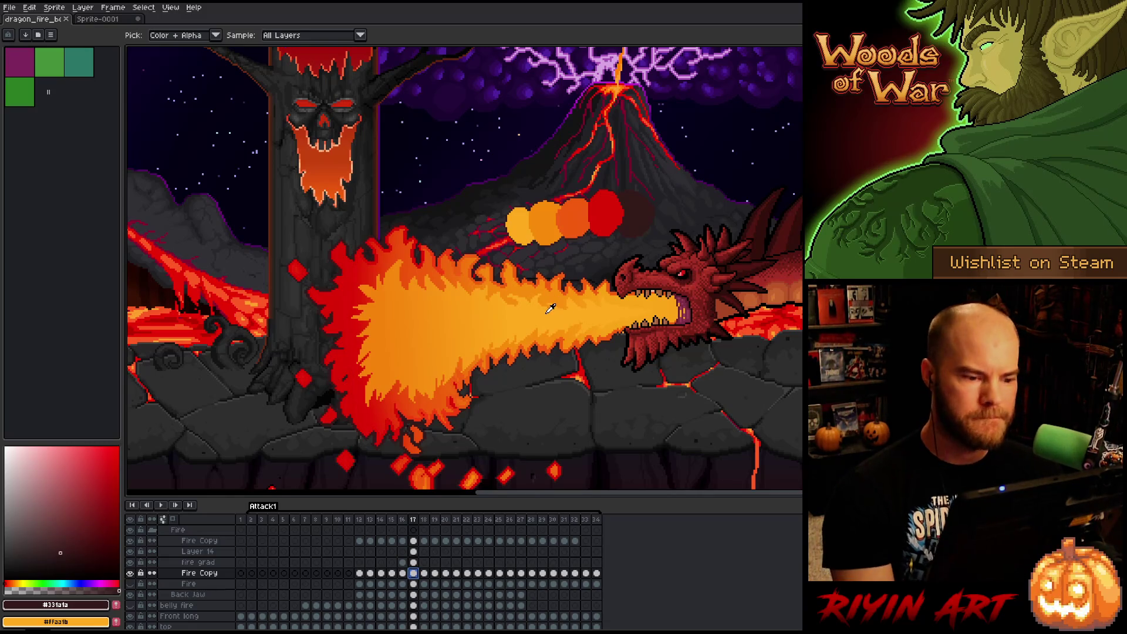
drag(549, 392, 476, 381)
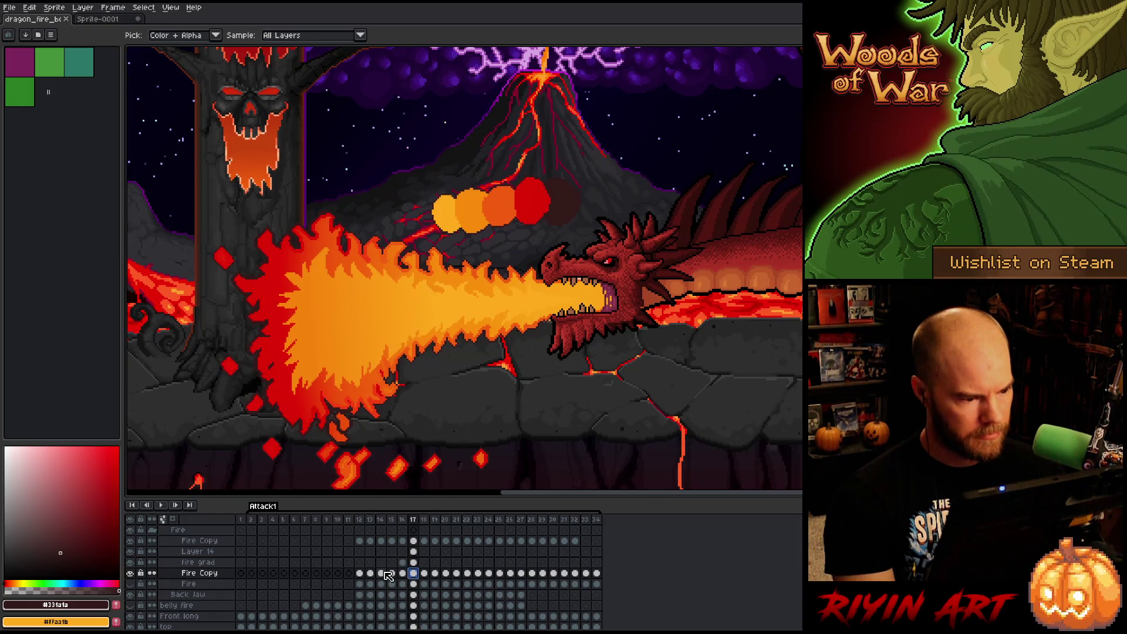
click(132, 564)
click(131, 563)
click(131, 564)
click(132, 564)
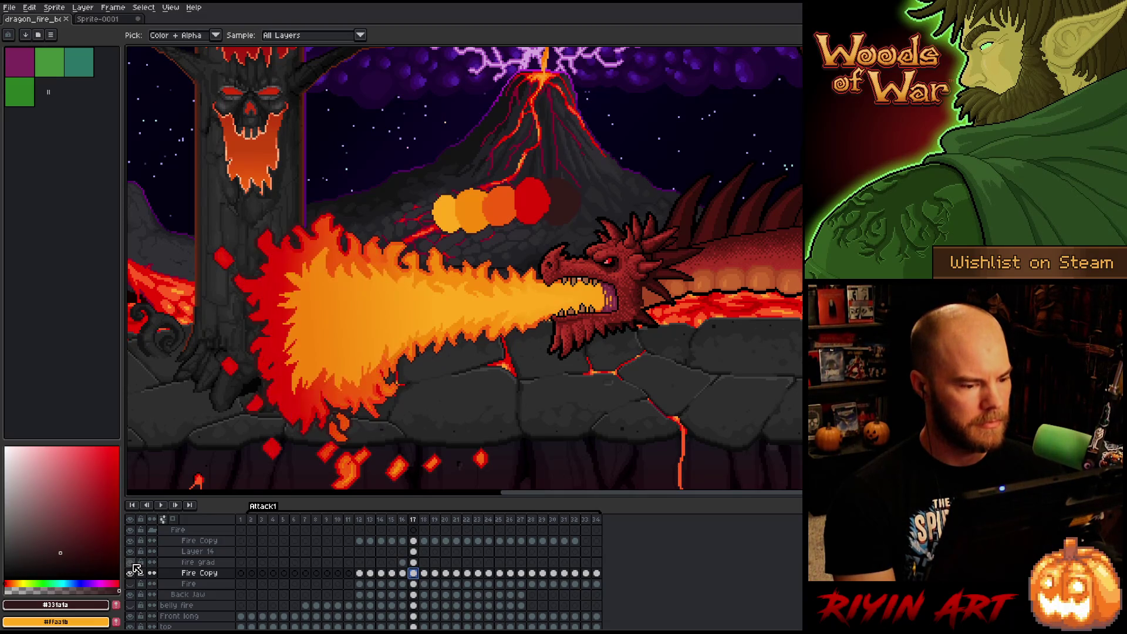
click(131, 563)
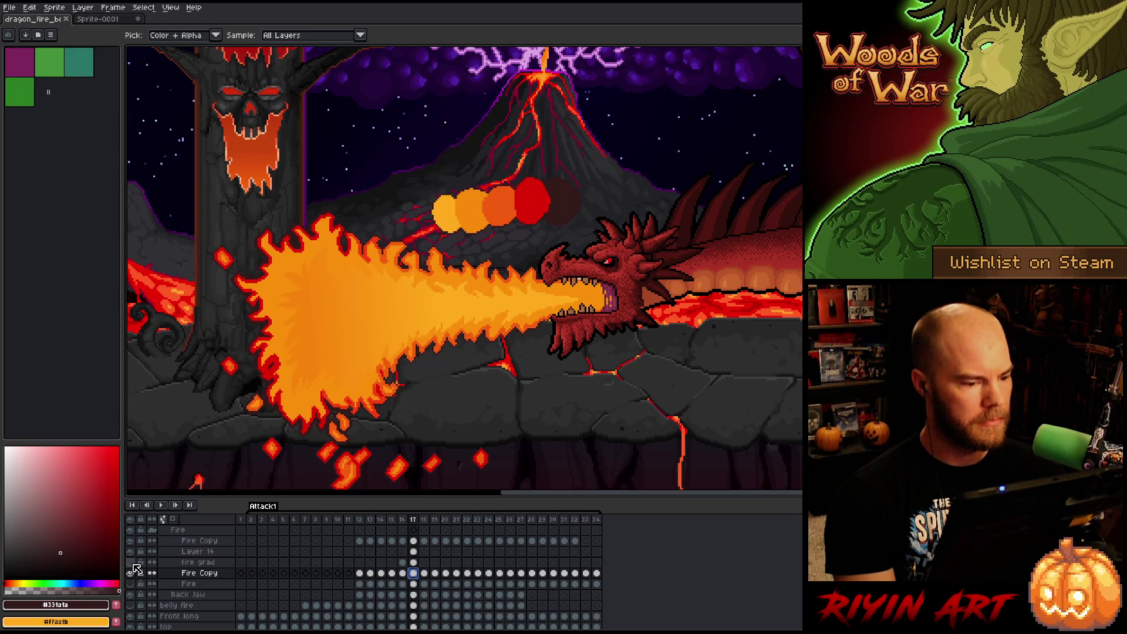
click(132, 564)
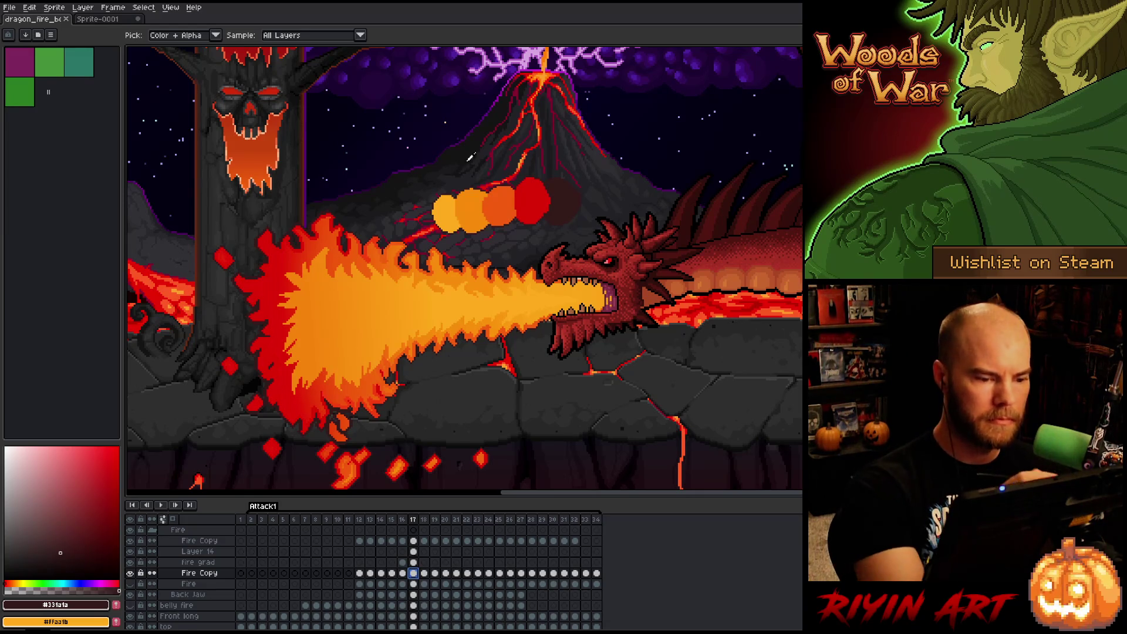
Sample deep and mid orange flame colours, then add empty Layer 15 above Fire Copy.
click(329, 235)
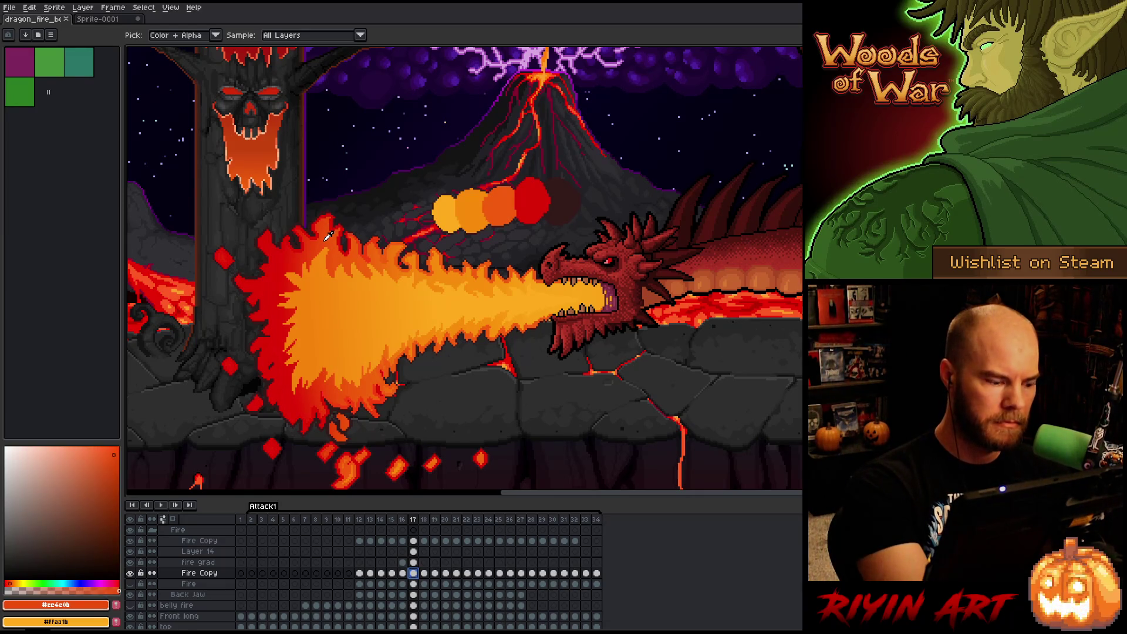
key(x)
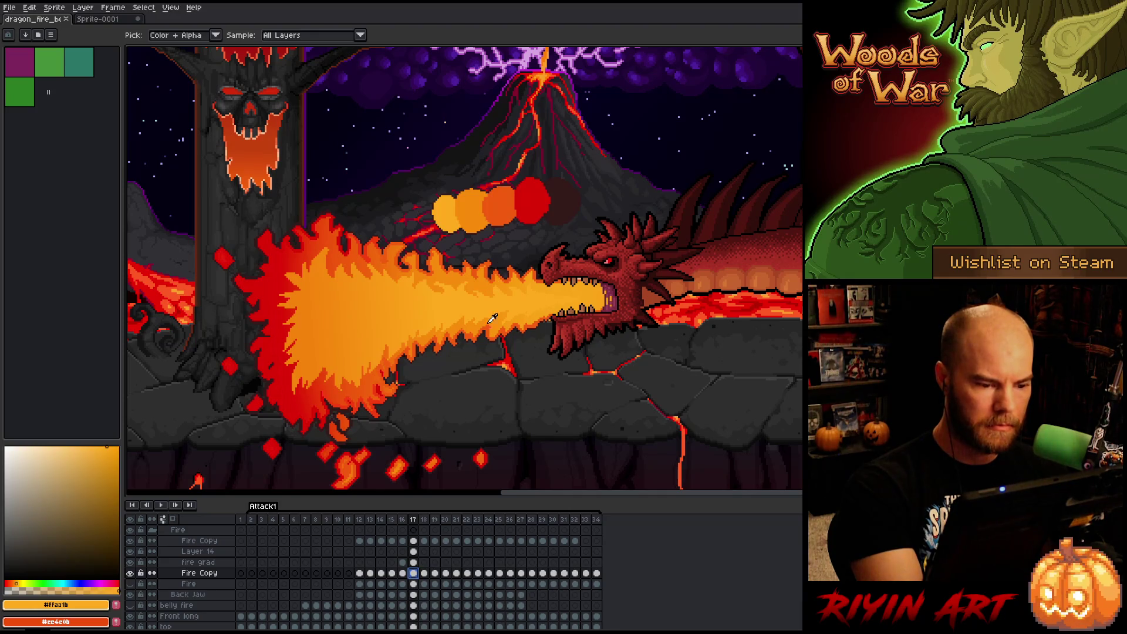
click(509, 281)
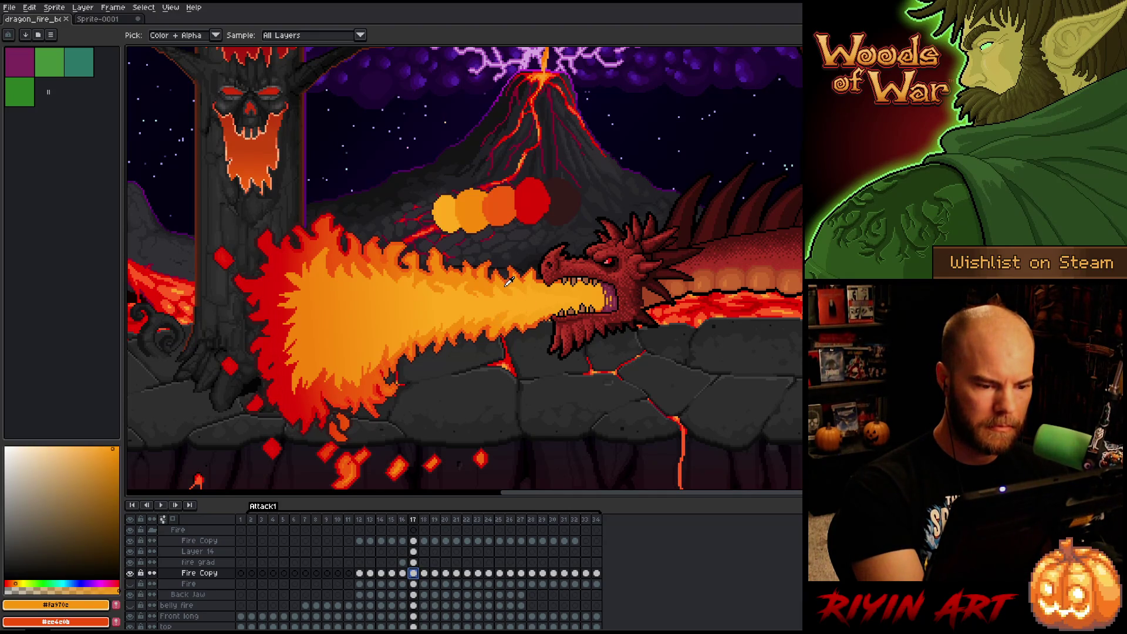
click(505, 279)
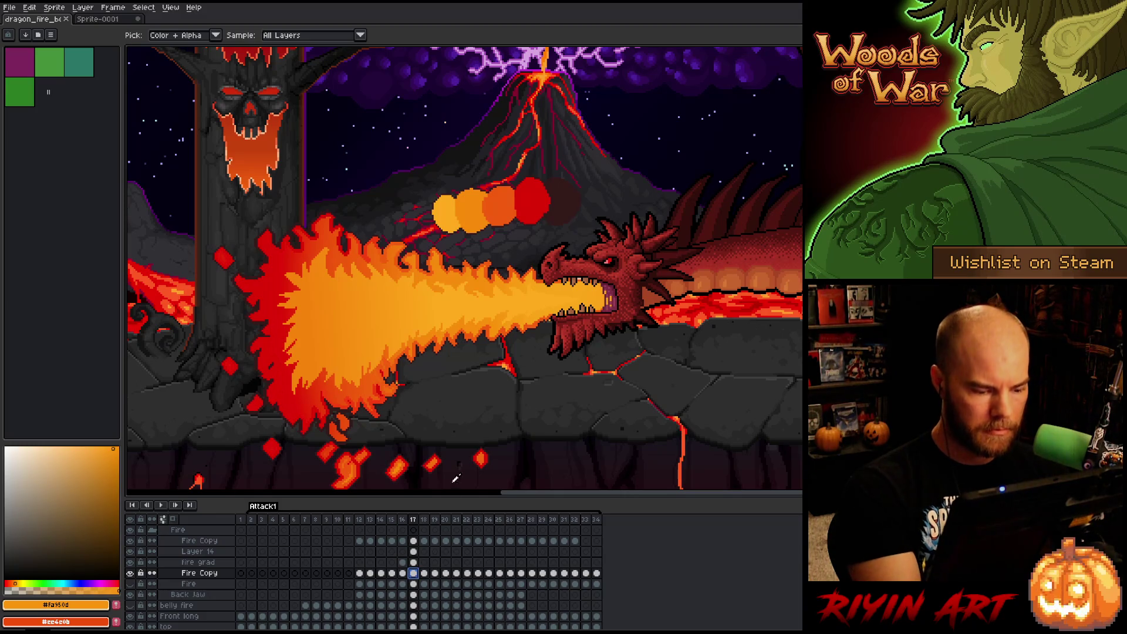
key(shift+n)
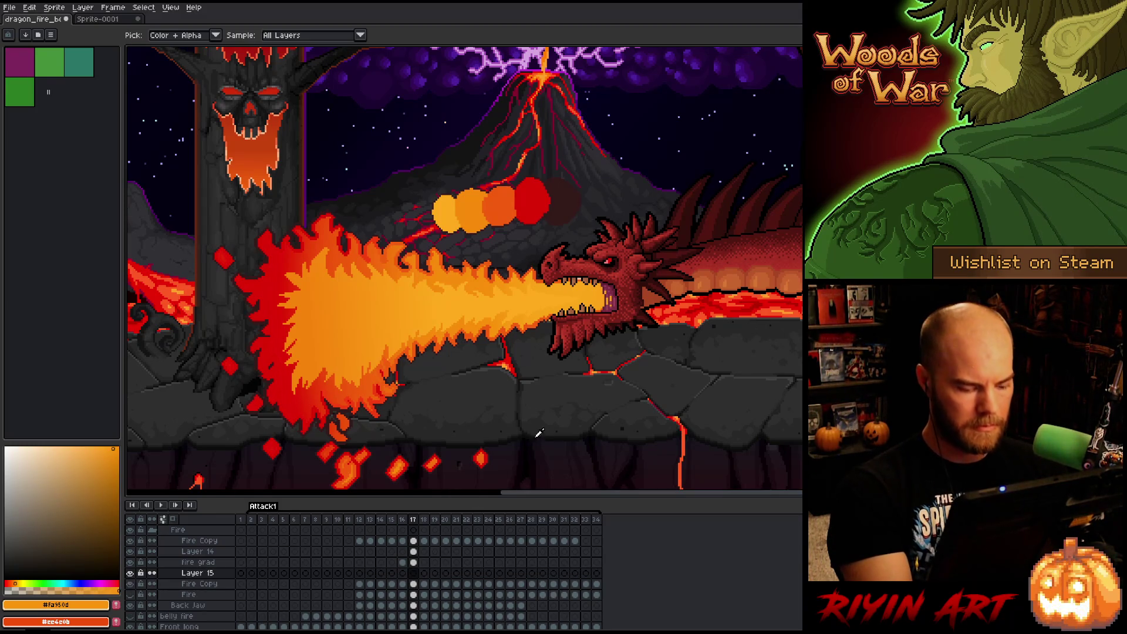
Fill Layer 15 with a horizontal red-to-orange gradient through a freehand selection over the fire.
key(q)
mouse_move(585, 296)
mouse_down()
mouse_move(379, 301)
mouse_move(360, 314)
mouse_move(441, 307)
mouse_move(538, 374)
mouse_up()
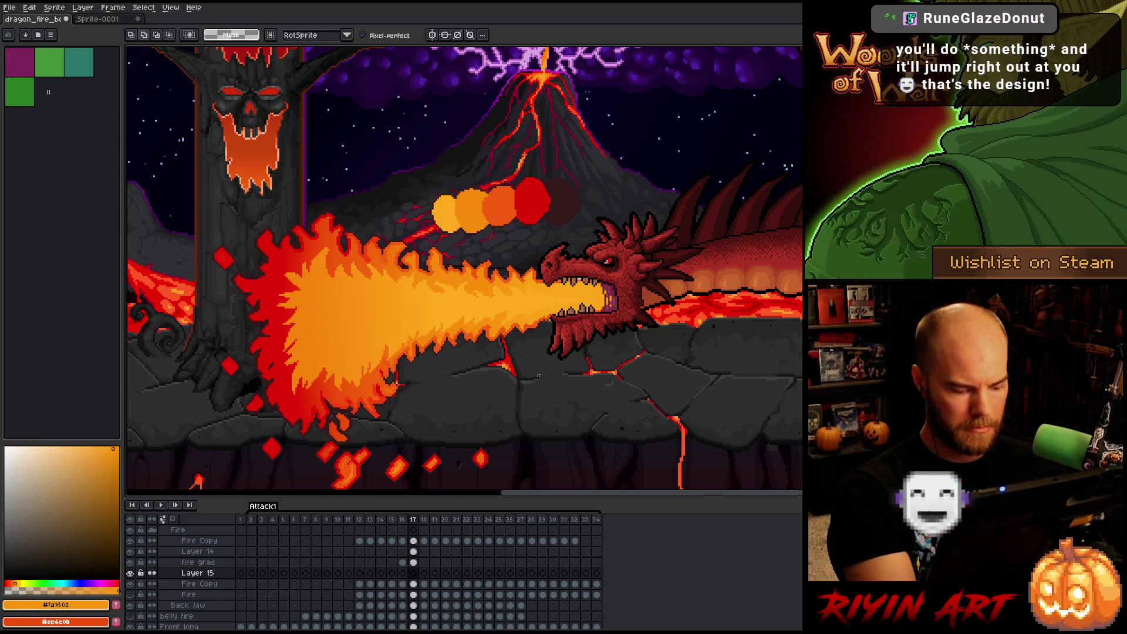
key(g)
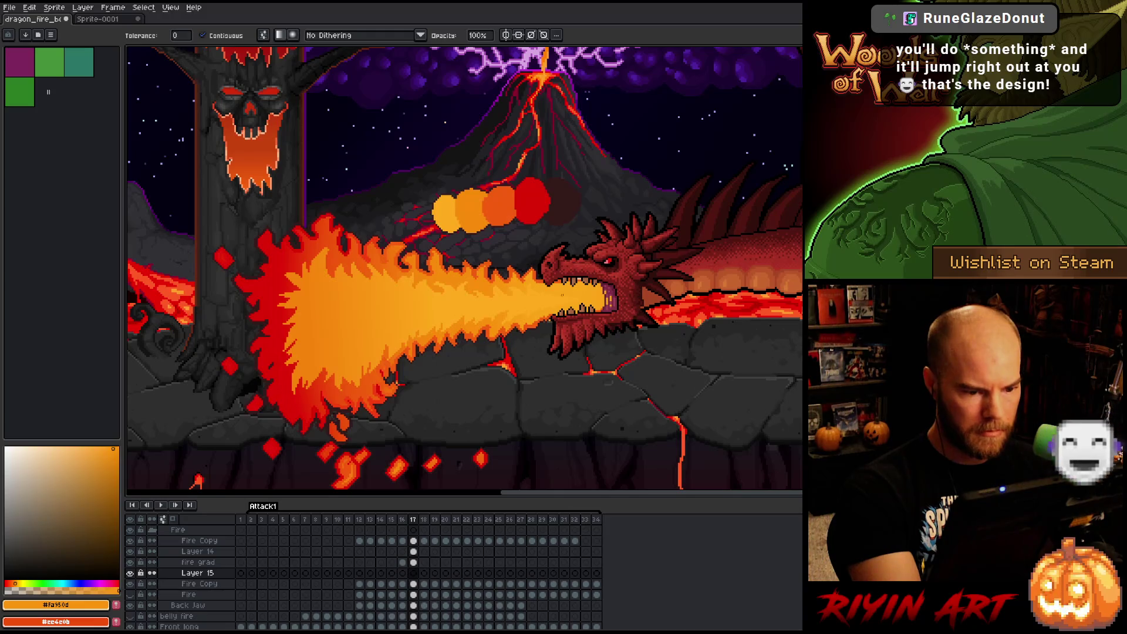
drag(177, 265, 646, 264)
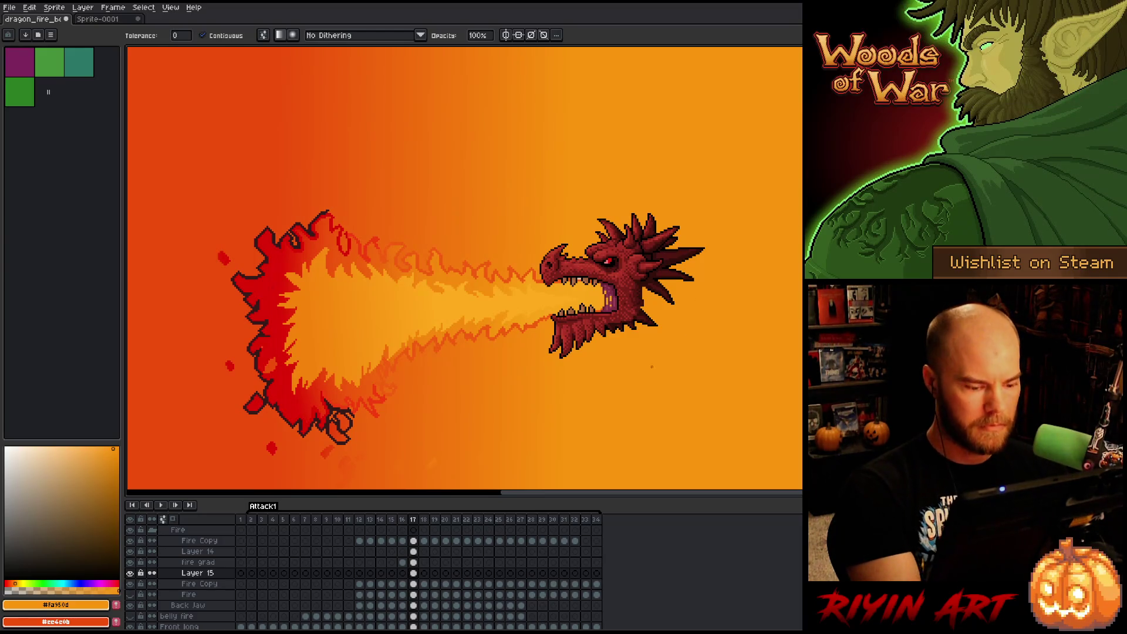
Select the fire and sparks shape, clear the selection, and hide Layer 15.
ctrl+click(414, 583)
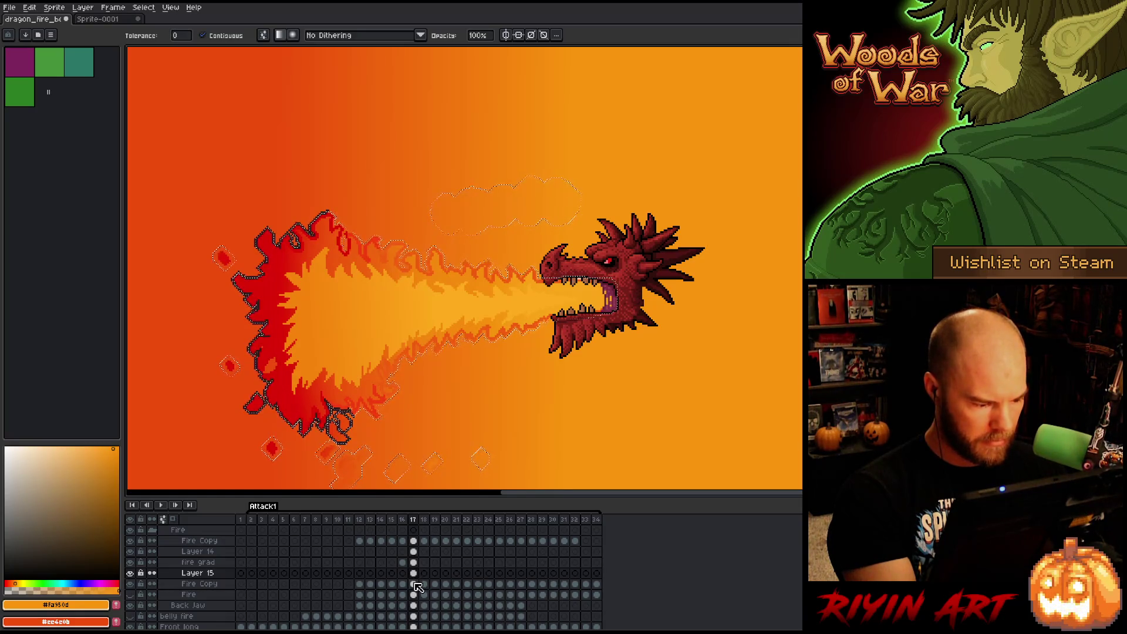
key(ctrl+d)
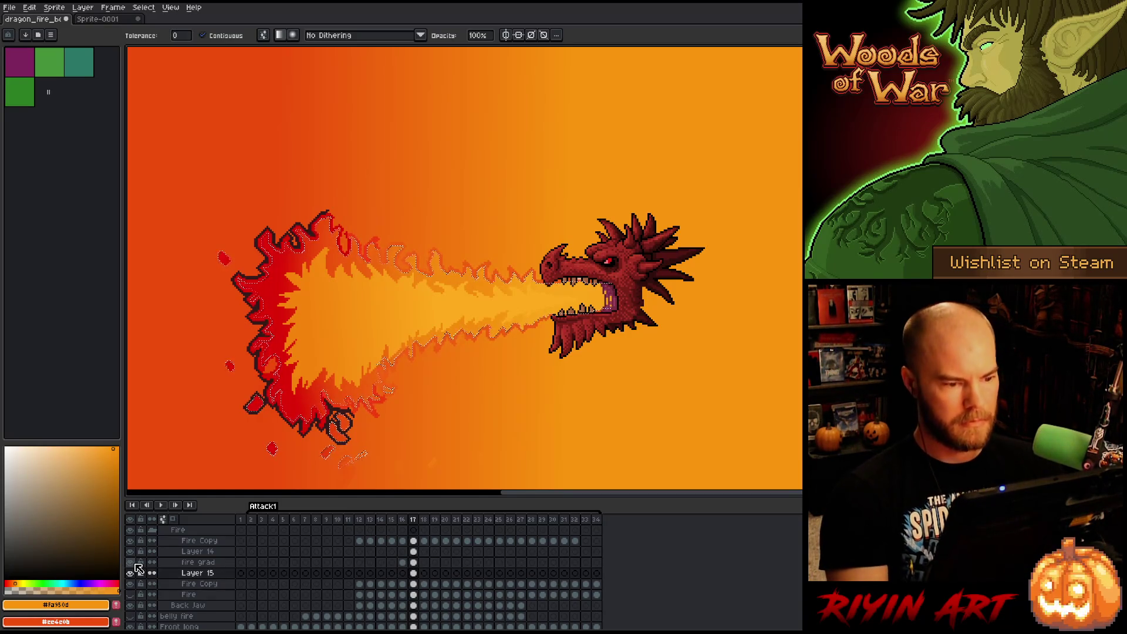
click(130, 572)
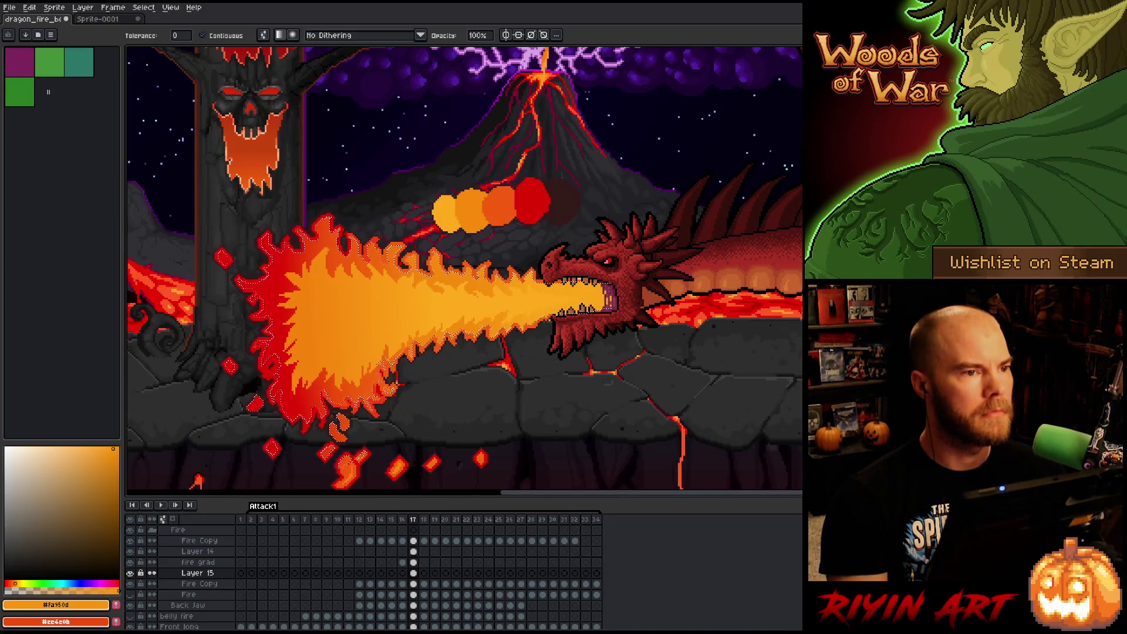
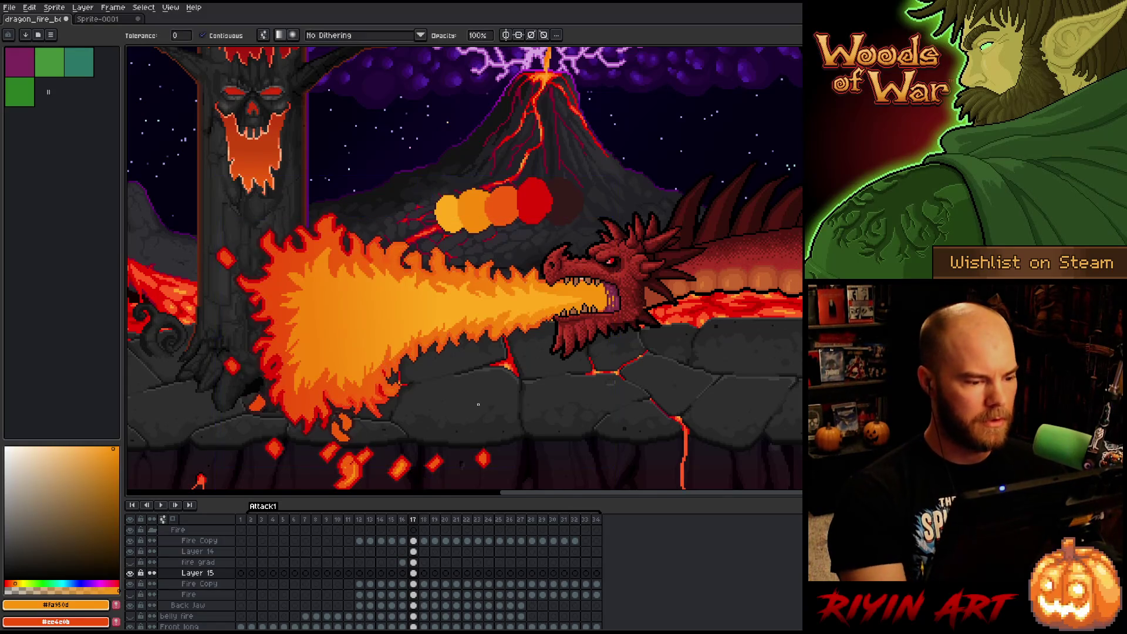
Select the Fire Copy cel at frame 17 and switch to the 1px pixel-perfect pencil.
scroll(476, 398, down, 1)
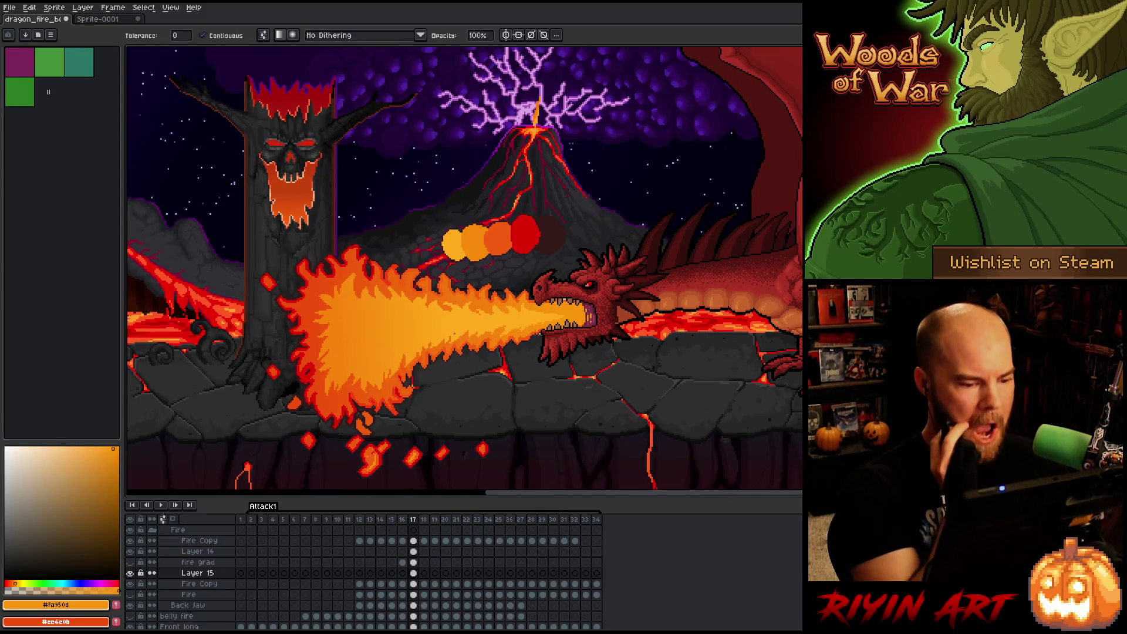
scroll(483, 424, up, 1)
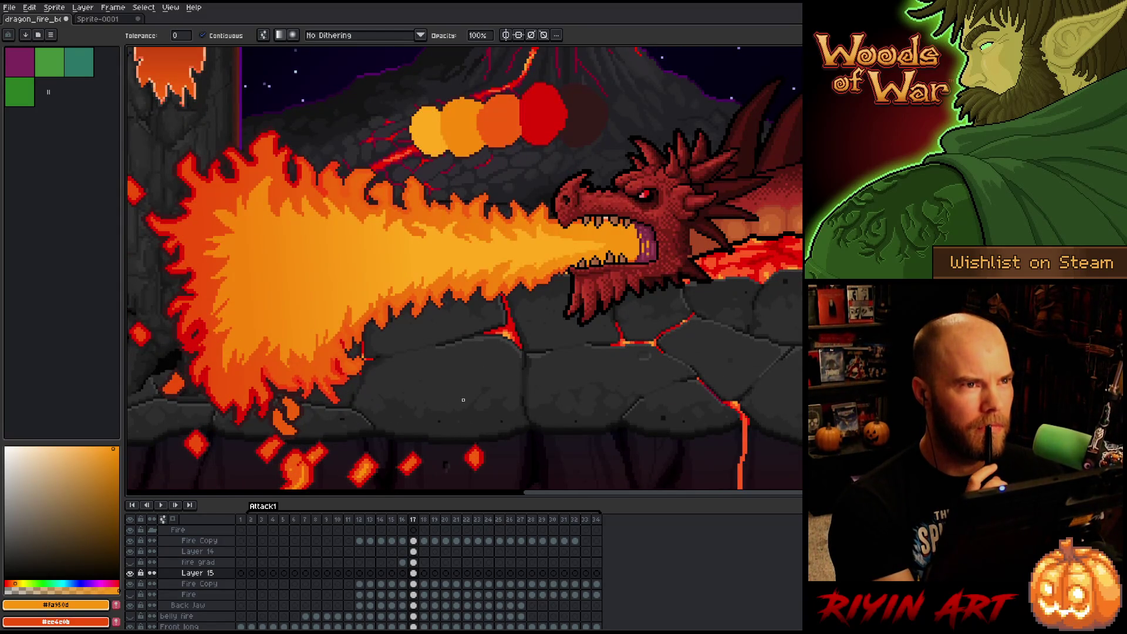
scroll(463, 400, down, 1)
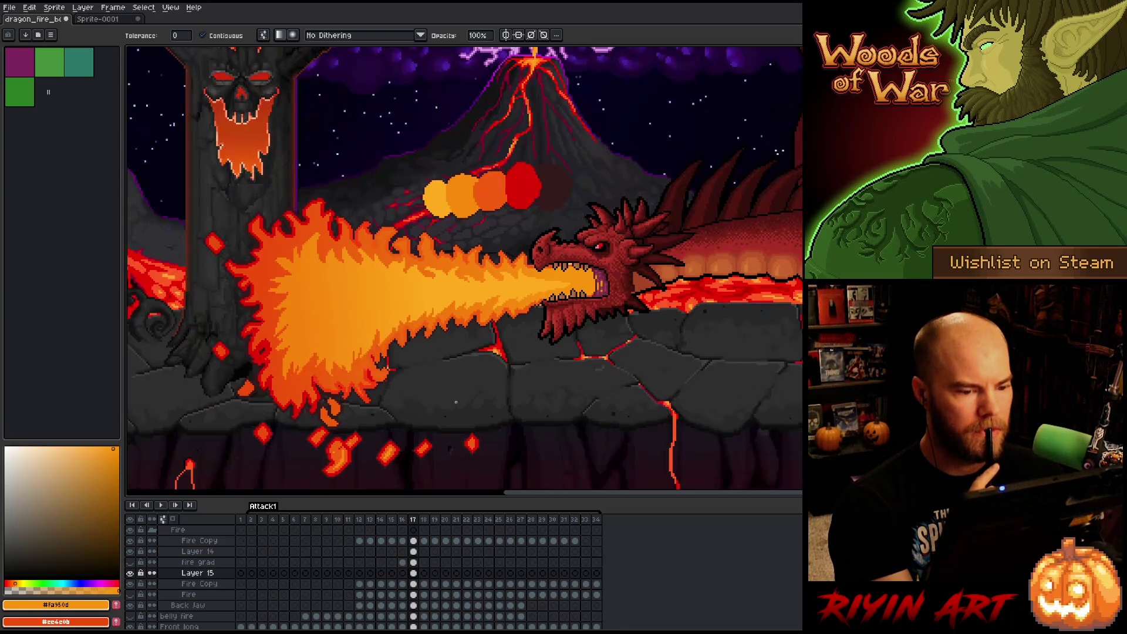
scroll(426, 387, up, 1)
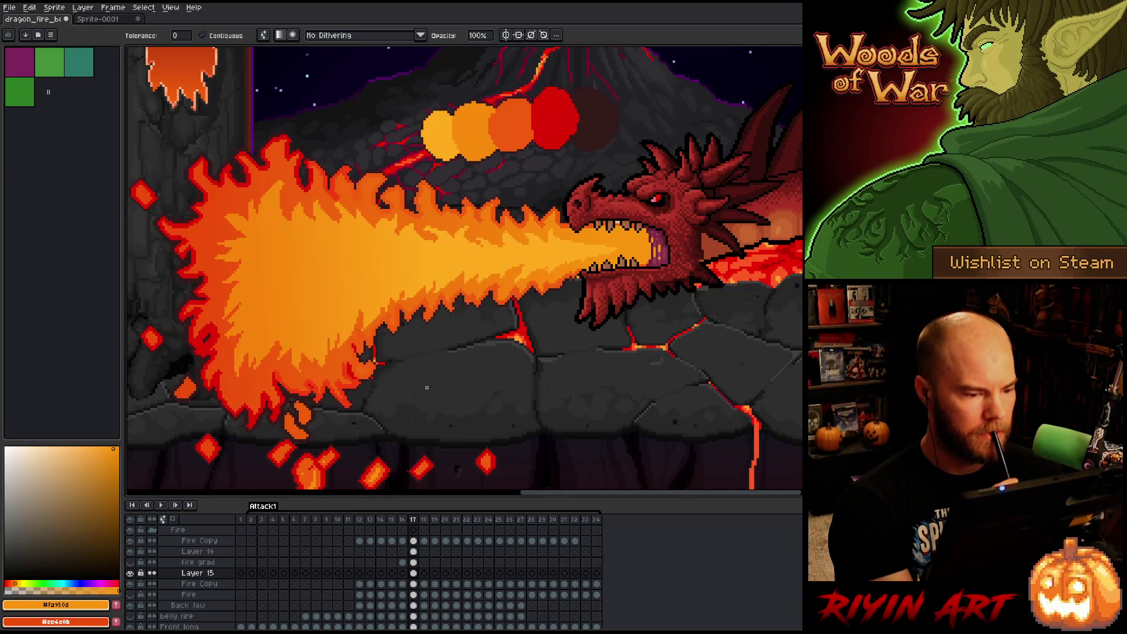
click(414, 540)
key(b)
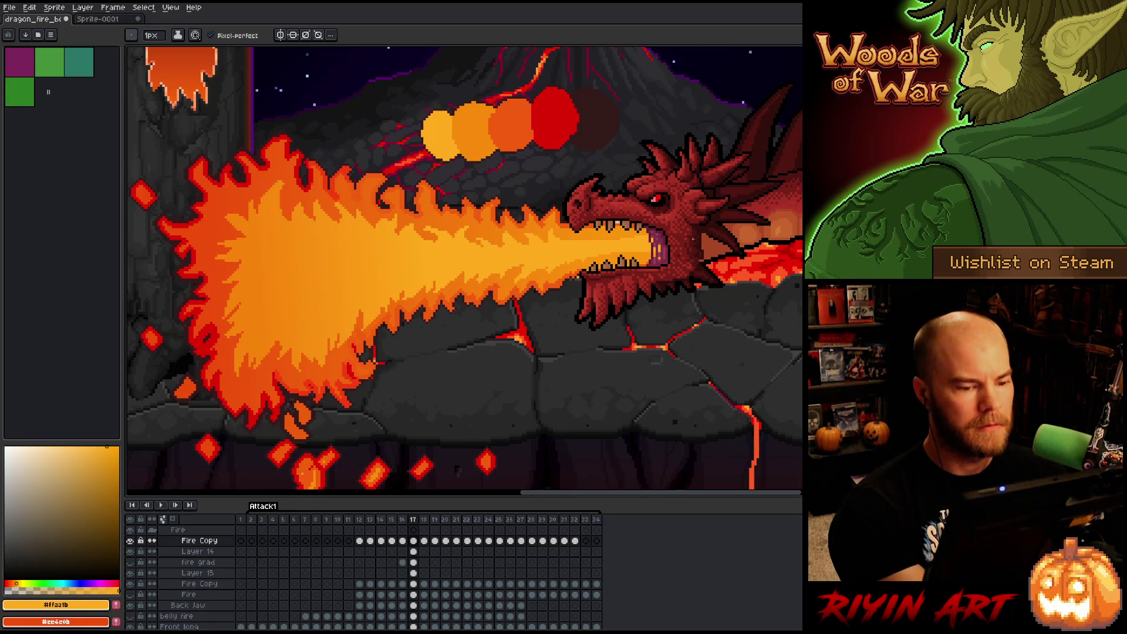
Cancel the new sprite and close the empty Sprite-0001 tab without saving.
key(e)
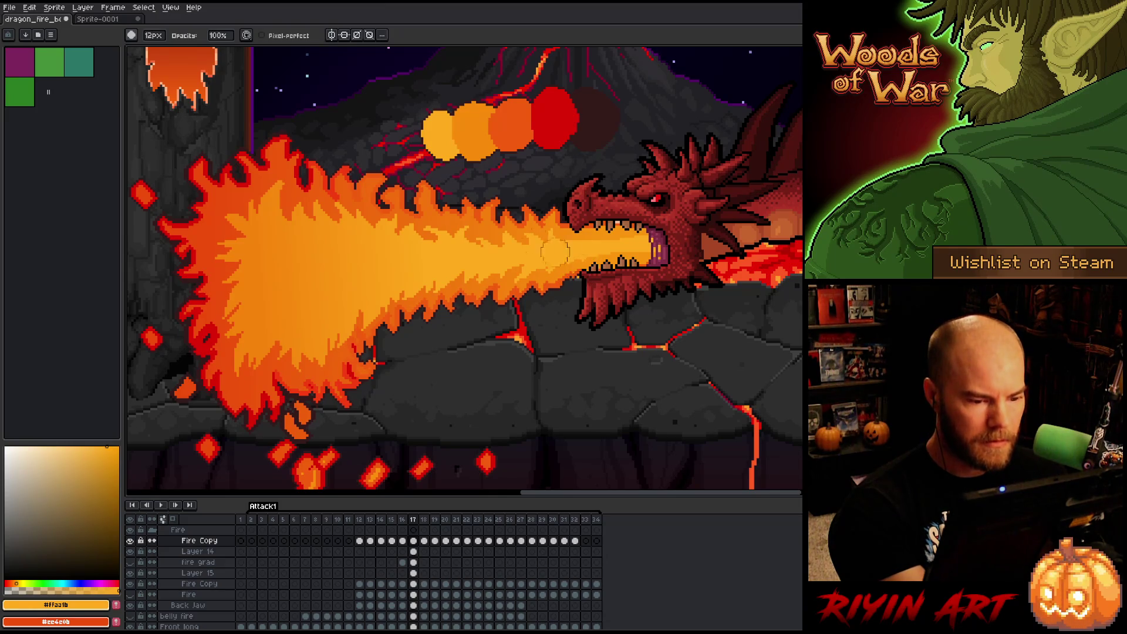
key(ctrl+n)
key(Escape)
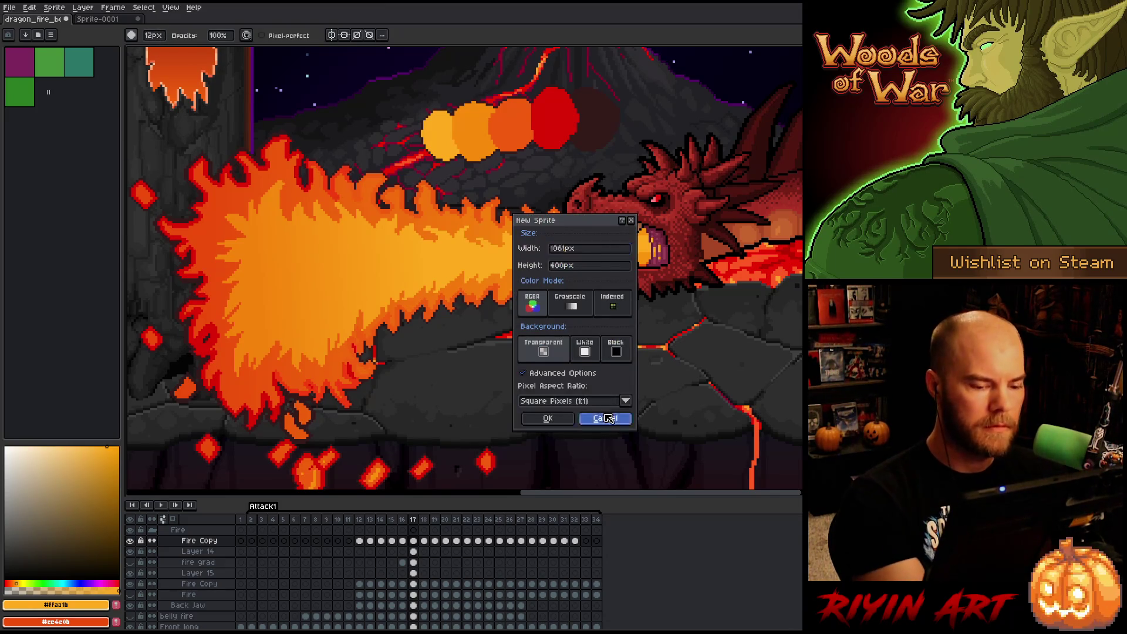
click(155, 39)
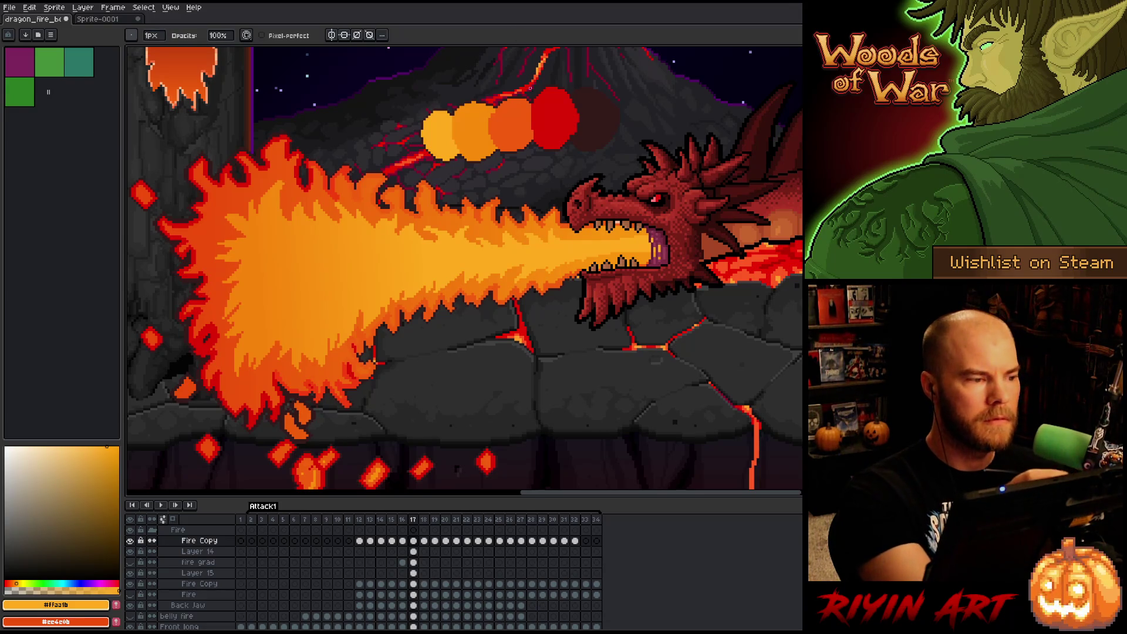
key(ctrl+shift+w)
click(574, 343)
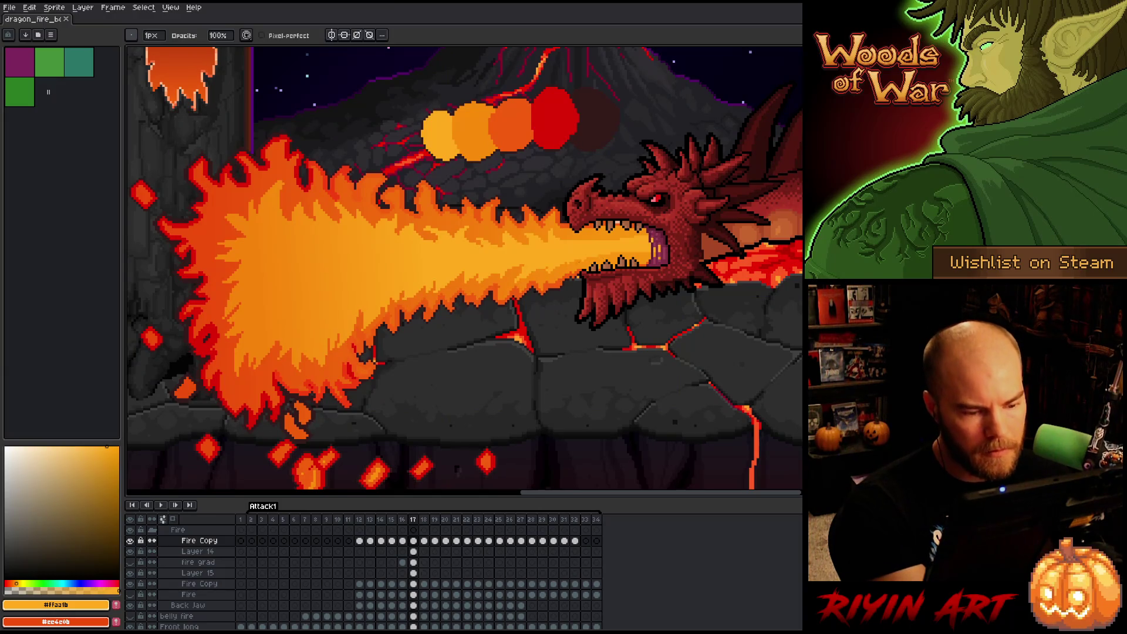
Eyedrop the flame's red and orange as the two working colours.
key(e)
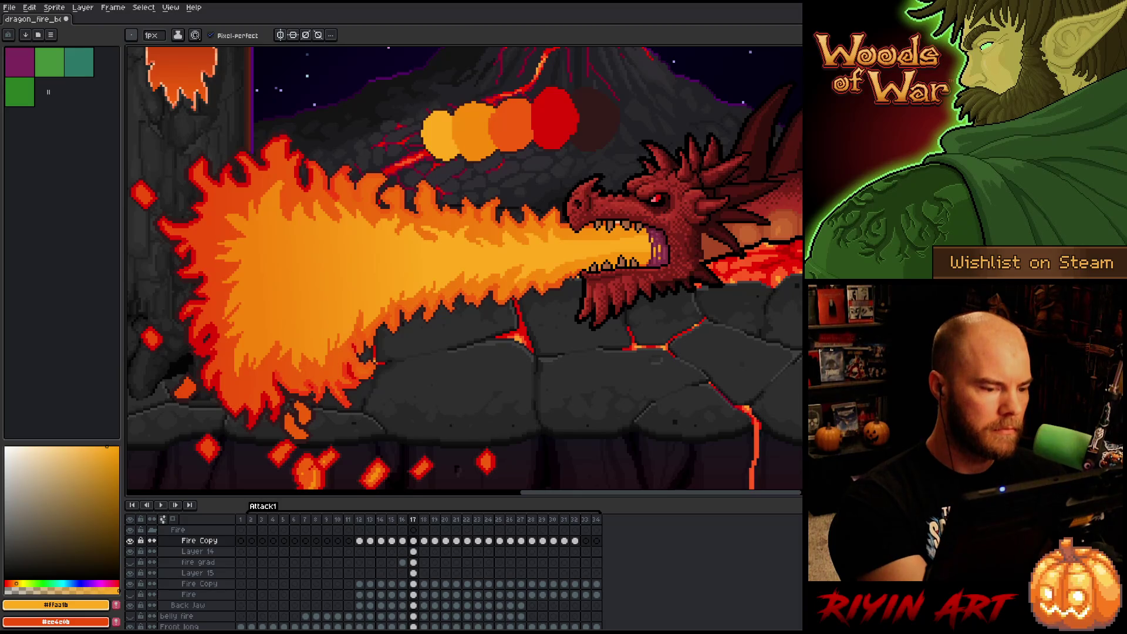
key(b)
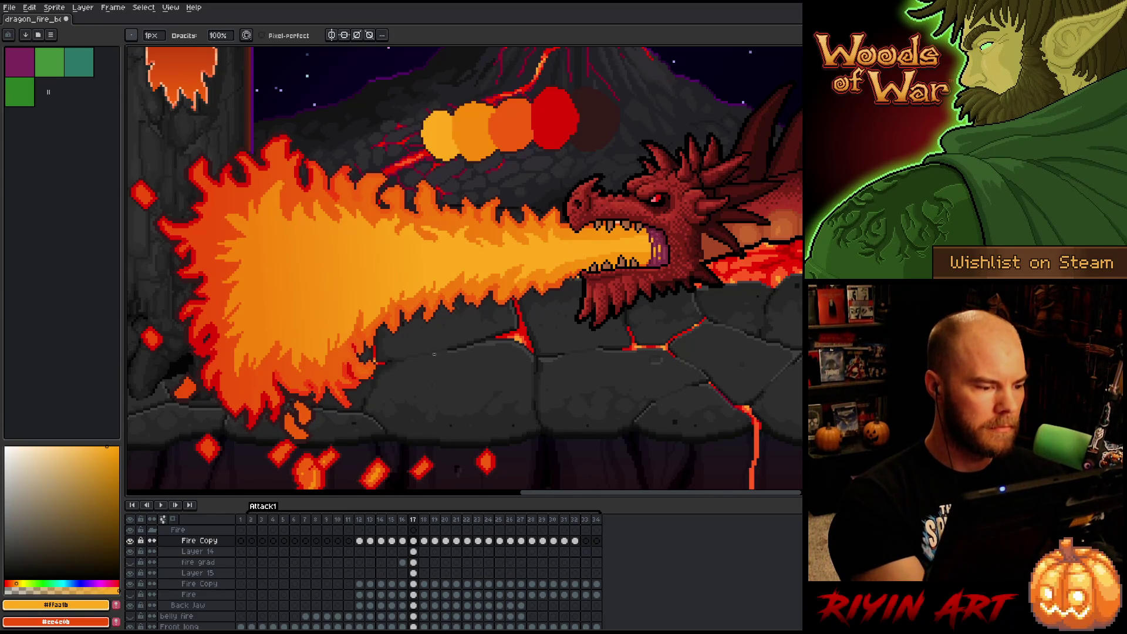
key(e)
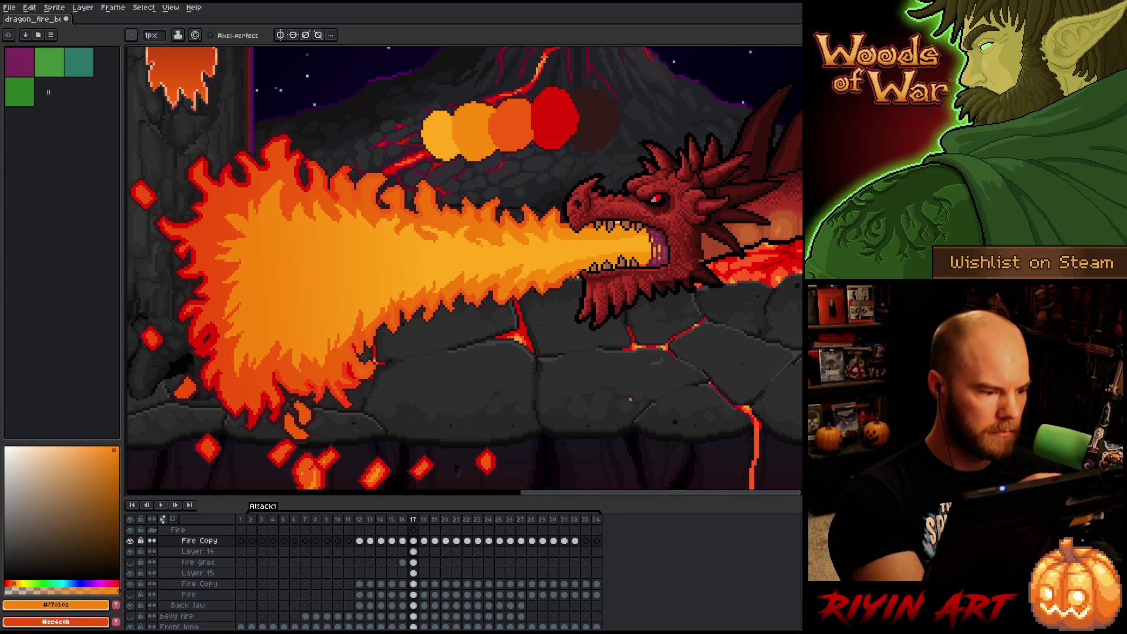
key(i)
click(185, 268)
key(b)
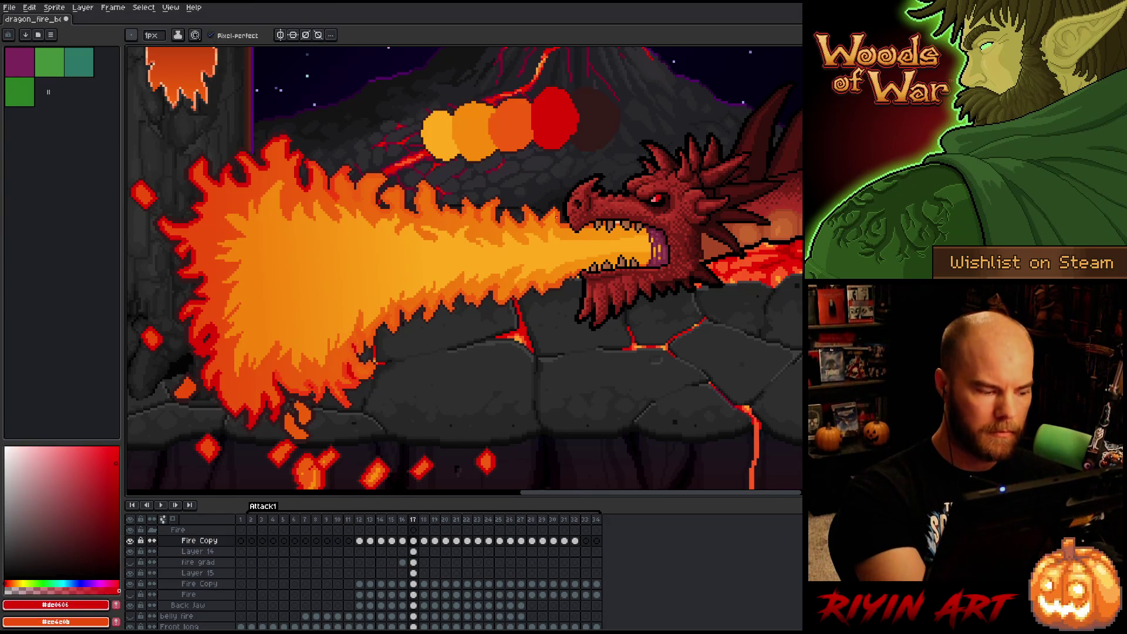
key(x)
key(i)
click(560, 208)
key(b)
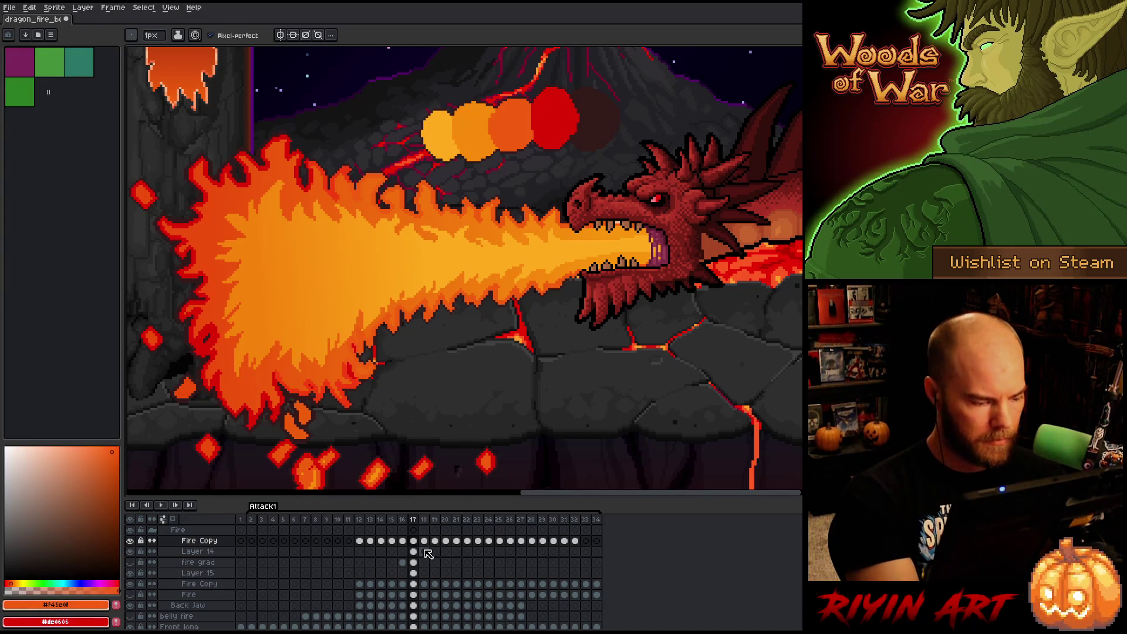
Add a new Layer 16 above Layer 14 in frame 17.
click(130, 562)
click(129, 562)
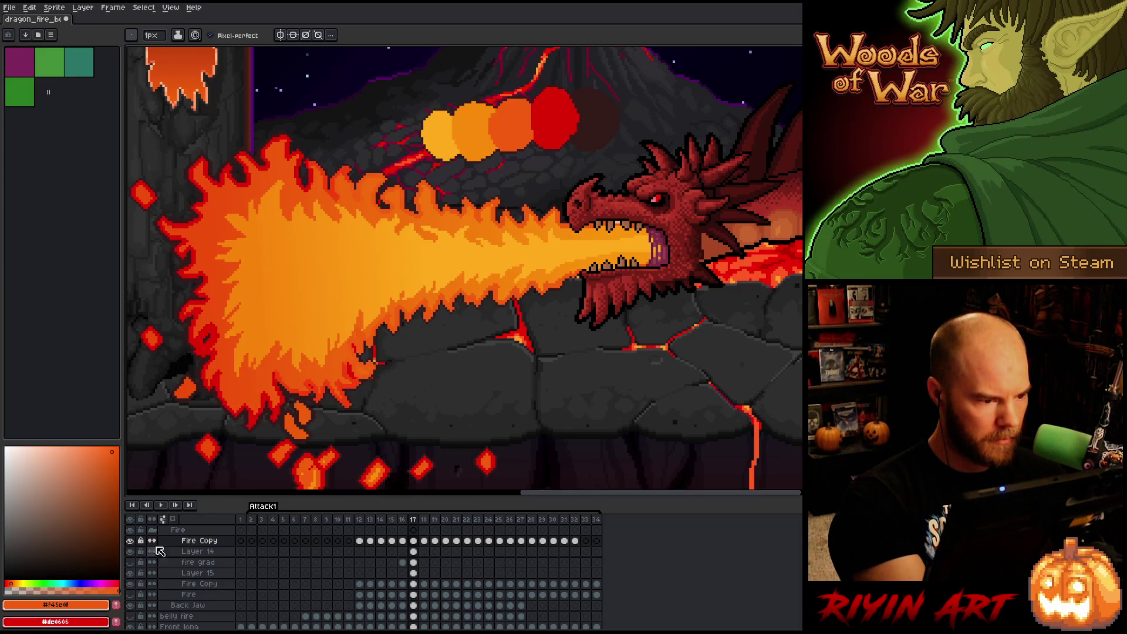
click(414, 552)
key(shift+n)
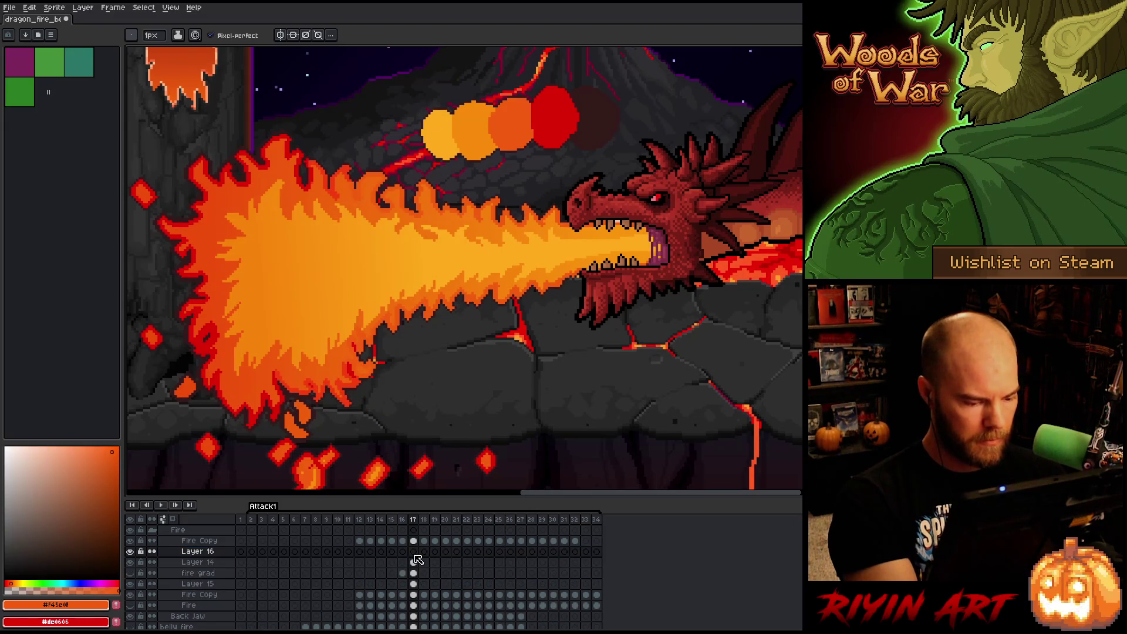
Use Layer 14's fire shape as a selection to trim Layer 16's gradient, then deselect.
key(g)
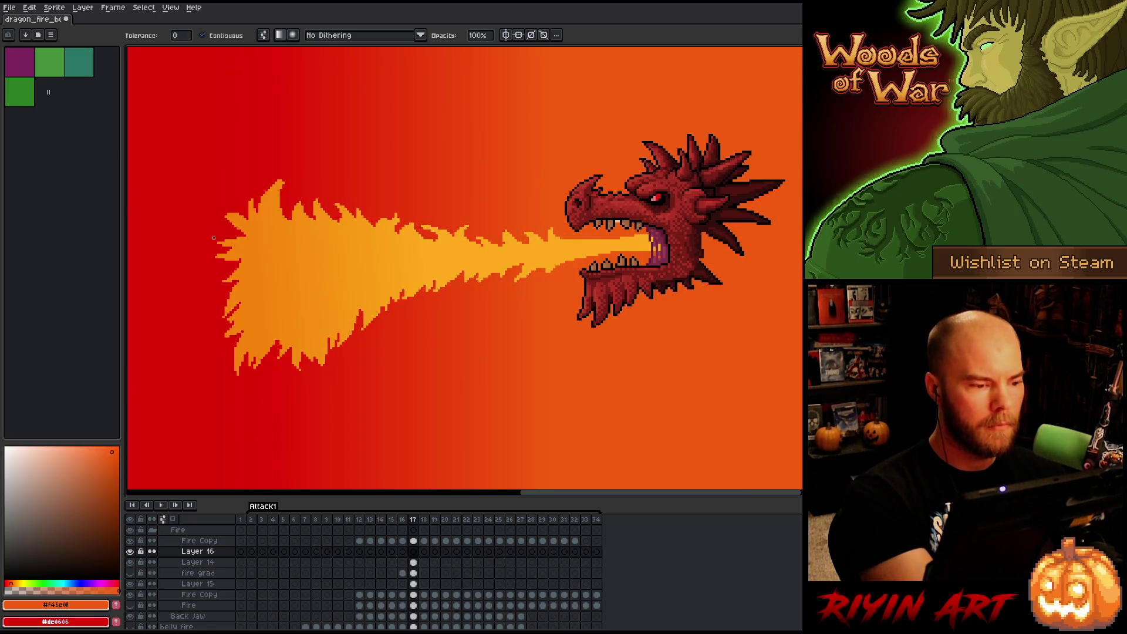
ctrl+click(415, 562)
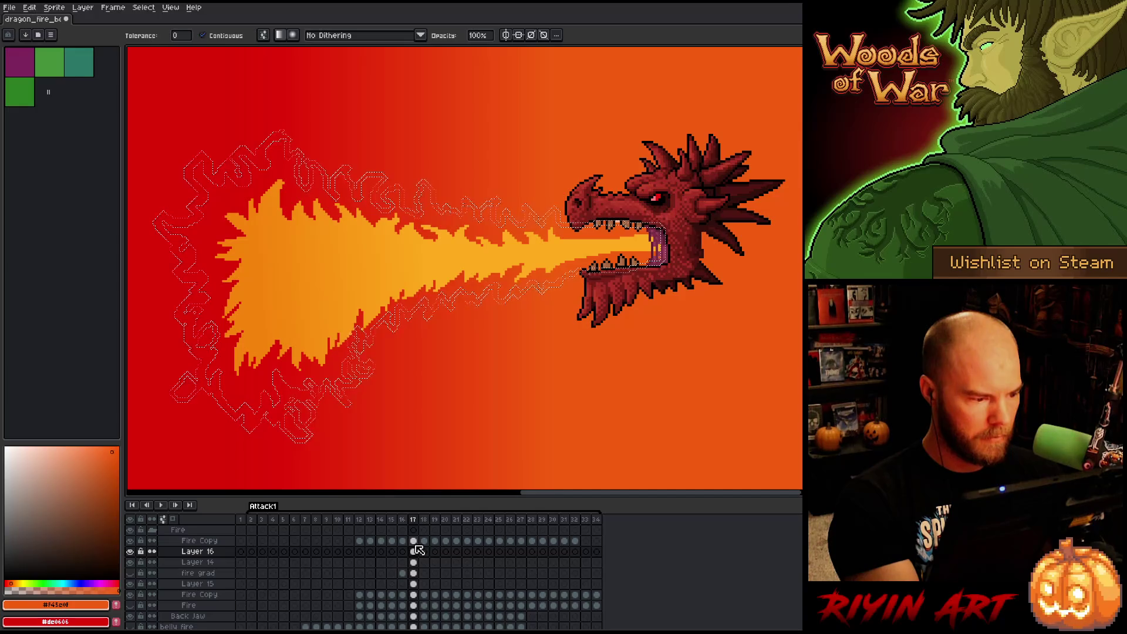
click(414, 552)
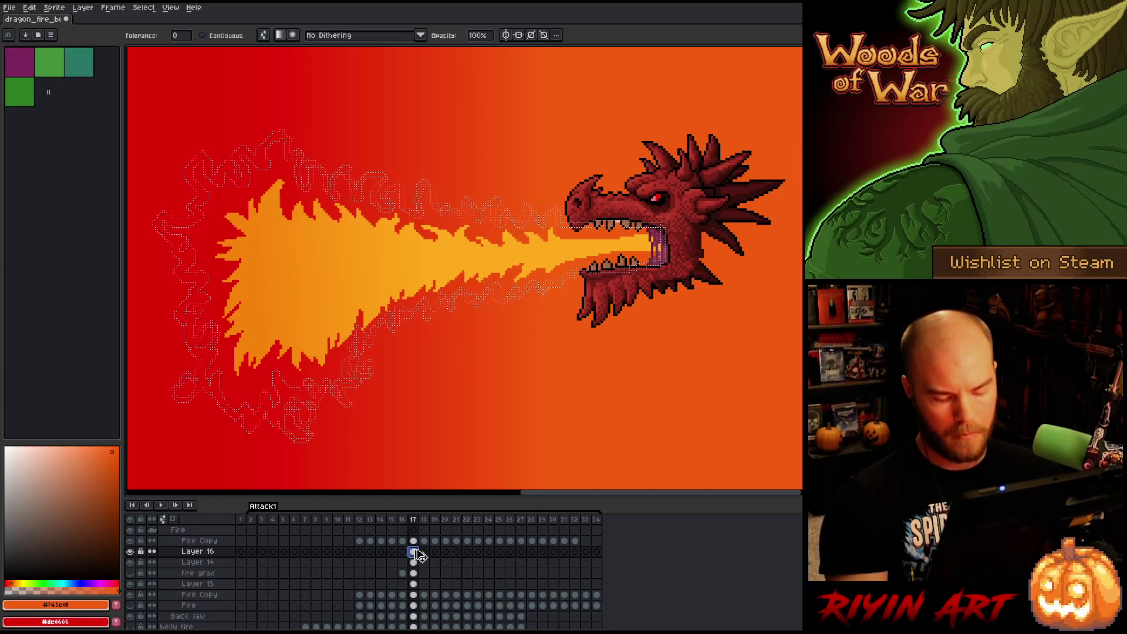
key(ctrl+z)
key(ctrl+d)
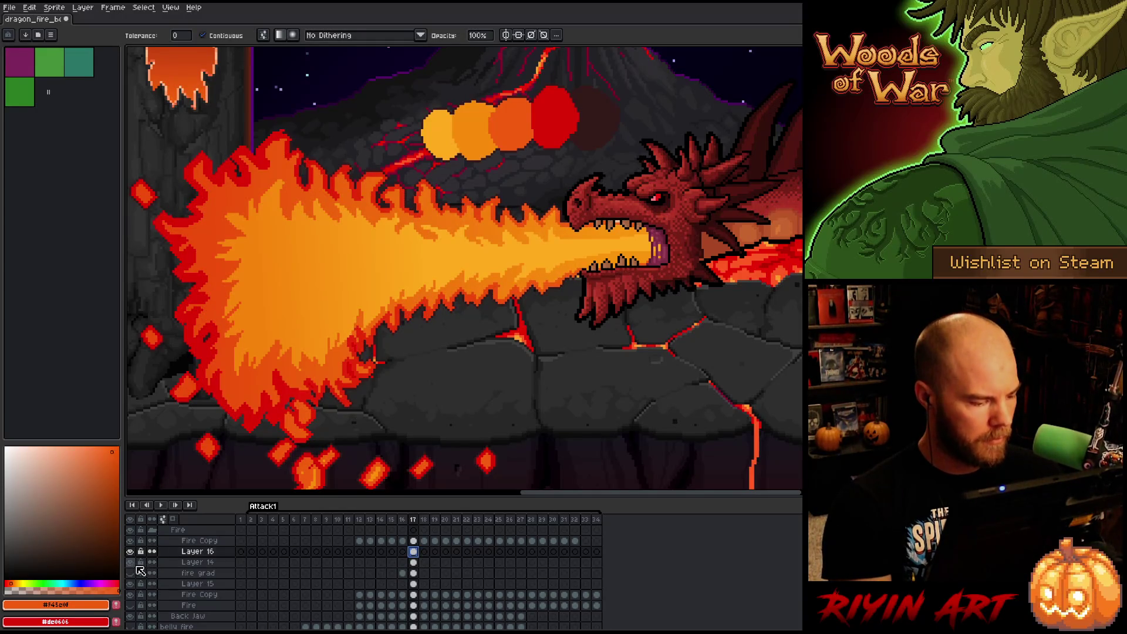
click(131, 551)
click(132, 552)
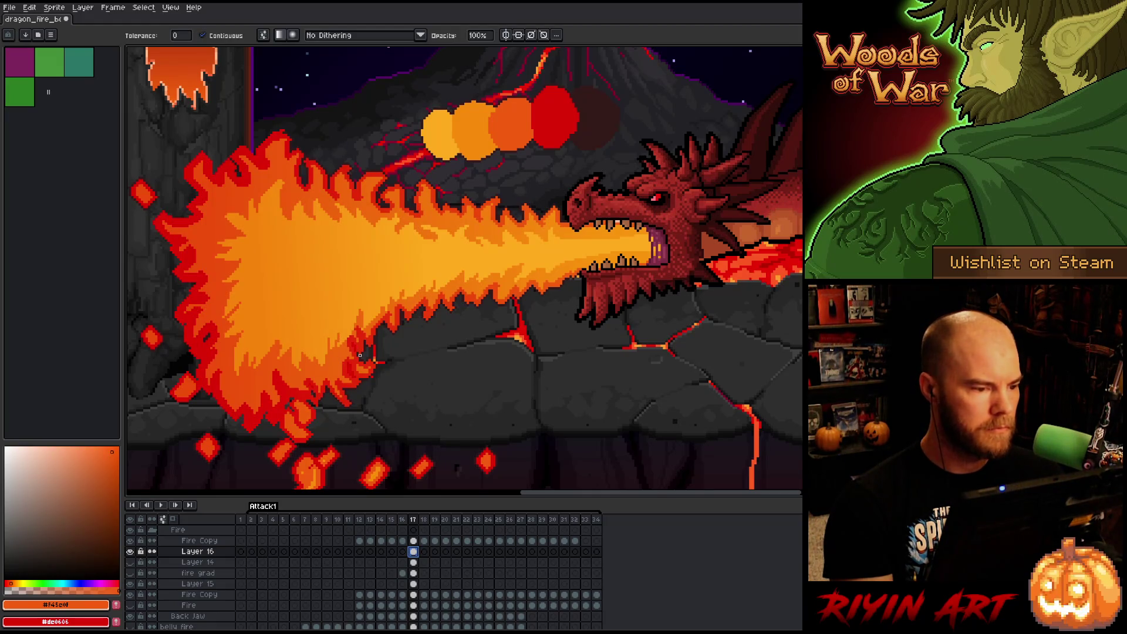
key(minus)
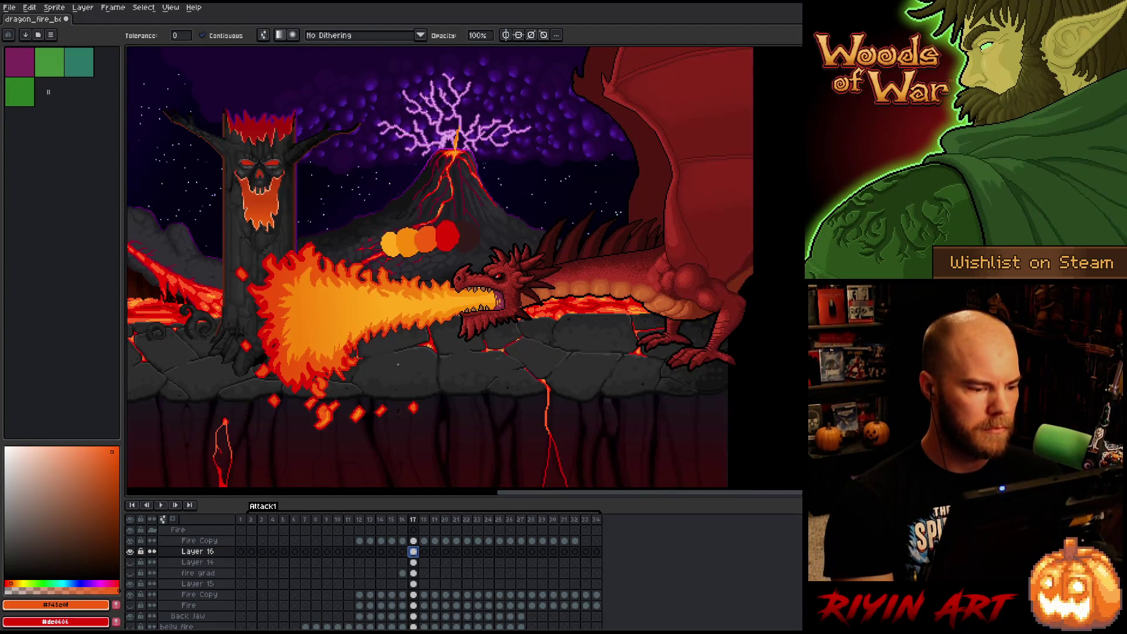
scroll(396, 363, up, 1)
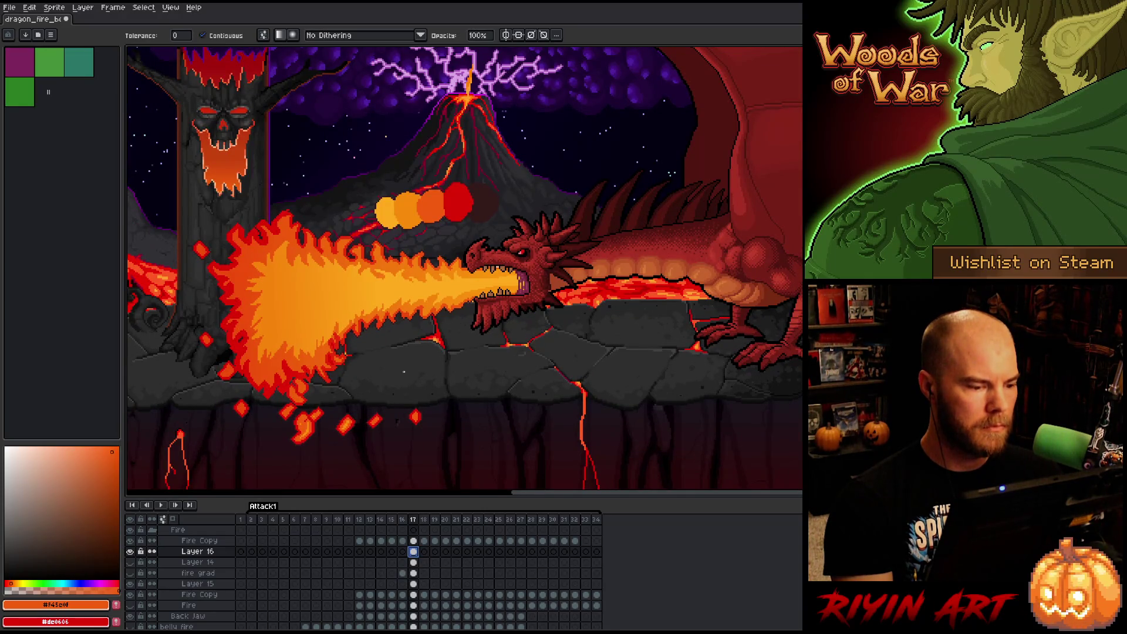
scroll(404, 372, up, 1)
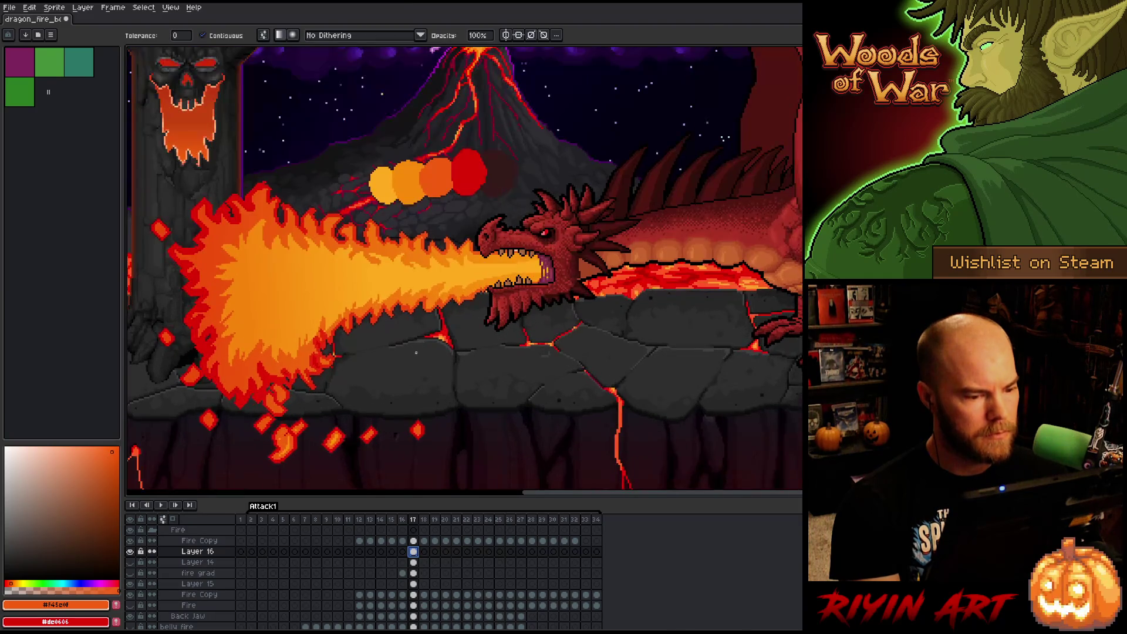
key(space)
drag(423, 367, 445, 328)
scroll(562, 200, up, 3)
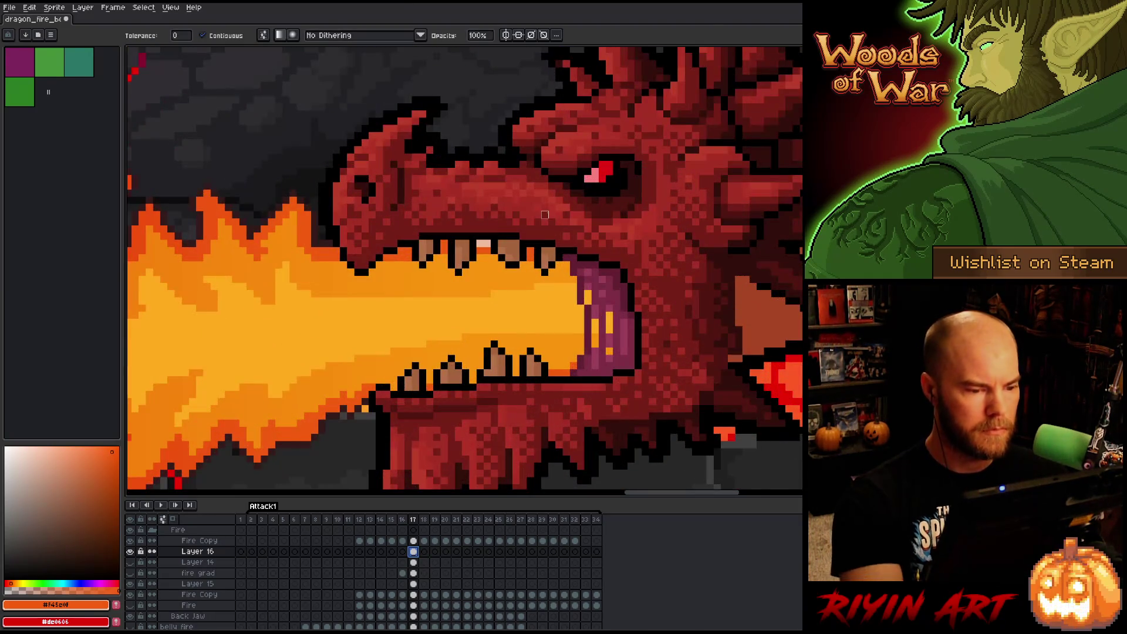
scroll(562, 200, down, 1)
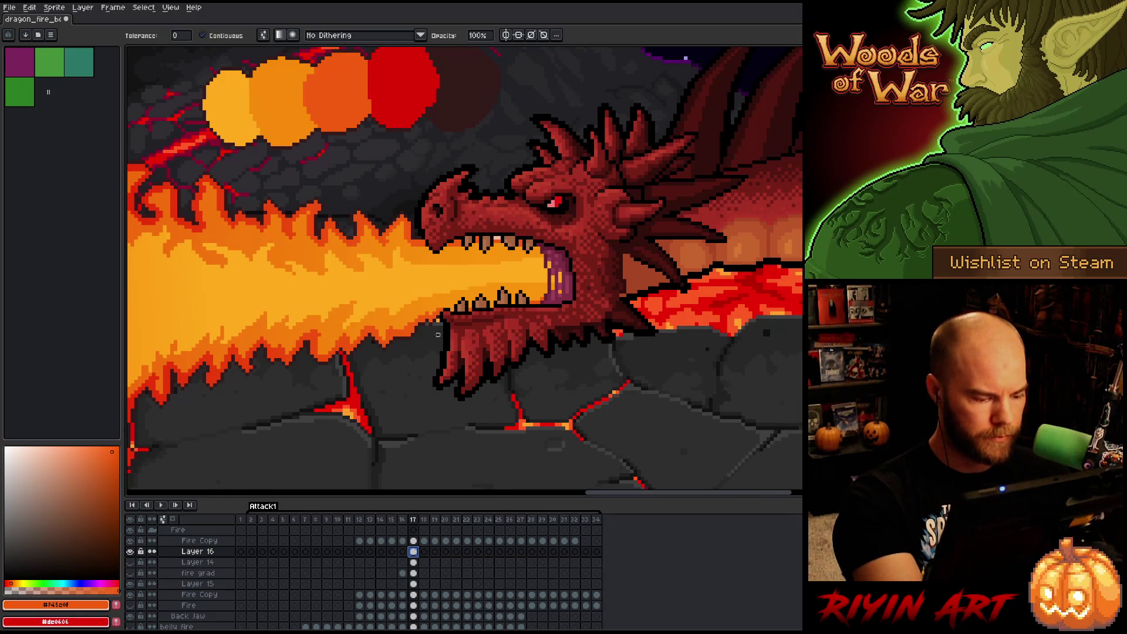
click(413, 583)
click(131, 584)
click(131, 584)
click(413, 594)
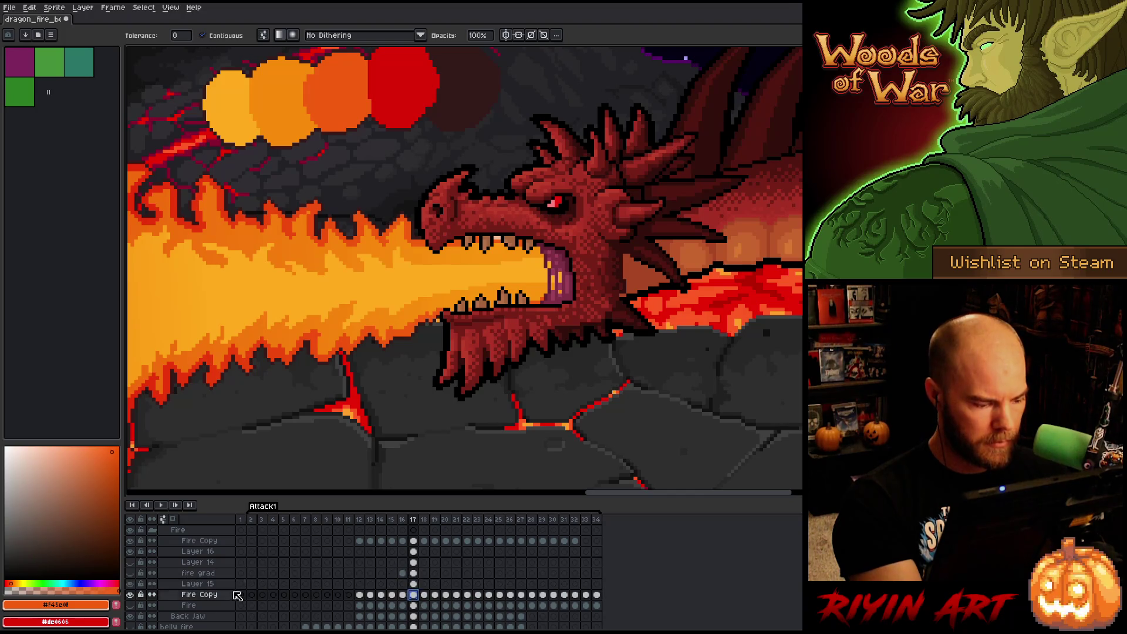
click(130, 595)
click(130, 595)
click(131, 595)
click(130, 594)
key(b)
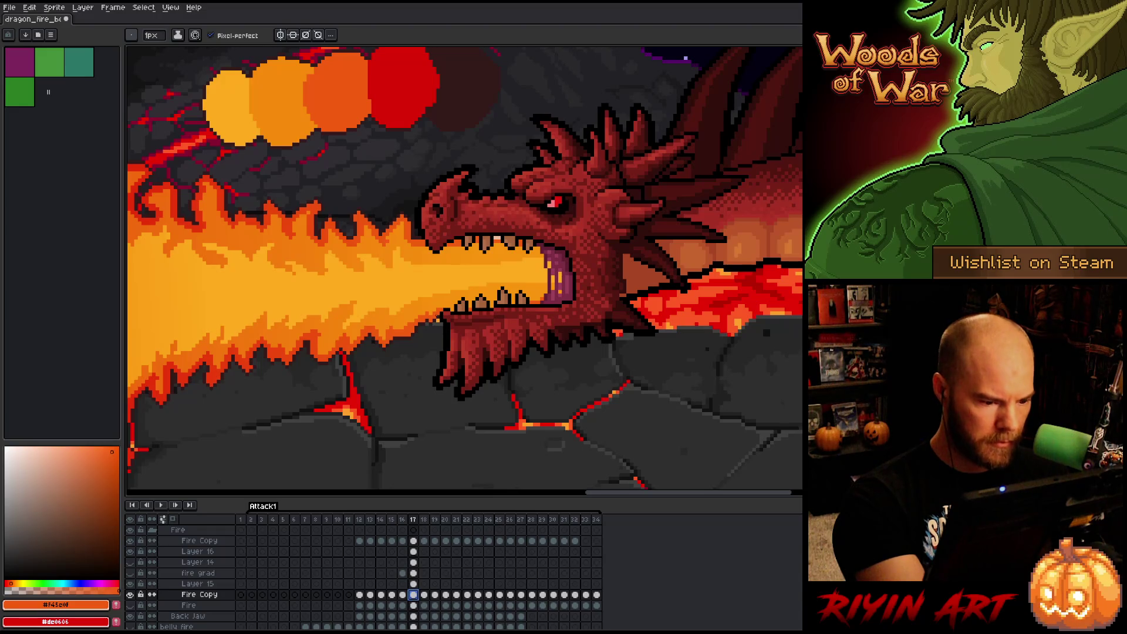
key(v)
click(502, 243)
key(b)
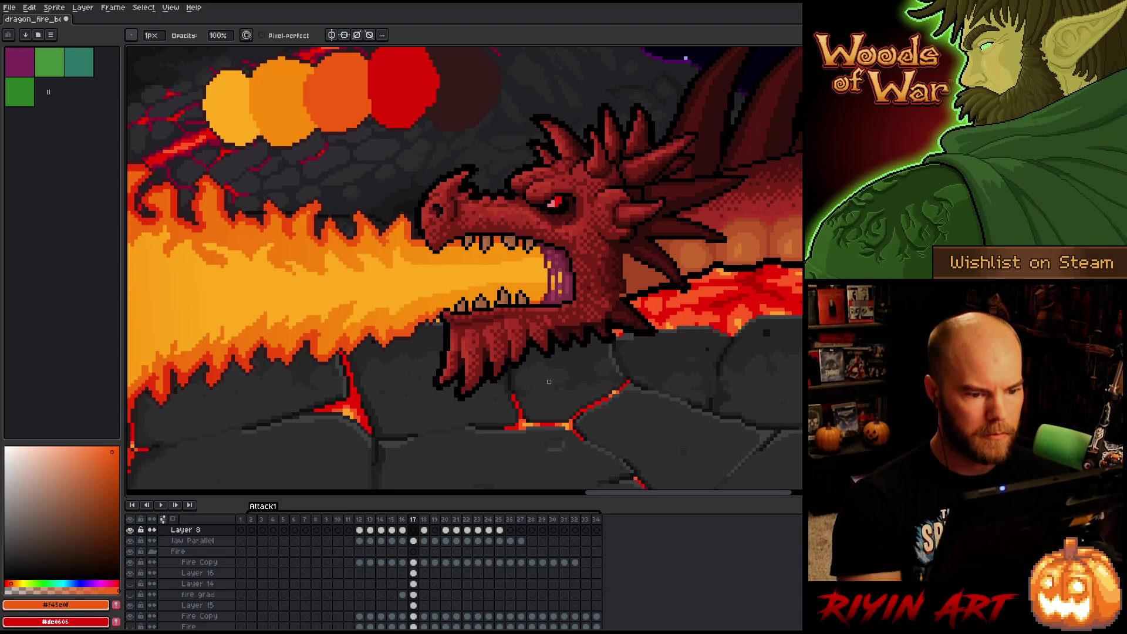
scroll(481, 347, down, 3)
drag(413, 375, 455, 327)
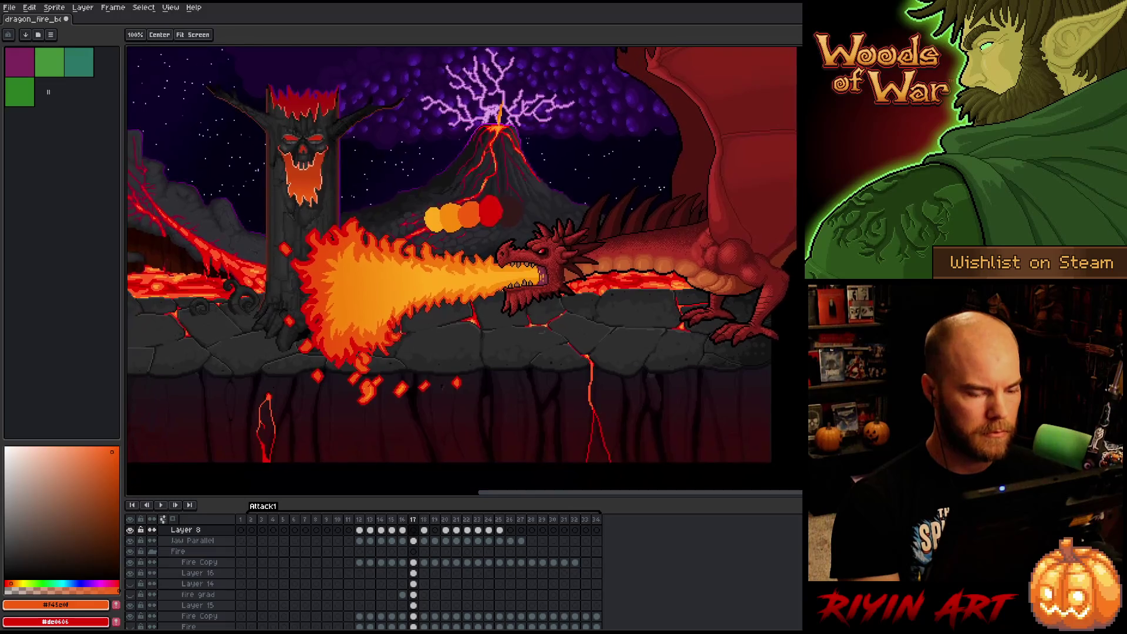
scroll(500, 283, up, 2)
scroll(501, 283, down, 2)
key(v)
click(485, 265)
scroll(457, 271, down, 1)
scroll(458, 271, up, 1)
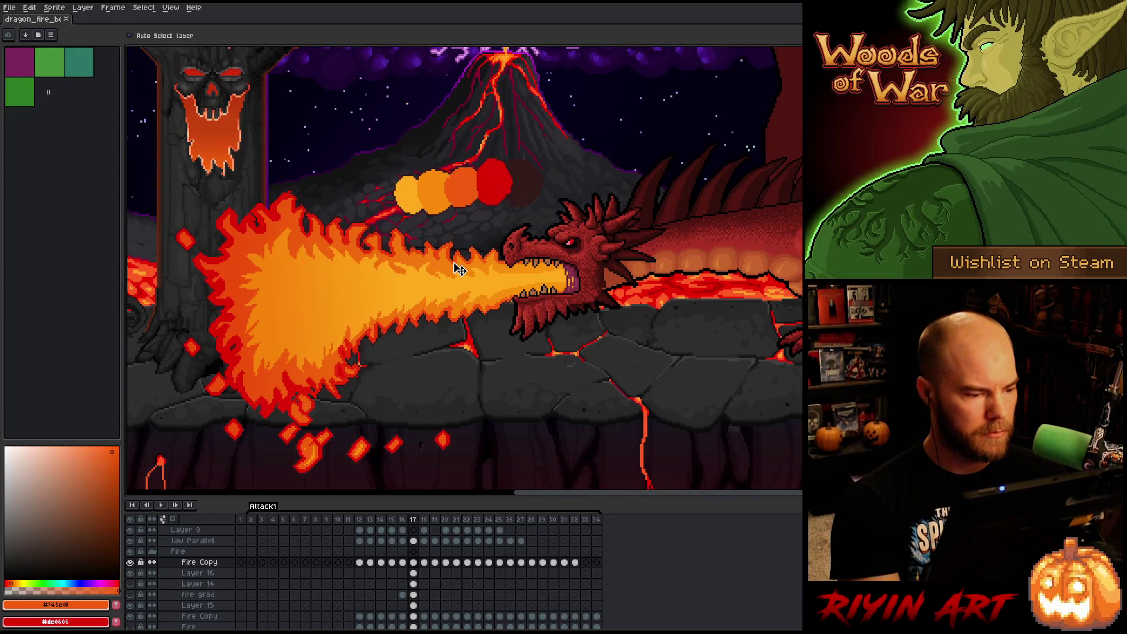
scroll(439, 269, down, 1)
scroll(435, 270, up, 1)
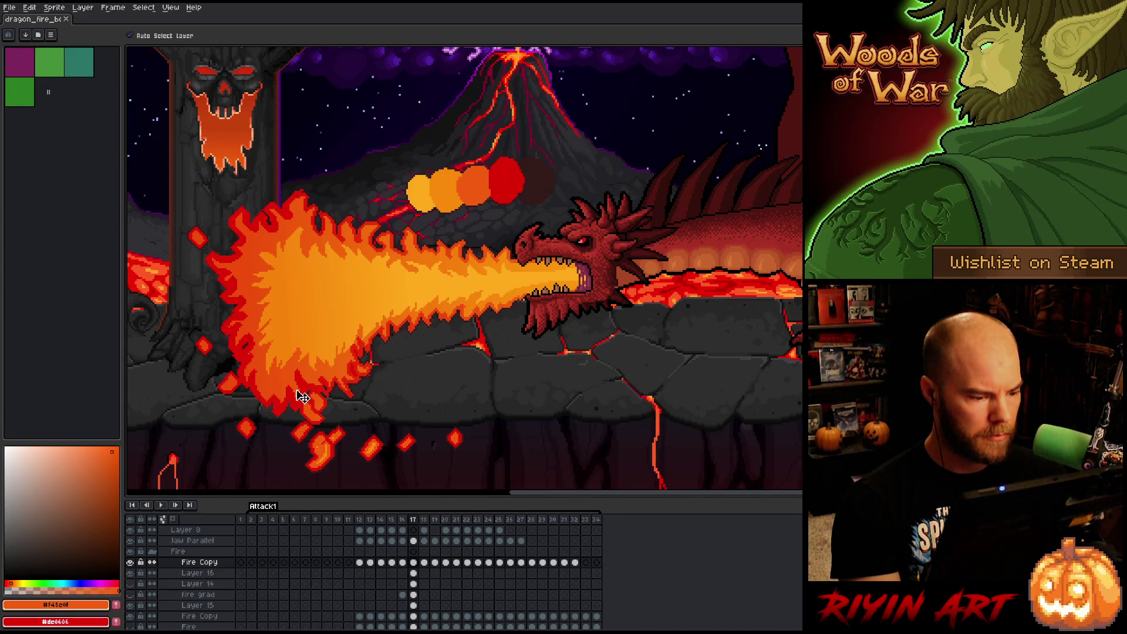
key(alt+Down)
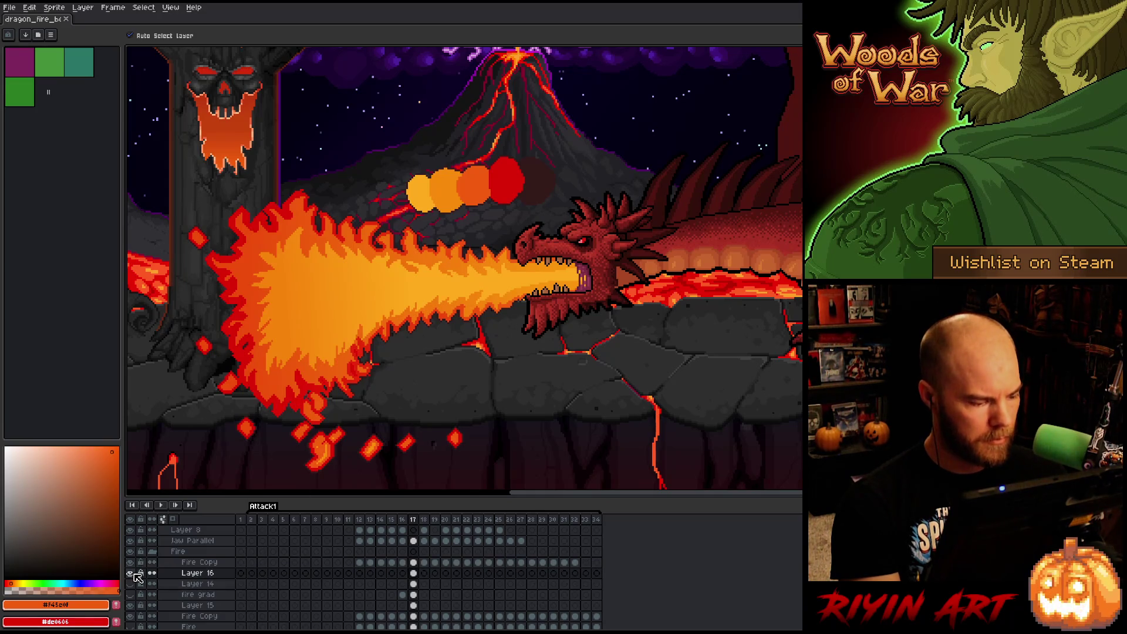
Rename Layer 16 to 'stroke grad' and Fire Copy to 'Yellow interior'.
double_click(194, 573)
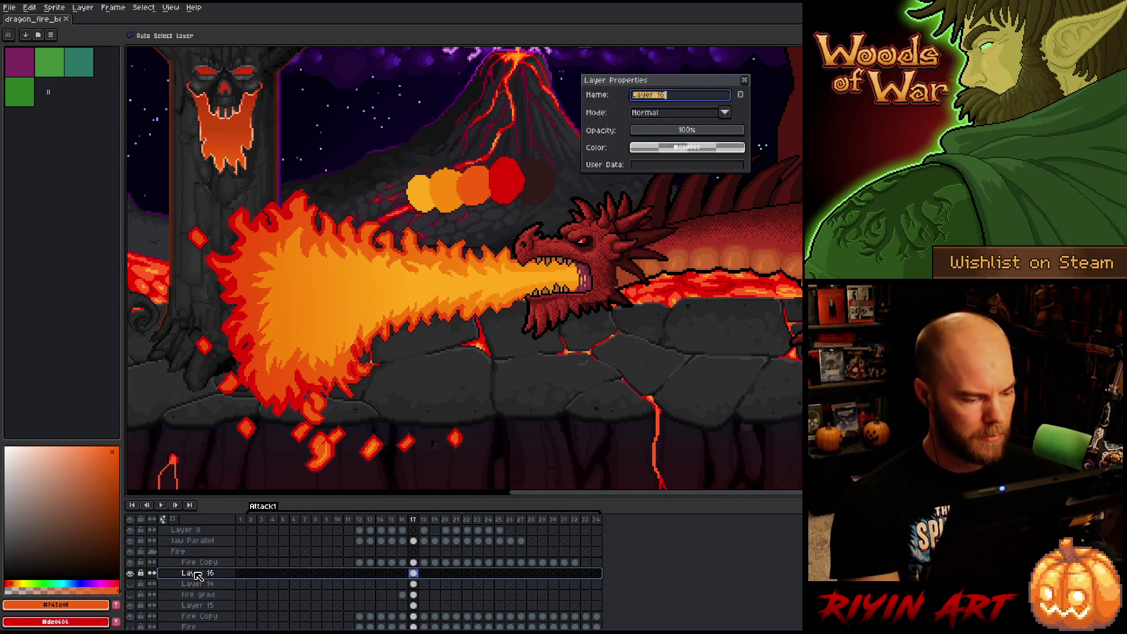
text(stroke grad)
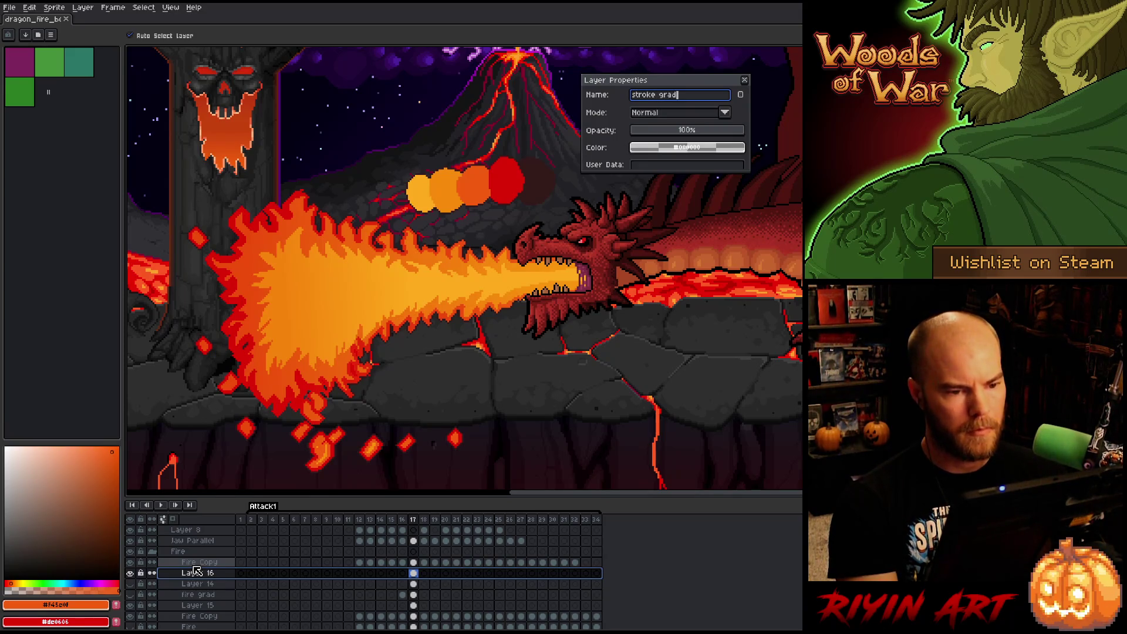
key(Return)
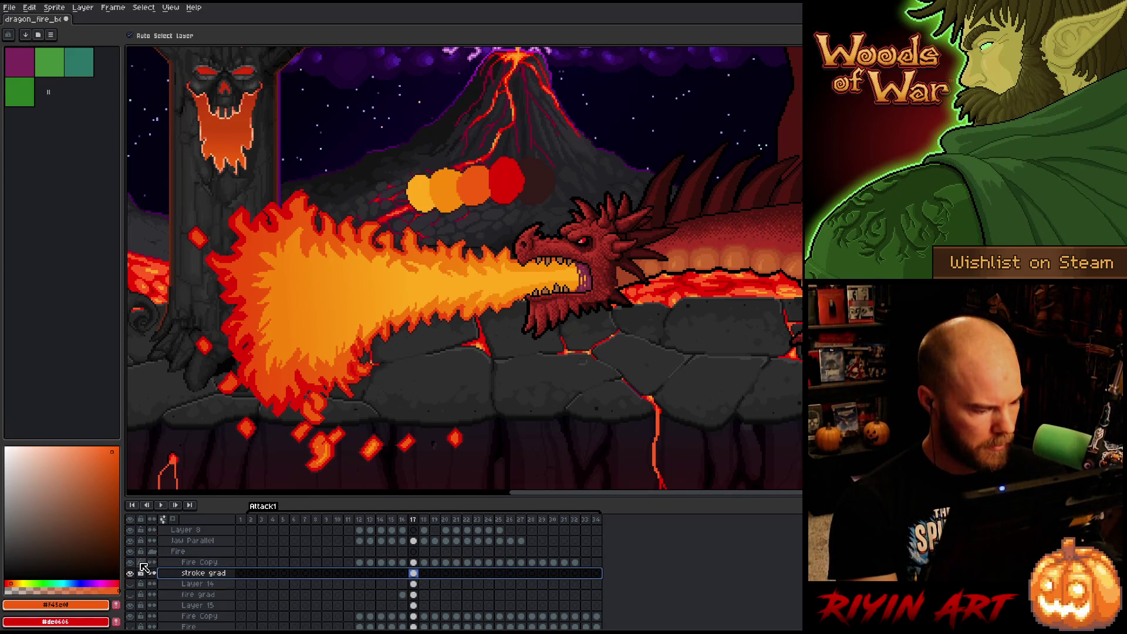
double_click(190, 562)
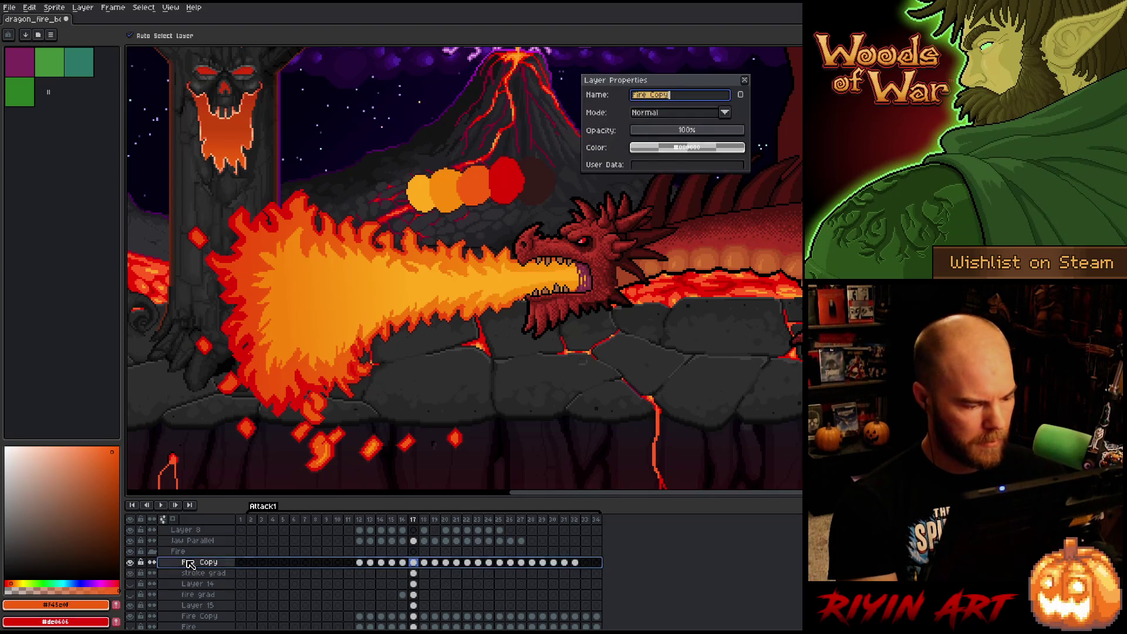
text(Yellow )
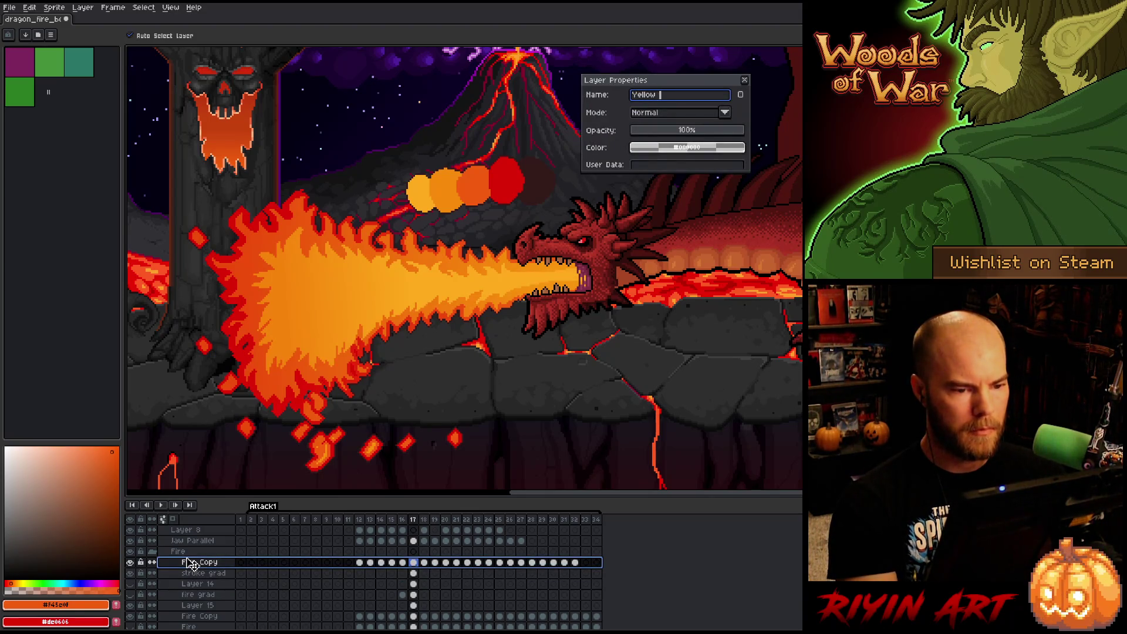
text(interior)
key(Return)
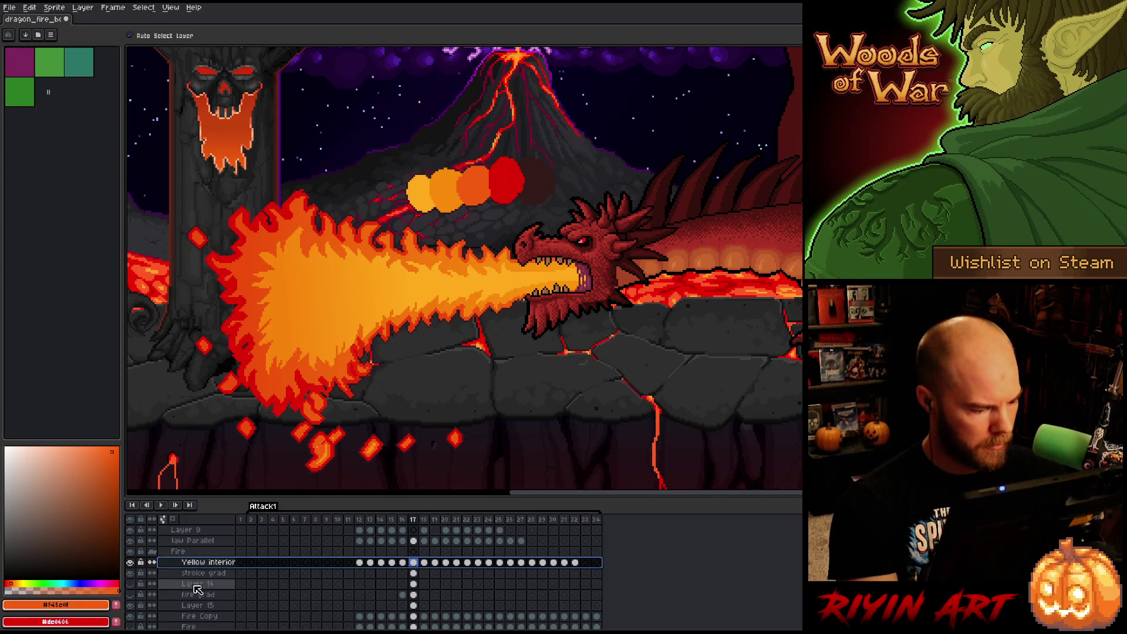
Delete the unused Layer 14 and fire grad layers.
click(197, 587)
double_click(196, 587)
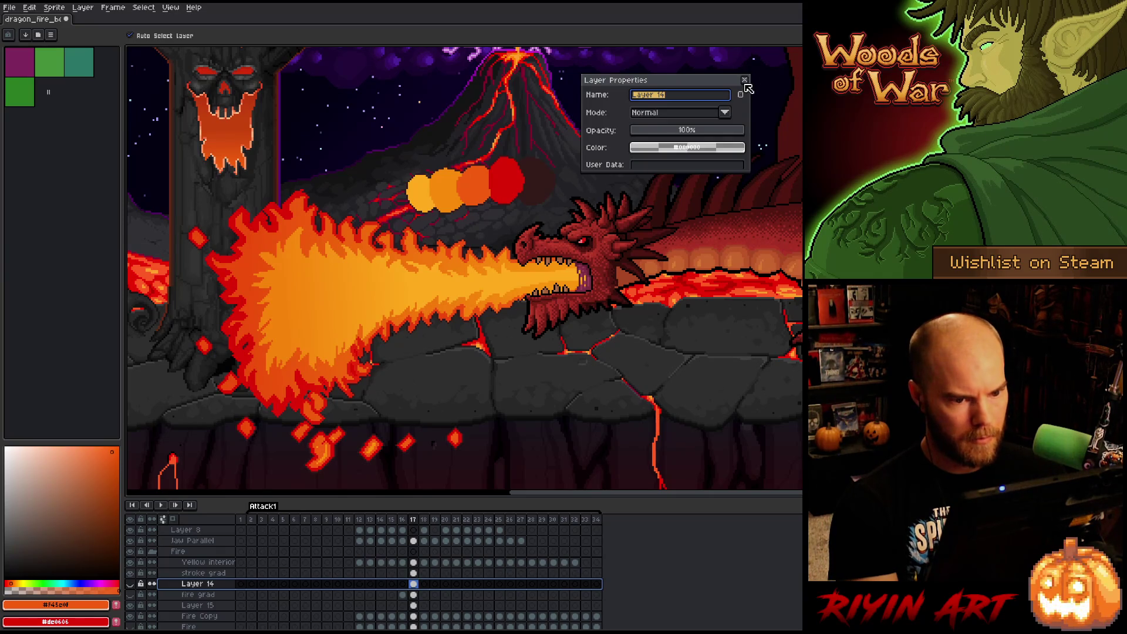
click(744, 80)
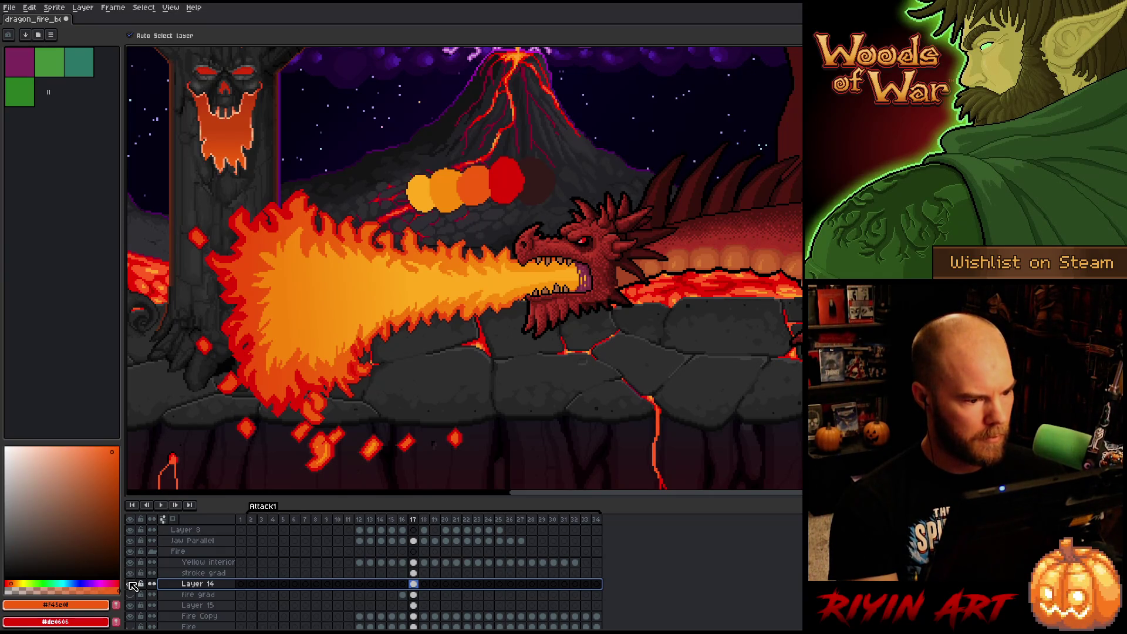
right_click(219, 585)
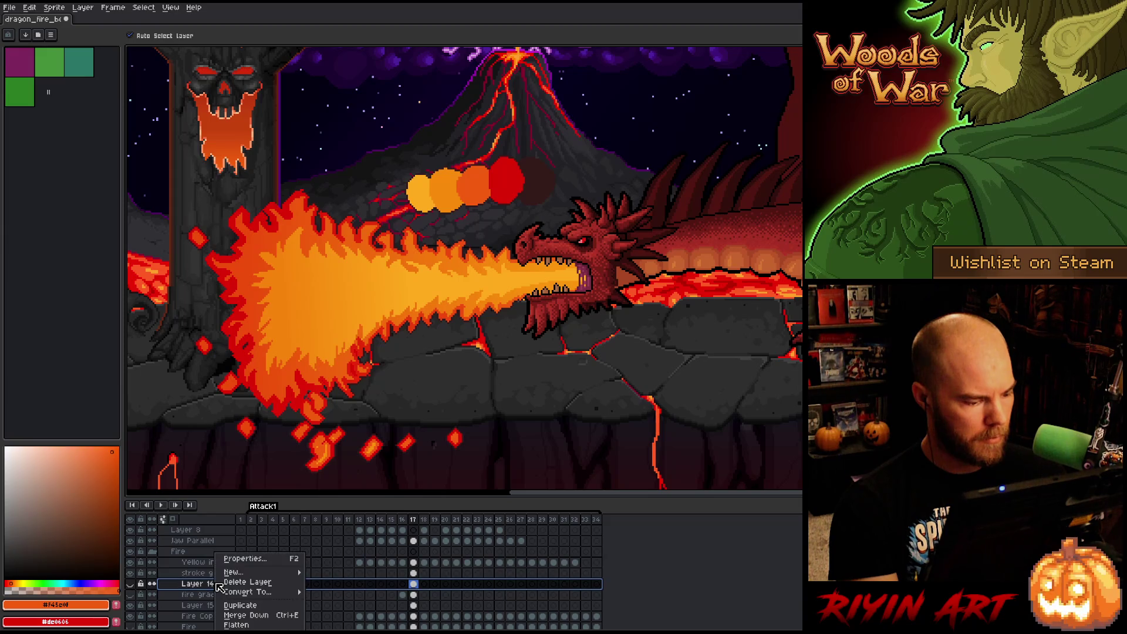
click(252, 587)
scroll(253, 587, down, 2)
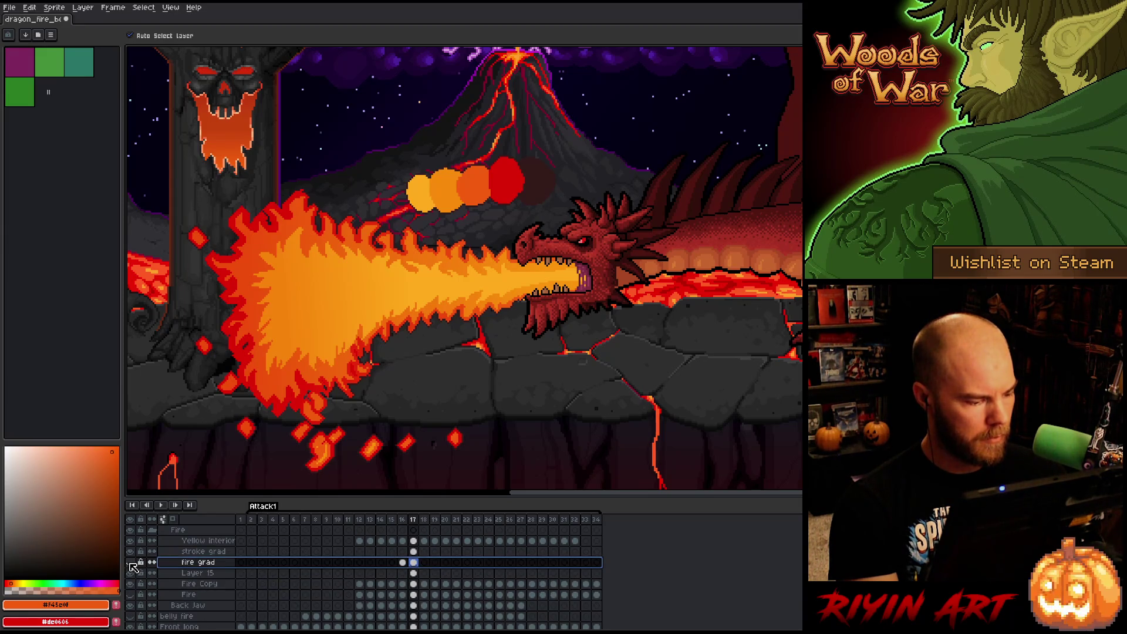
click(131, 563)
click(131, 562)
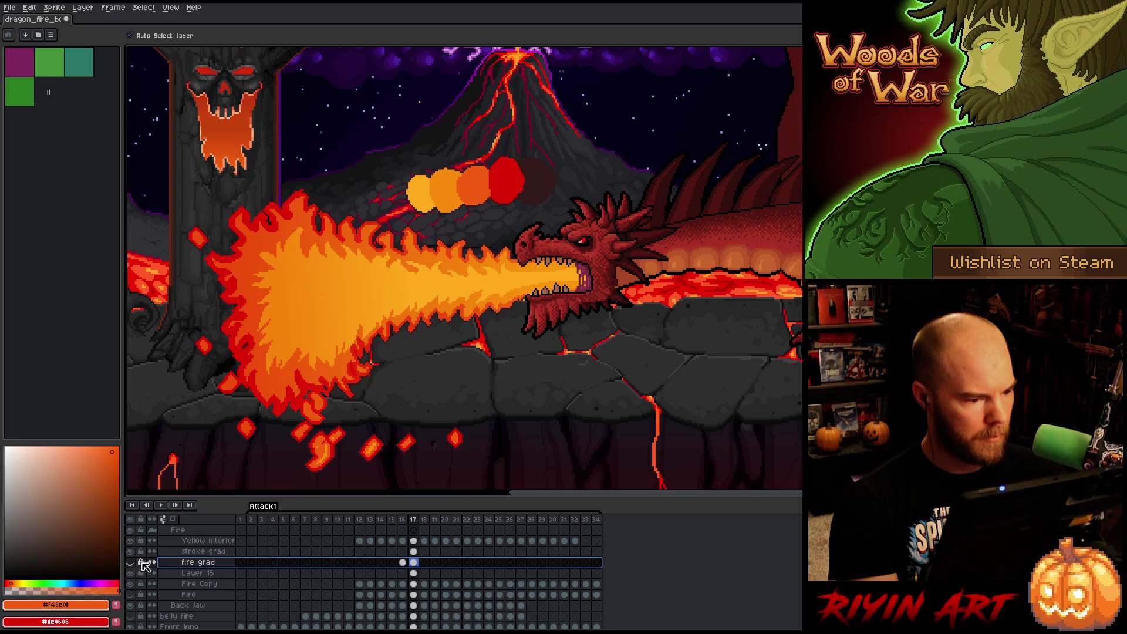
right_click(194, 562)
mouse_move(222, 576)
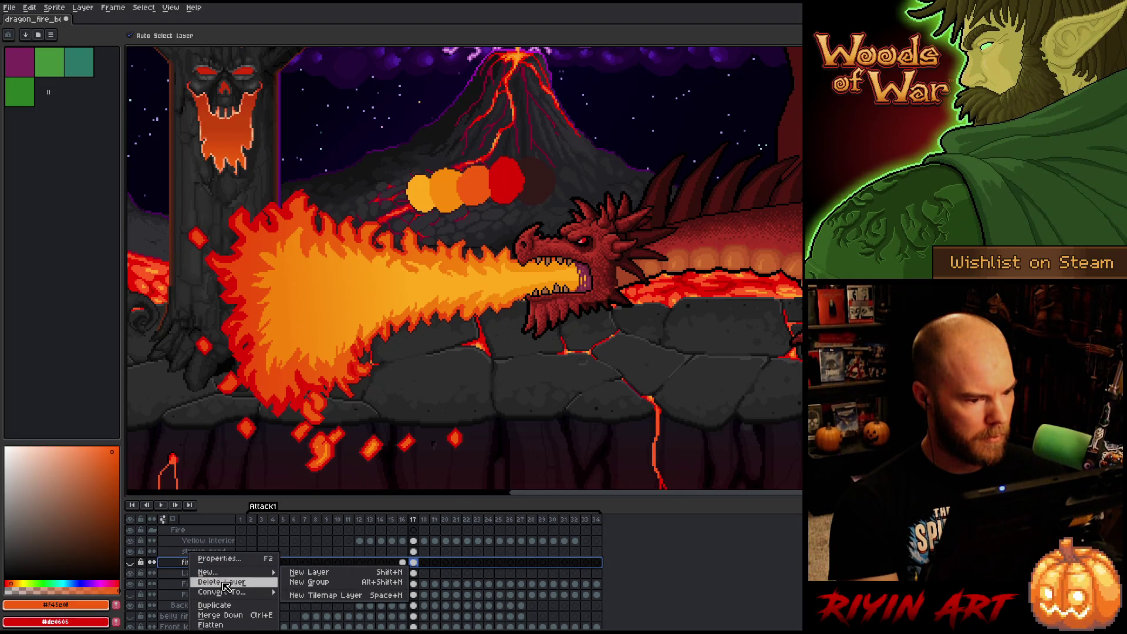
click(223, 583)
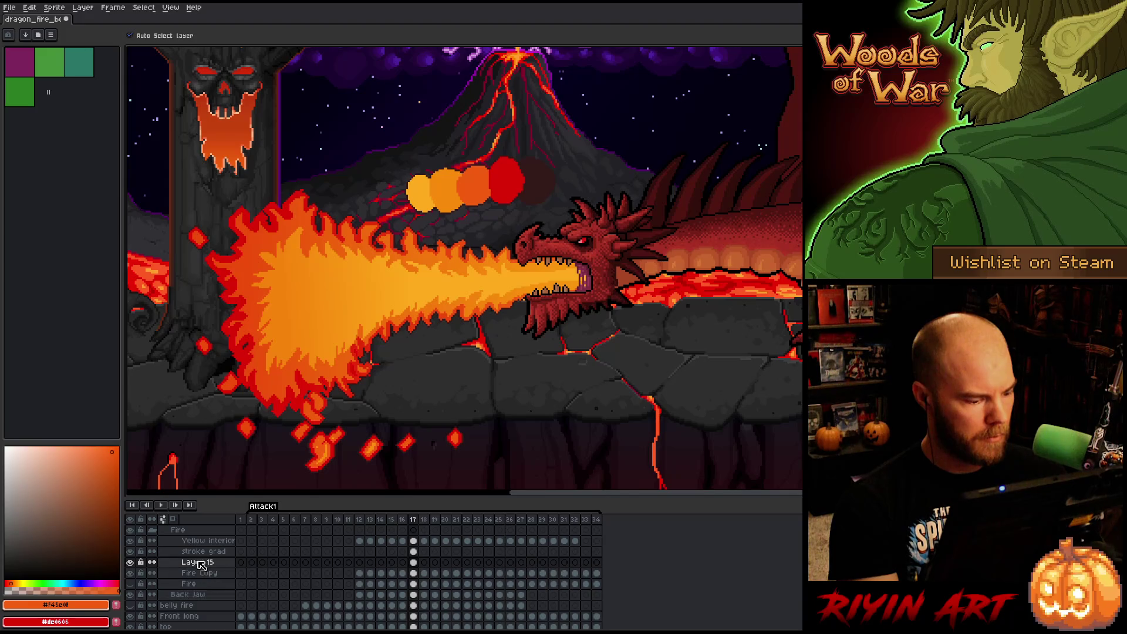
Rename Layer 15 to 'Body Grad' and toggle the lower Fire Copy layer to compare.
click(131, 563)
click(131, 562)
double_click(185, 563)
text(Body )
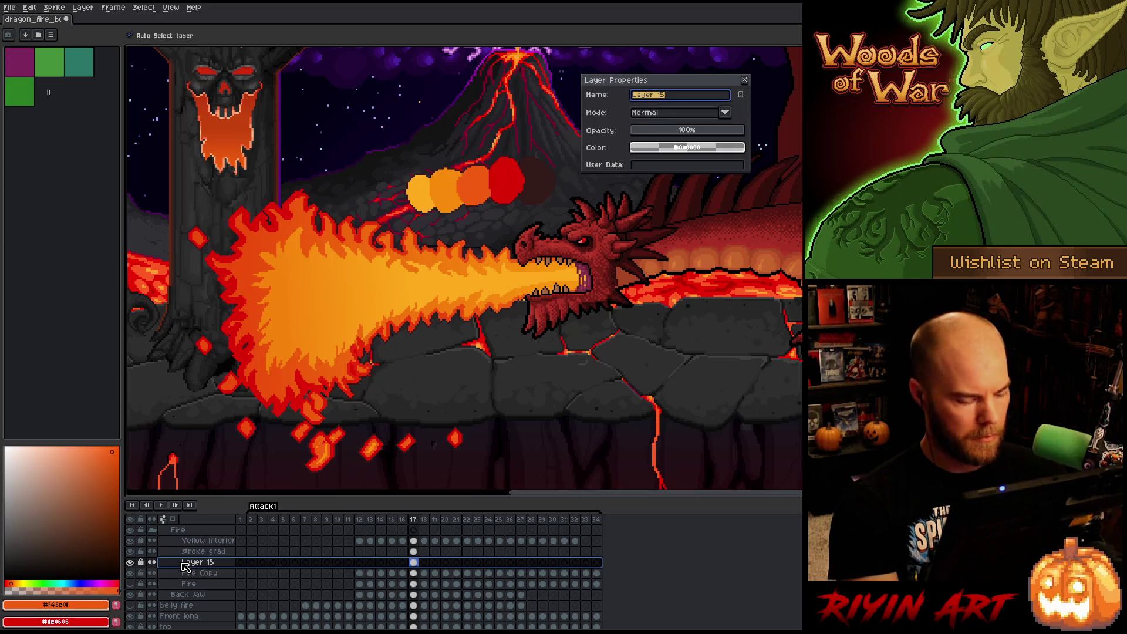
text(Grad)
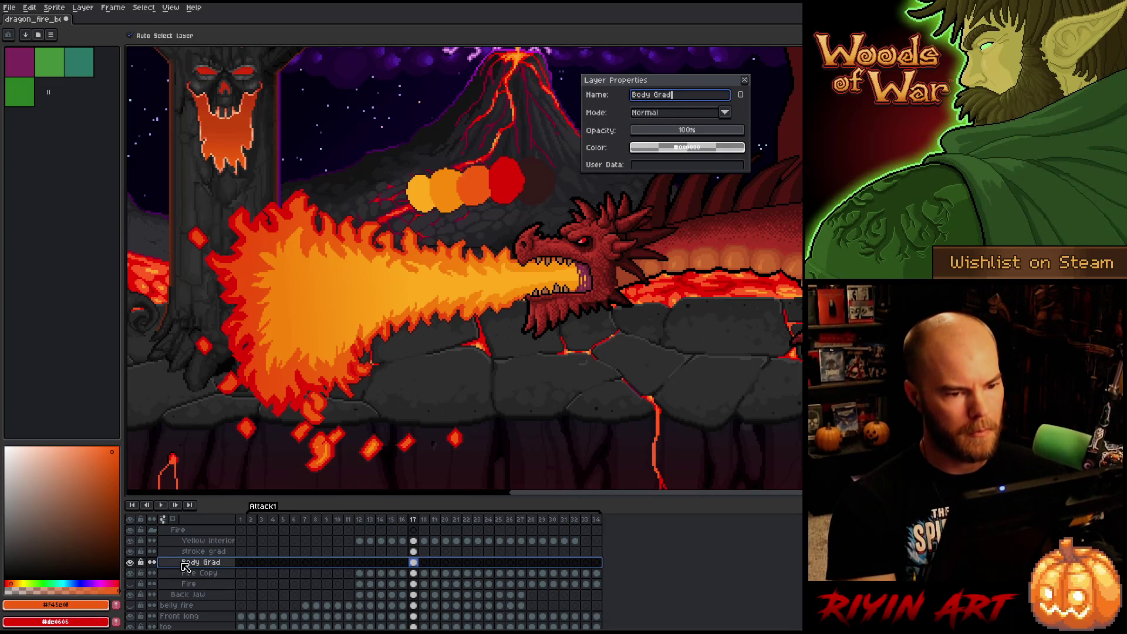
key(Return)
click(193, 575)
click(131, 574)
click(131, 574)
click(131, 574)
click(130, 574)
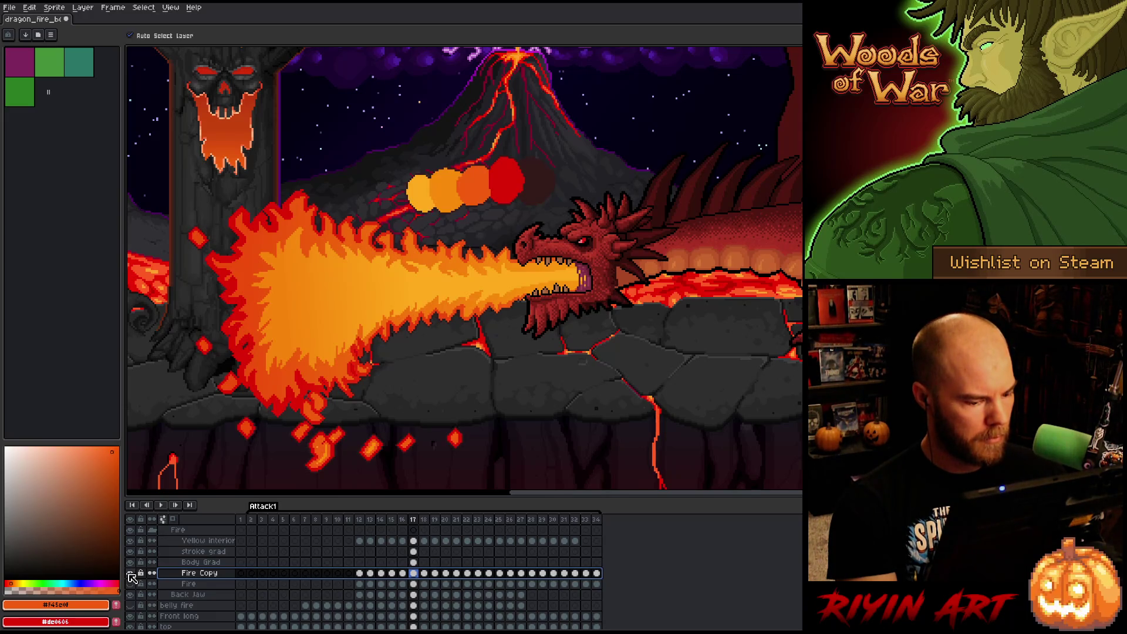
Flip between the isolated Fire Copy layer and the full scene to compare.
alt+click(131, 574)
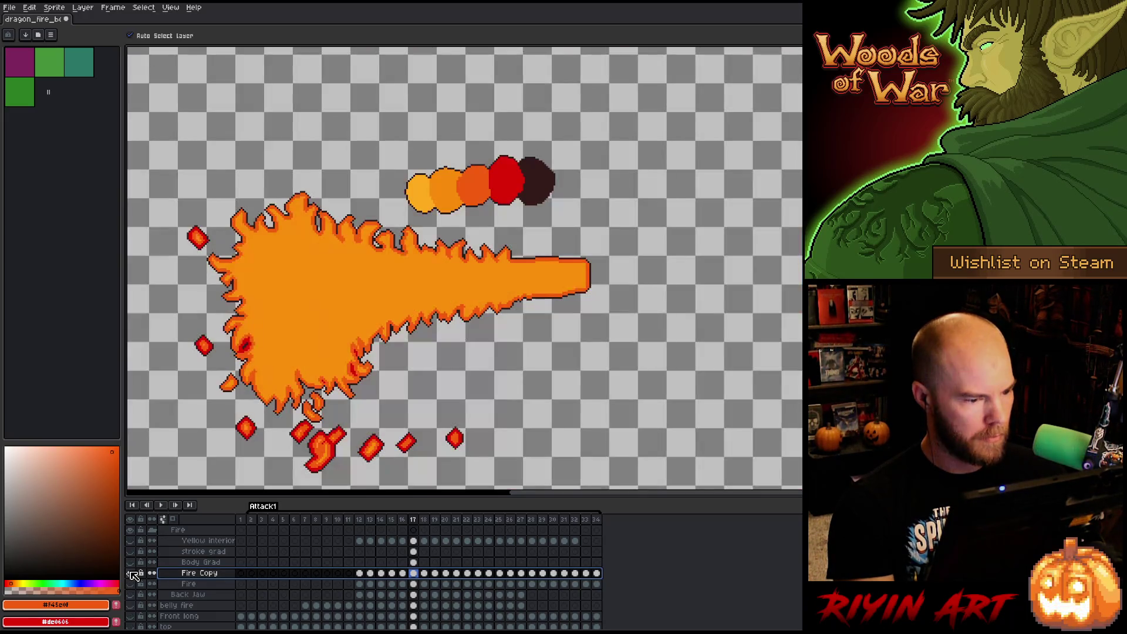
alt+click(131, 573)
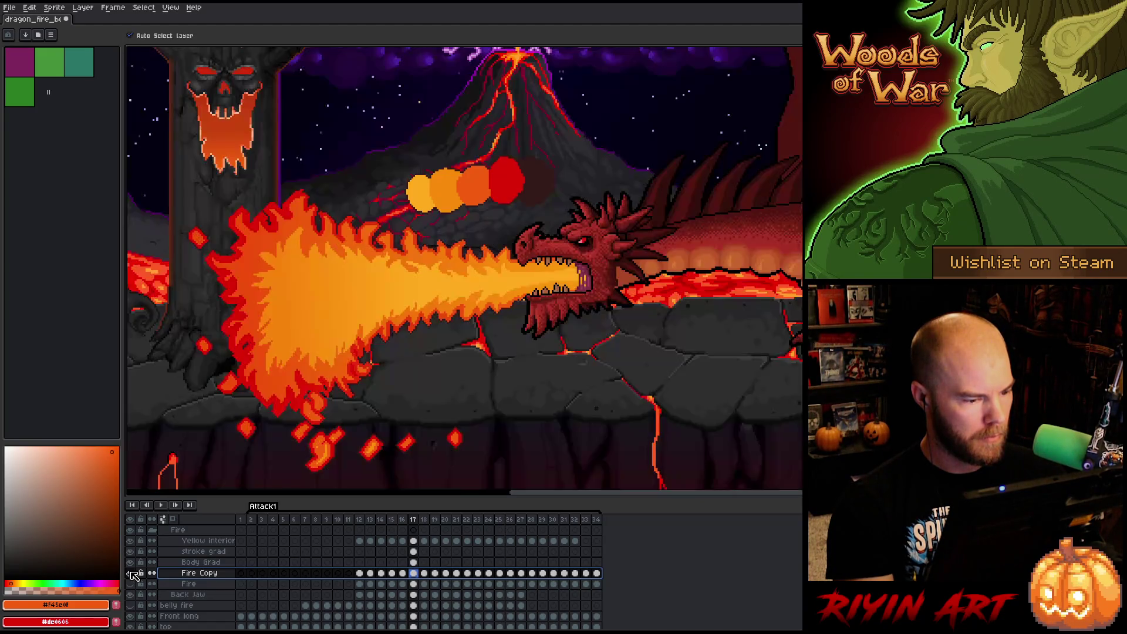
alt+click(131, 573)
alt+click(131, 574)
alt+click(131, 573)
alt+click(131, 574)
alt+click(131, 574)
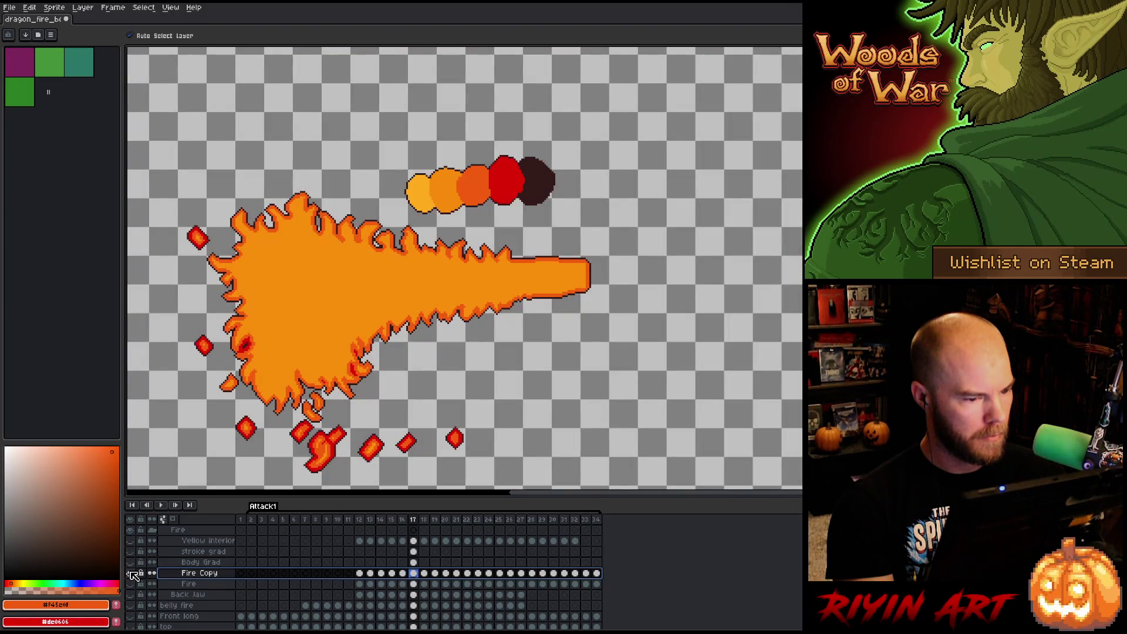
alt+click(131, 574)
Briefly isolate Body Grad, hide stroke grad's red outline, and isolate Fire Copy.
click(184, 563)
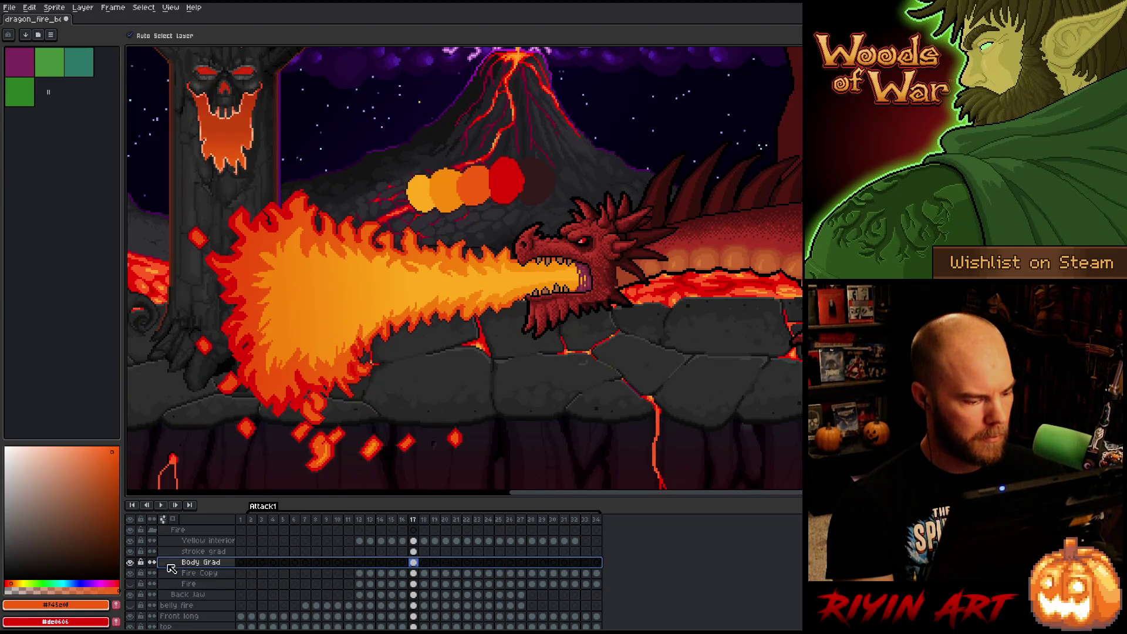
alt+click(131, 562)
alt+click(131, 563)
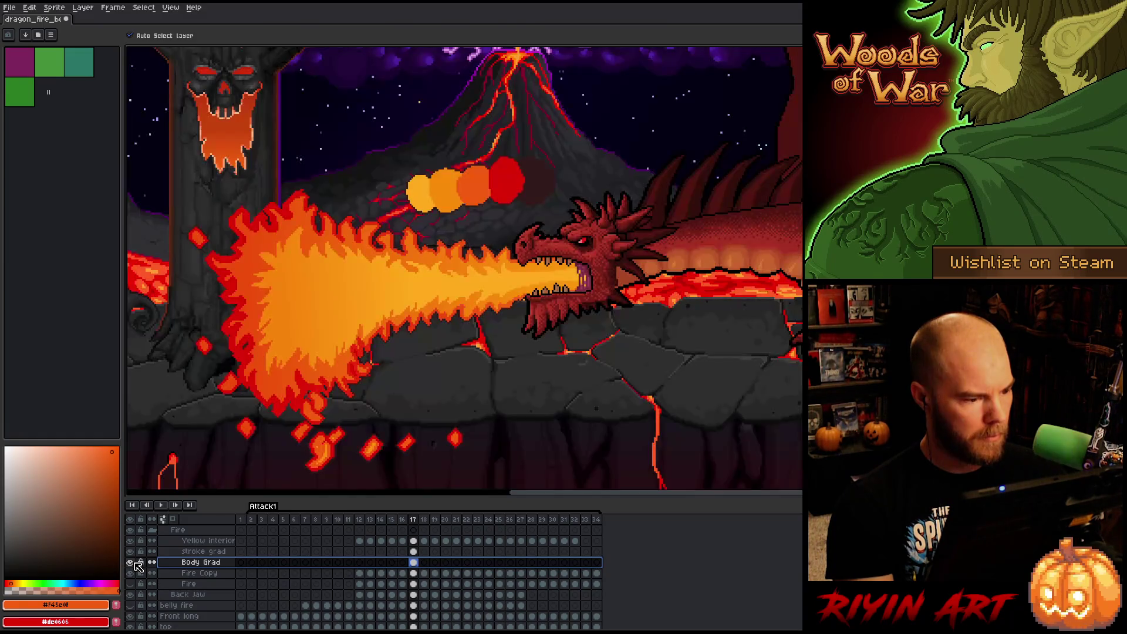
click(131, 551)
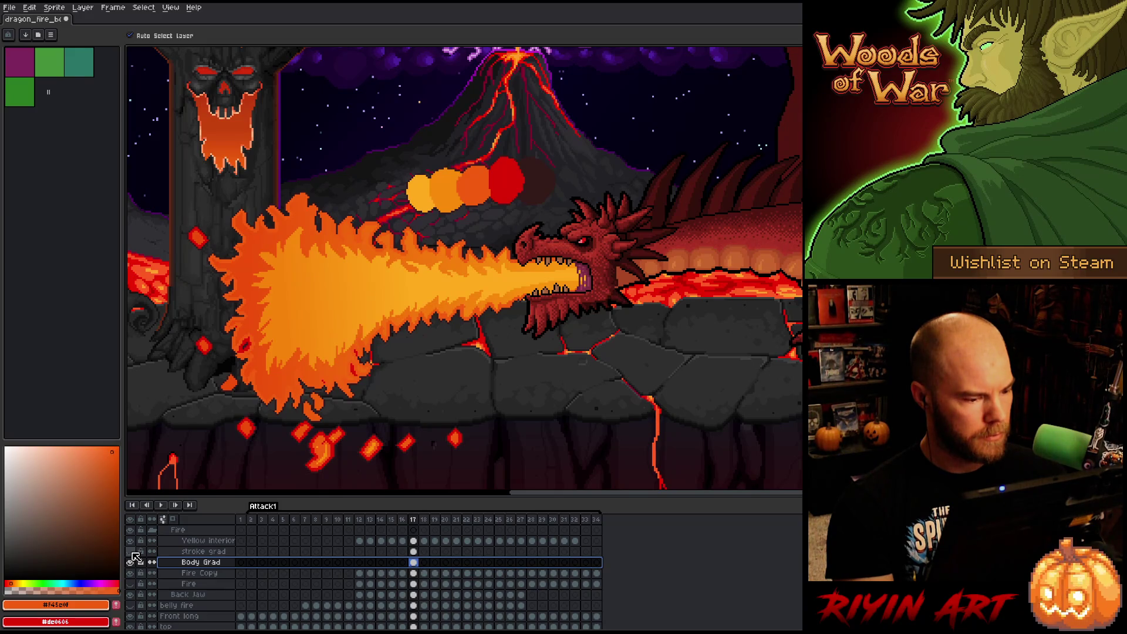
scroll(244, 369, down, 1)
scroll(262, 360, up, 2)
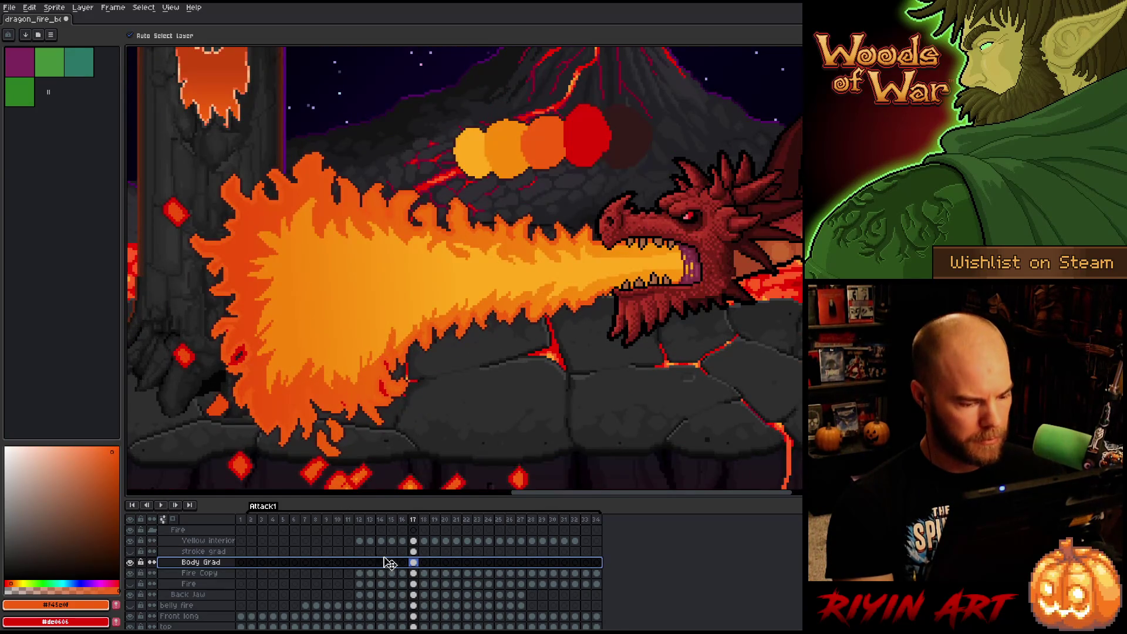
click(197, 573)
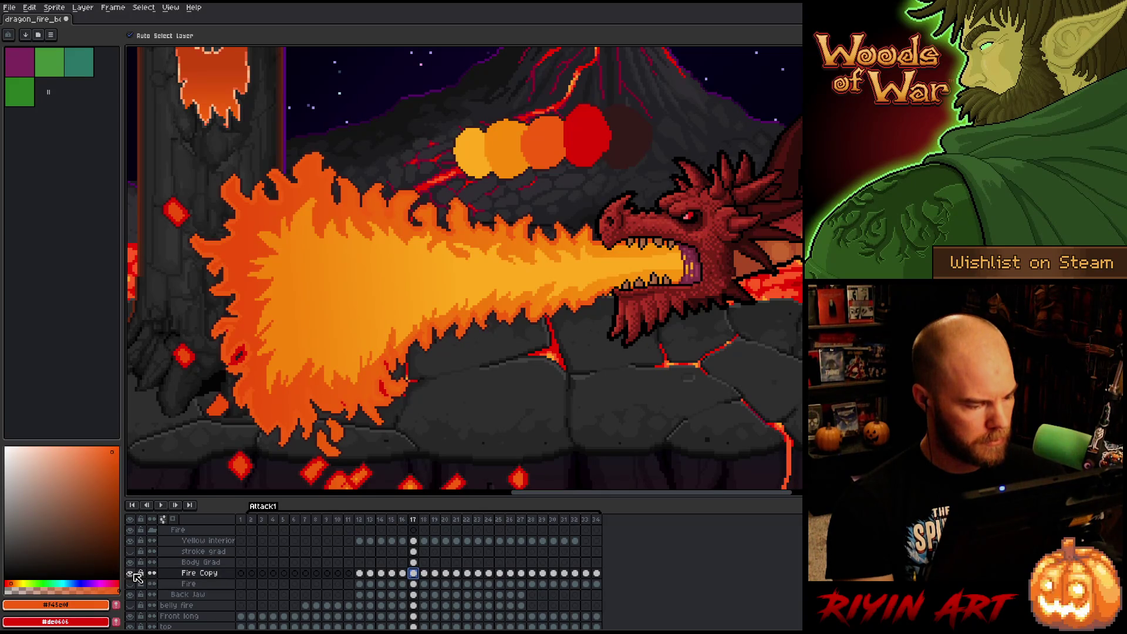
alt+click(130, 573)
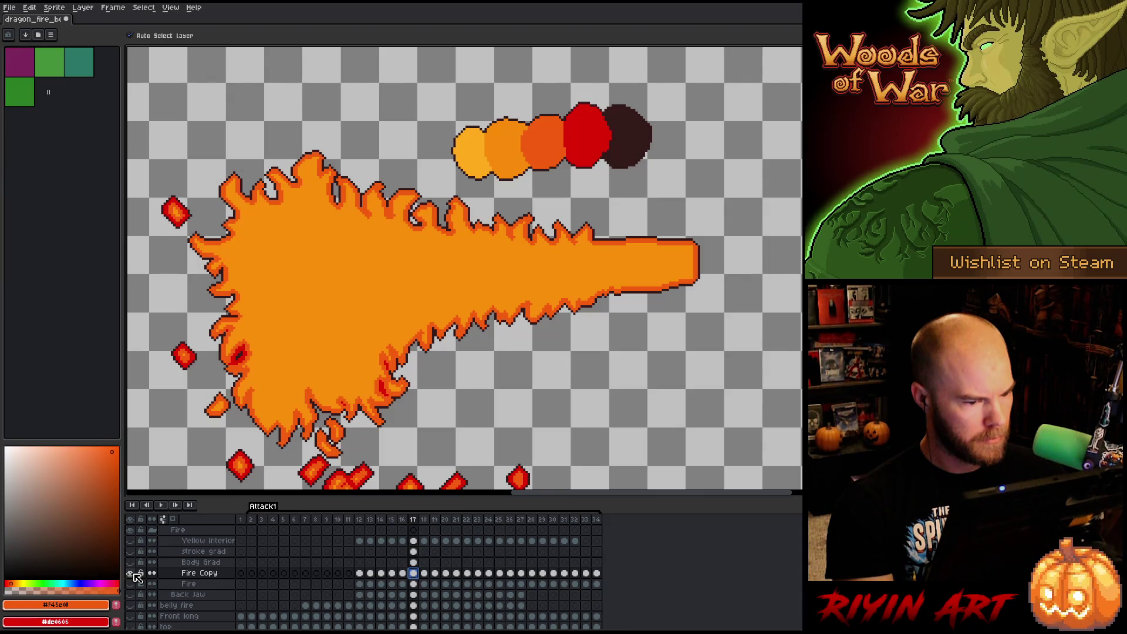
Check frames 16 and 17, then restore the dragon and volcano layers behind Fire Copy.
key(Left)
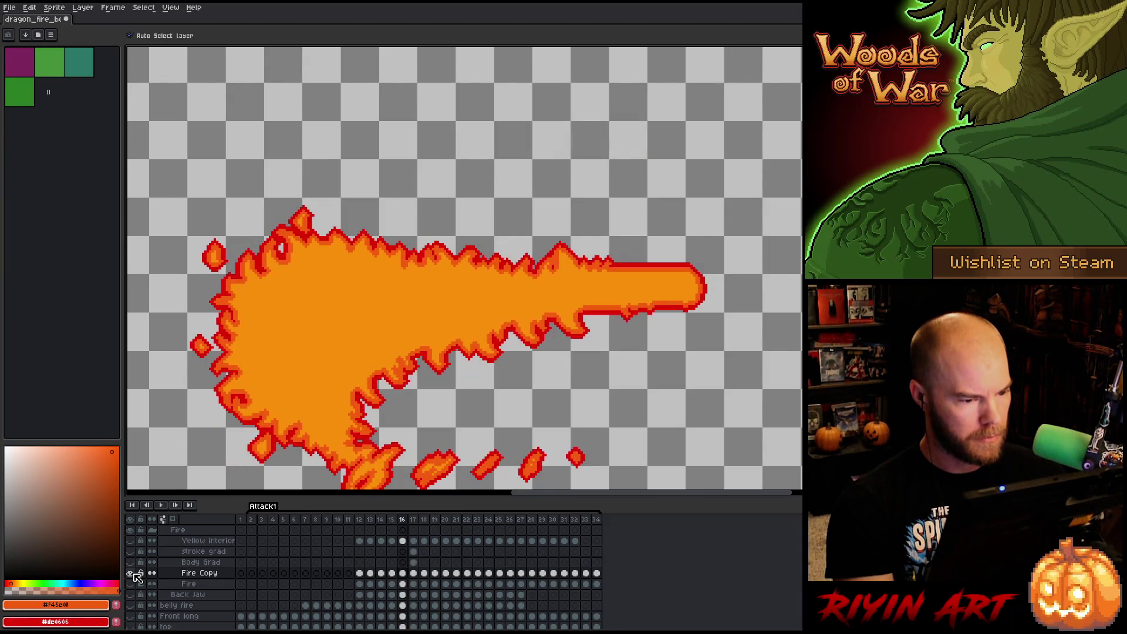
key(Right)
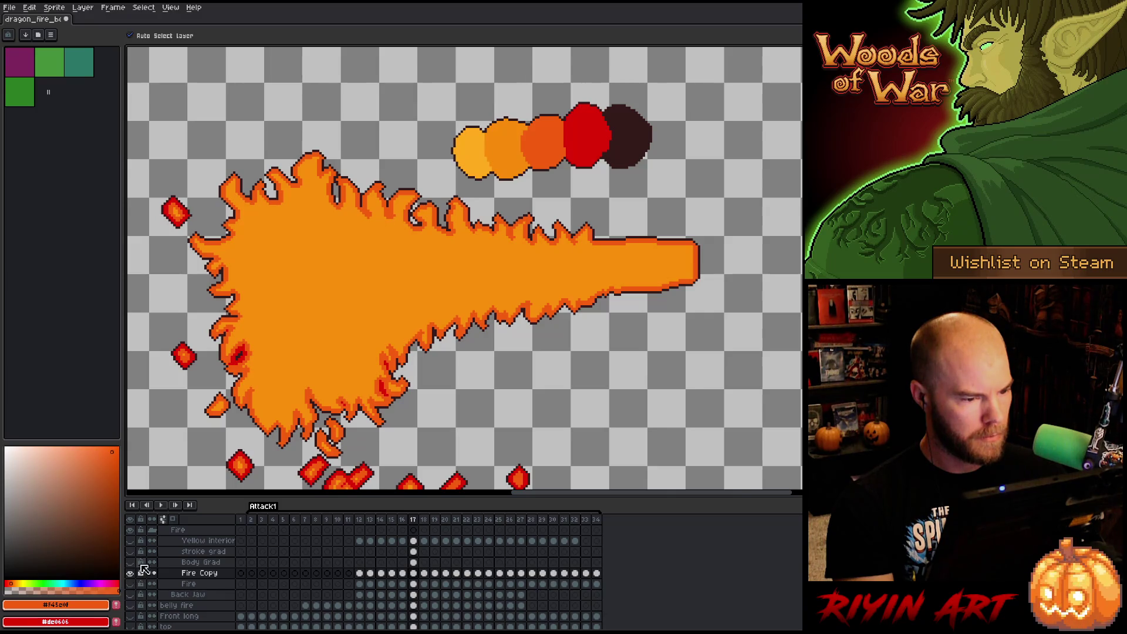
scroll(270, 448, down, 1)
scroll(270, 451, up, 1)
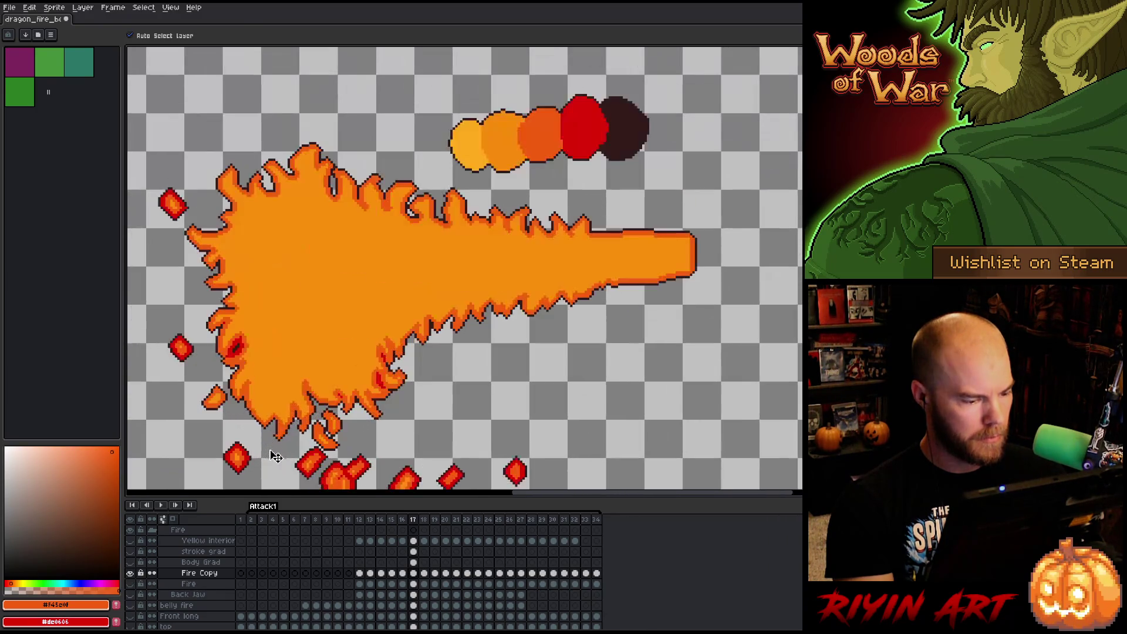
scroll(317, 305, up, 1)
scroll(326, 311, down, 1)
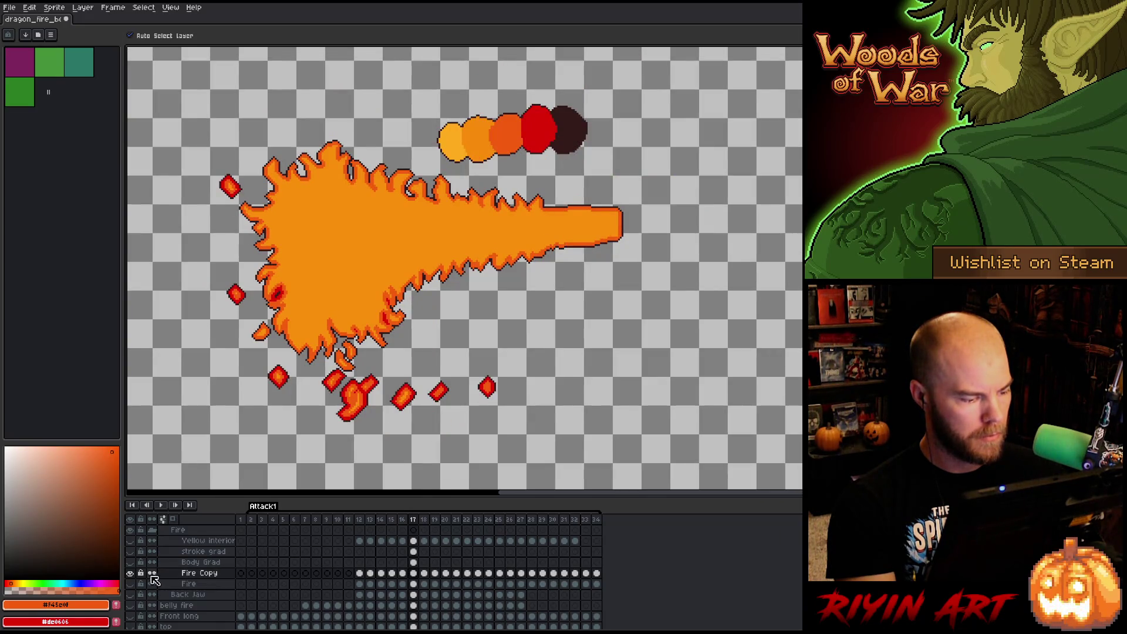
alt+click(130, 573)
click(413, 573)
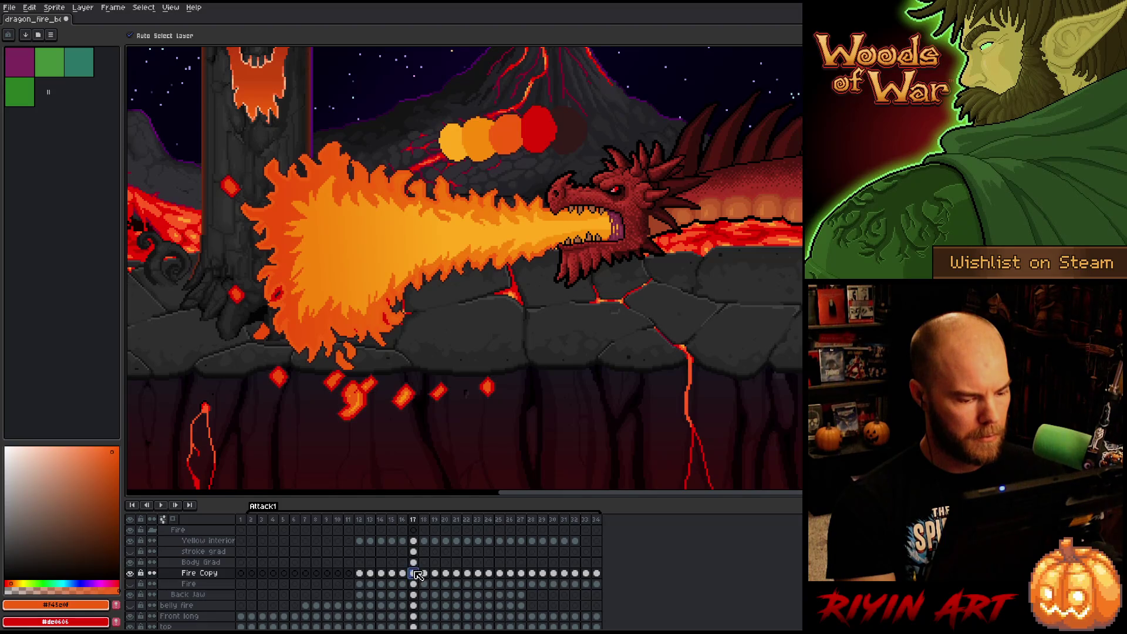
Move the swatch circles onto a new layer named 'Palette' above Yellow interior.
key(m)
mouse_move(415, 93)
mouse_down()
mouse_move(617, 142)
mouse_move(649, 170)
mouse_up()
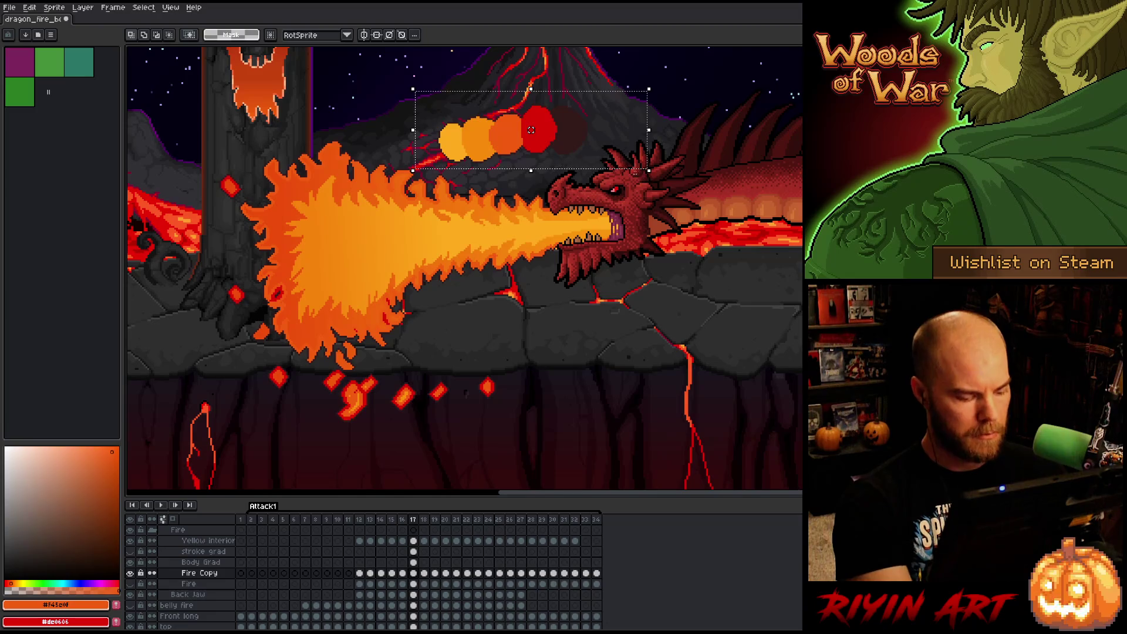
key(Delete)
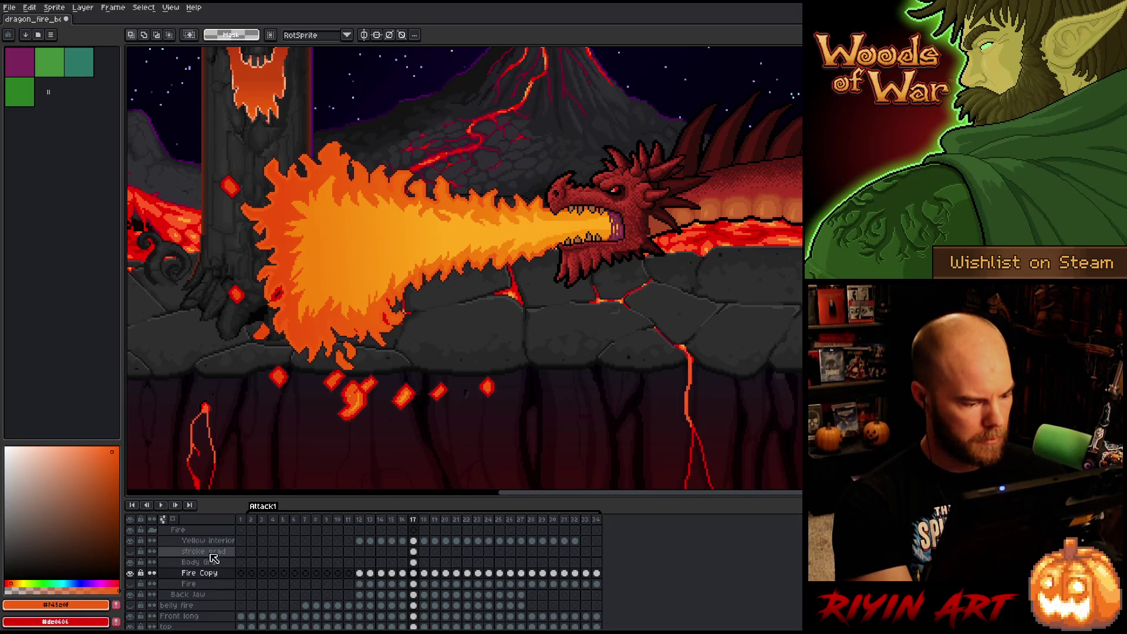
click(209, 540)
key(shift+n)
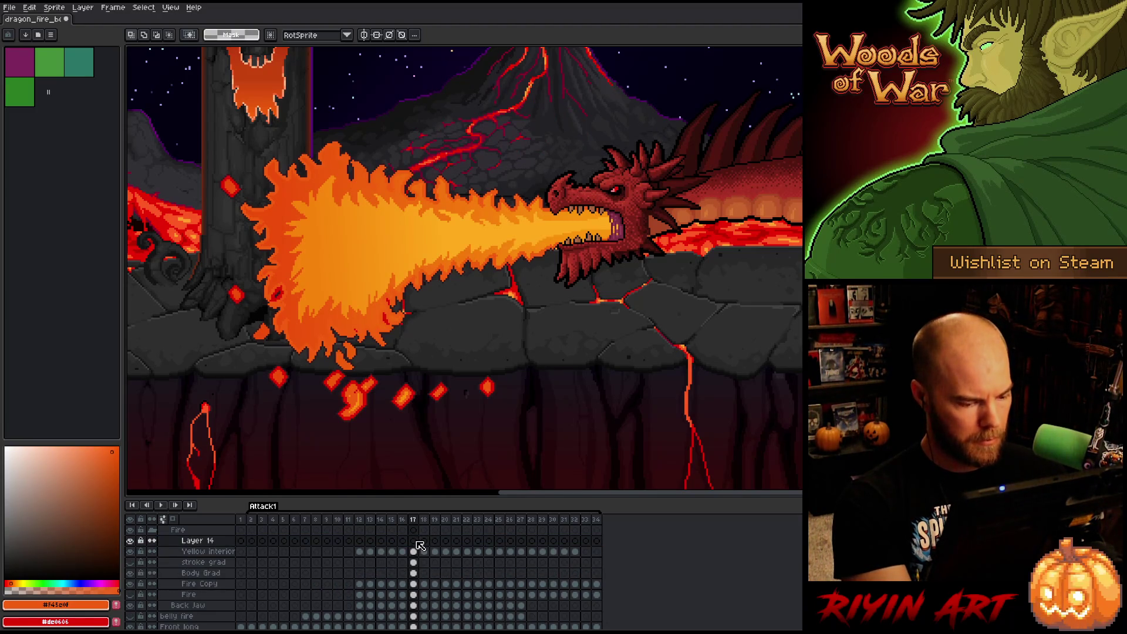
key(ctrl+v)
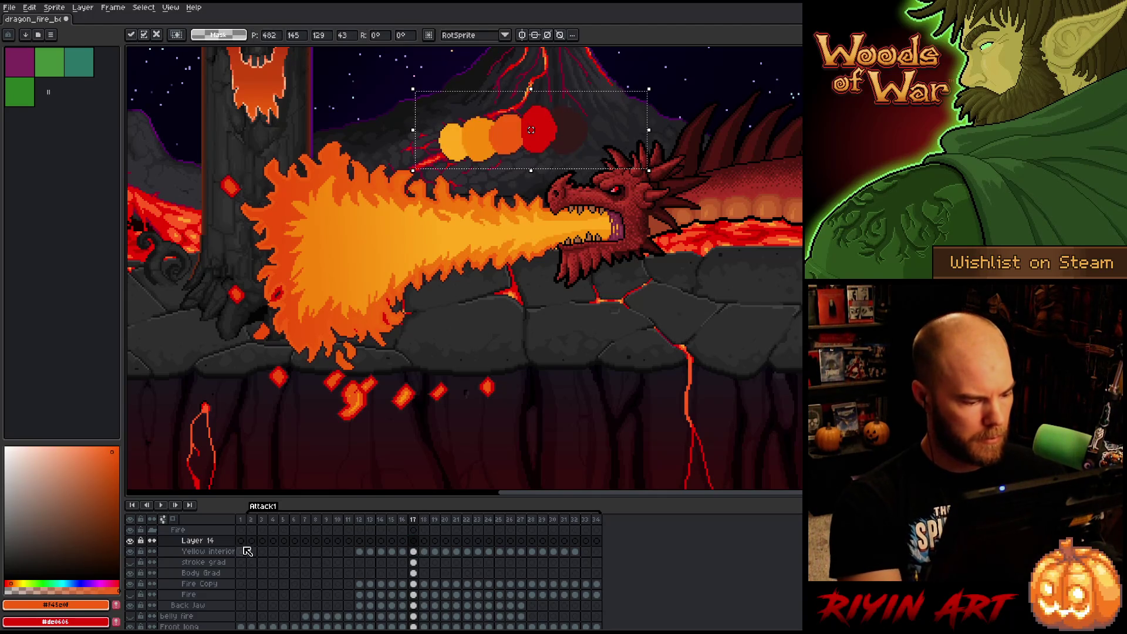
click(207, 543)
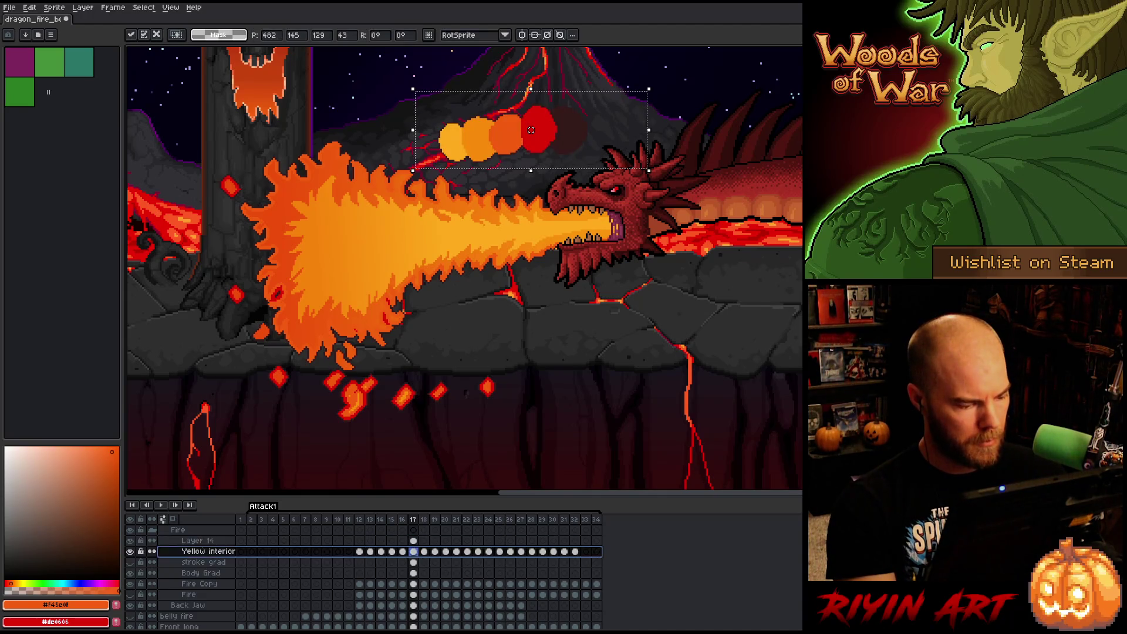
double_click(211, 543)
text(Palett)
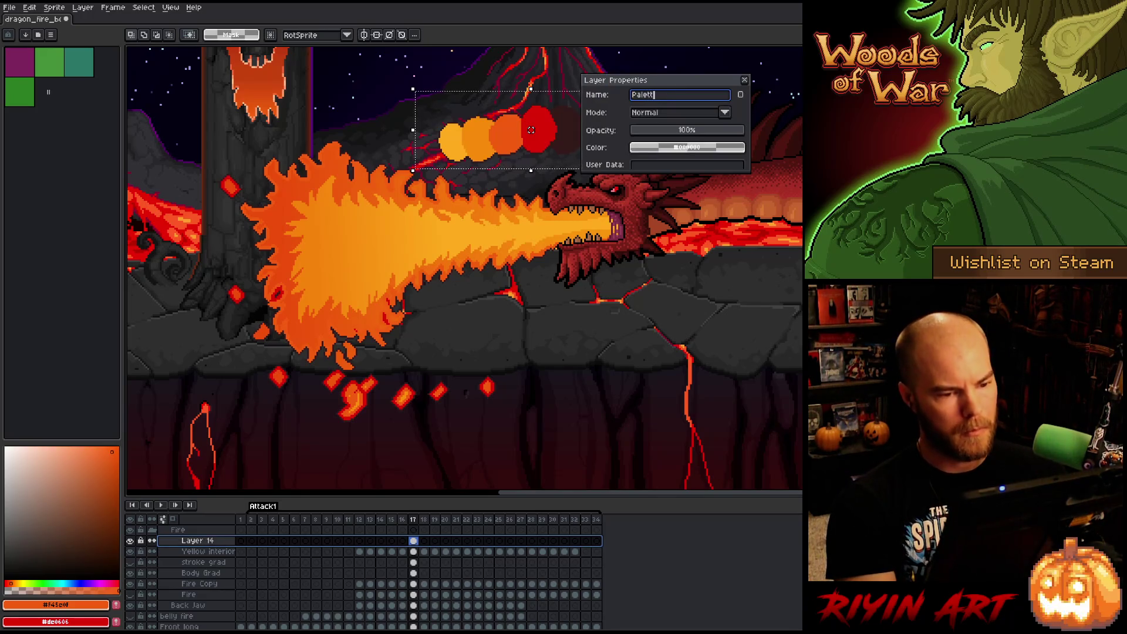
text(e)
key(Return)
Rename the Fire Copy layer to 'Fire 2'.
click(414, 583)
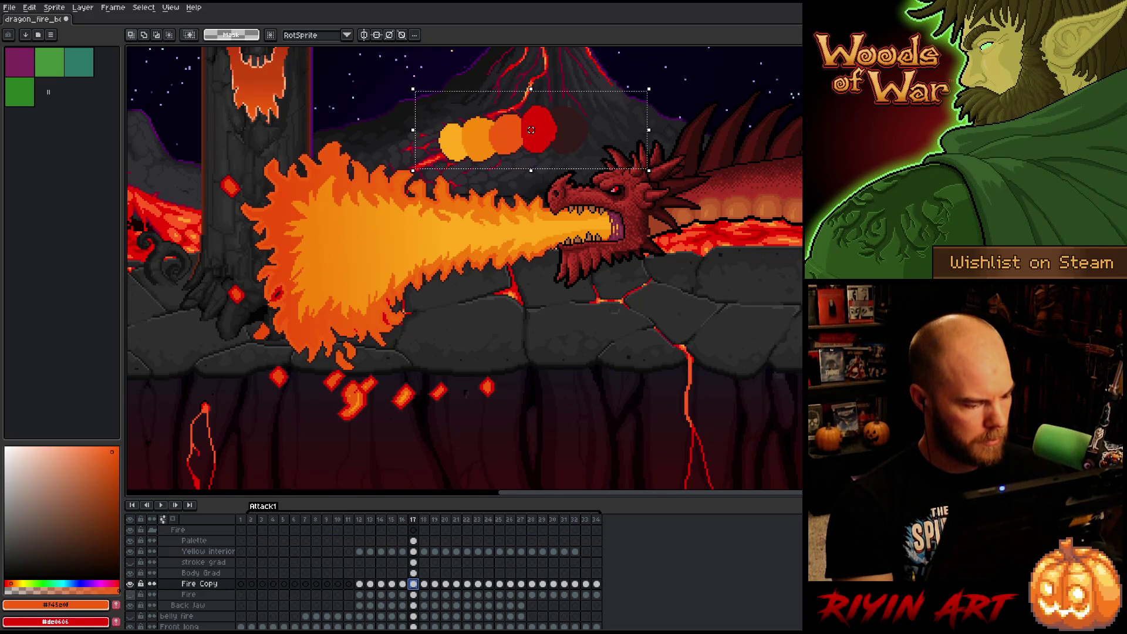
alt+click(131, 594)
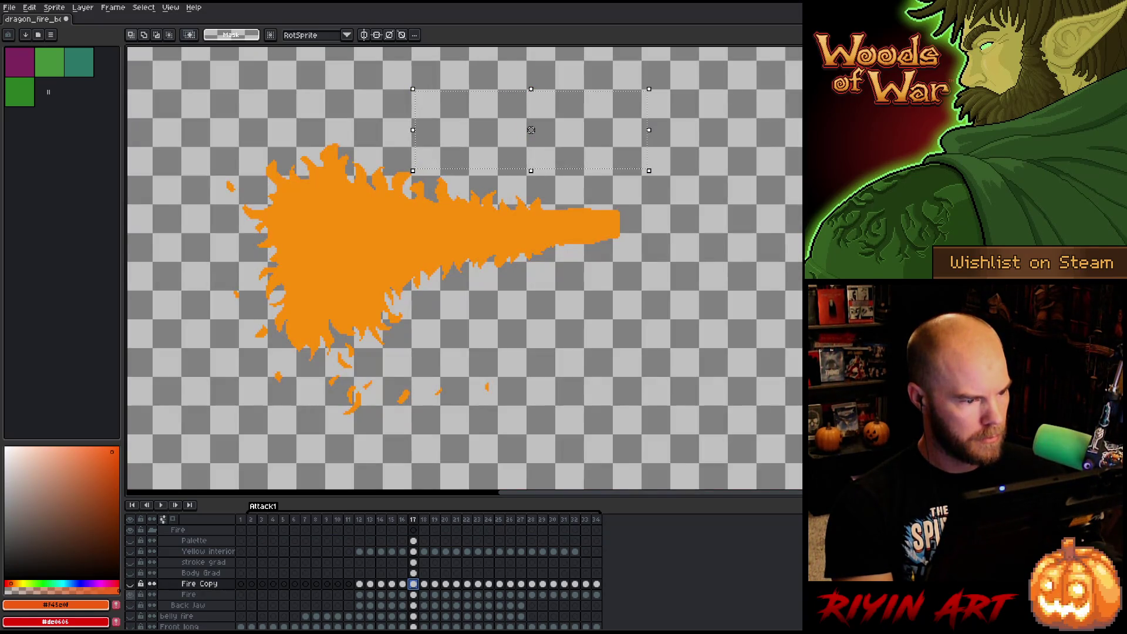
alt+click(130, 594)
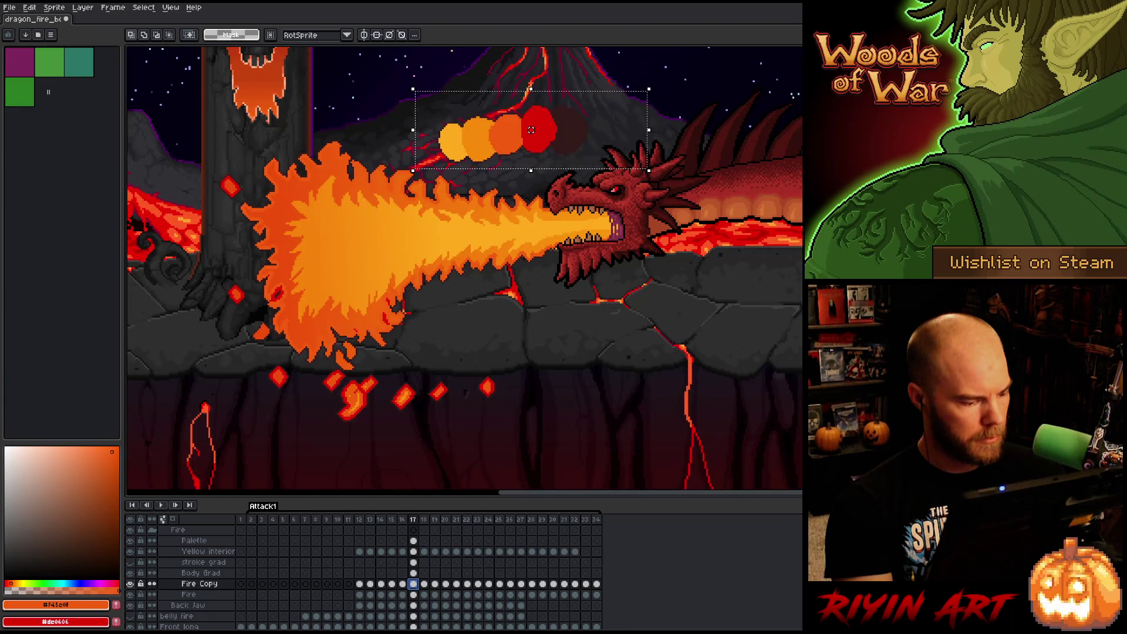
double_click(200, 584)
key(BackSpace)
key(BackSpace)
key(BackSpace)
text(2)
key(Return)
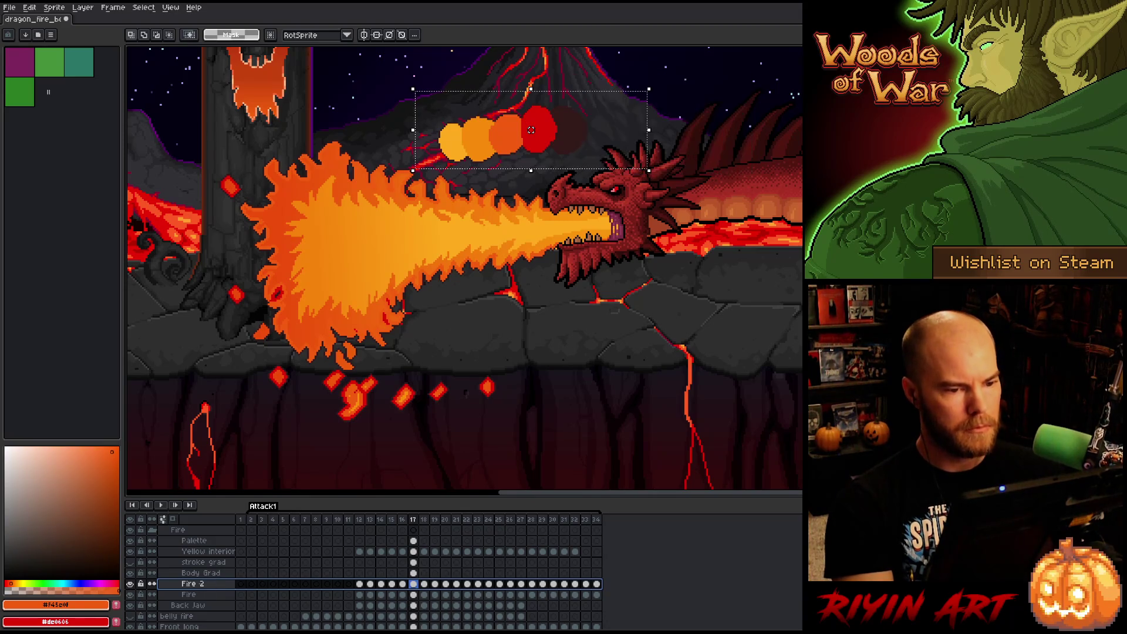
Select the Fire 2 layer at frame 17 and briefly view it on its own.
click(203, 585)
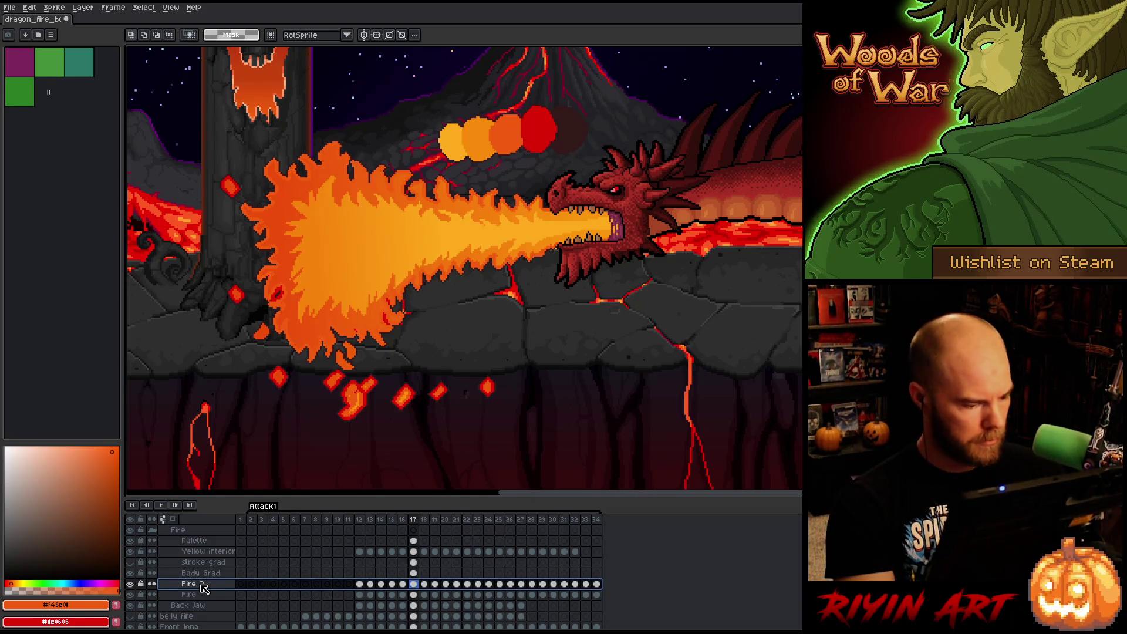
ctrl+click(203, 587)
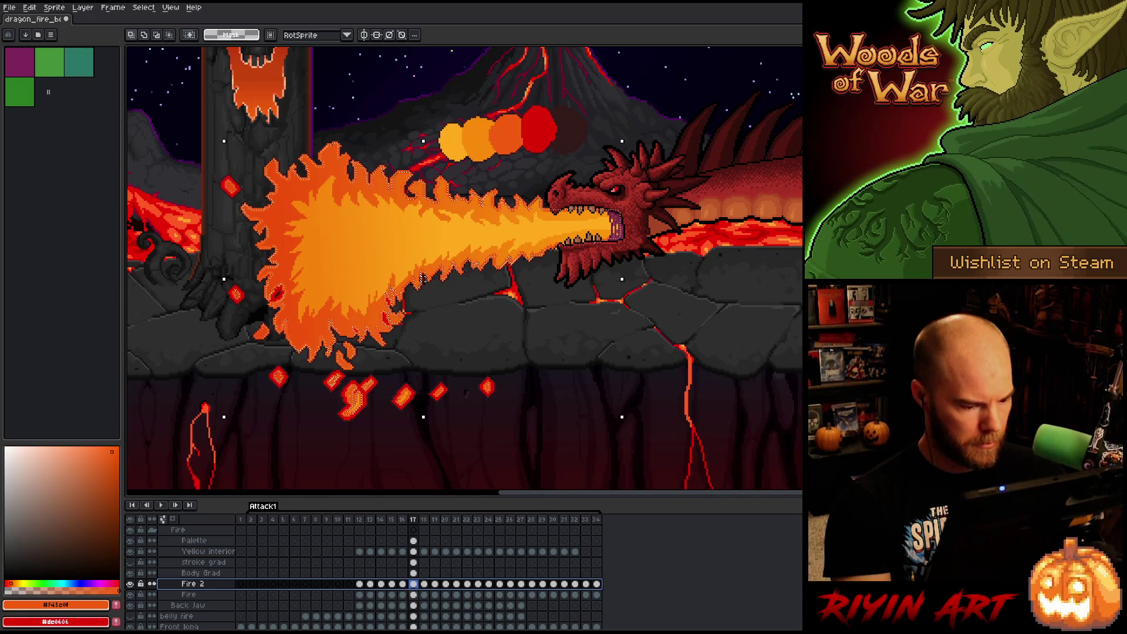
scroll(419, 288, up, 3)
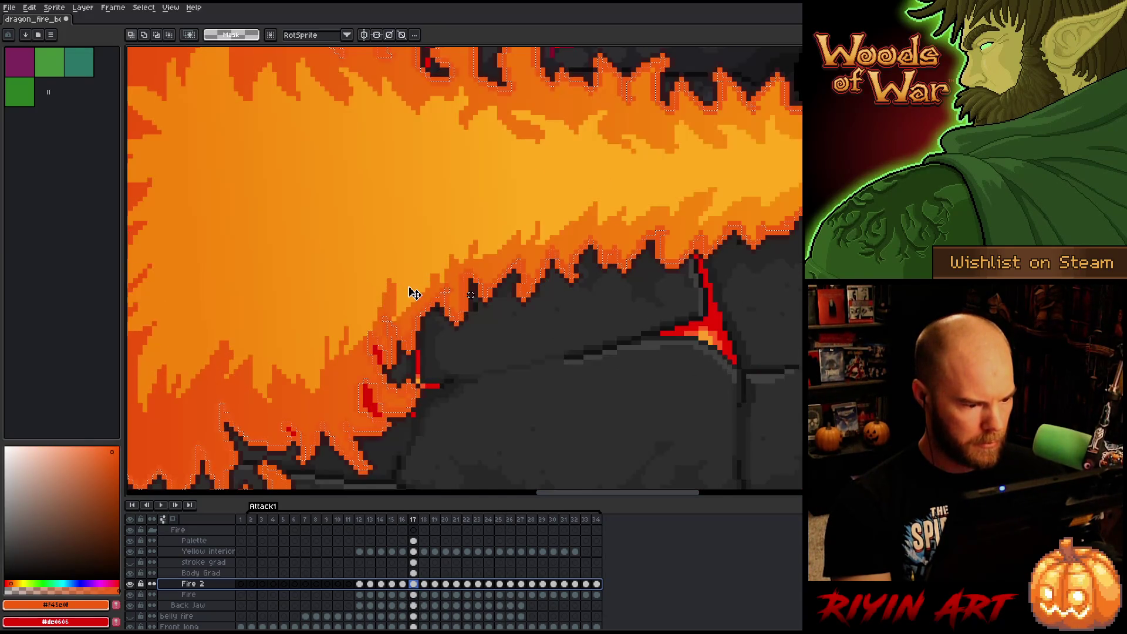
scroll(397, 346, down, 3)
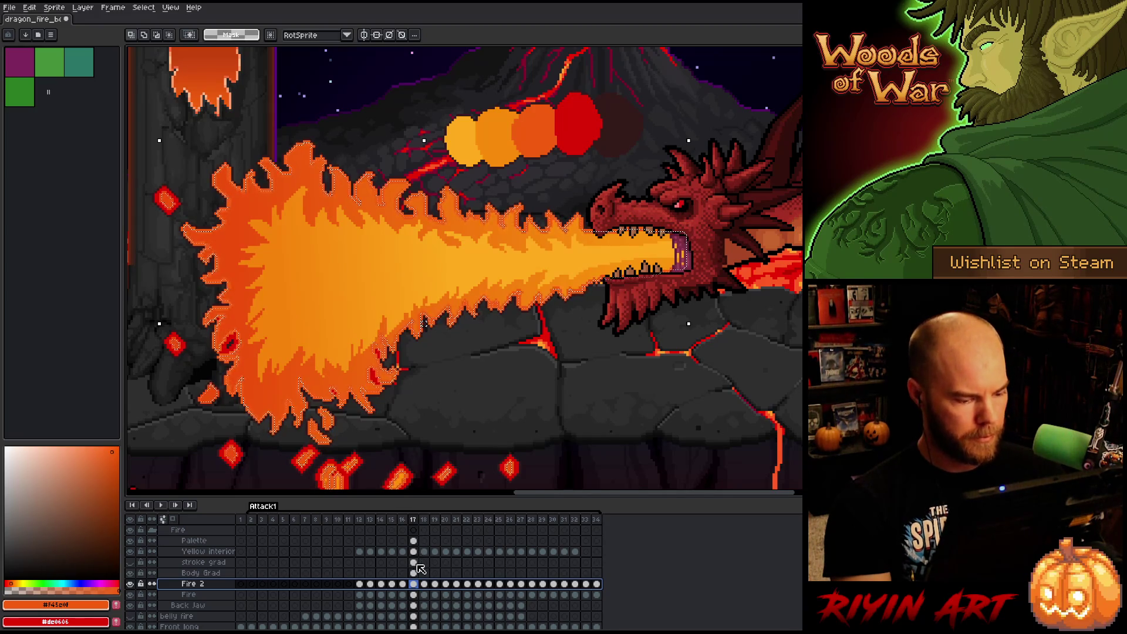
click(415, 584)
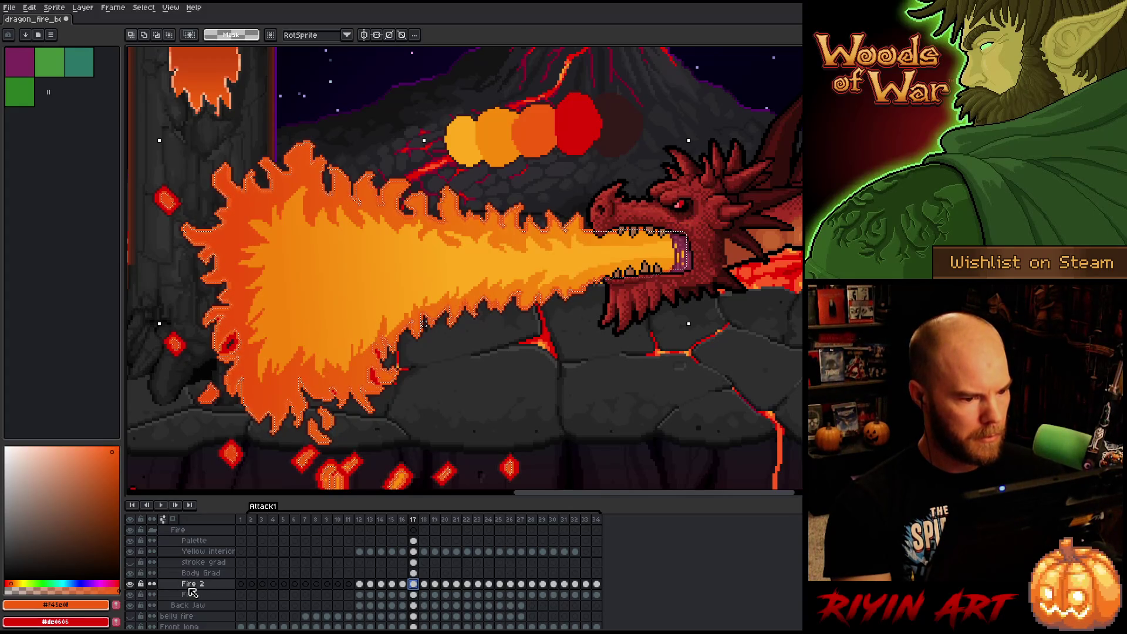
scroll(239, 372, down, 1)
scroll(282, 330, up, 2)
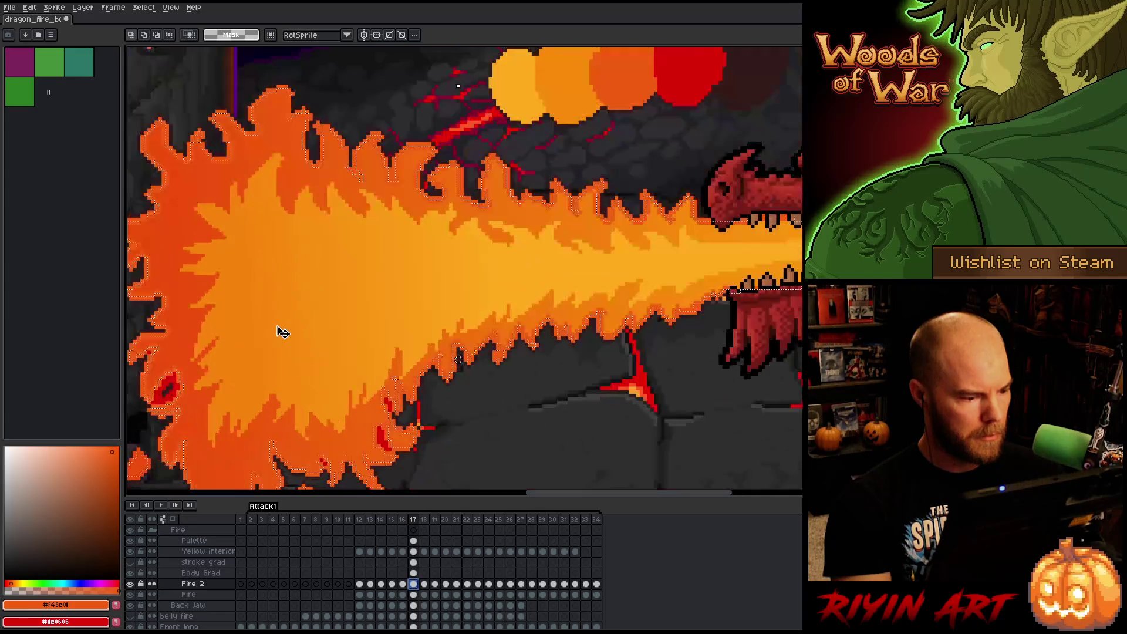
scroll(280, 331, down, 1)
click(197, 586)
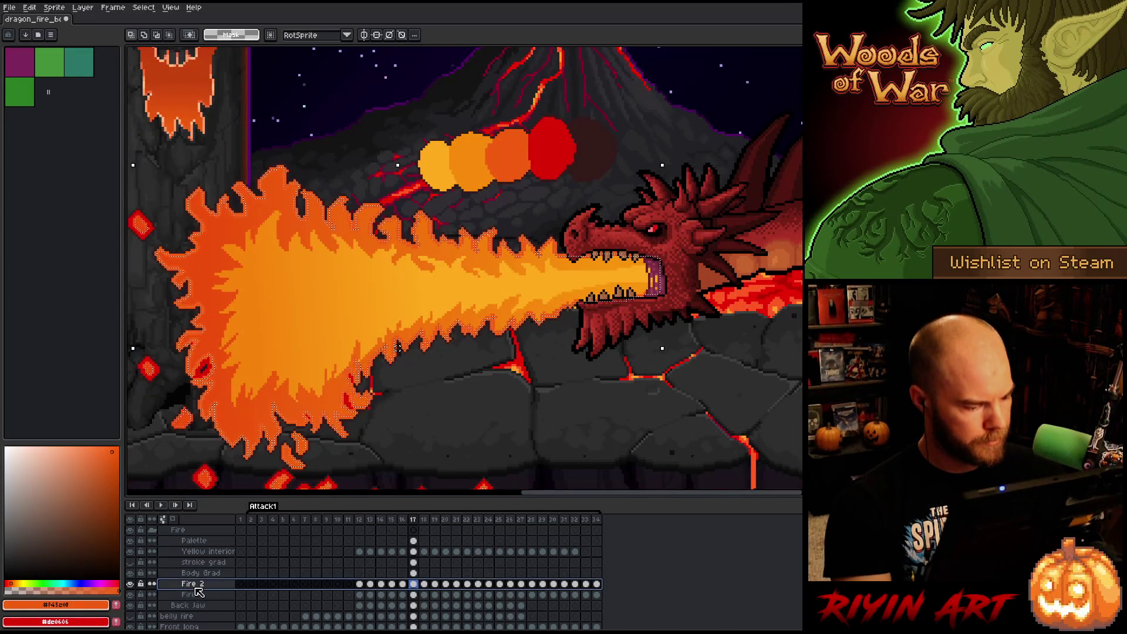
alt+click(131, 584)
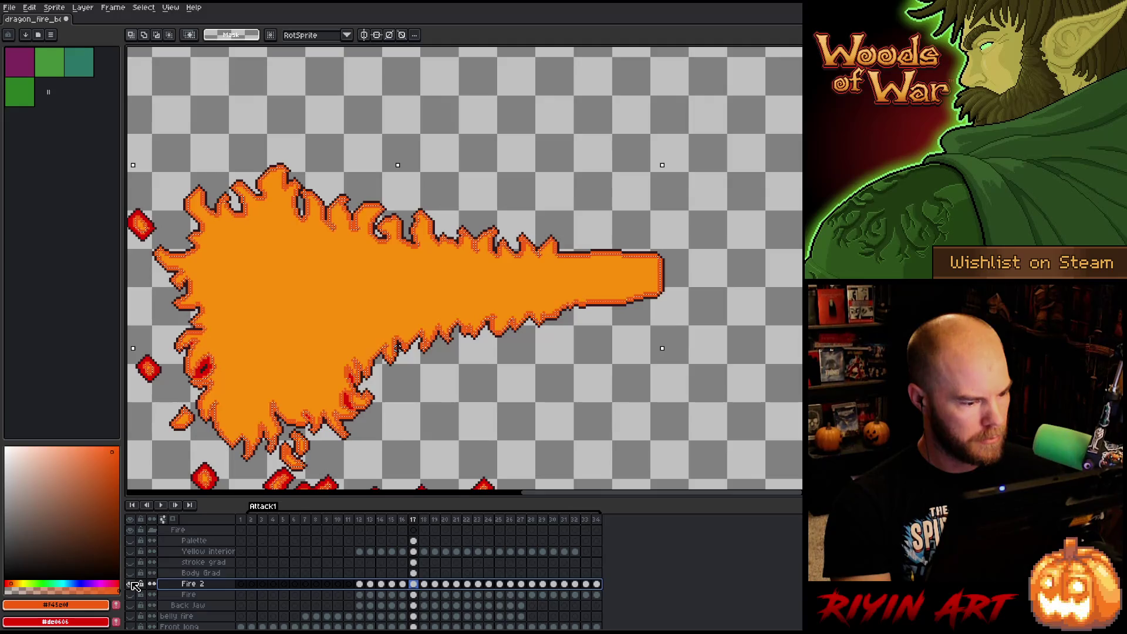
alt+click(131, 584)
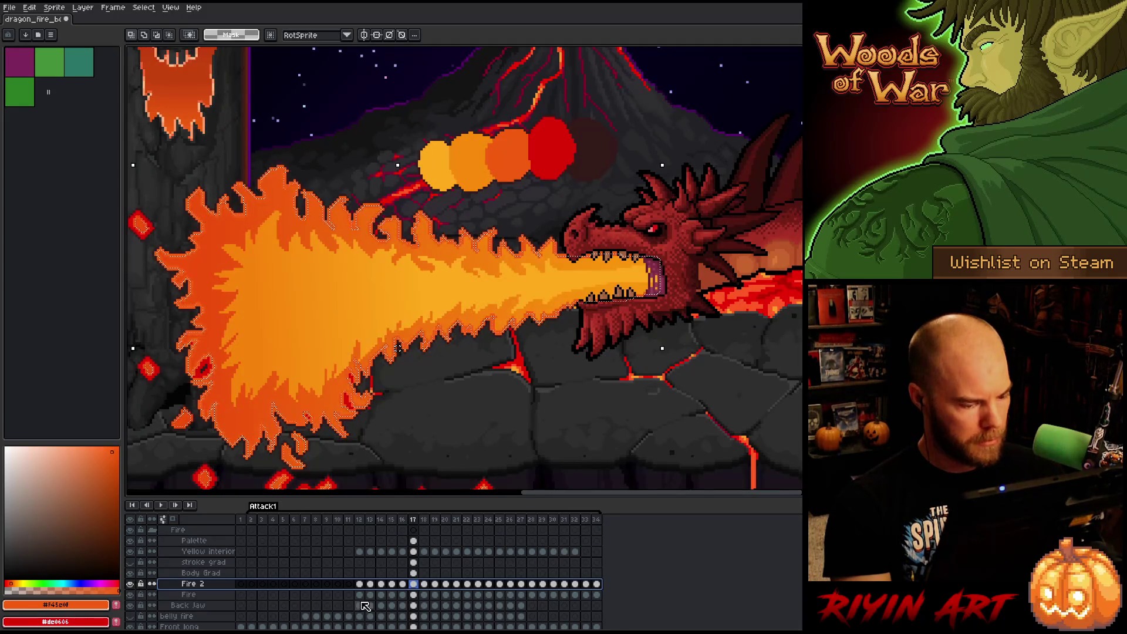
Duplicate the Fire layer as 'Fire 3' above Fire 2 and call up the Outline effect.
drag(196, 585, 195, 595)
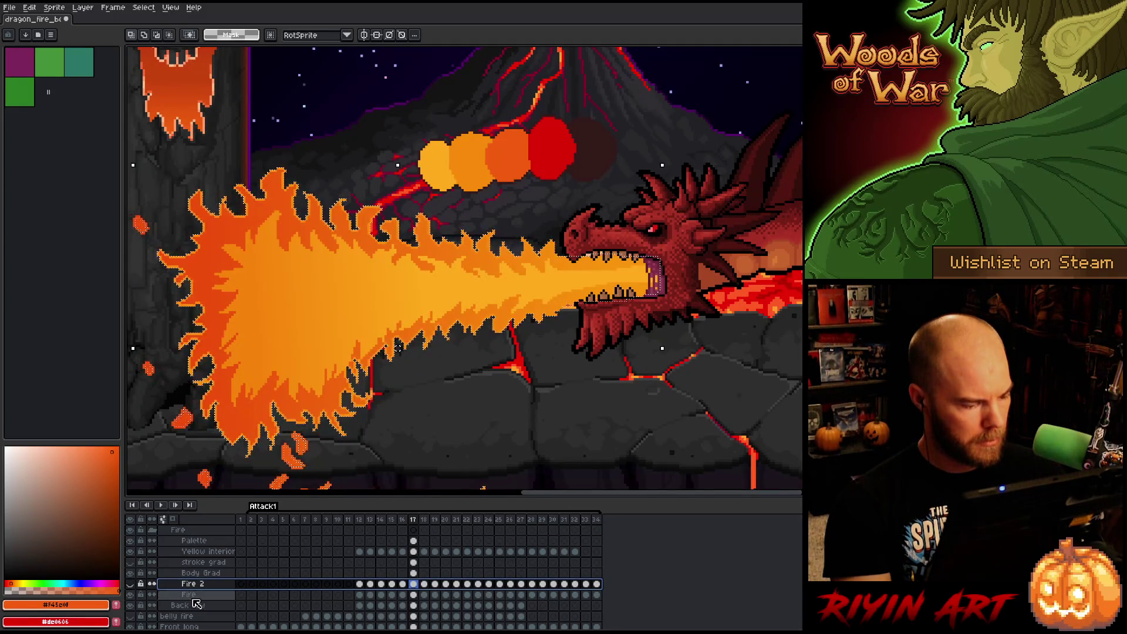
right_click(197, 595)
click(217, 604)
scroll(335, 572, down, 3)
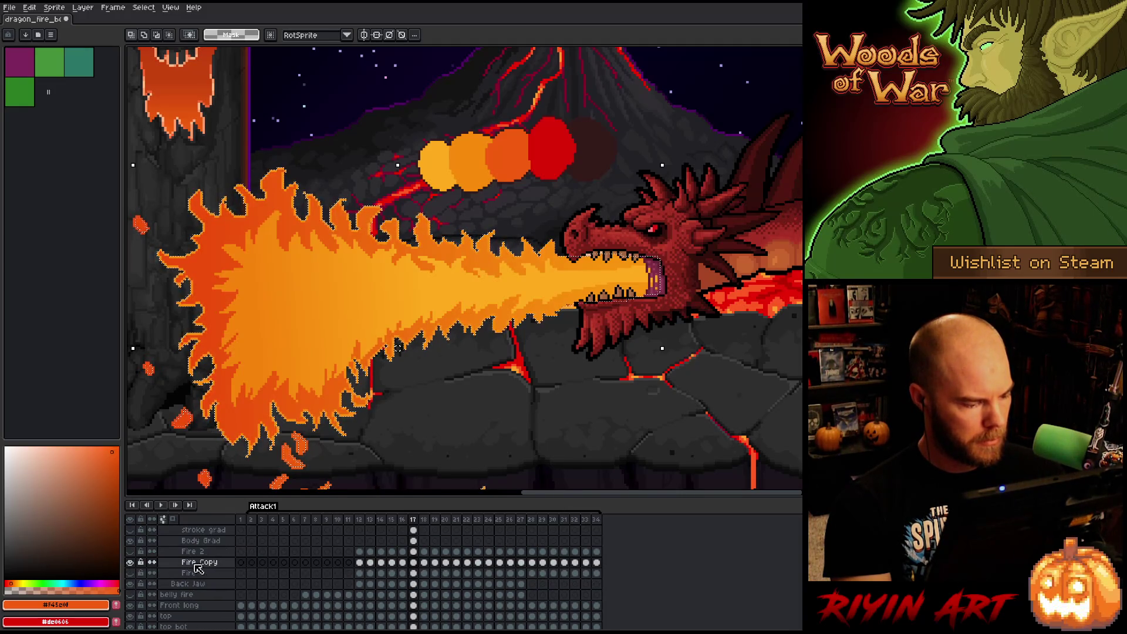
double_click(199, 564)
key(BackSpace)
key(BackSpace)
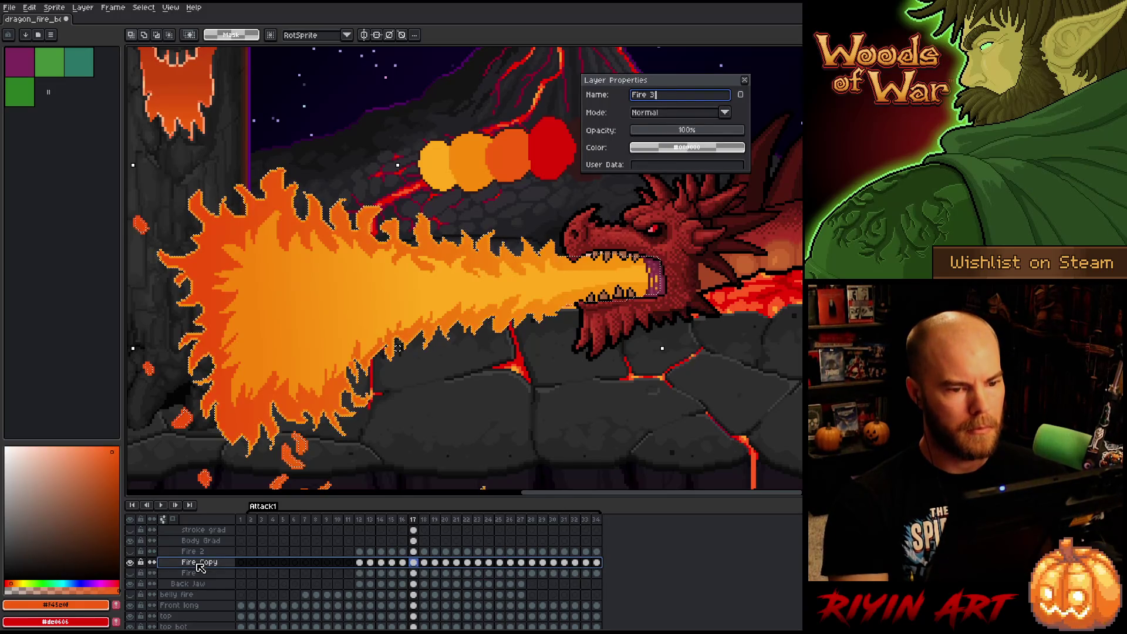
key(Return)
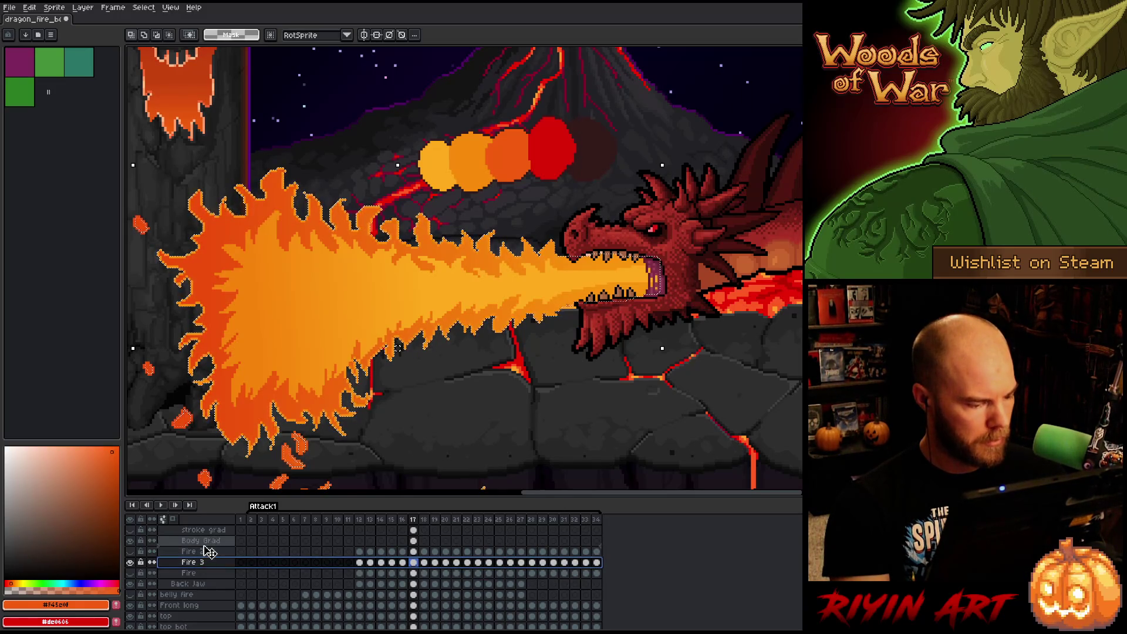
drag(207, 552, 205, 552)
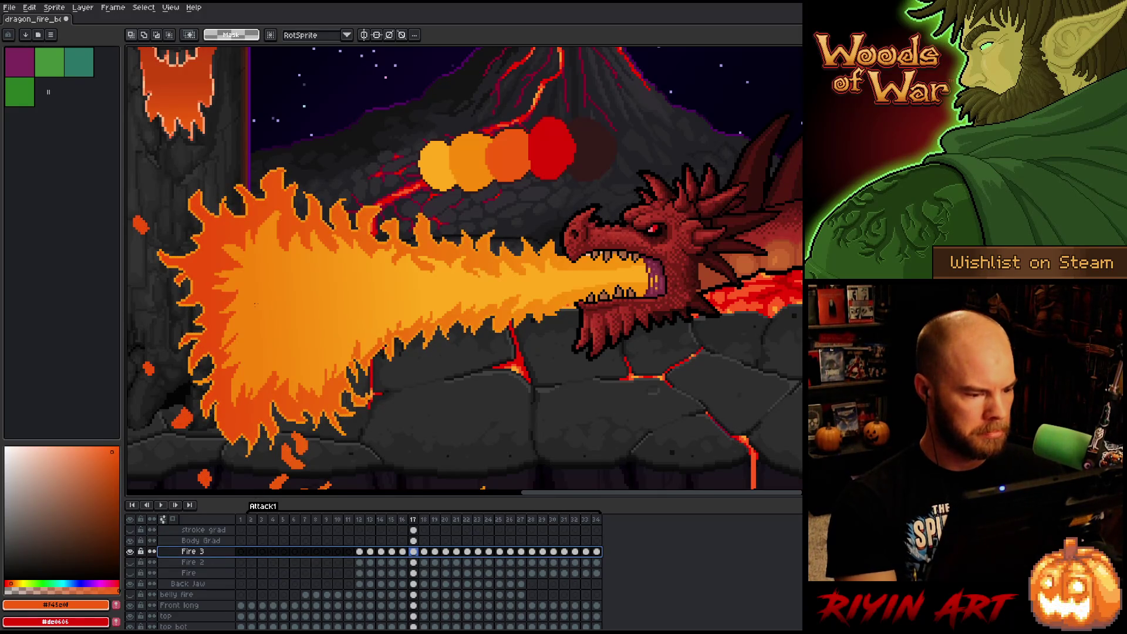
key(i)
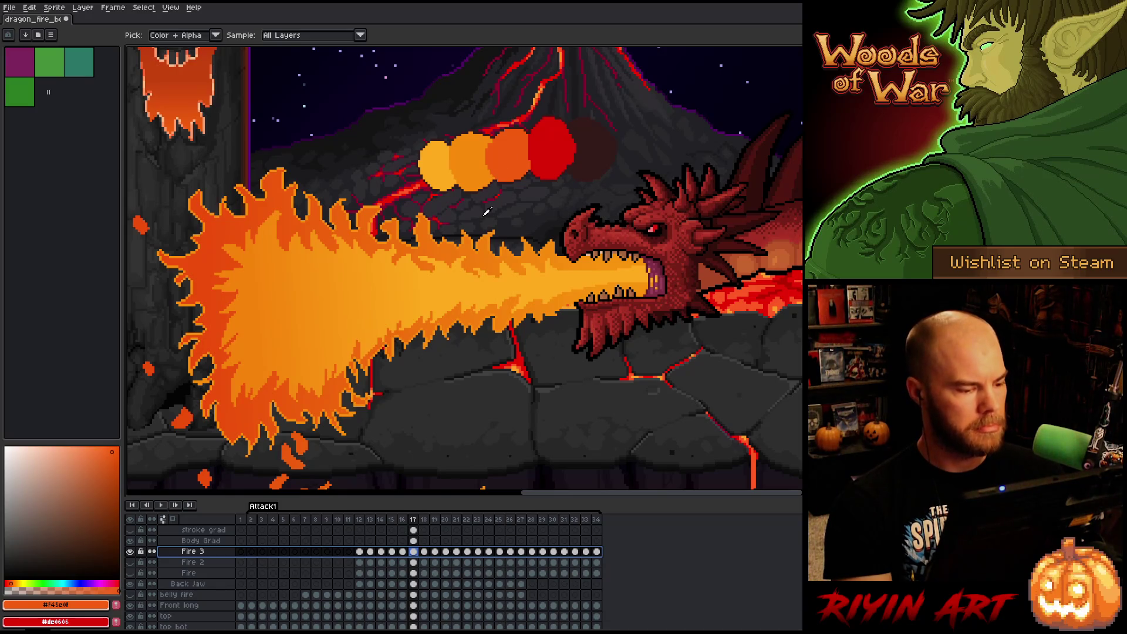
key(shift+o)
Add outside outlines to the flame in orange, then red, then dark brown #331a1a.
click(687, 275)
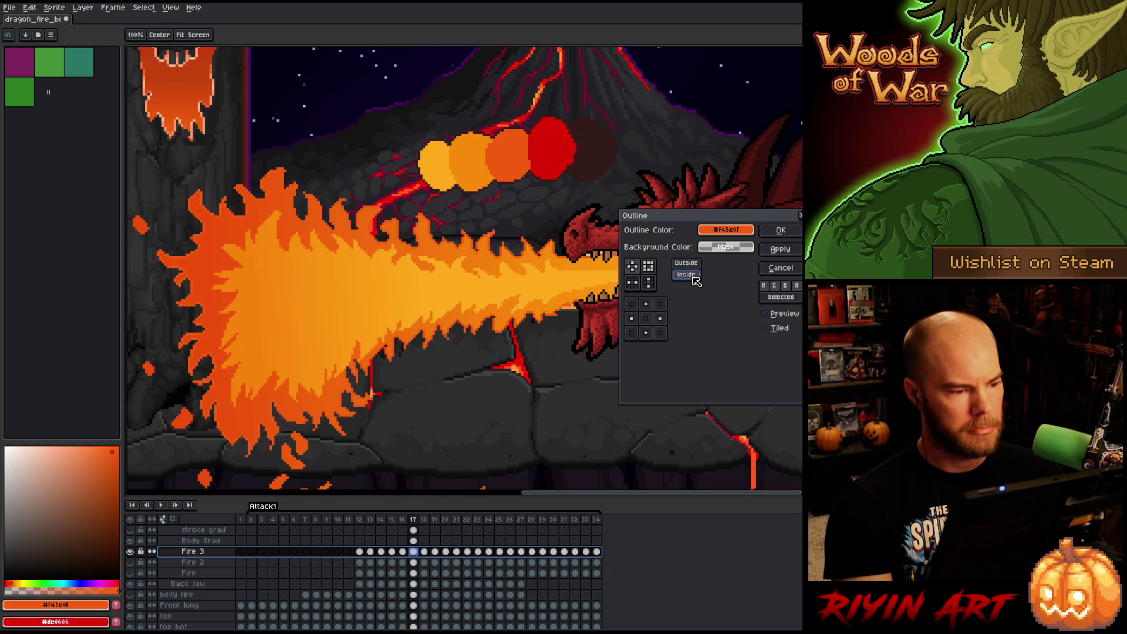
click(686, 264)
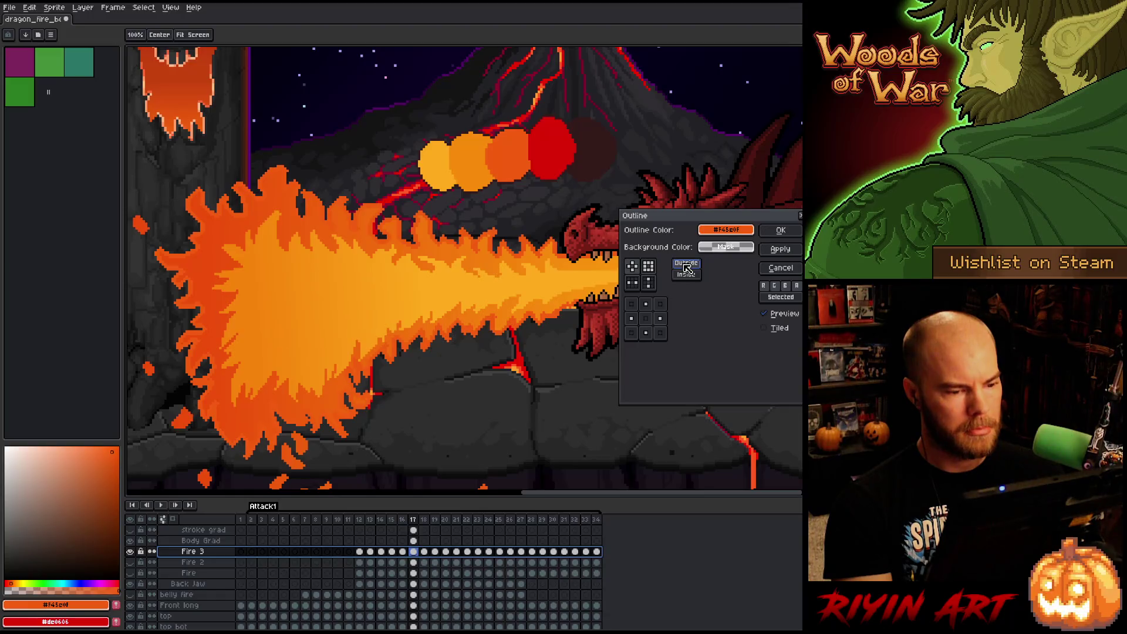
key(Return)
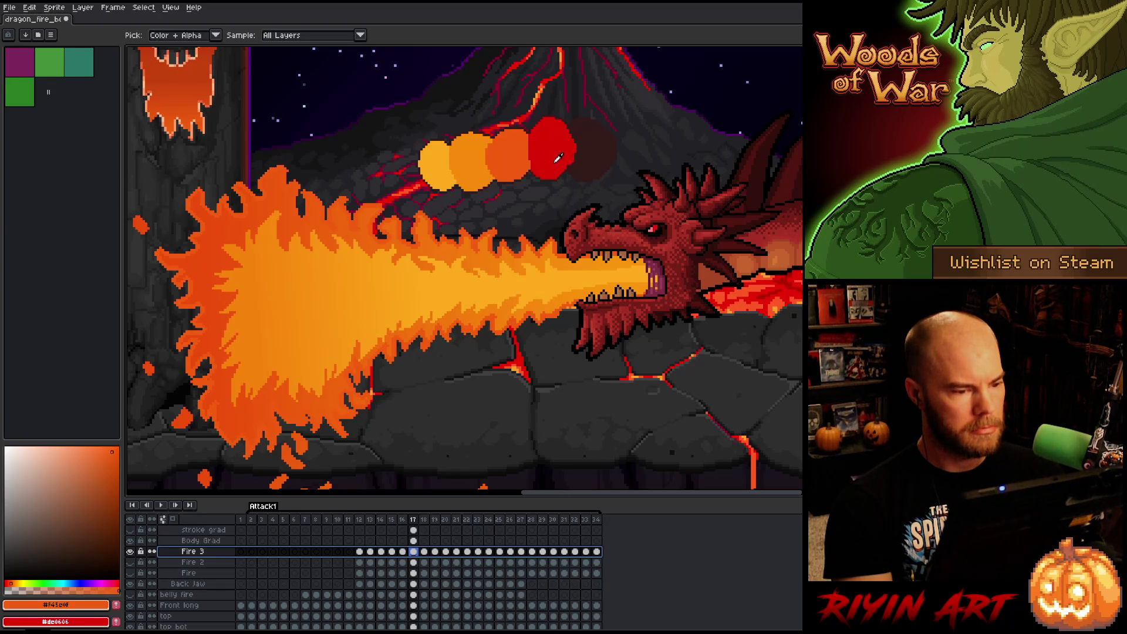
click(552, 151)
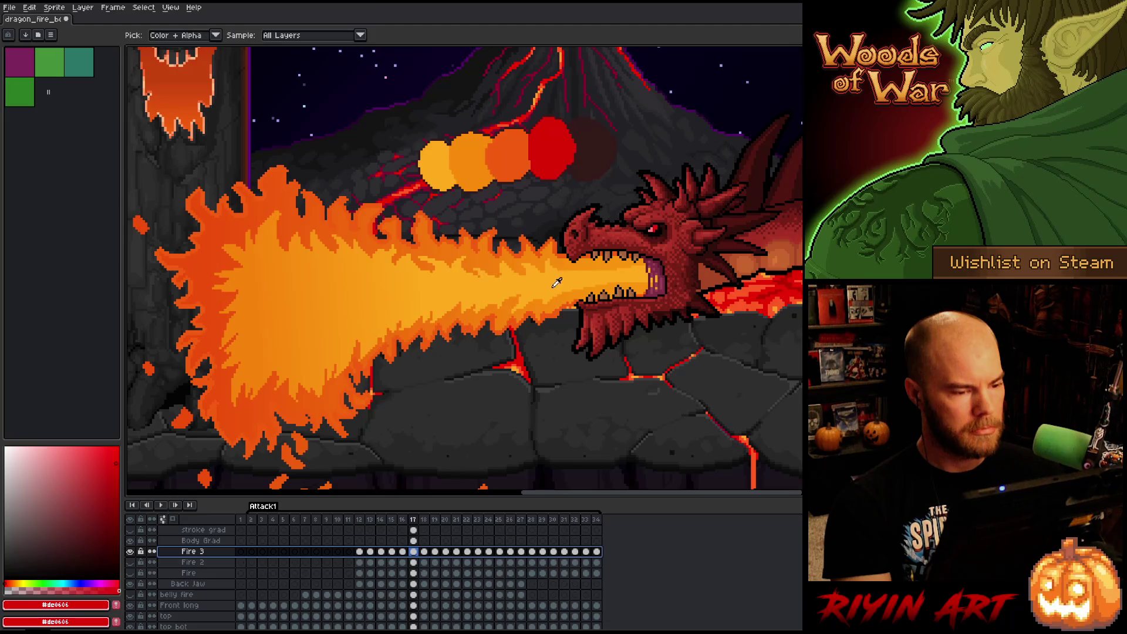
key(shift+o)
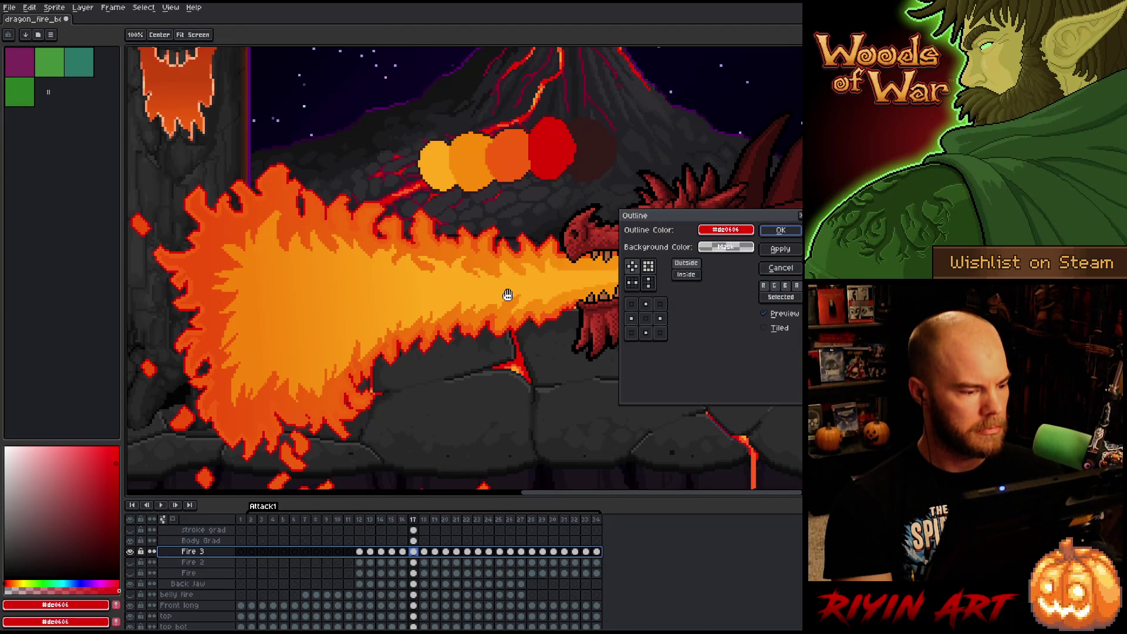
key(Return)
click(601, 144)
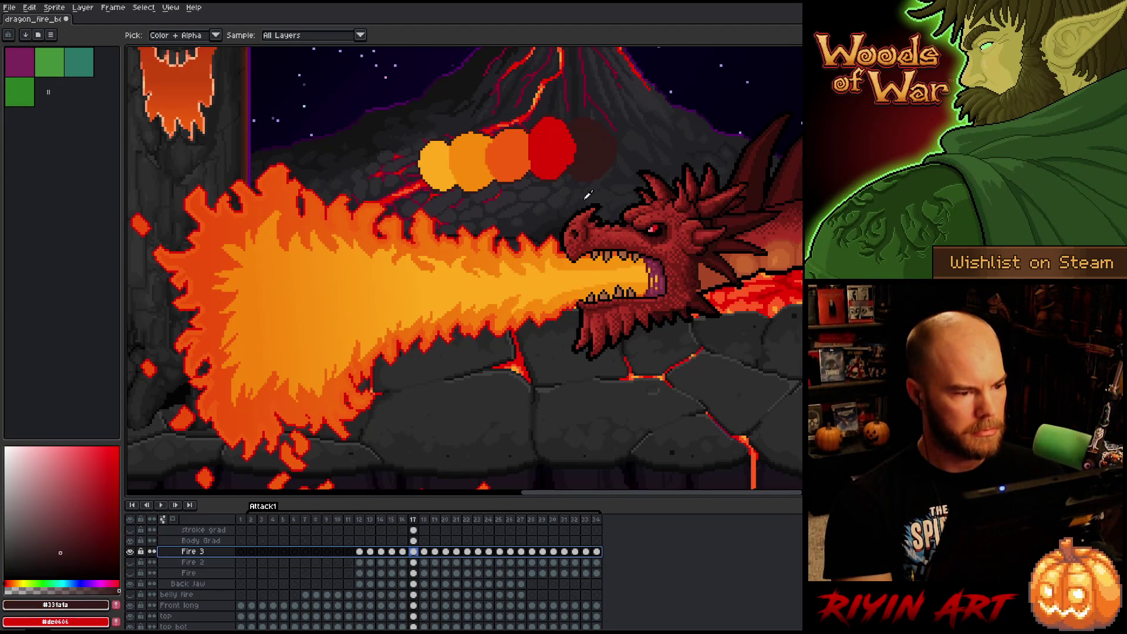
key(shift+o)
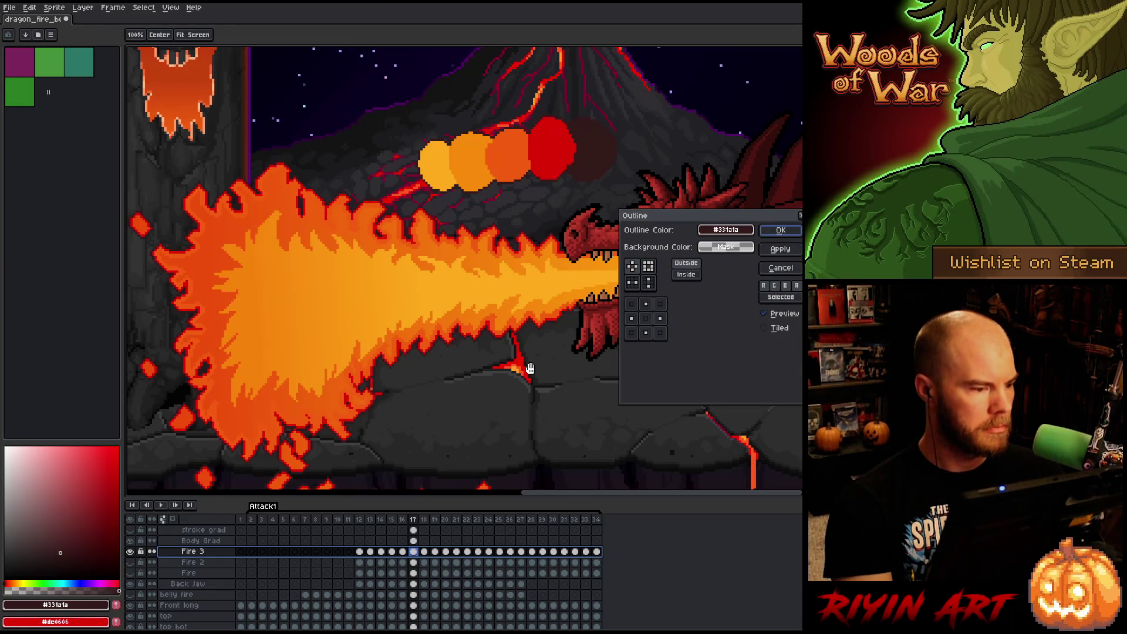
key(Return)
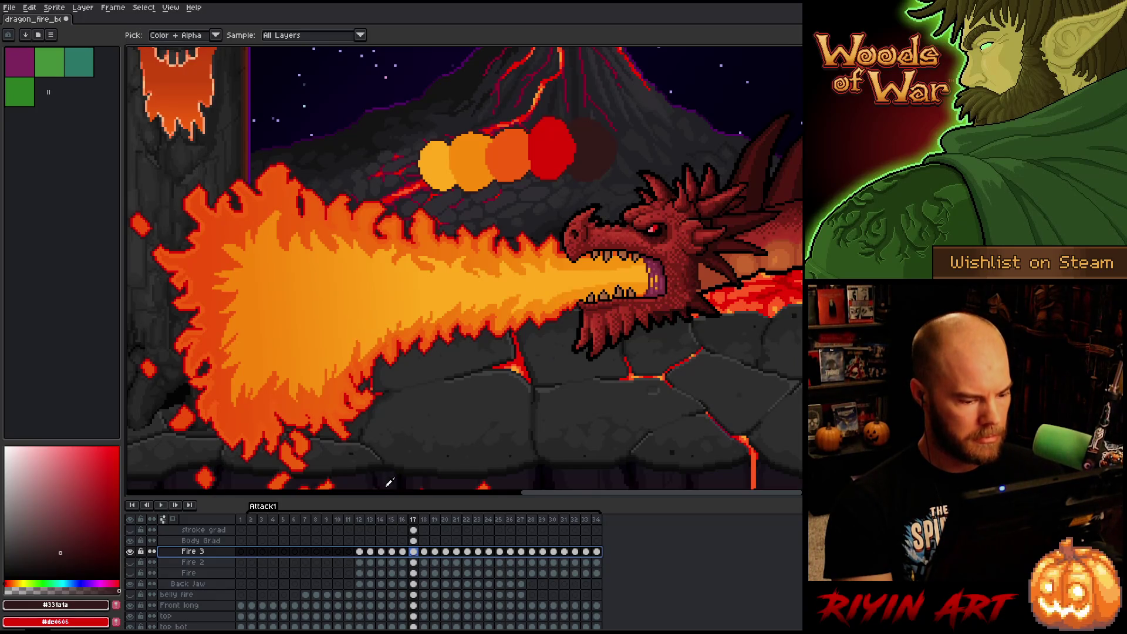
scroll(394, 402, down, 3)
scroll(392, 393, up, 1)
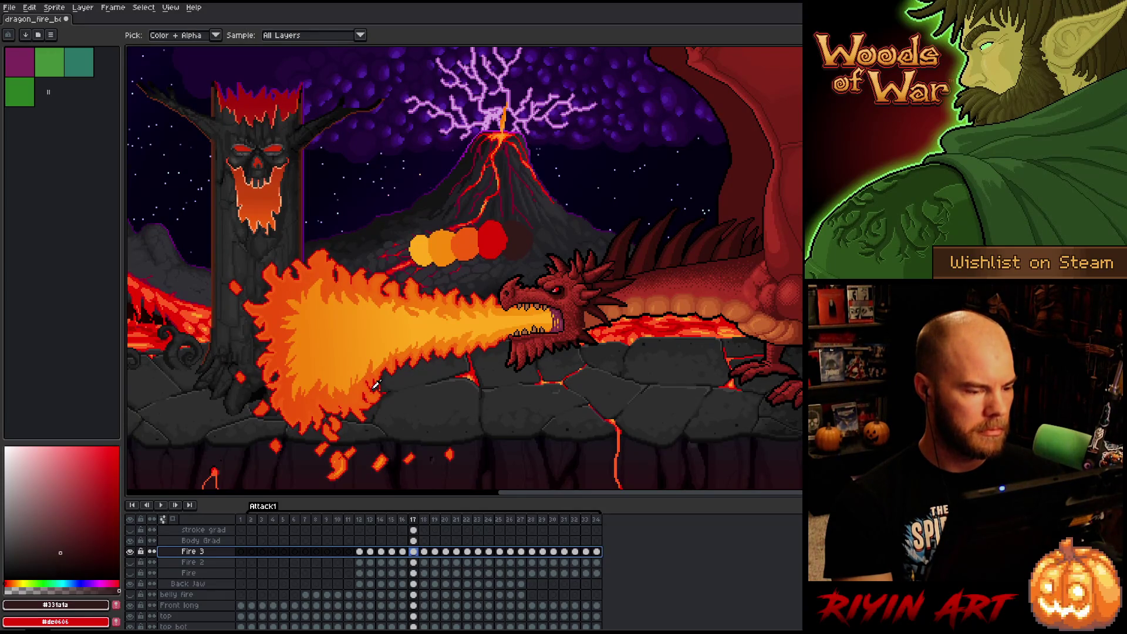
Solo the Fire 3 layer to view the flame alone, then restore all layers.
key(v)
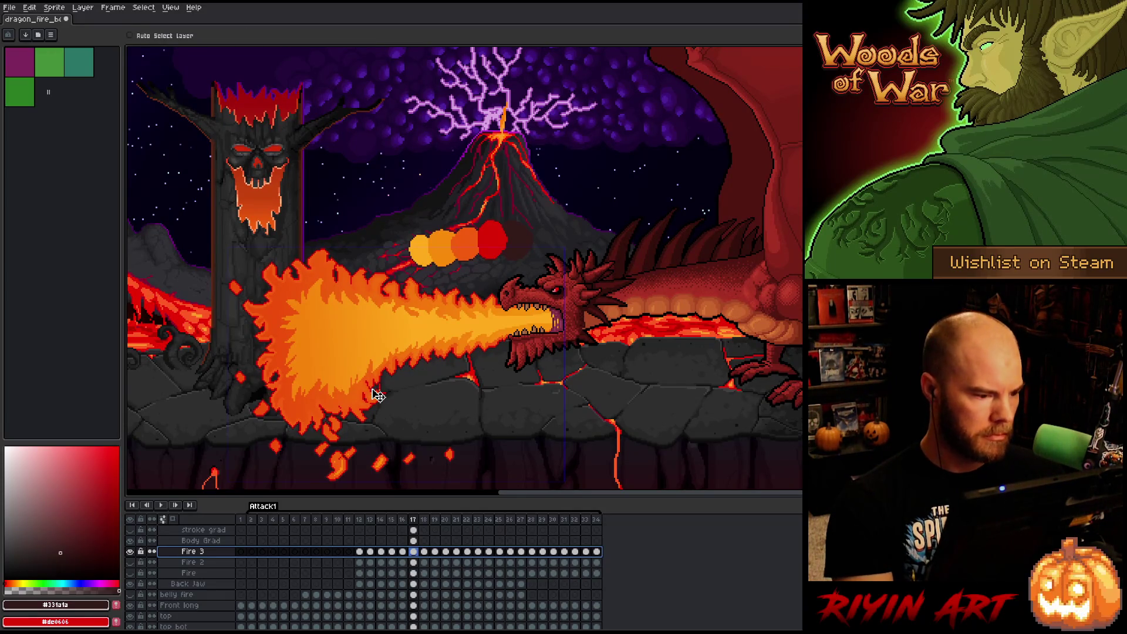
key(i)
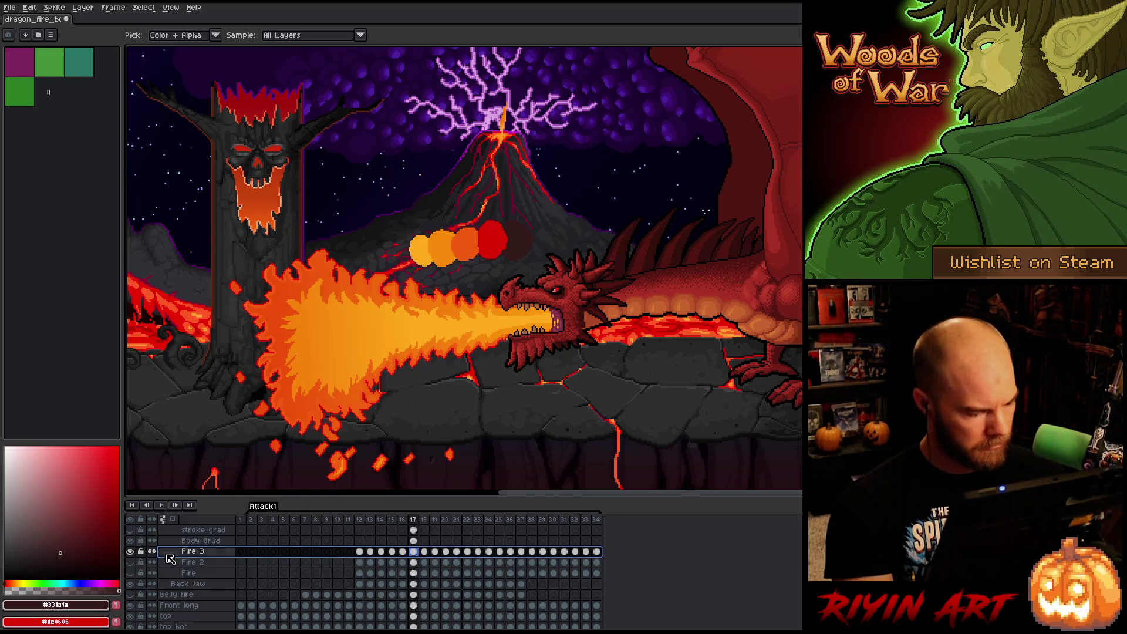
alt+click(130, 552)
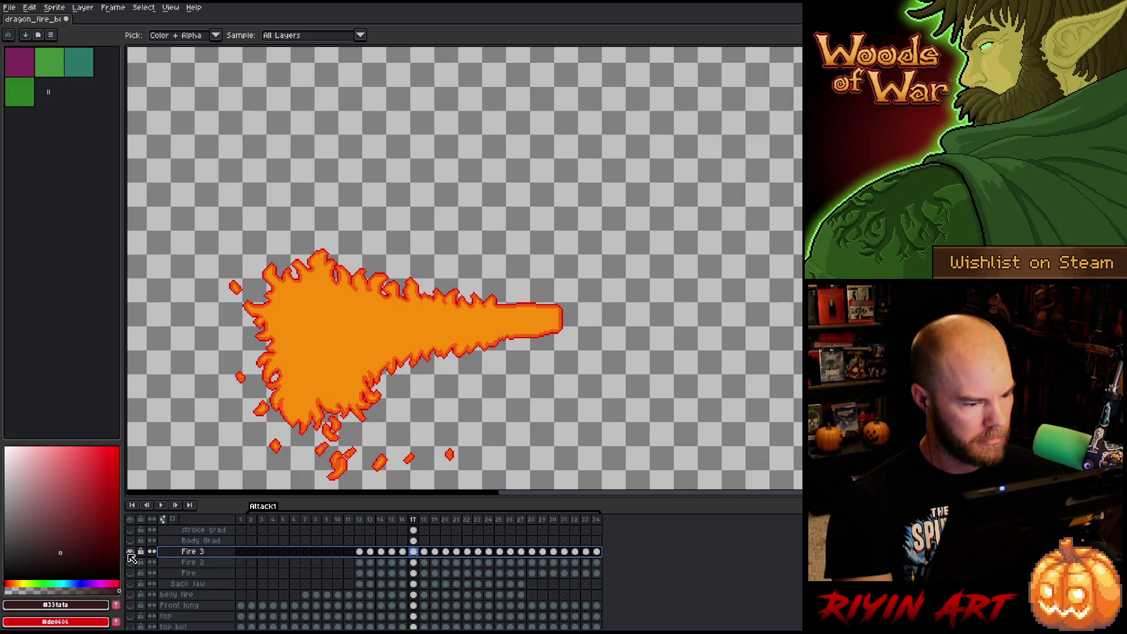
alt+click(130, 552)
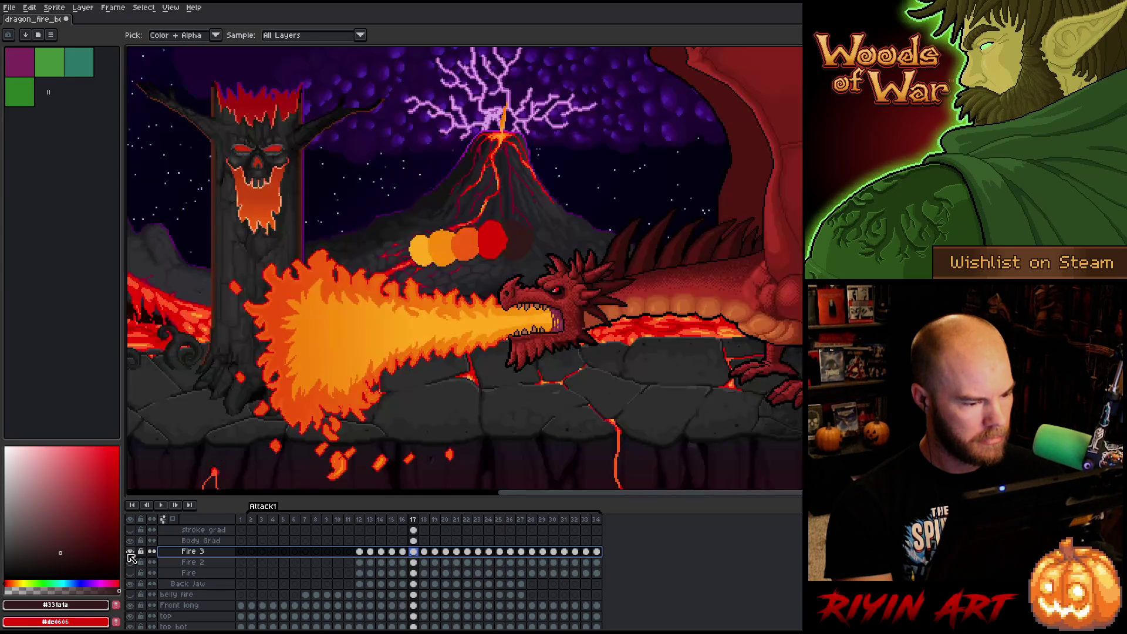
scroll(376, 425, up, 2)
mouse_move(376, 426)
mouse_down()
mouse_move(431, 370)
mouse_move(423, 375)
mouse_up()
scroll(425, 340, down, 2)
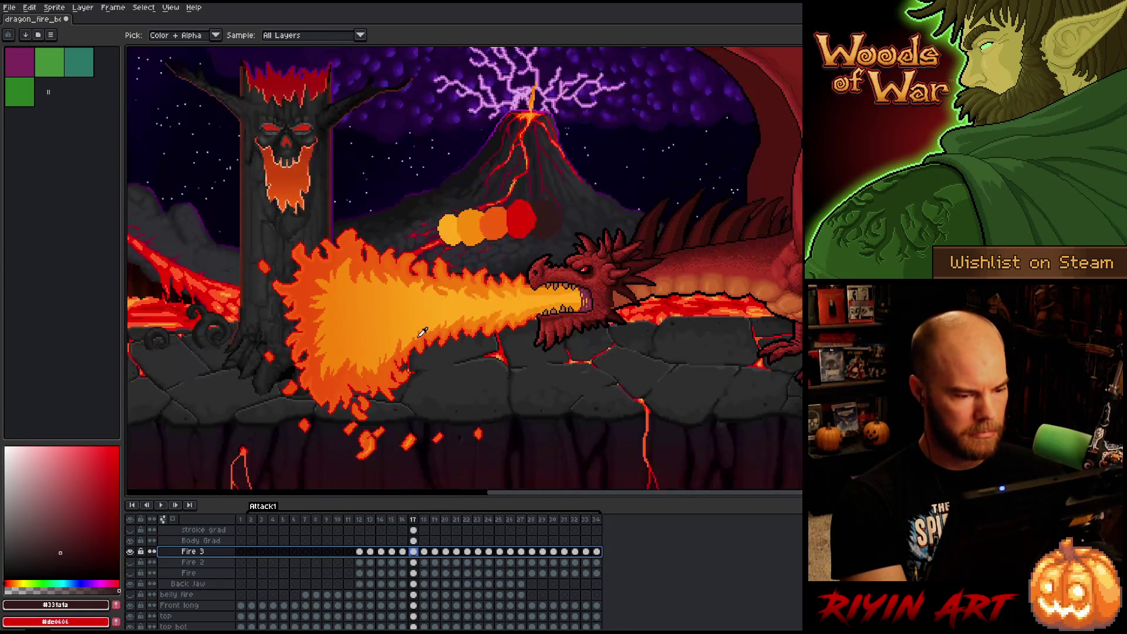
scroll(425, 340, up, 1)
scroll(419, 542, up, 1)
scroll(420, 541, up, 1)
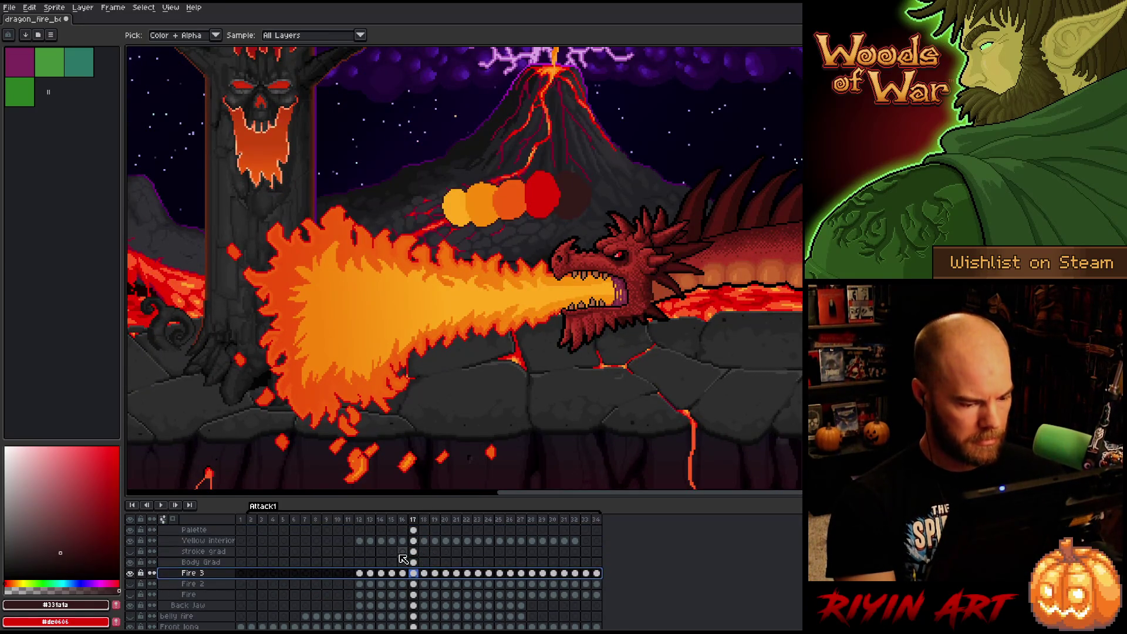
Hide the two gradient overlays over the flame and select the Body Grad layer.
click(130, 552)
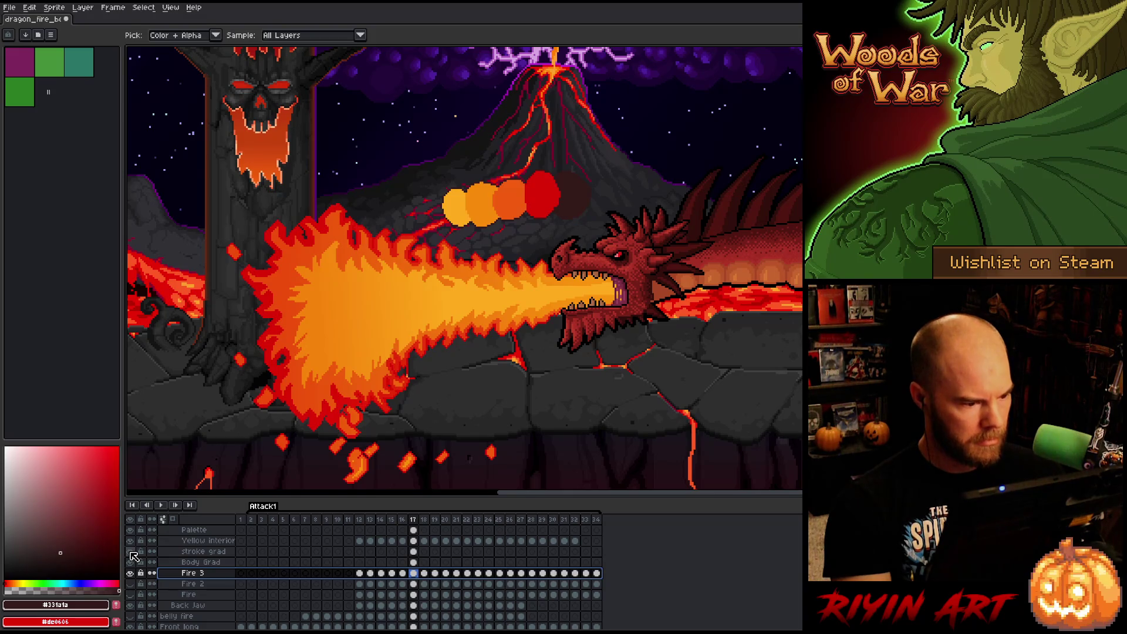
click(131, 551)
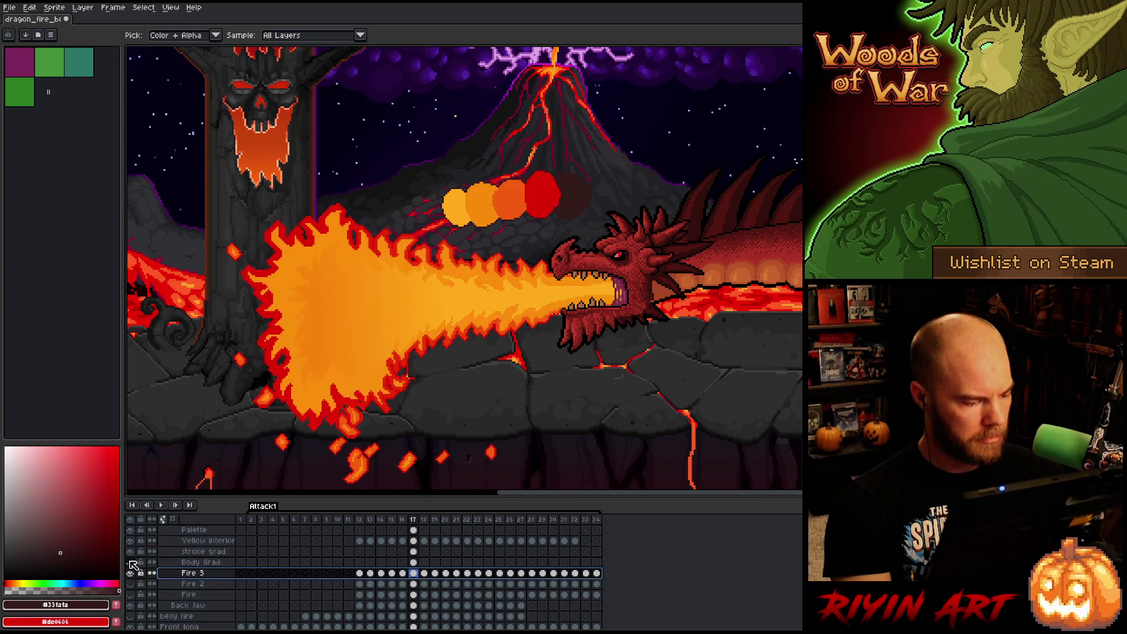
click(130, 562)
click(211, 563)
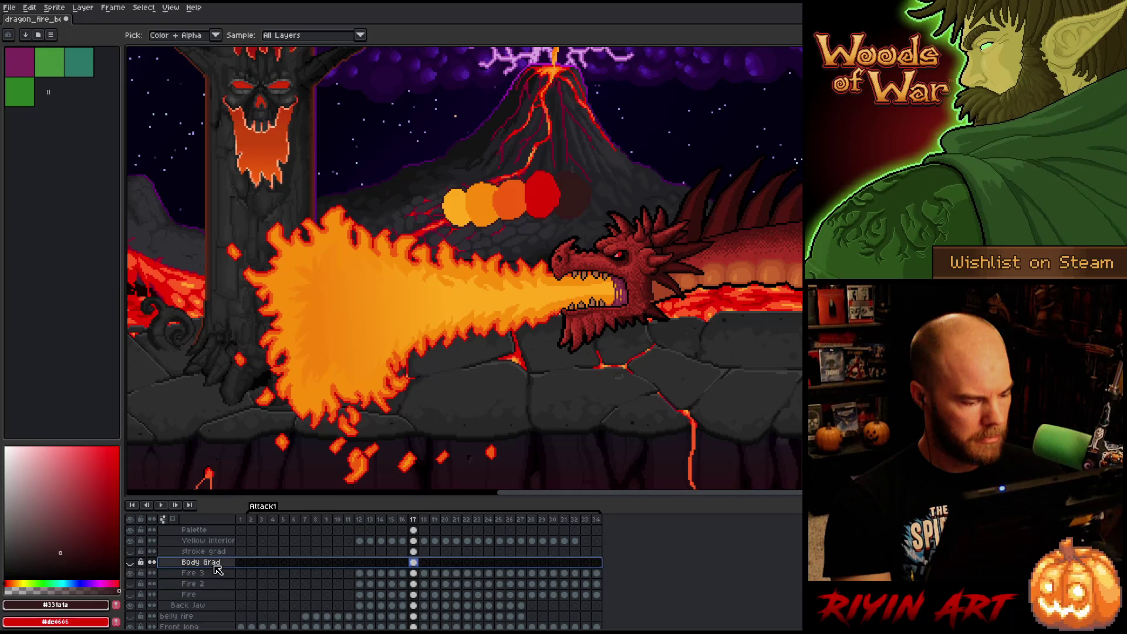
Hide the Yellow interior layer and colour-range select the flame's orange pixels on frame 17.
click(424, 564)
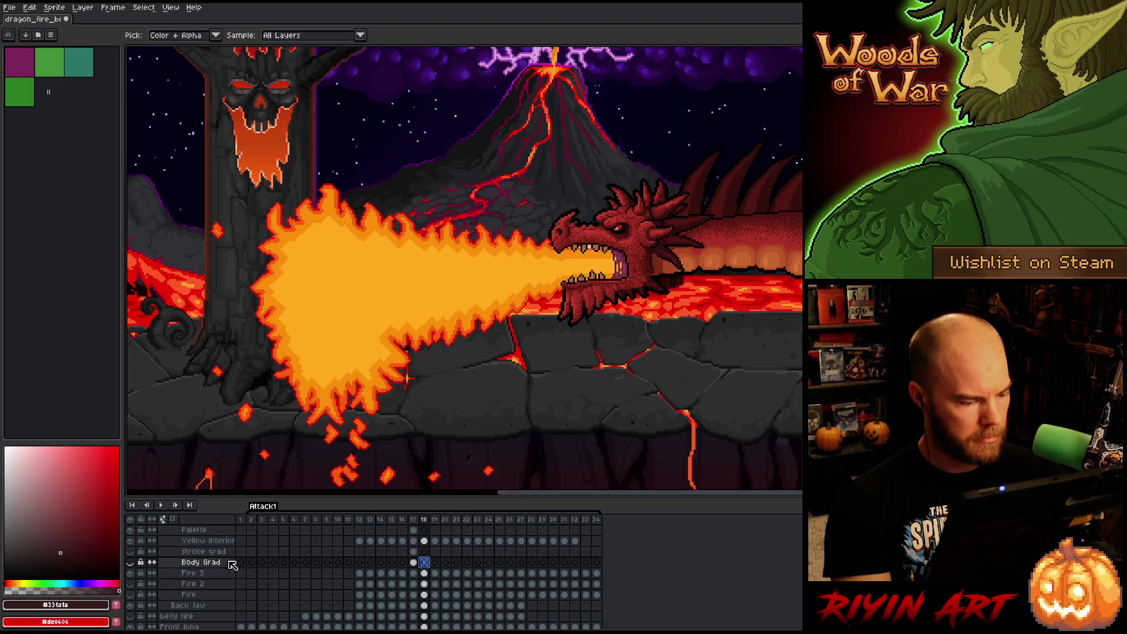
click(131, 540)
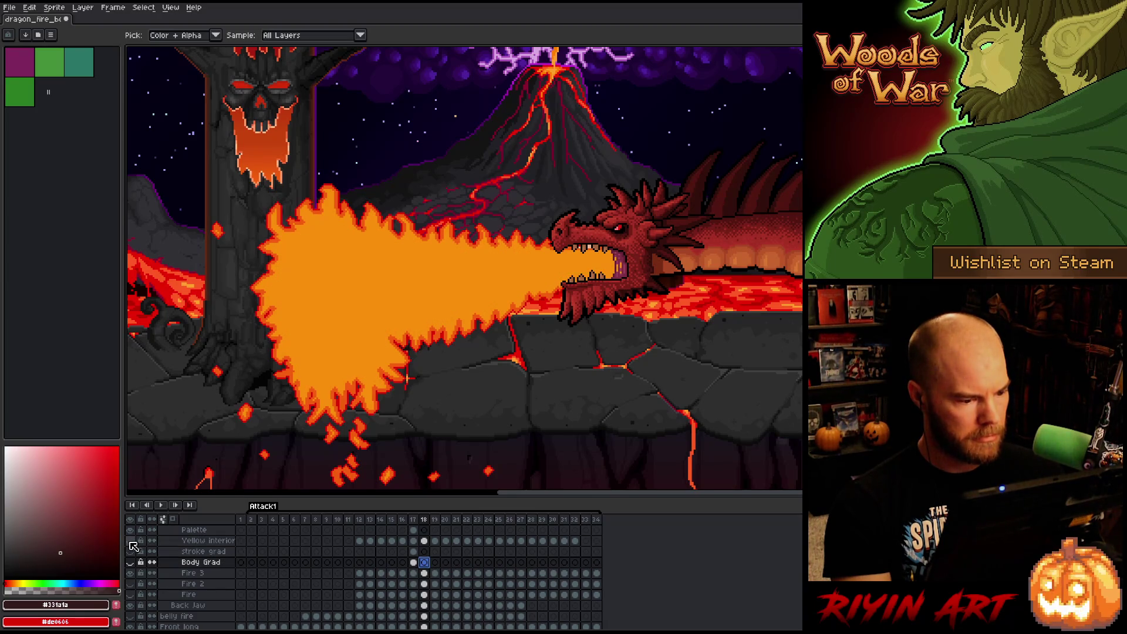
key(Left)
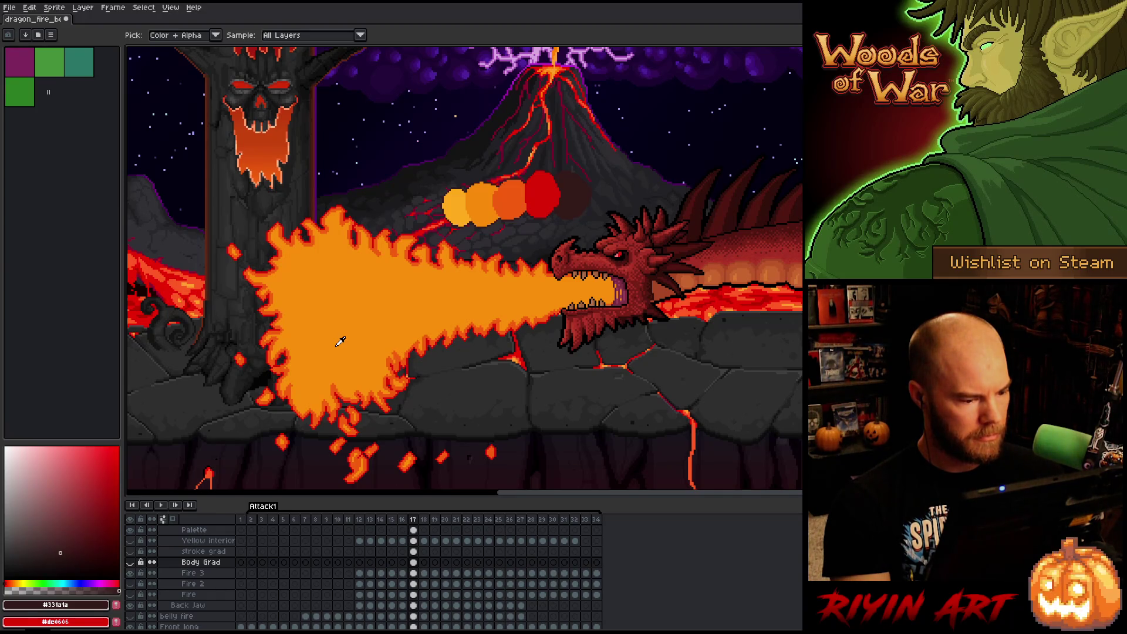
key(ctrl+shift+c)
click(368, 356)
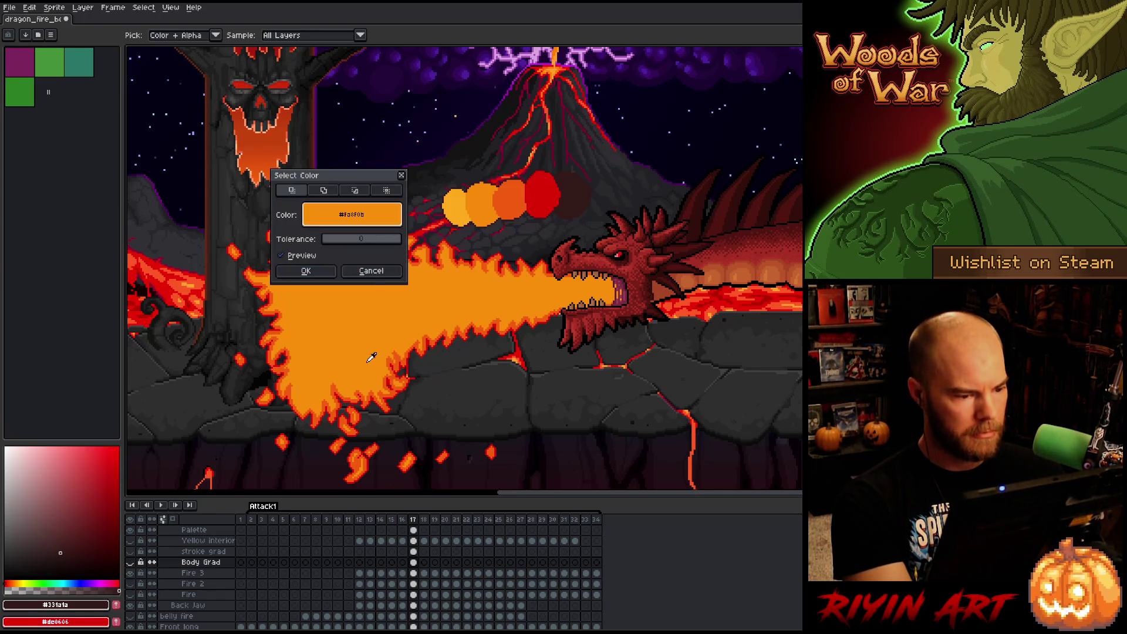
click(306, 270)
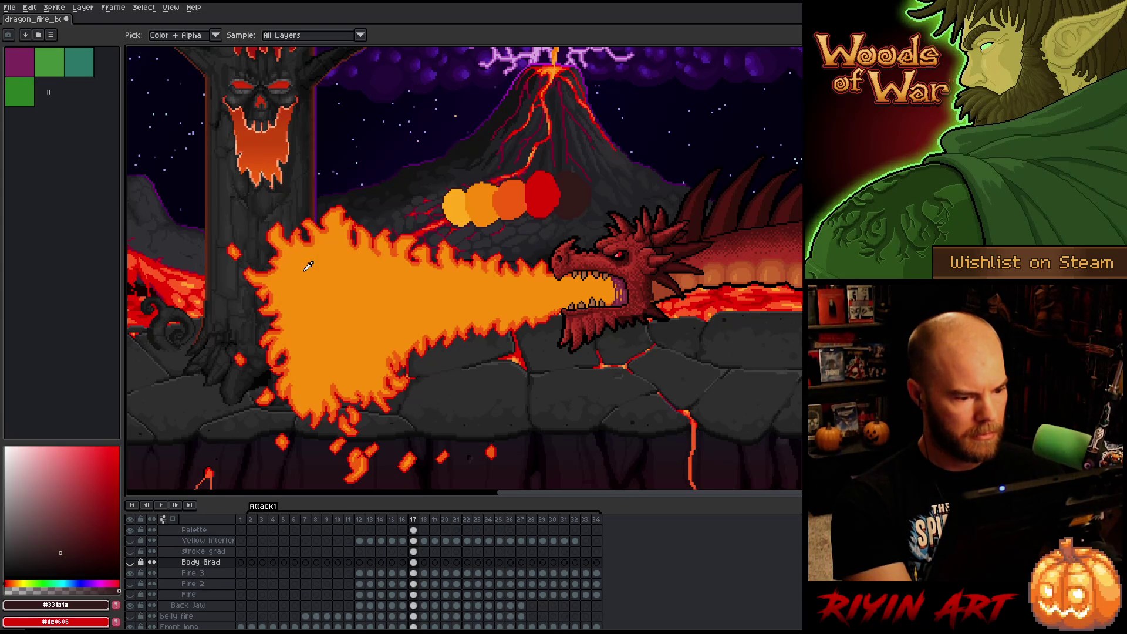
Show Body Grad and pick the flame's orange and red-orange as the two colours.
click(130, 562)
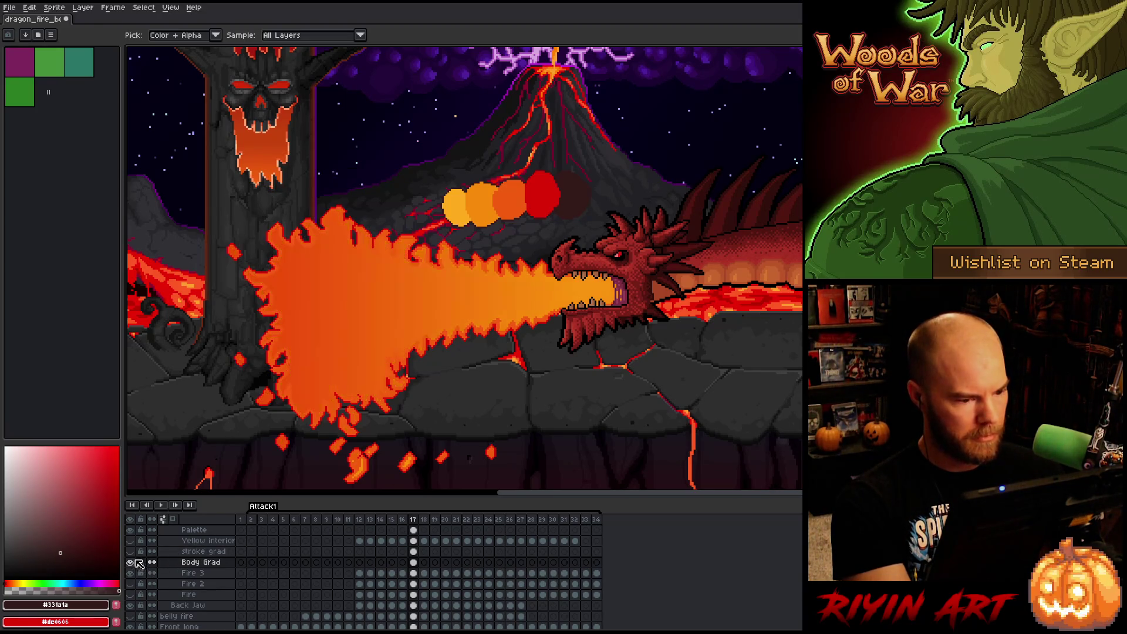
click(606, 286)
key(x)
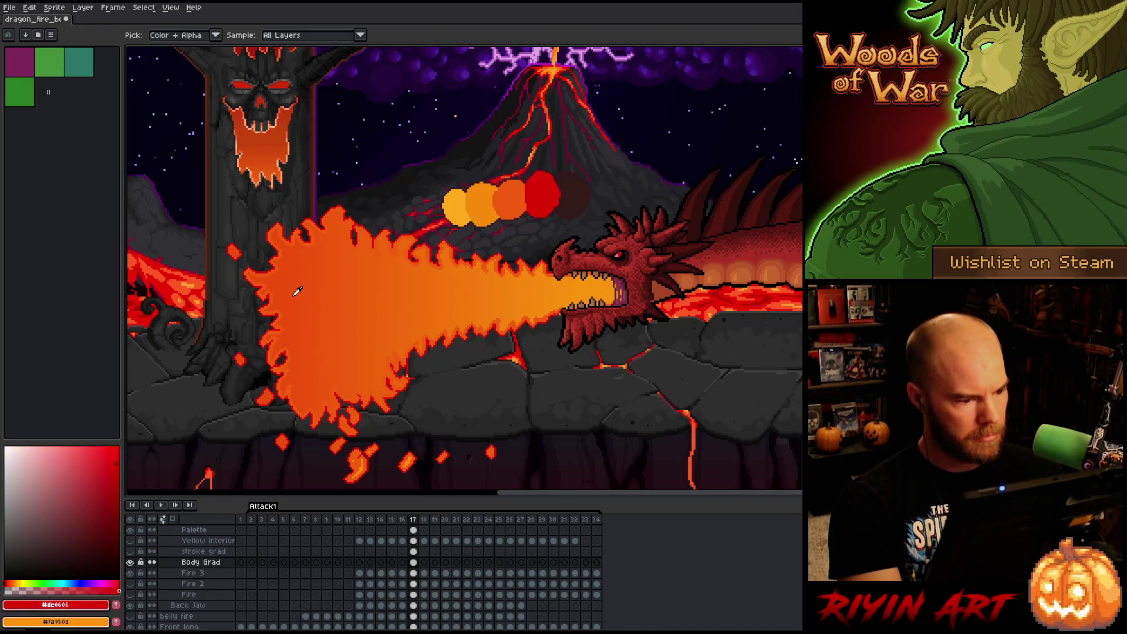
click(262, 277)
key(x)
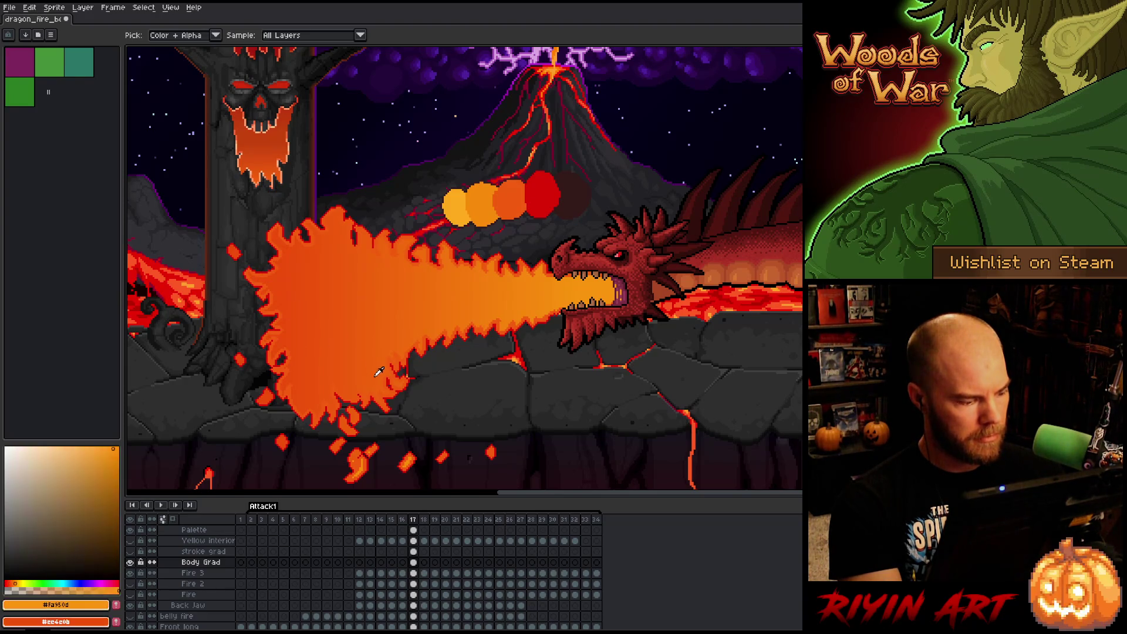
Delete the old gradient from Body Grad's frame 17 cel, undoing a trial full-canvas gradient.
click(414, 563)
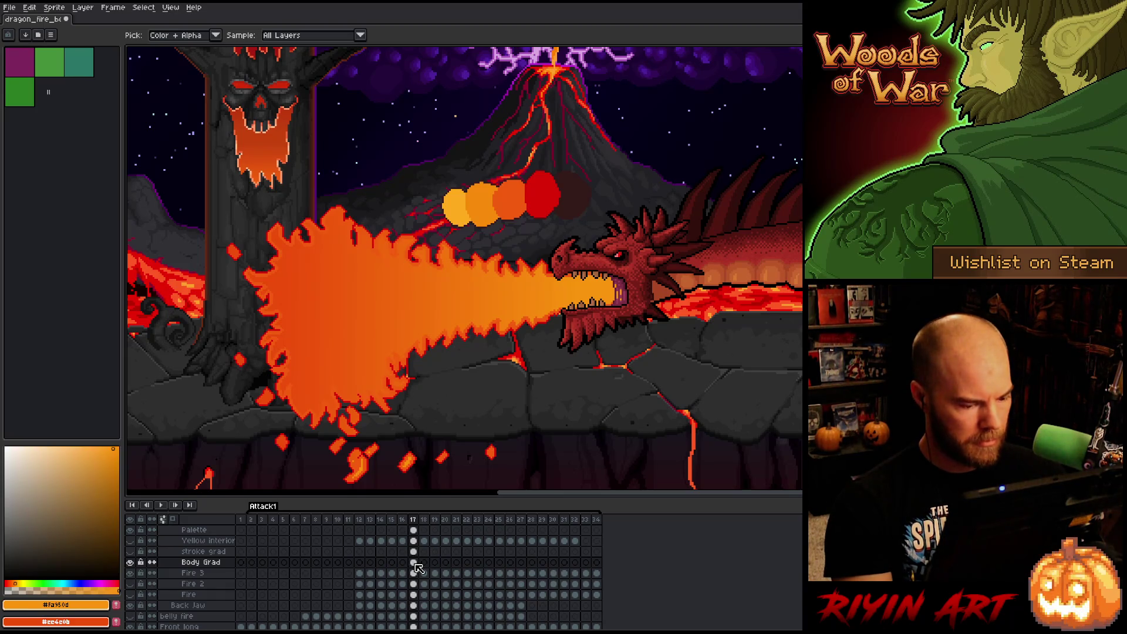
key(Delete)
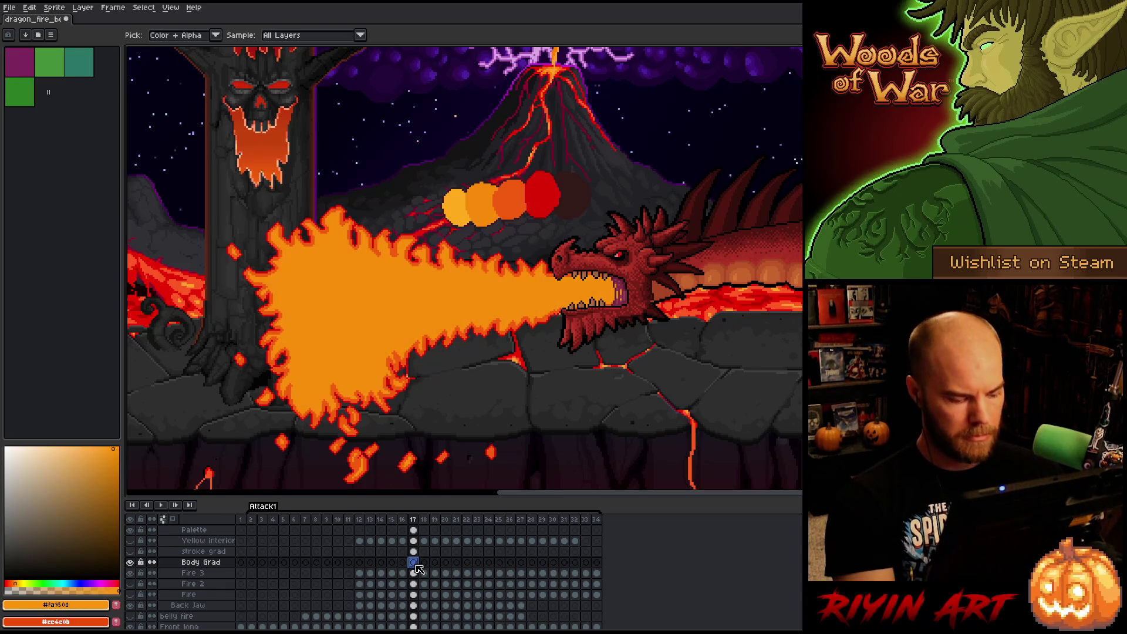
key(g)
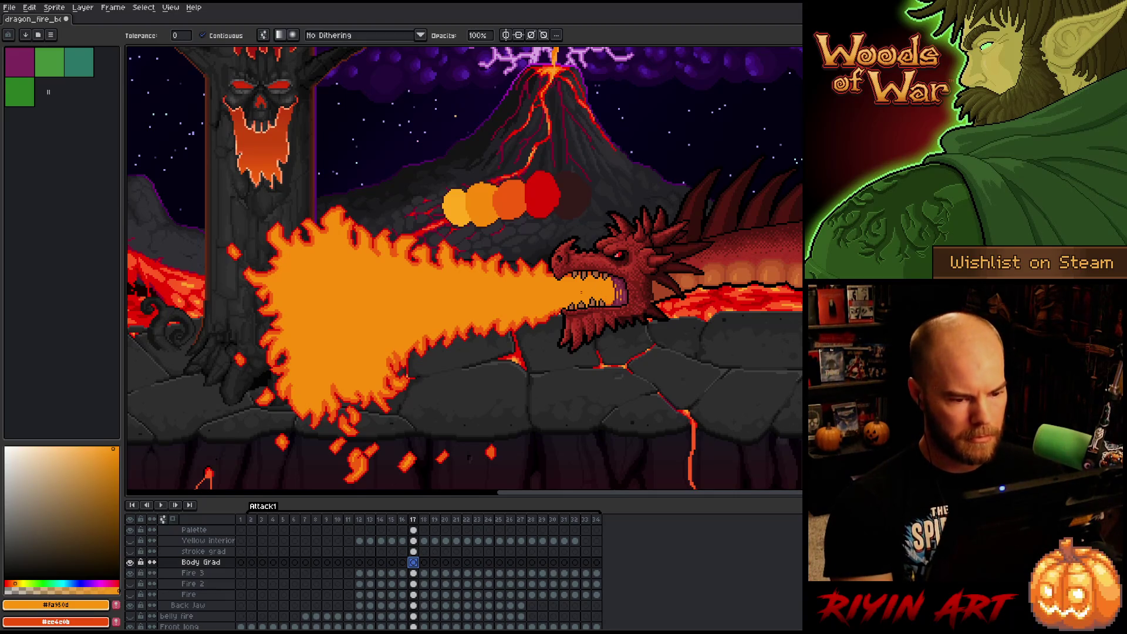
drag(583, 288, 216, 295)
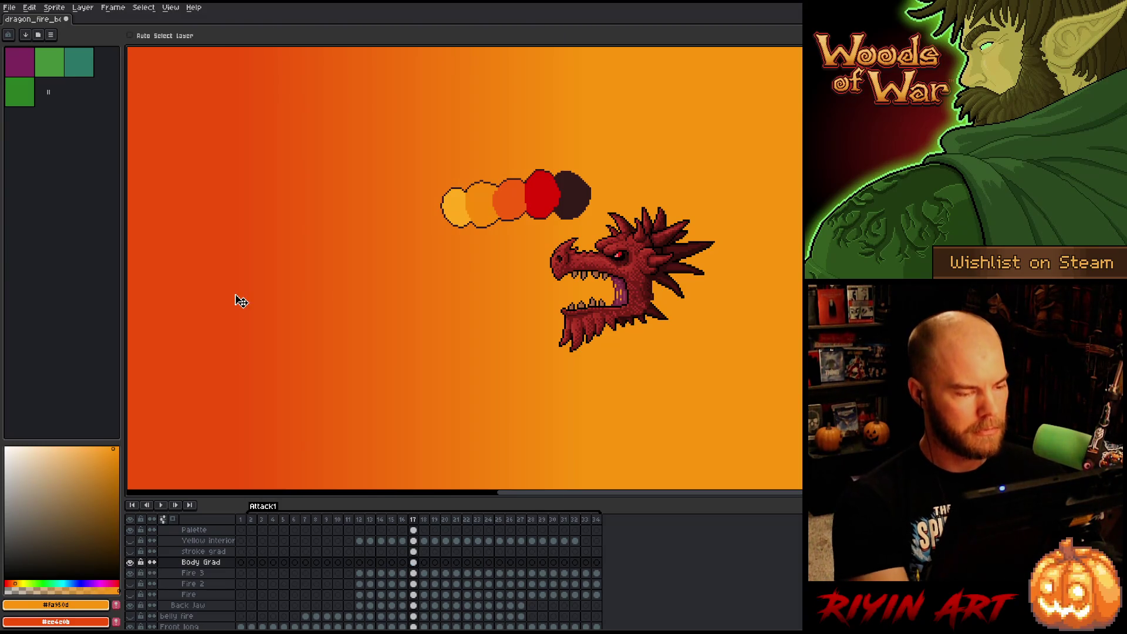
key(ctrl+z)
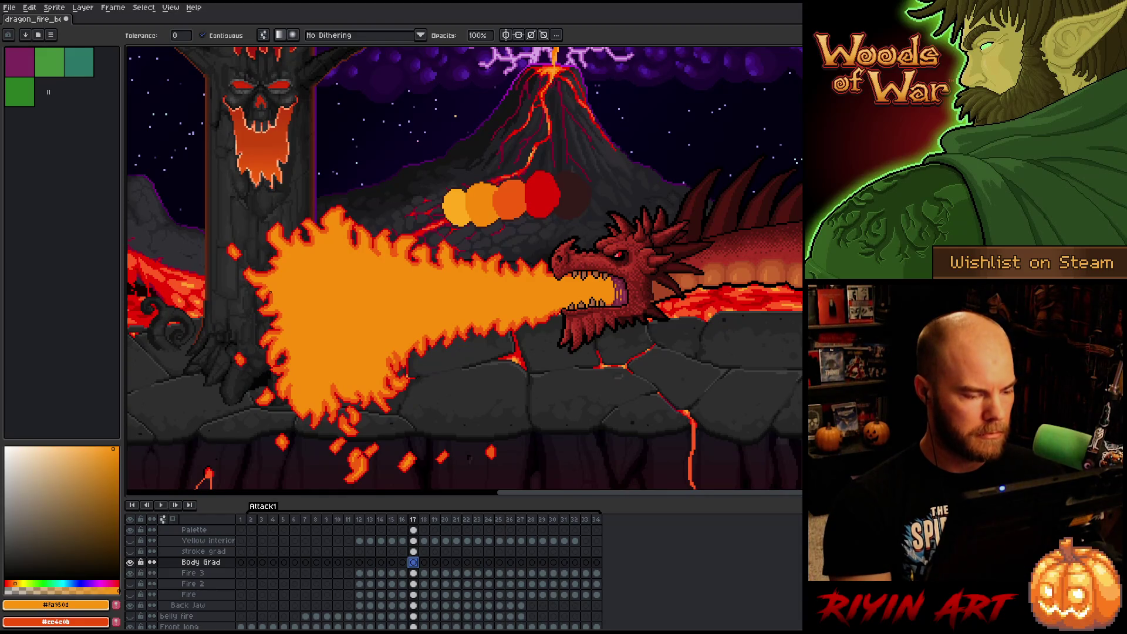
Fill a rectangle around the fire blast with a red-orange to orange gradient on Body Grad.
key(m)
mouse_move(235, 184)
mouse_down()
mouse_move(329, 345)
mouse_move(606, 483)
mouse_move(629, 483)
mouse_move(630, 467)
mouse_up()
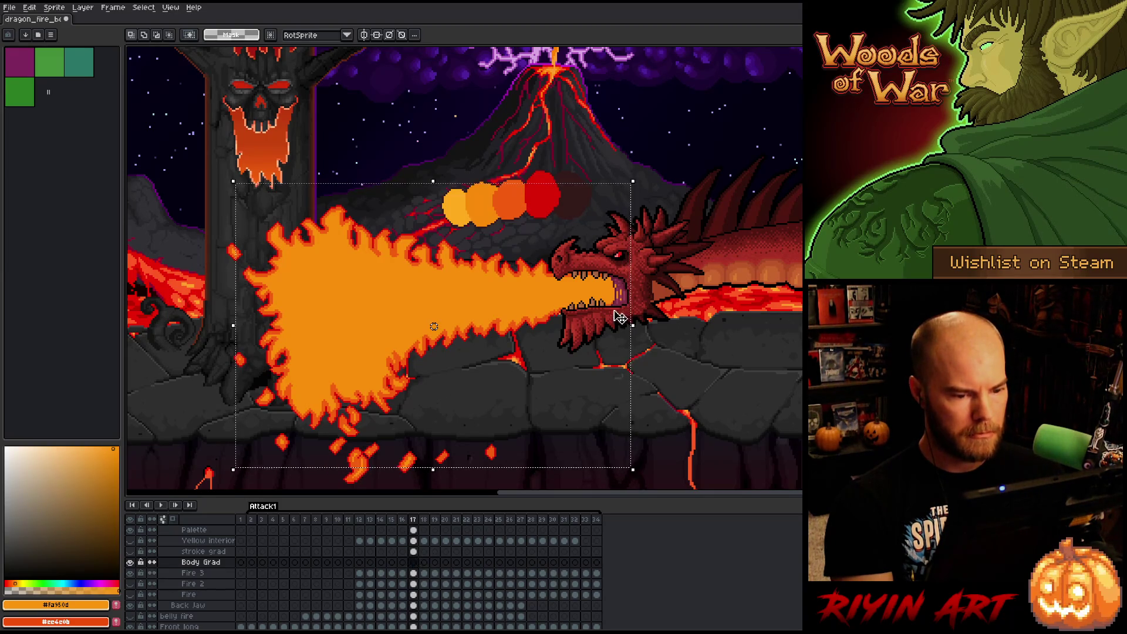
key(shift+g)
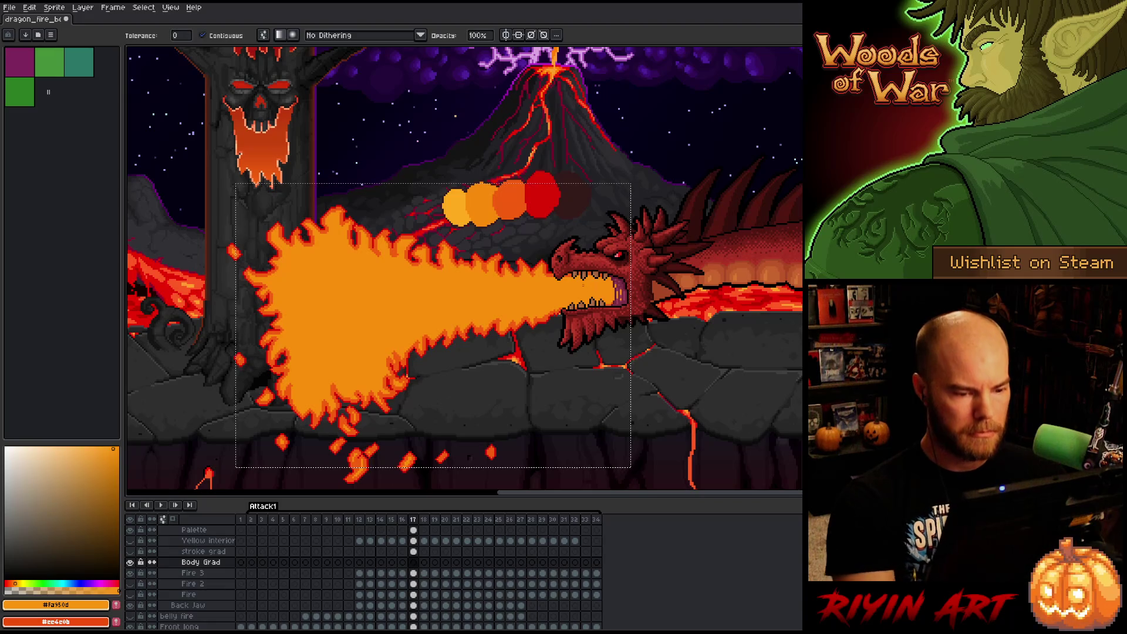
drag(597, 289, 252, 297)
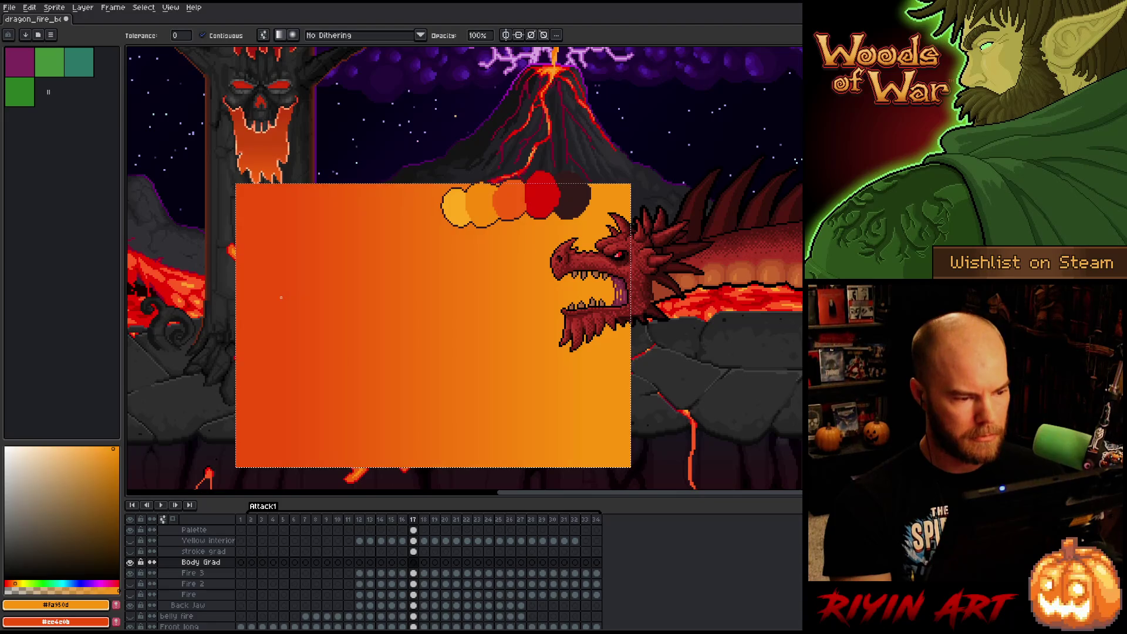
key(ctrl+d)
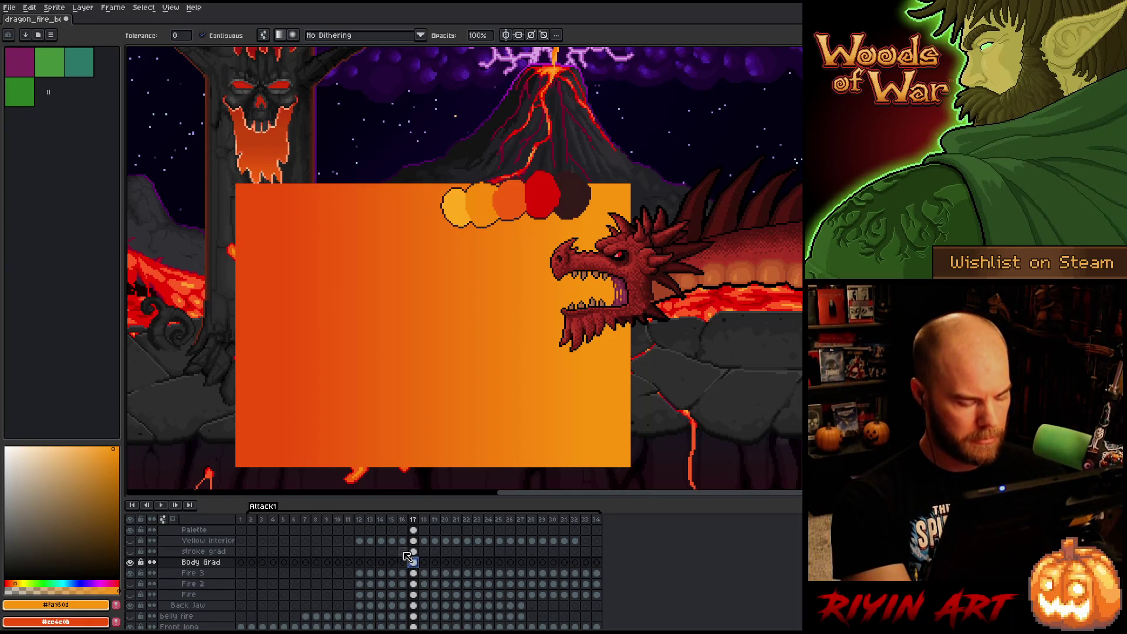
Compare with the previous frame, hide Body Grad, and make Fire 3 active on frame 17.
click(402, 530)
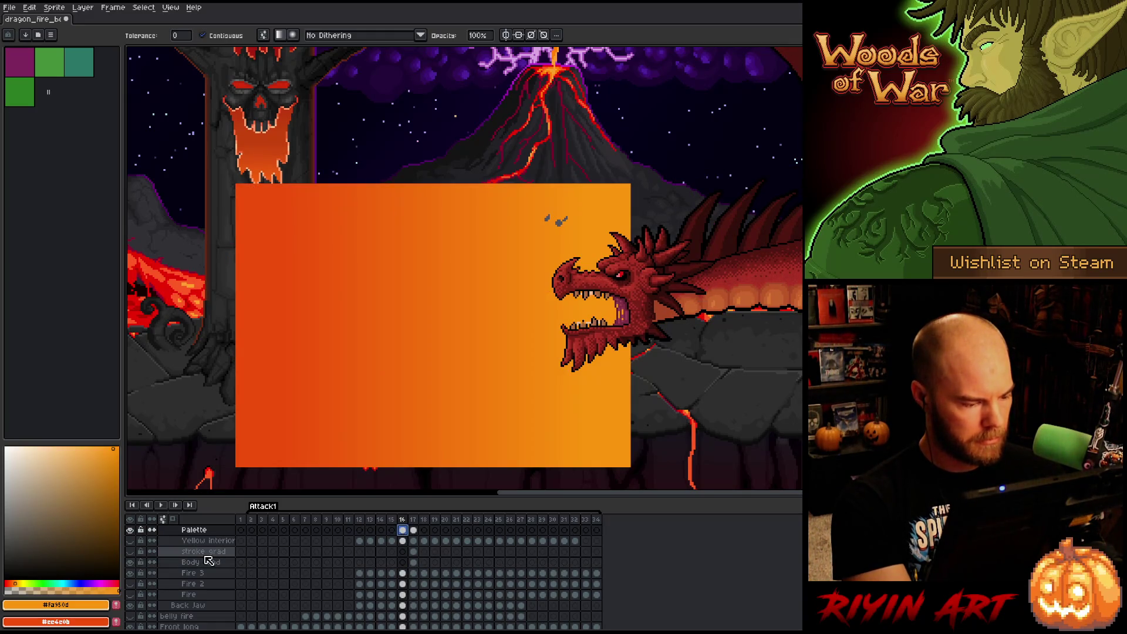
click(414, 562)
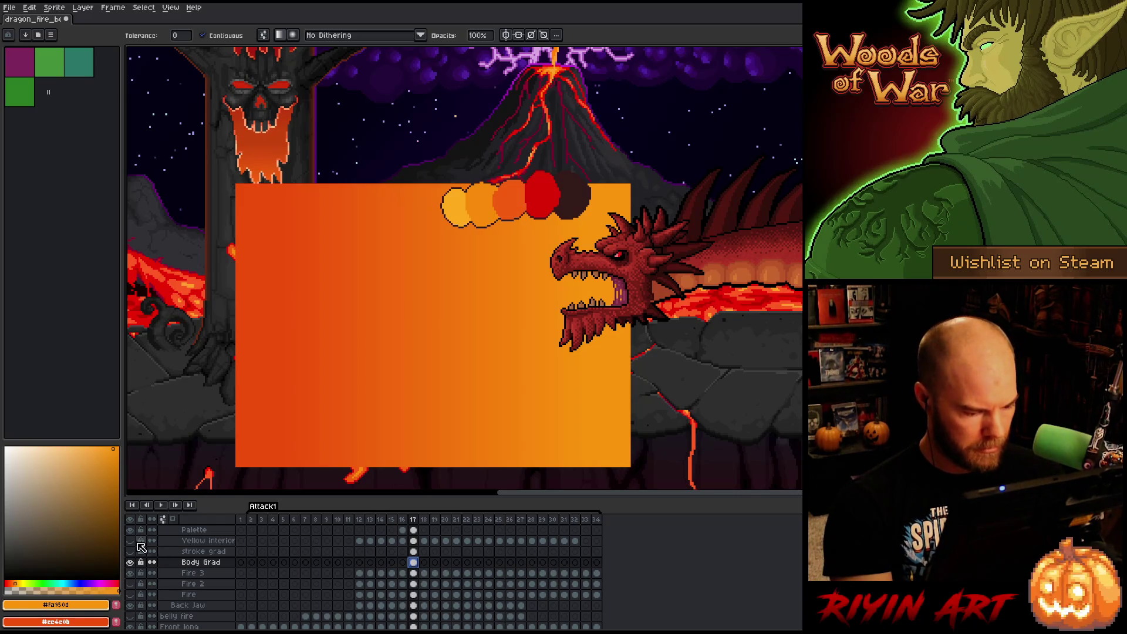
click(130, 562)
click(413, 573)
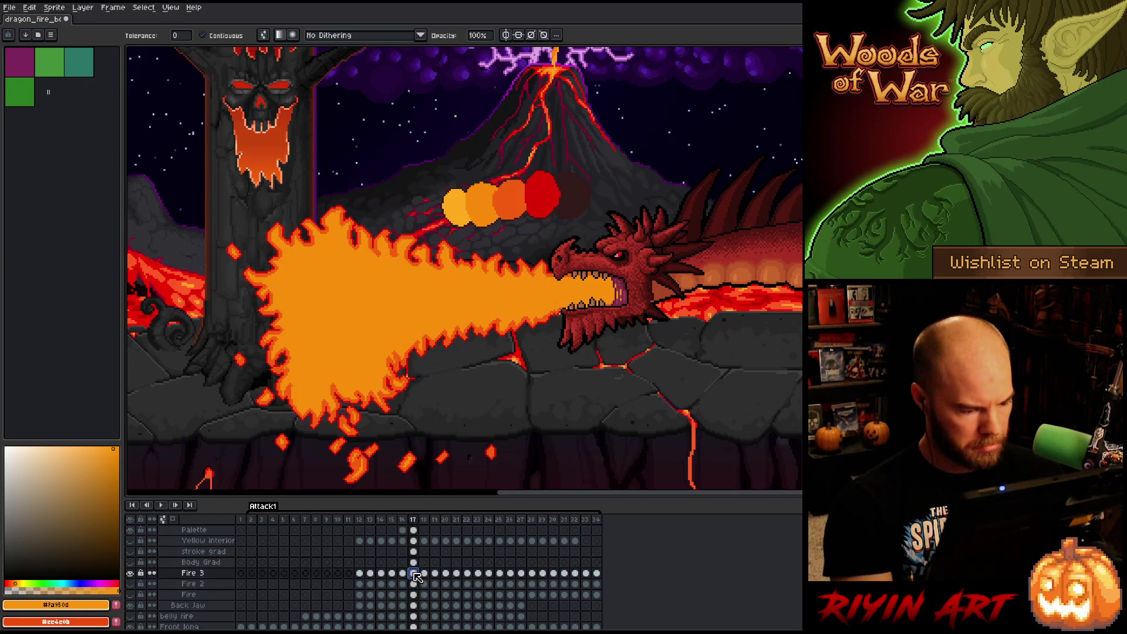
Select the fire's orange pixels and delete Body Grad's gradient outside the flame shape.
key(shift+c)
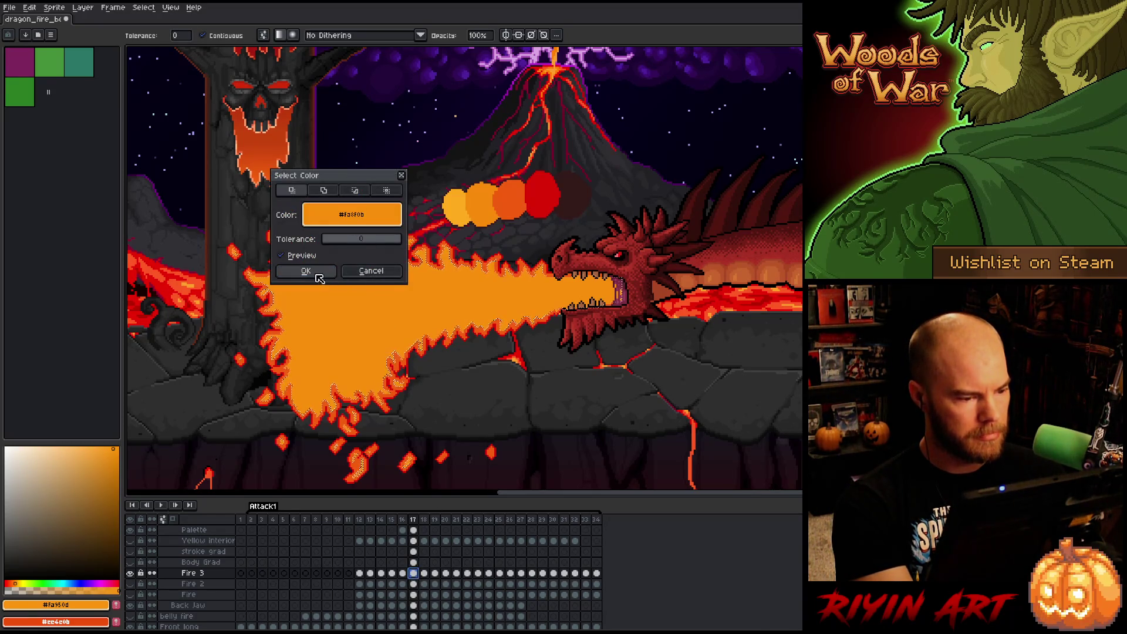
key(Return)
click(414, 562)
click(131, 562)
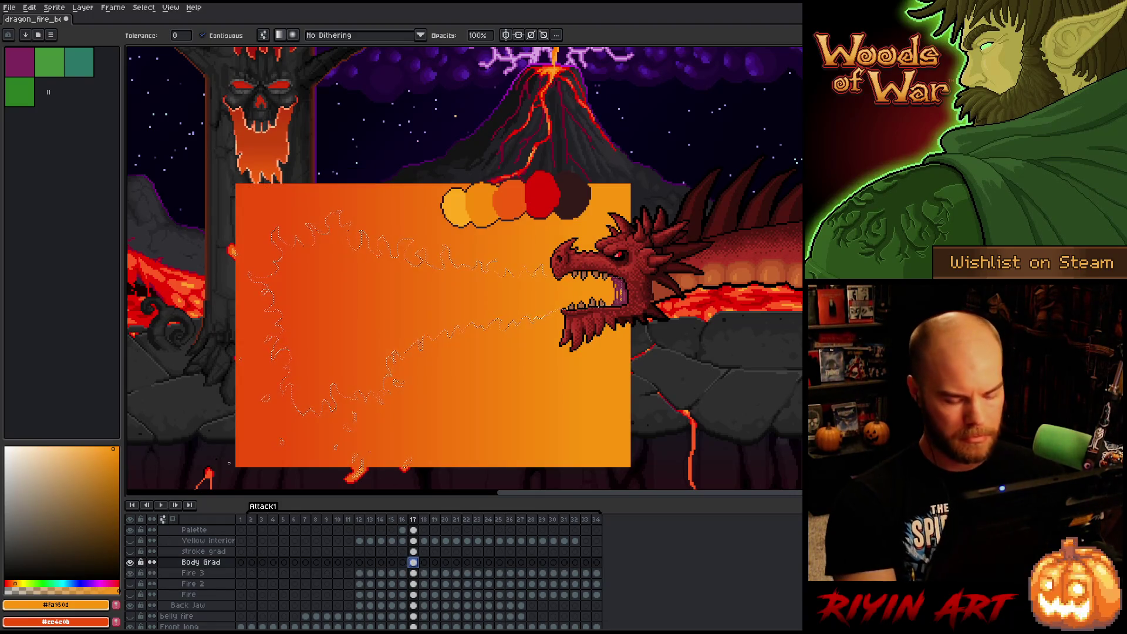
key(Delete)
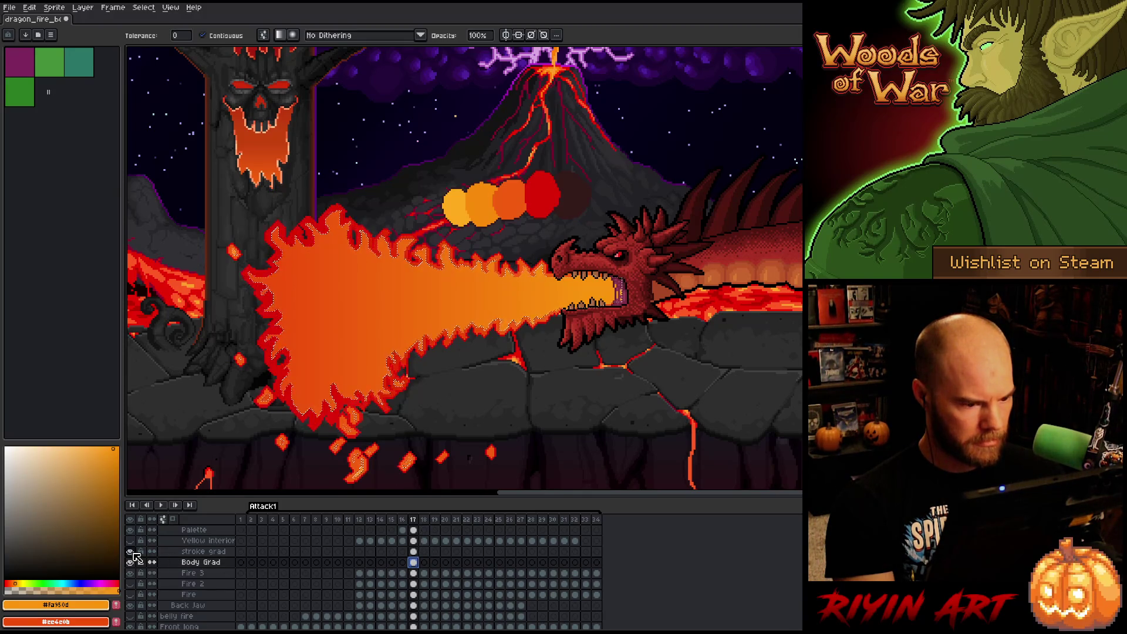
Sample the flame outline's red and the flame's orange as the working colours.
key(i)
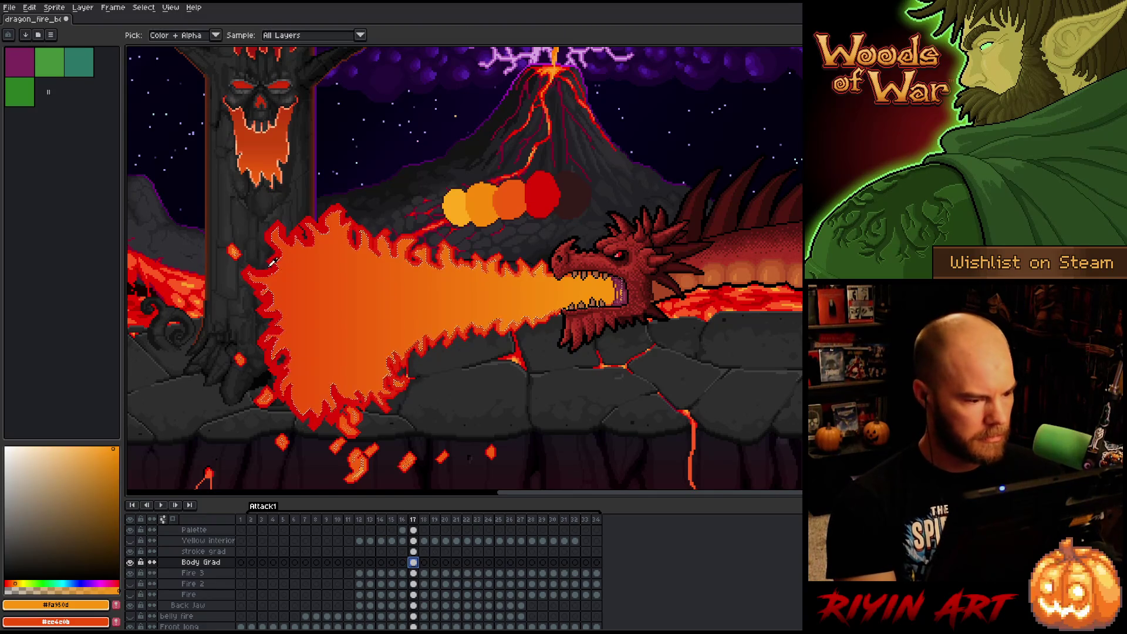
scroll(254, 284, up, 3)
click(249, 284)
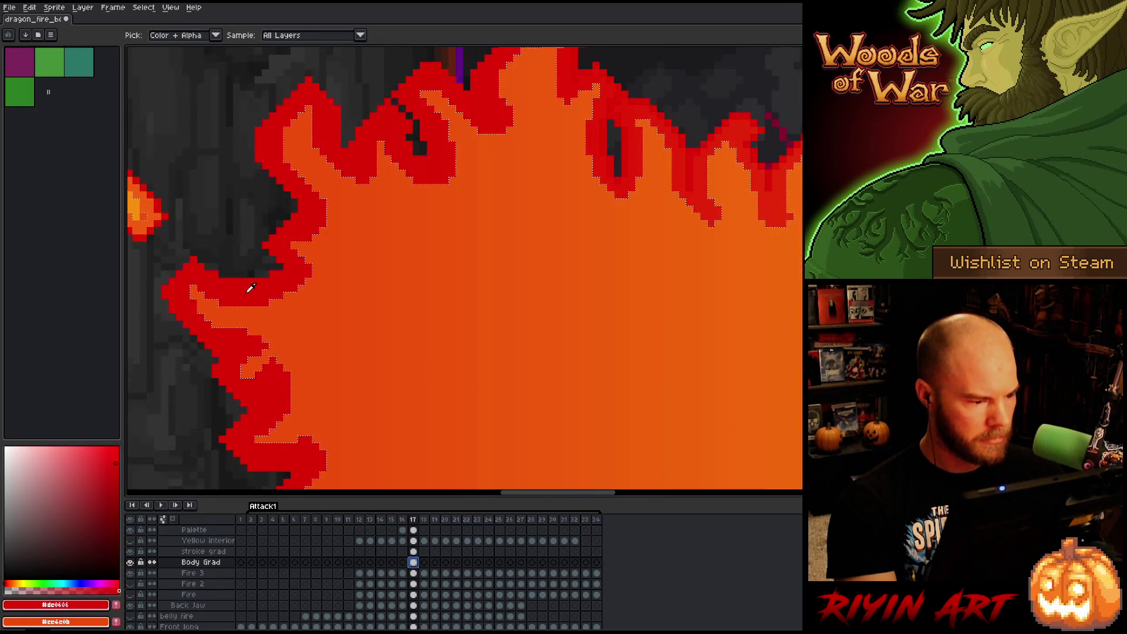
key(x)
scroll(238, 285, down, 4)
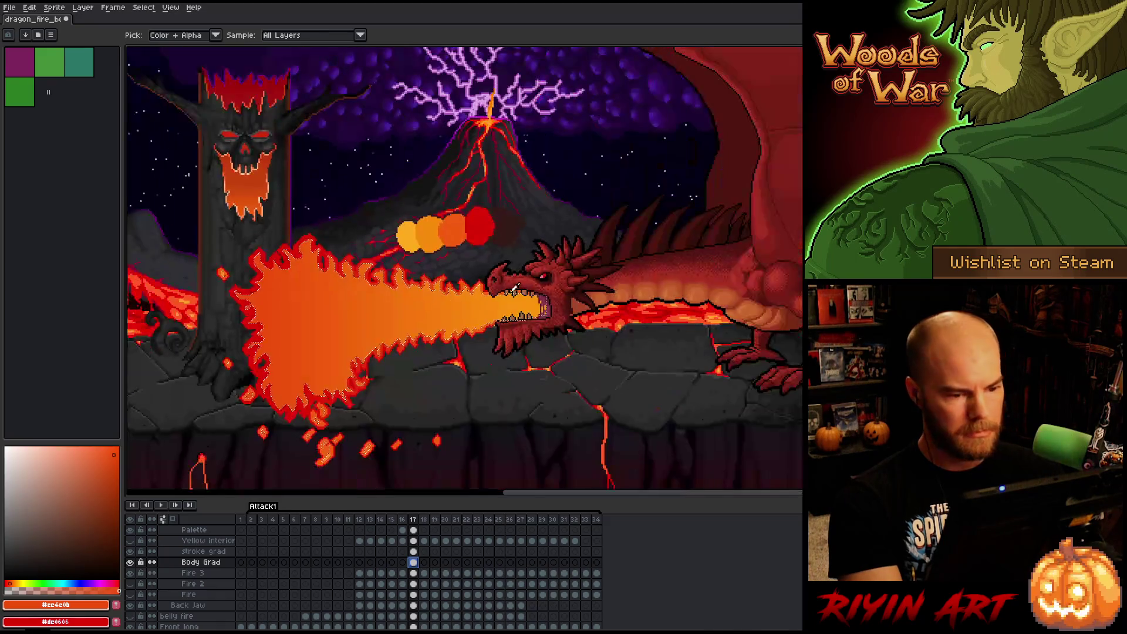
scroll(423, 292, up, 4)
click(422, 318)
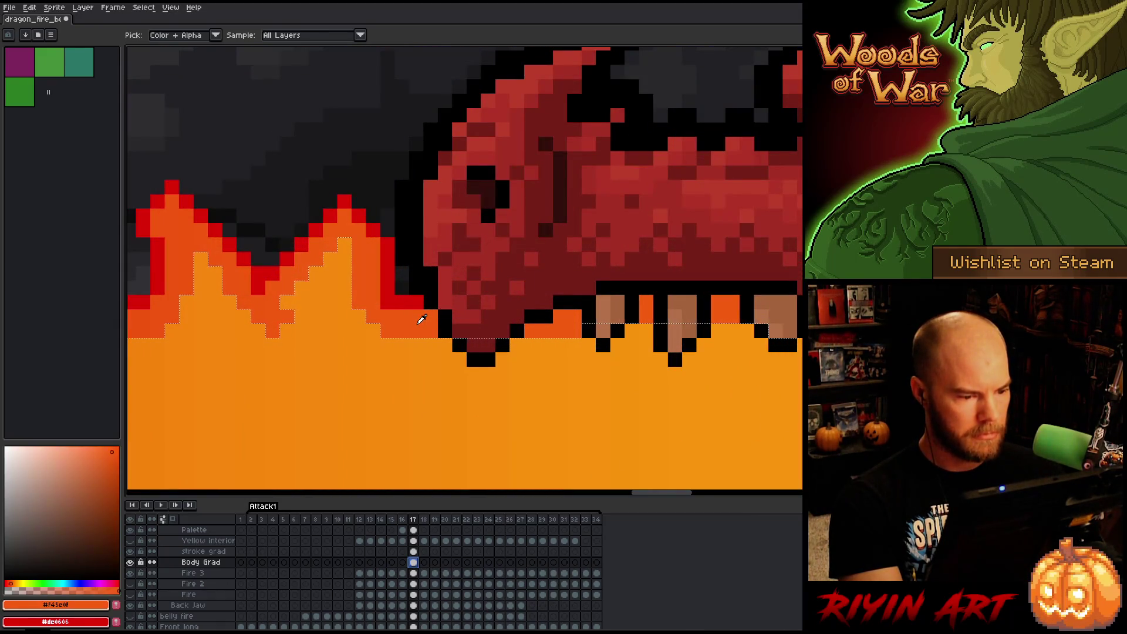
scroll(422, 319, down, 4)
key(h)
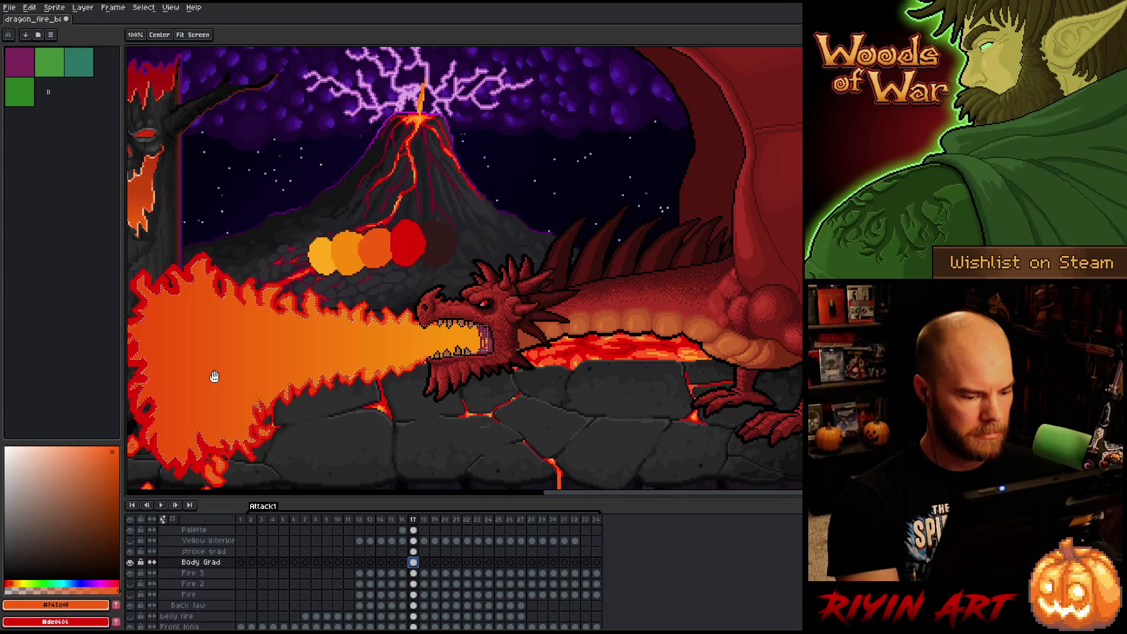
scroll(214, 378, up, 2)
Marquee the fire breath on stroke grad at frame 17 and delete the red outline.
click(414, 552)
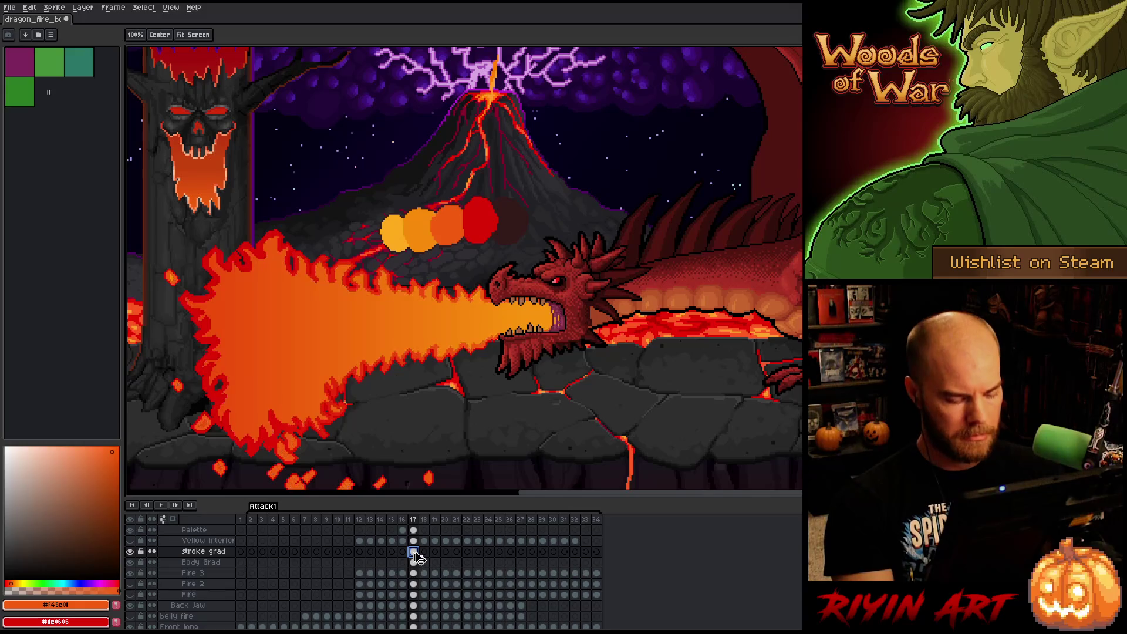
key(m)
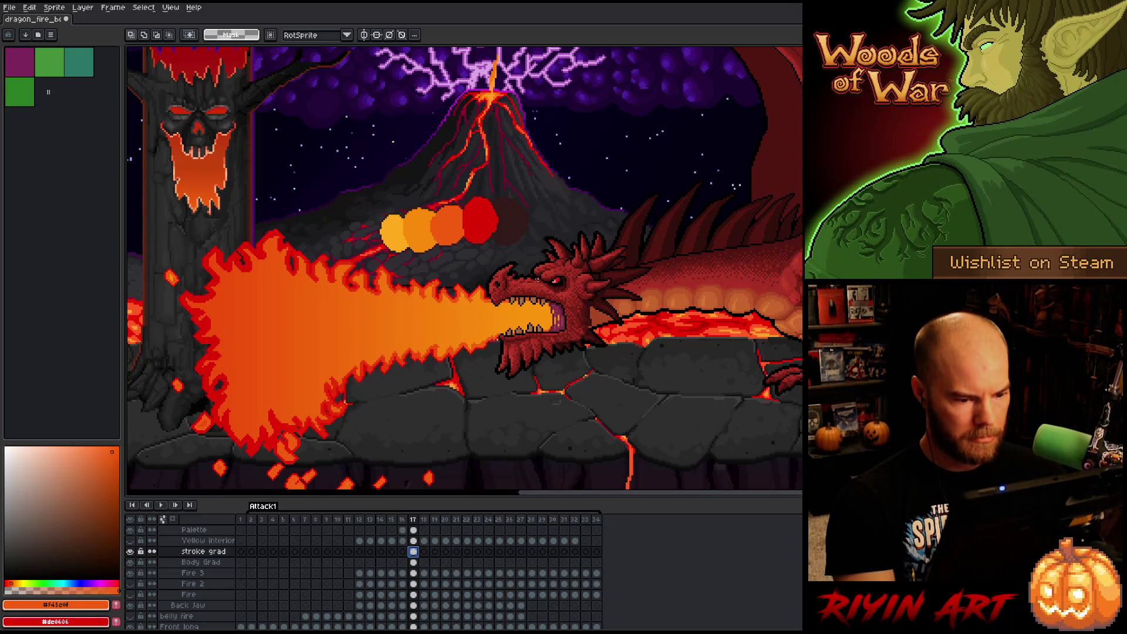
drag(573, 269, 142, 458)
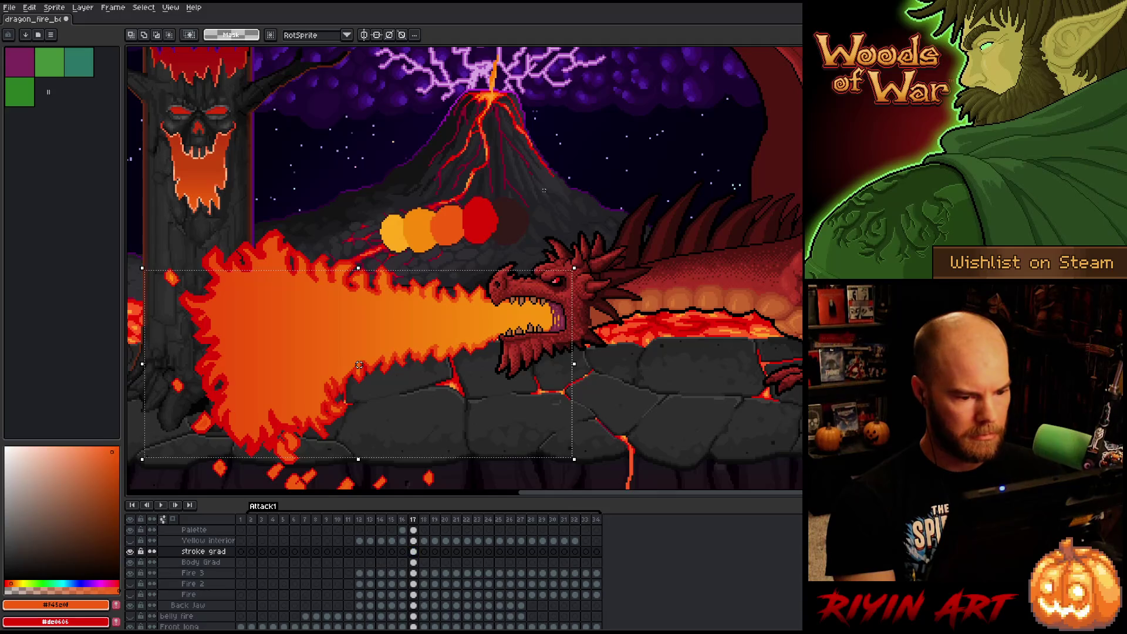
mouse_move(571, 198)
mouse_down()
mouse_move(257, 485)
mouse_move(141, 485)
mouse_move(158, 404)
mouse_move(177, 402)
mouse_move(184, 417)
mouse_up()
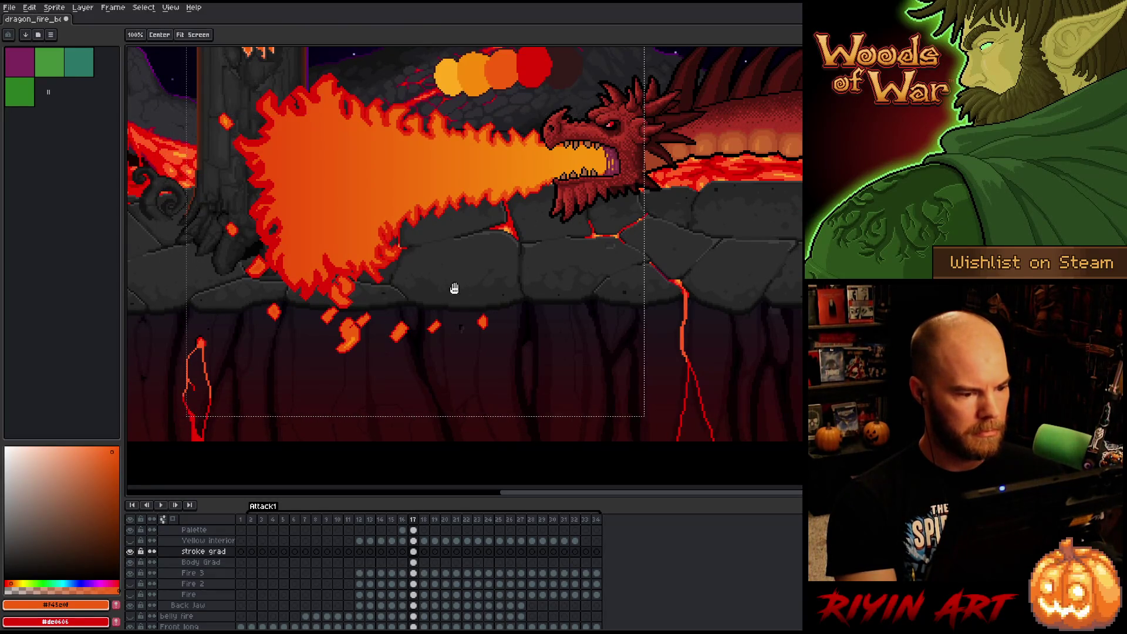
scroll(455, 289, down, 3)
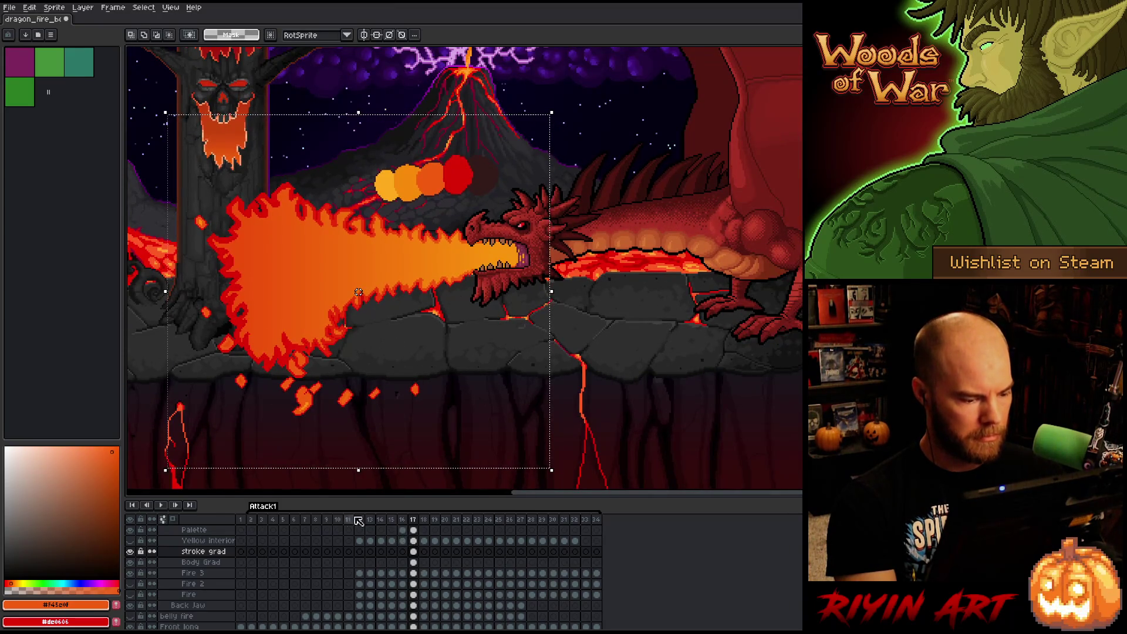
click(403, 520)
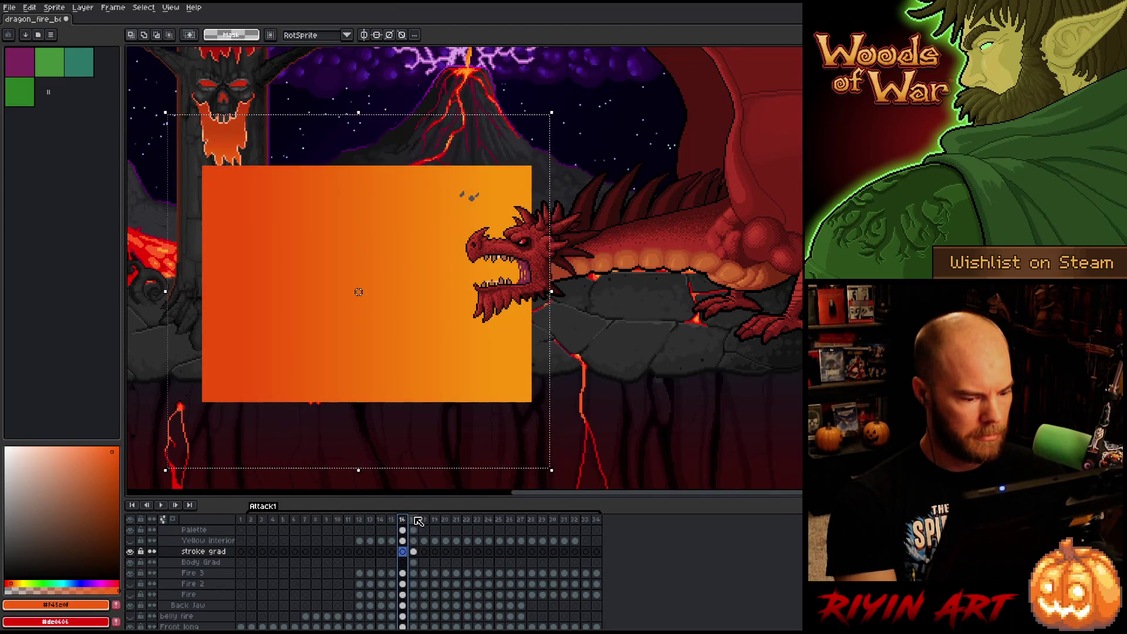
click(413, 519)
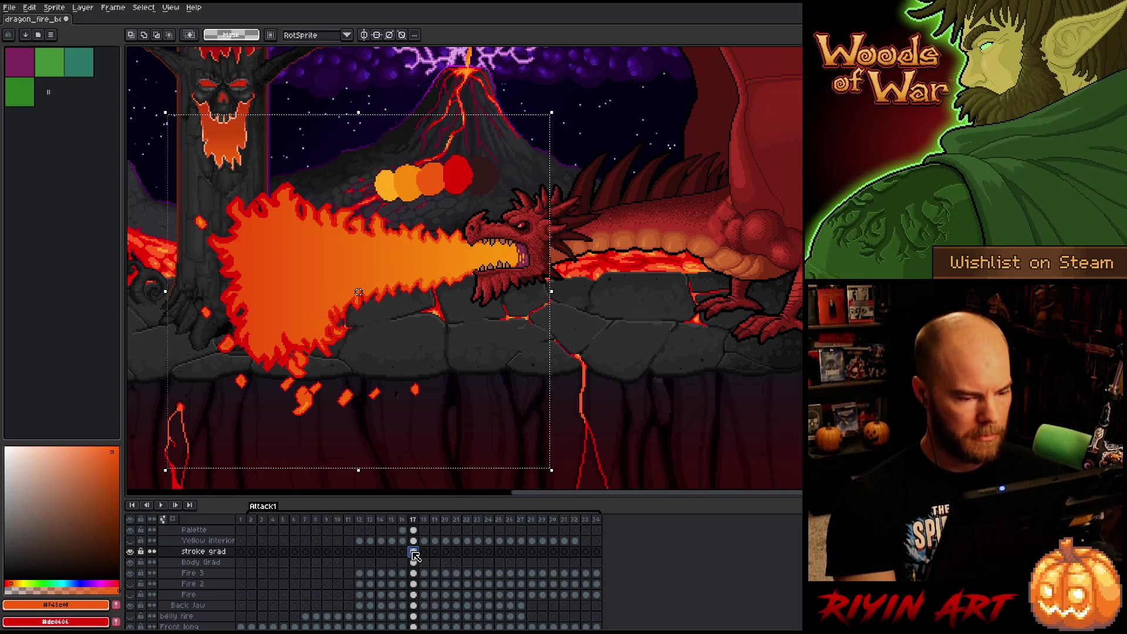
key(Delete)
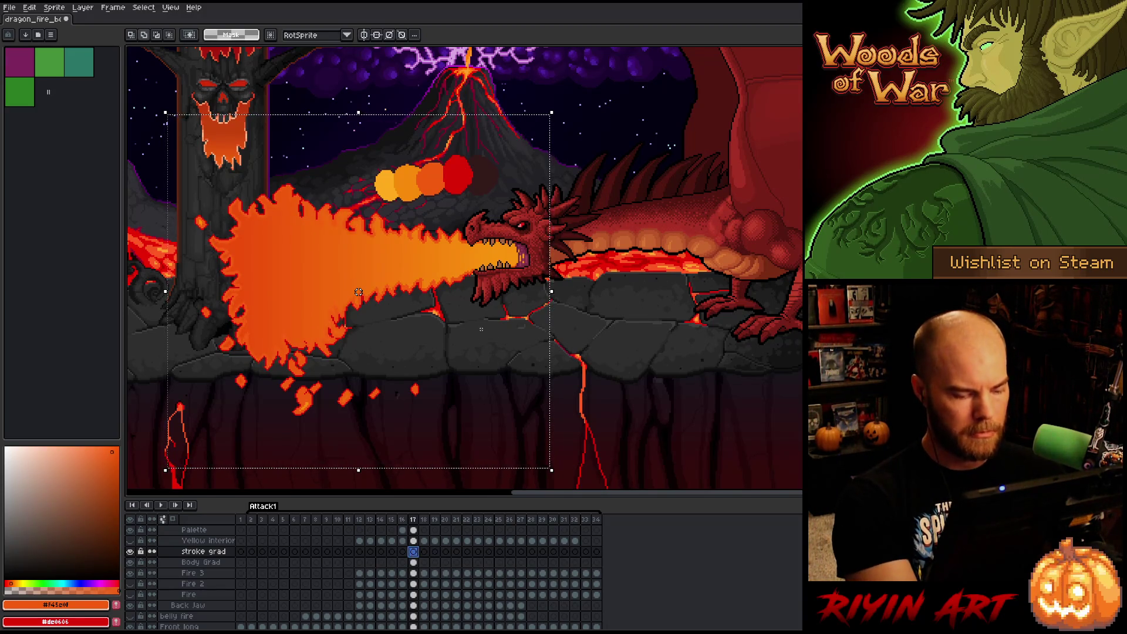
key(s)
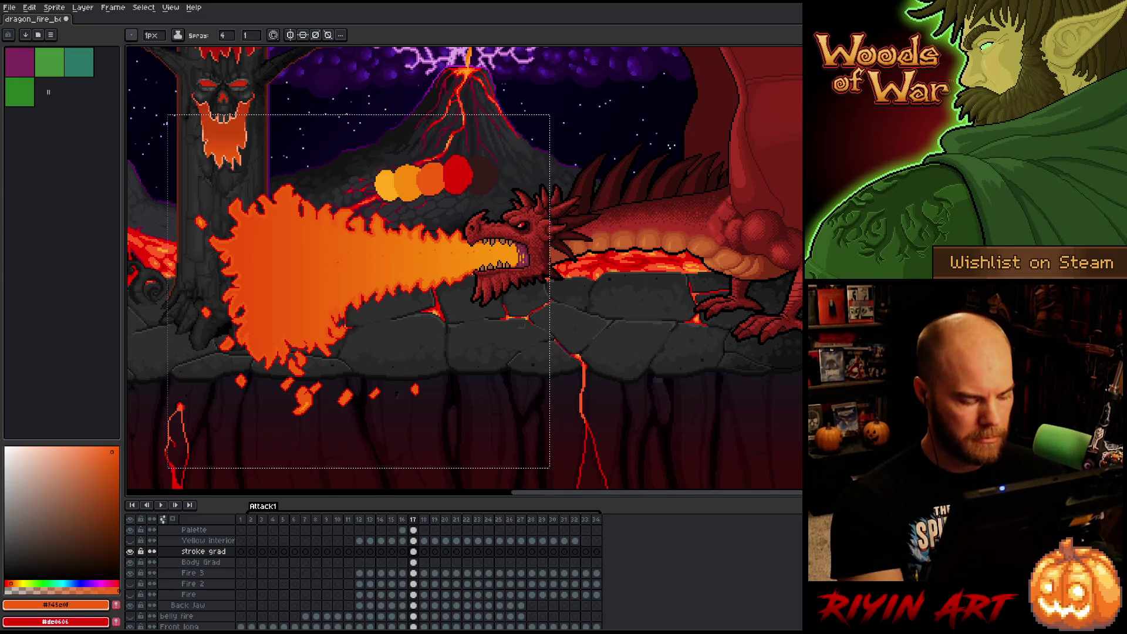
Fill the selection with a red-to-orange gradient, then stretch frame 16's gradient rectangle taller.
key(g)
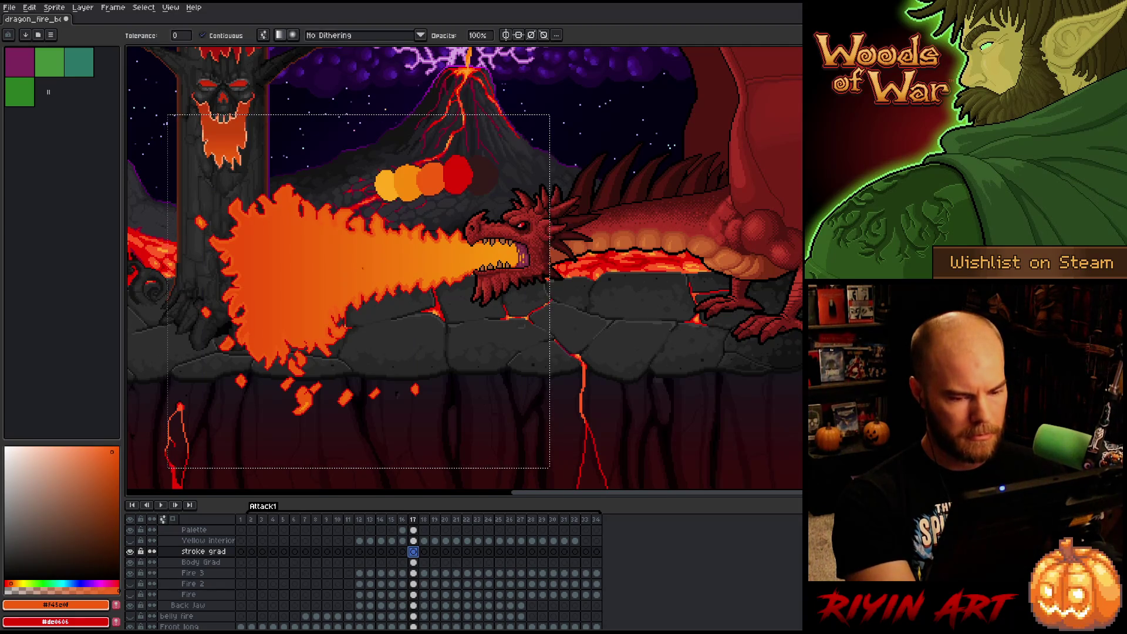
drag(504, 256, 200, 255)
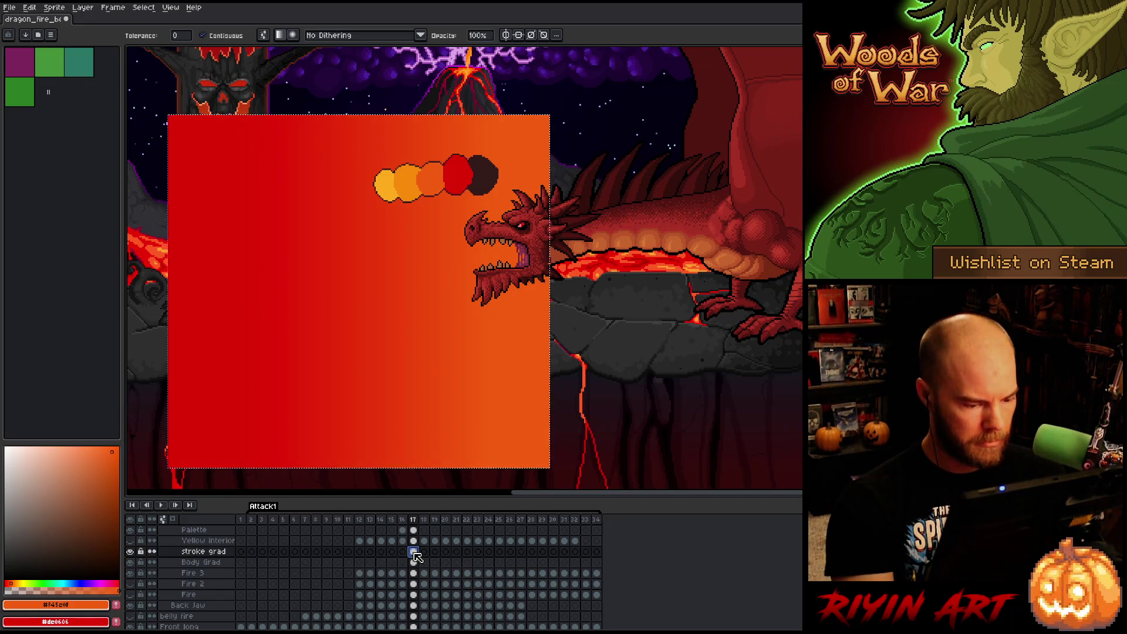
click(402, 531)
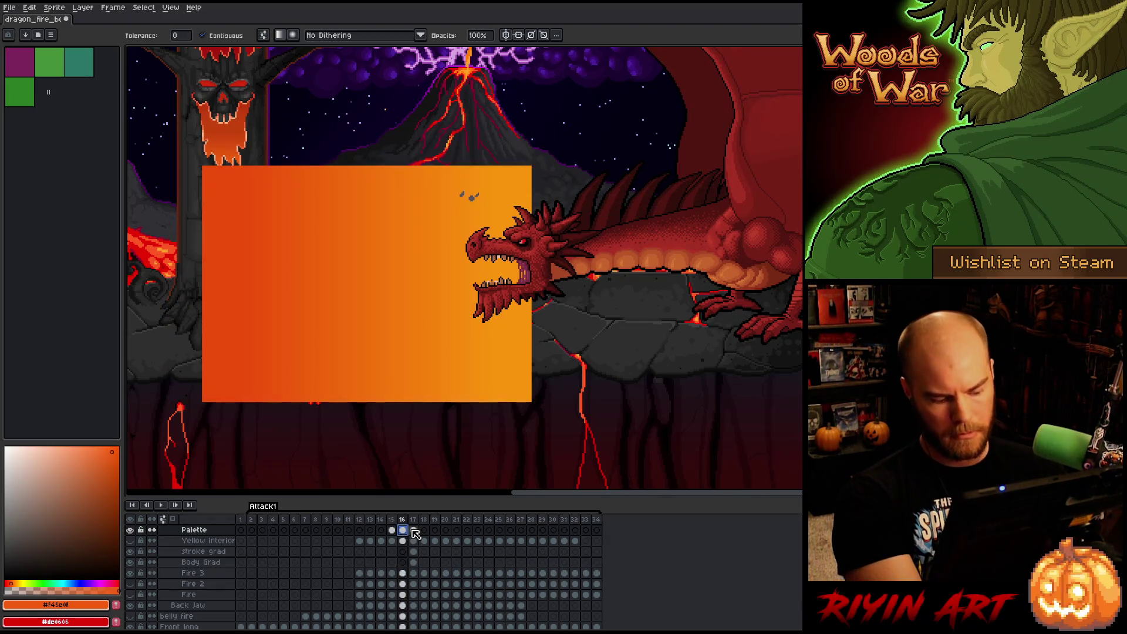
key(ctrl+t)
mouse_move(367, 404)
mouse_down()
mouse_move(368, 474)
mouse_move(370, 450)
mouse_up()
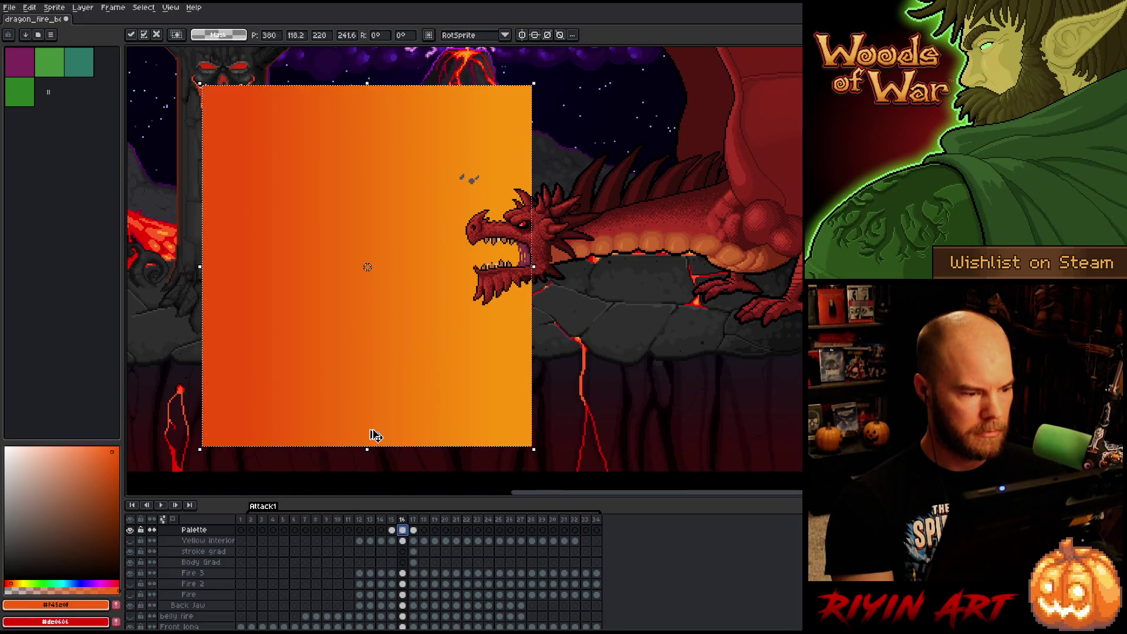
key(ctrl+d)
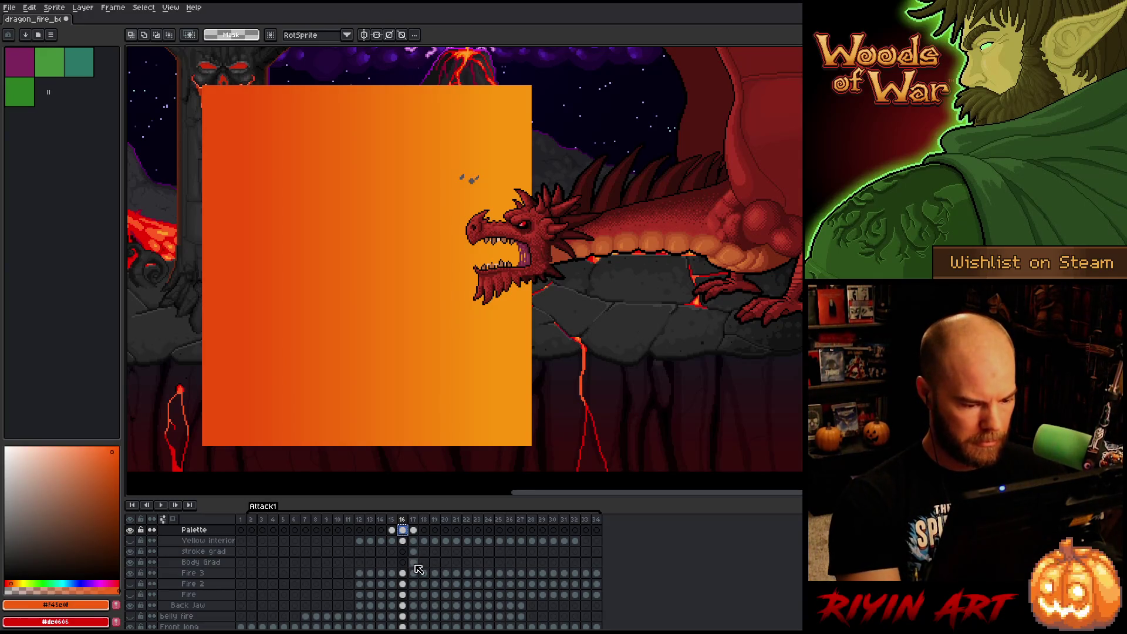
Hide Body Grad and the other gradient rectangle, then show Fire 3 and select its frame 17 cel.
click(414, 562)
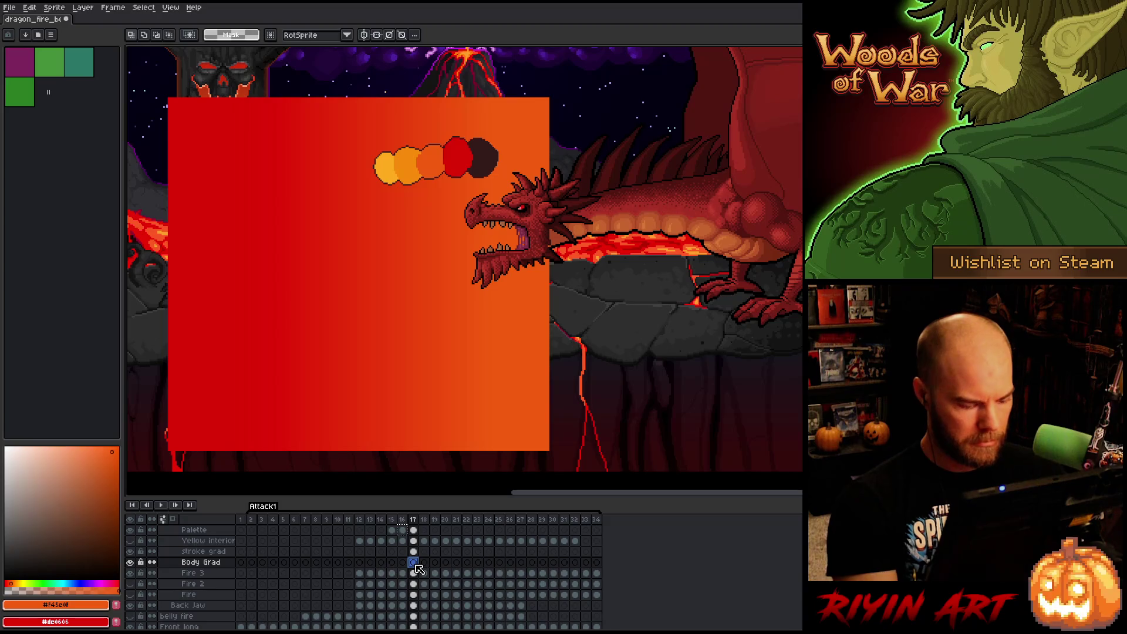
click(415, 563)
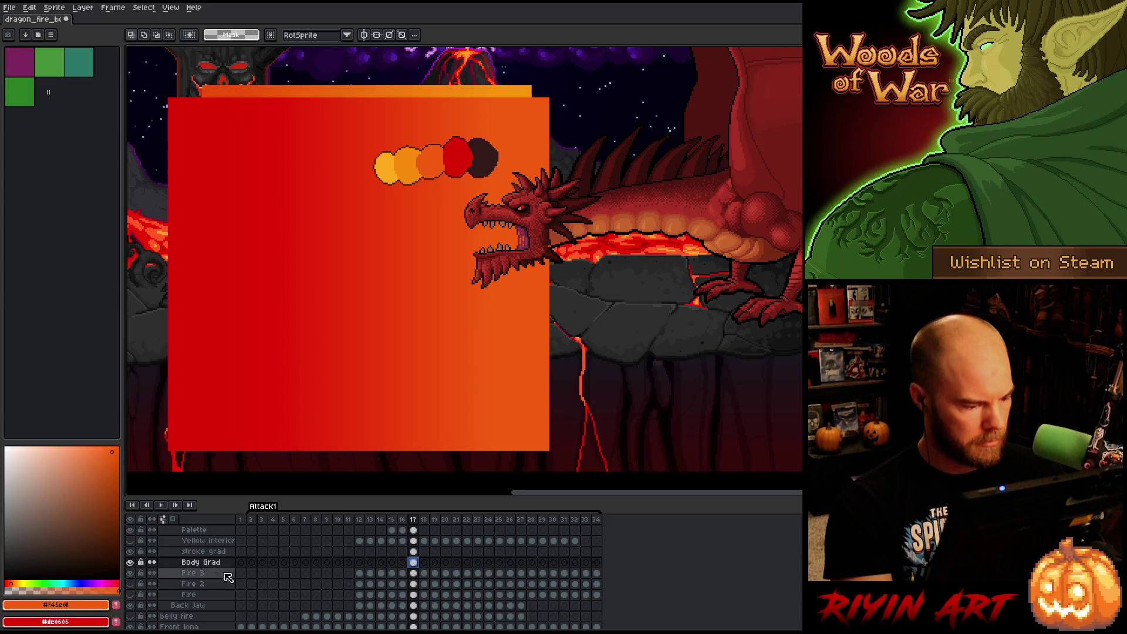
click(130, 562)
click(130, 551)
click(131, 572)
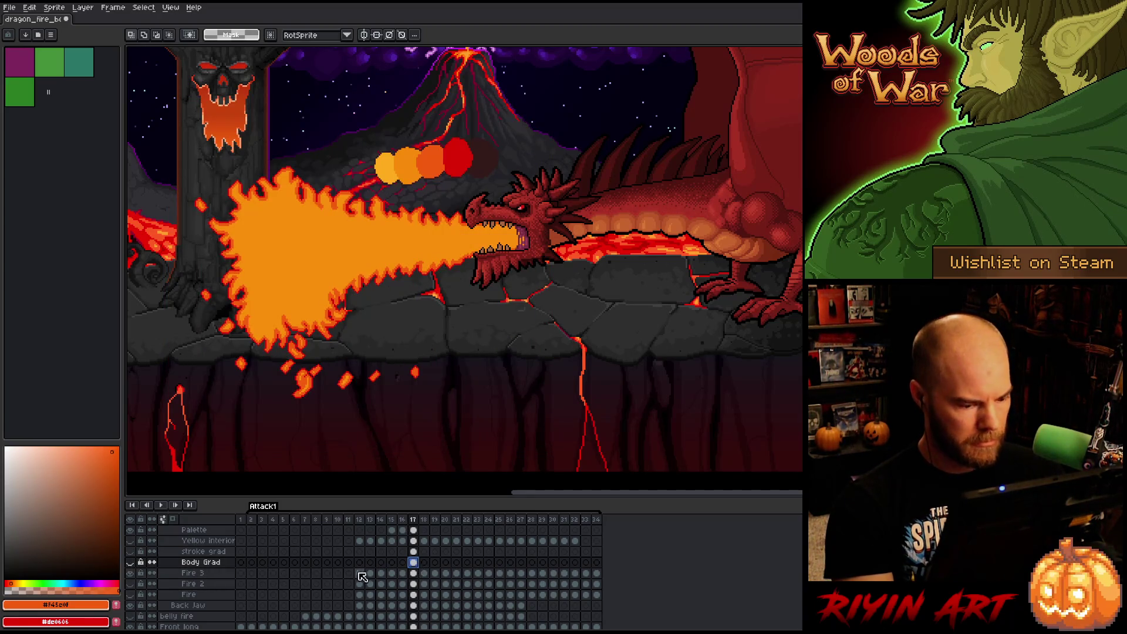
click(414, 572)
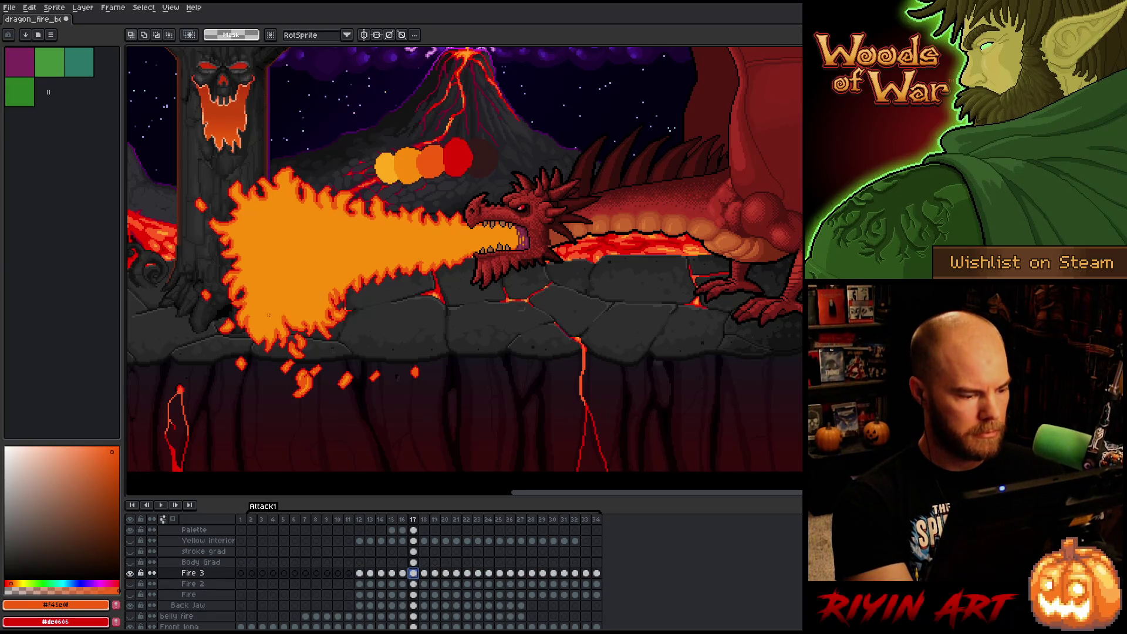
Select the fire's orange pixels and delete Body Grad's gradient outside the fire shape.
key(i)
click(312, 250)
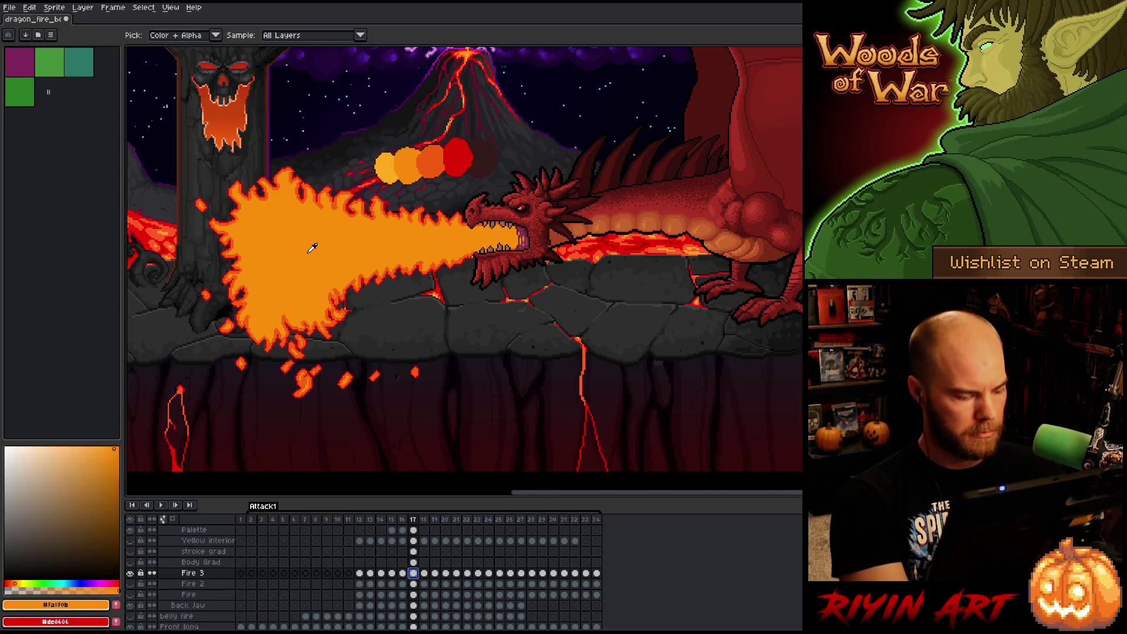
key(shift+c)
click(306, 270)
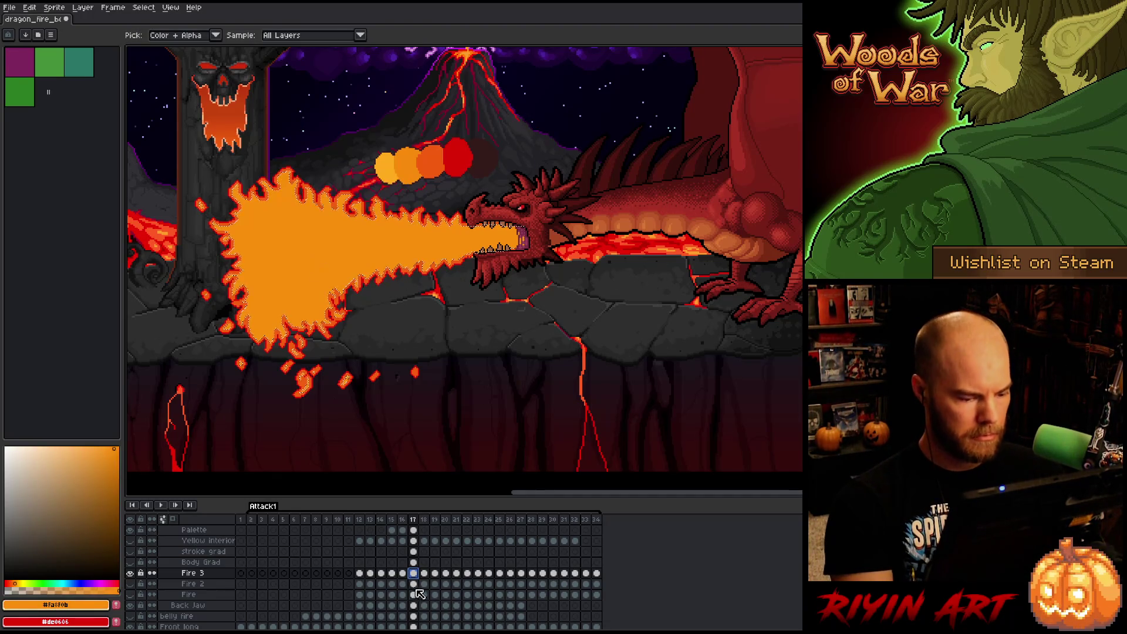
click(414, 562)
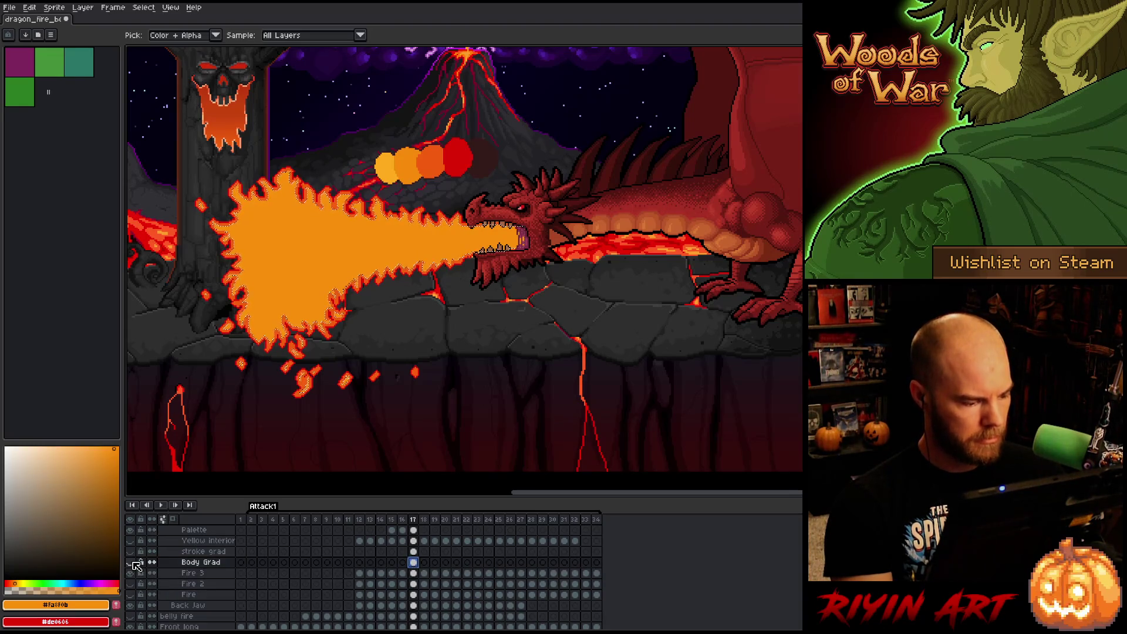
click(131, 562)
key(ctrl+shift+i)
key(Delete)
key(ctrl+d)
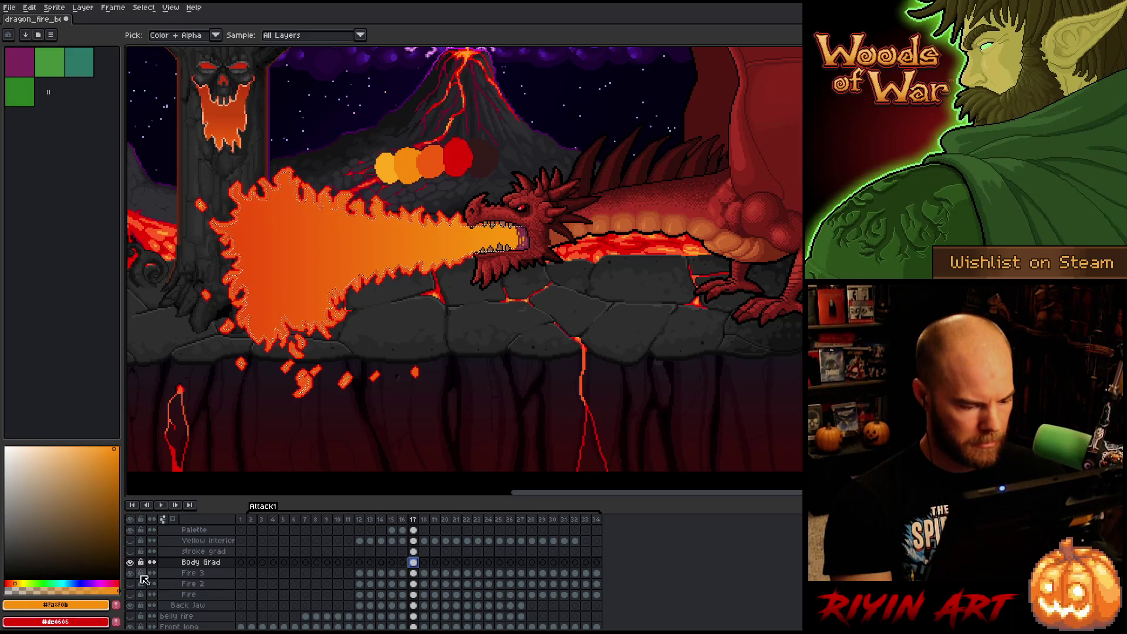
Toggle Body Grad's visibility to compare the gradient-shaded fire with the flat fire.
click(130, 562)
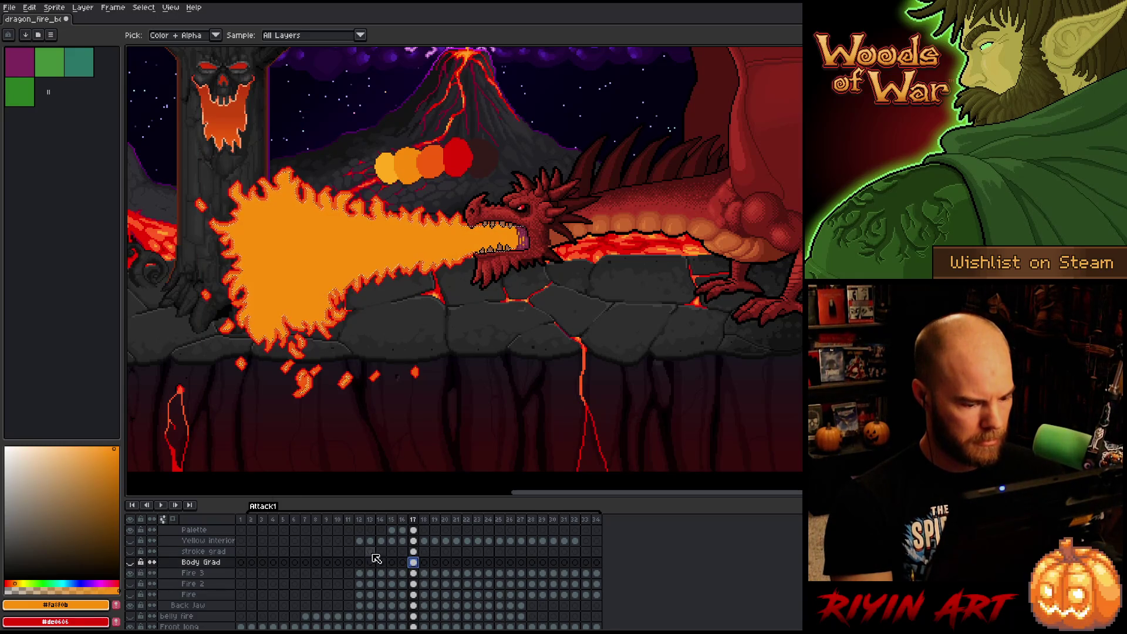
click(415, 573)
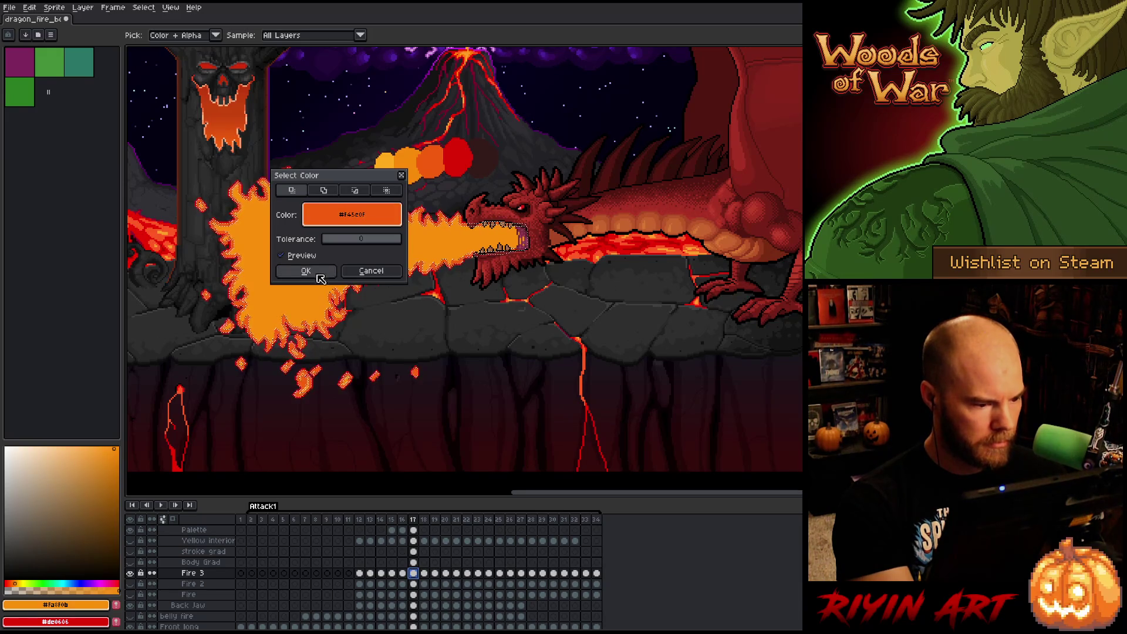
click(413, 562)
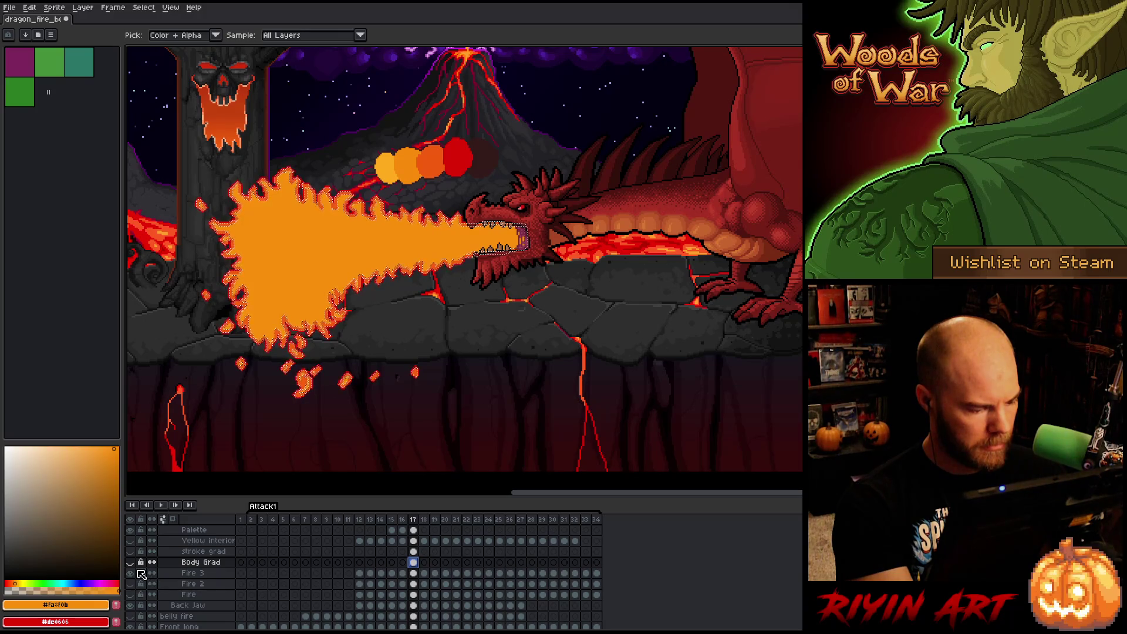
click(131, 562)
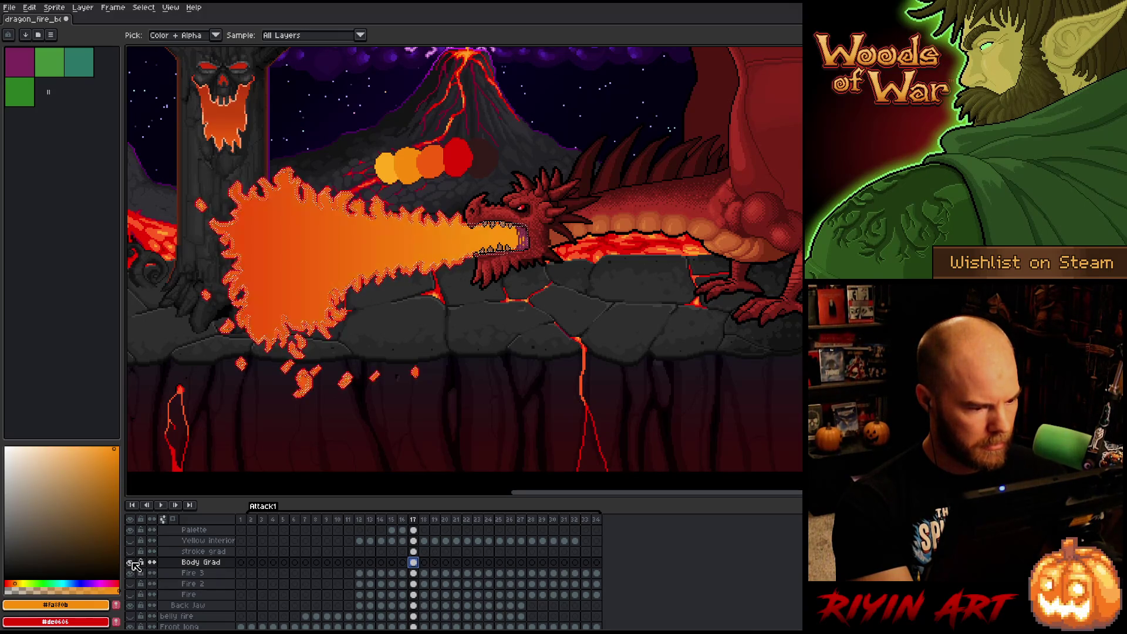
click(129, 562)
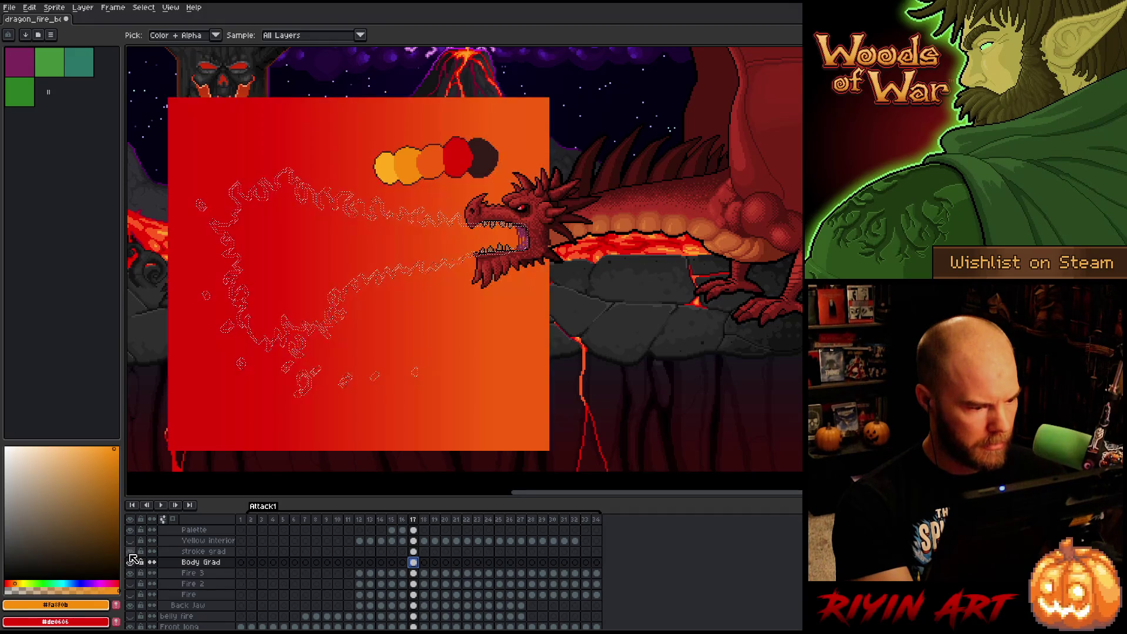
Select stroke grad's frame 17 cel, zoom in on the flame edges, then return to Fire 3.
click(417, 553)
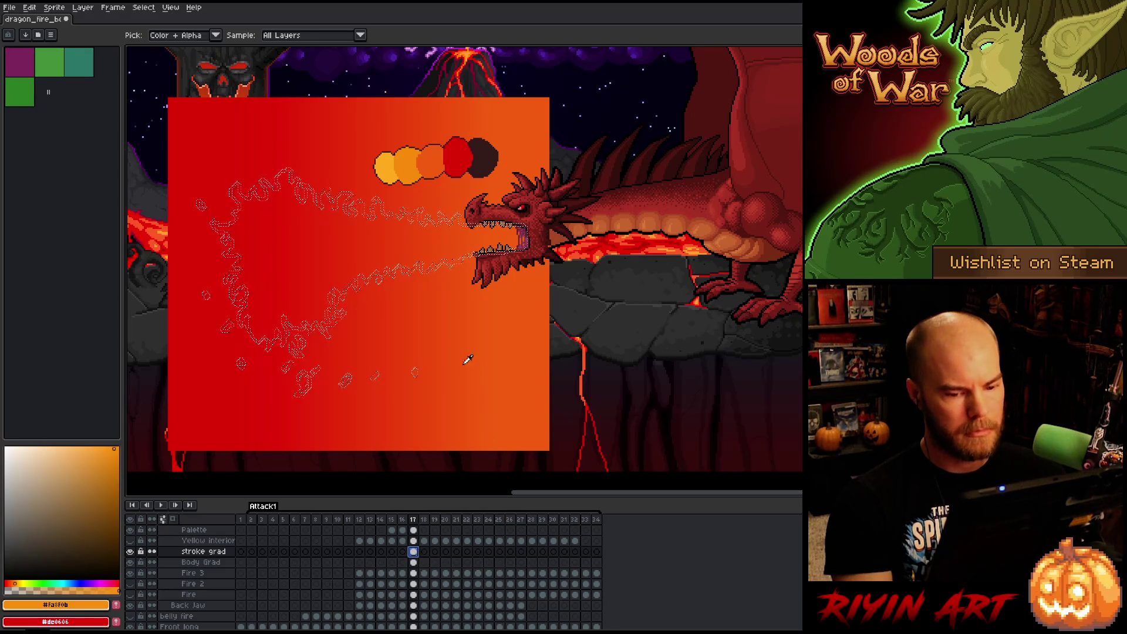
scroll(463, 358, down, 2)
scroll(405, 311, up, 2)
scroll(392, 308, down, 1)
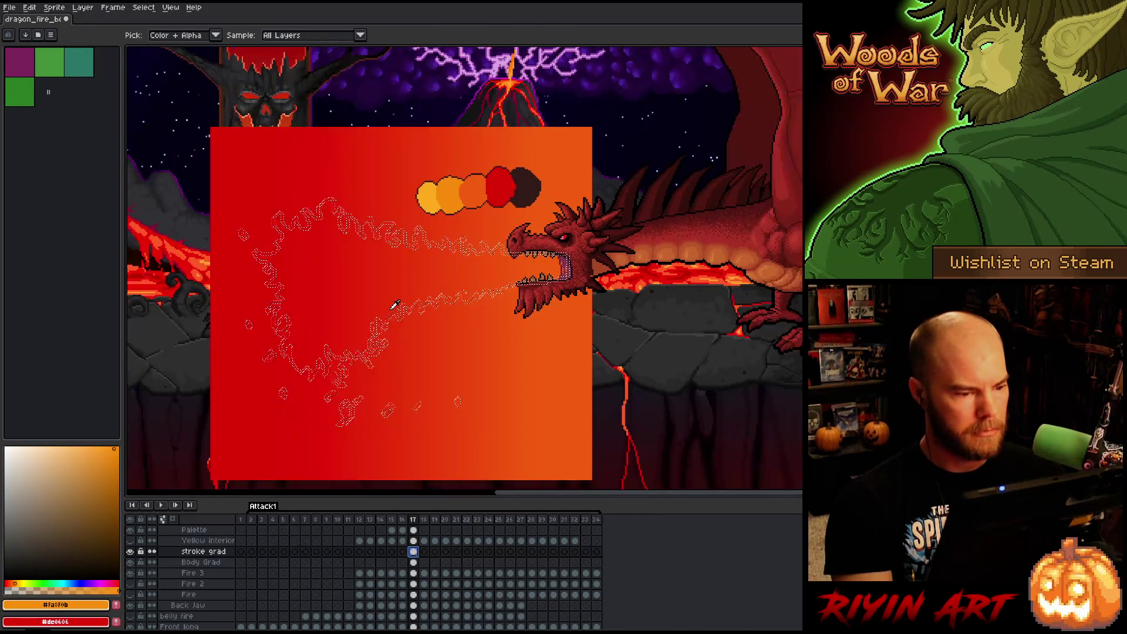
key(v)
key(i)
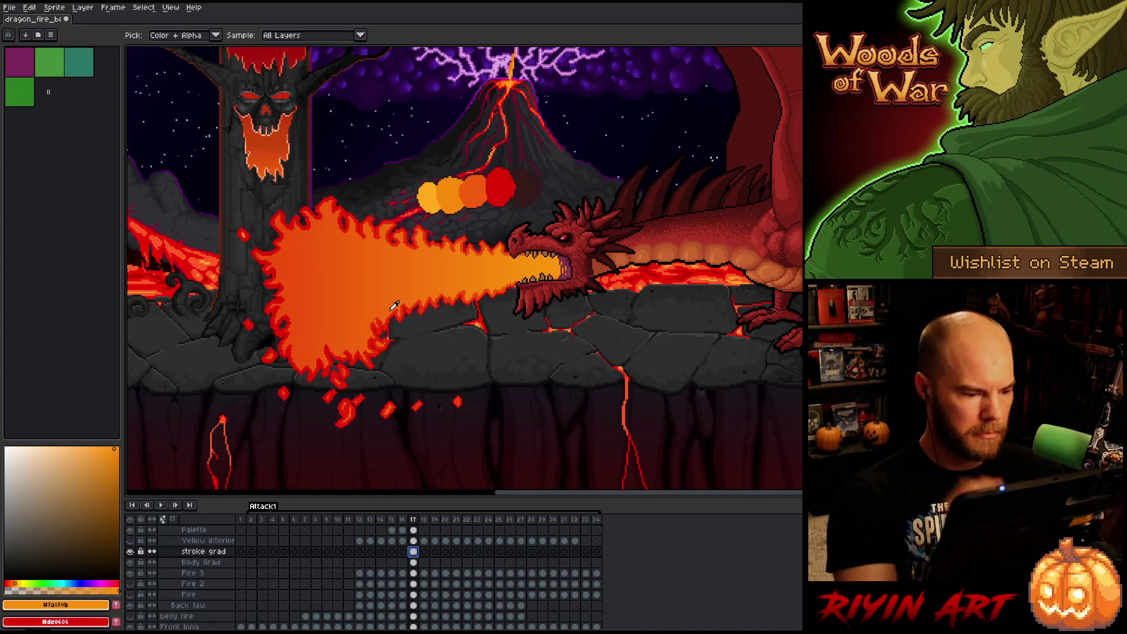
scroll(385, 300, up, 1)
scroll(385, 300, up, 1)
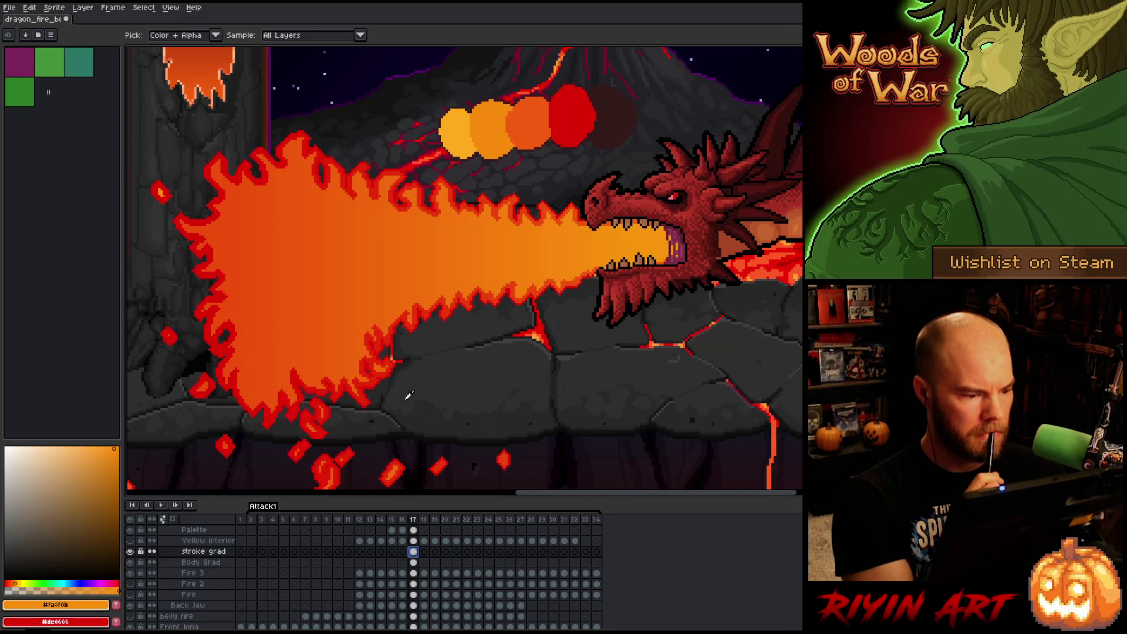
scroll(405, 394, down, 1)
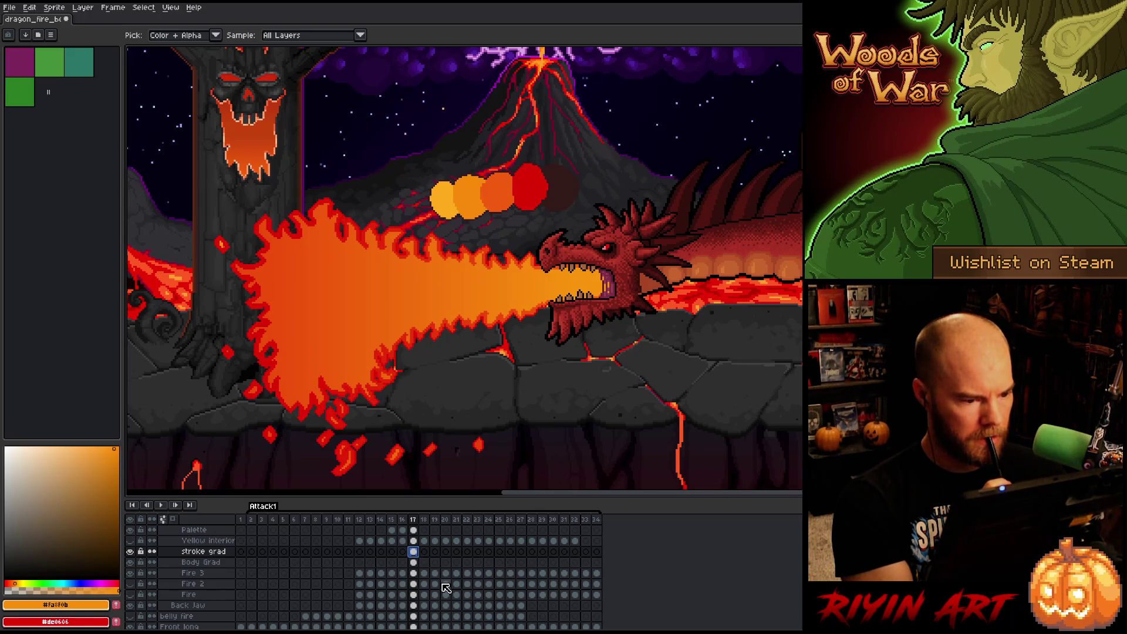
click(412, 574)
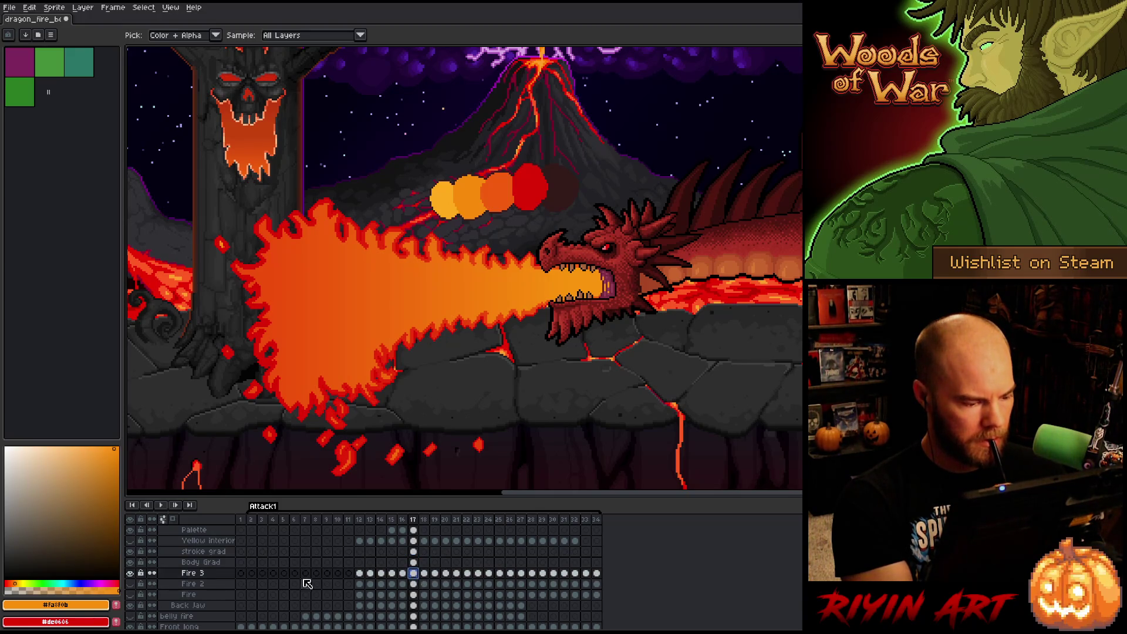
Add a new layer and fill a rectangle over the fire with a dark brown-to-red gradient.
click(203, 551)
key(shift+n)
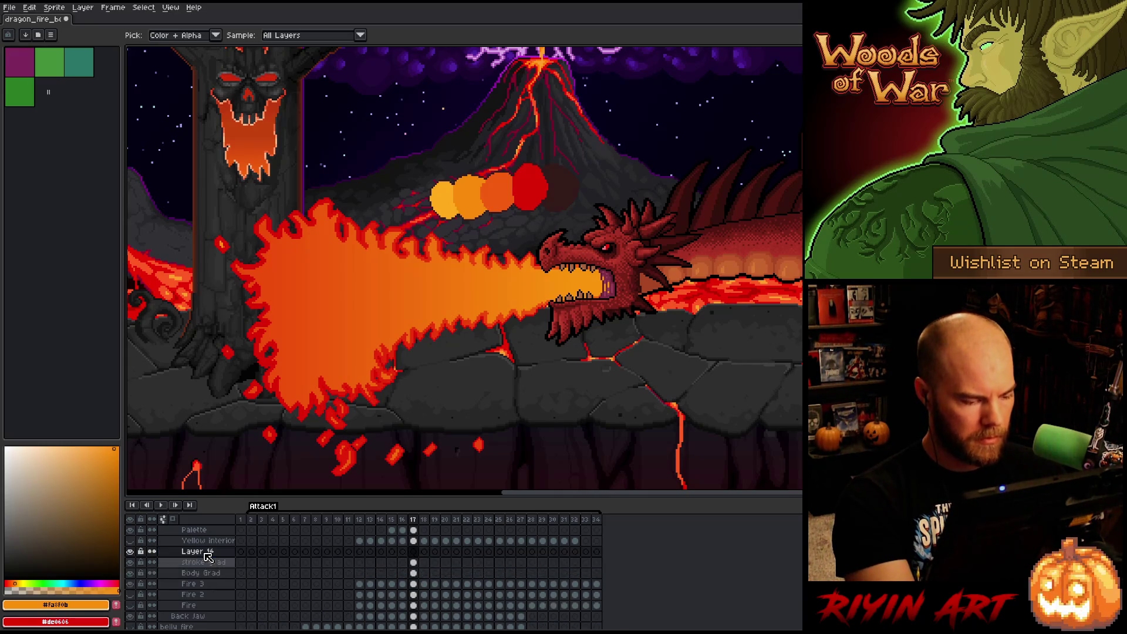
click(558, 185)
key(x)
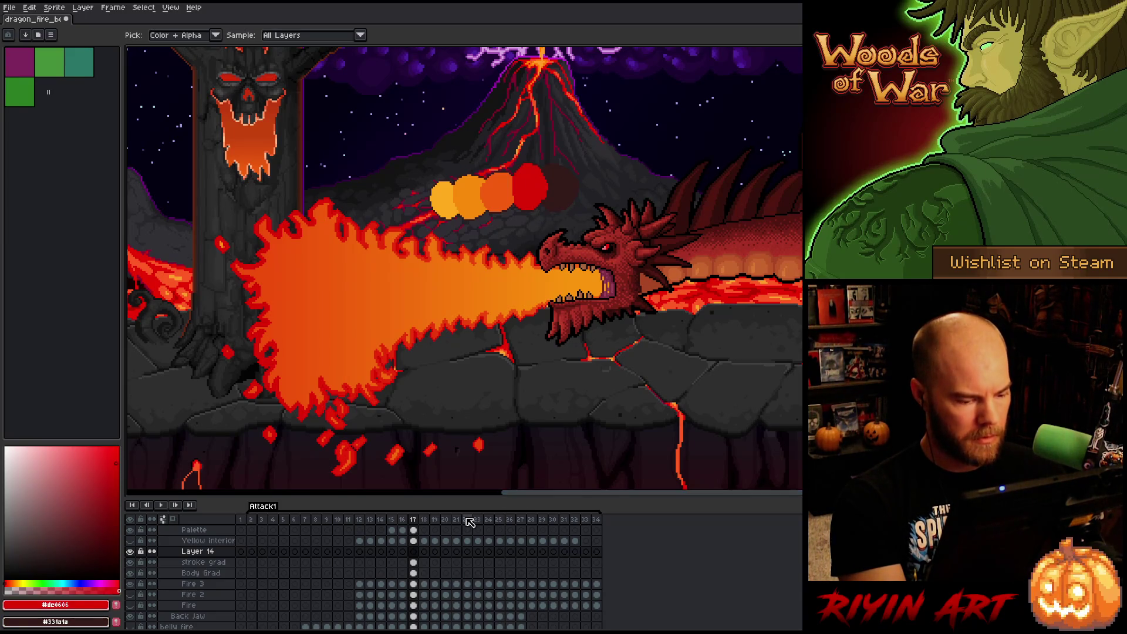
scroll(521, 445, down, 1)
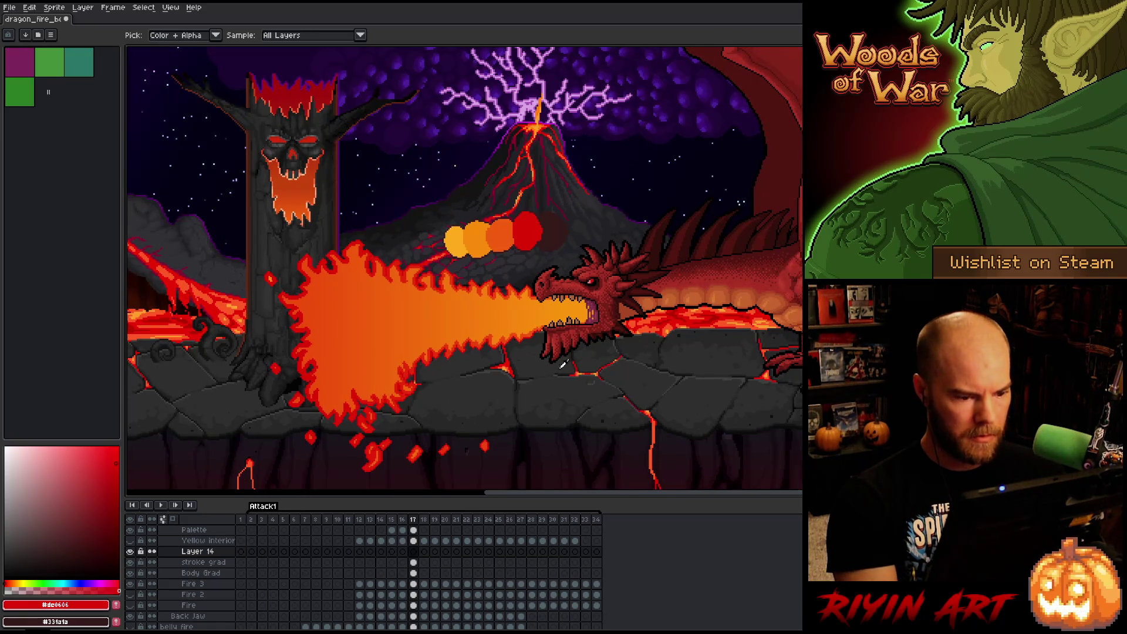
key(m)
mouse_move(639, 136)
mouse_down()
mouse_move(478, 452)
mouse_move(206, 447)
mouse_move(251, 430)
mouse_up()
key(g)
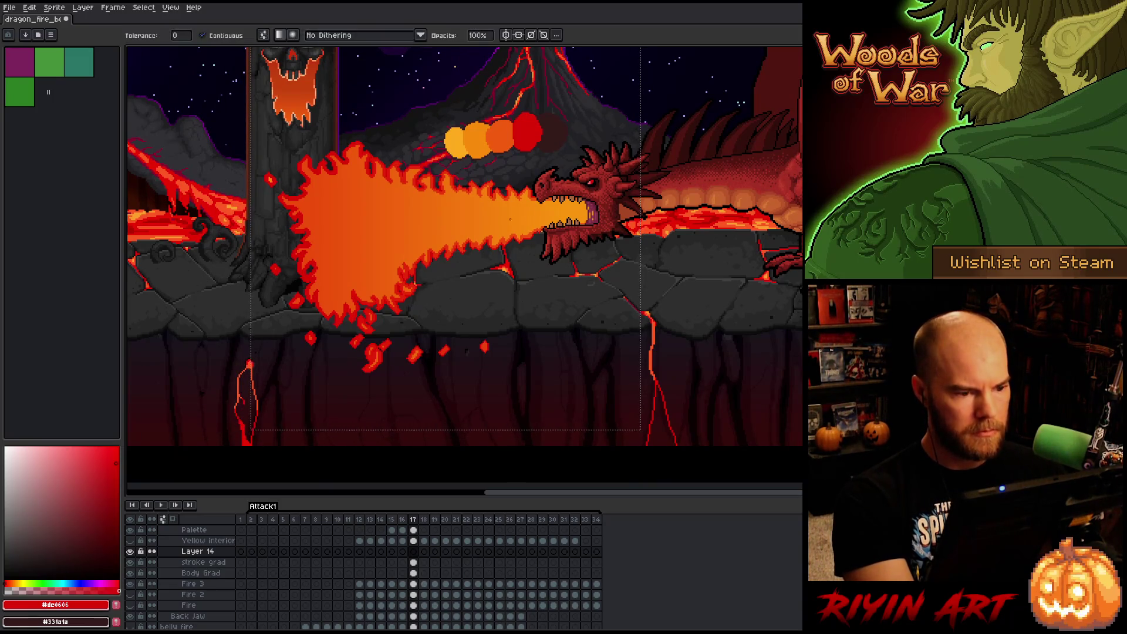
drag(558, 212, 360, 212)
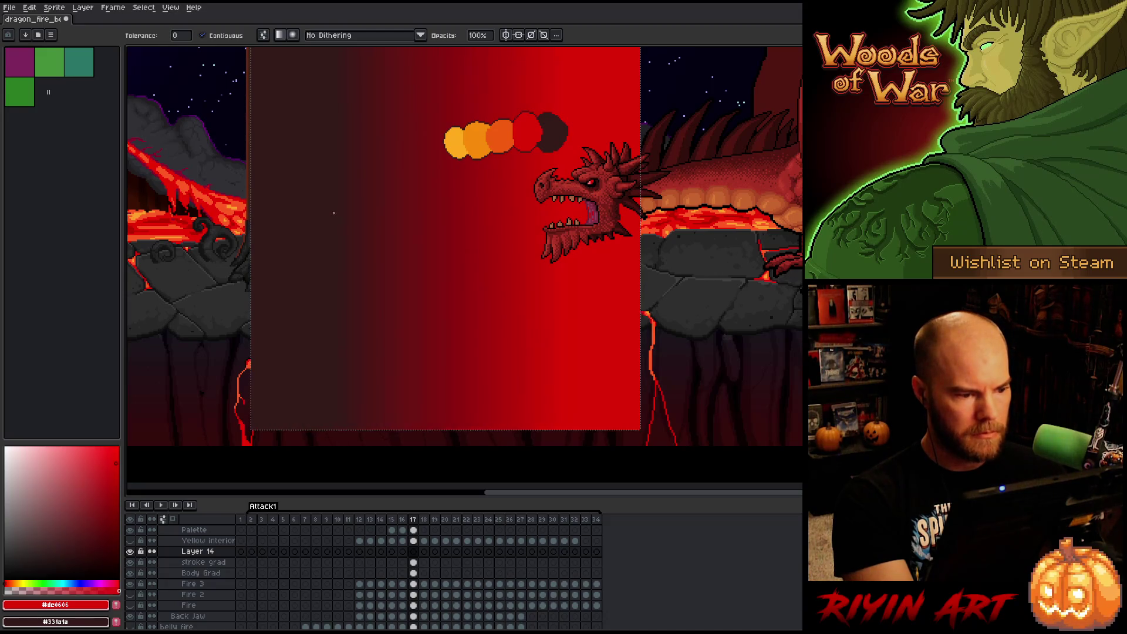
Rename the new layer 'outer stroke', then hide it along with stroke grad.
double_click(195, 552)
text(ou)
text(ke)
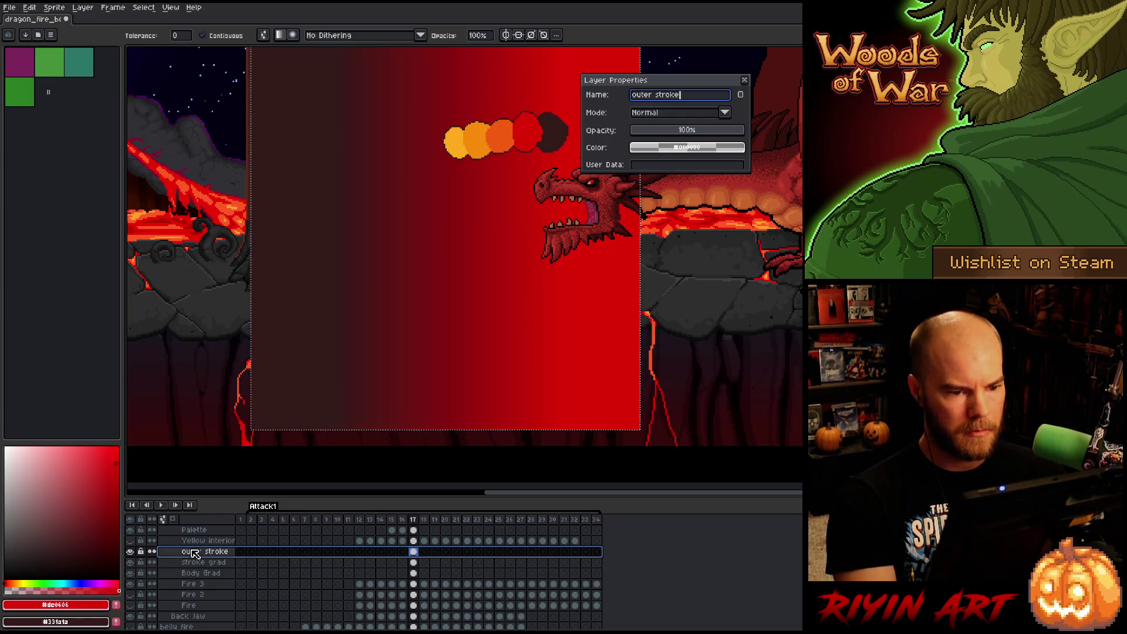
key(Return)
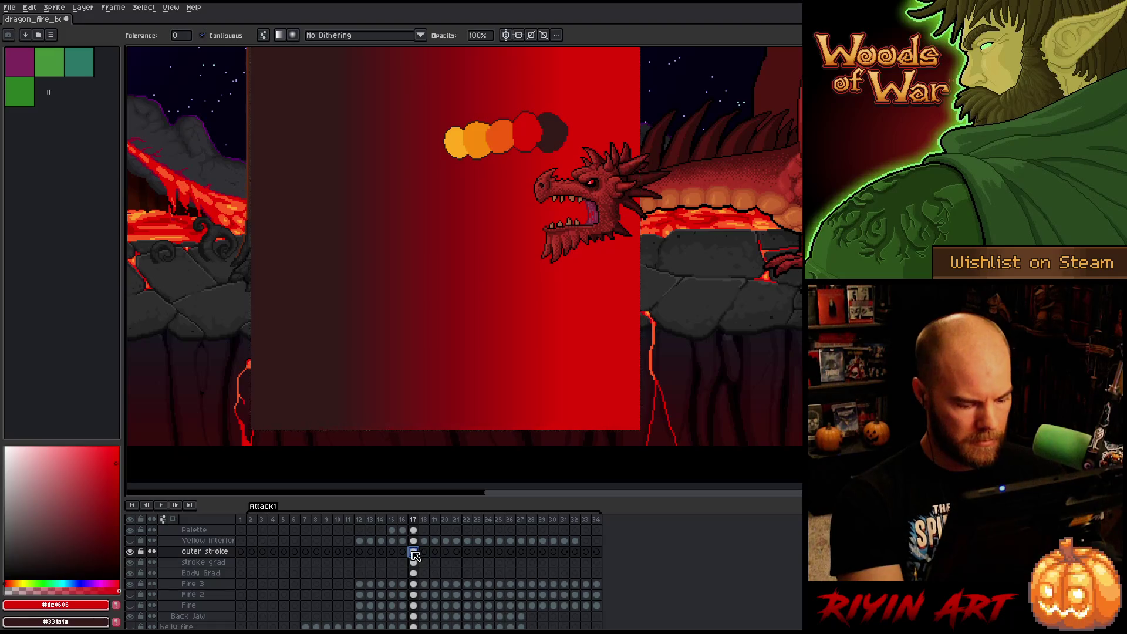
click(380, 529)
click(413, 551)
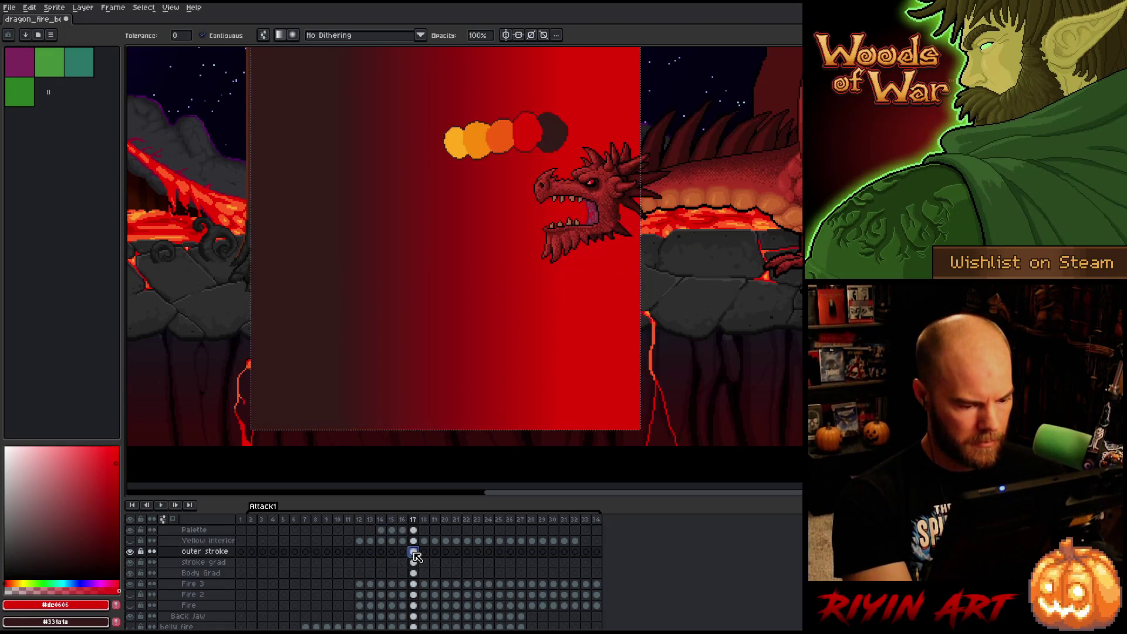
click(130, 552)
click(130, 562)
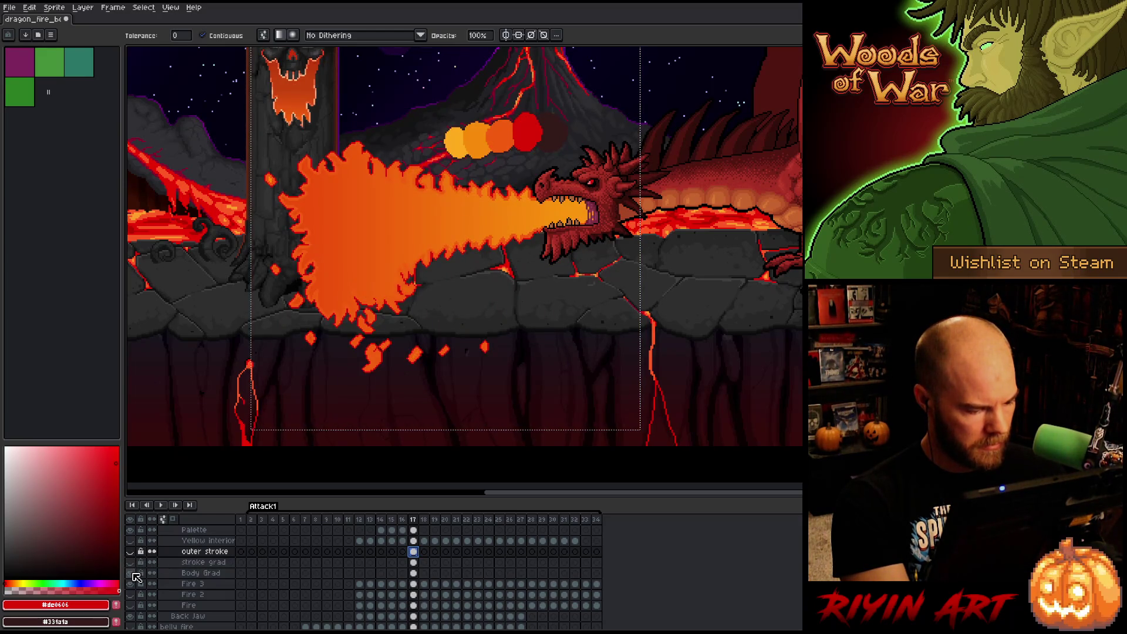
Hide Body Grad and select all the fire's colour pixels on Fire 3 at frame 17.
click(129, 573)
click(415, 584)
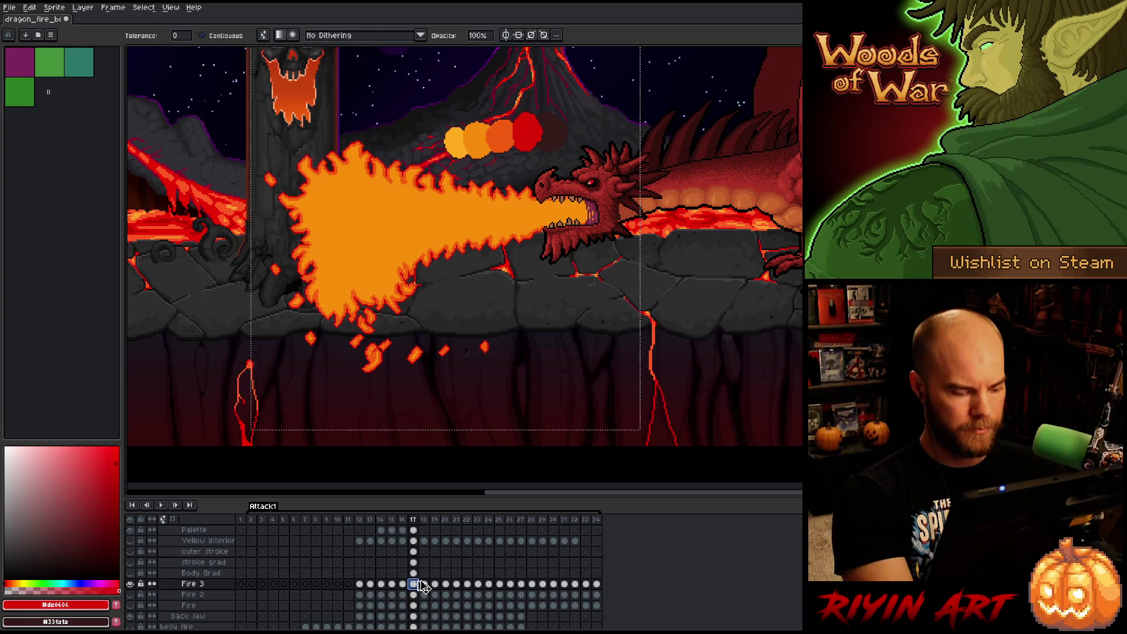
scroll(432, 153, up, 1)
scroll(432, 154, up, 1)
key(shift+c)
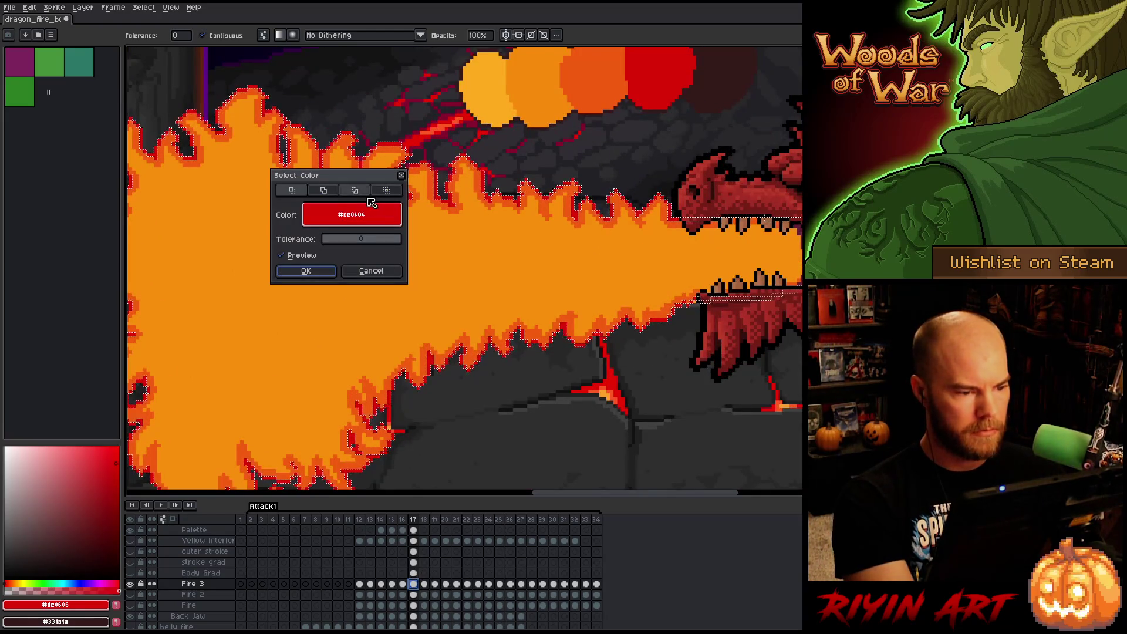
click(305, 268)
scroll(344, 287, down, 2)
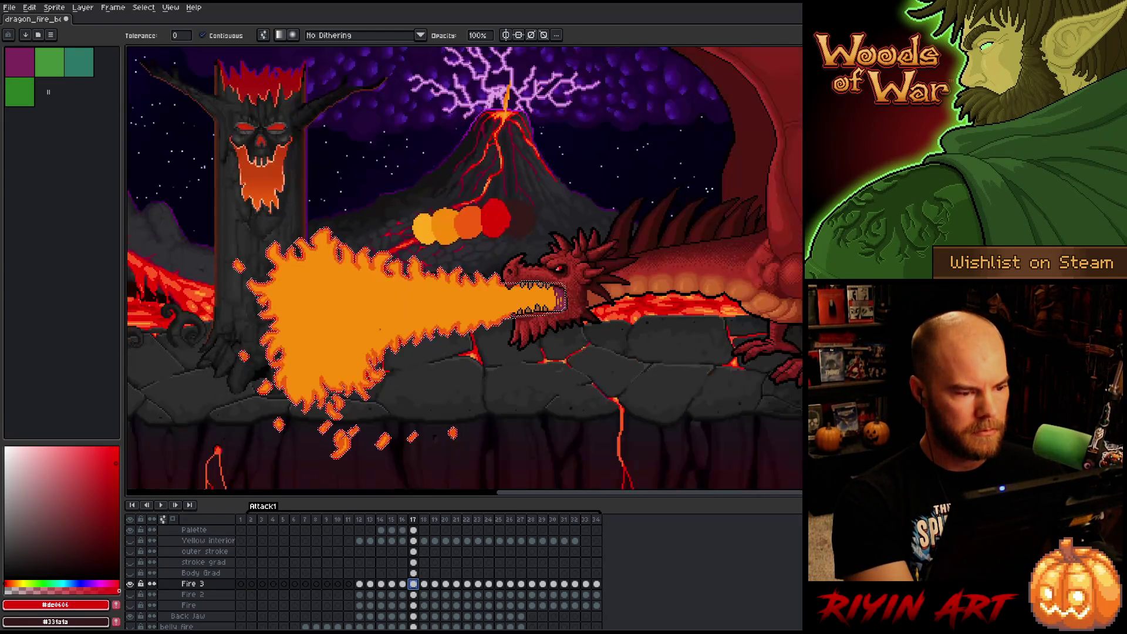
Go to outer stroke's frame 17 cel, clear the selection, and show the Yellow interior layer.
click(413, 551)
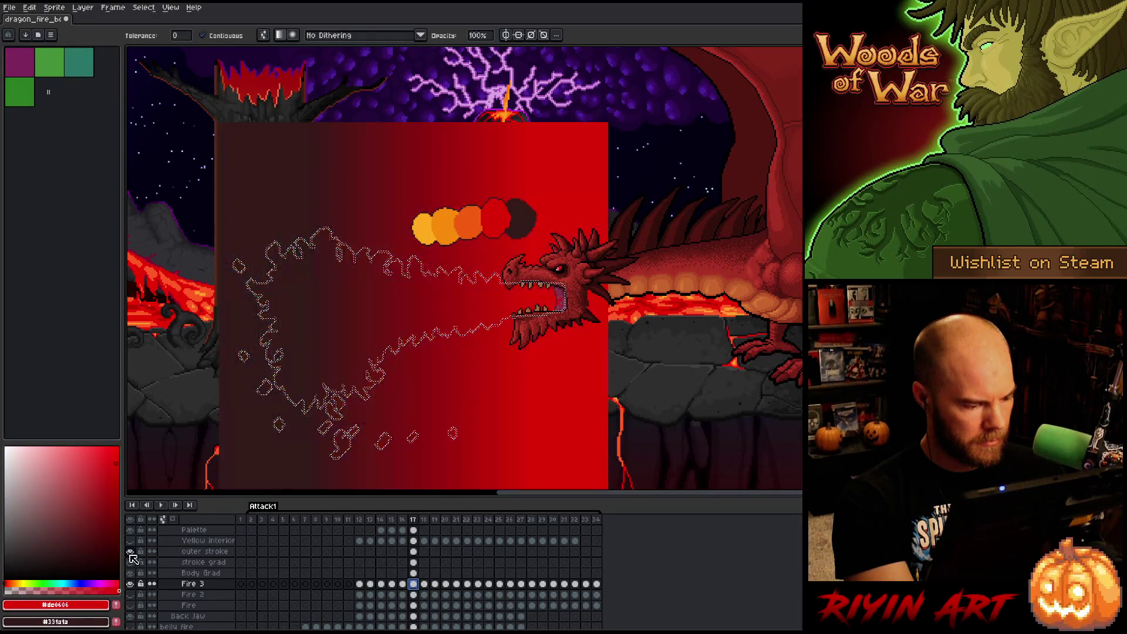
key(Left)
click(413, 552)
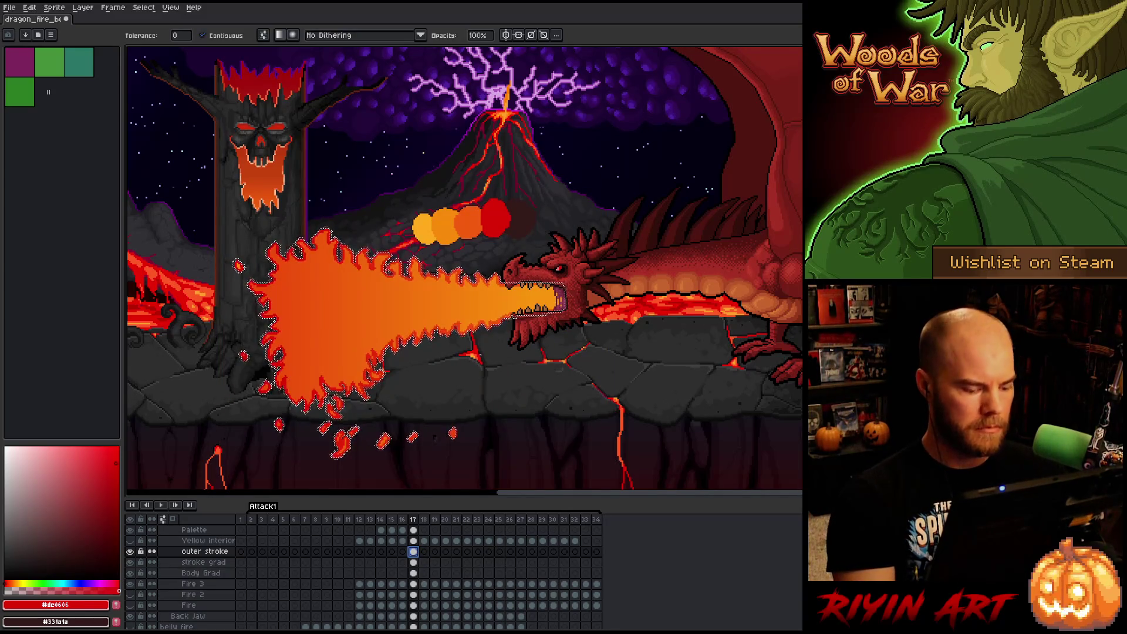
key(v)
key(ctrl+d)
click(130, 540)
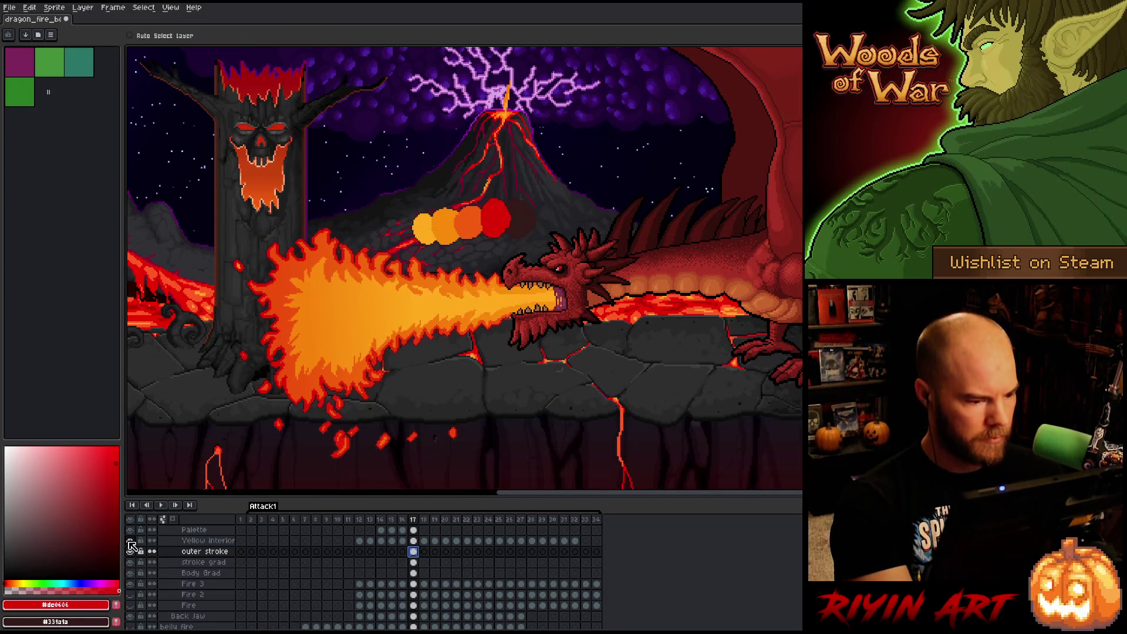
key(g)
scroll(495, 357, up, 2)
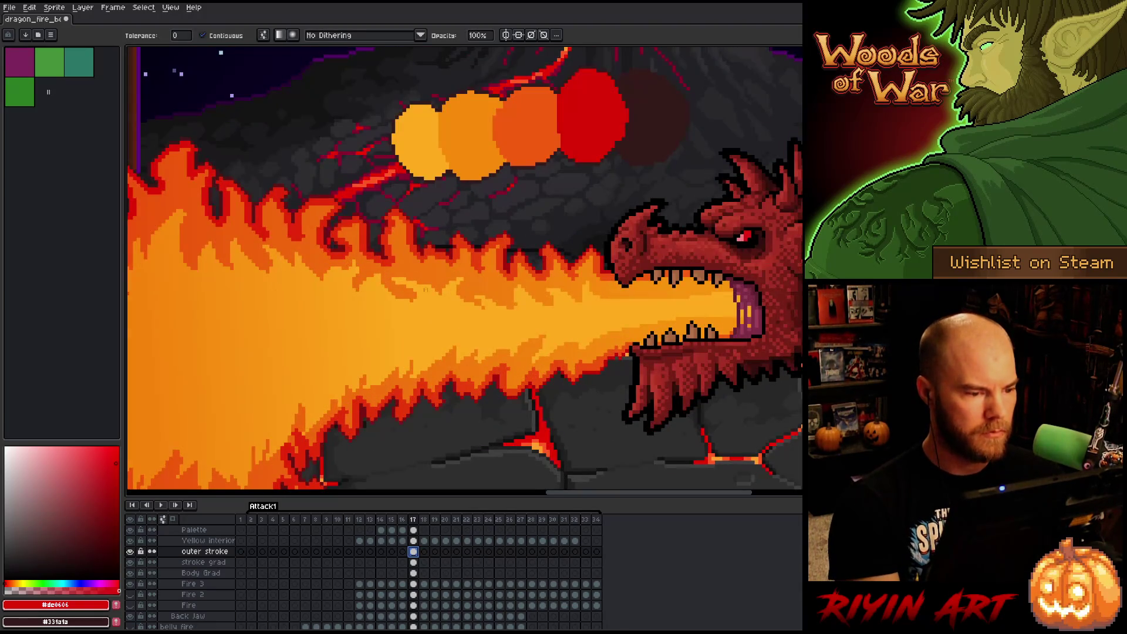
Zoom in and out to inspect the flame, then save the dragon file.
scroll(505, 294, down, 2)
scroll(511, 273, up, 2)
scroll(493, 288, down, 2)
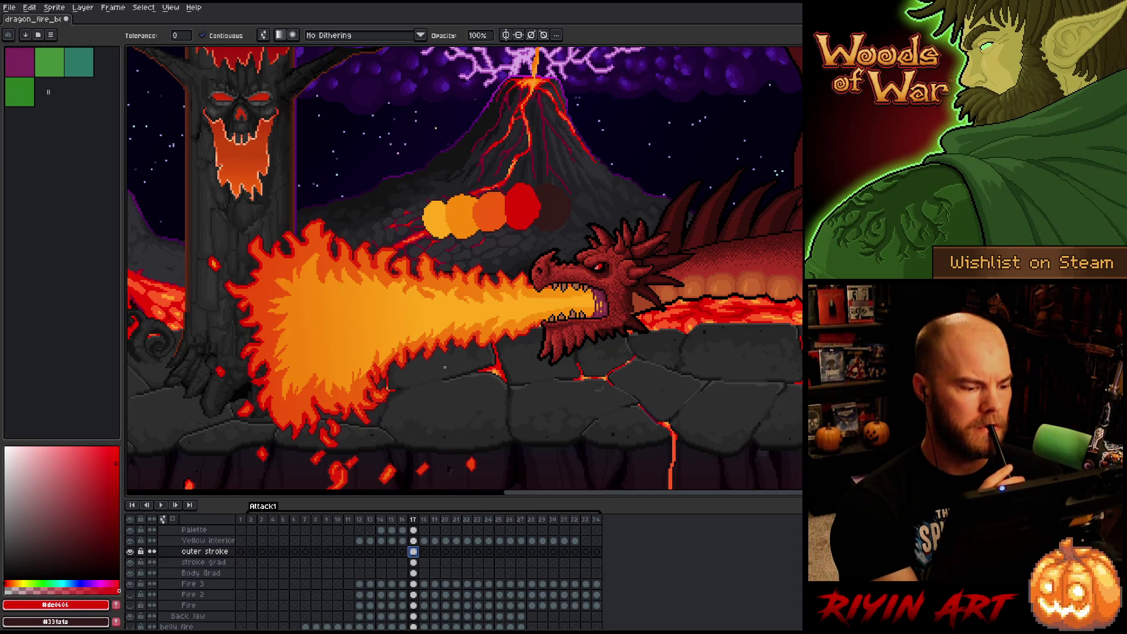
scroll(443, 368, down, 1)
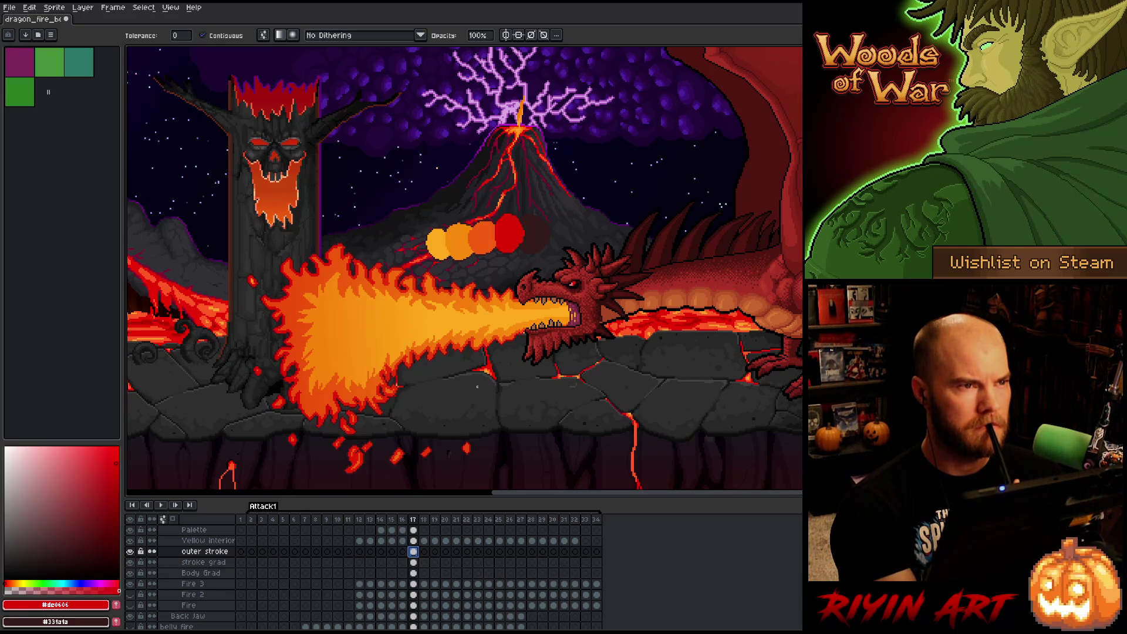
scroll(482, 388, up, 1)
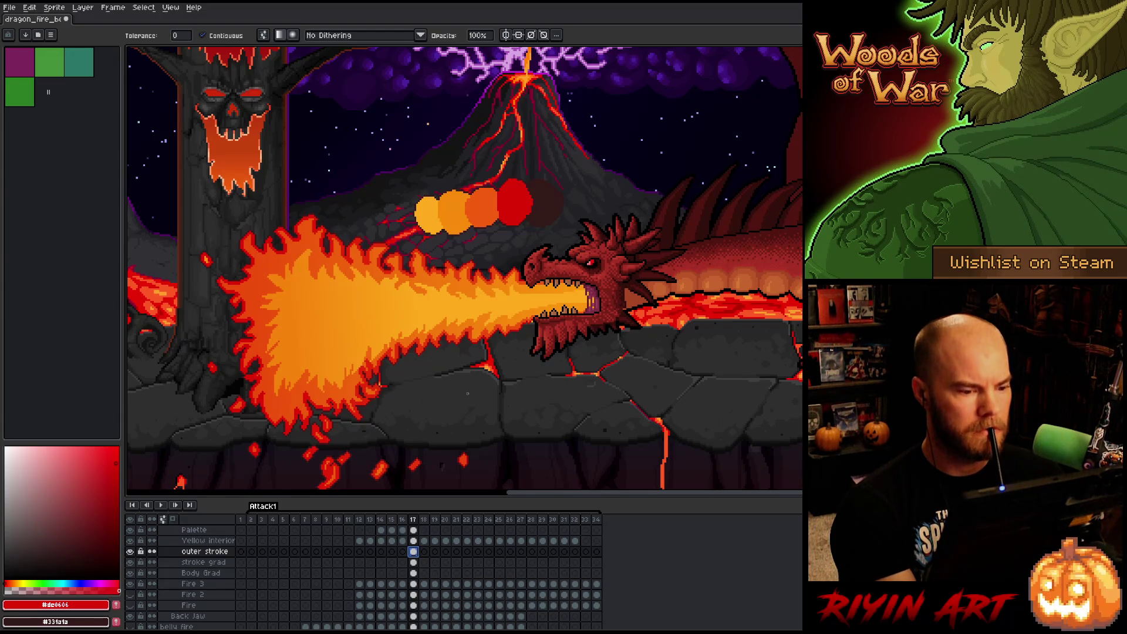
scroll(467, 393, down, 1)
key(ctrl+s)
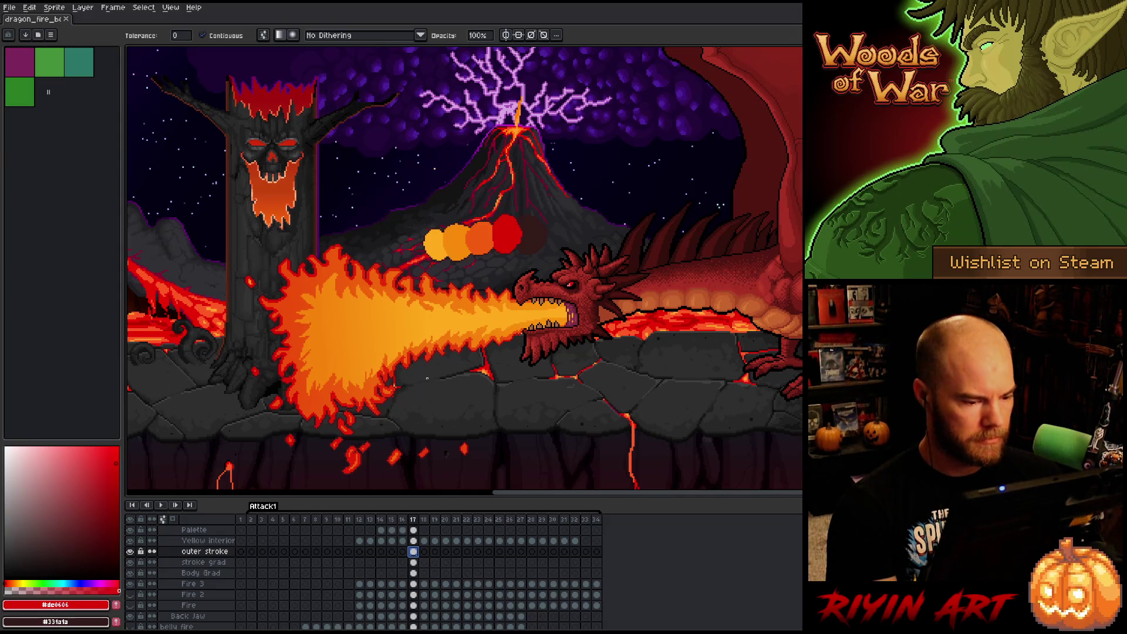
Add a new empty Layer 14 directly above the Yellow interior layer.
scroll(419, 365, up, 1)
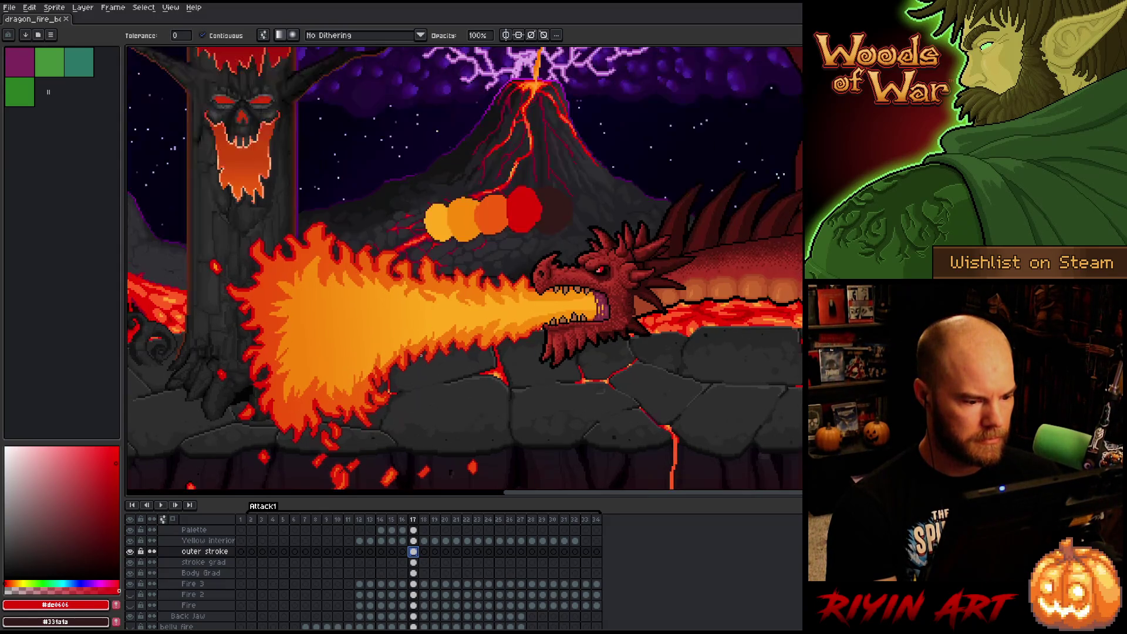
scroll(411, 377, up, 1)
scroll(394, 391, down, 2)
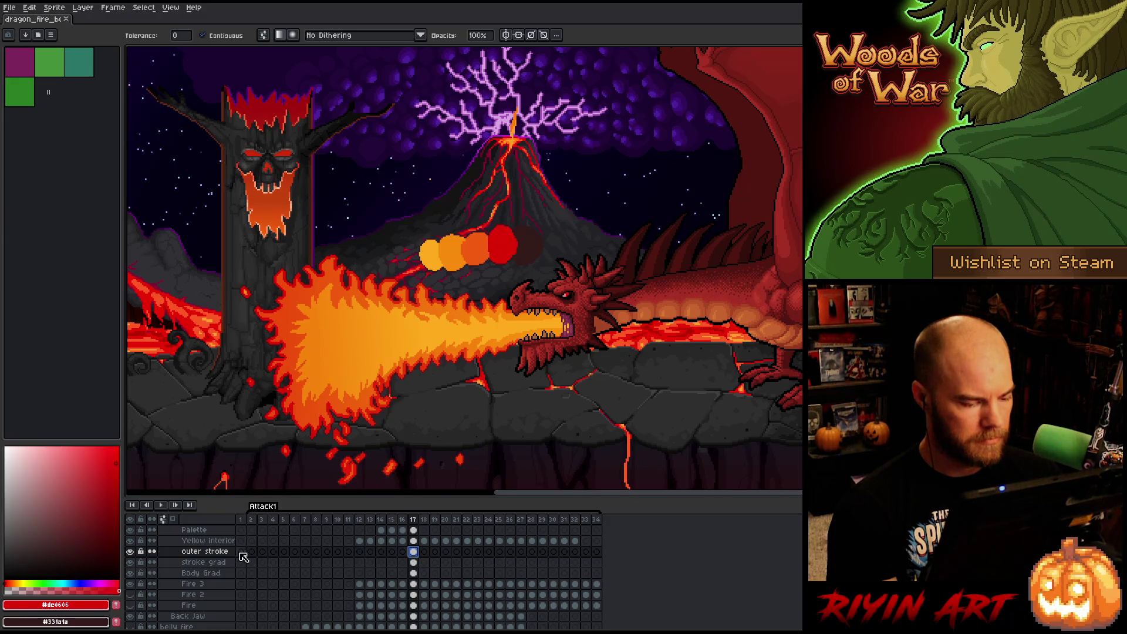
click(211, 541)
key(shift+n)
scroll(297, 401, up, 3)
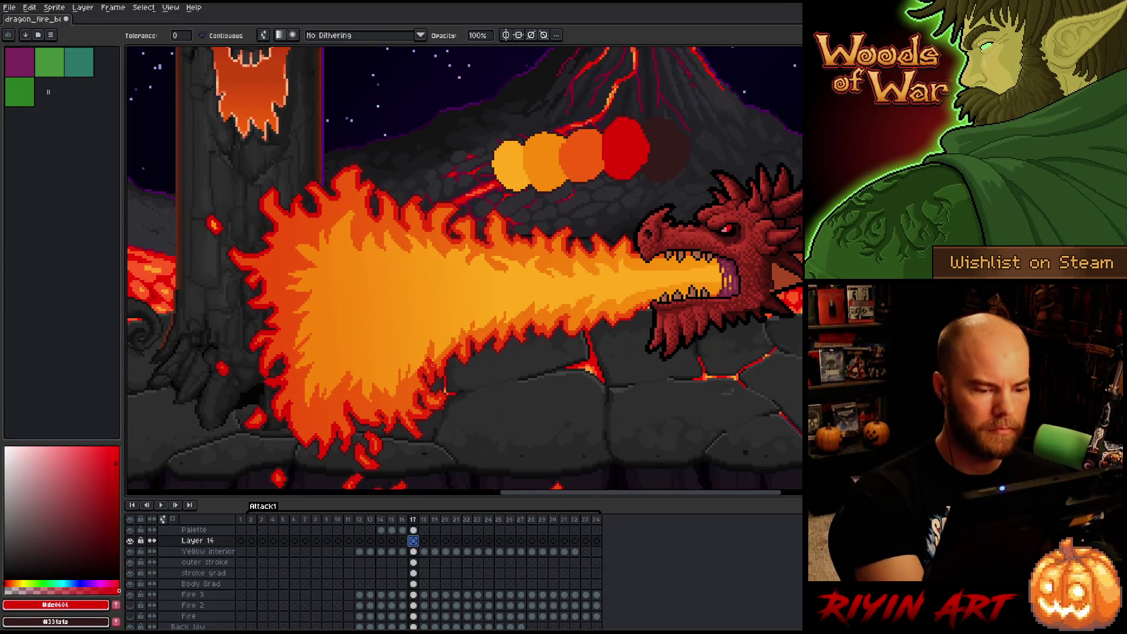
Sample orange #f4710c, sketch two flame strokes on Layer 14, then undo past the new layer.
key(i)
click(472, 341)
key(b)
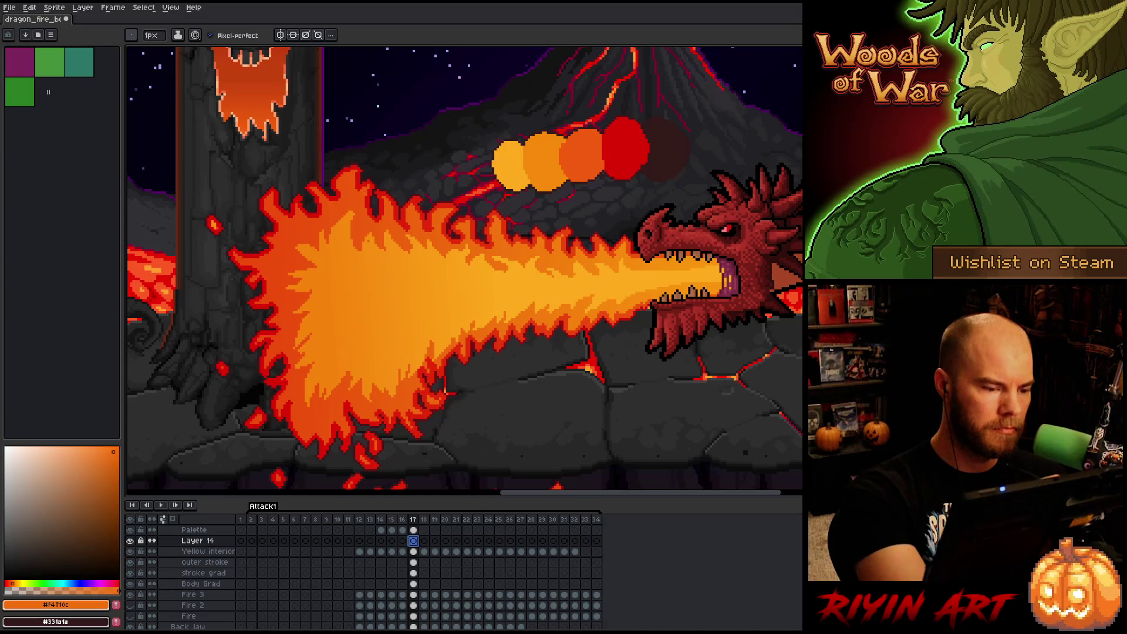
drag(367, 243, 367, 267)
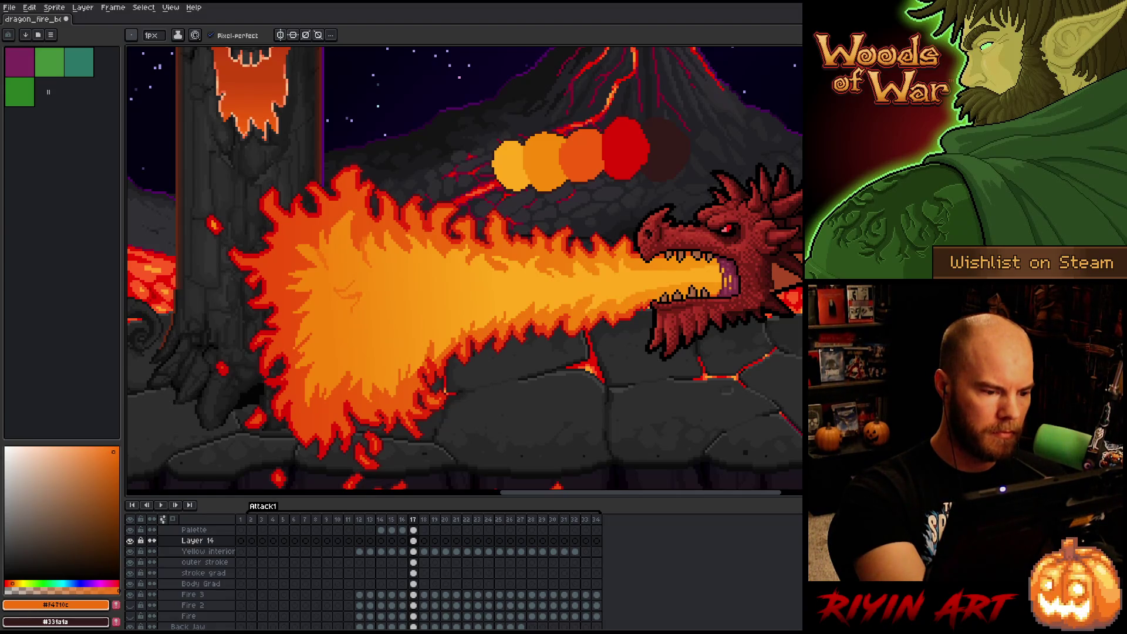
drag(360, 311, 361, 326)
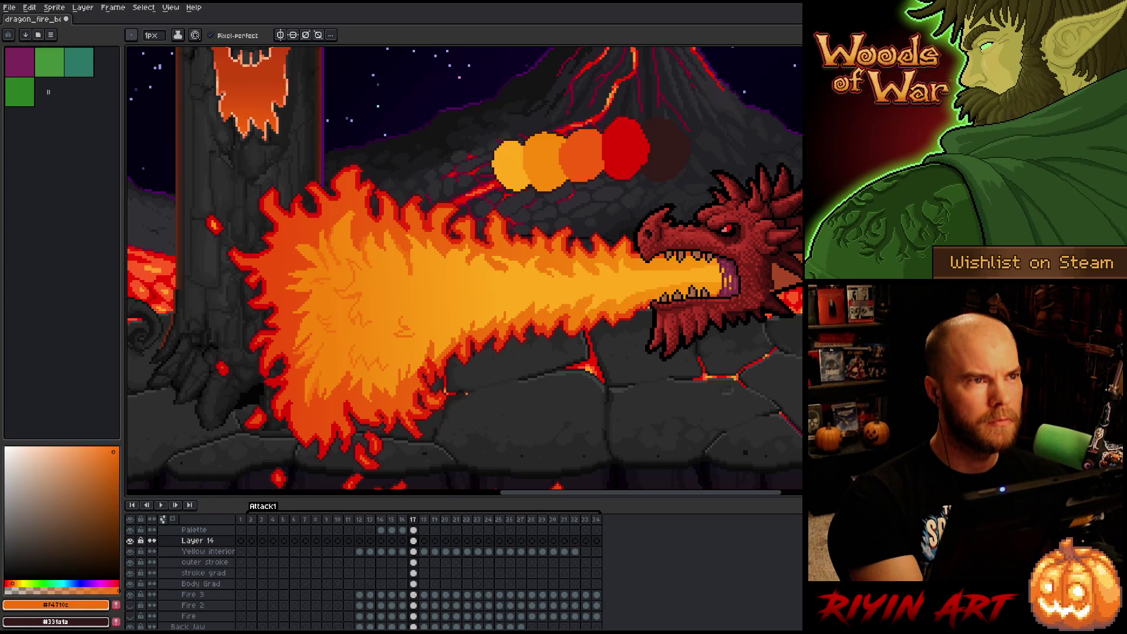
key(ctrl+z)
key(ctrl+z)
key(ctrl+z)
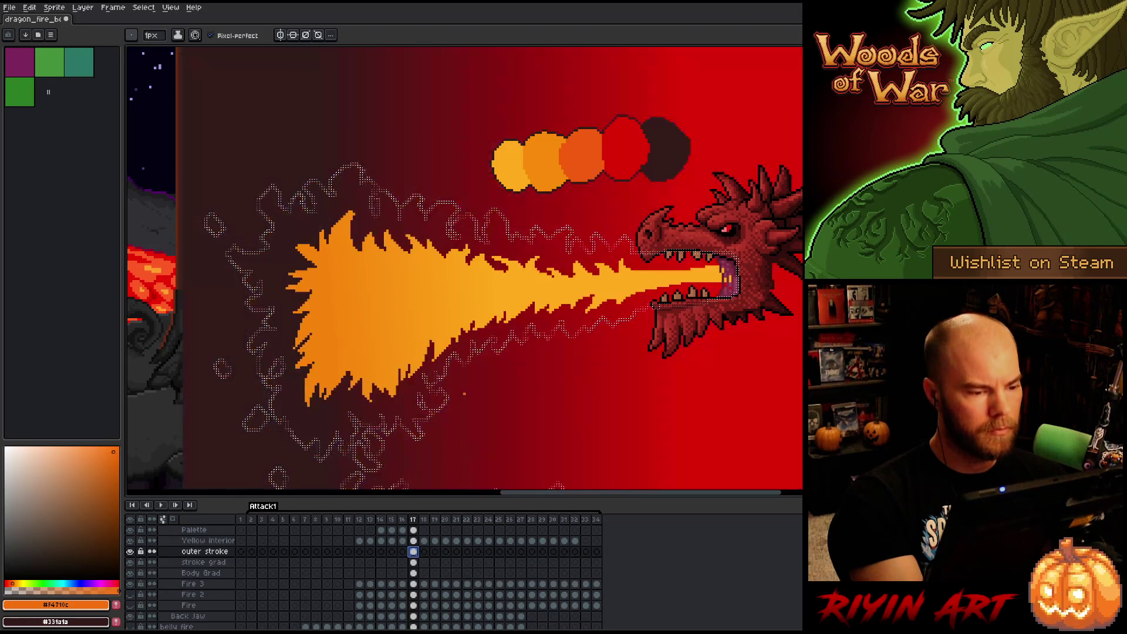
Redo to restore the empty Layer 14 and pan across the whole scene.
key(ctrl+y)
key(ctrl+y)
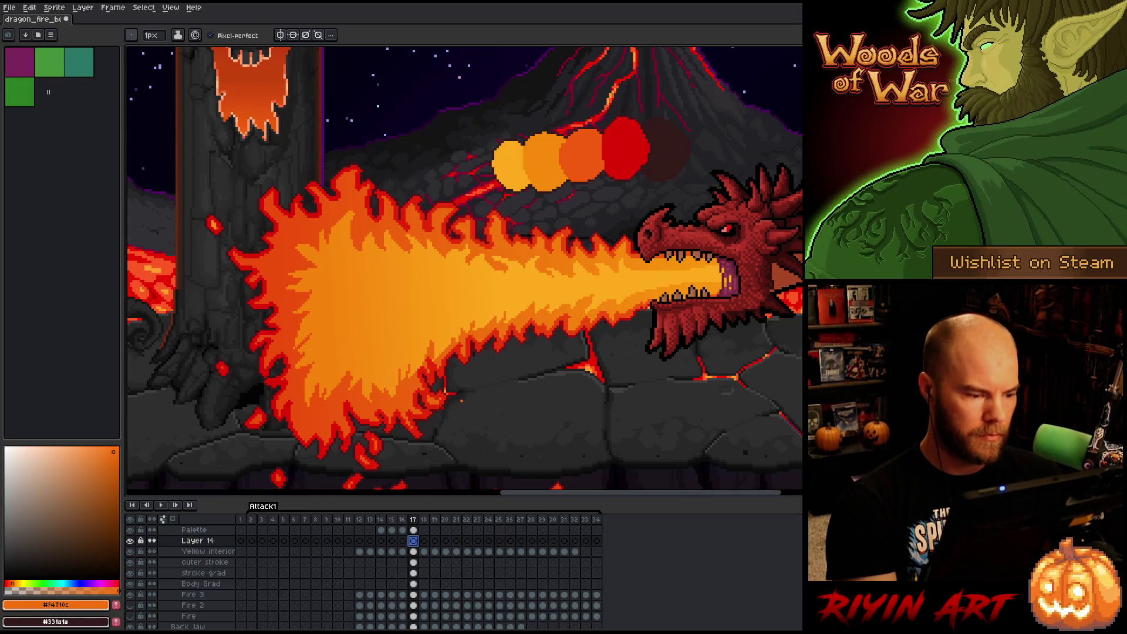
scroll(446, 364, down, 3)
scroll(446, 363, up, 1)
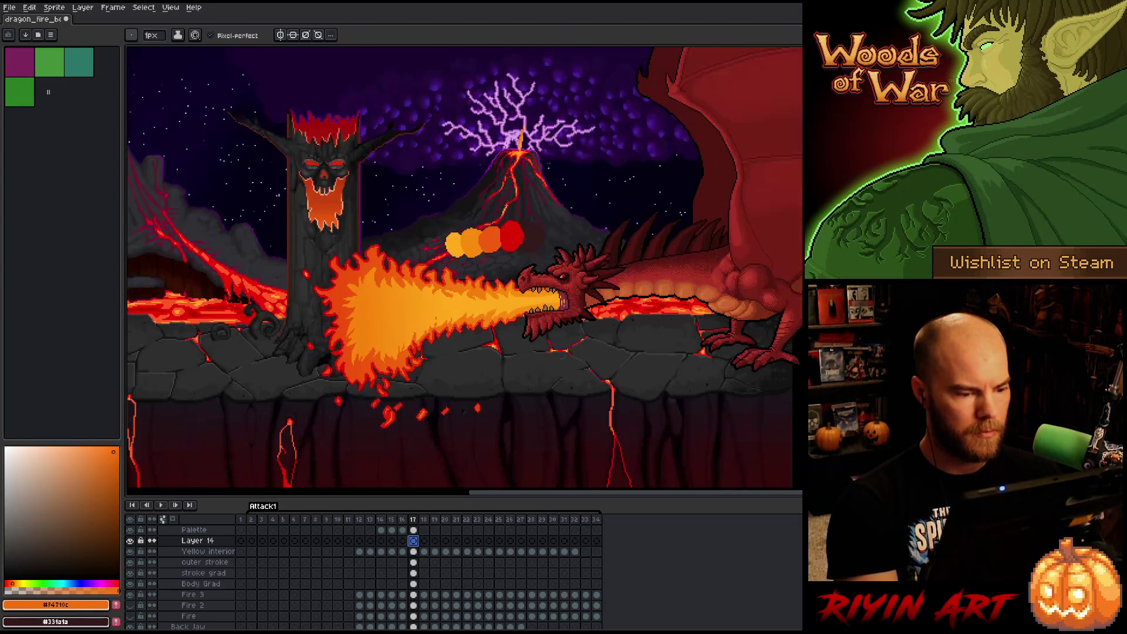
drag(487, 352, 401, 373)
scroll(504, 322, up, 1)
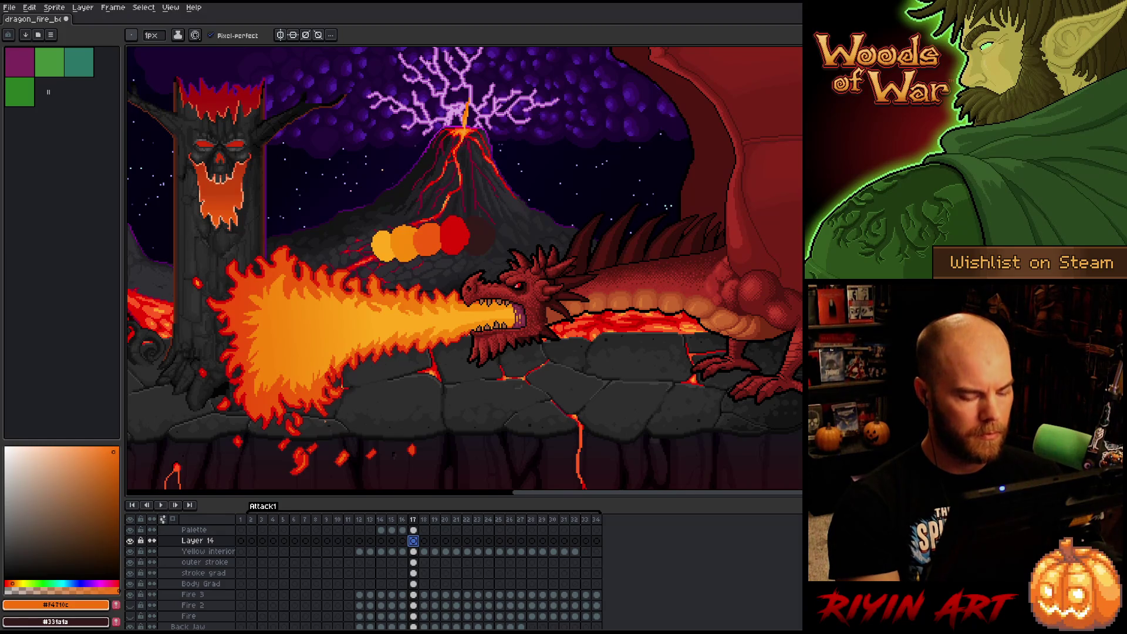
Flip between frames 17 and 18 to compare the flame, ending on Yellow interior at frame 17.
key(Right)
key(Left)
key(Right)
key(Left)
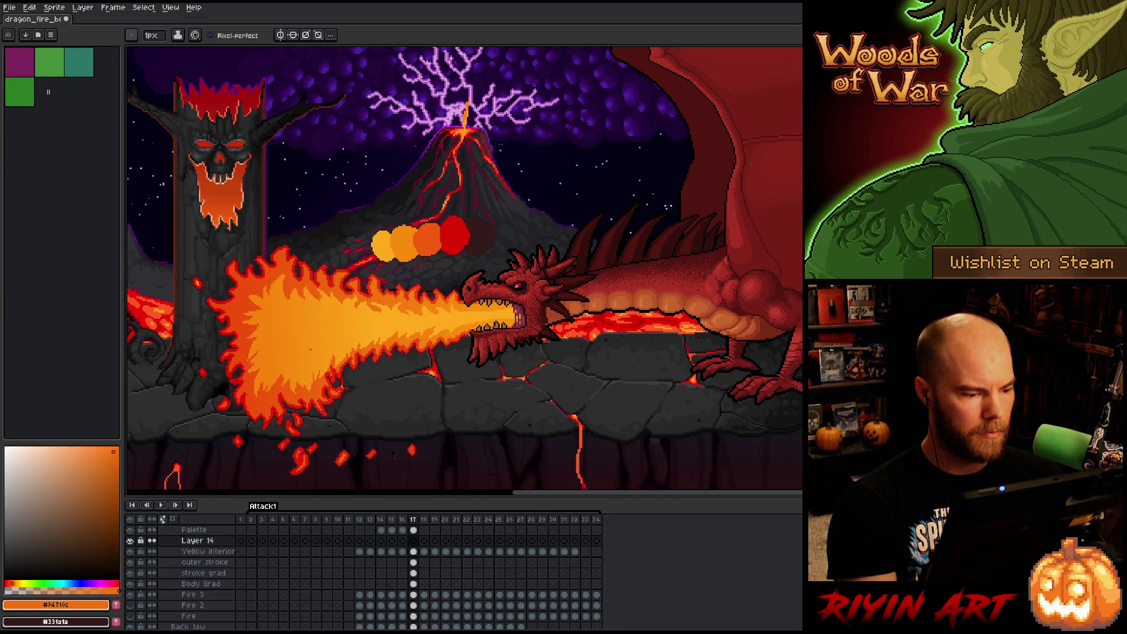
scroll(299, 381, up, 1)
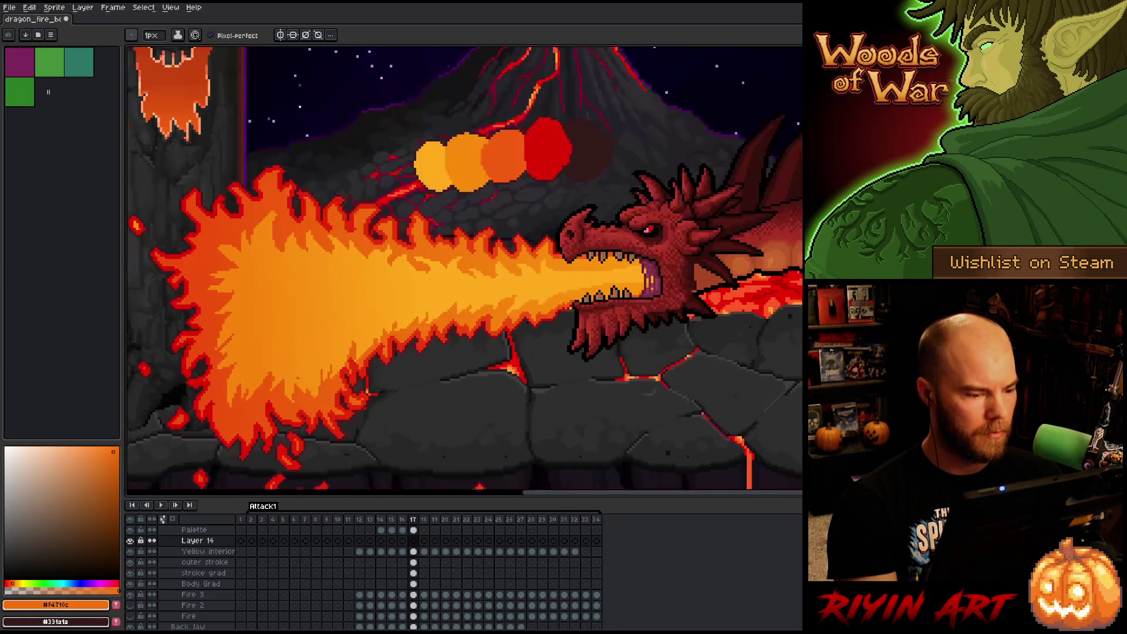
click(413, 552)
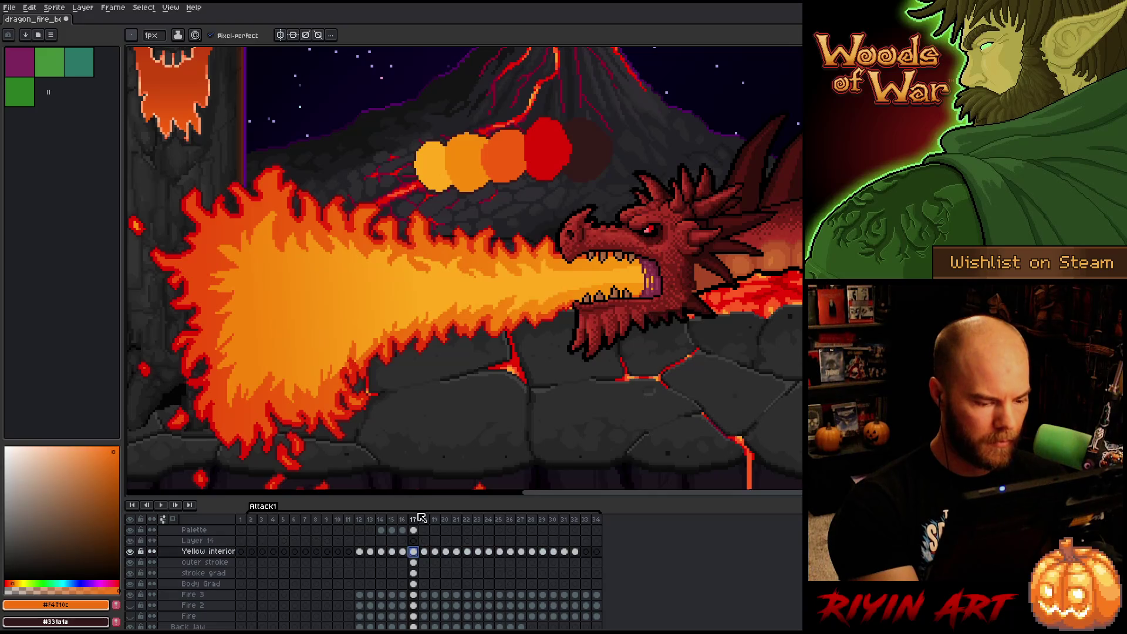
Lasso-select part of the lower flame edge, drop the selection, and save the file.
key(m)
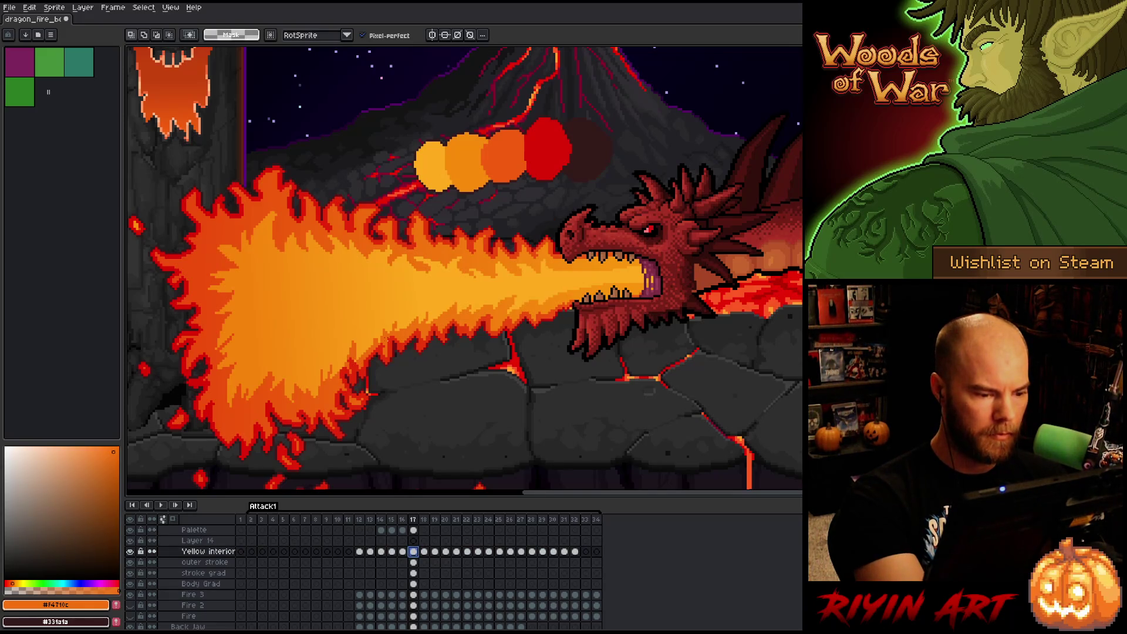
mouse_move(391, 335)
mouse_down()
mouse_move(343, 329)
mouse_move(341, 359)
mouse_move(320, 357)
mouse_move(323, 385)
mouse_move(361, 420)
mouse_move(418, 404)
mouse_up()
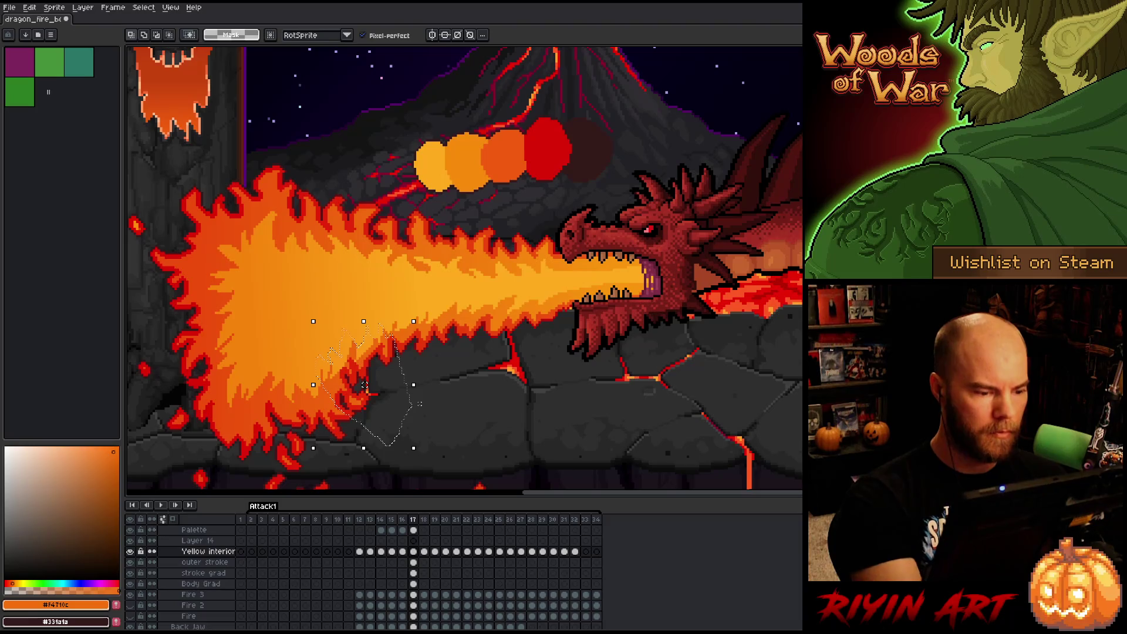
key(ctrl+d)
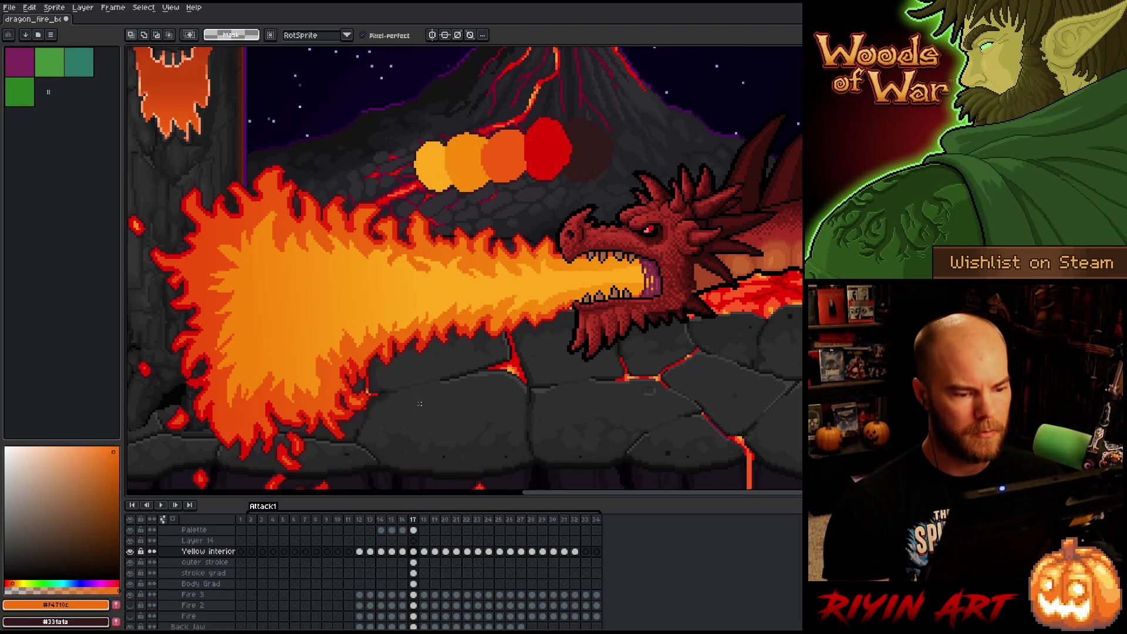
key(ctrl+s)
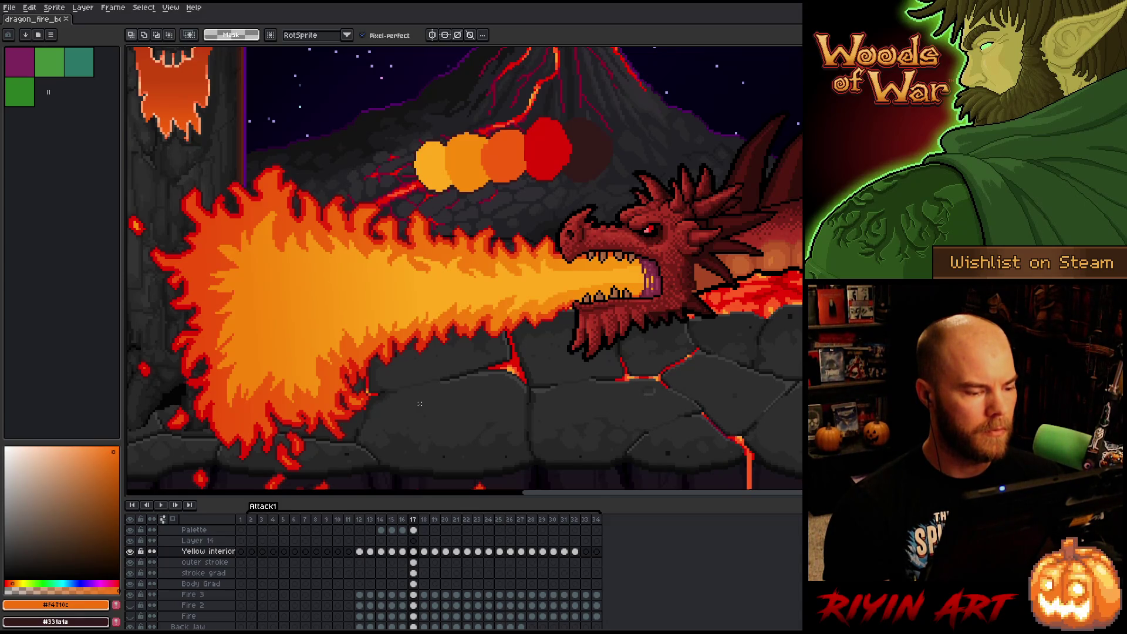
Sample the flame's deep red and select Layer 14's frame 17 cel.
key(i)
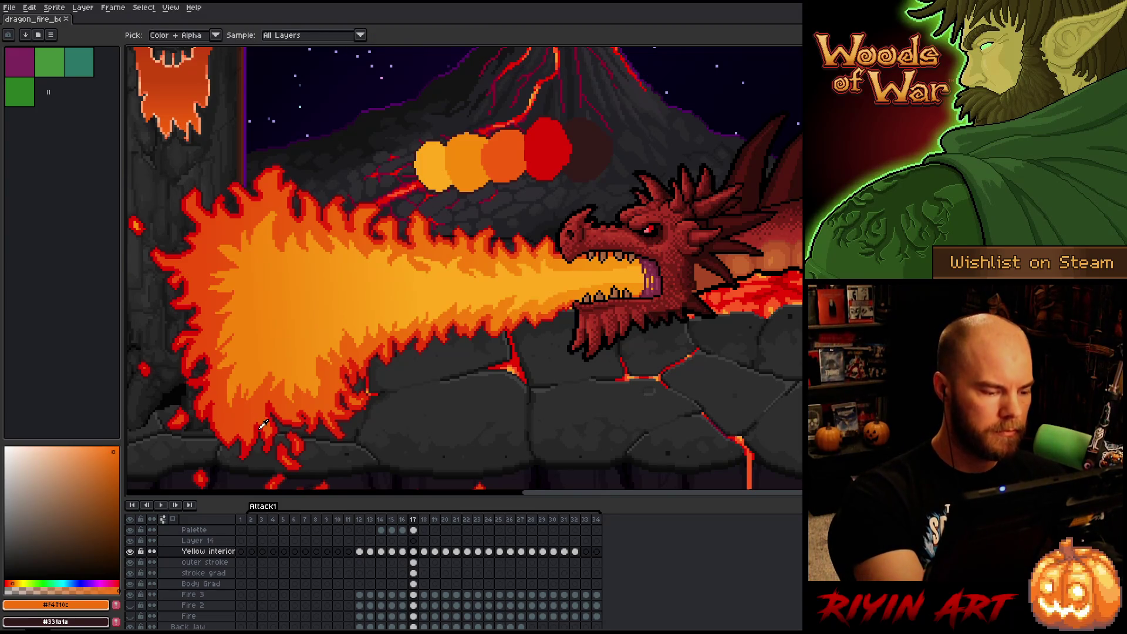
click(262, 426)
key(m)
click(413, 540)
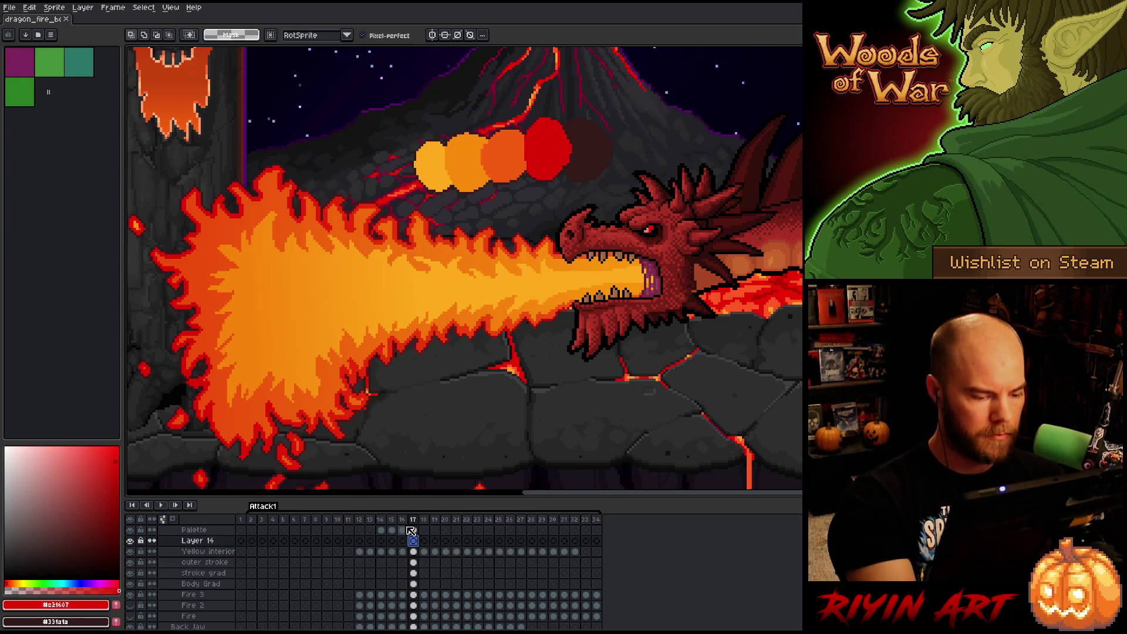
Dot red flame detail onto Layer 14 with the Pencil.
key(b)
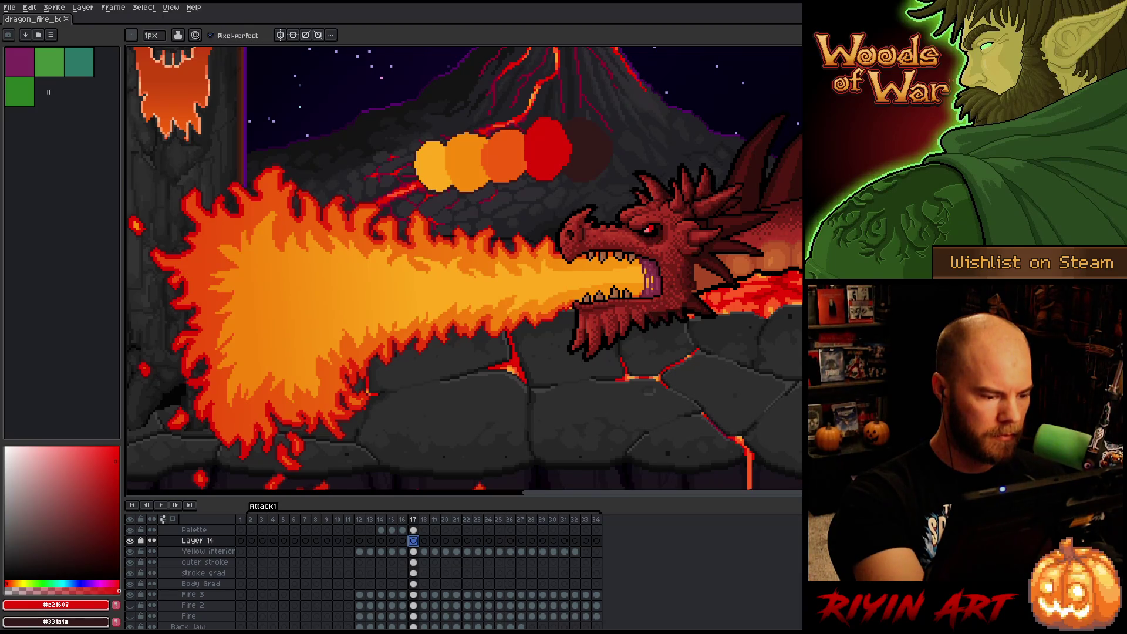
click(261, 429)
alt+click(247, 435)
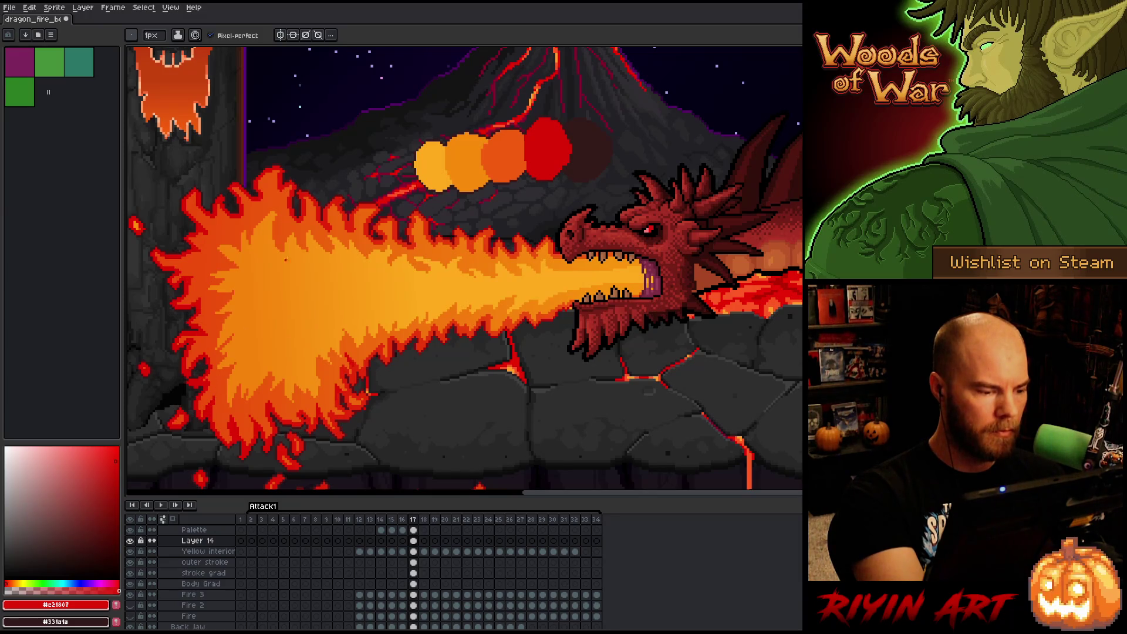
Sample orange #ee640b from the fire artwork and save the dragon fire file.
alt+click(216, 384)
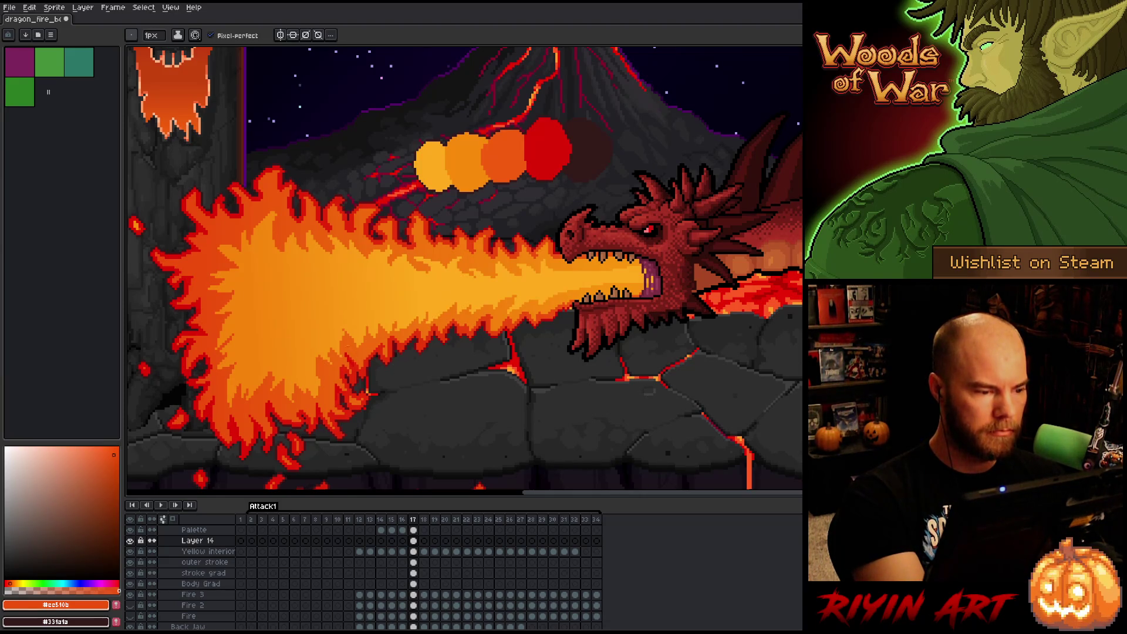
alt+click(212, 233)
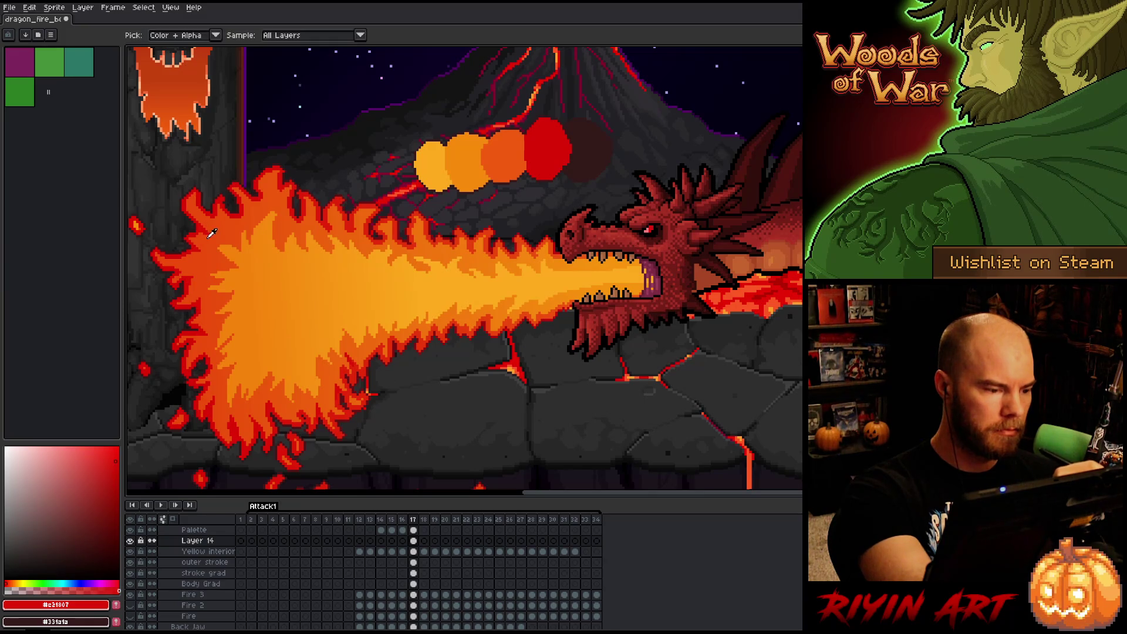
alt+click(213, 234)
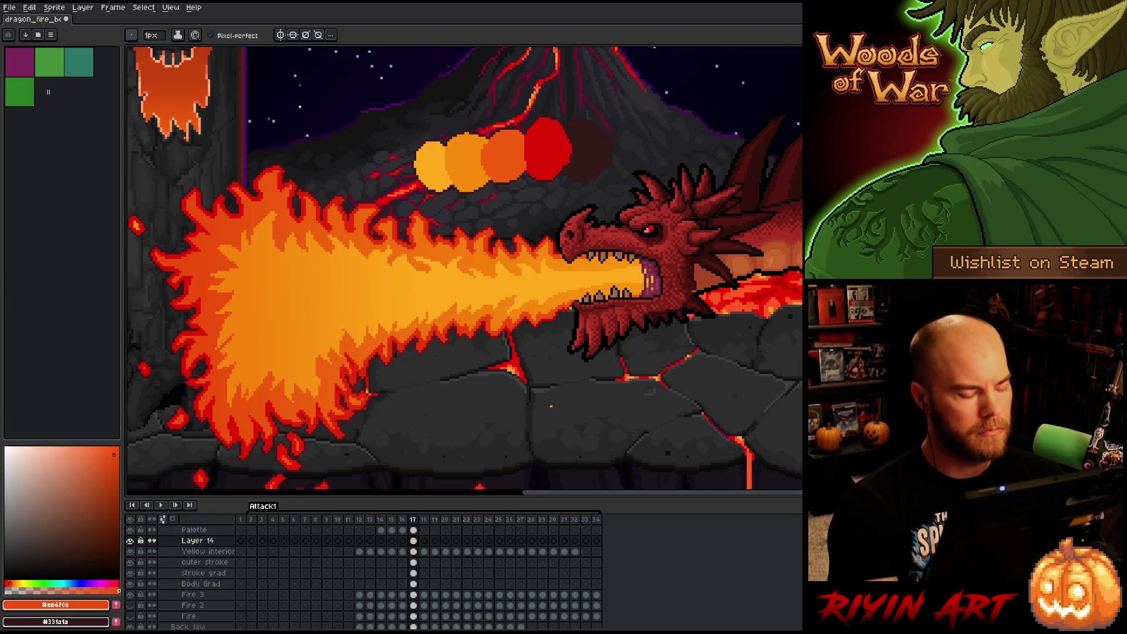
key(ctrl+s)
scroll(570, 393, down, 3)
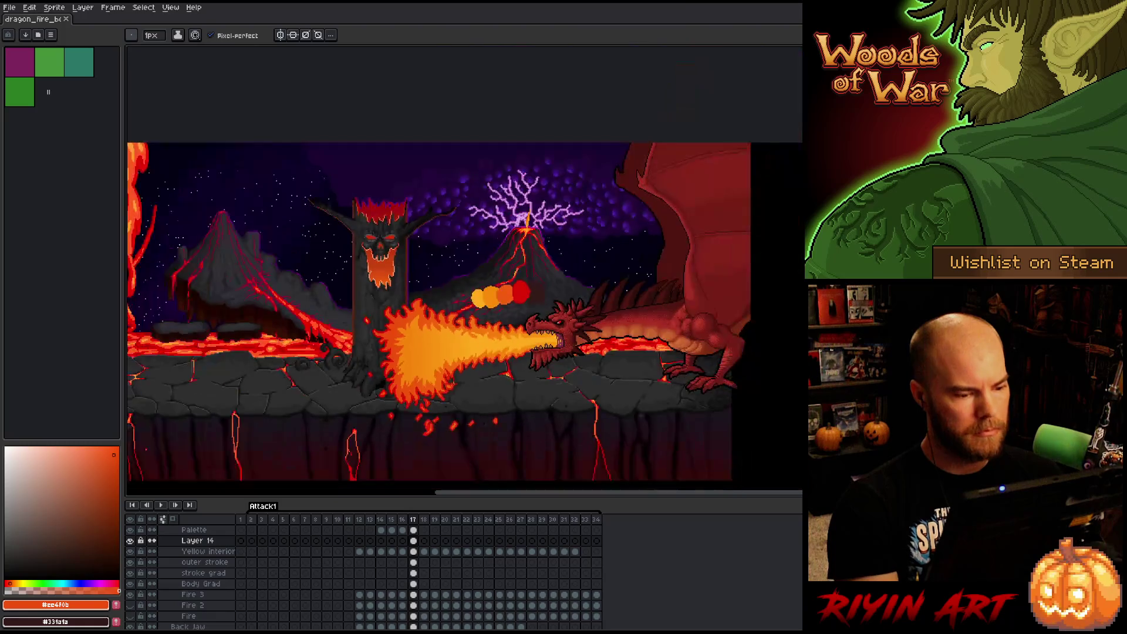
Load fire oranges as working colours from the fire and swatch circles, adjusting the hue.
drag(531, 410, 455, 318)
scroll(384, 194, up, 2)
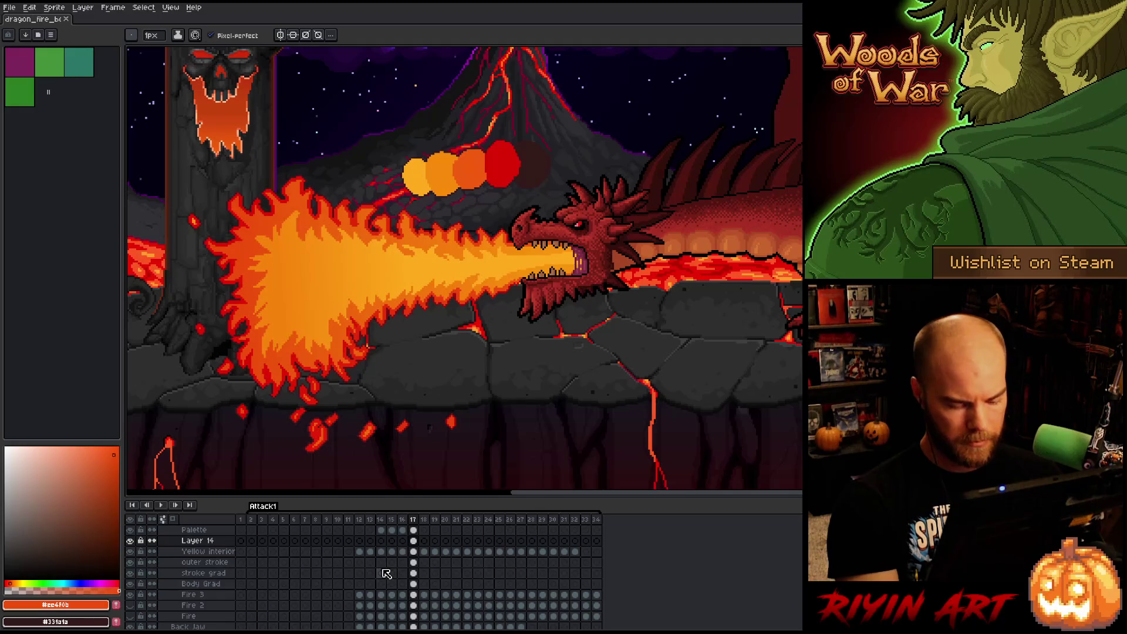
key(i)
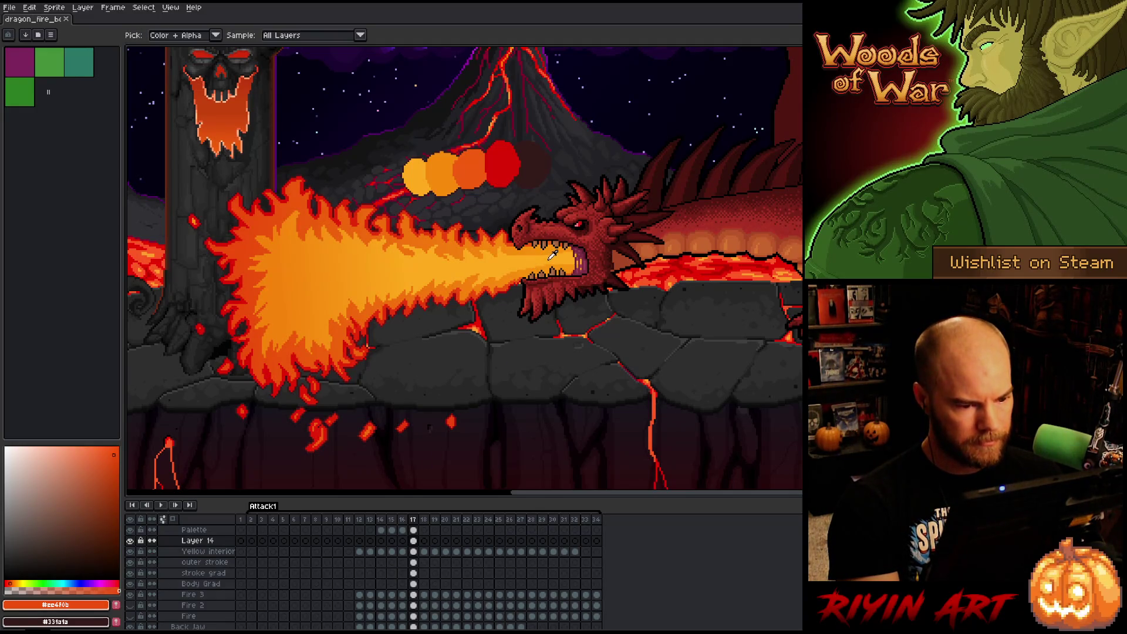
click(562, 258)
key(x)
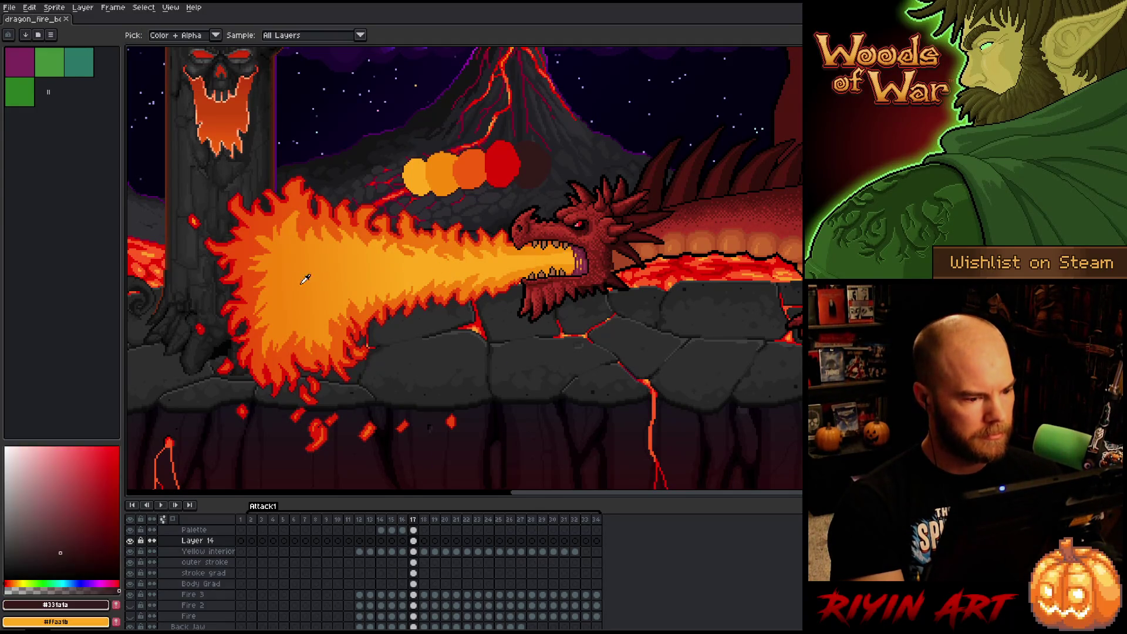
click(268, 292)
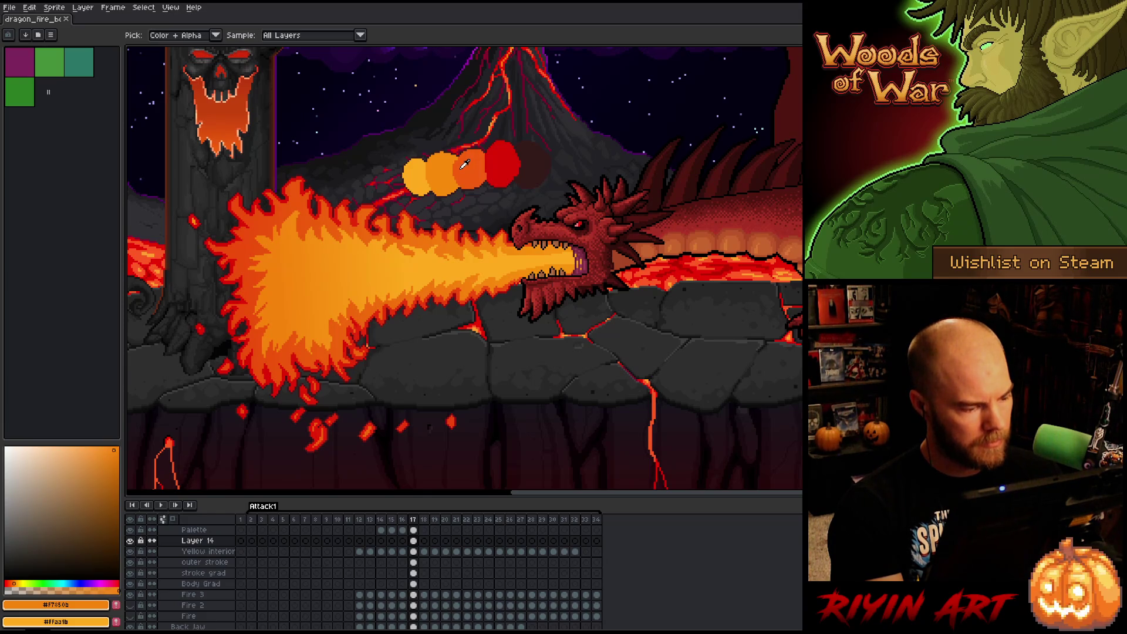
click(464, 165)
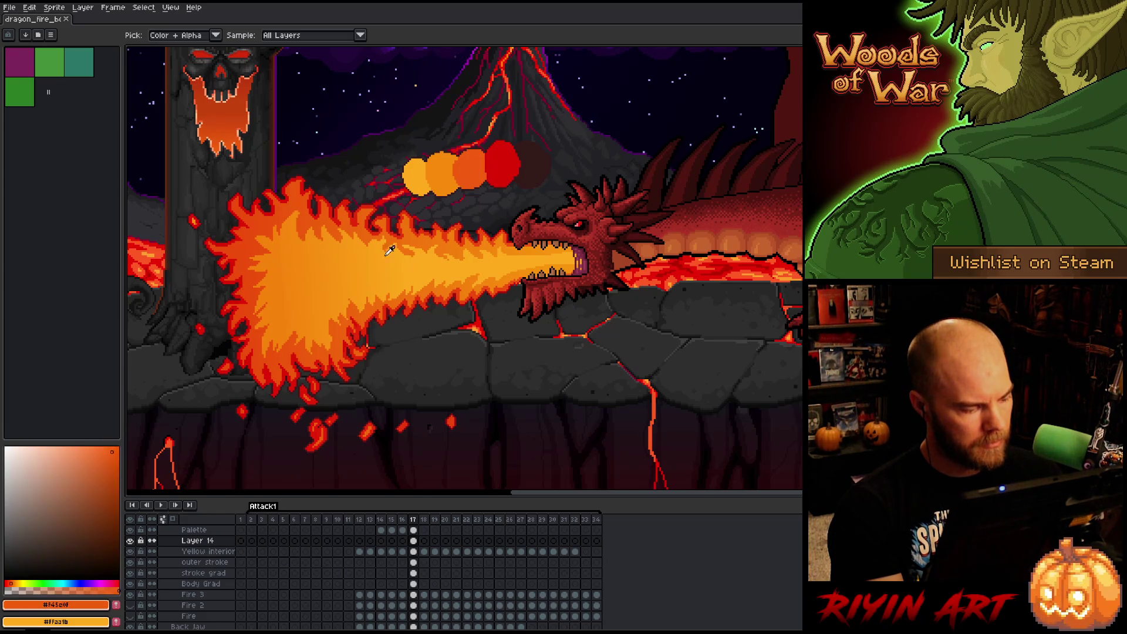
click(16, 581)
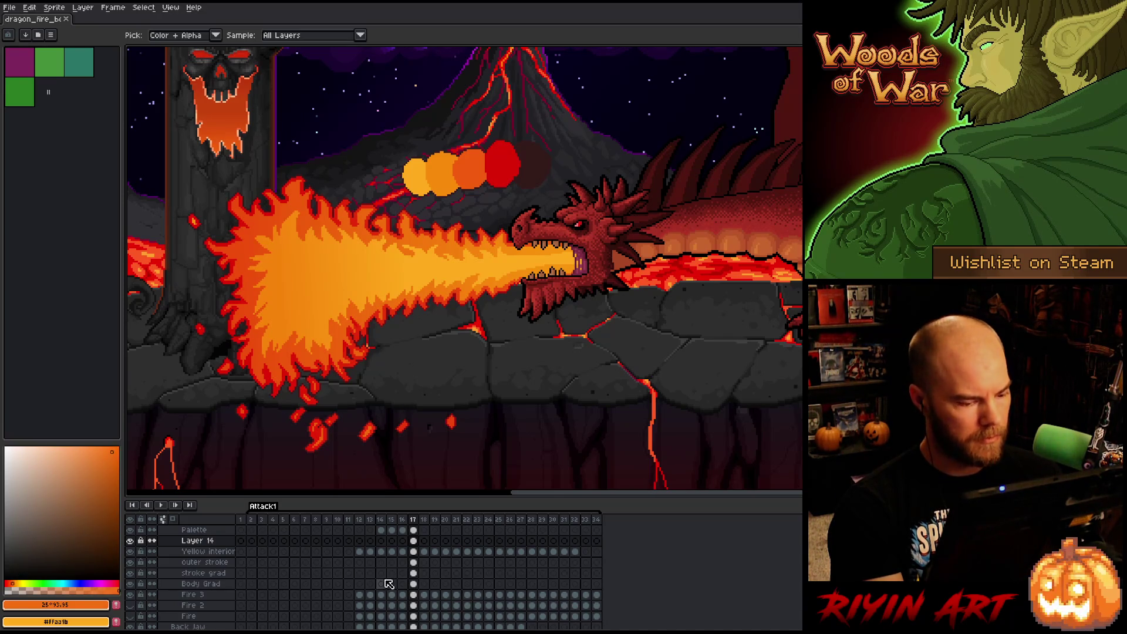
Select Yellow interior, check its visibility, and add new Layer 15 above it.
click(413, 552)
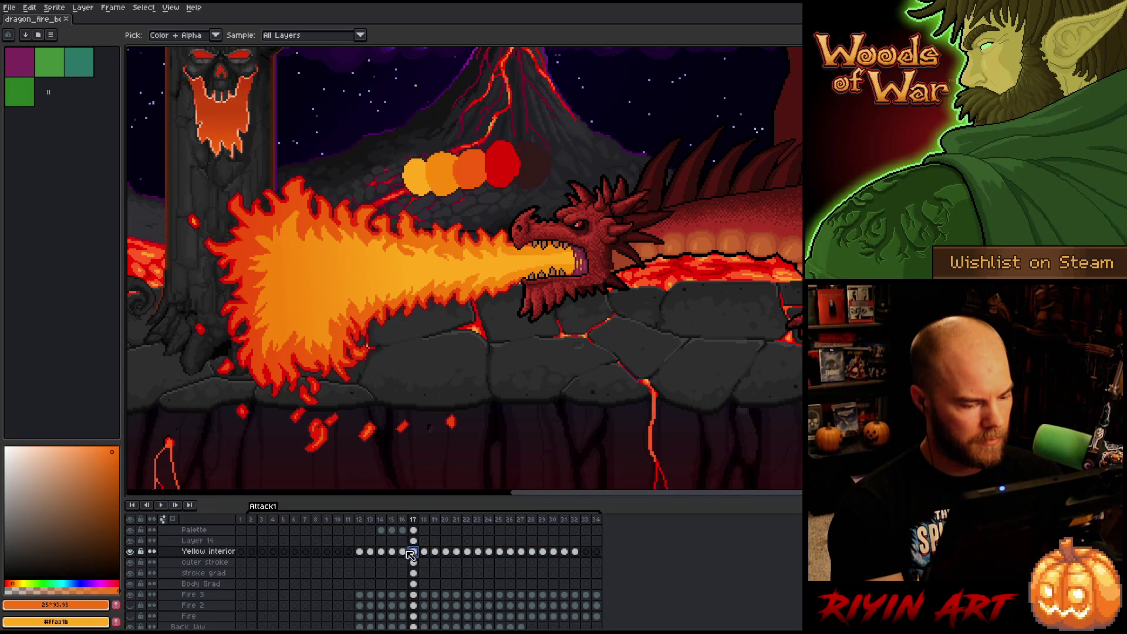
click(130, 552)
click(130, 552)
click(130, 552)
click(130, 552)
key(shift+n)
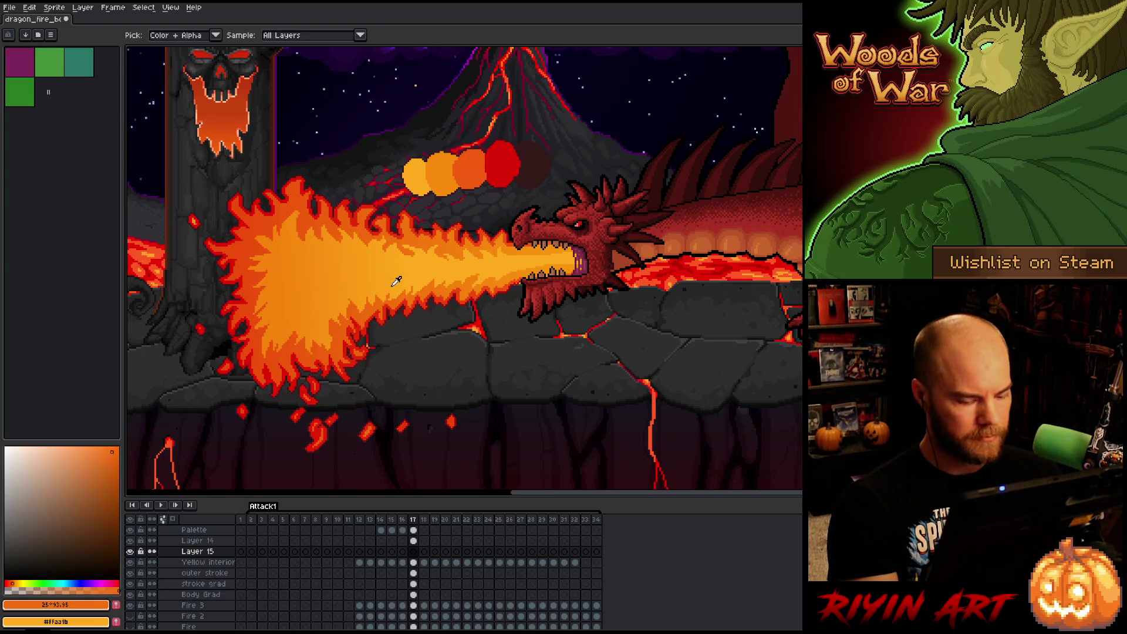
Fill a rectangle around the fire breath on Layer 15 with an orange-to-yellow gradient.
key(m)
drag(611, 194, 189, 415)
scroll(342, 350, down, 1)
mouse_move(479, 121)
mouse_down()
mouse_move(327, 427)
mouse_move(242, 432)
mouse_move(268, 446)
mouse_up()
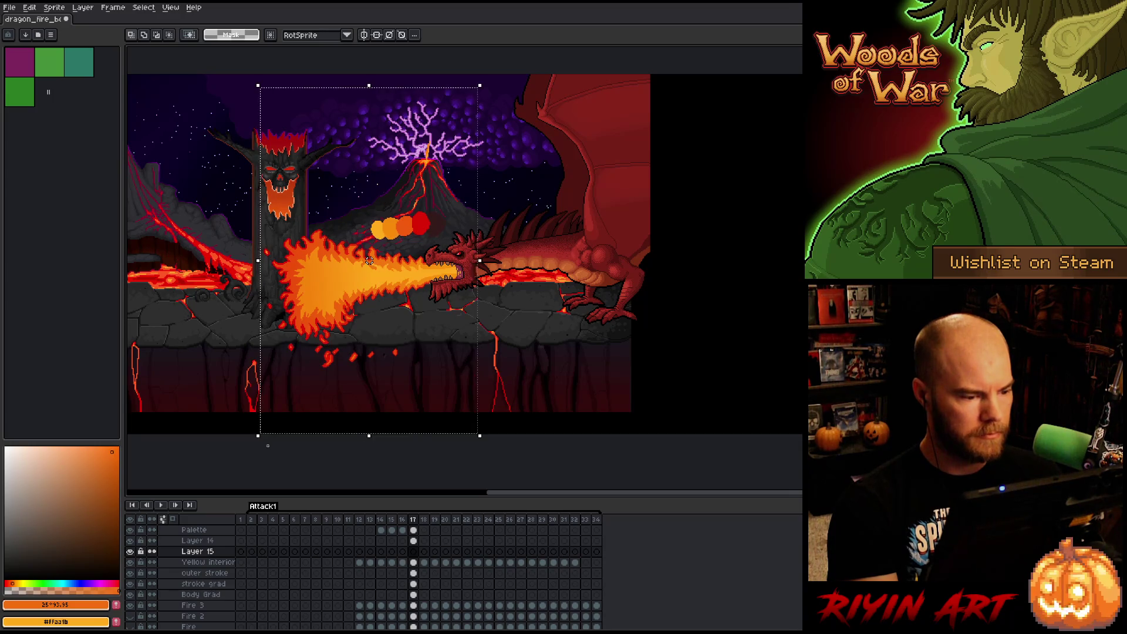
key(g)
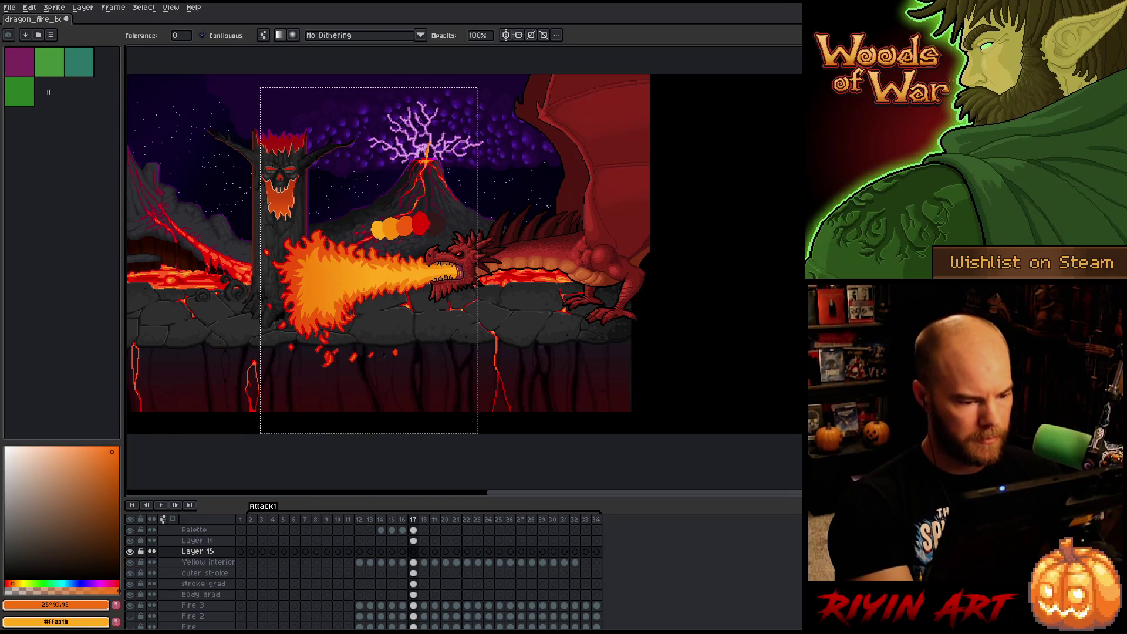
drag(270, 275, 470, 276)
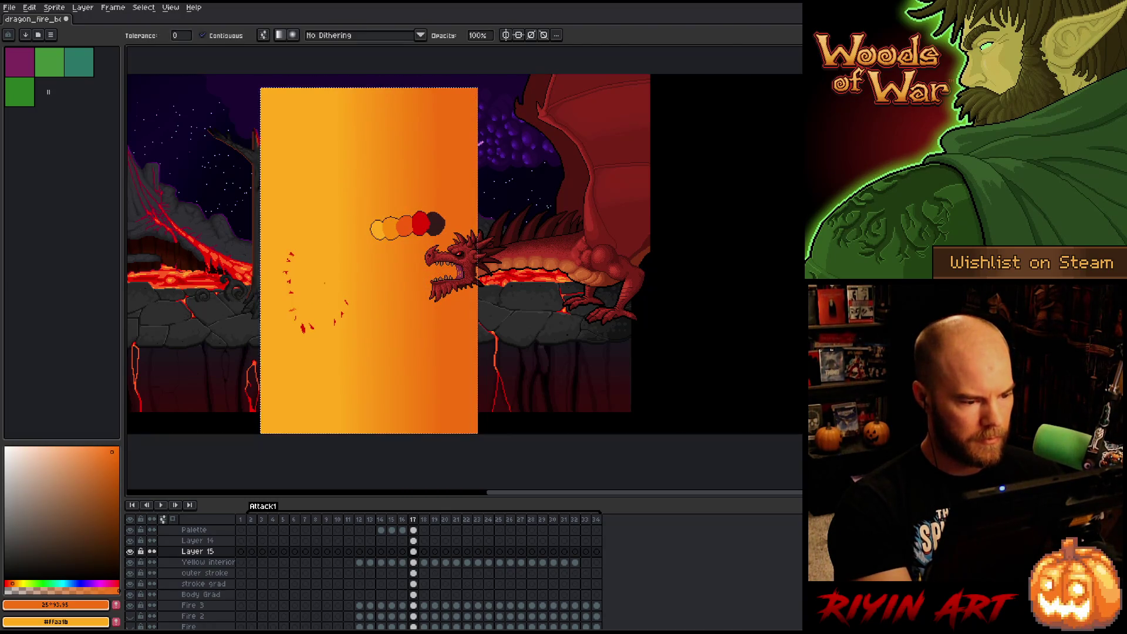
key(ctrl+z)
drag(270, 264, 464, 265)
key(ctrl+d)
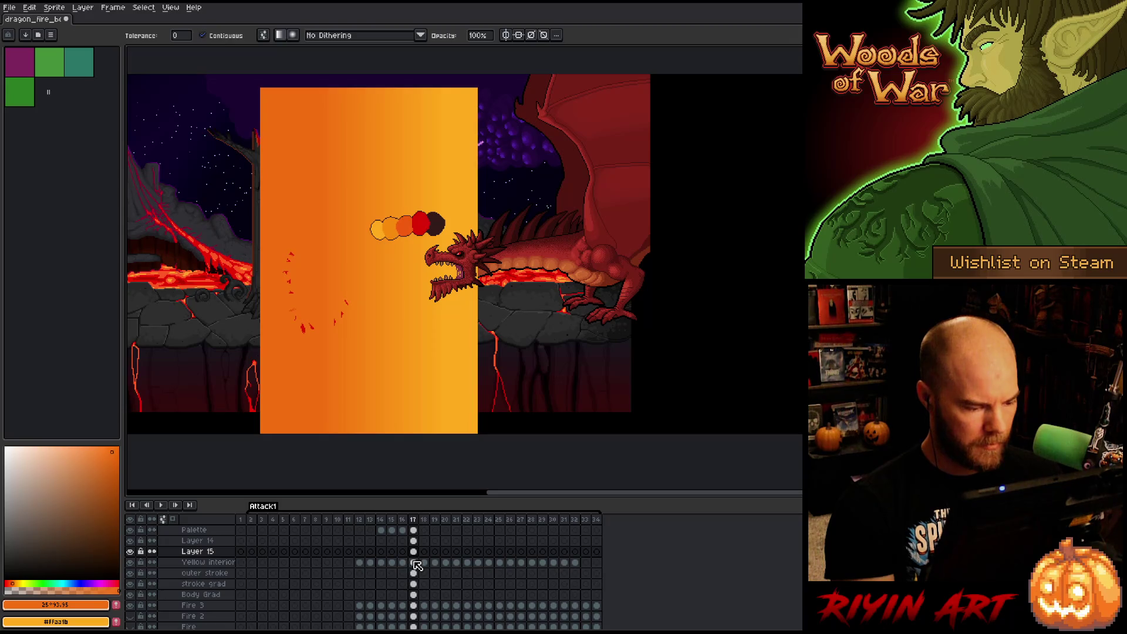
Trim the gradient to the fire shape from Yellow interior, then toggle Layer 15 to compare.
ctrl+click(414, 562)
click(413, 552)
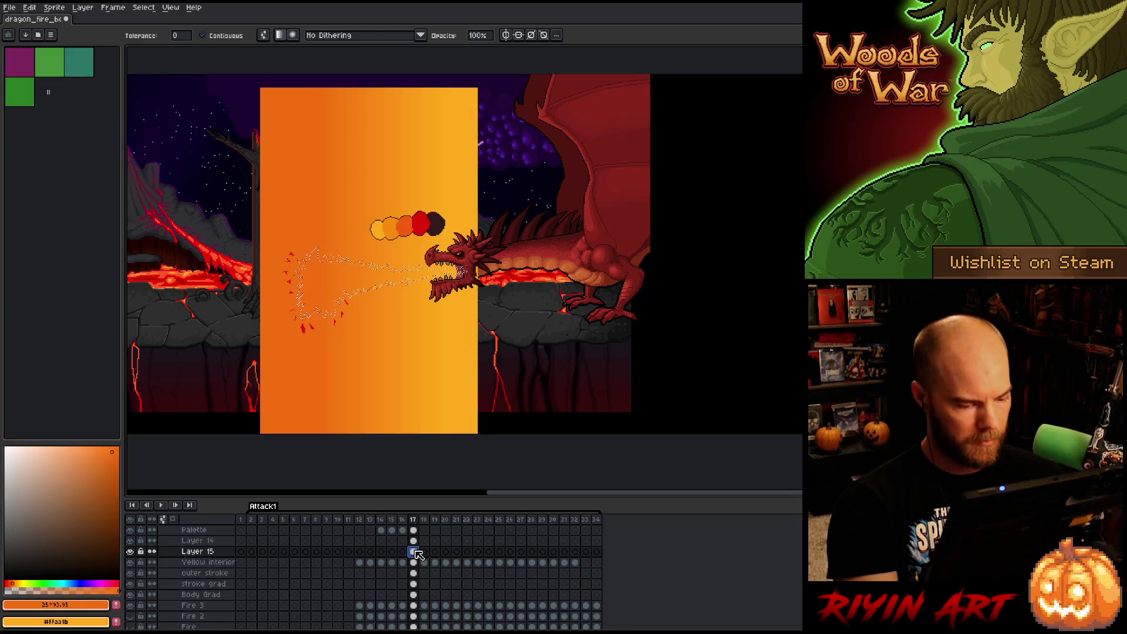
key(ctrl+d)
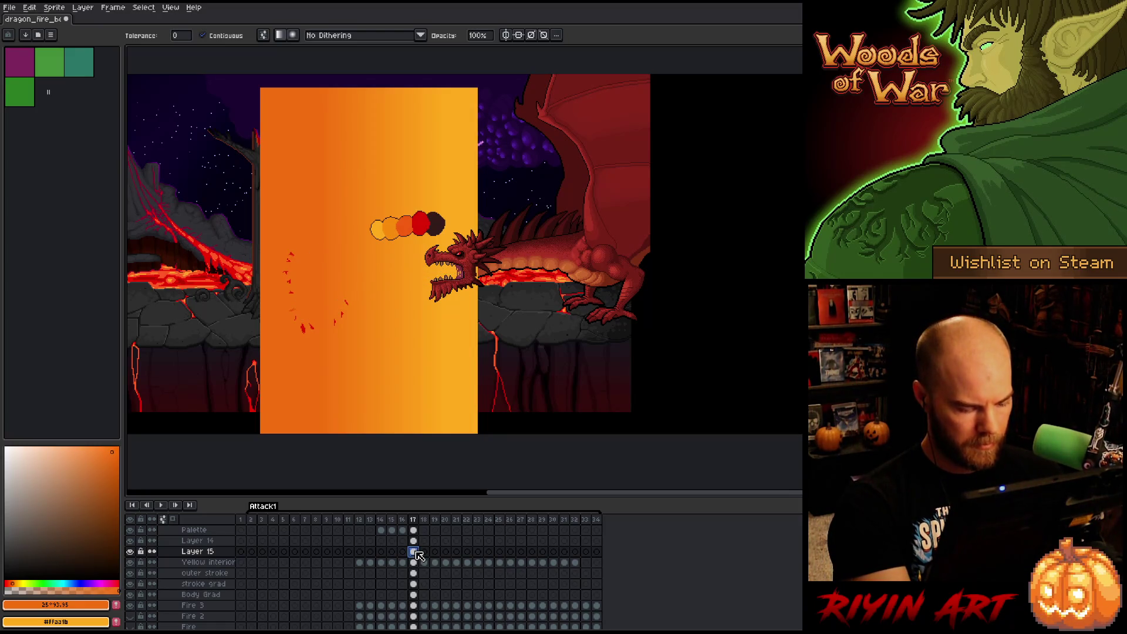
click(370, 529)
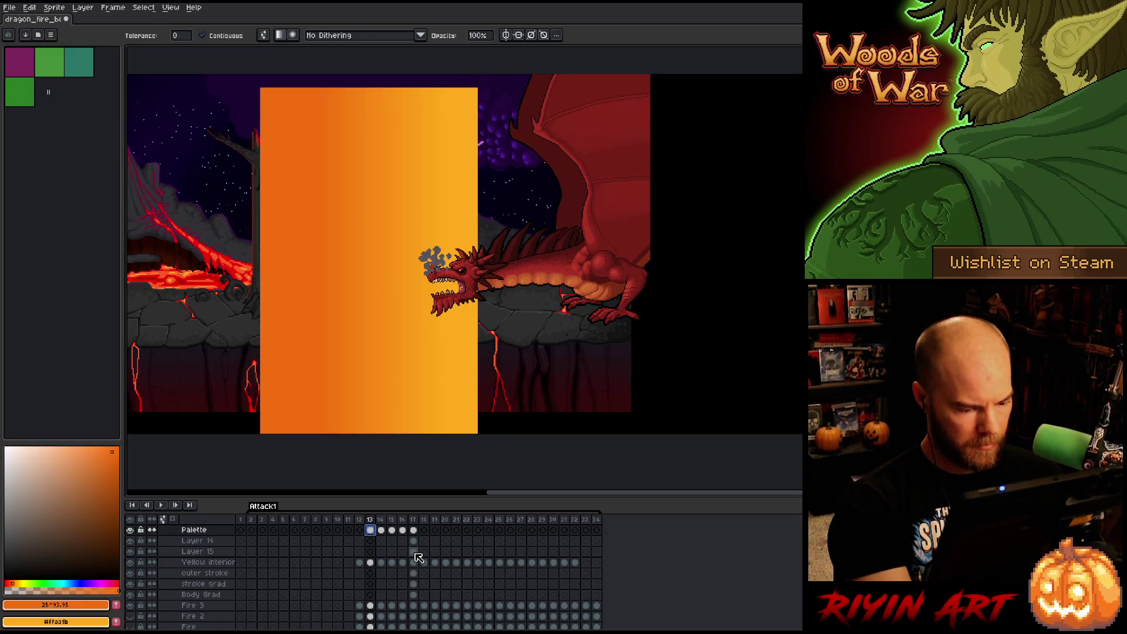
click(413, 552)
key(ctrl+shift+d)
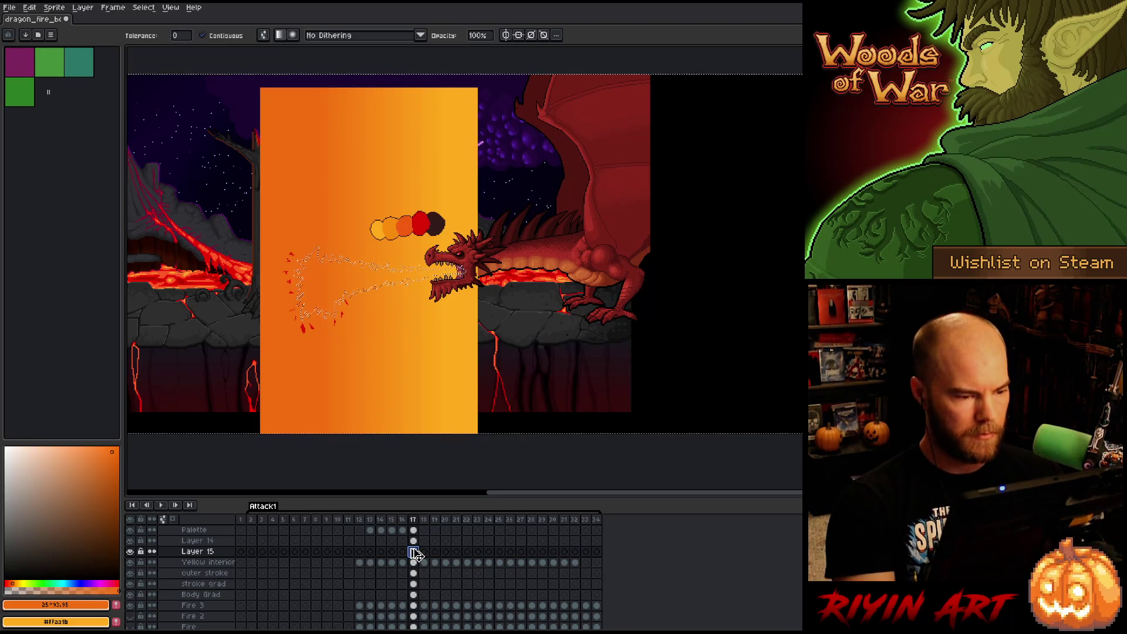
key(Return)
key(ctrl+d)
key(plus)
click(130, 552)
click(130, 552)
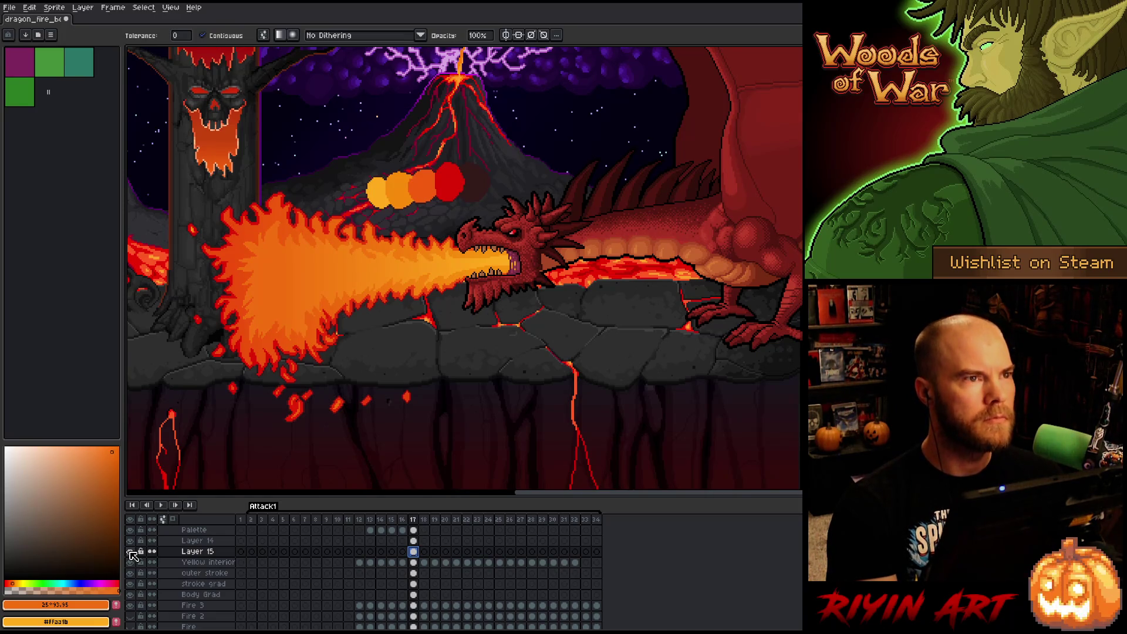
Toggle Layer 15 on and off to compare the gradient fire.
click(130, 552)
click(129, 552)
scroll(365, 307, up, 1)
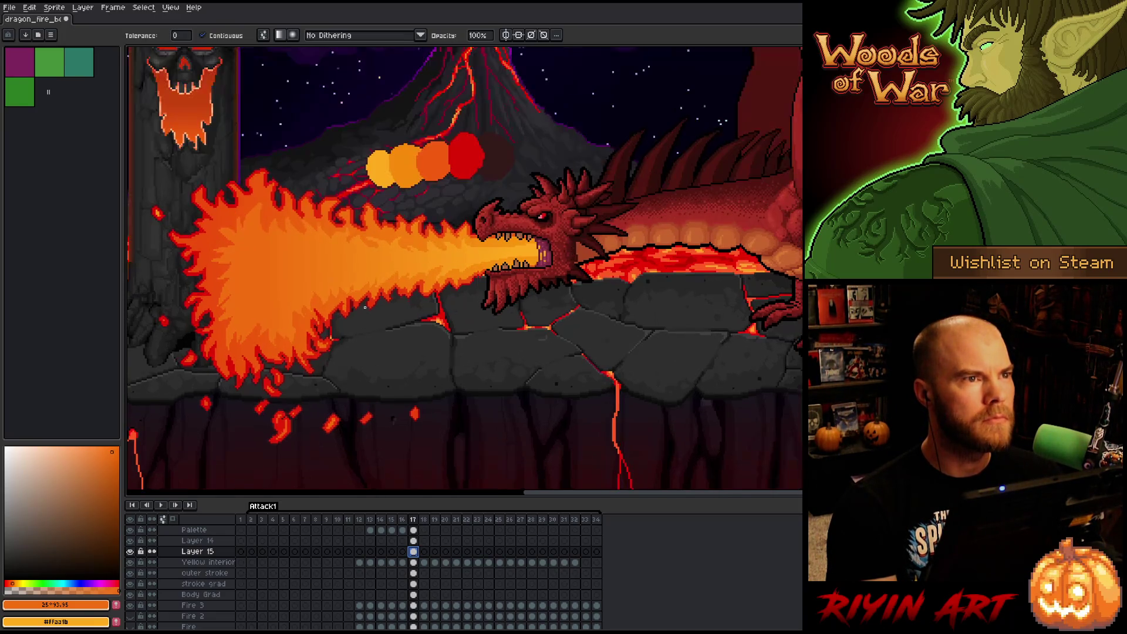
scroll(387, 314, down, 1)
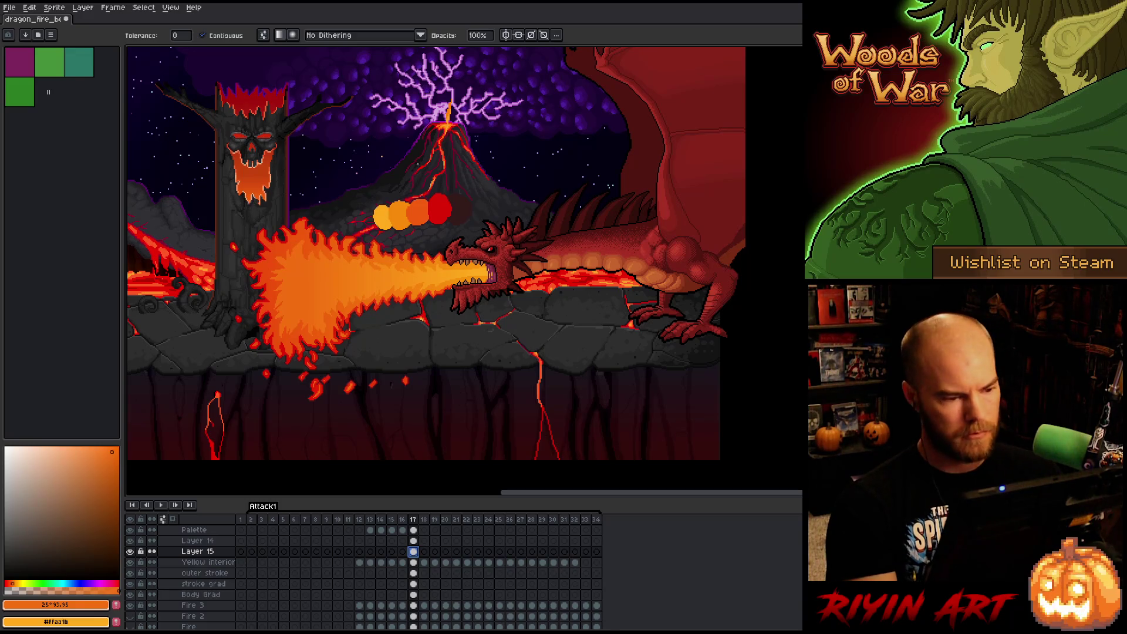
Sample orange #f88c0b from the circles and set a lighter yellow-orange of 37° 77 100.
key(i)
click(407, 210)
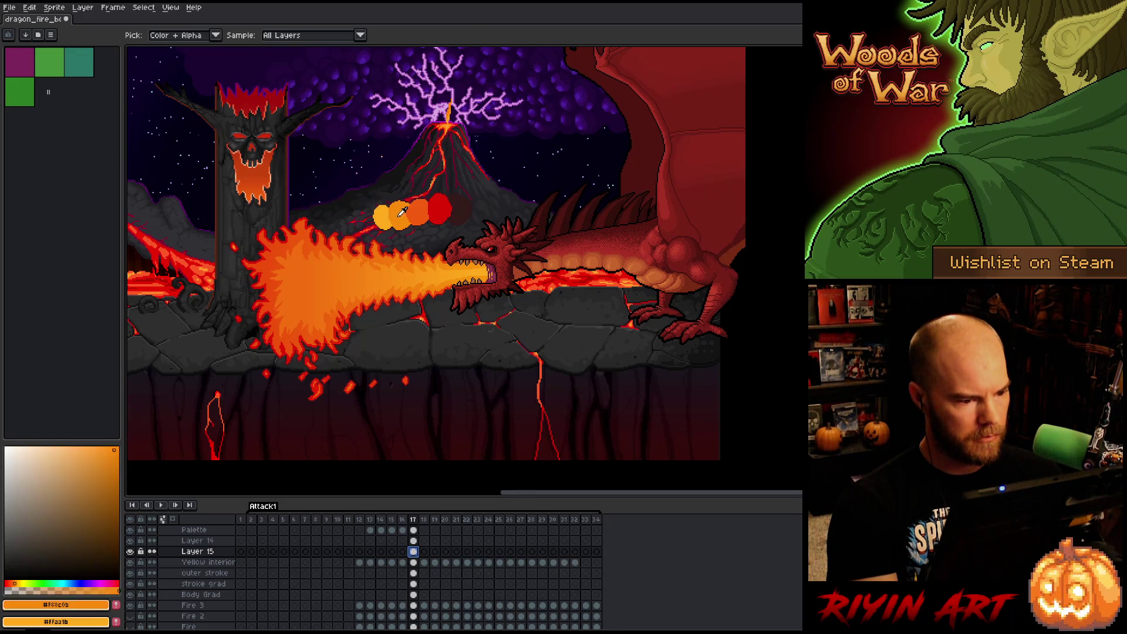
click(388, 218)
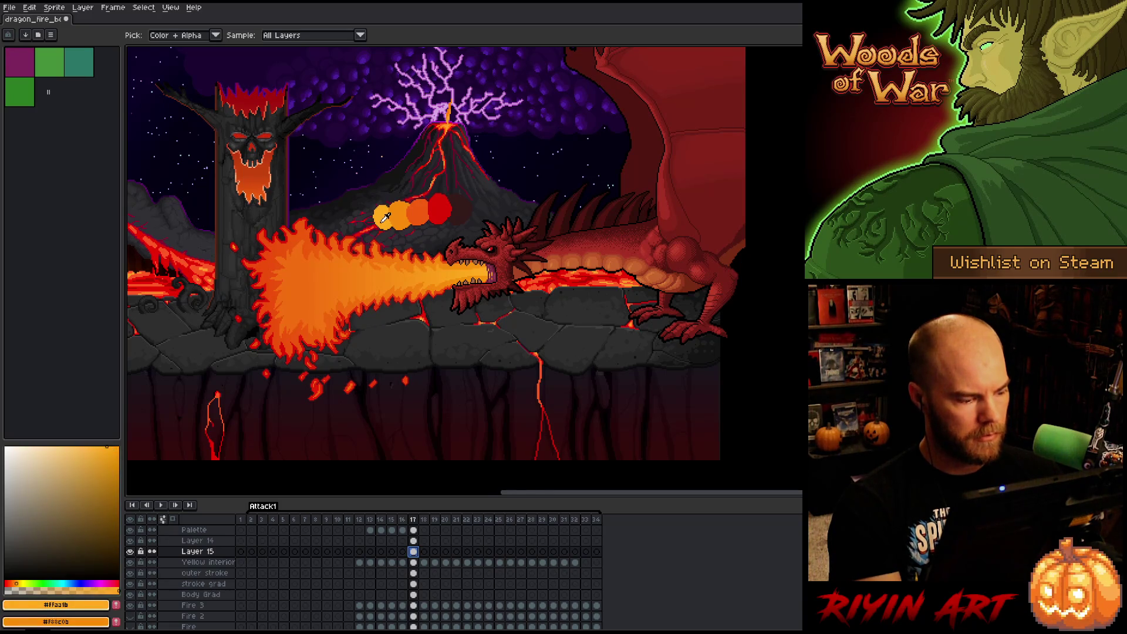
key(x)
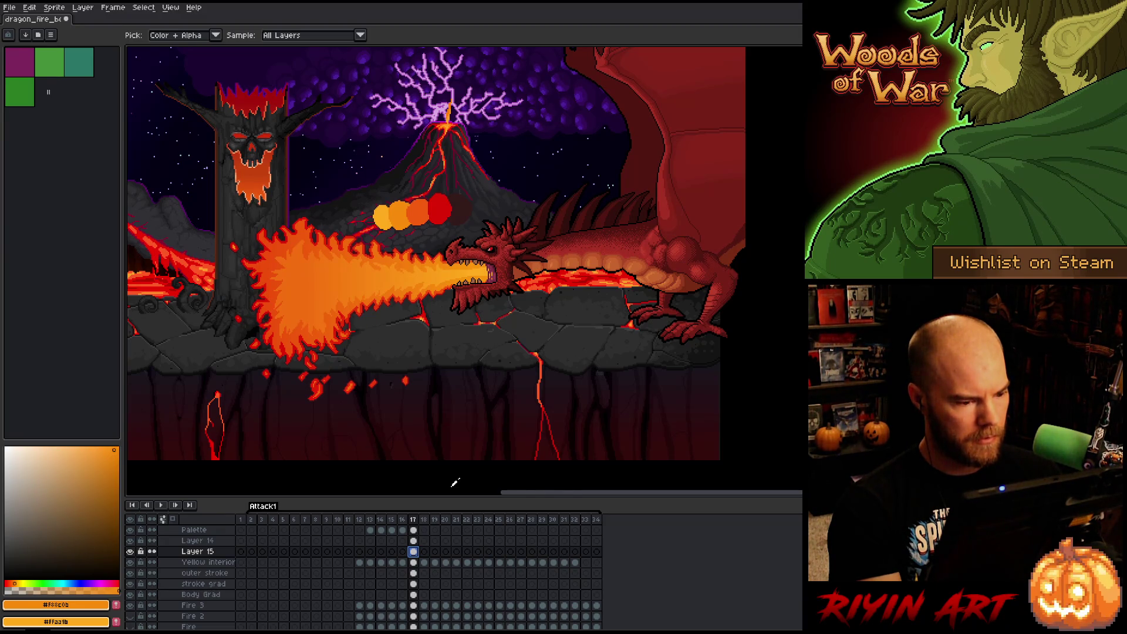
click(95, 449)
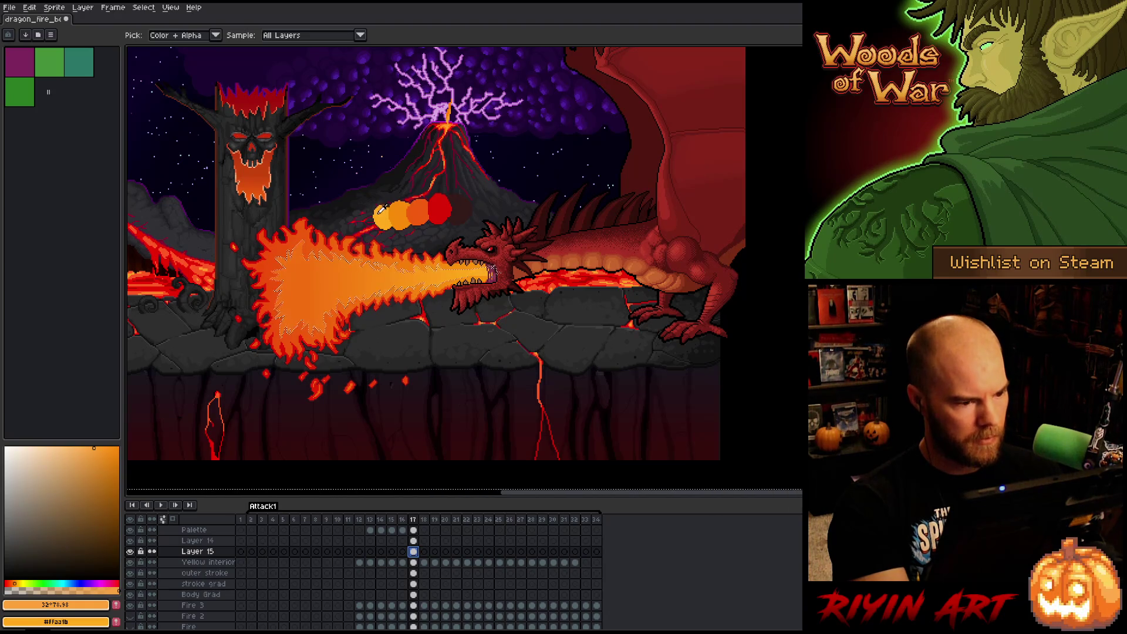
click(401, 210)
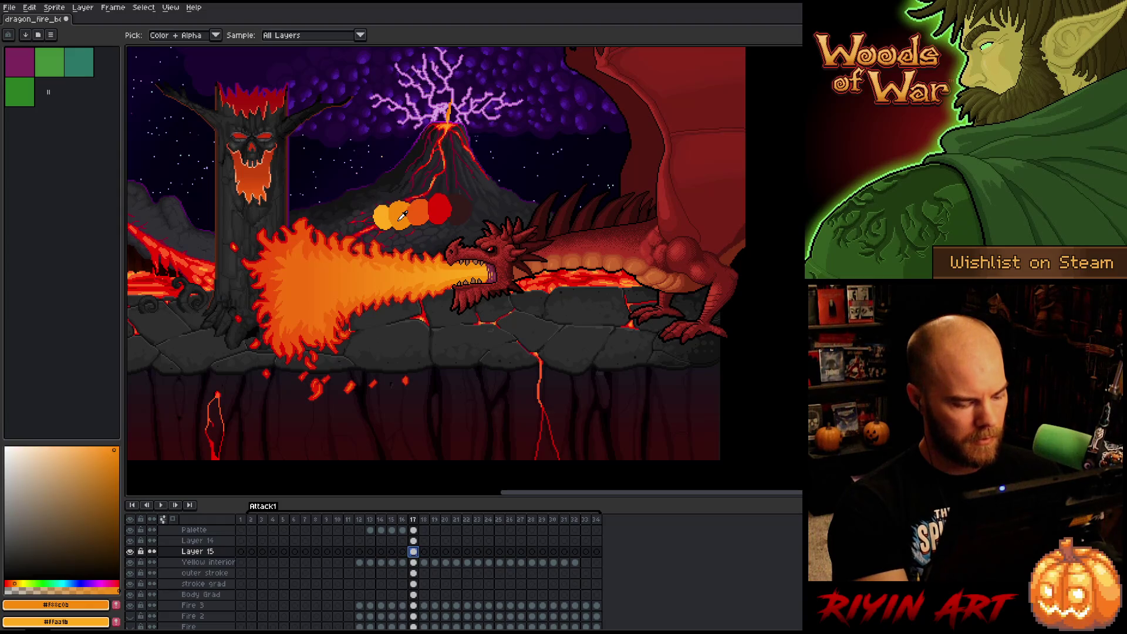
key(x)
click(74, 446)
drag(77, 436, 100, 425)
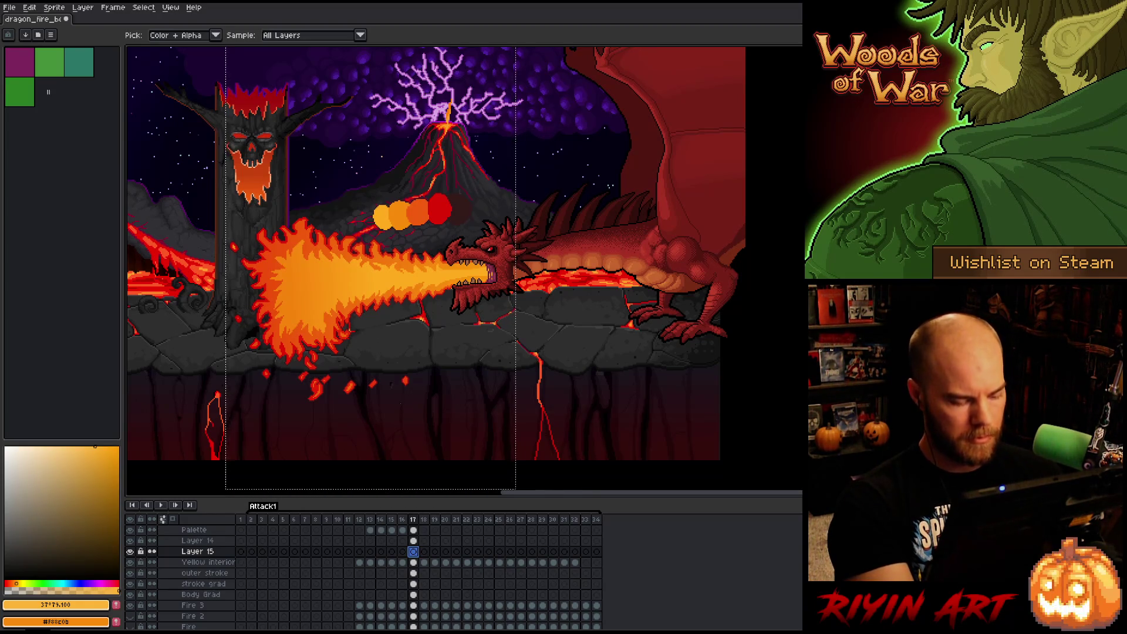
Redo the orange gradient fill across the fire with the working colours swapped.
key(g)
drag(287, 284, 423, 284)
key(v)
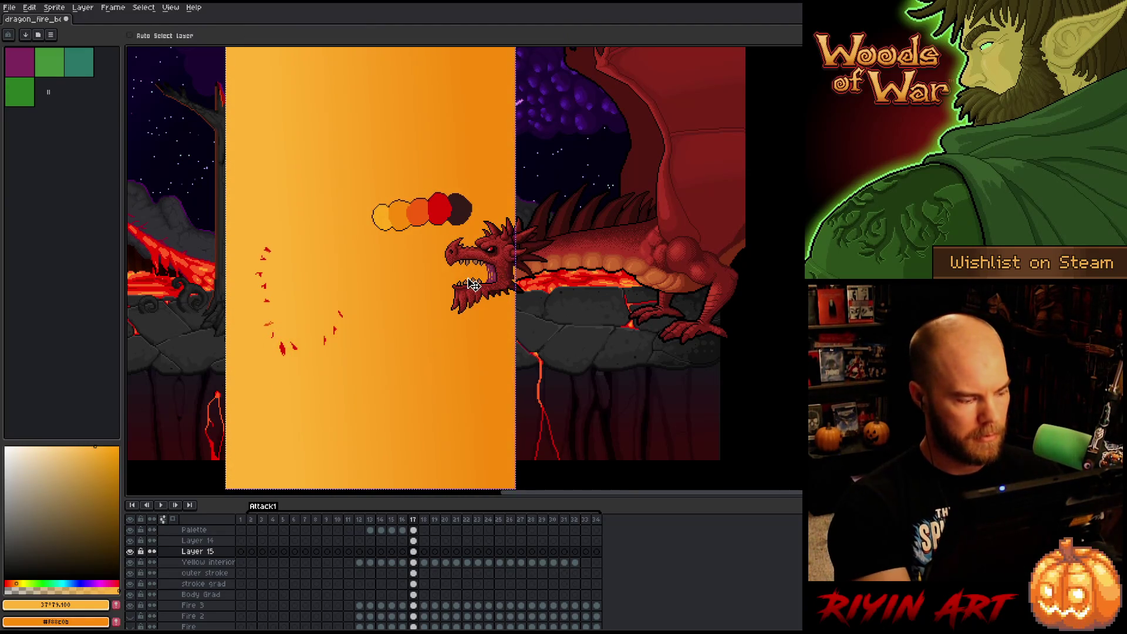
key(ctrl+z)
key(x)
key(g)
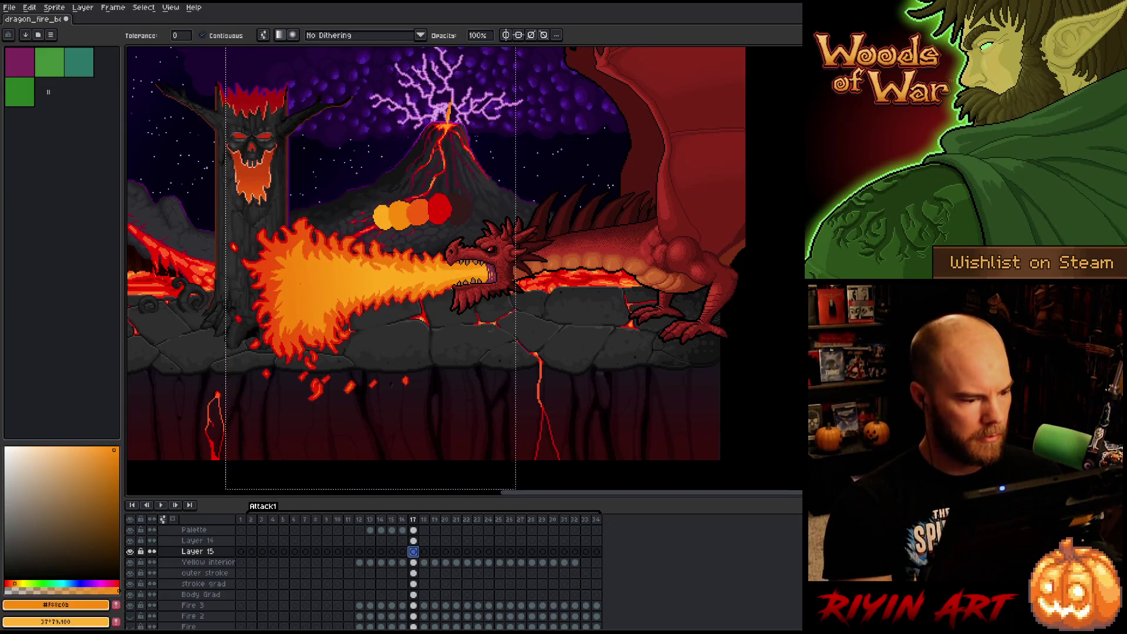
drag(295, 286, 428, 286)
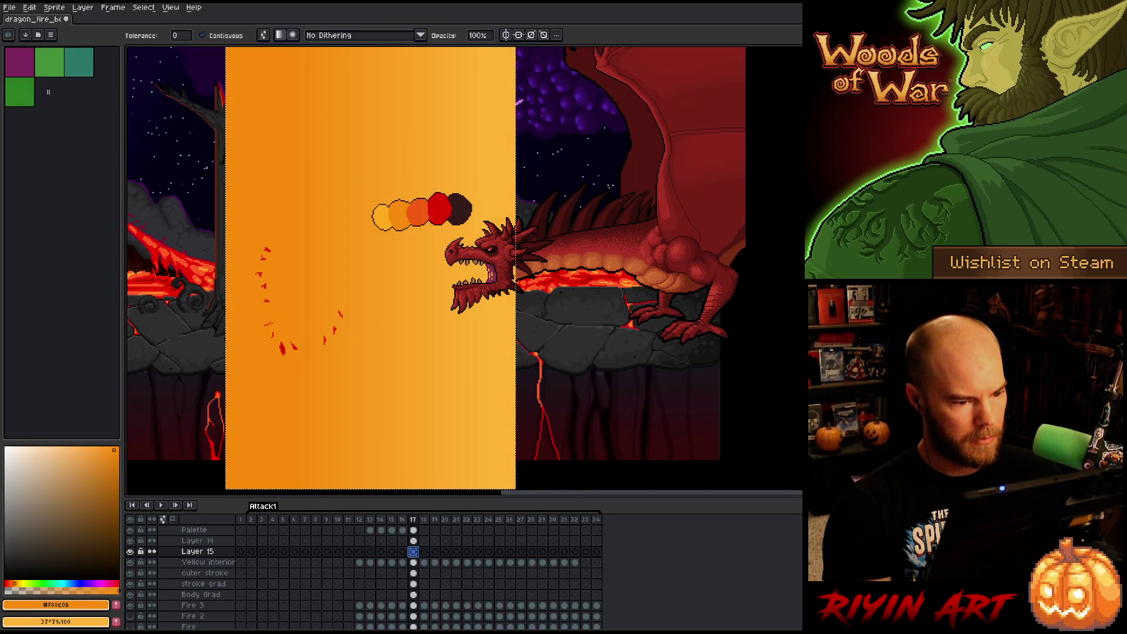
Compare the smoke-puff frame 13 with frame 17, ending on Layer 15's frame 17 cel.
click(413, 551)
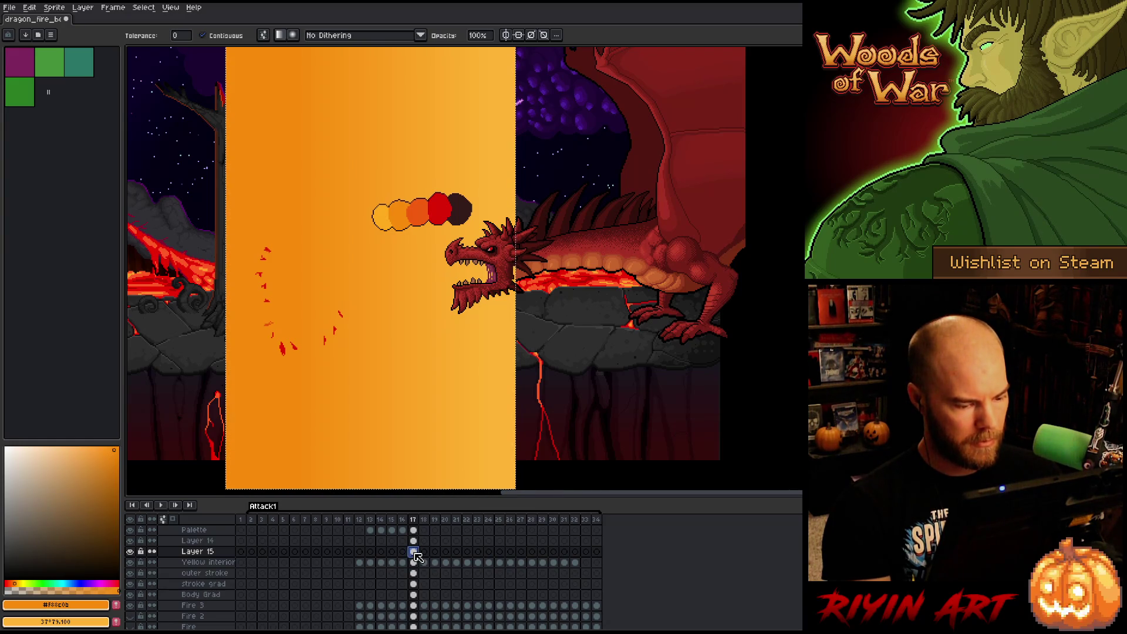
click(370, 530)
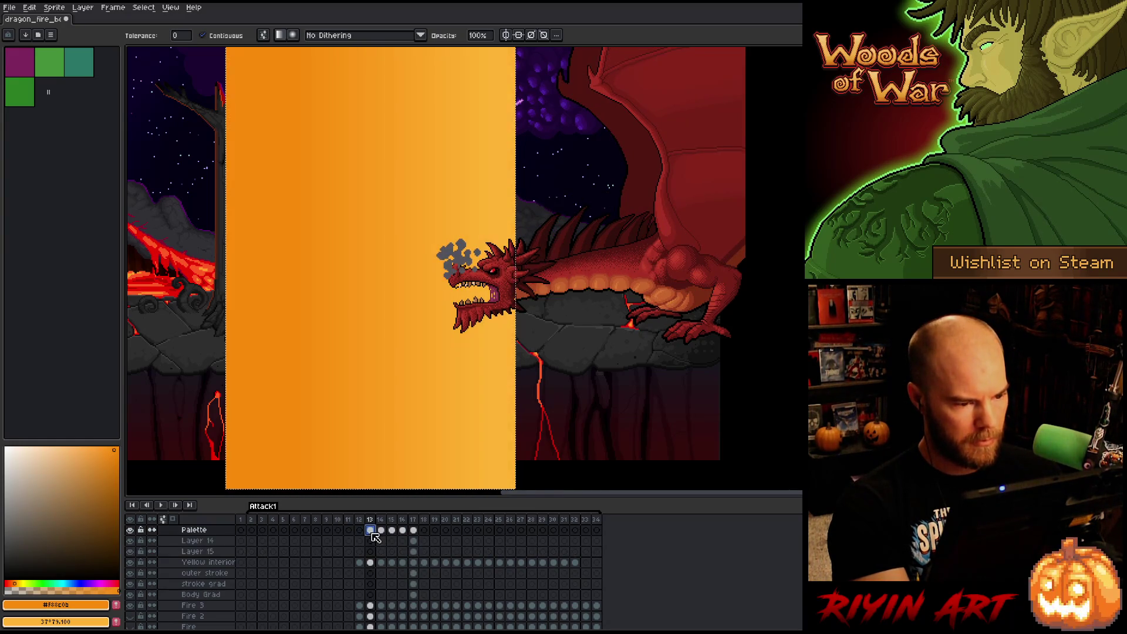
click(414, 552)
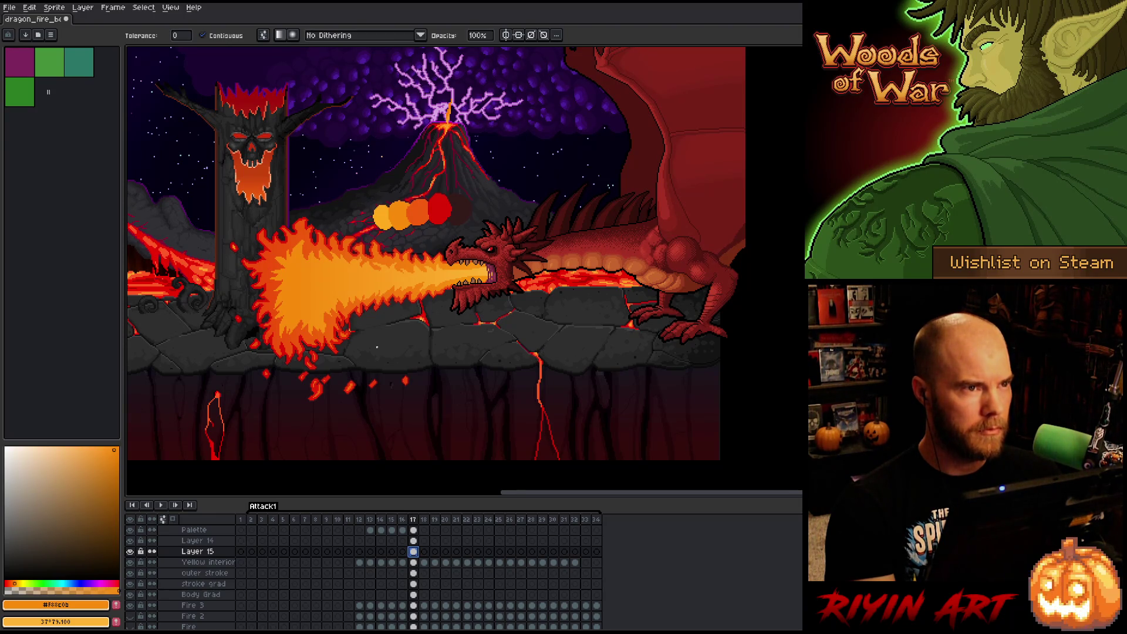
scroll(376, 301, up, 1)
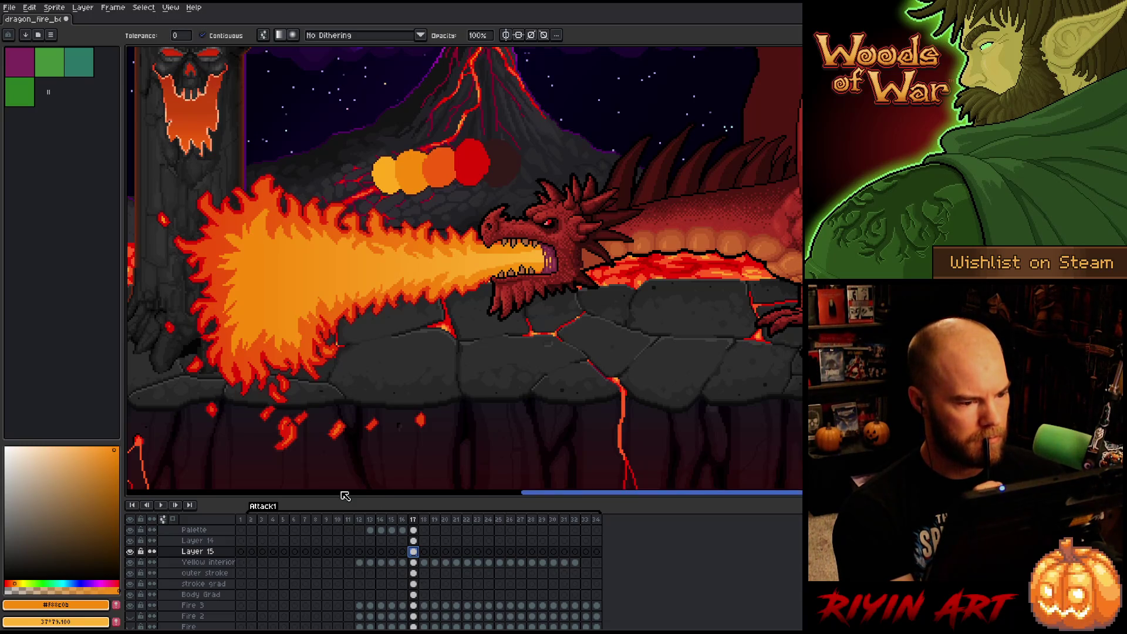
Inspect the gradient fills on frames 16, 15 and 14, return to frame 16, and start renaming Layer 15.
key(minus)
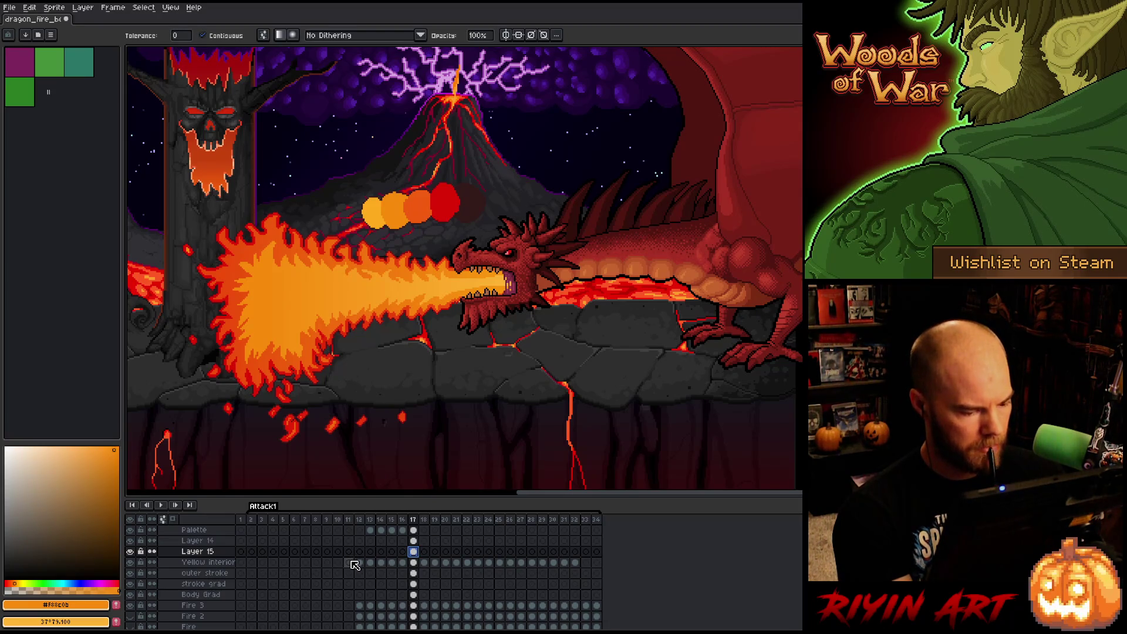
click(415, 530)
click(403, 531)
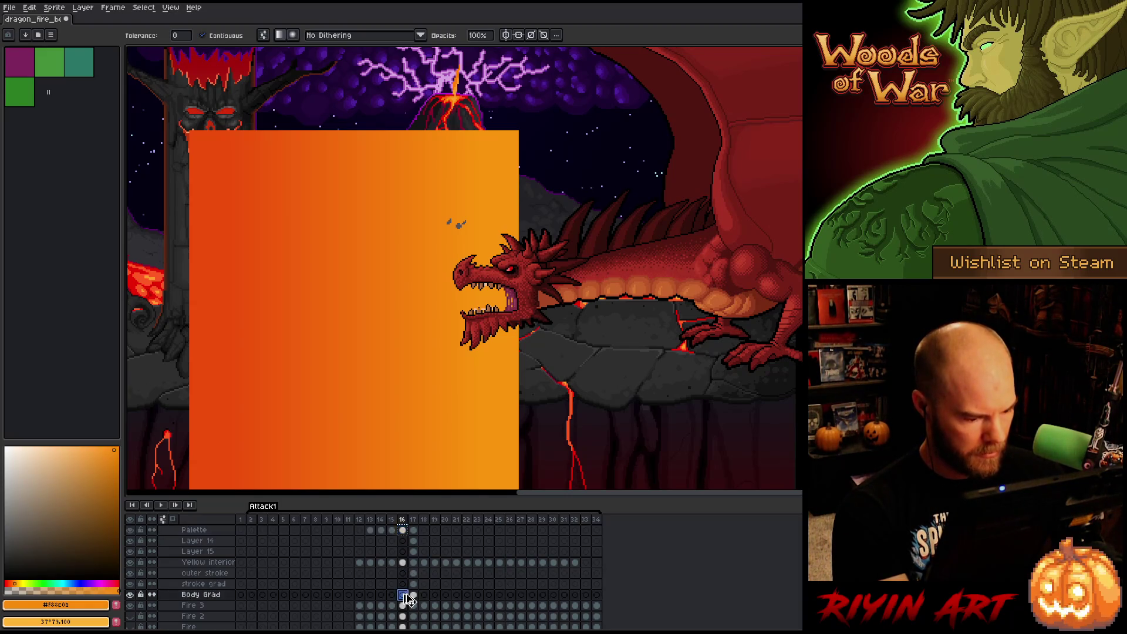
click(392, 530)
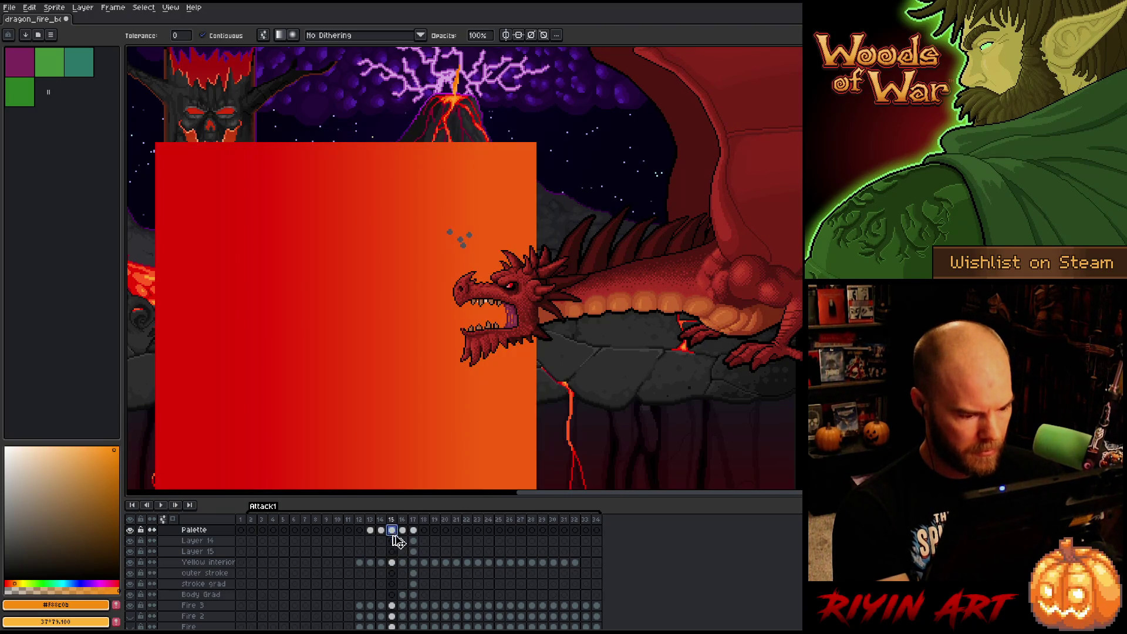
click(406, 588)
click(382, 531)
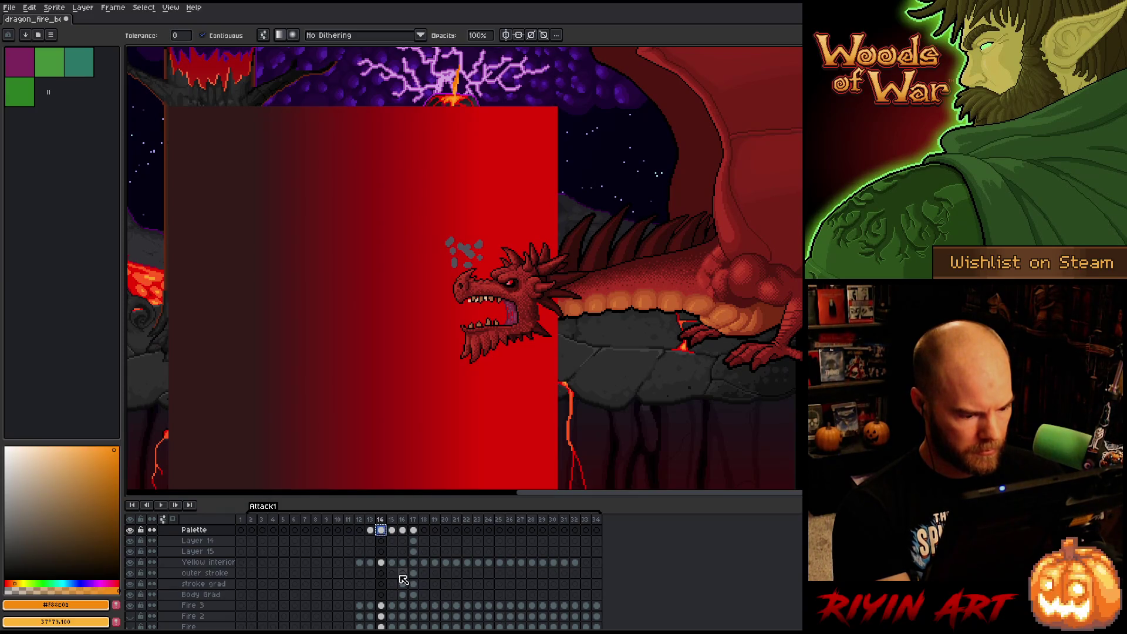
click(404, 575)
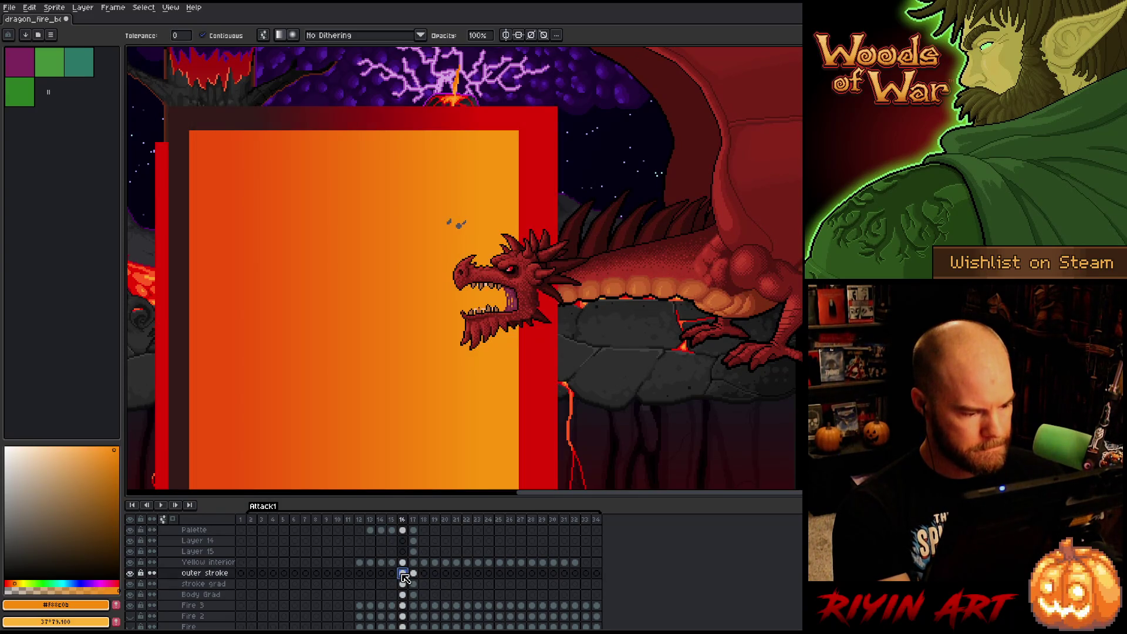
double_click(207, 552)
Finish renaming Layer 15 to 'Yell Grad', then check frames 13 and 16.
text(Yell Grad)
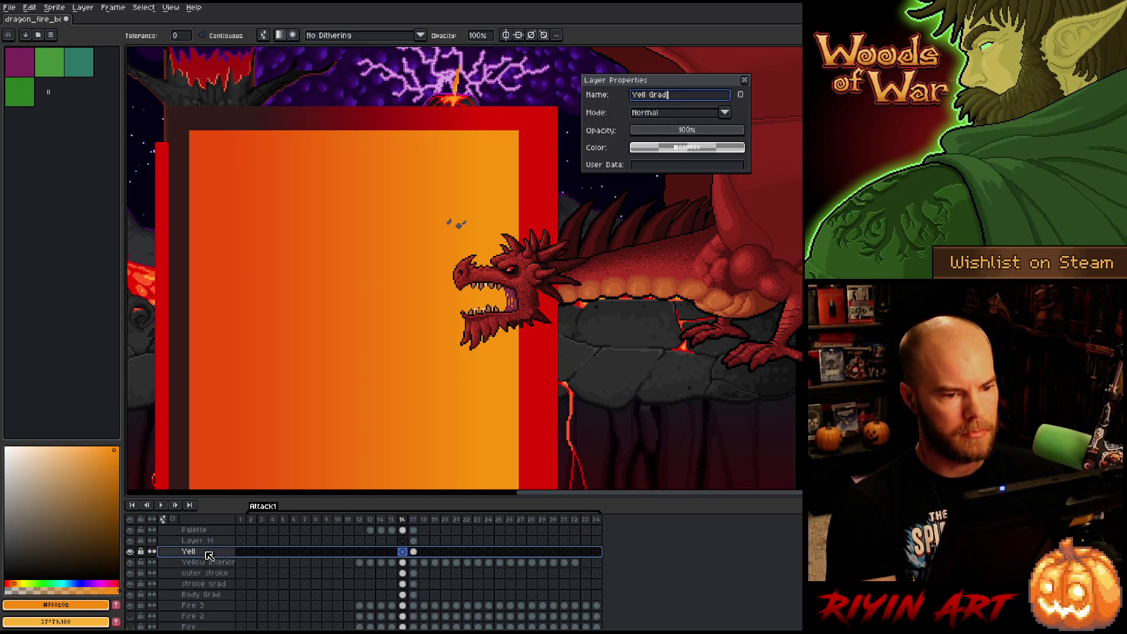
key(Return)
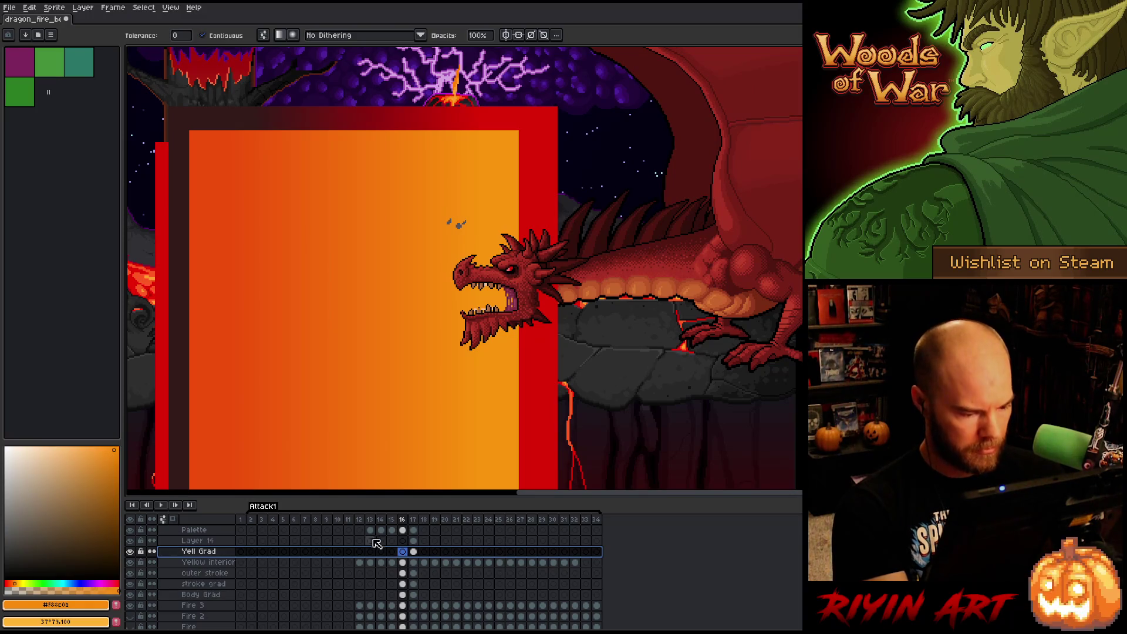
click(371, 530)
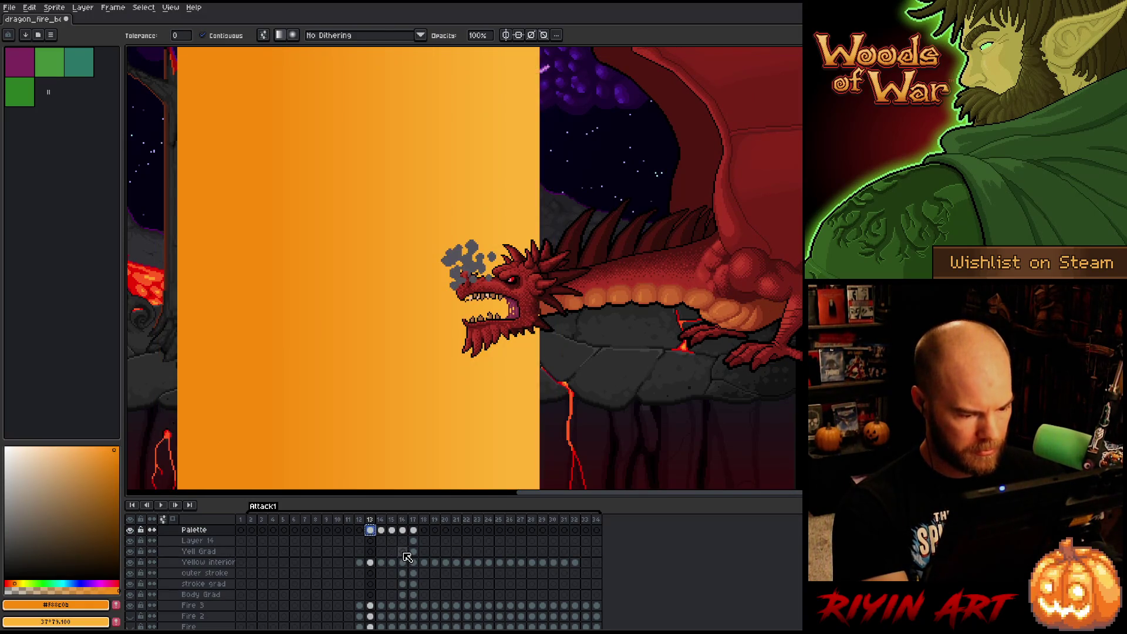
click(392, 553)
click(404, 553)
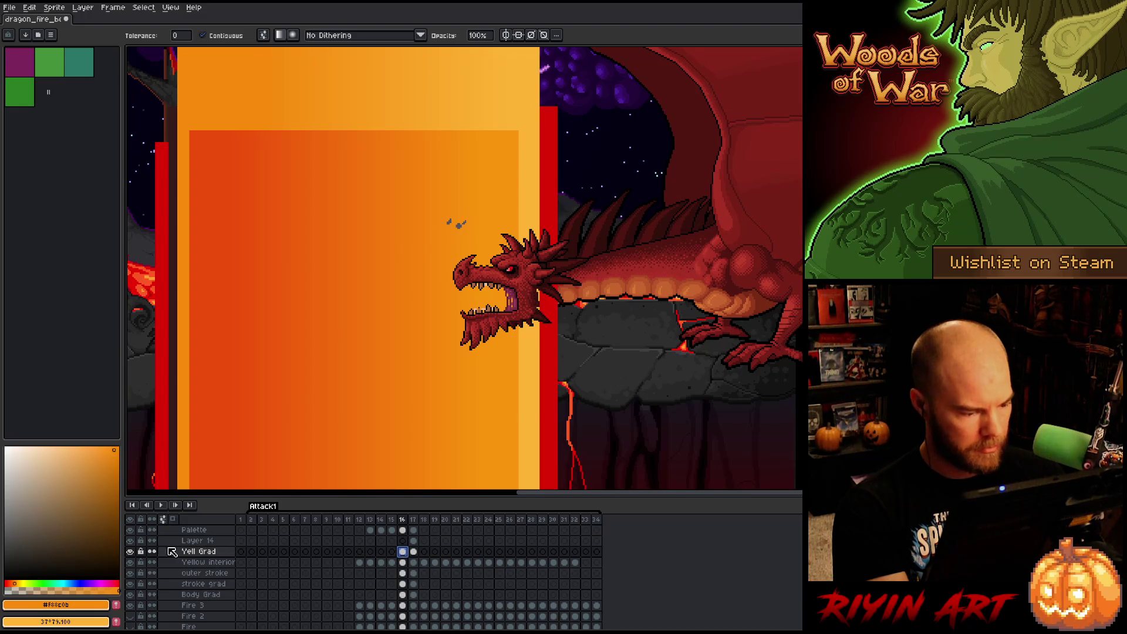
Hide the darker inner orange gradient layer and view fire-breath frame 17 zoomed out.
click(130, 530)
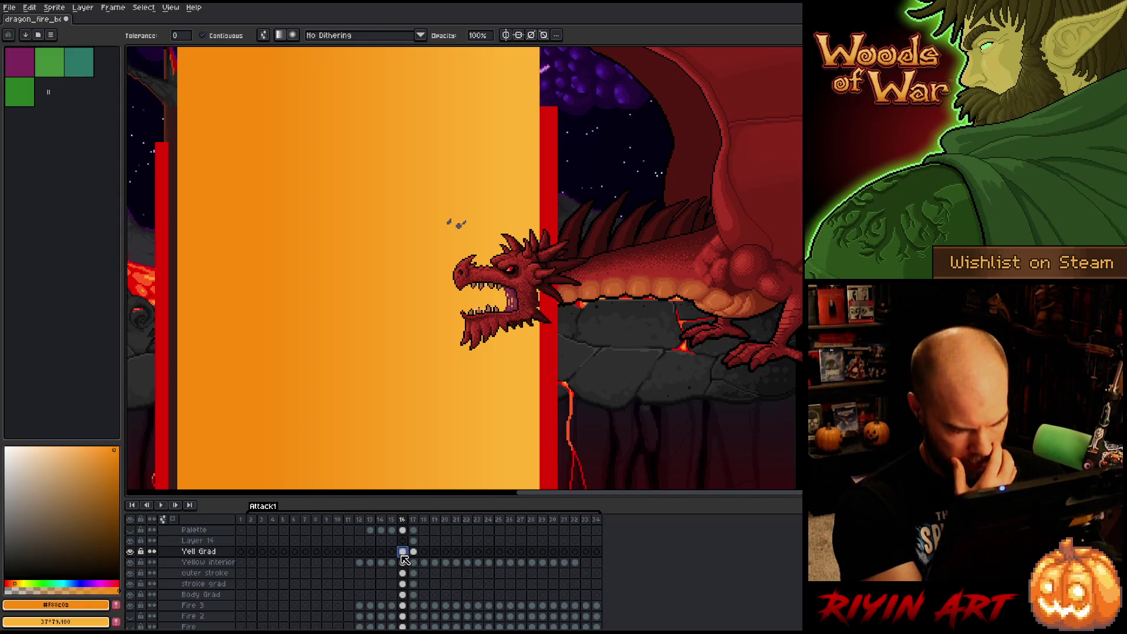
click(413, 527)
key(minus)
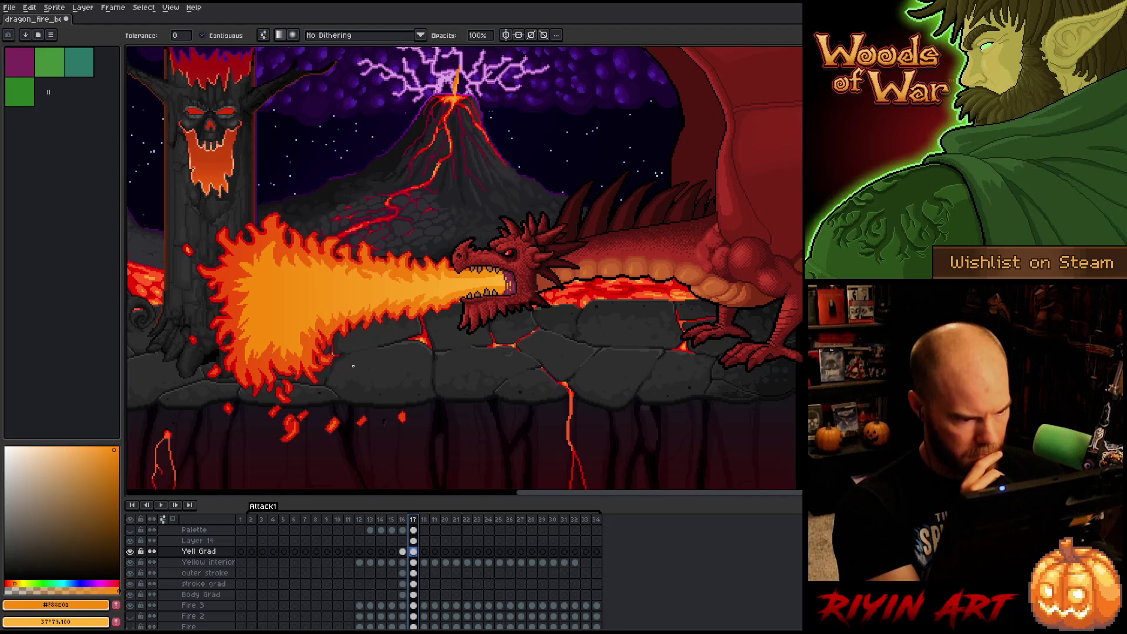
key(minus)
scroll(524, 322, up, 2)
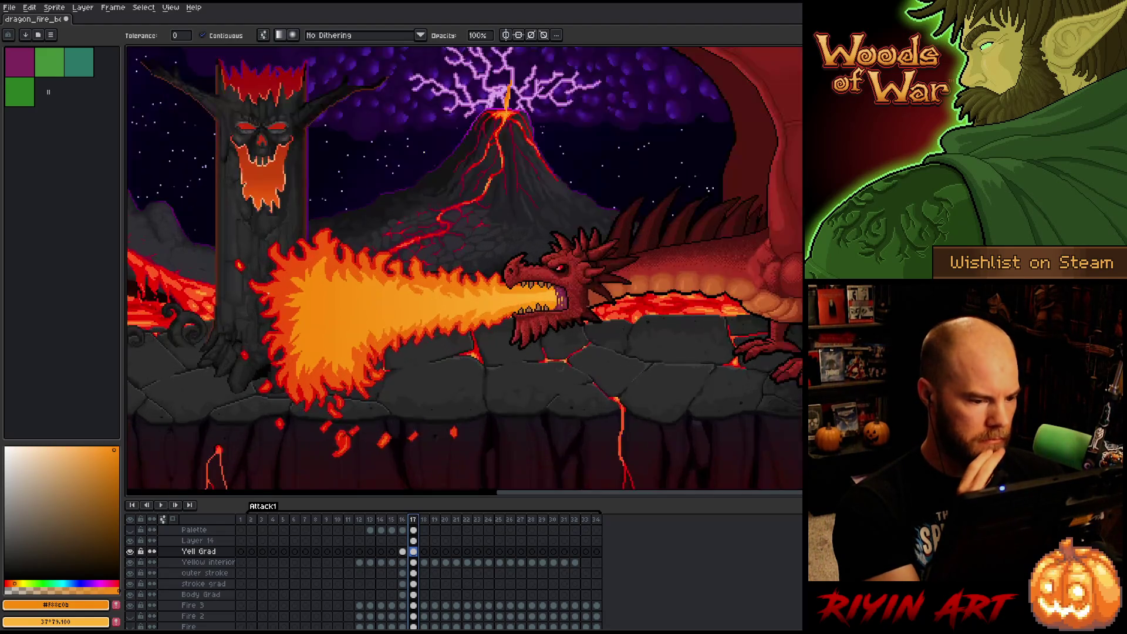
scroll(524, 322, up, 1)
scroll(524, 322, down, 2)
scroll(524, 322, up, 1)
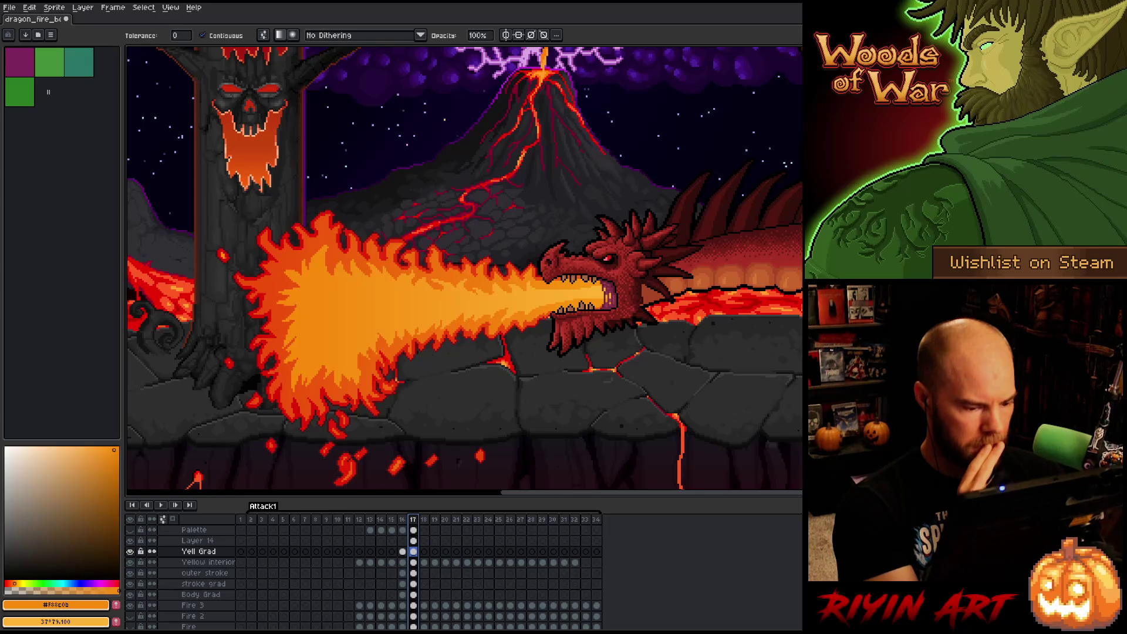
Toggle off the Body Grad, stroke grad, Yell Grad and Yellow layers; compare frames 14 and 13.
click(130, 594)
click(130, 583)
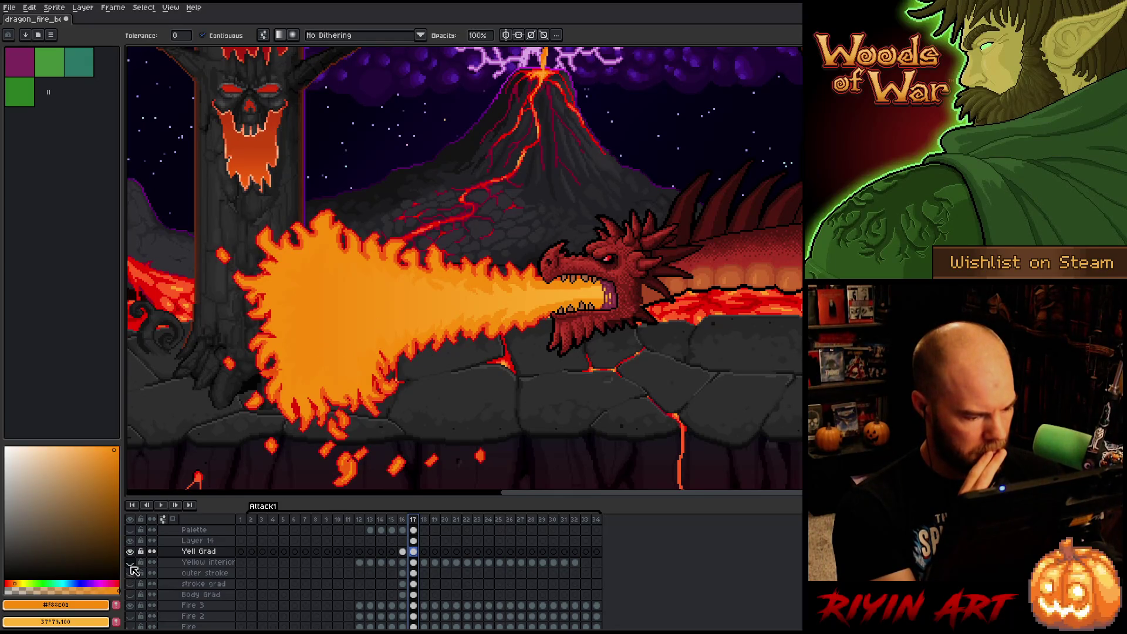
click(132, 553)
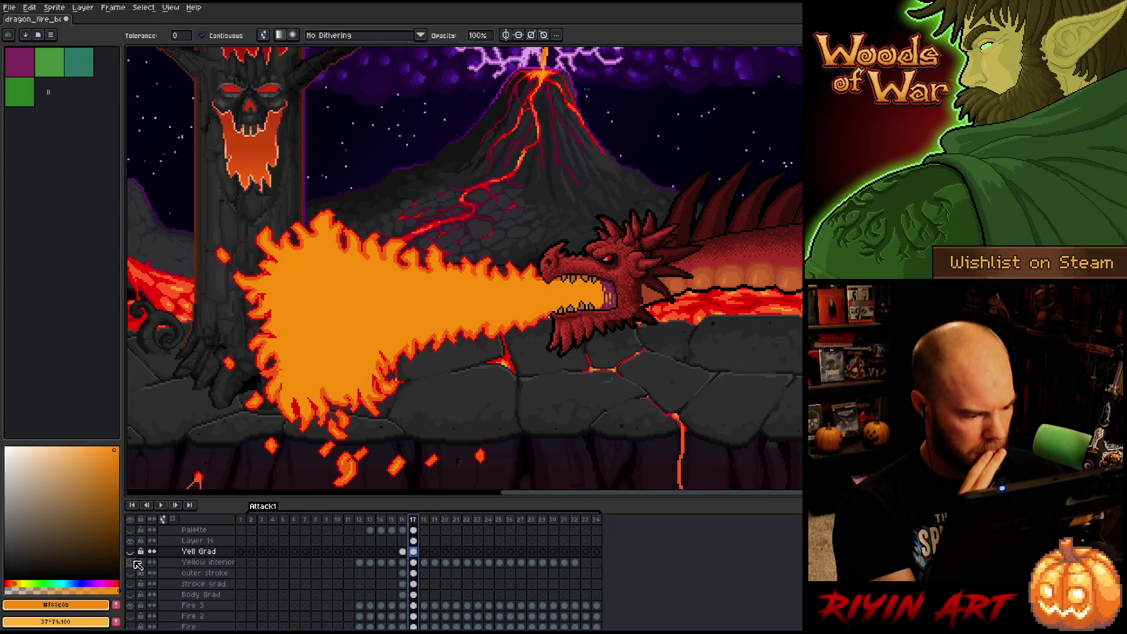
click(131, 563)
click(381, 521)
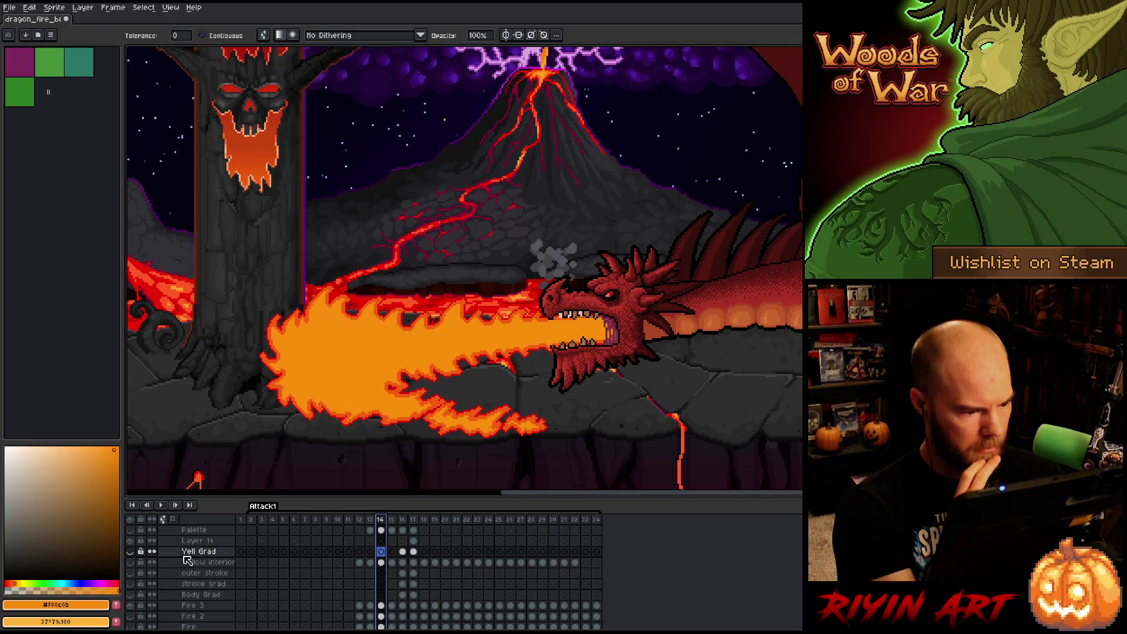
click(370, 521)
Play back frames 13–20, stop, and add a new frame 35 after frame 34.
mouse_move(371, 524)
mouse_down()
mouse_move(346, 522)
mouse_move(558, 522)
mouse_move(352, 524)
mouse_up()
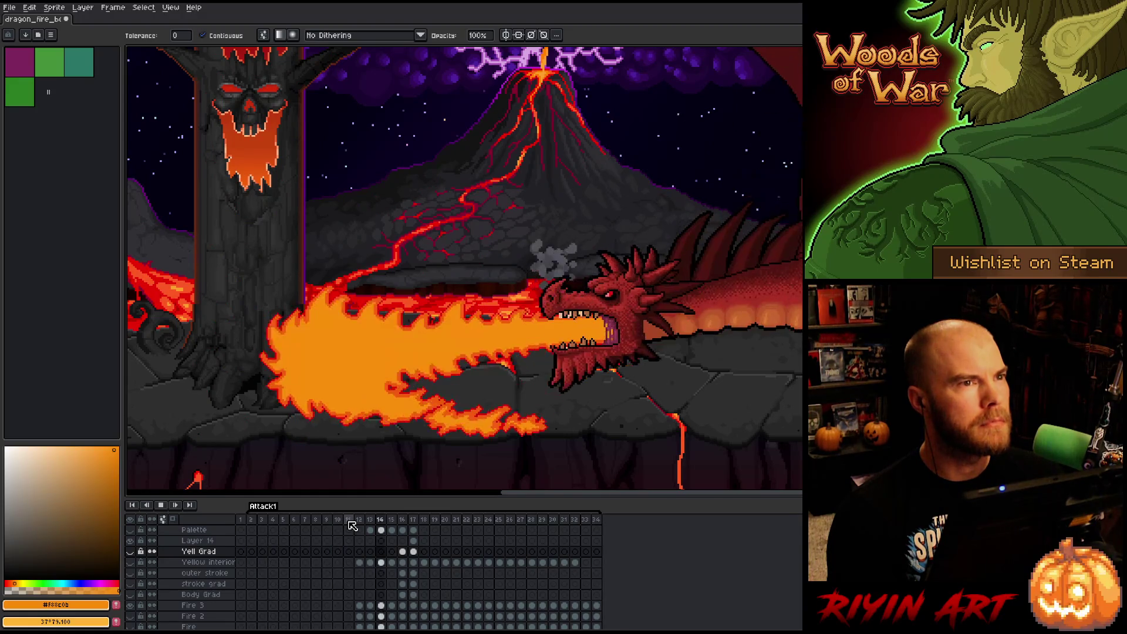
key(Return)
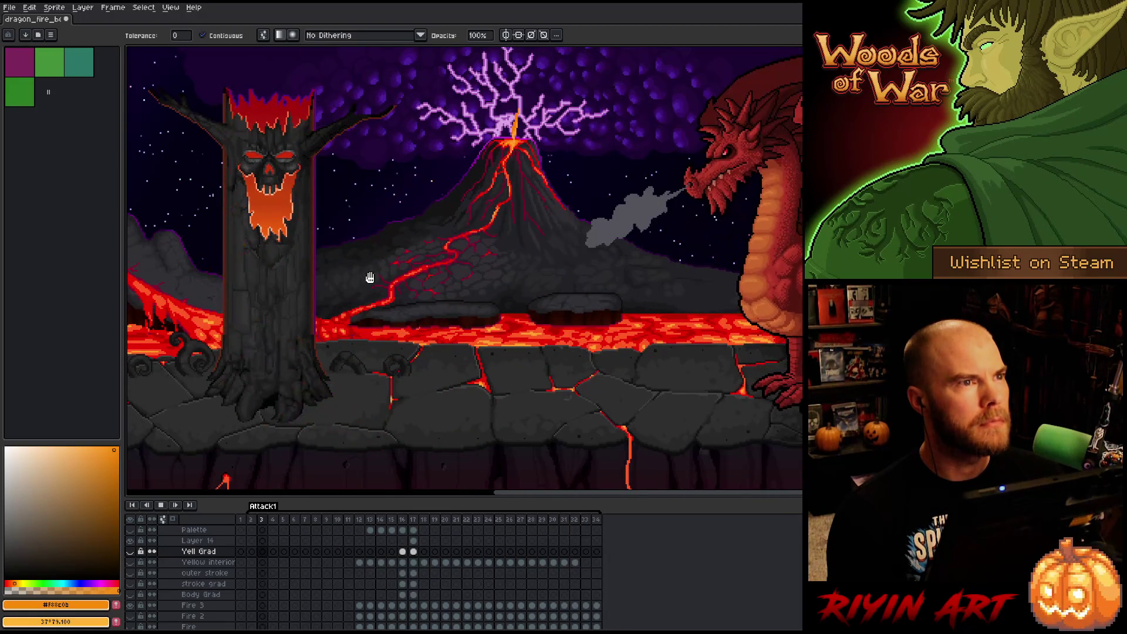
click(359, 519)
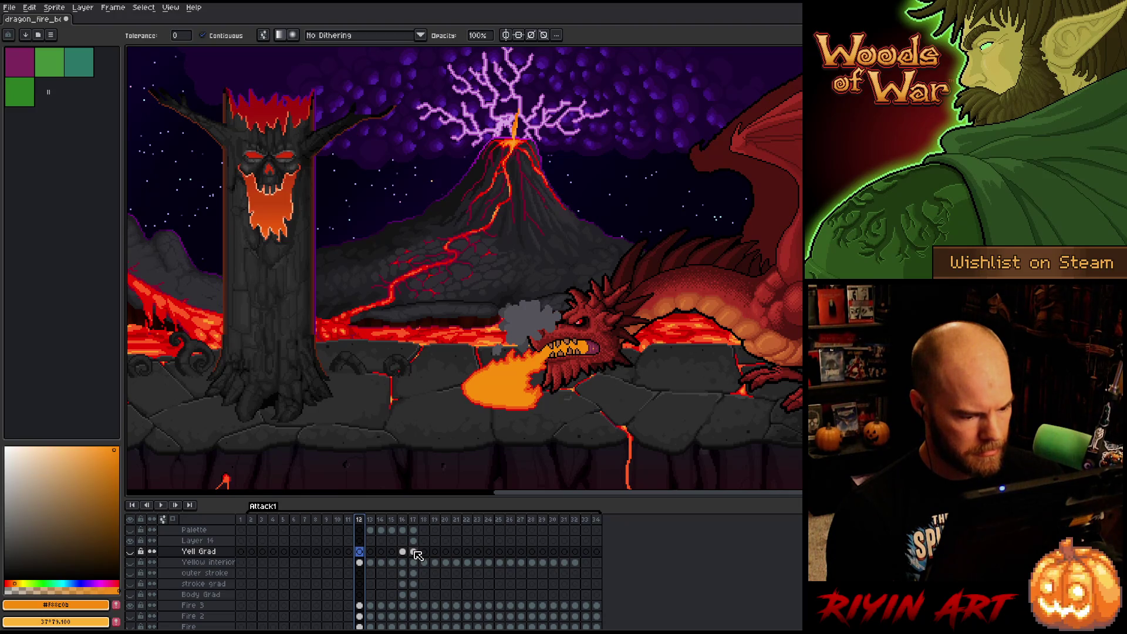
click(598, 520)
key(alt+n)
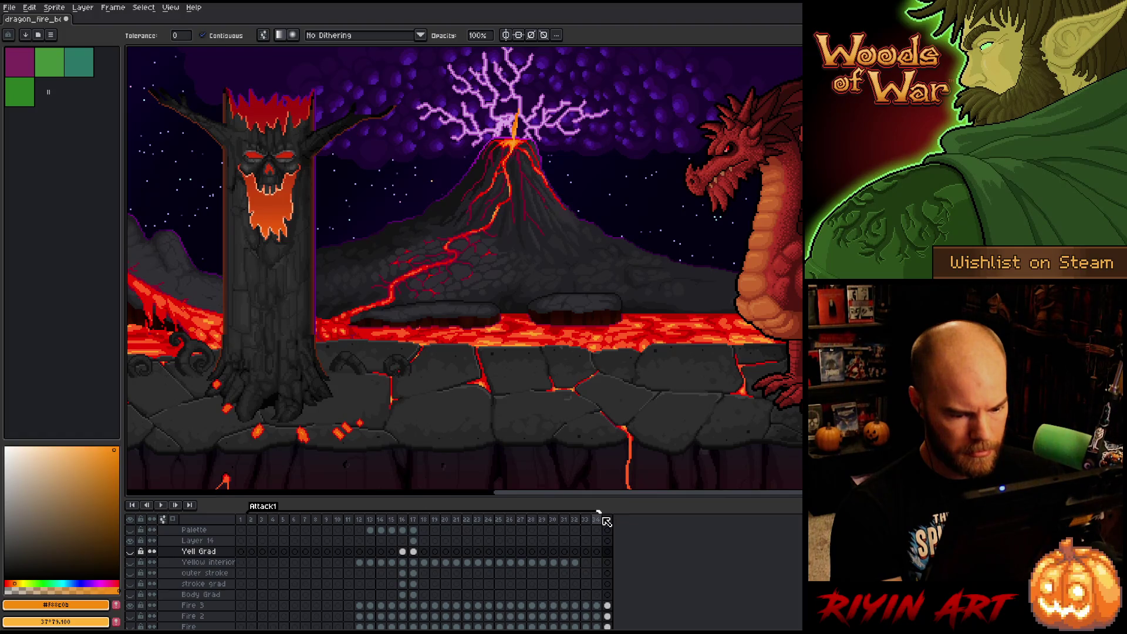
On frame 17, start renaming Layer 14, typing 'touch u' as its new name.
click(415, 552)
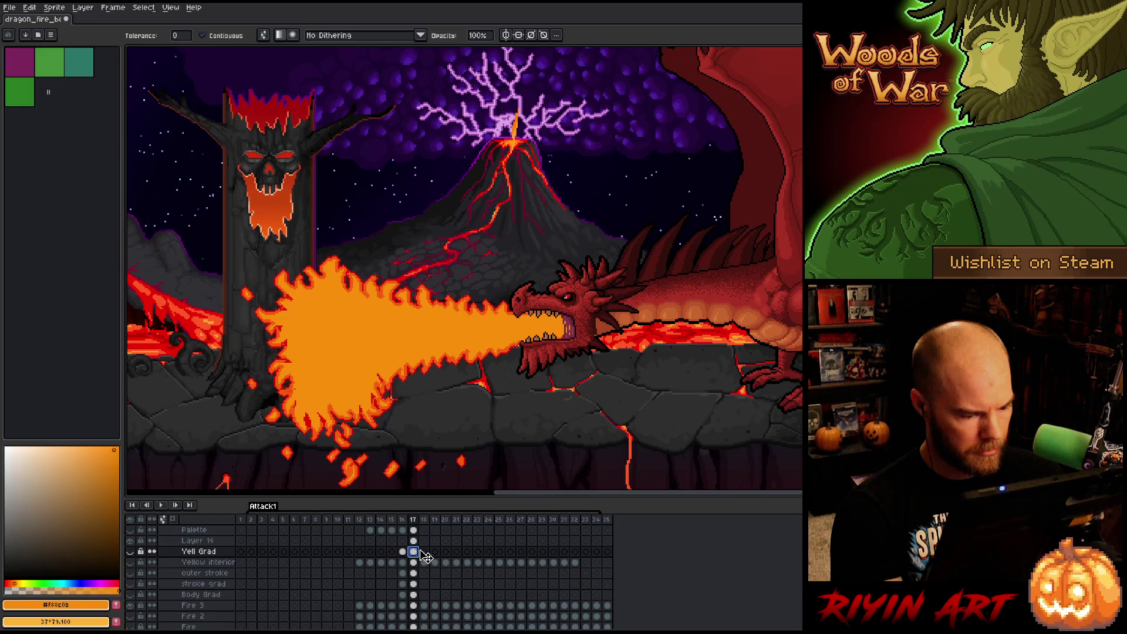
click(413, 541)
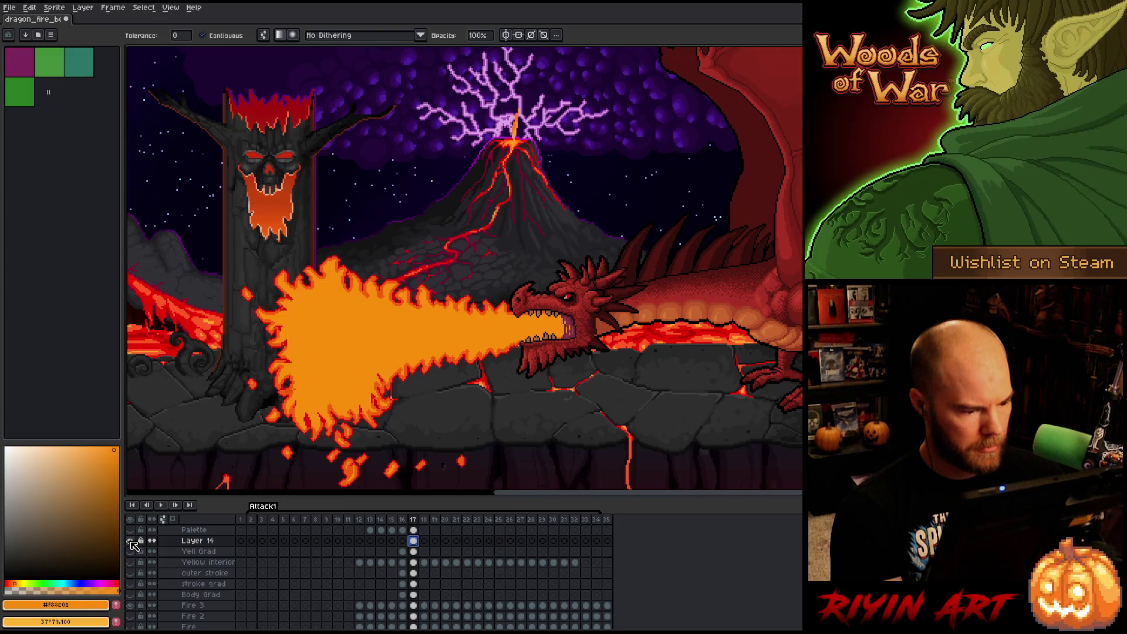
double_click(210, 541)
text(t)
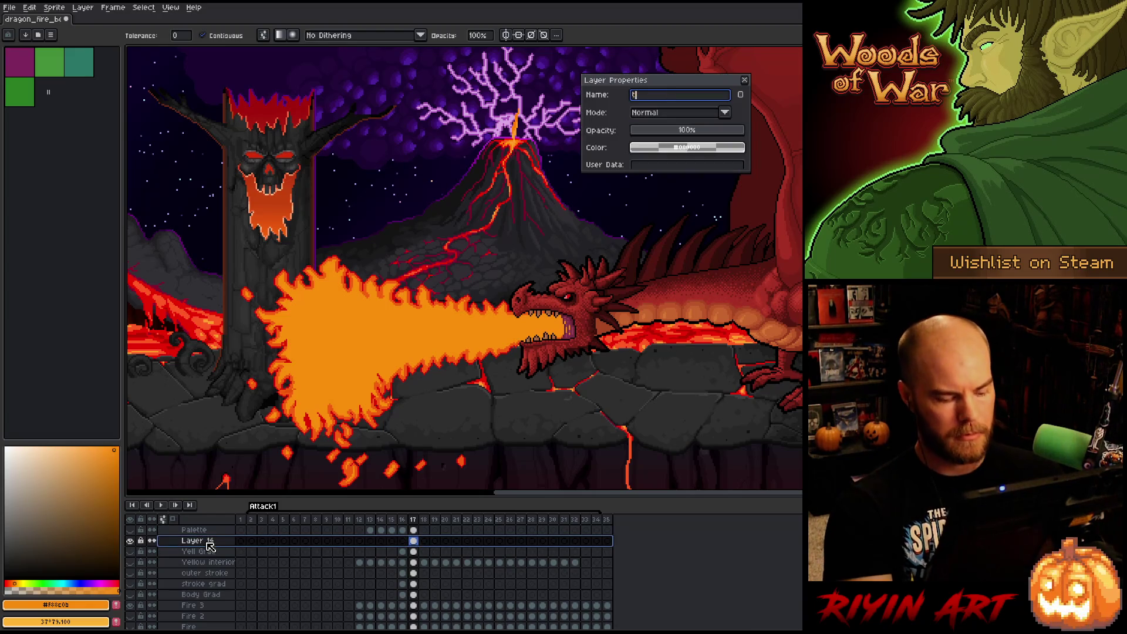